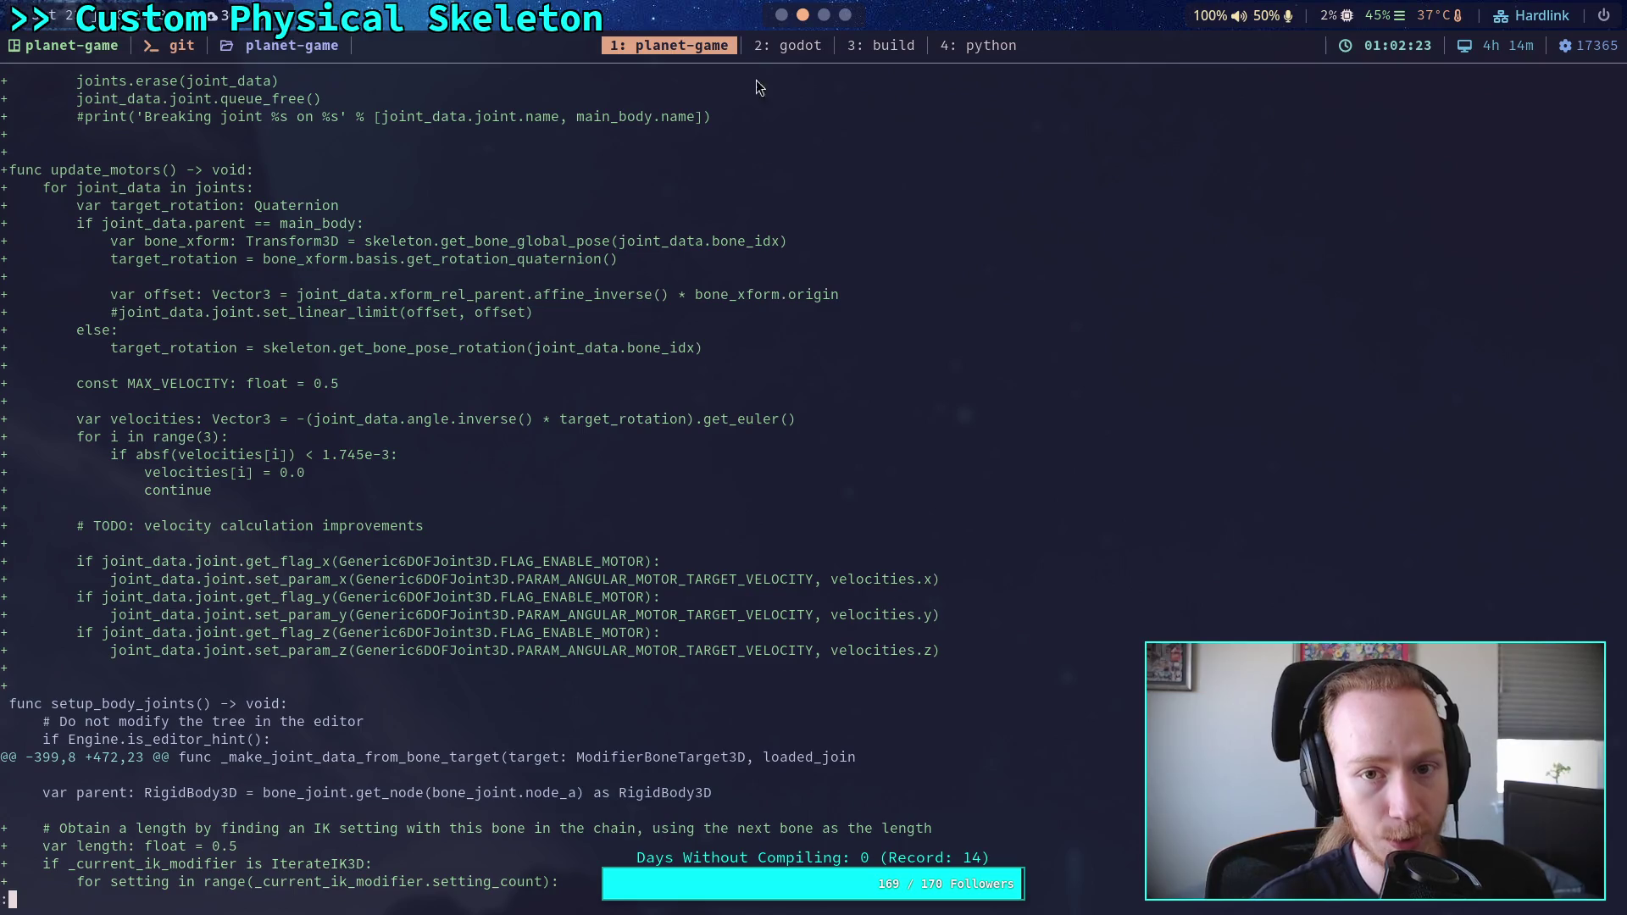
Step: Quit the git diff pager and run git status on the repository
left_click(781, 15)
left_click(759, 541)
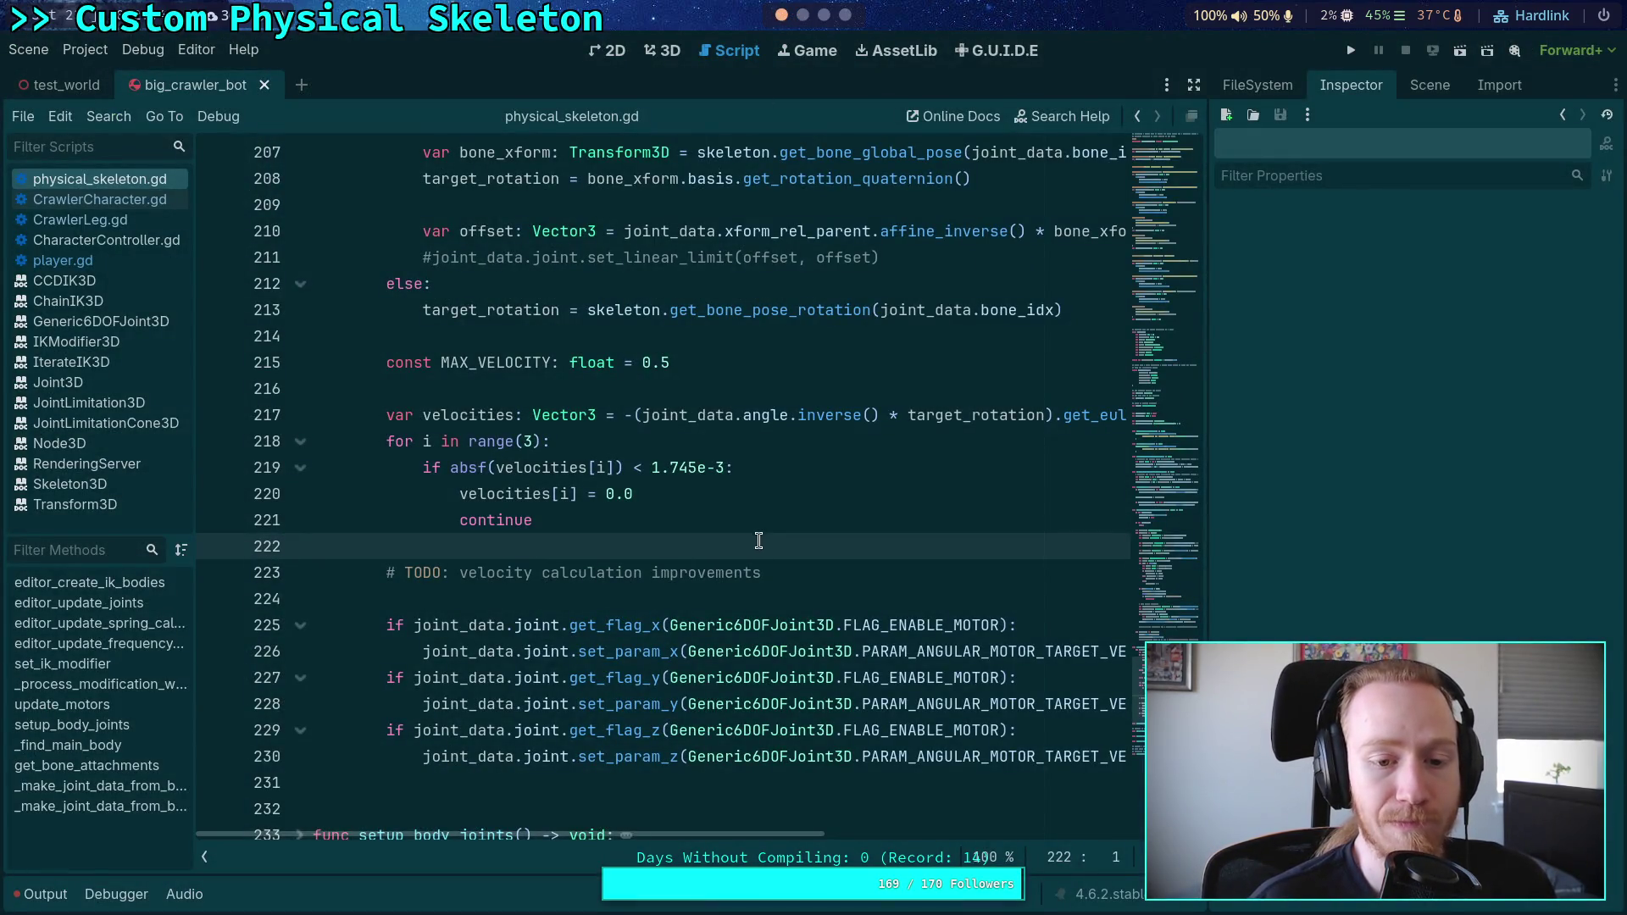
left_click(802, 16)
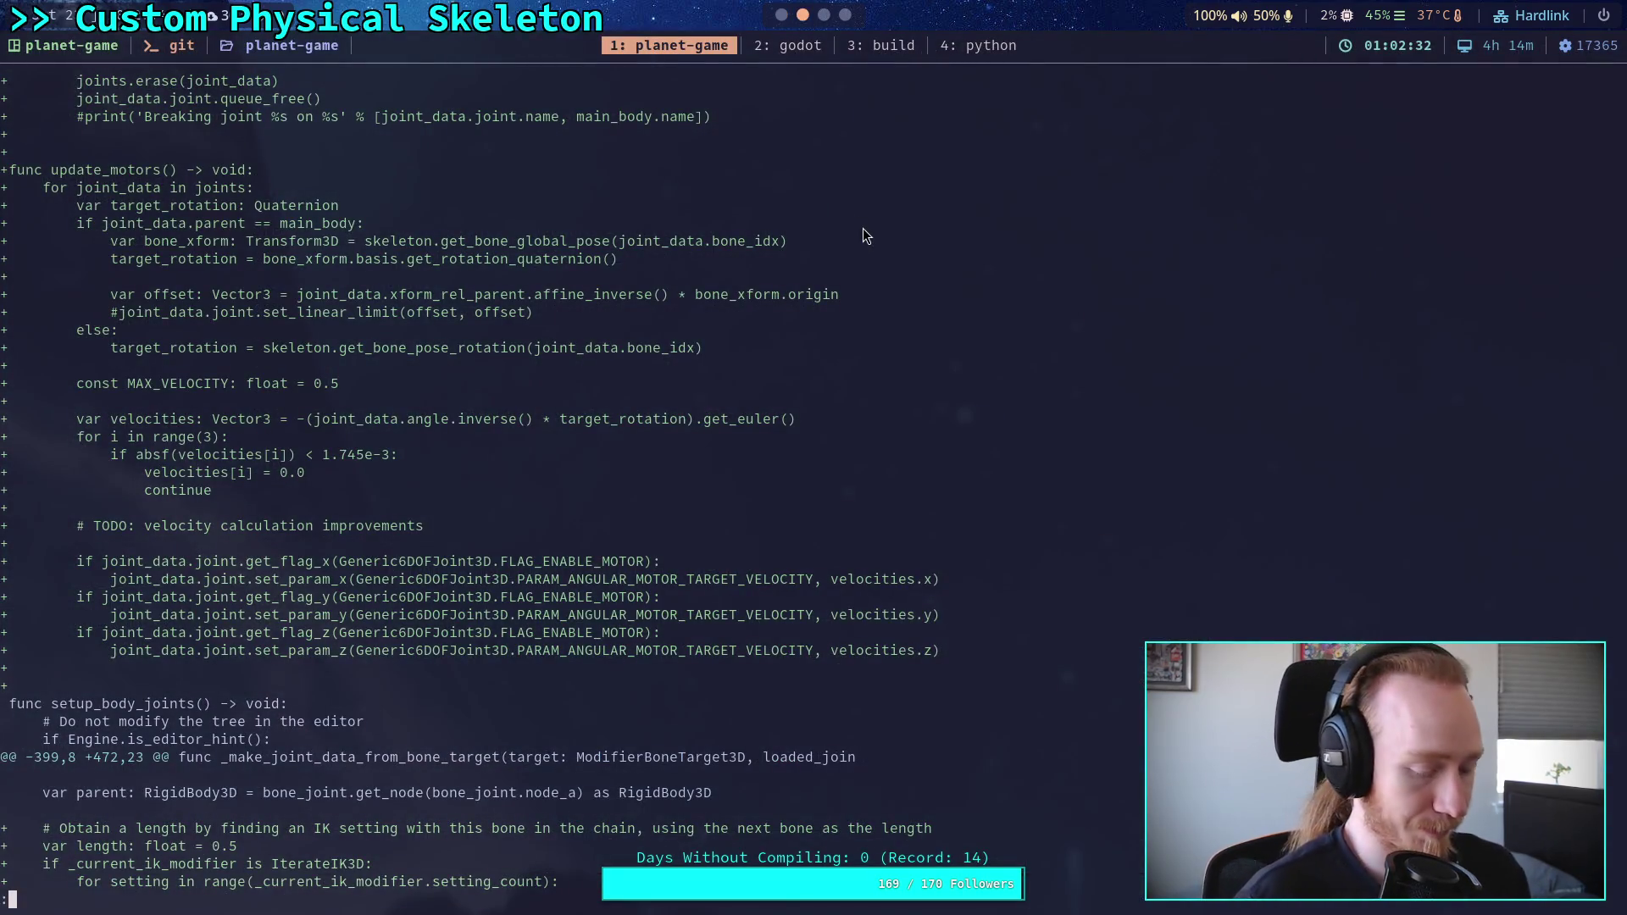
type("qgit diff --staged")
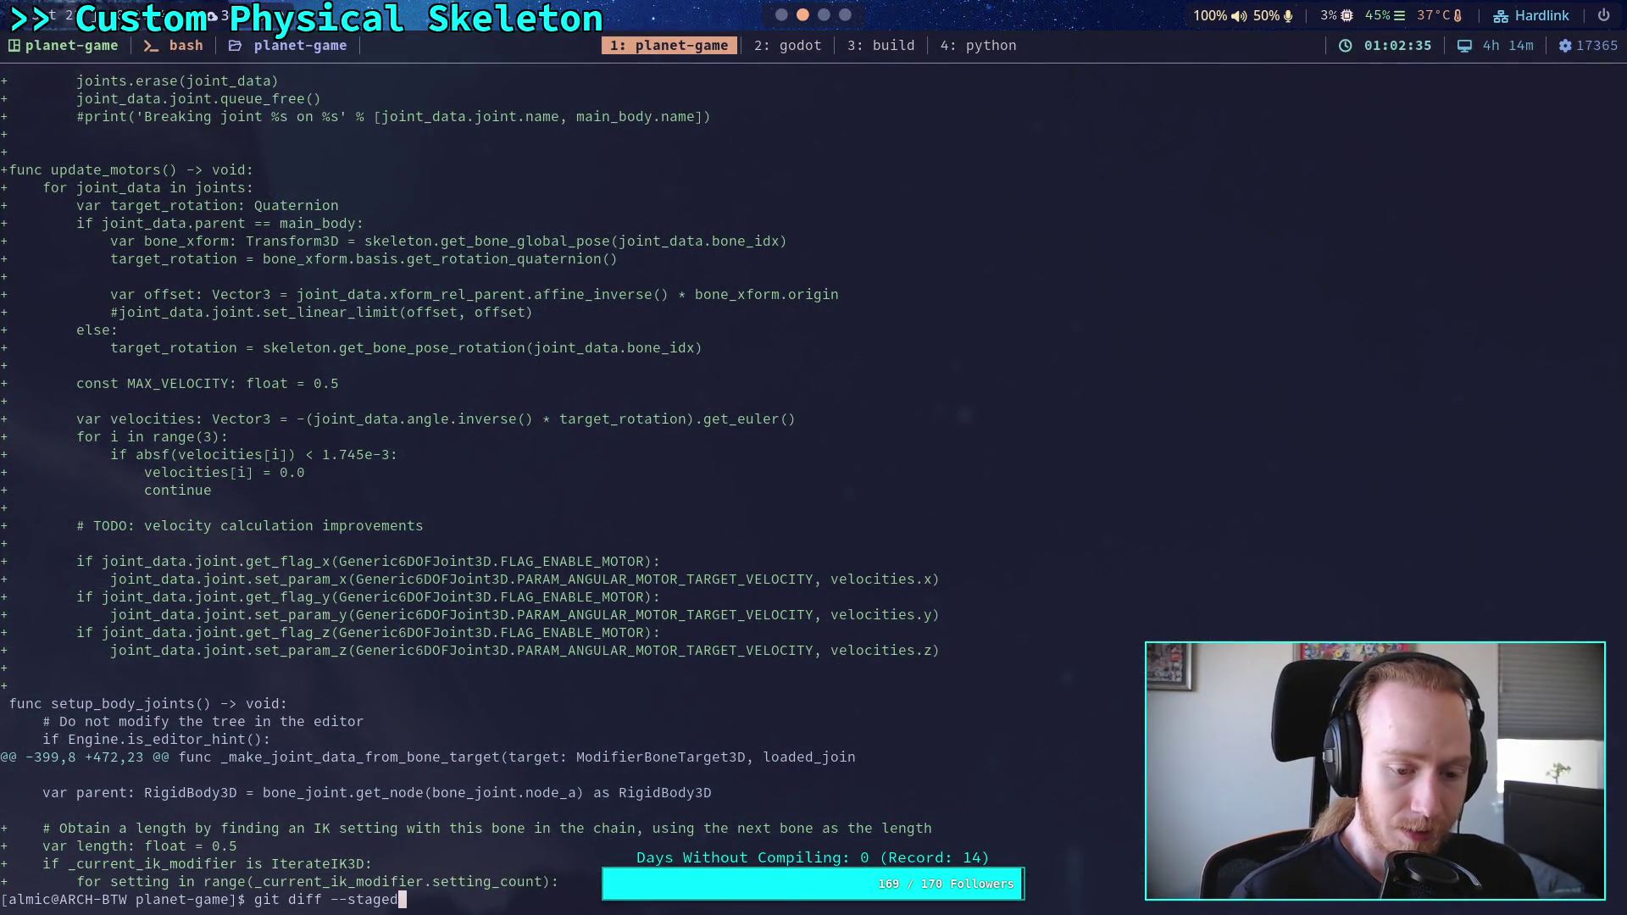
key("Up")
Step: Rerun git diff --staged and page through the physical_skeleton.gd and CrawlerCharacter.gd changes
key("Up")
key("Down")
key("BackSpace")
key("BackSpace")
key("BackSpace")
type("status")
key("Return")
key("Up")
key("Up")
key("Up")
key("Return")
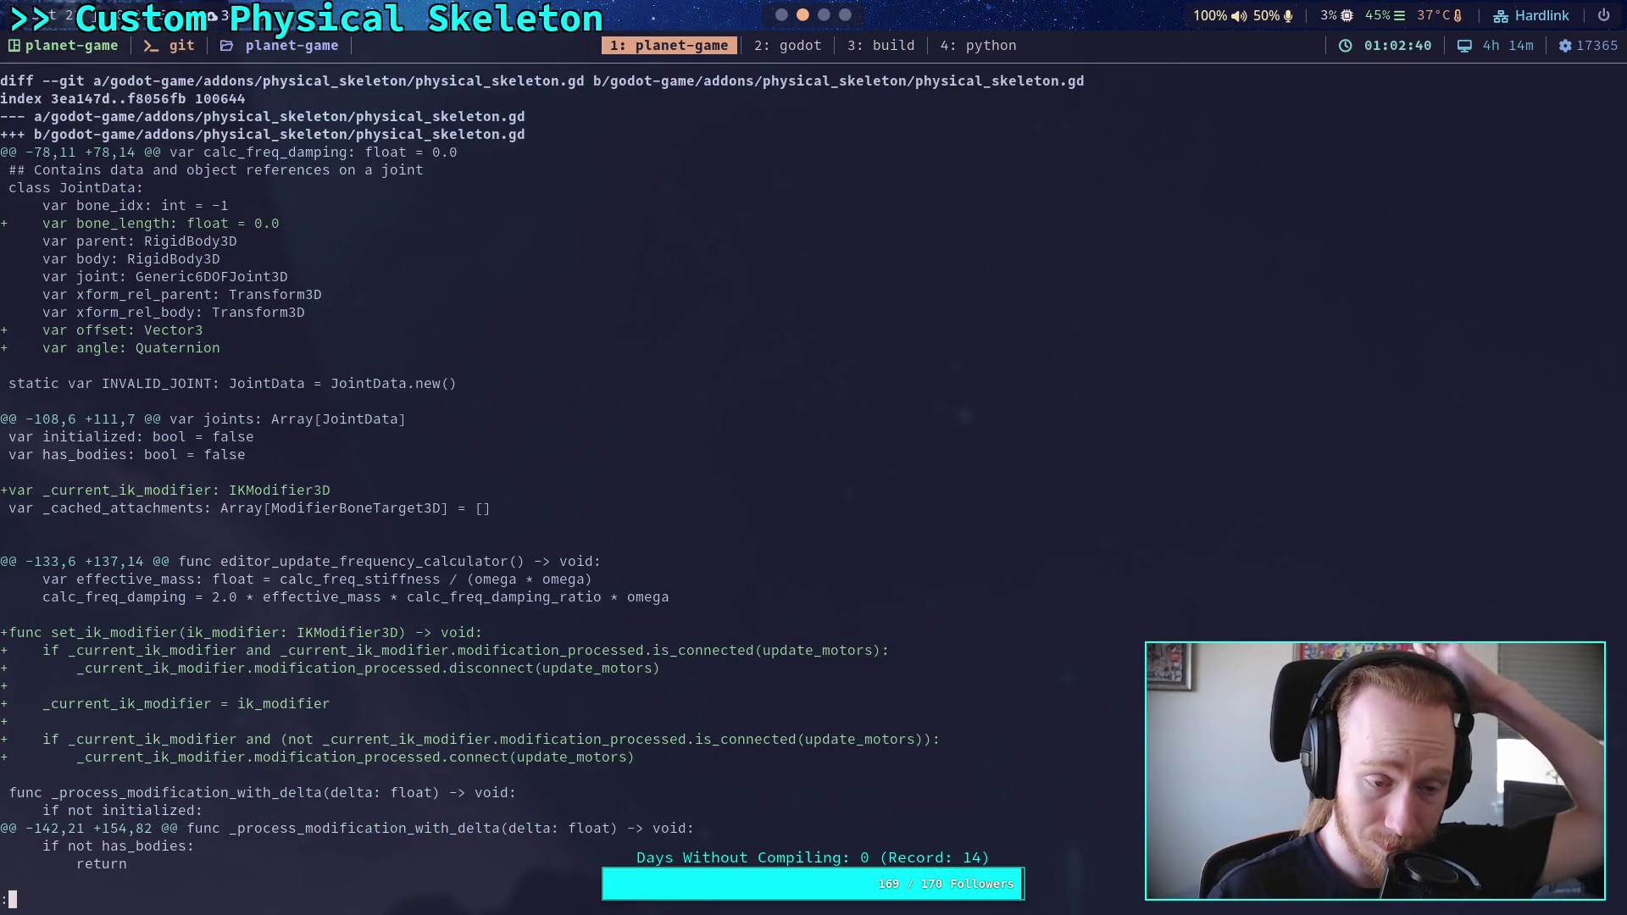
key("space")
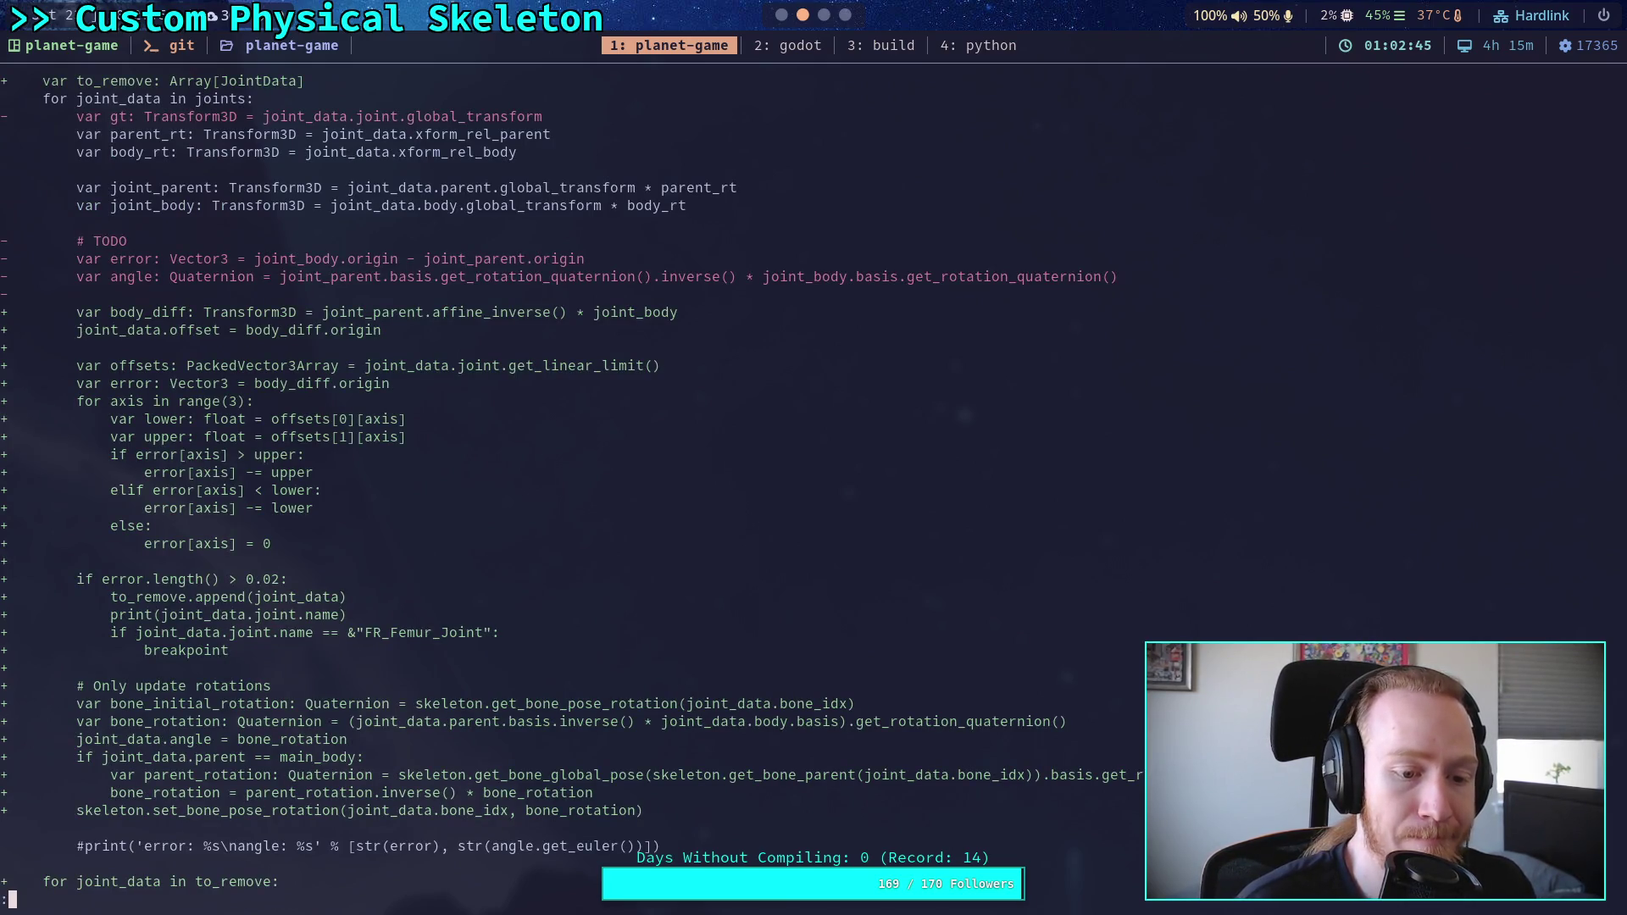
key("space")
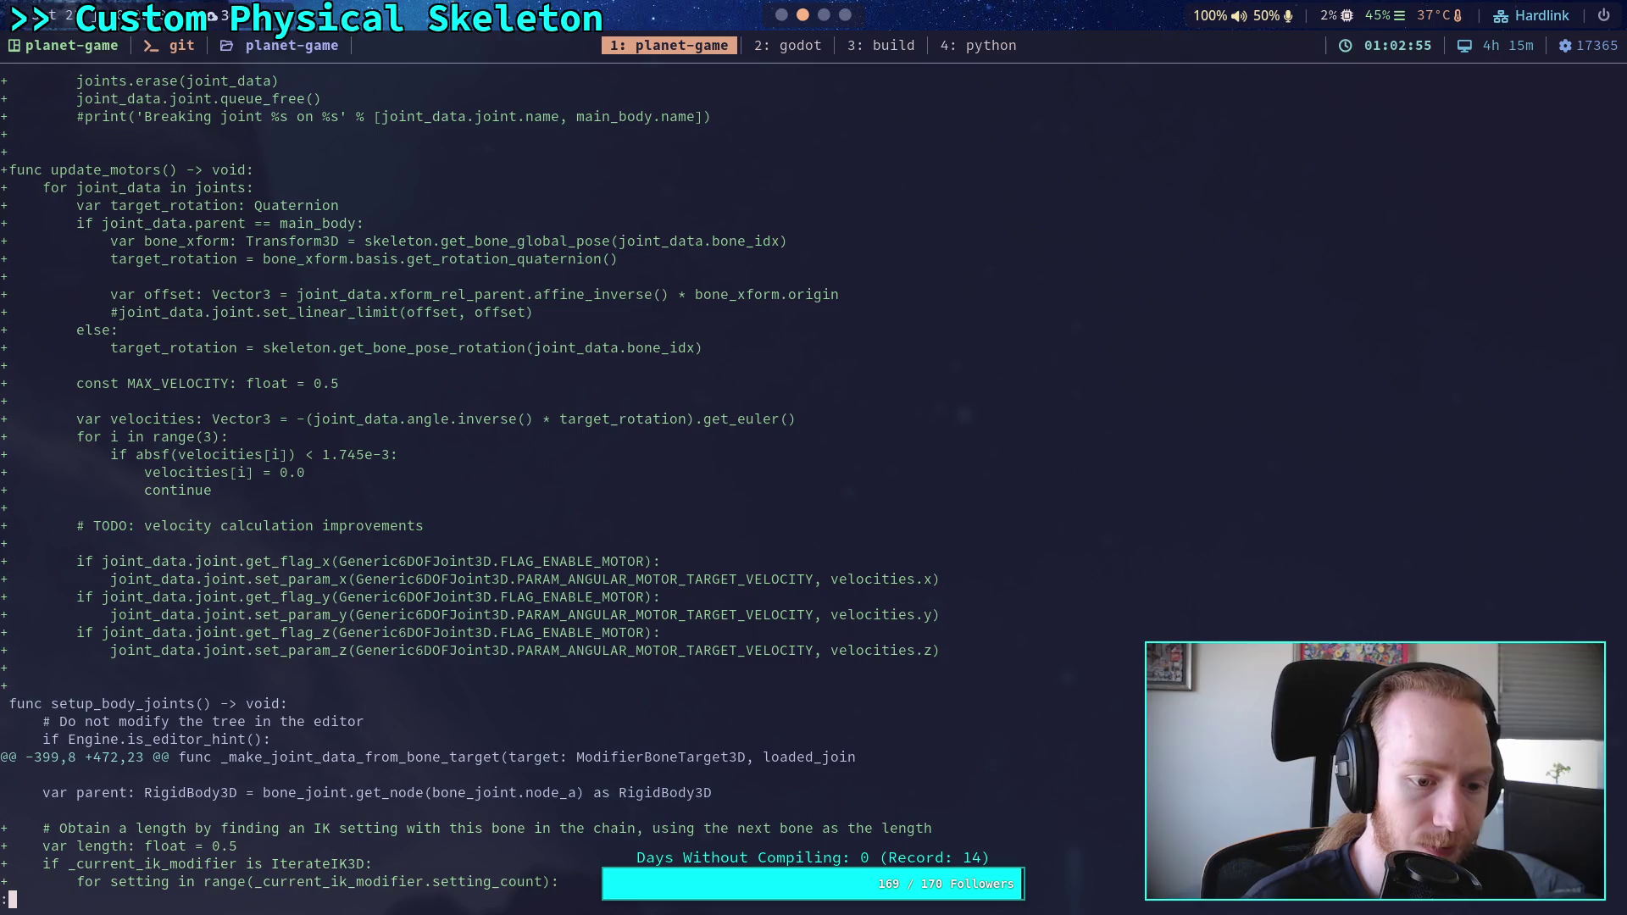
key("space")
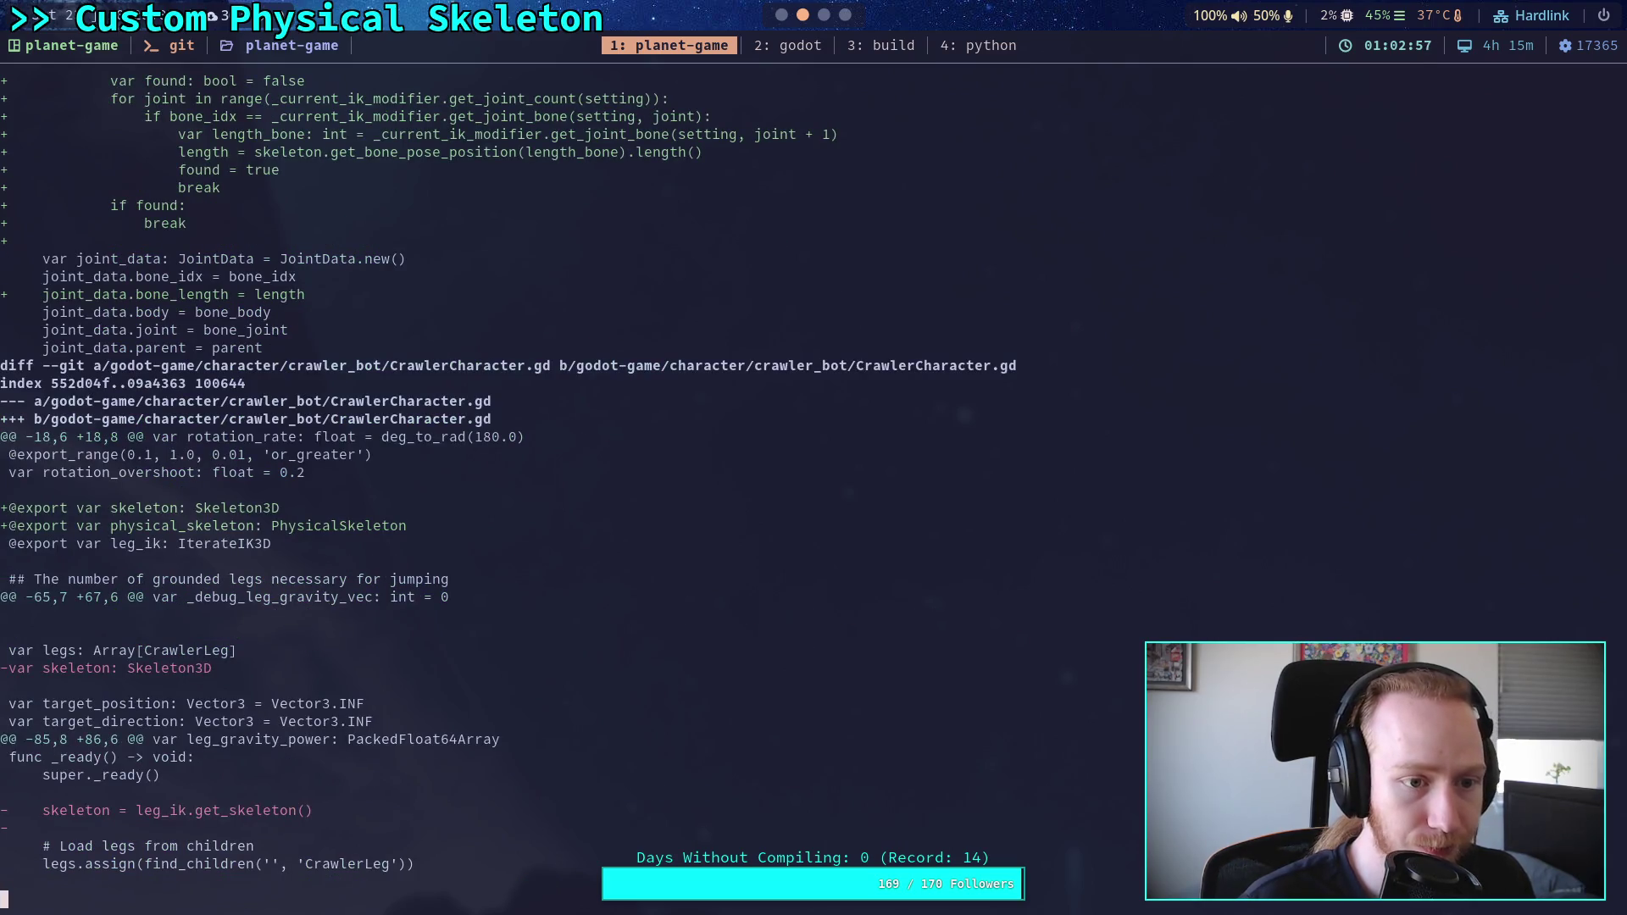
scroll(508, 492, "up", 5)
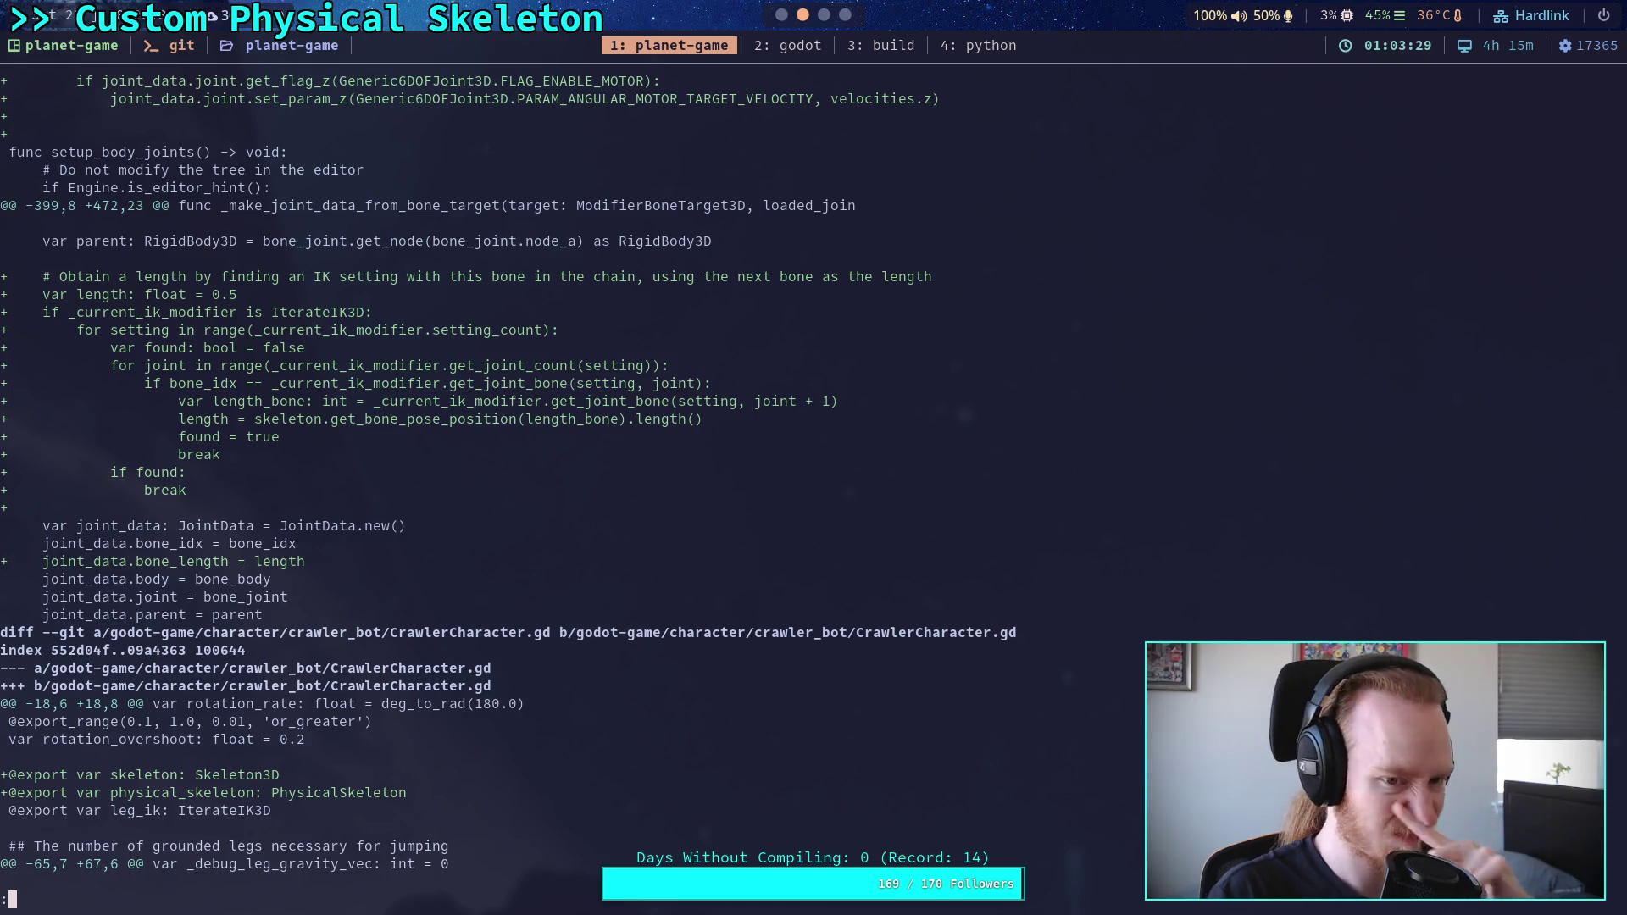
scroll(789, 13, "down", 2)
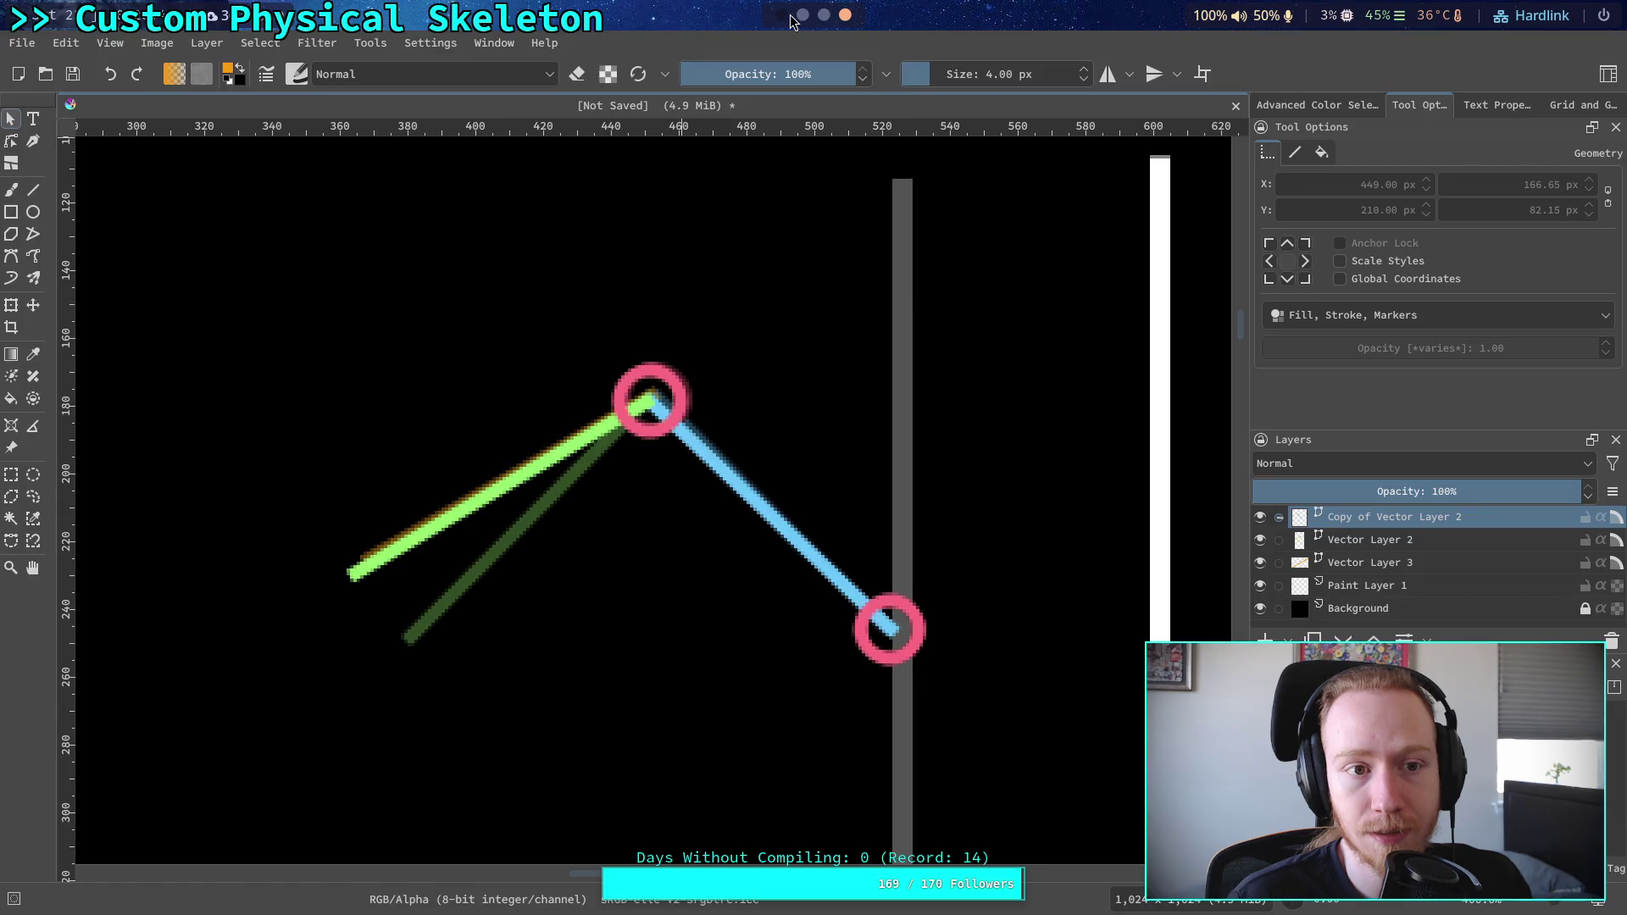
Step: Select LegIKModifier in the CrawlerBot scene tree and open its IK class documentation
left_click(790, 14)
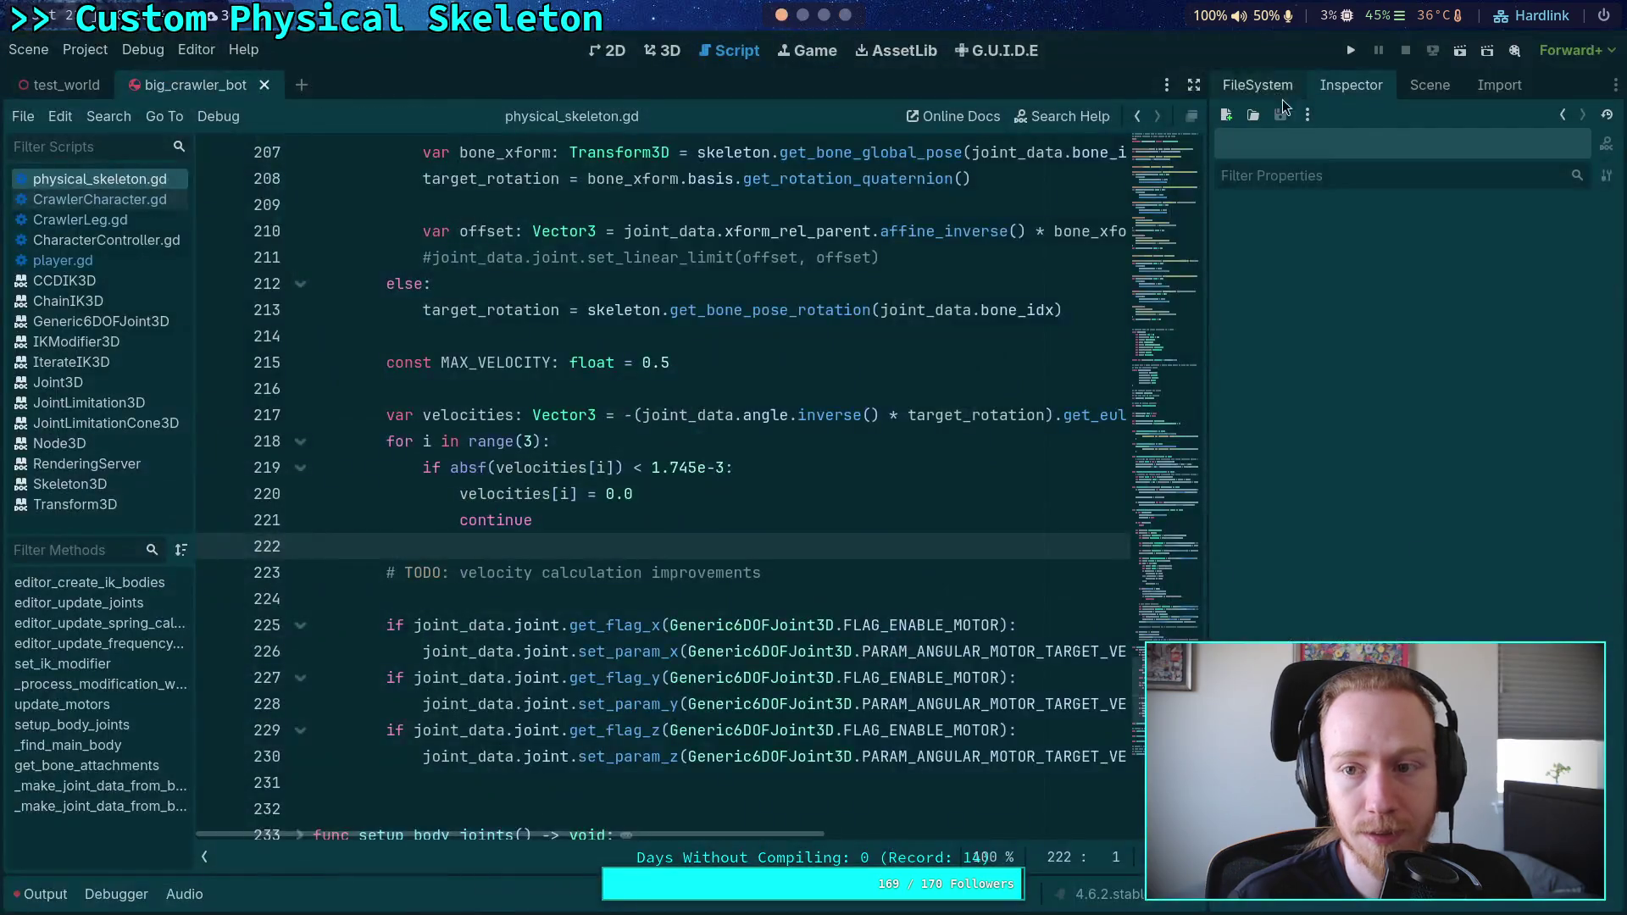
left_click(1430, 85)
left_click(1301, 257)
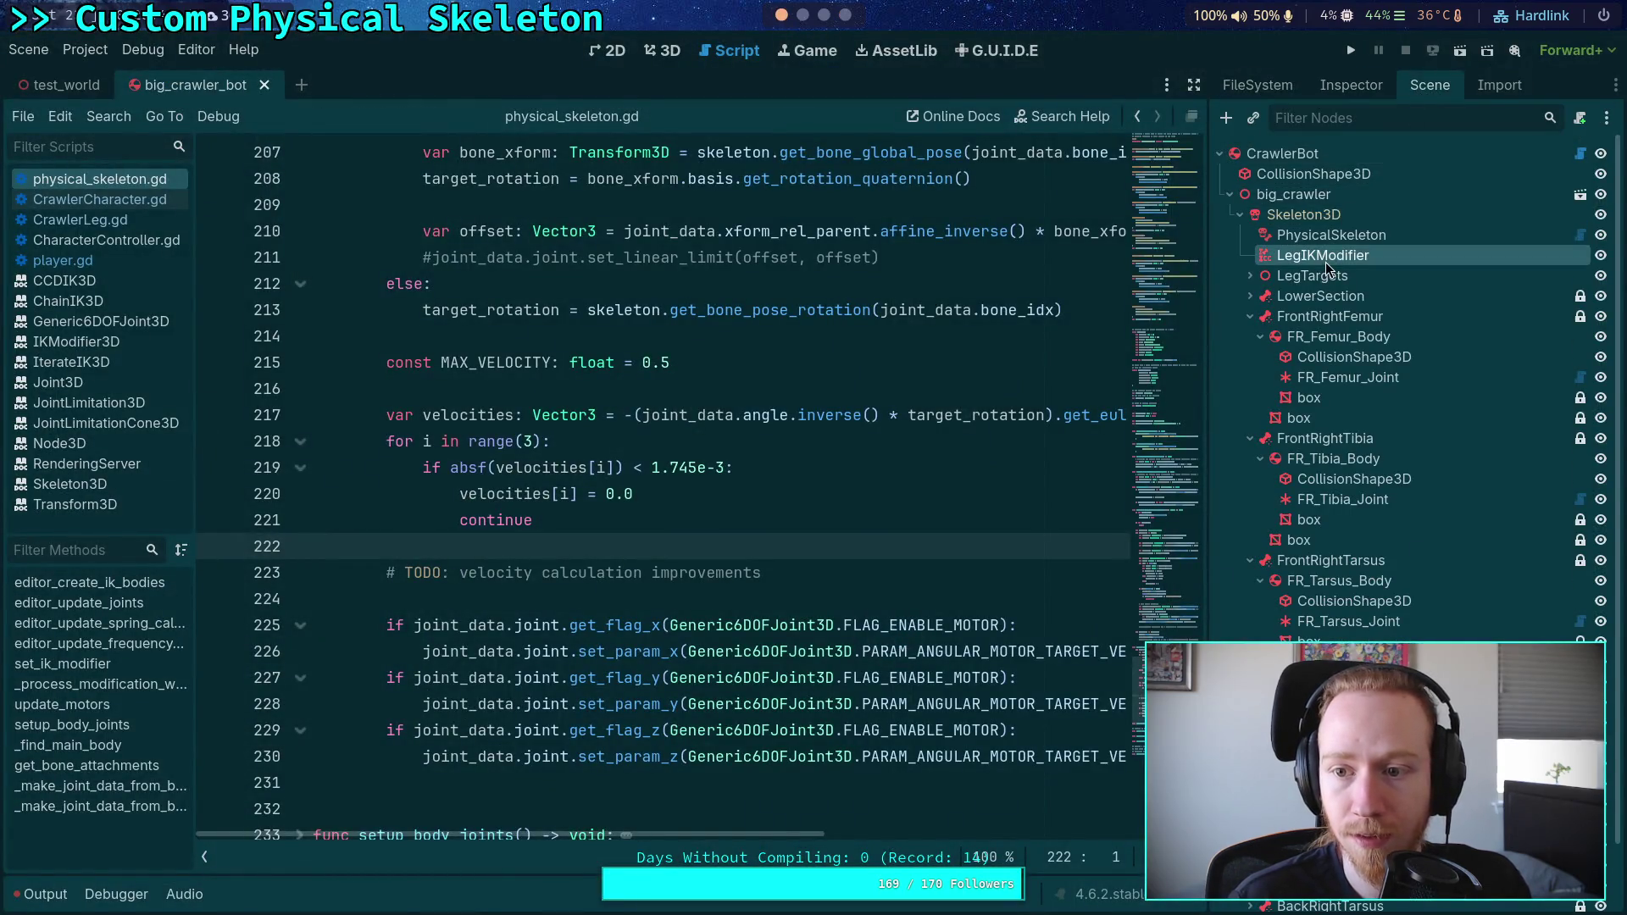
right_click(1296, 262)
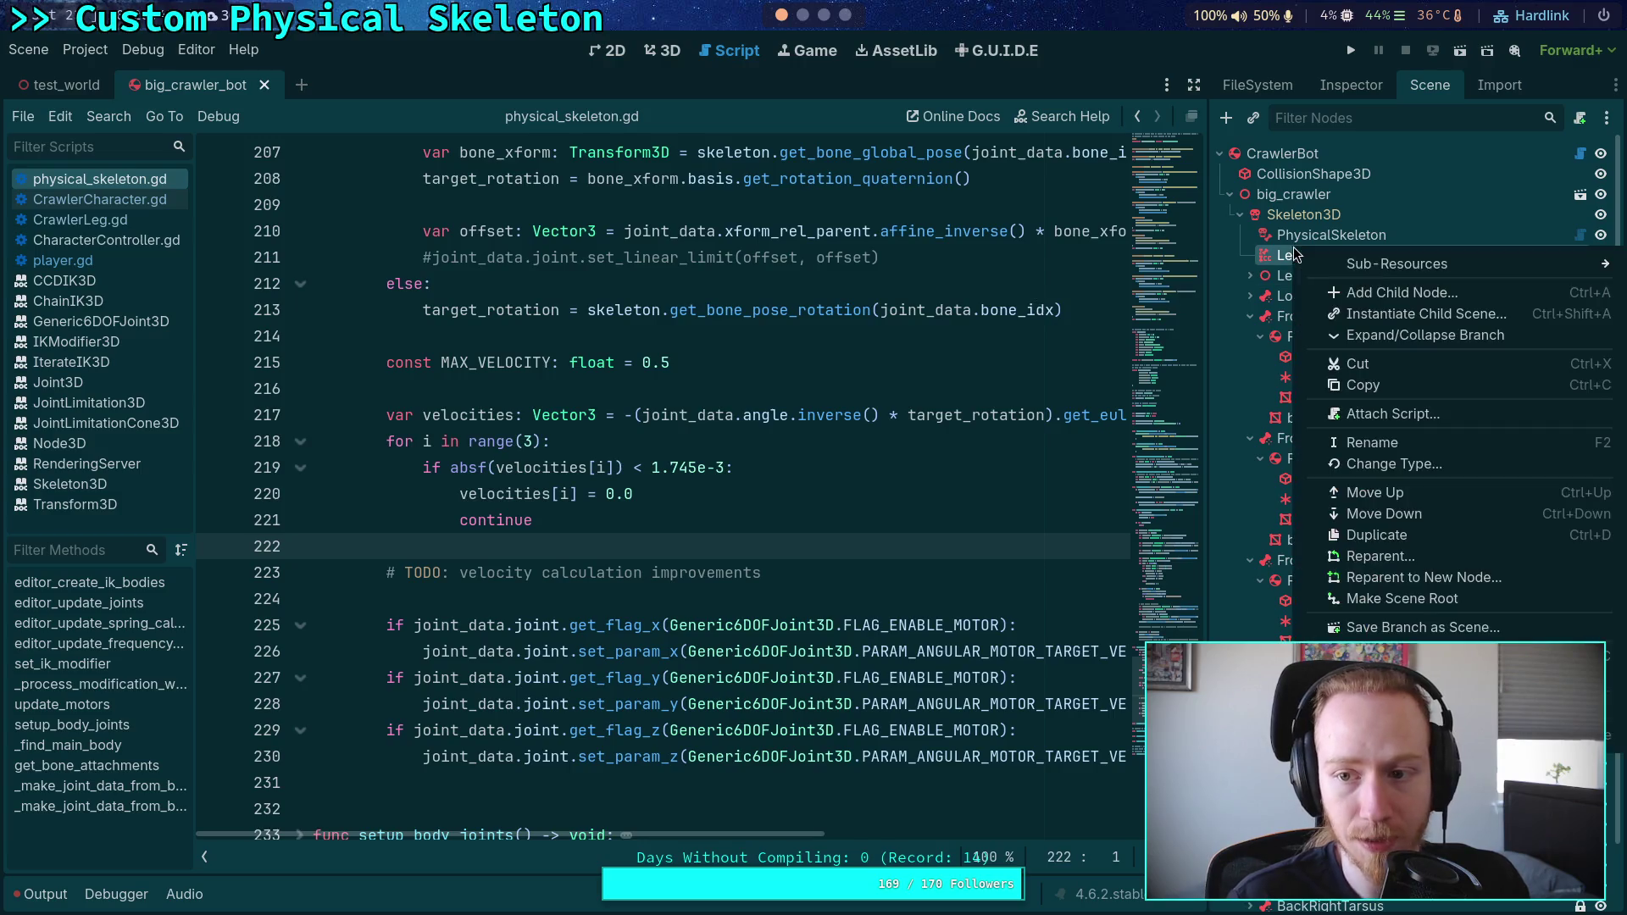
left_click(1613, 707)
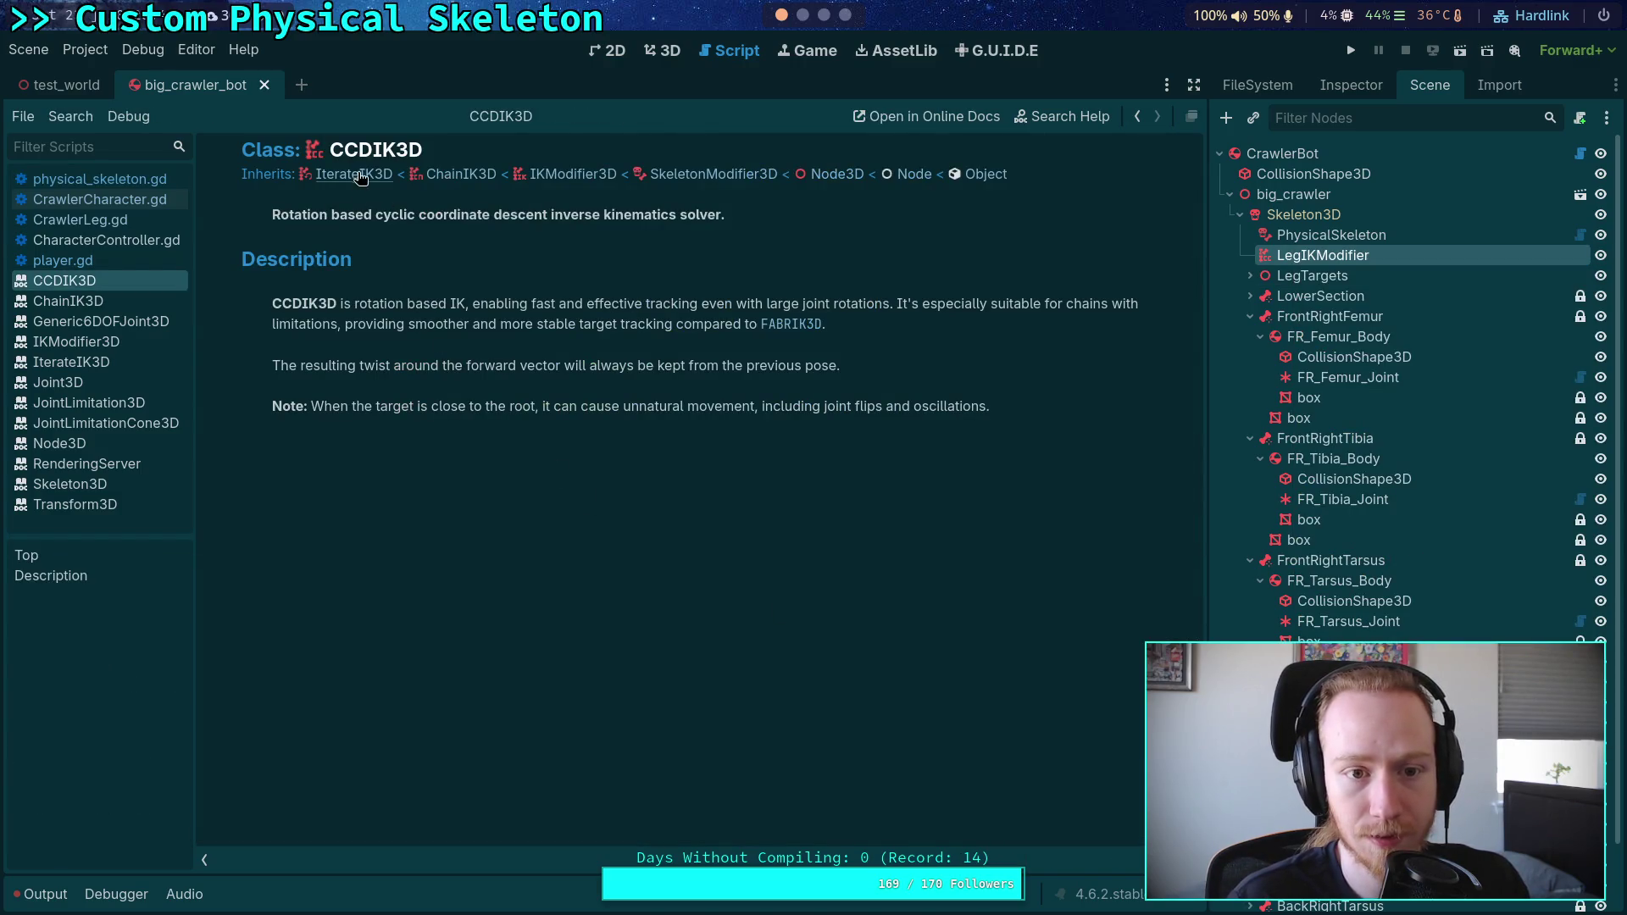
Step: Read the IterateIK3D, ChainIK3D and SplineIK3D docs, then return to physical_skeleton.gd
left_click(363, 175)
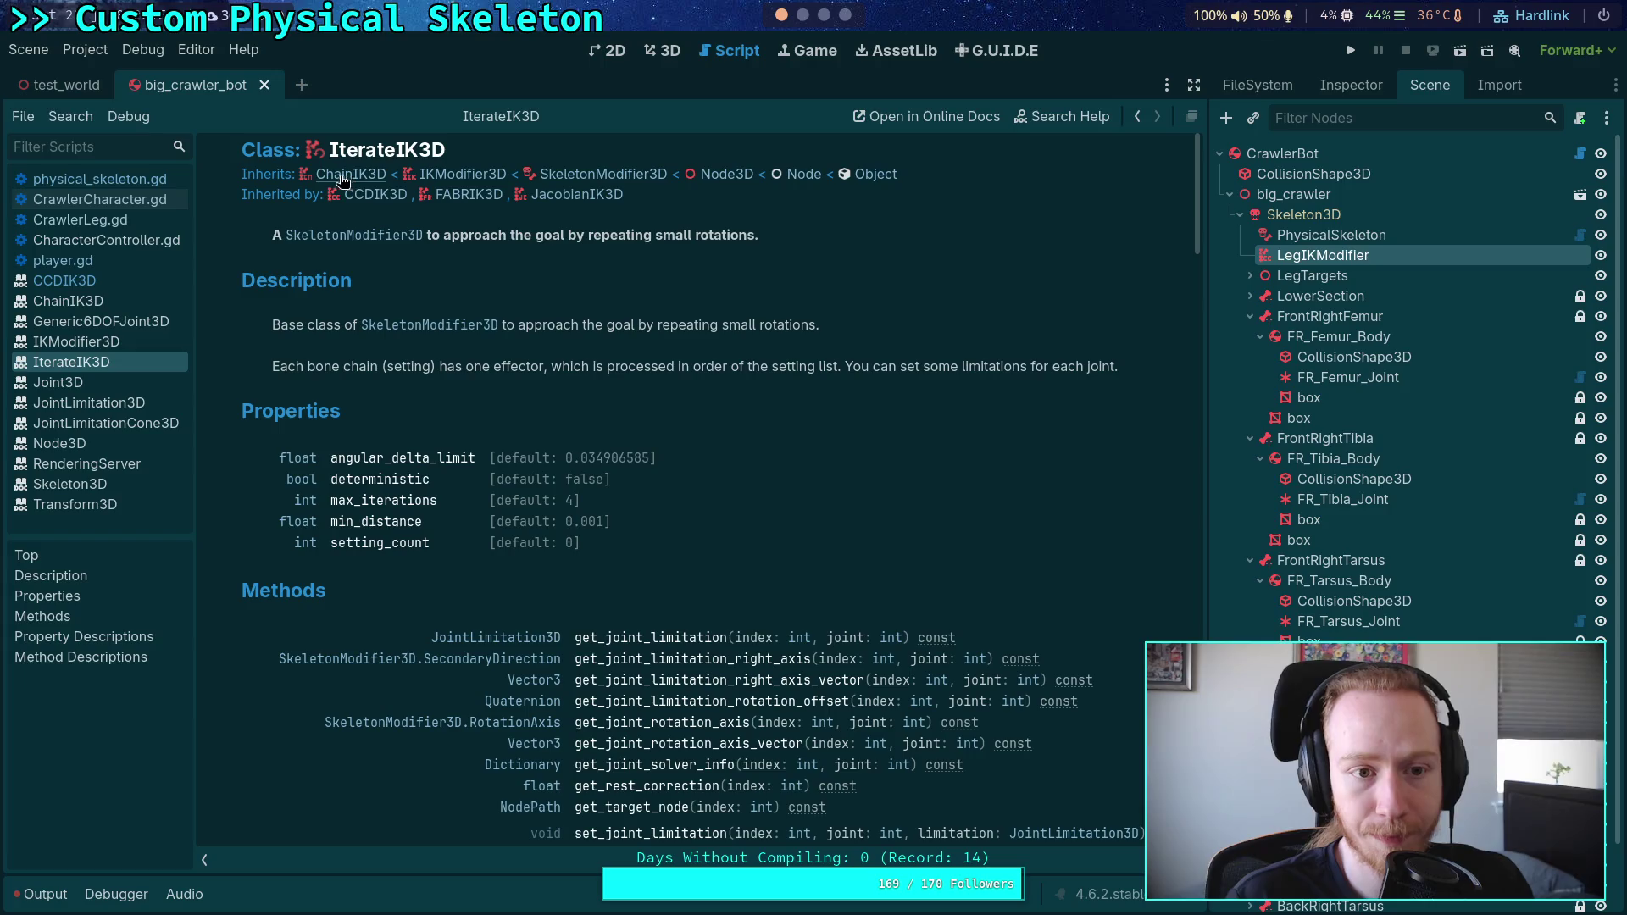
left_click(337, 180)
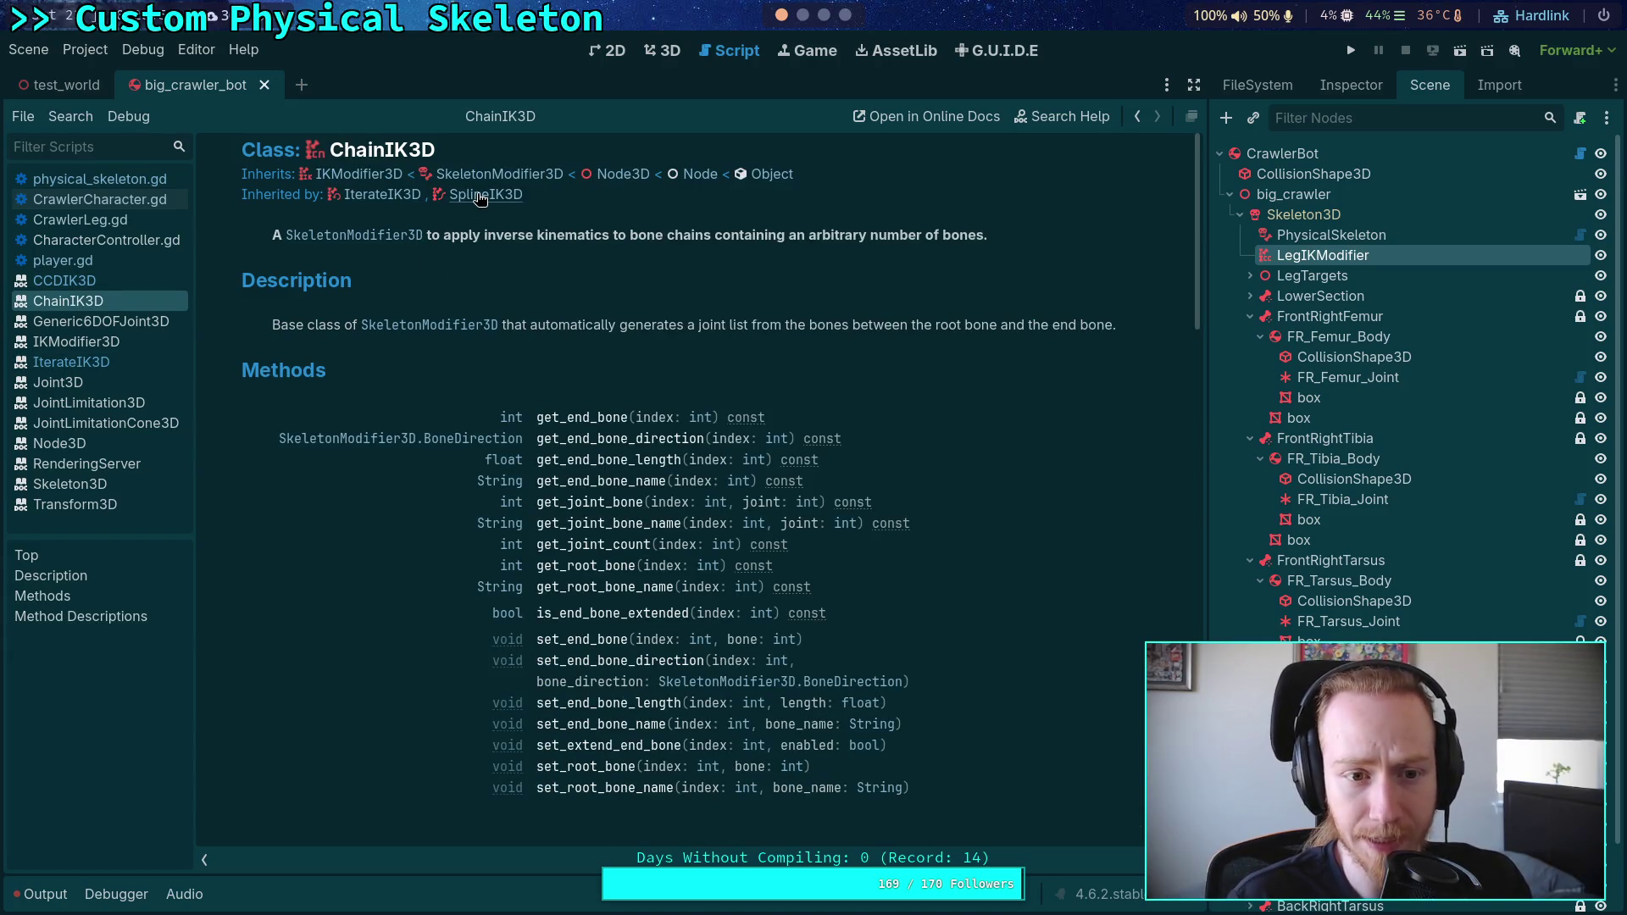
left_click(481, 197)
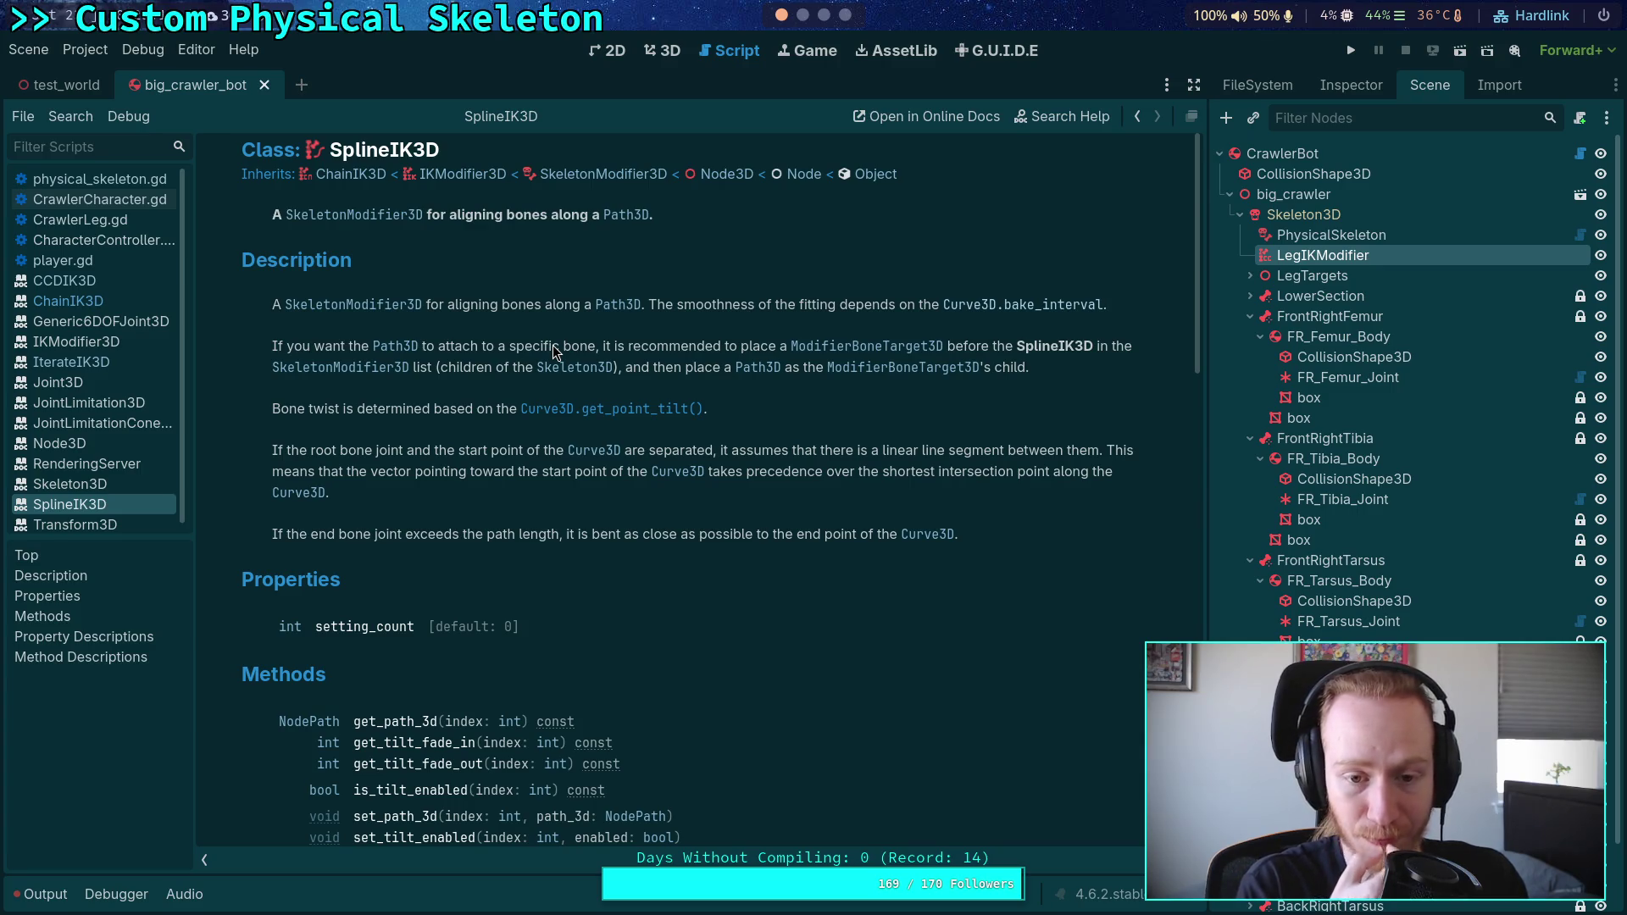
left_click(351, 175)
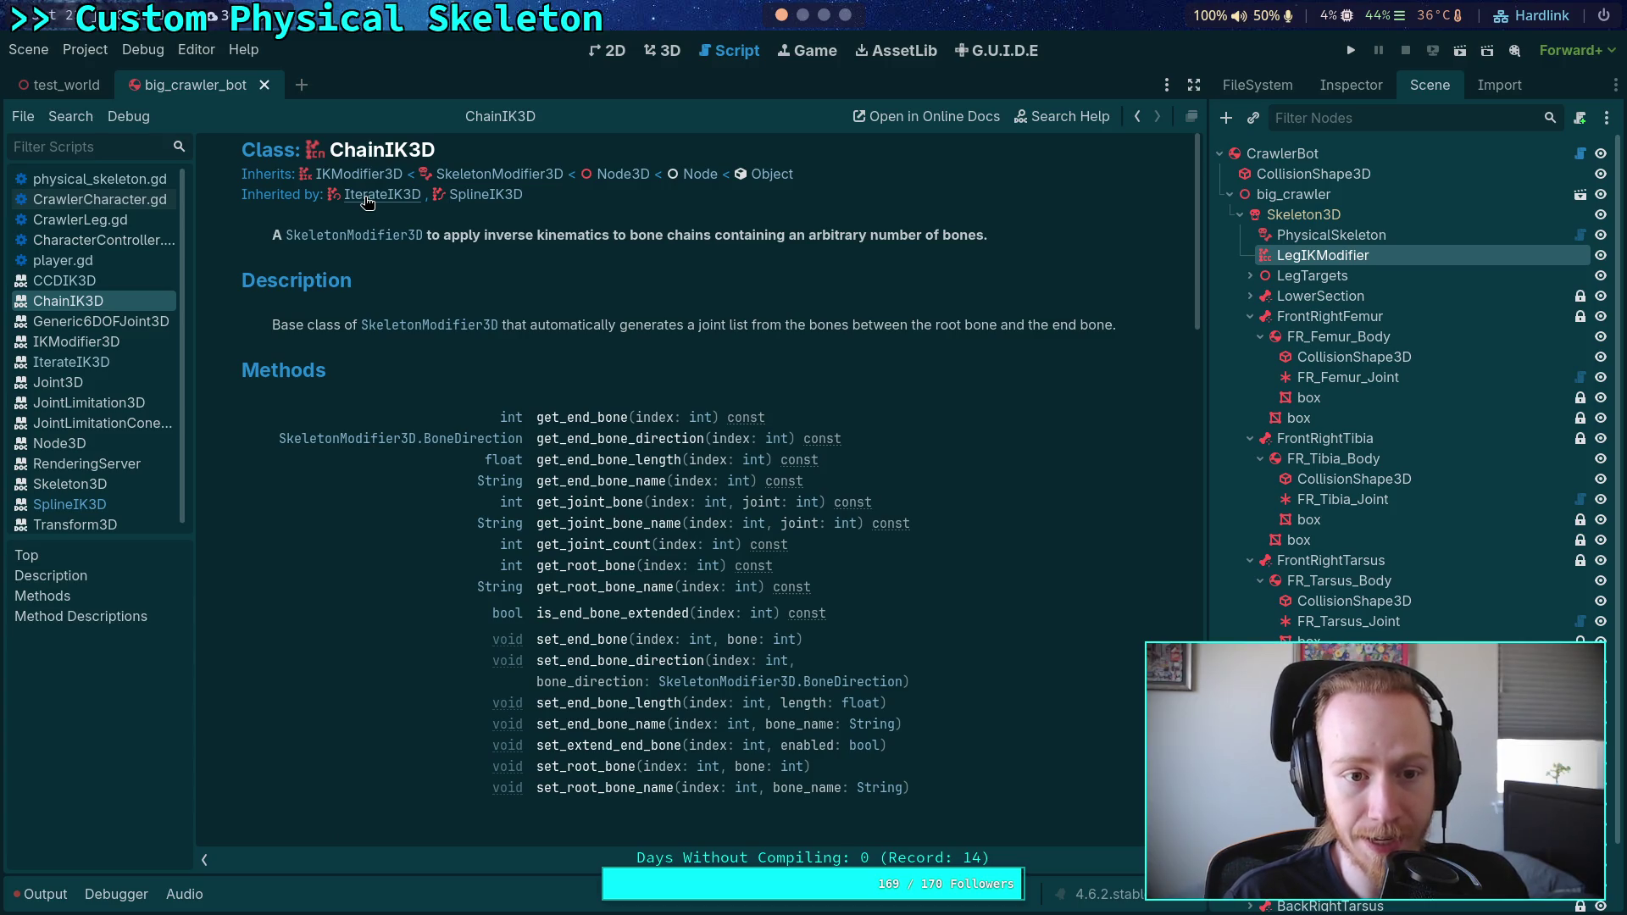
left_click(366, 196)
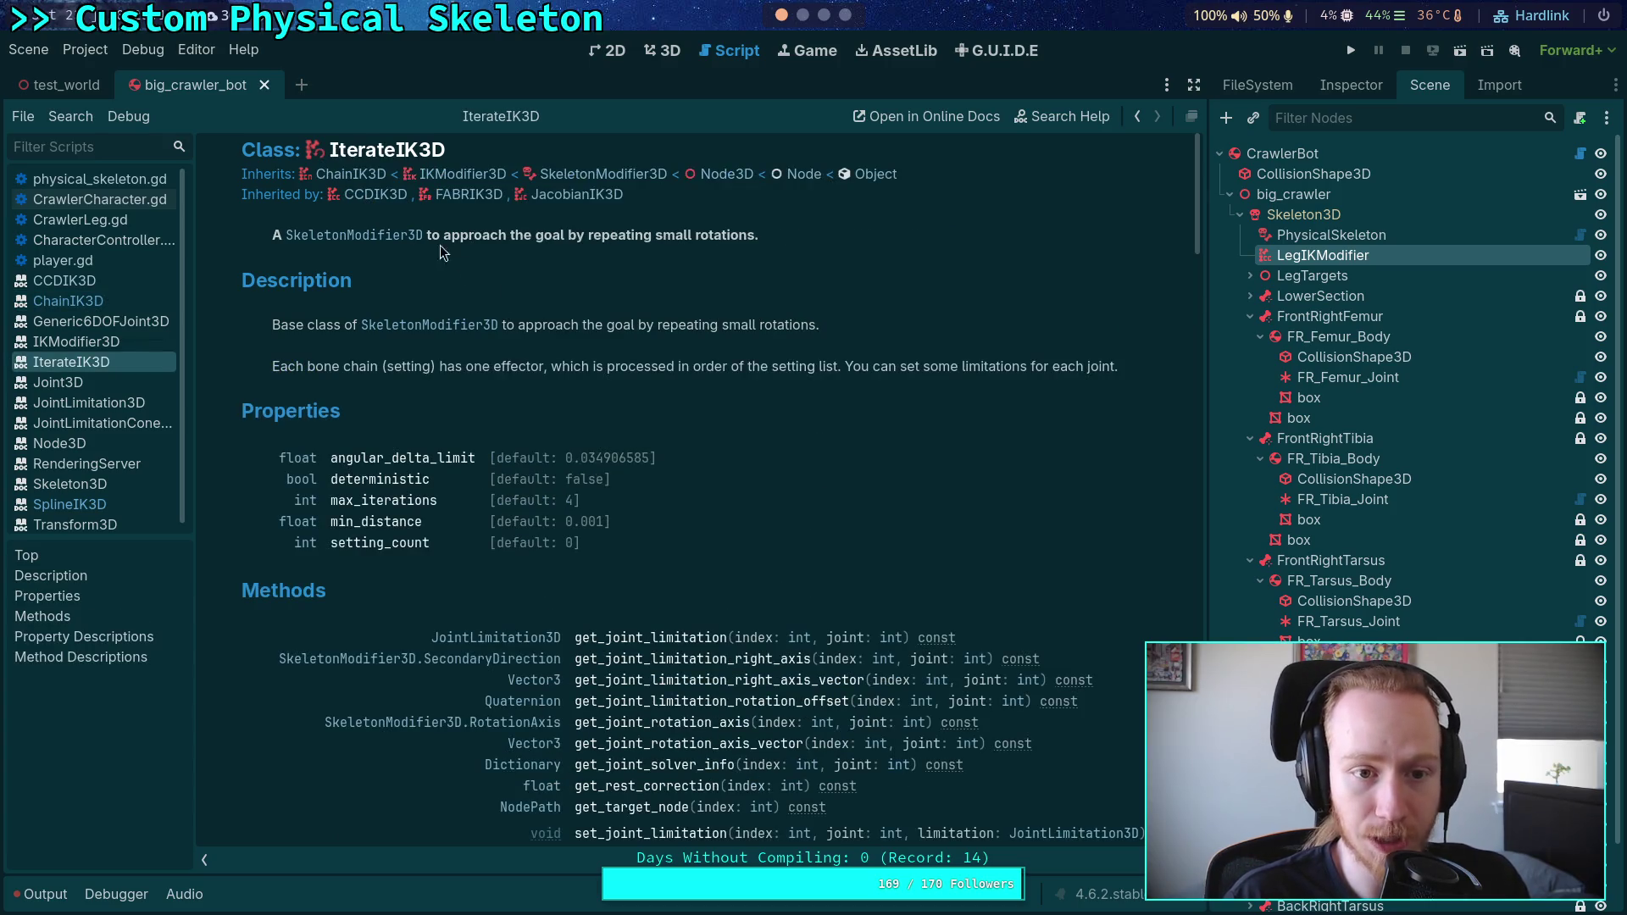
left_click(94, 178)
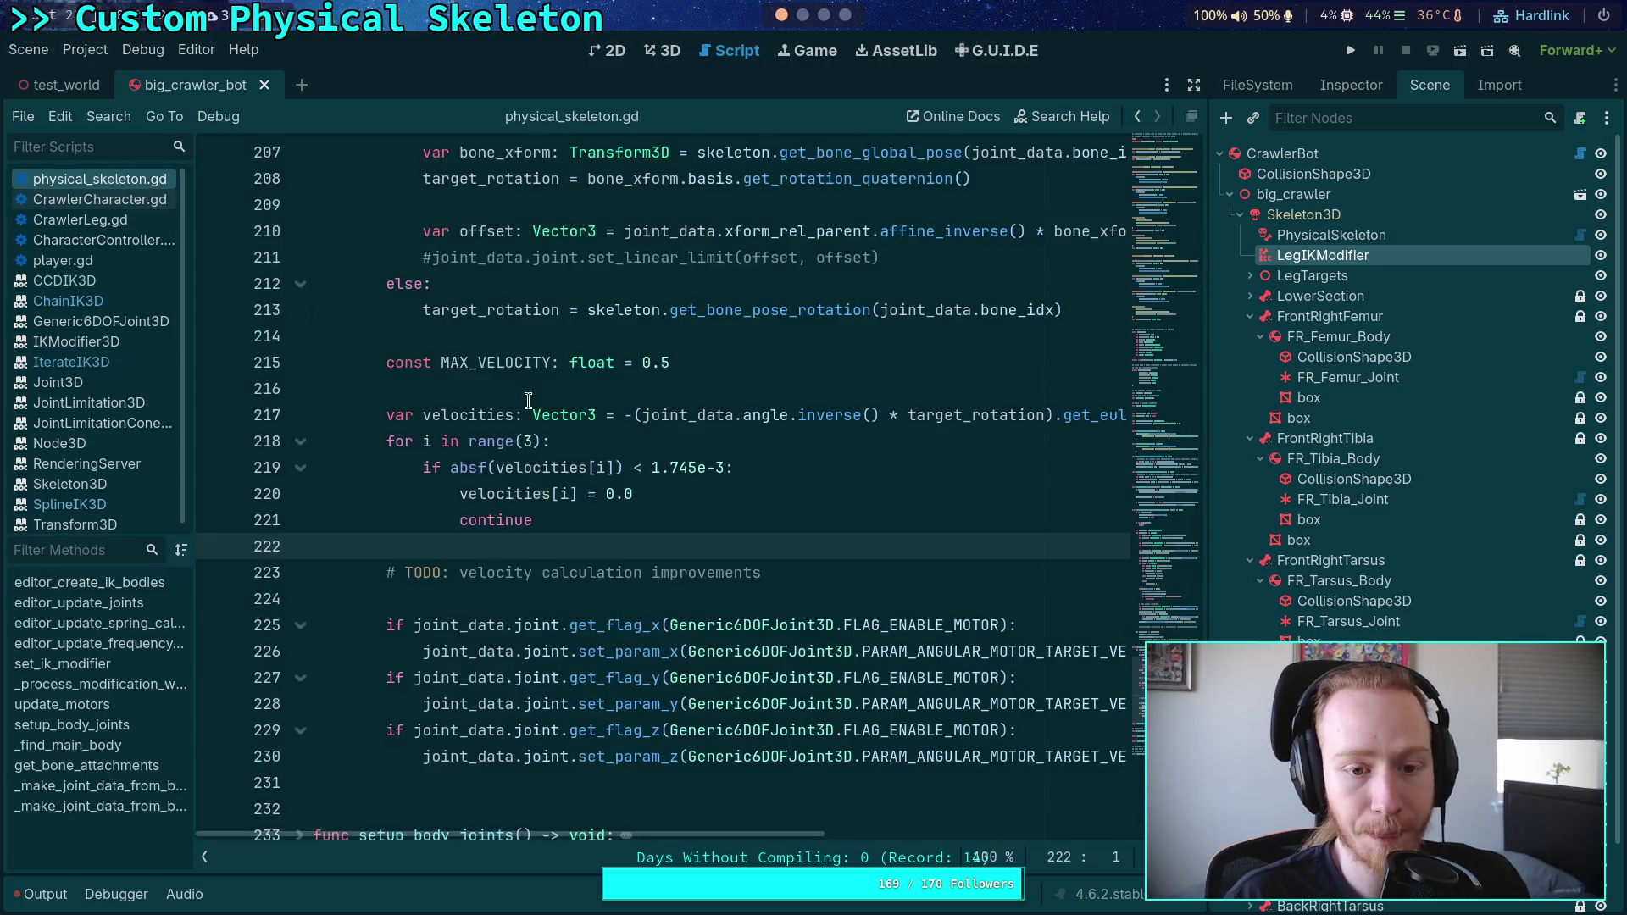
Step: Change the _current_ik_modifier declaration's type on line 114 to IterateIK3D
scroll(683, 483, "up", 10)
scroll(670, 488, "down", 15)
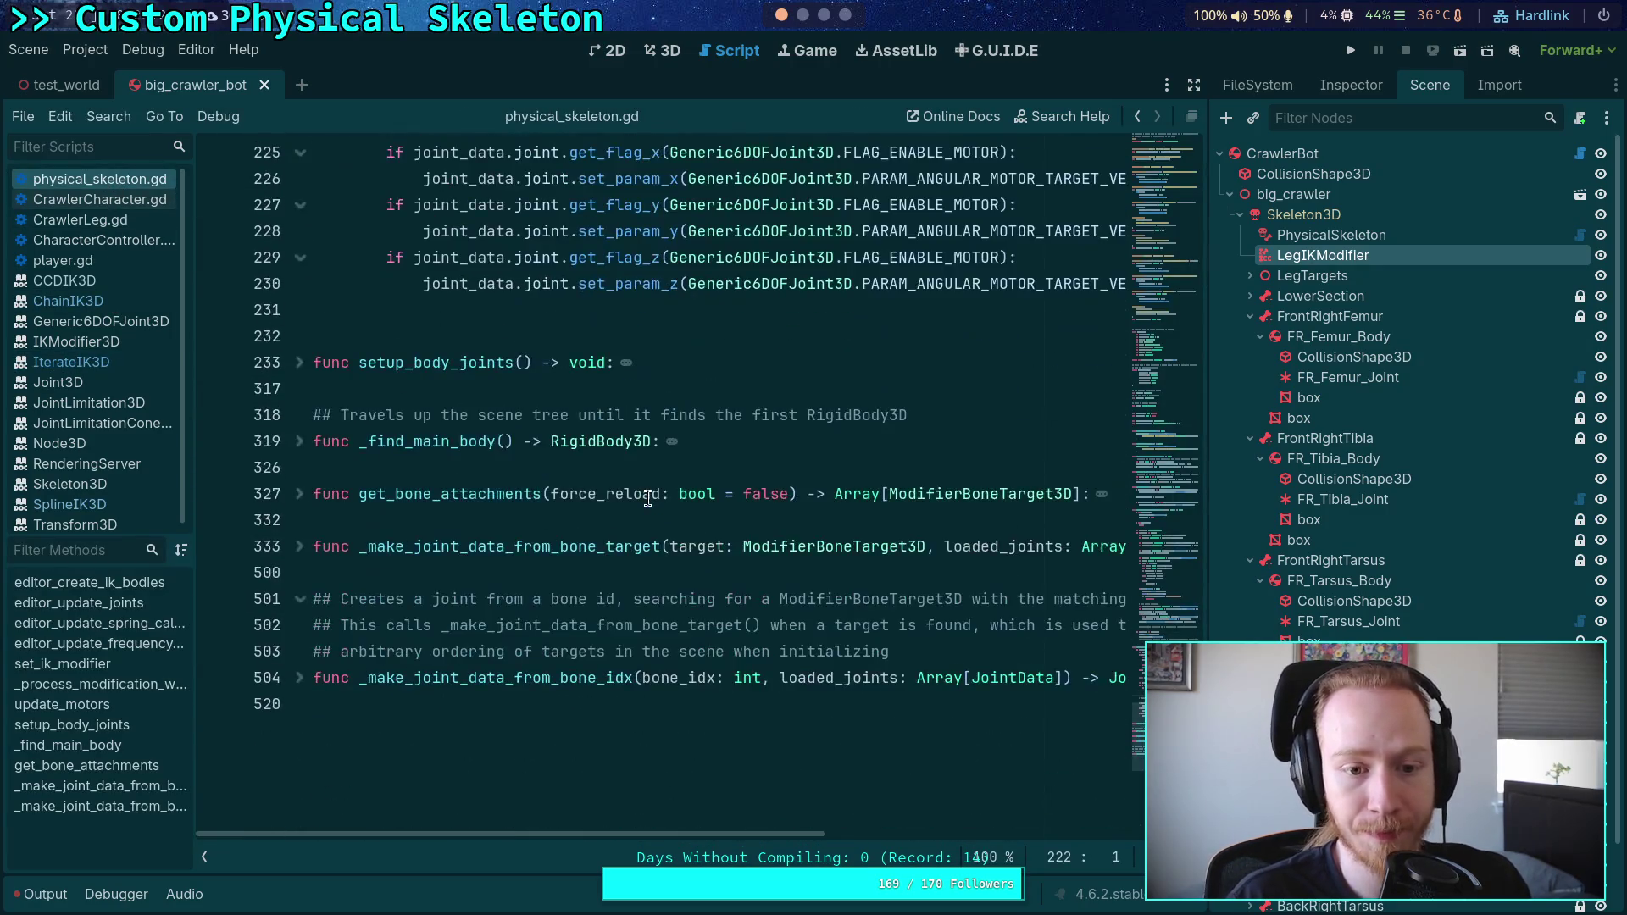
scroll(657, 492, "up", 7)
scroll(653, 492, "up", 9)
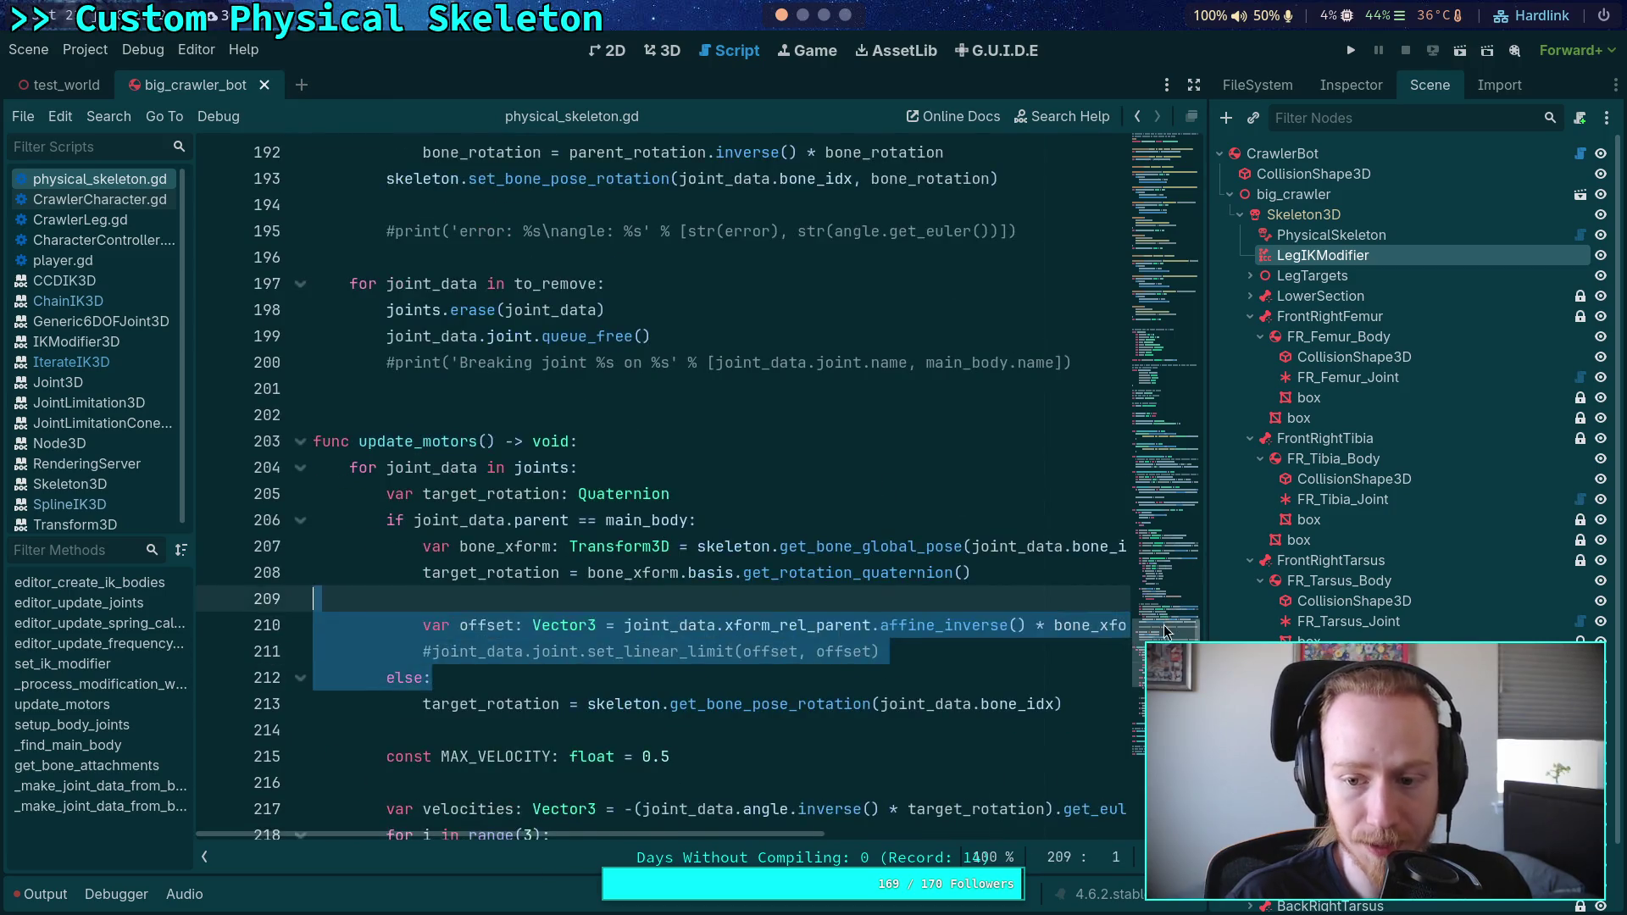
scroll(670, 449, "up", 20)
scroll(670, 449, "down", 12)
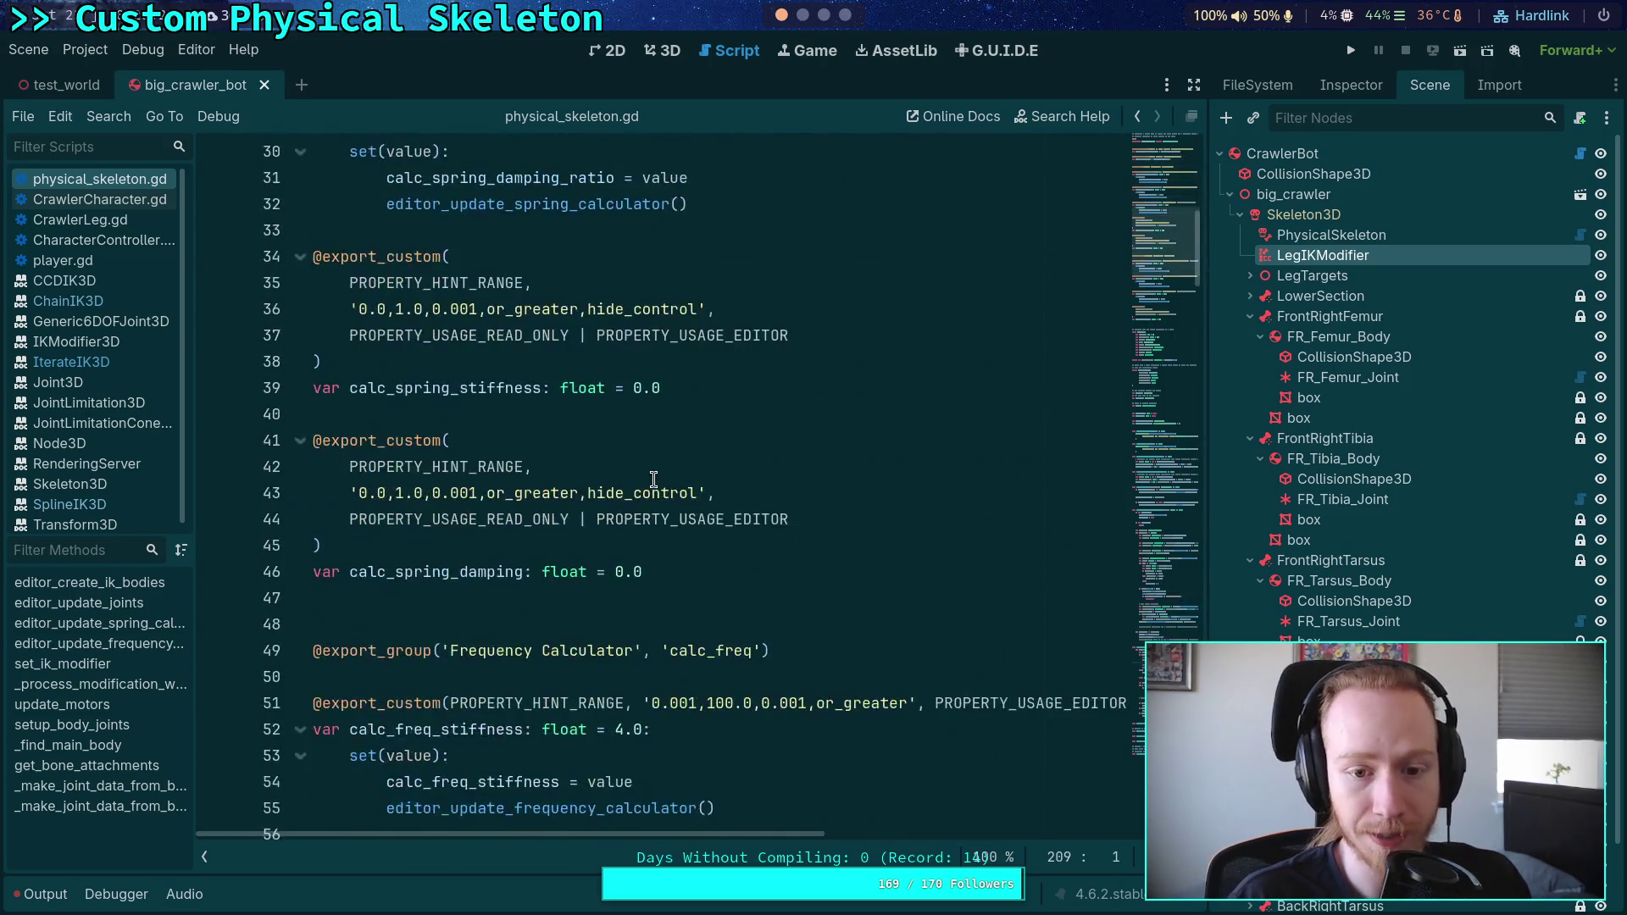
scroll(670, 451, "down", 8)
scroll(661, 447, "up", 4)
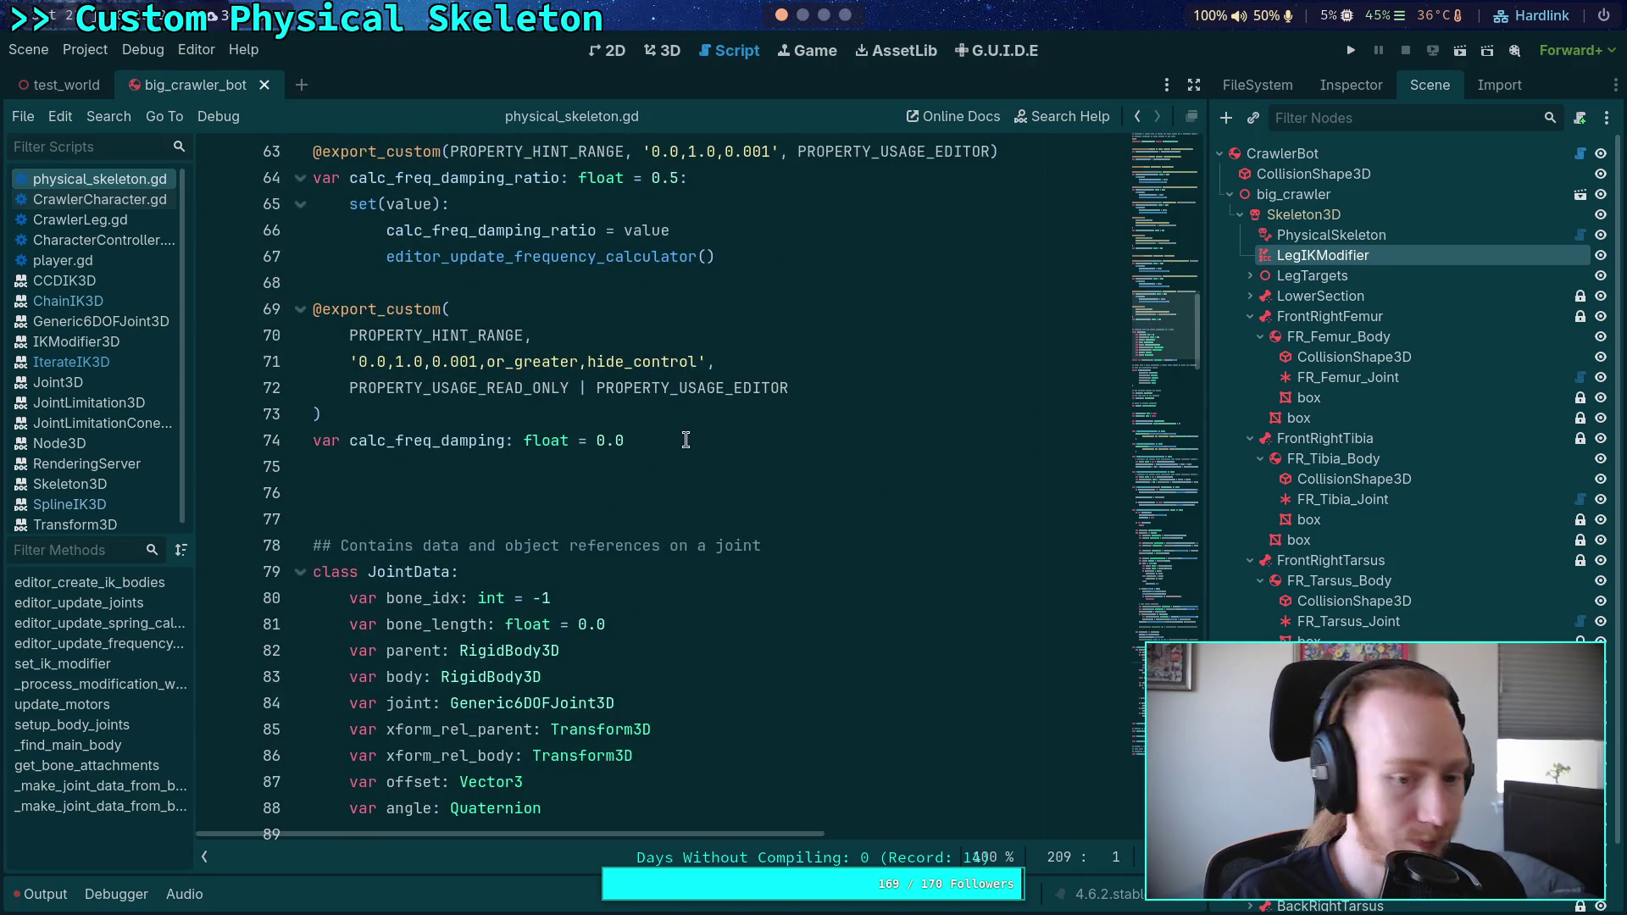
scroll(728, 445, "up", 4)
scroll(747, 442, "up", 2)
scroll(745, 440, "down", 12)
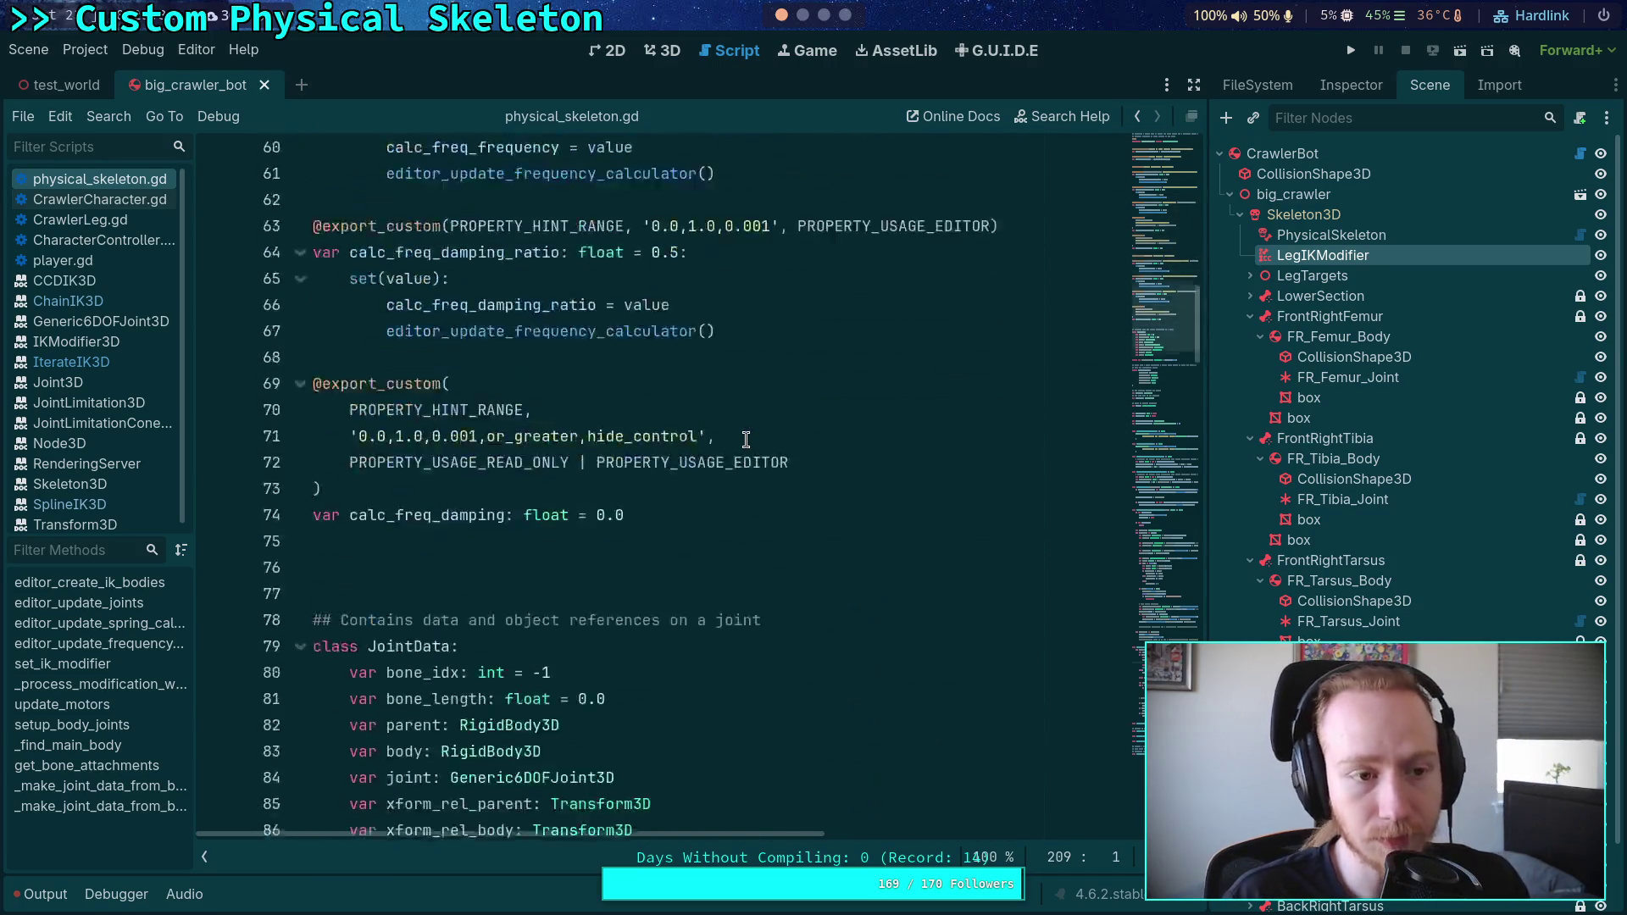
scroll(746, 437, "down", 2)
scroll(737, 433, "down", 3)
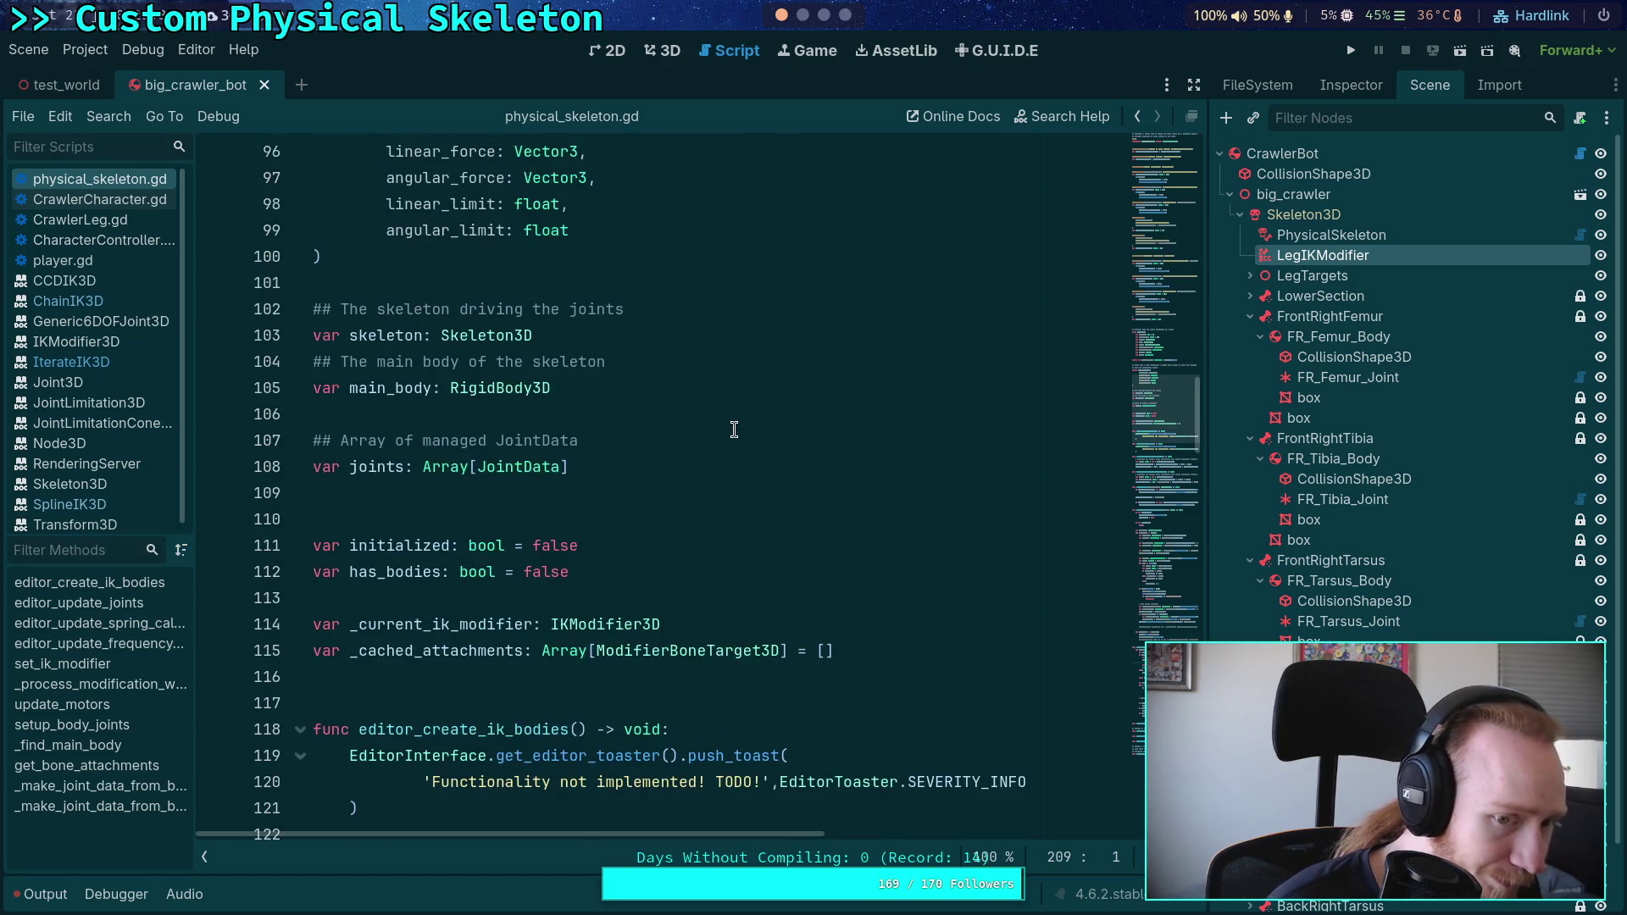
left_click_drag(562, 539, 704, 540)
key("BackSpace")
type("It")
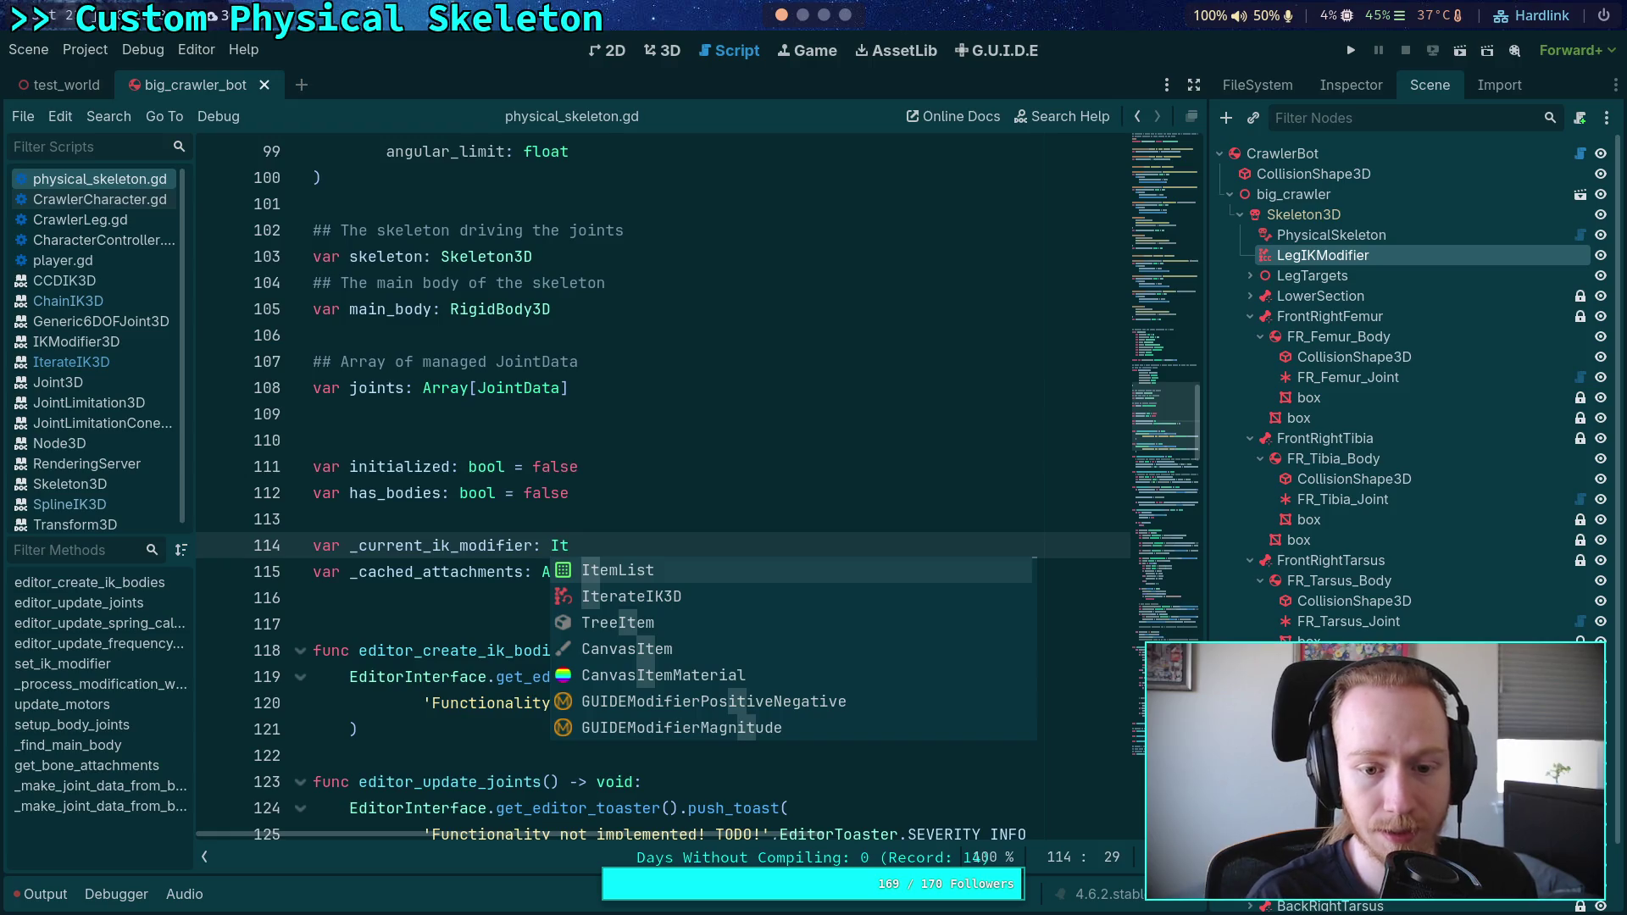
key("Down")
key("Return")
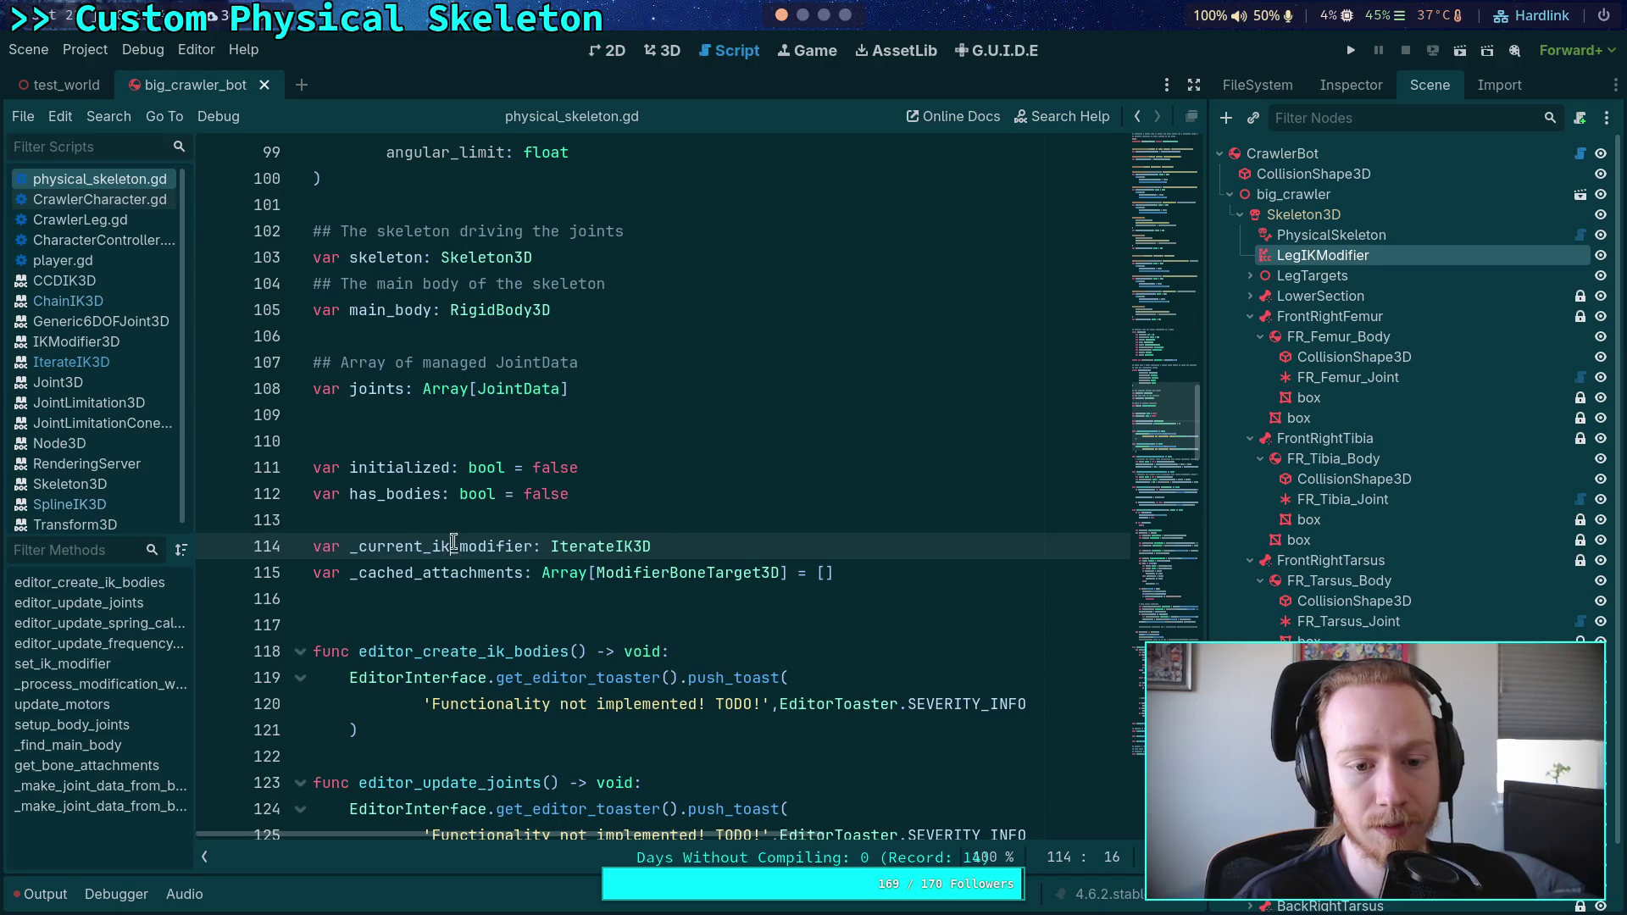
Step: Retype set_ik_modifier's ik_modifier parameter on line 140 as IterateIK3D
double_click(455, 542)
key("ctrl+f")
left_click(933, 856)
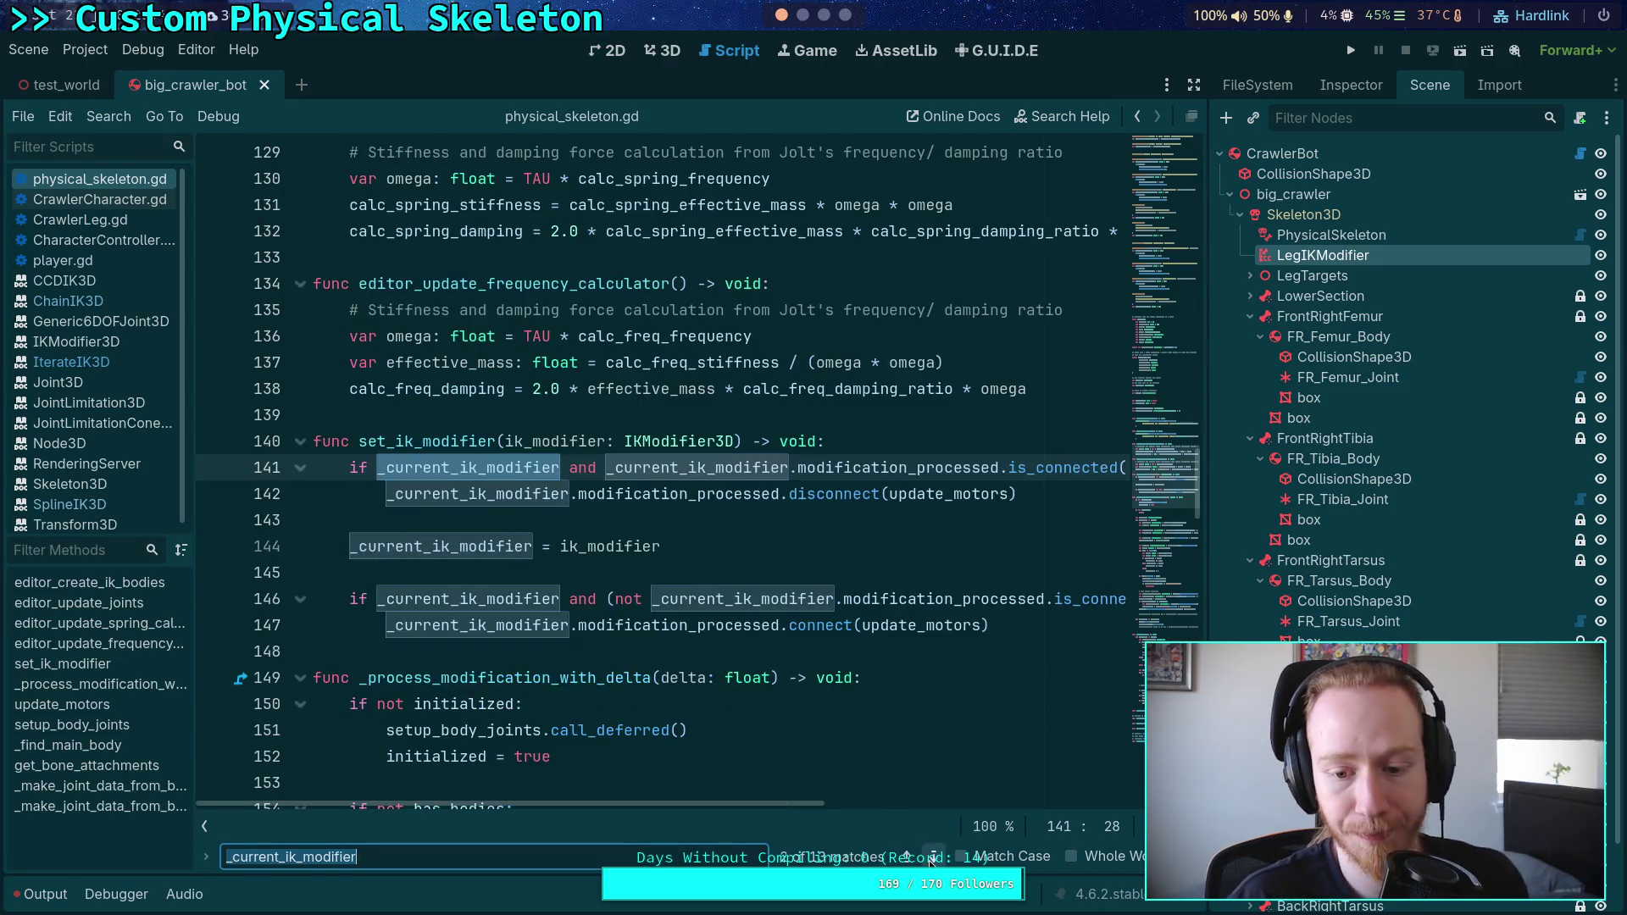
double_click(647, 441)
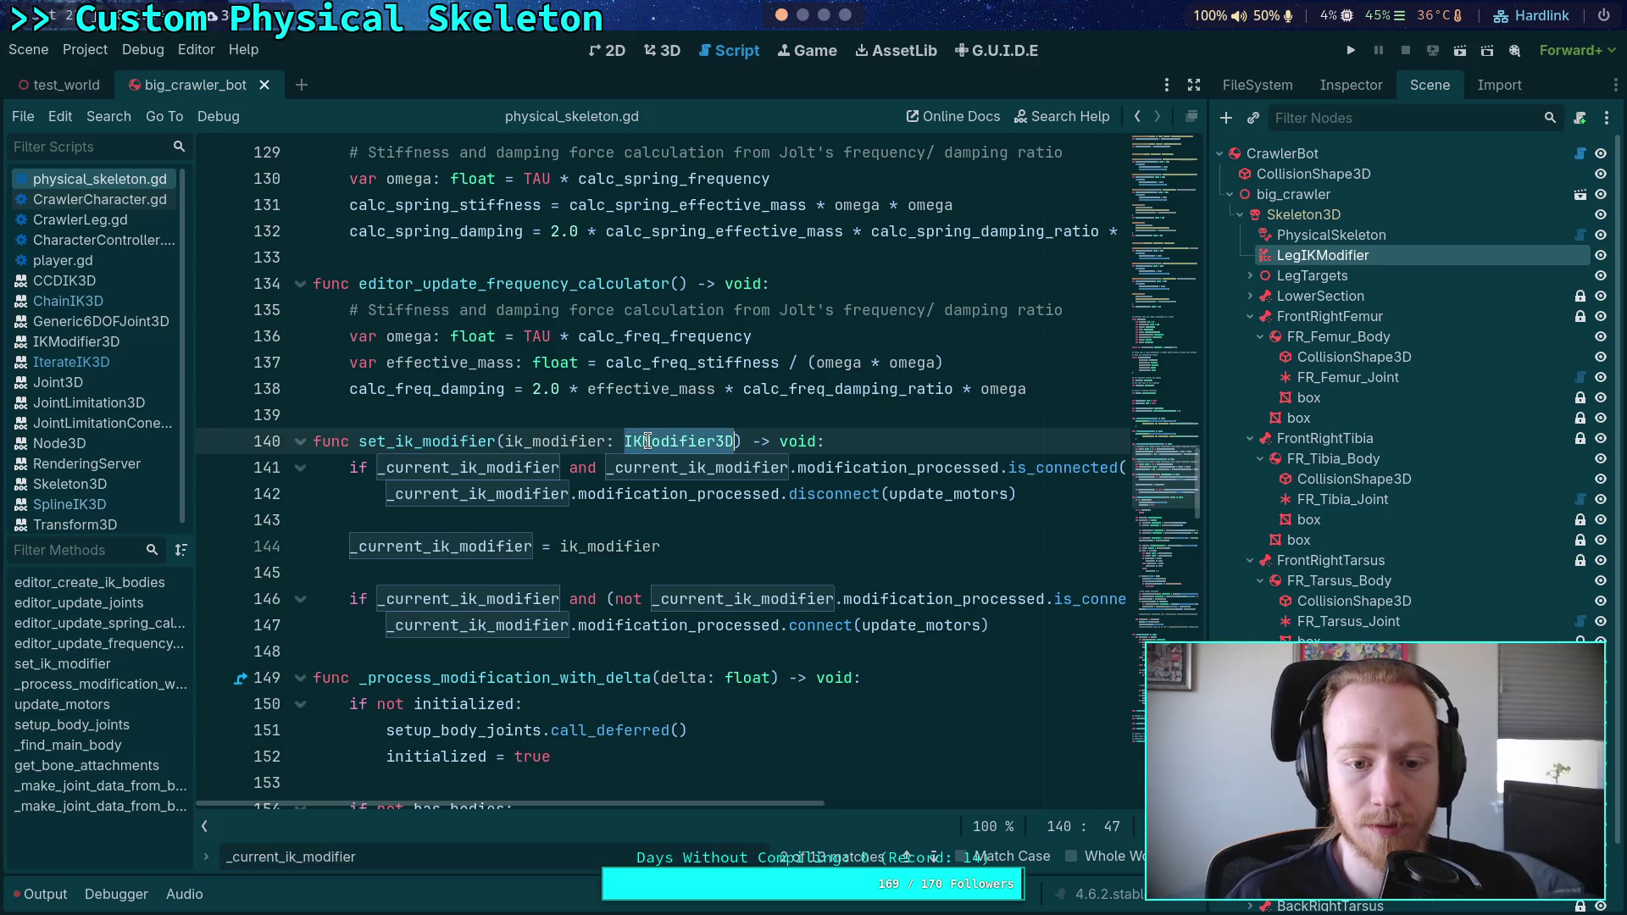
double_click(522, 445)
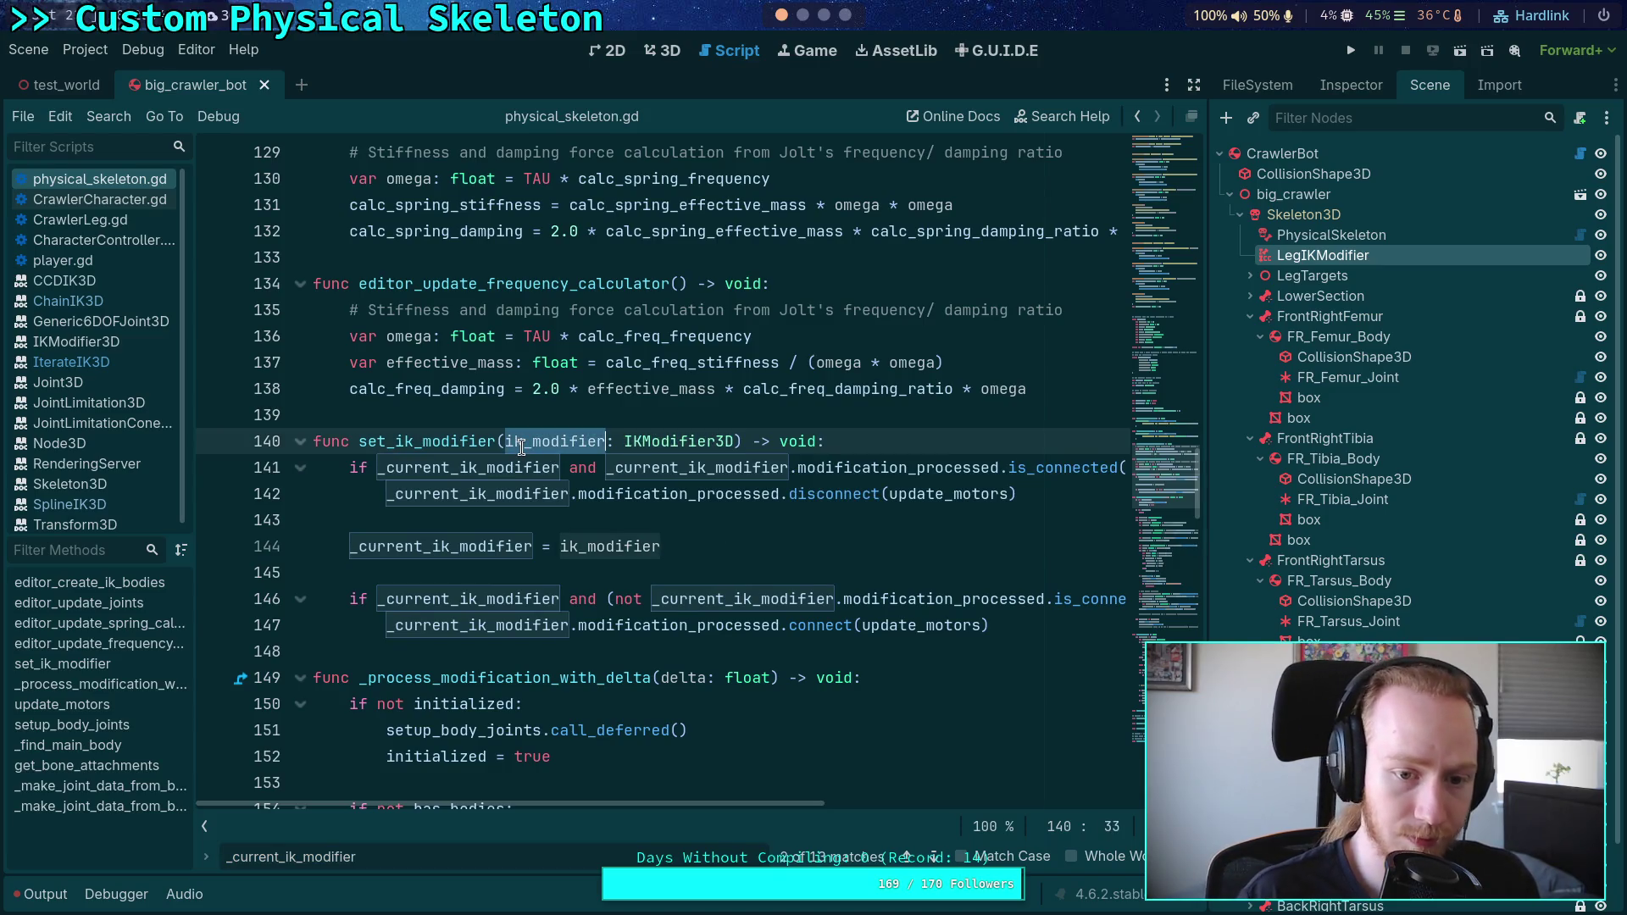
double_click(689, 443)
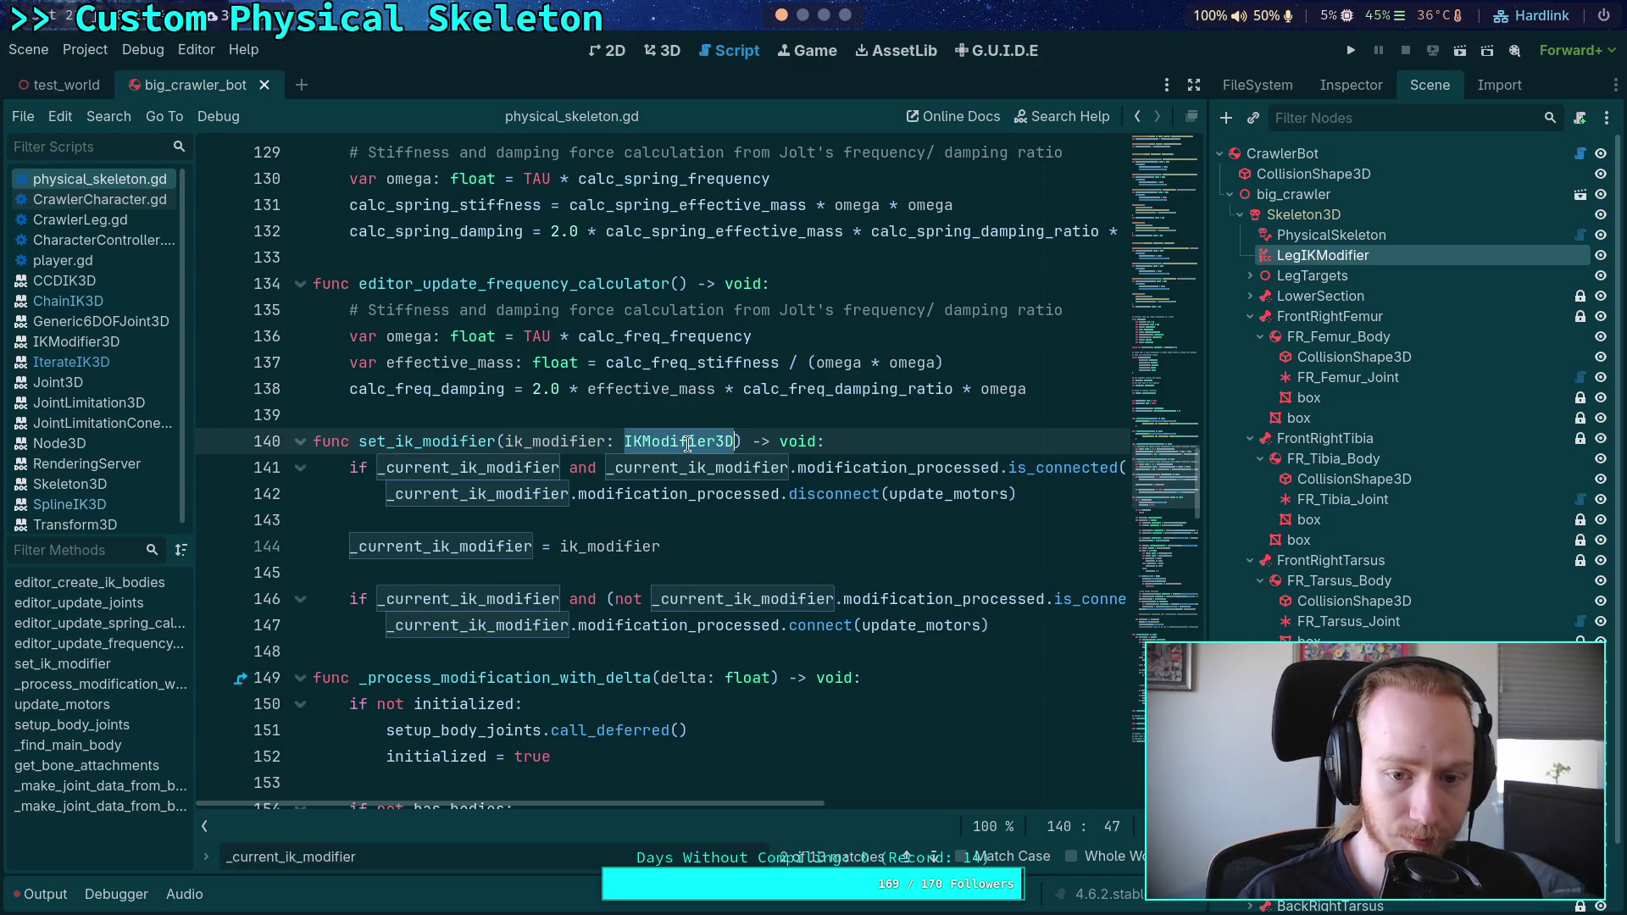
type("IterateI")
key("Return")
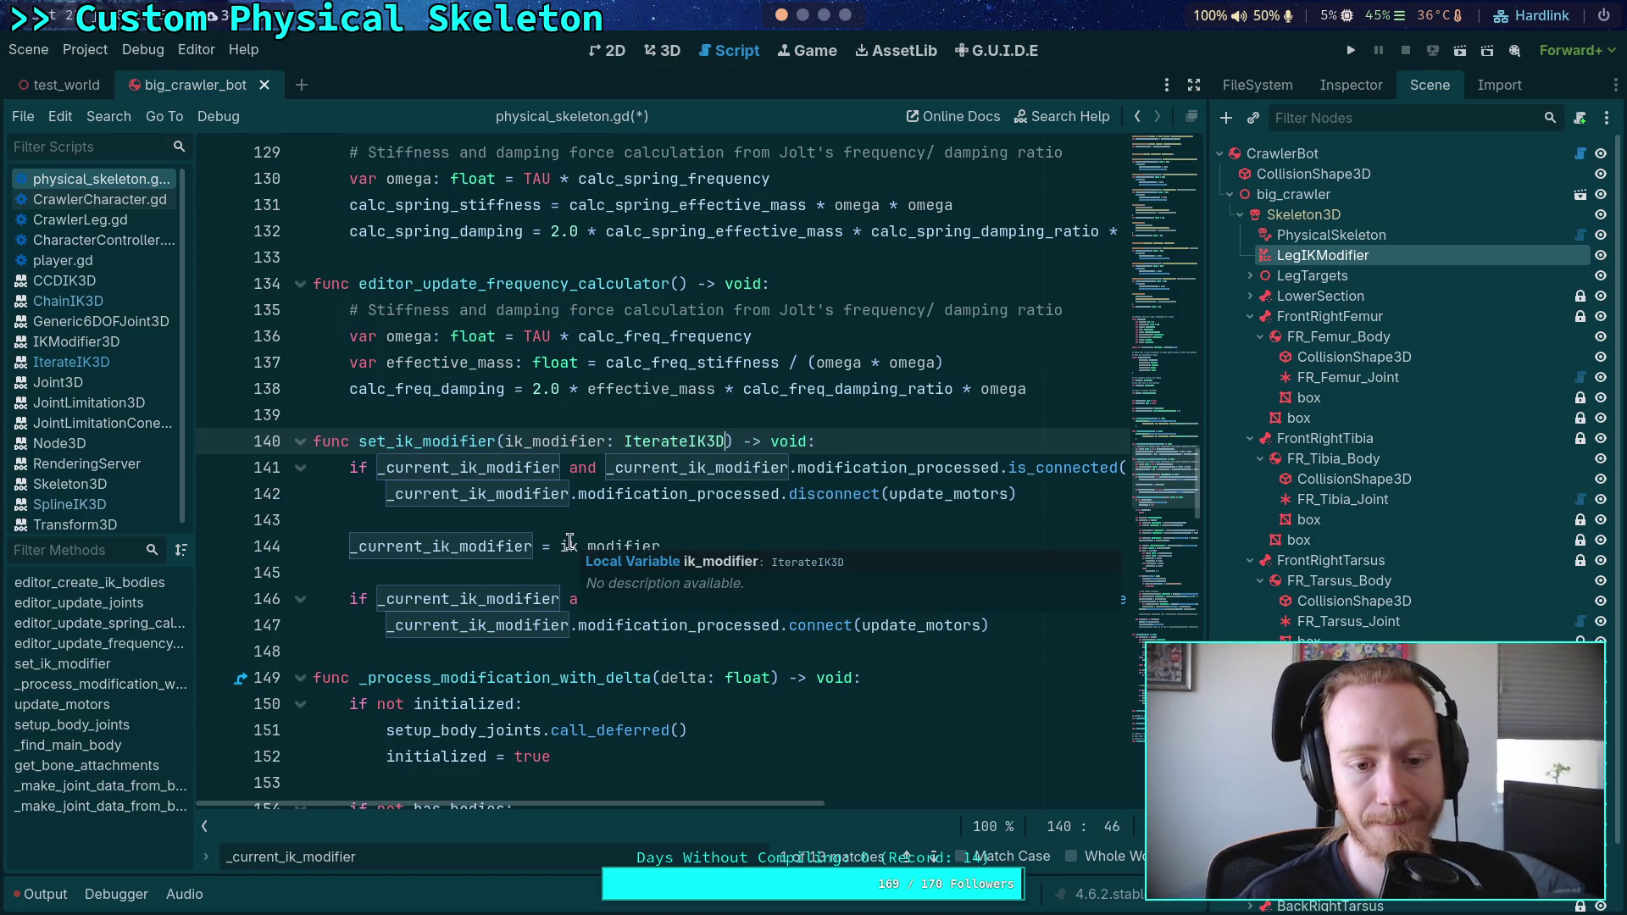
left_click(424, 468)
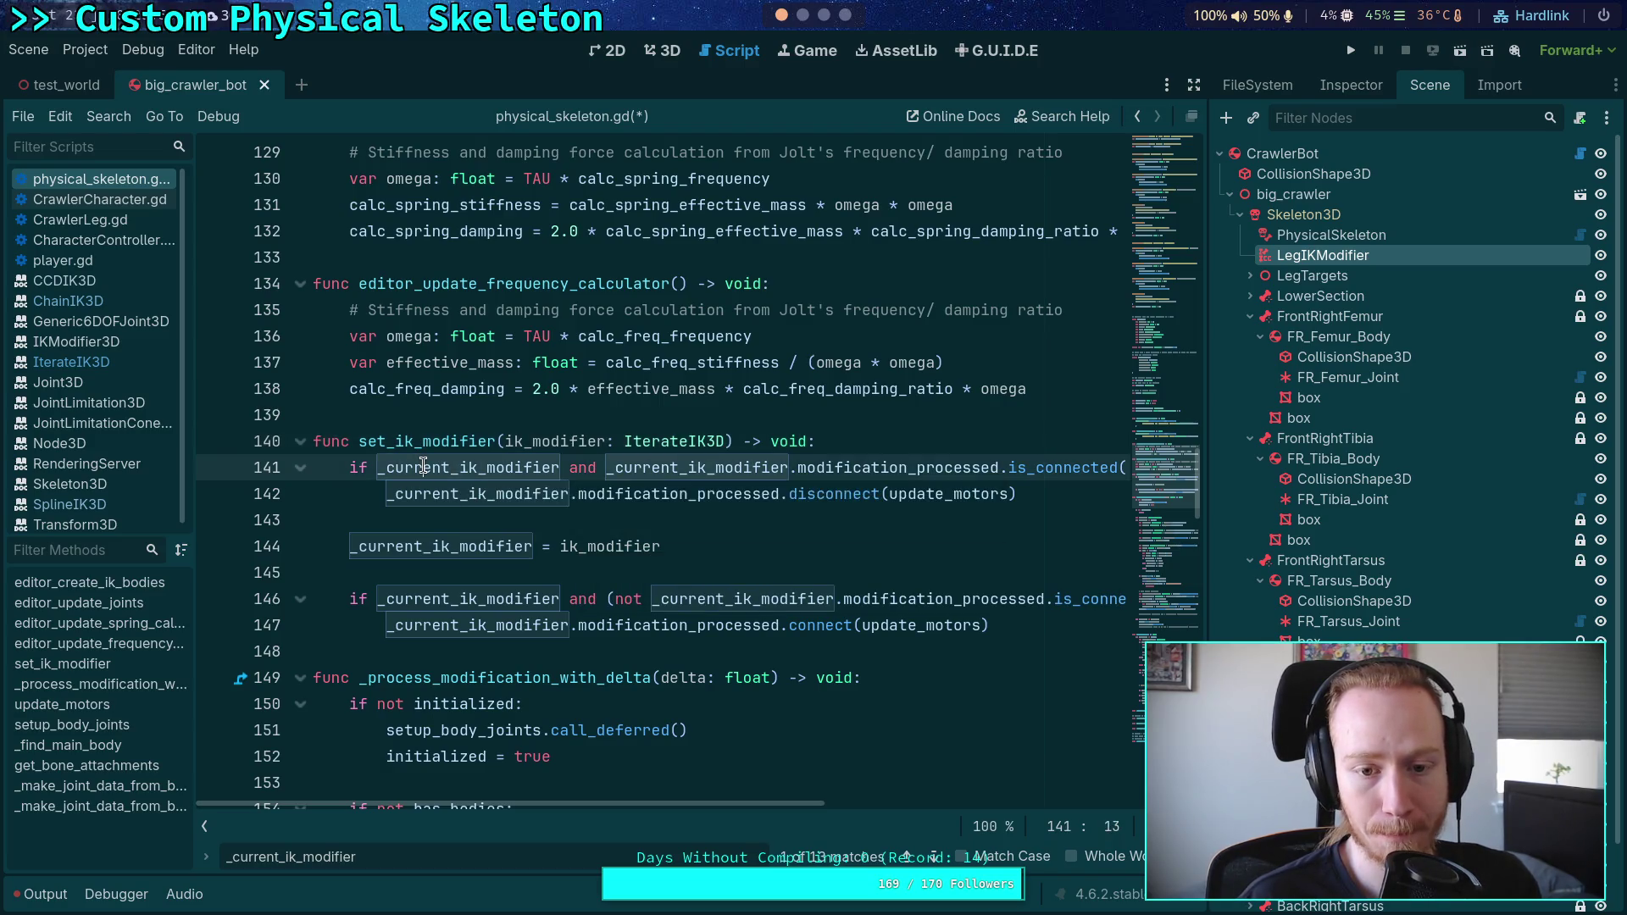
double_click(534, 442)
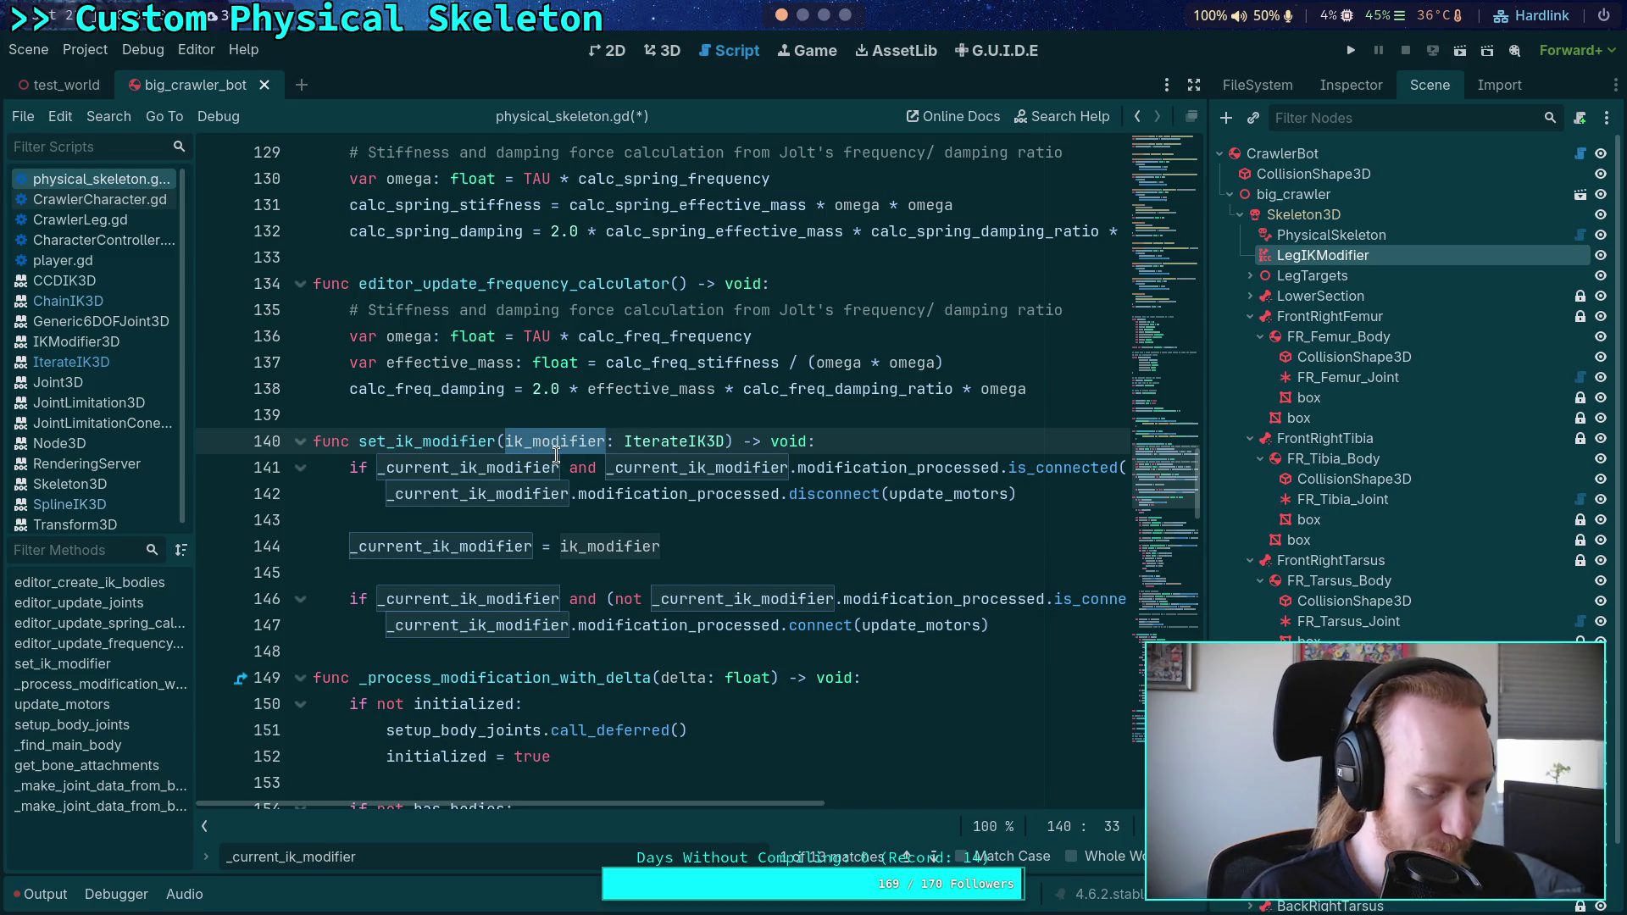
Step: Rename the _current_ik_modifier variable declaration to _iterate_ik
left_click(440, 468)
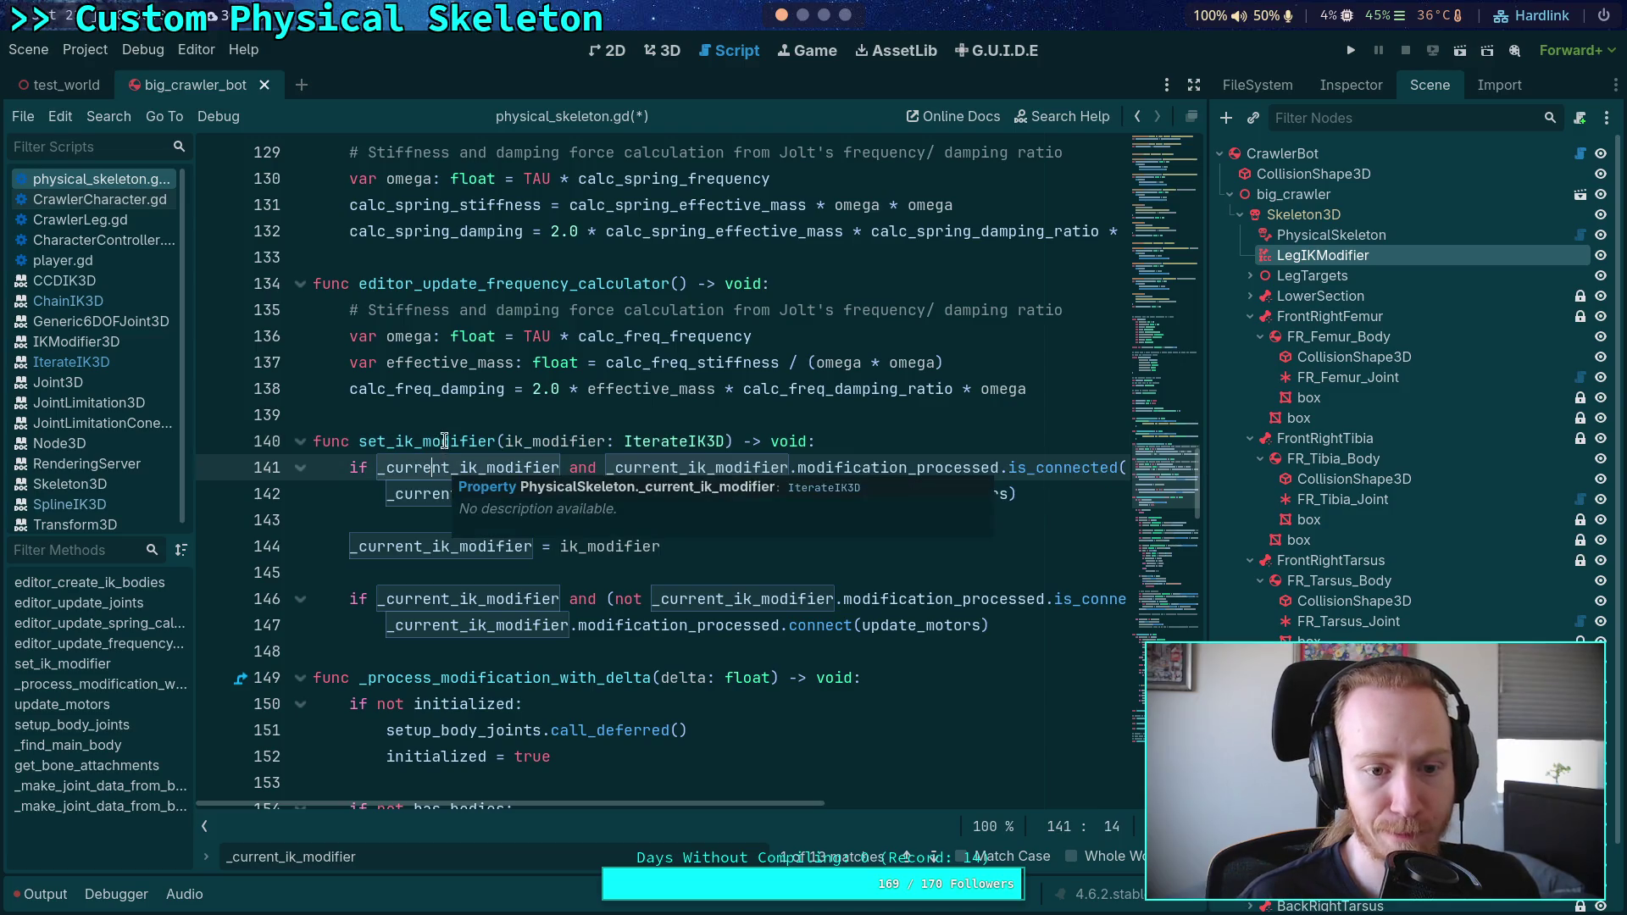
double_click(530, 469)
key("ctrl+f")
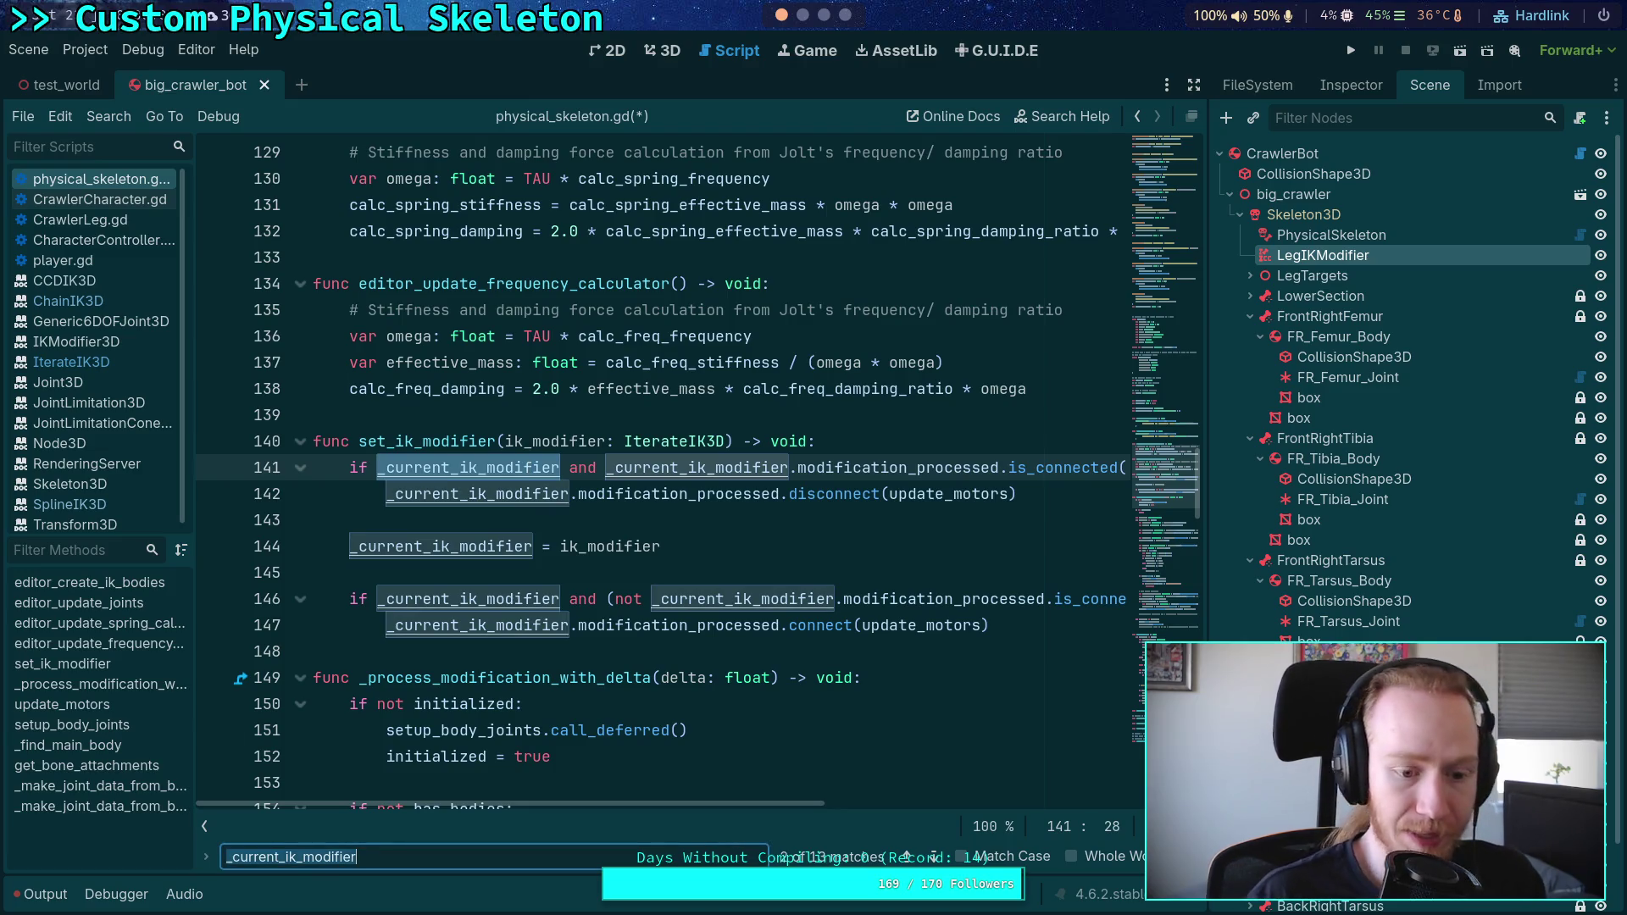
left_click(906, 856)
double_click(464, 467)
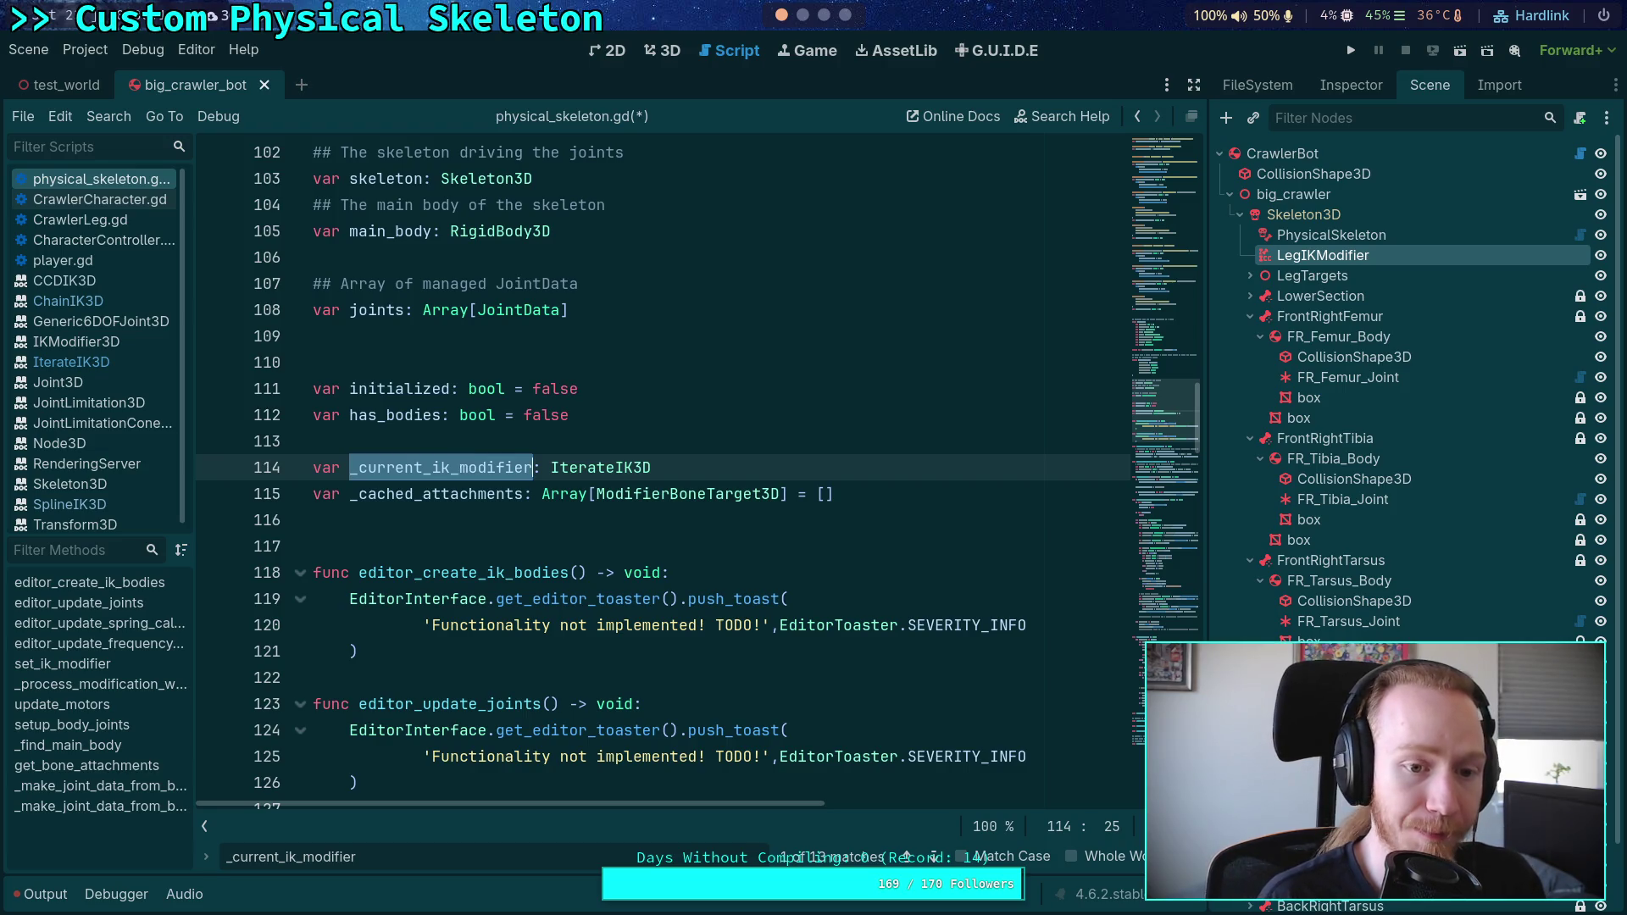
type("_iterate_ik")
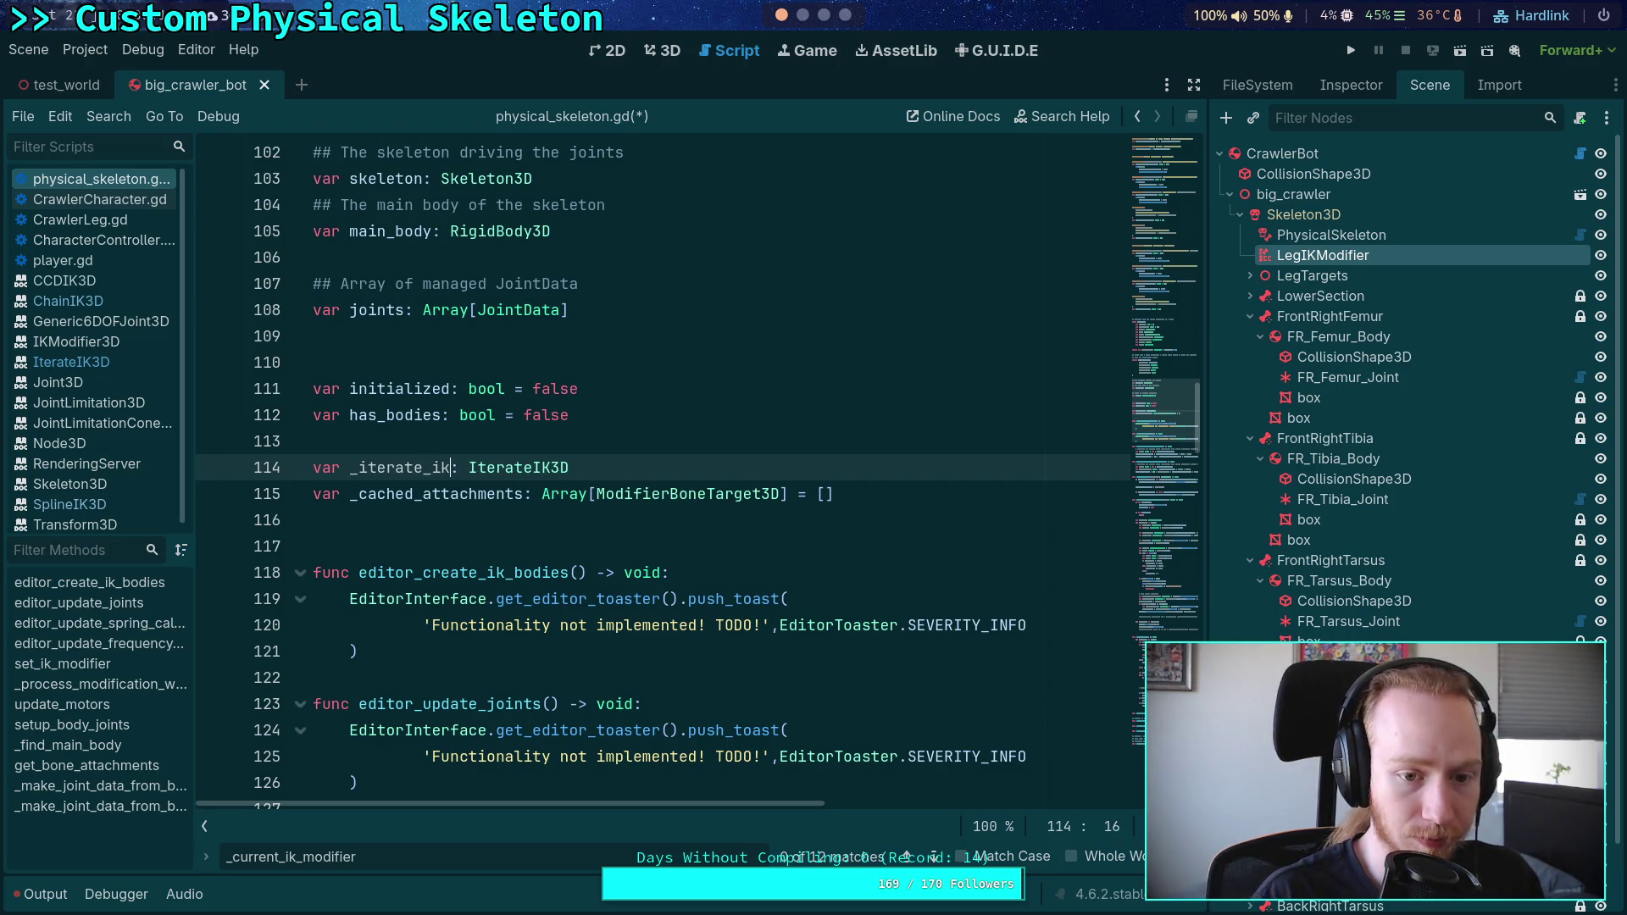
Step: Replace the first _current_ik_modifier use on line 141 with iterate_ik
left_click(934, 856)
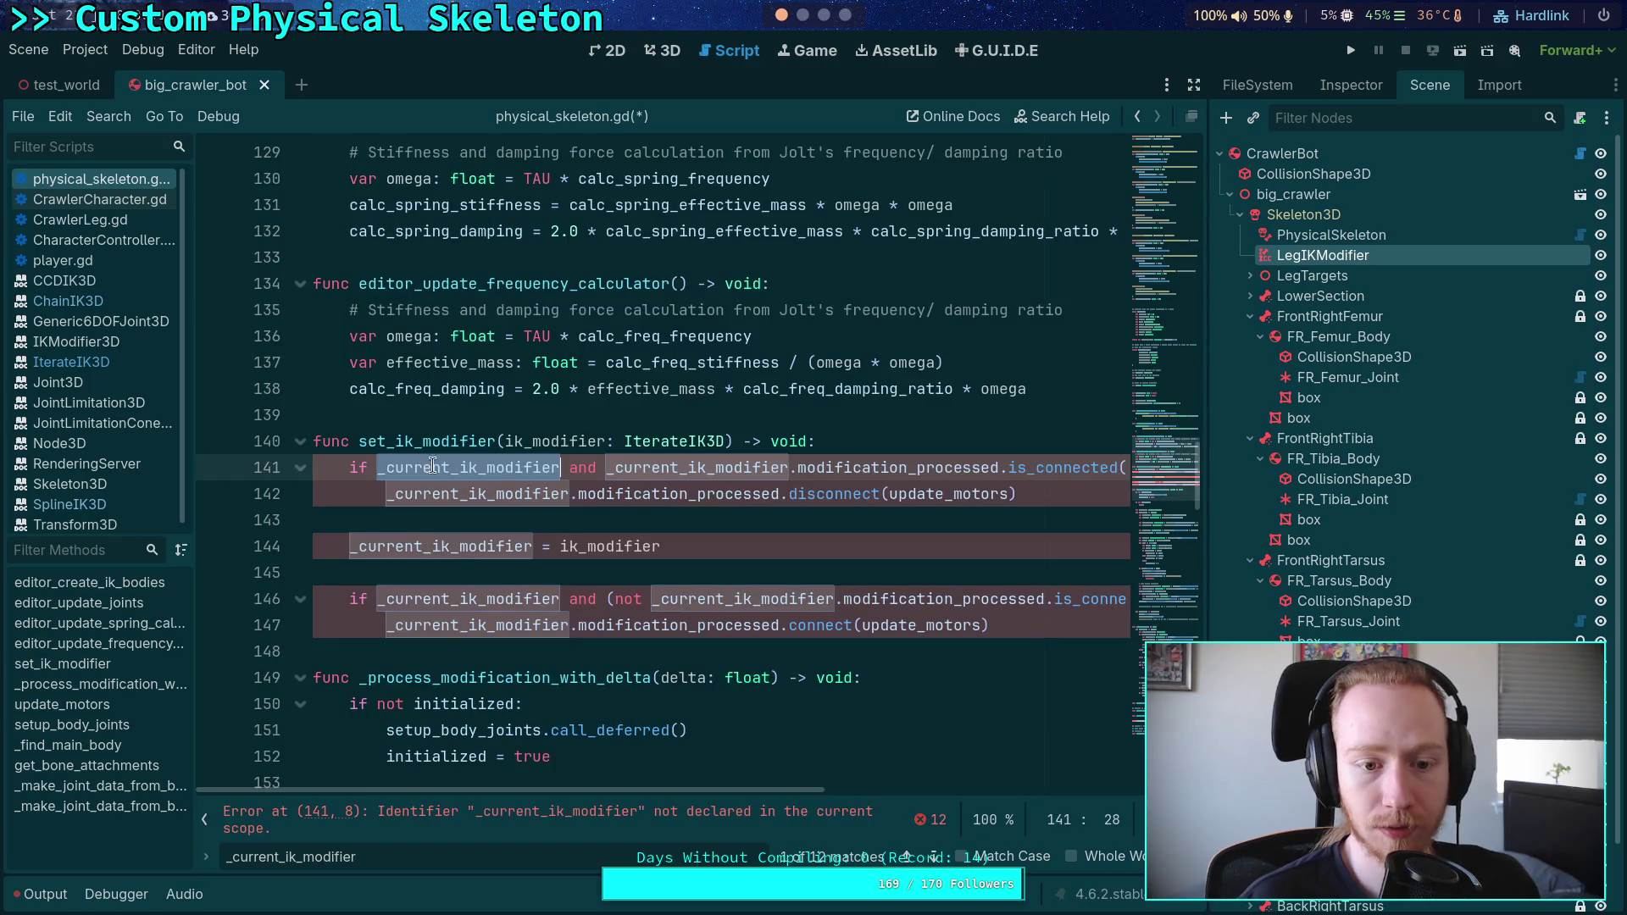
type("it")
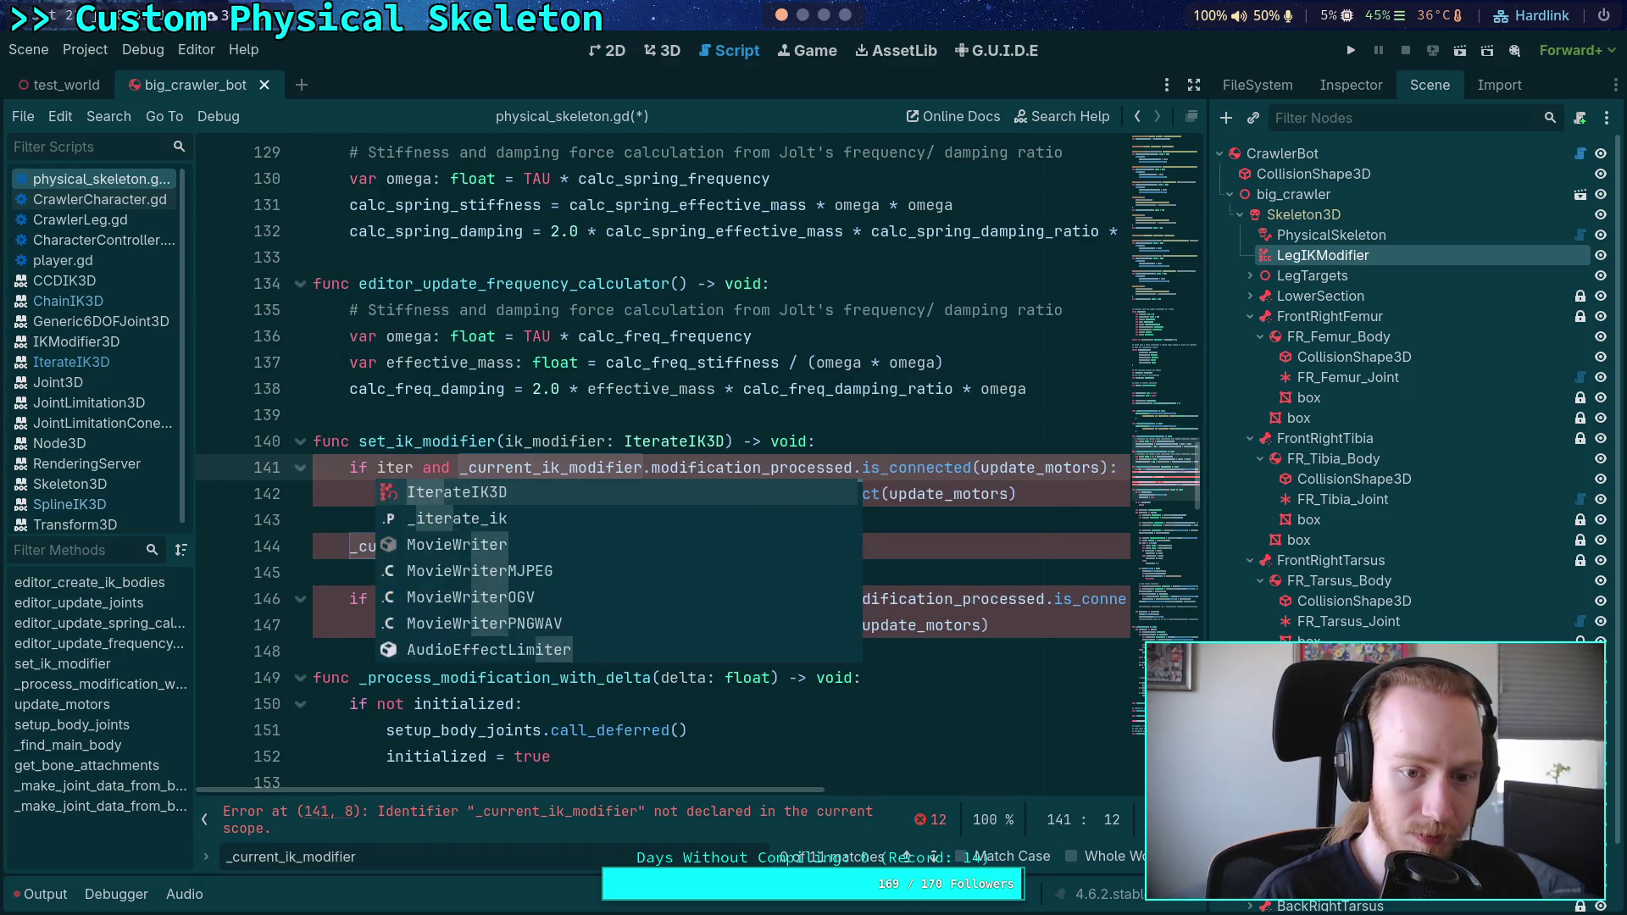
key("BackSpace")
key("BackSpace")
type("_i")
key("Return")
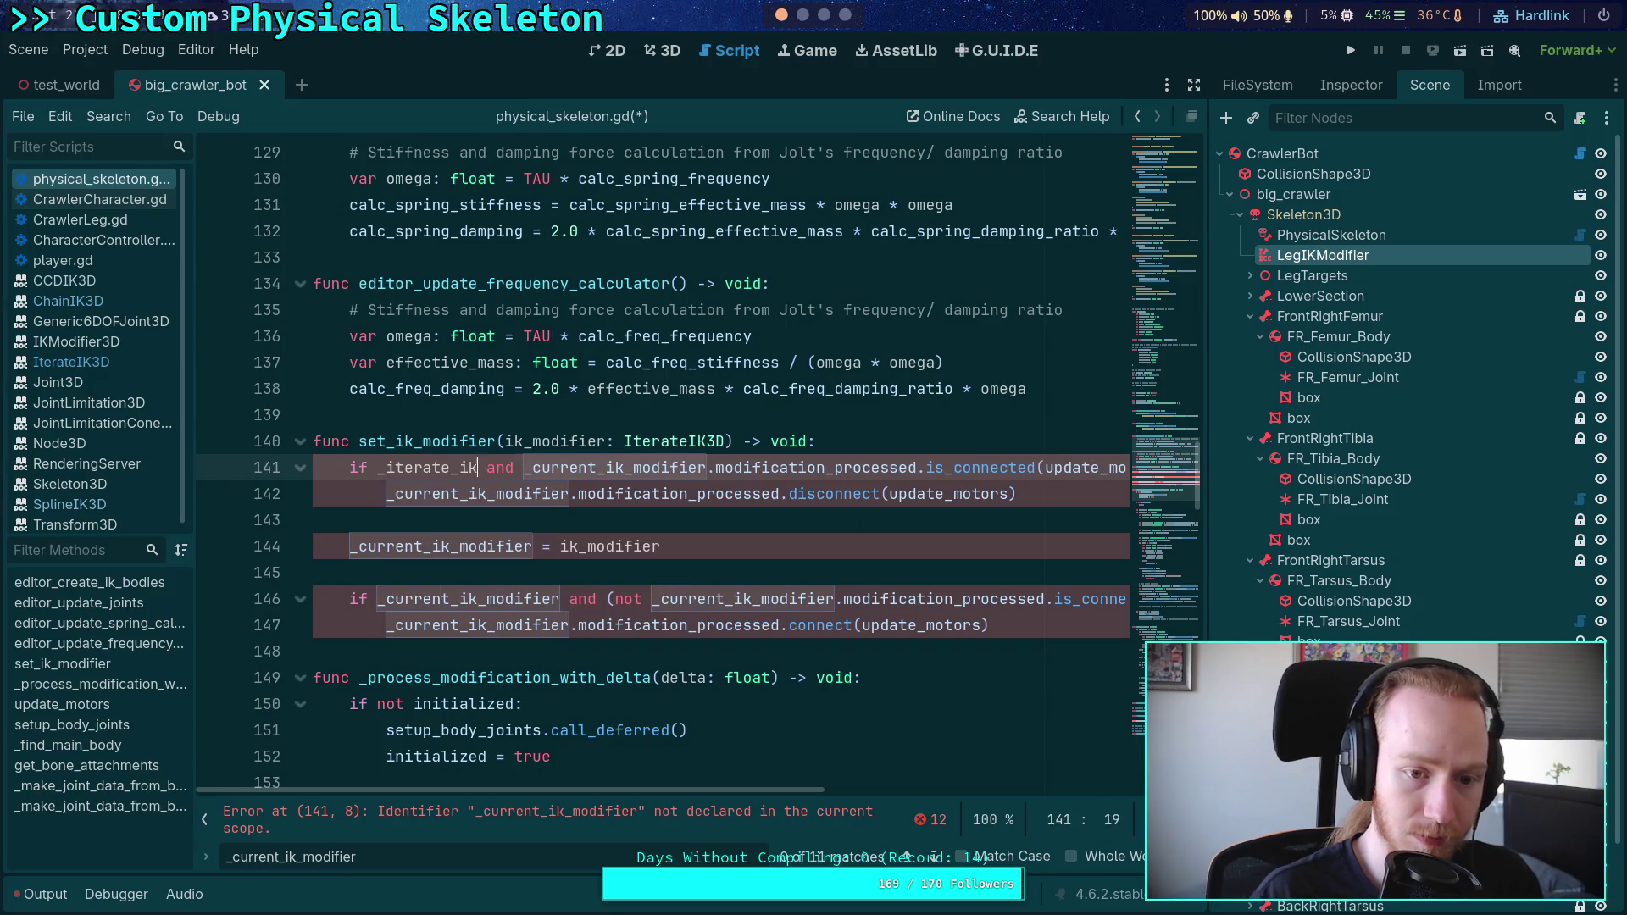
left_click(386, 467)
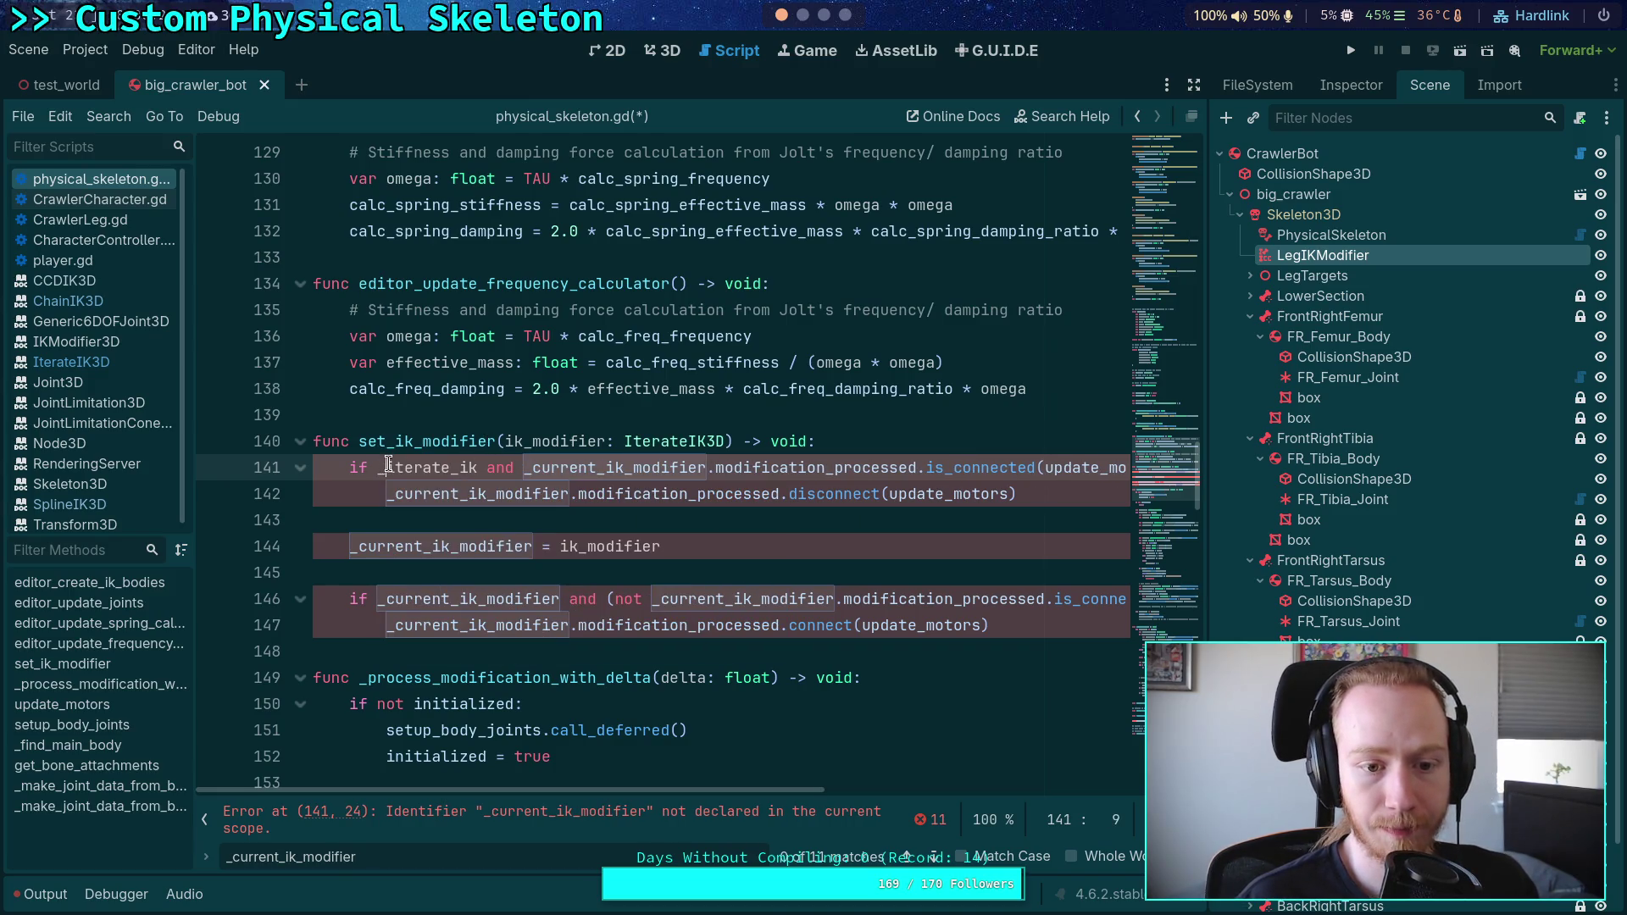
key("BackSpace")
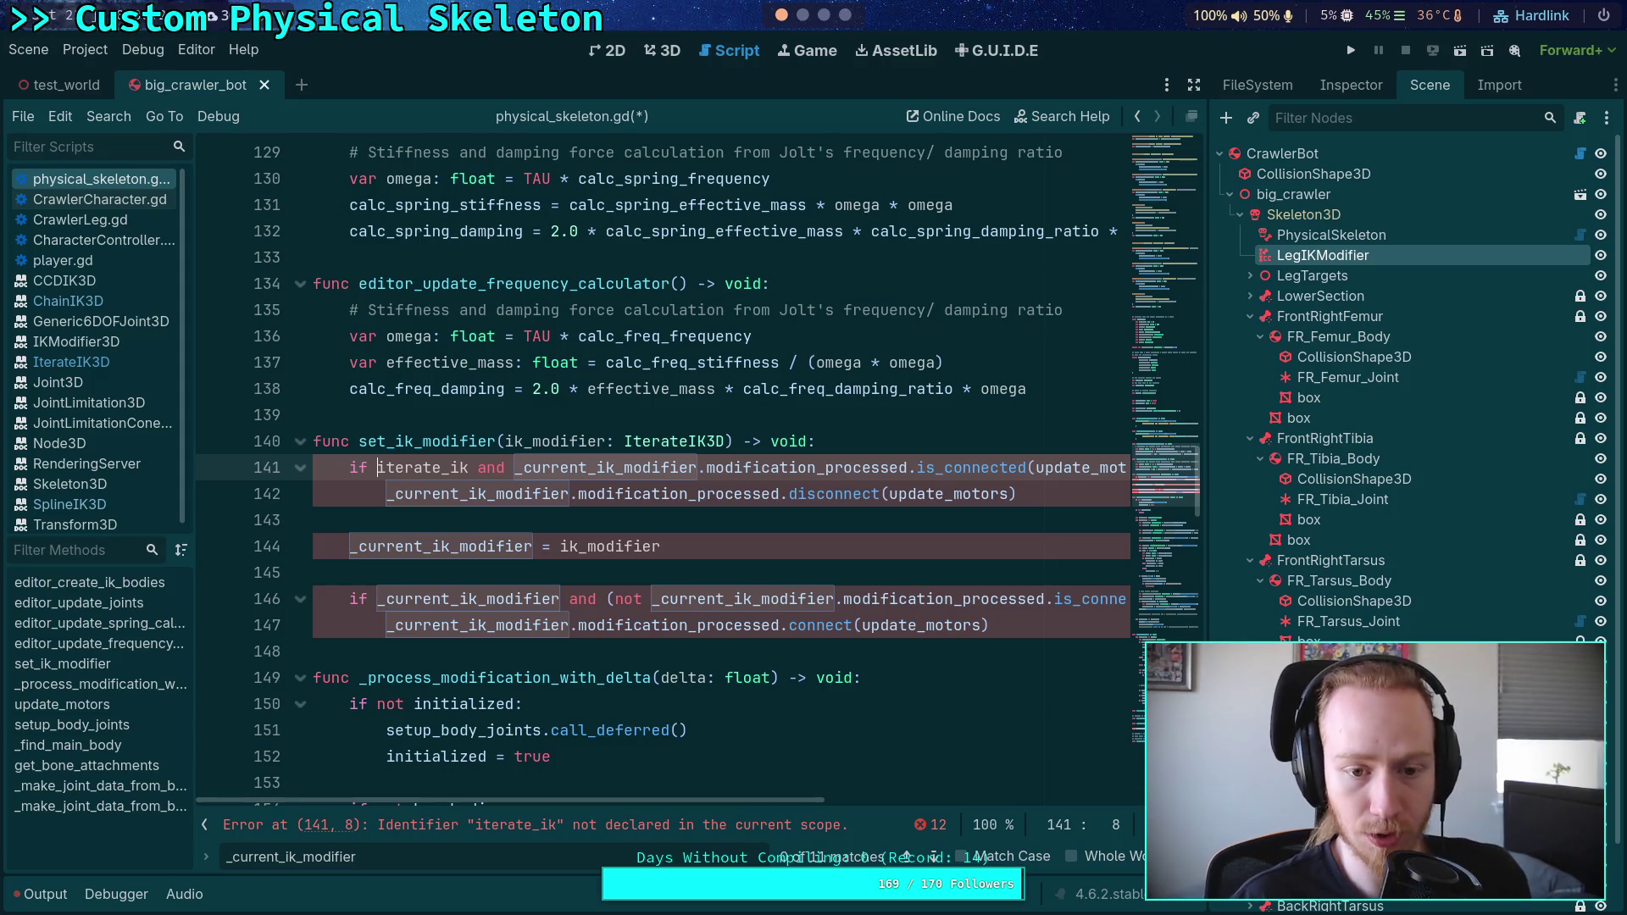
Step: Copy iterate_ik and paste it over the remaining _current_ik_modifier uses on lines 141–147
left_click(505, 442)
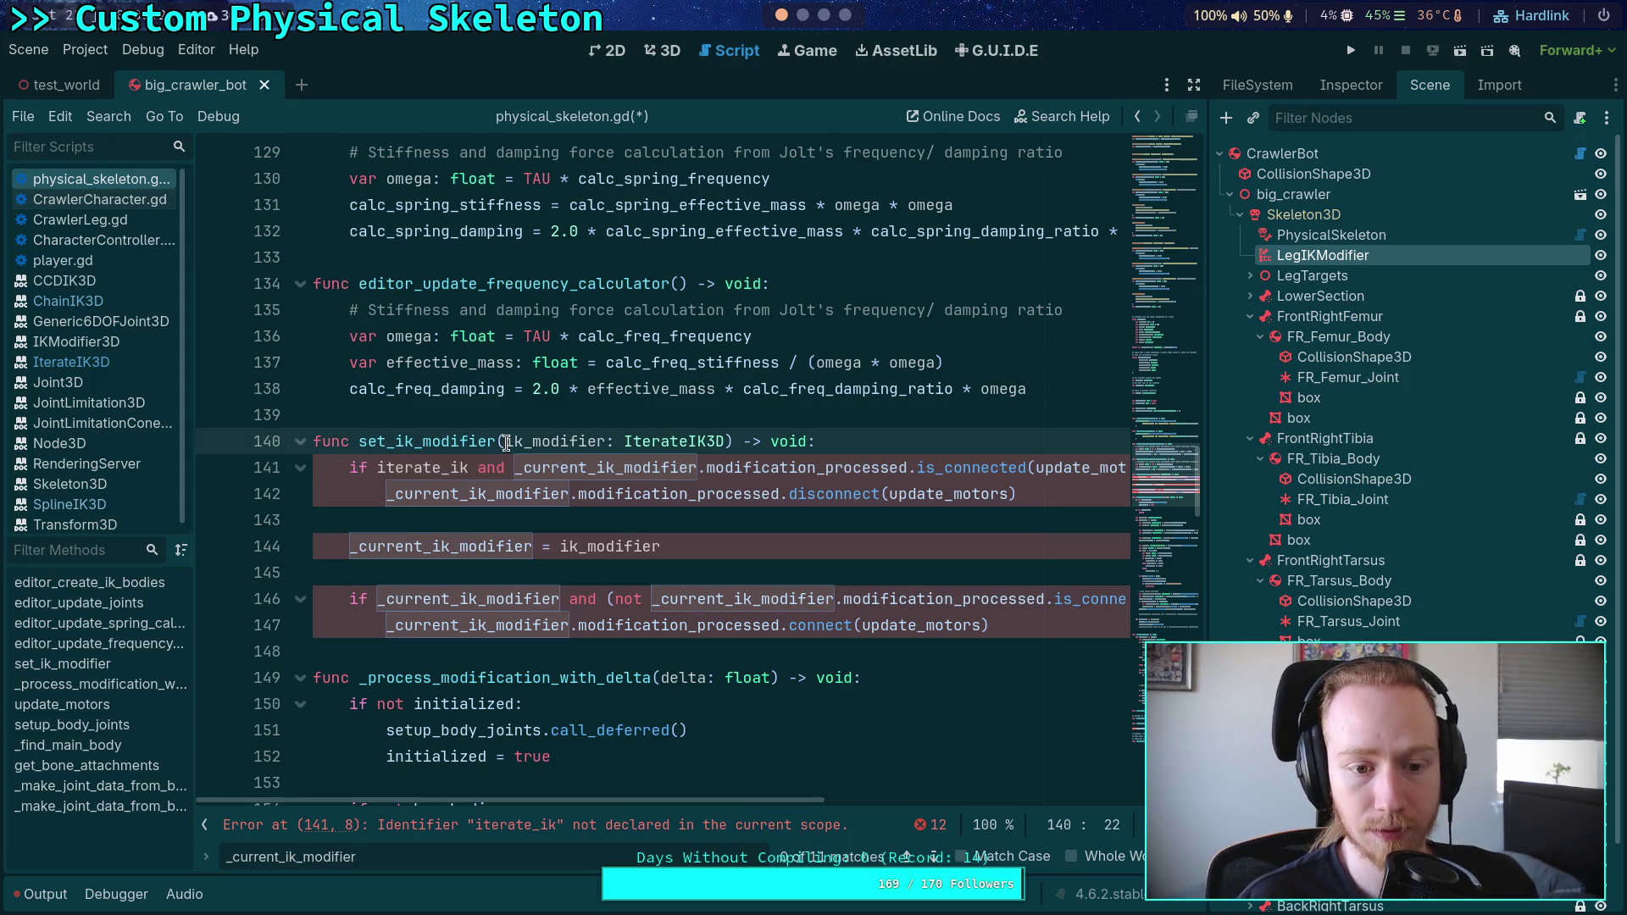
double_click(428, 468)
right_click(434, 470)
left_click(480, 542)
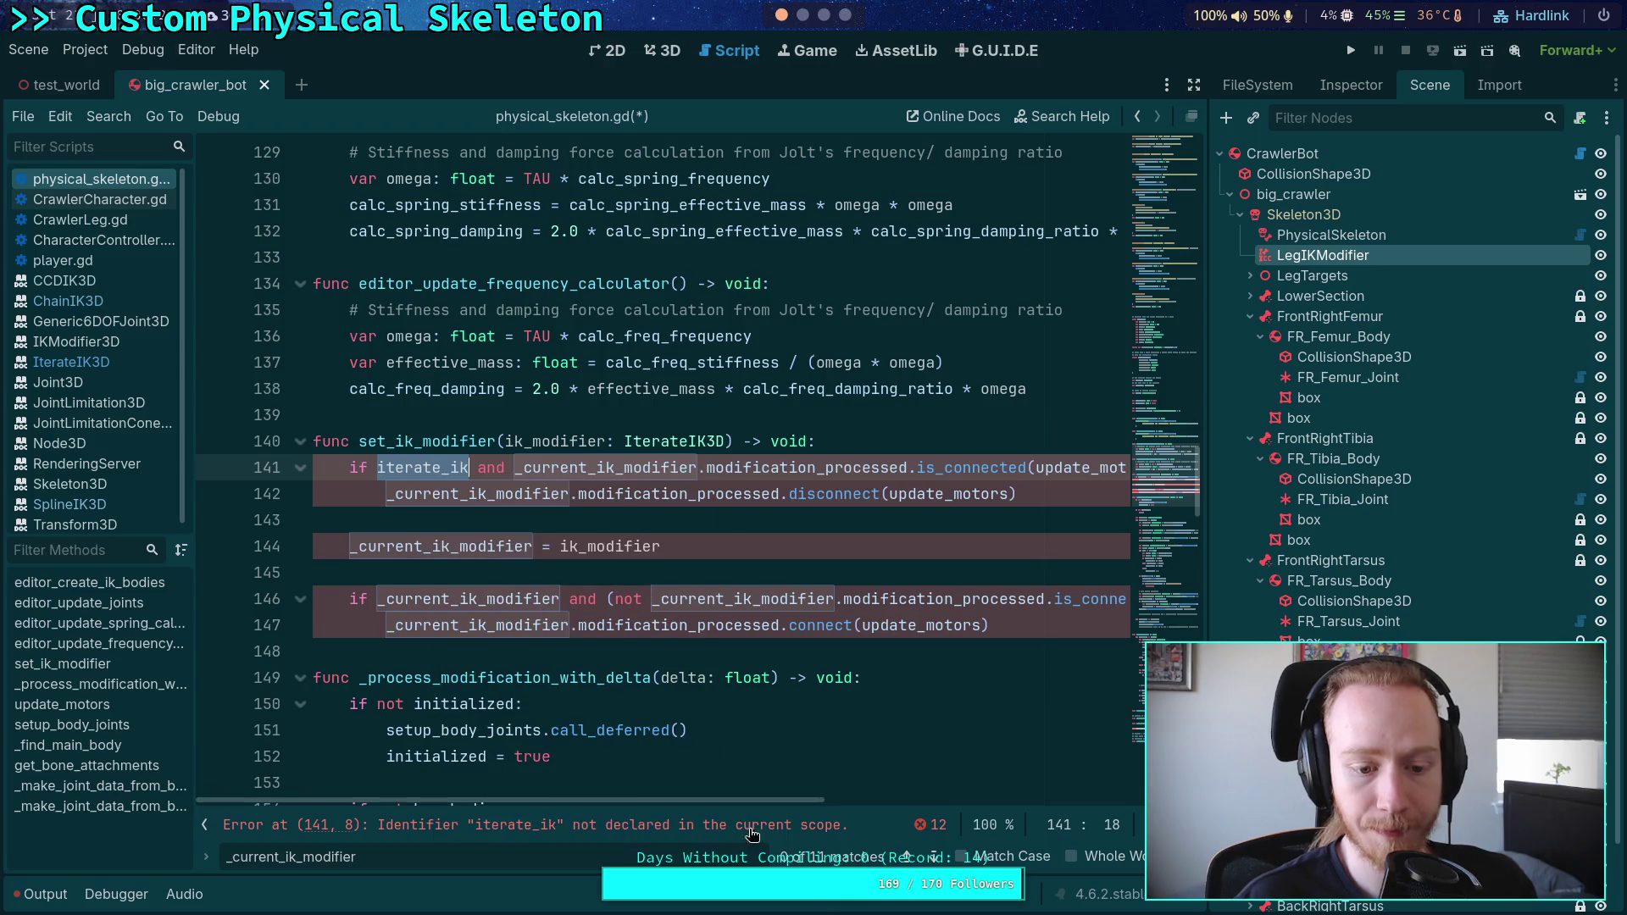
double_click(607, 467)
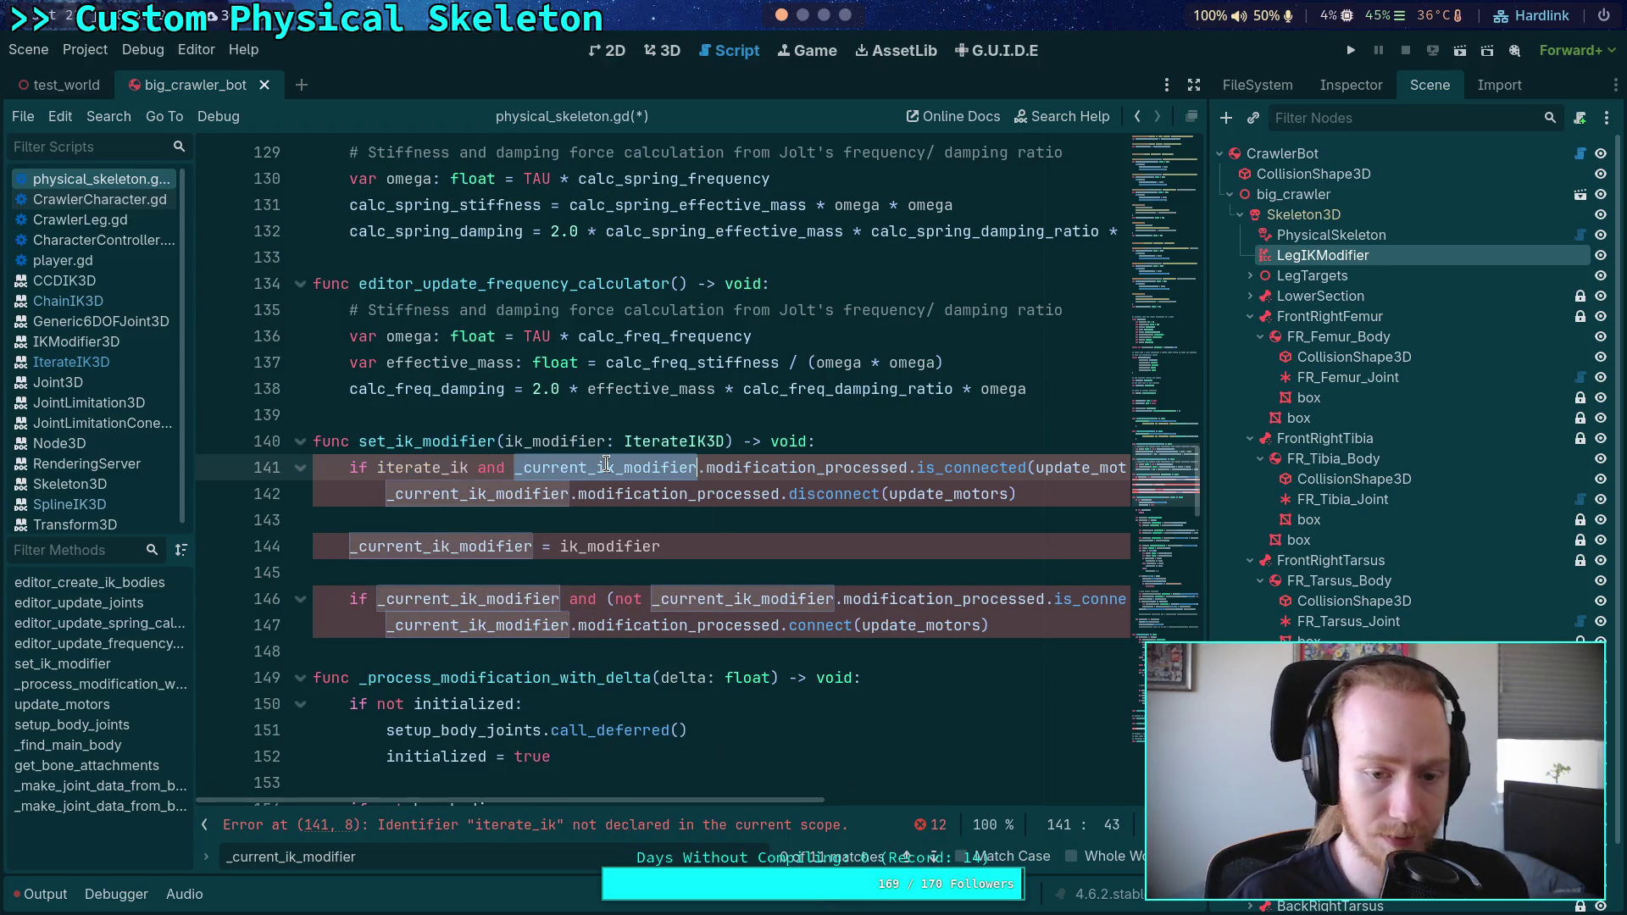
key("ctrl+v")
key("F3")
key("ctrl+v")
key("F3")
key("ctrl+v")
key("F3")
key("ctrl+v")
key("F3")
key("ctrl+v")
key("F3")
key("ctrl+v")
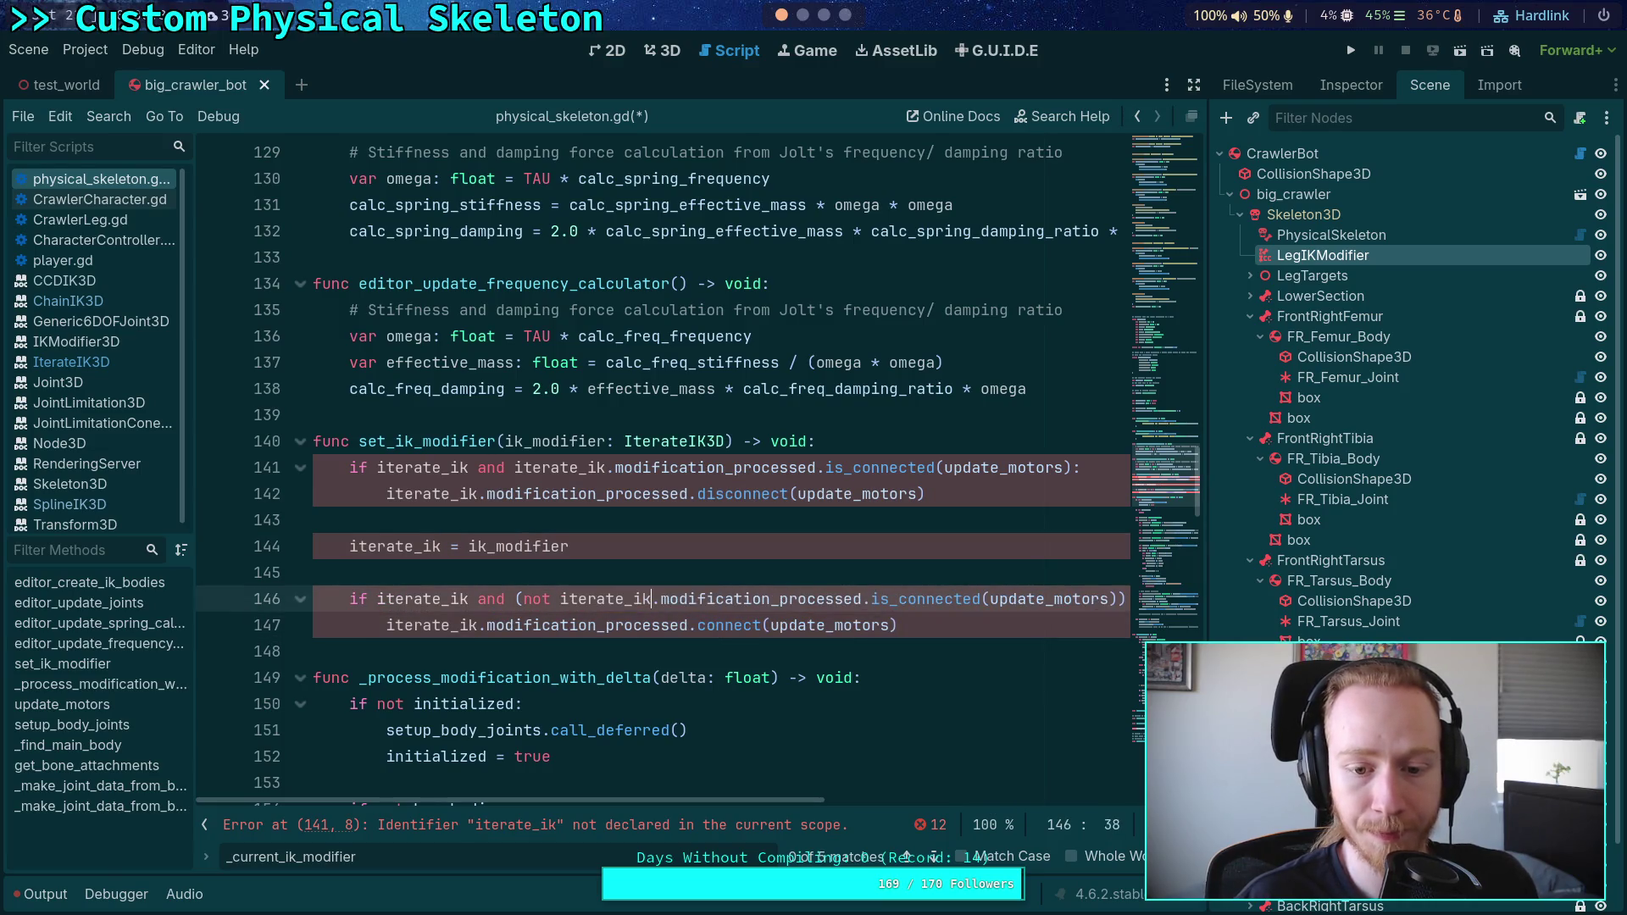
key("F3")
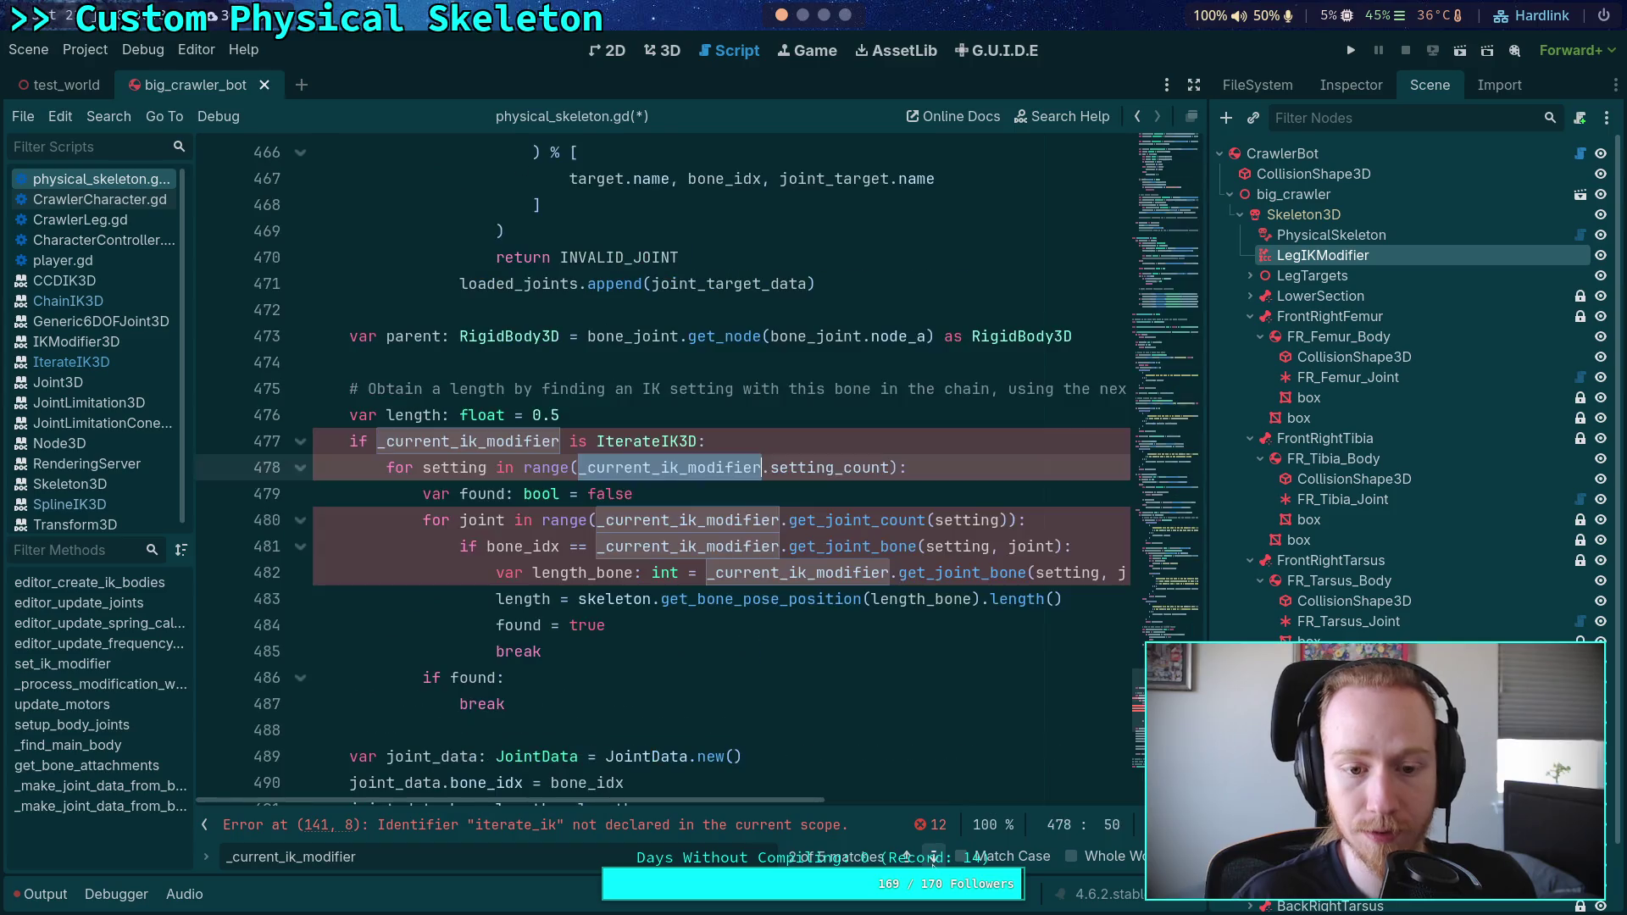
Step: Replace the line 477 use, dedent the bone-length loop and delete its IterateIK3D check
key("shift+F3")
key("ctrl+v")
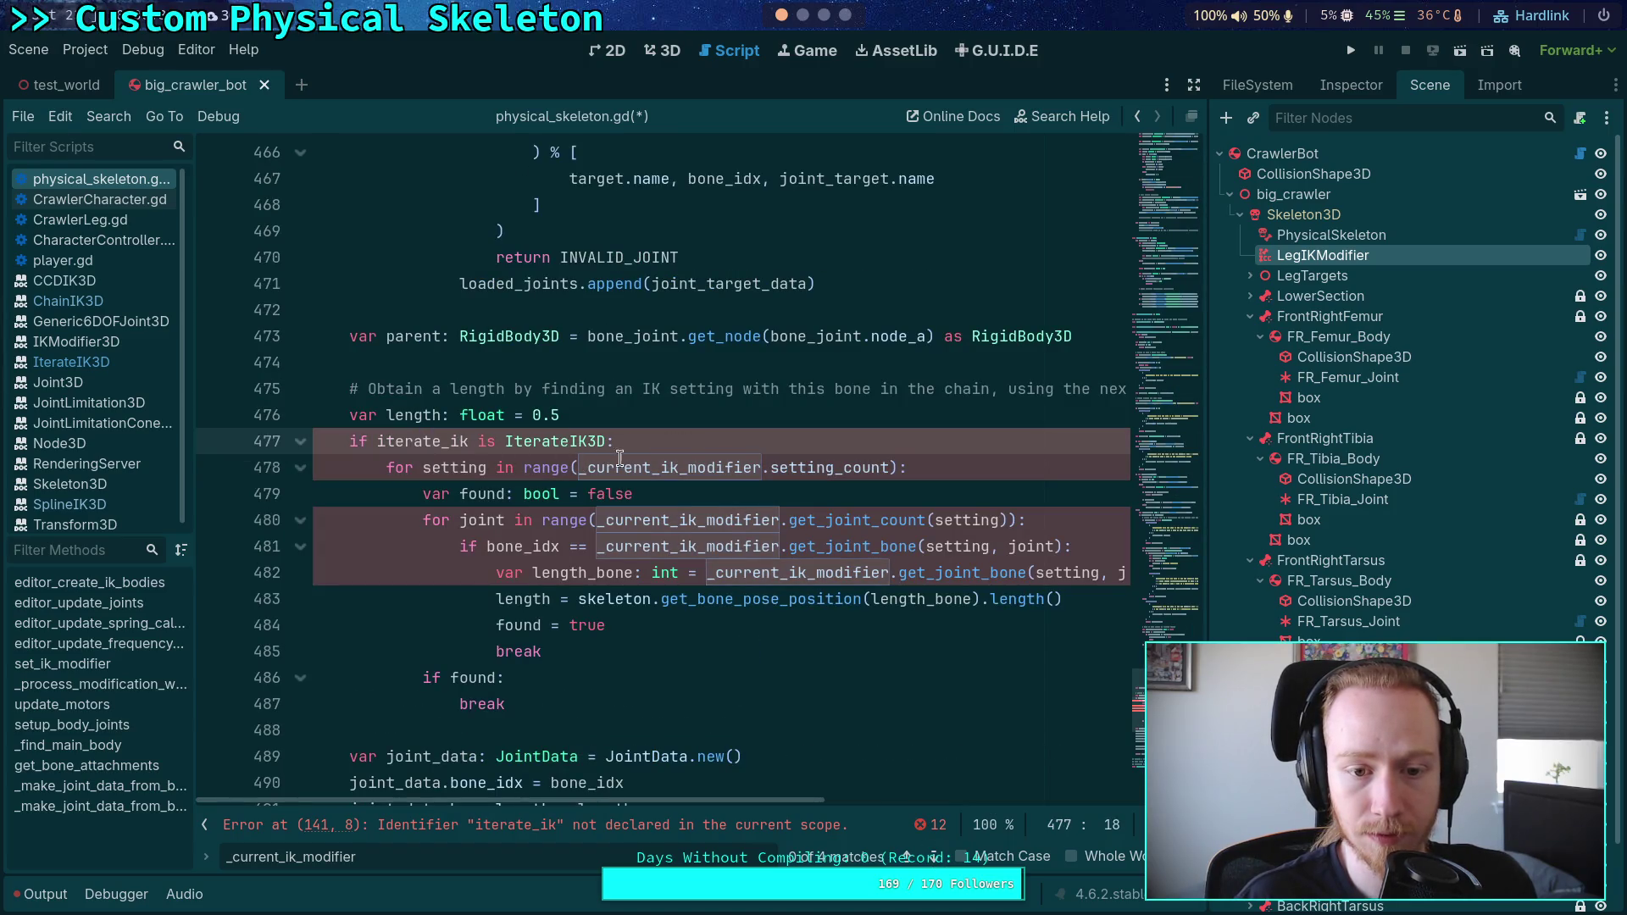
key("Down")
key("Home")
key("shift+Down")
key("shift+Down")
key("shift+Down")
key("shift+End")
key("shift+Tab")
left_click(638, 419)
left_click(636, 449, "shift")
key("BackSpace")
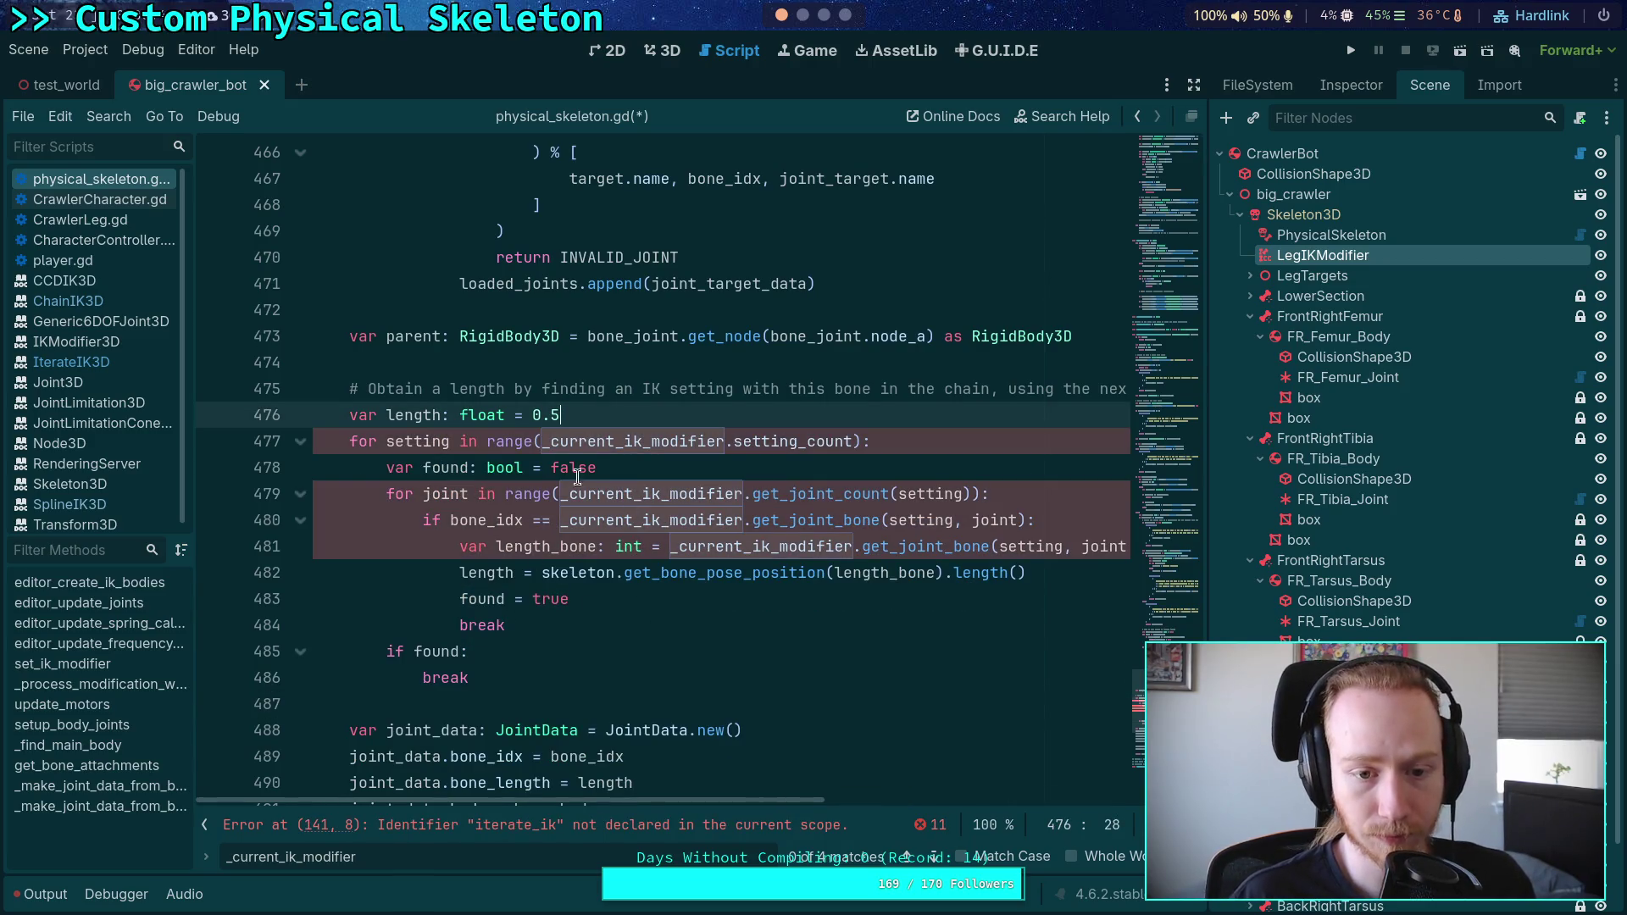
Step: Move var found above the loop and add an if not found: push_warning() check after it
left_click(530, 468)
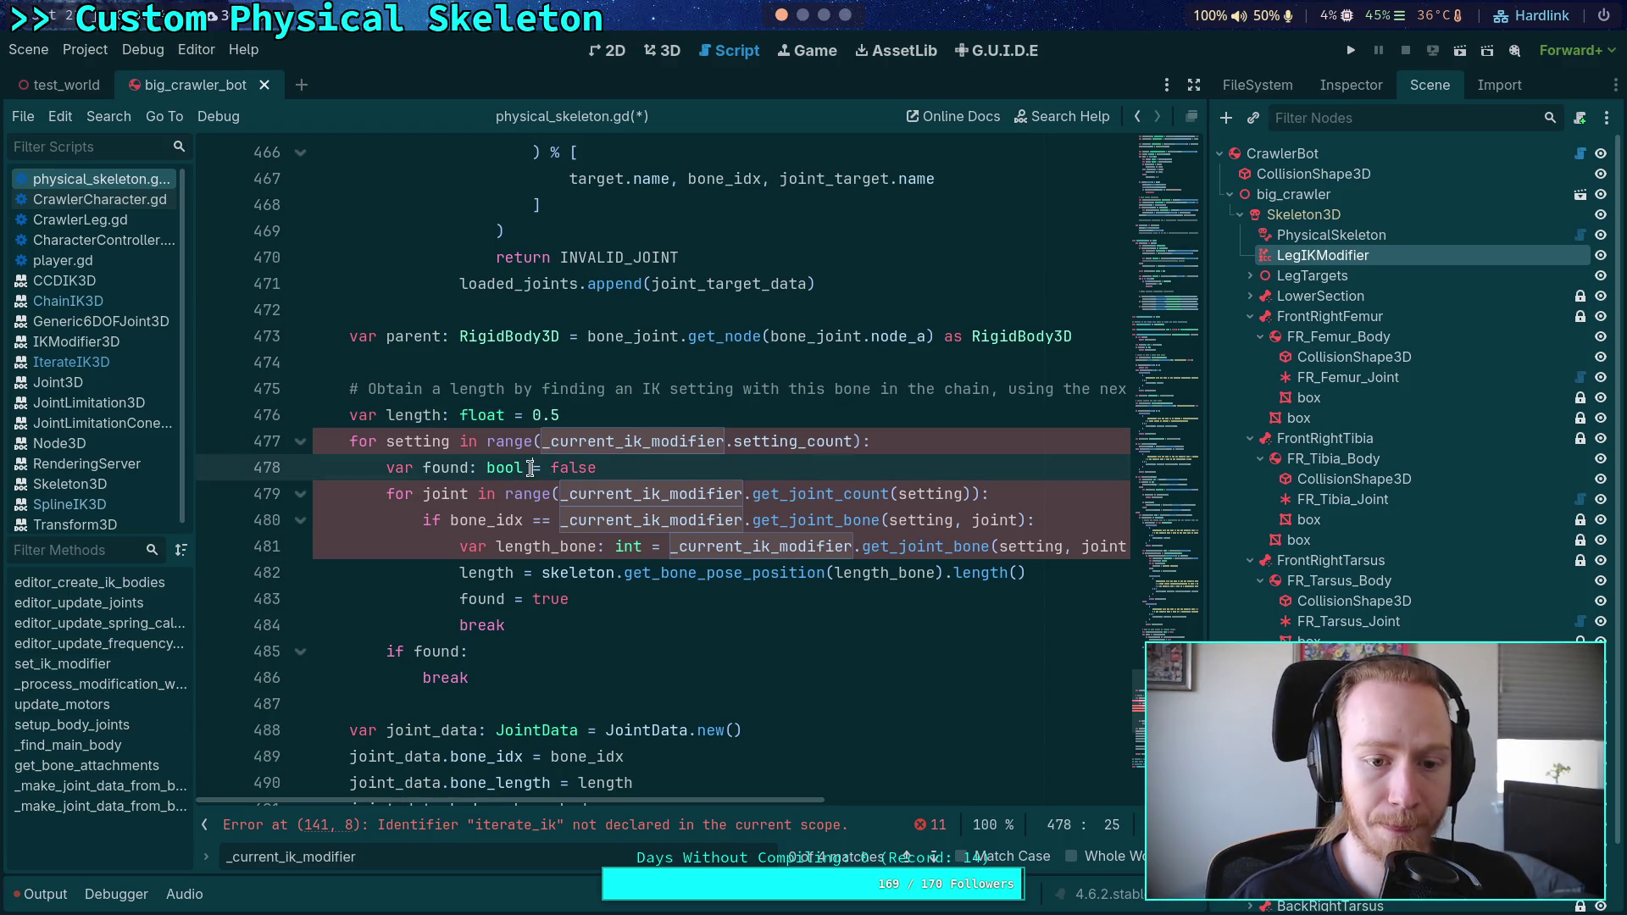
key("alt+Up")
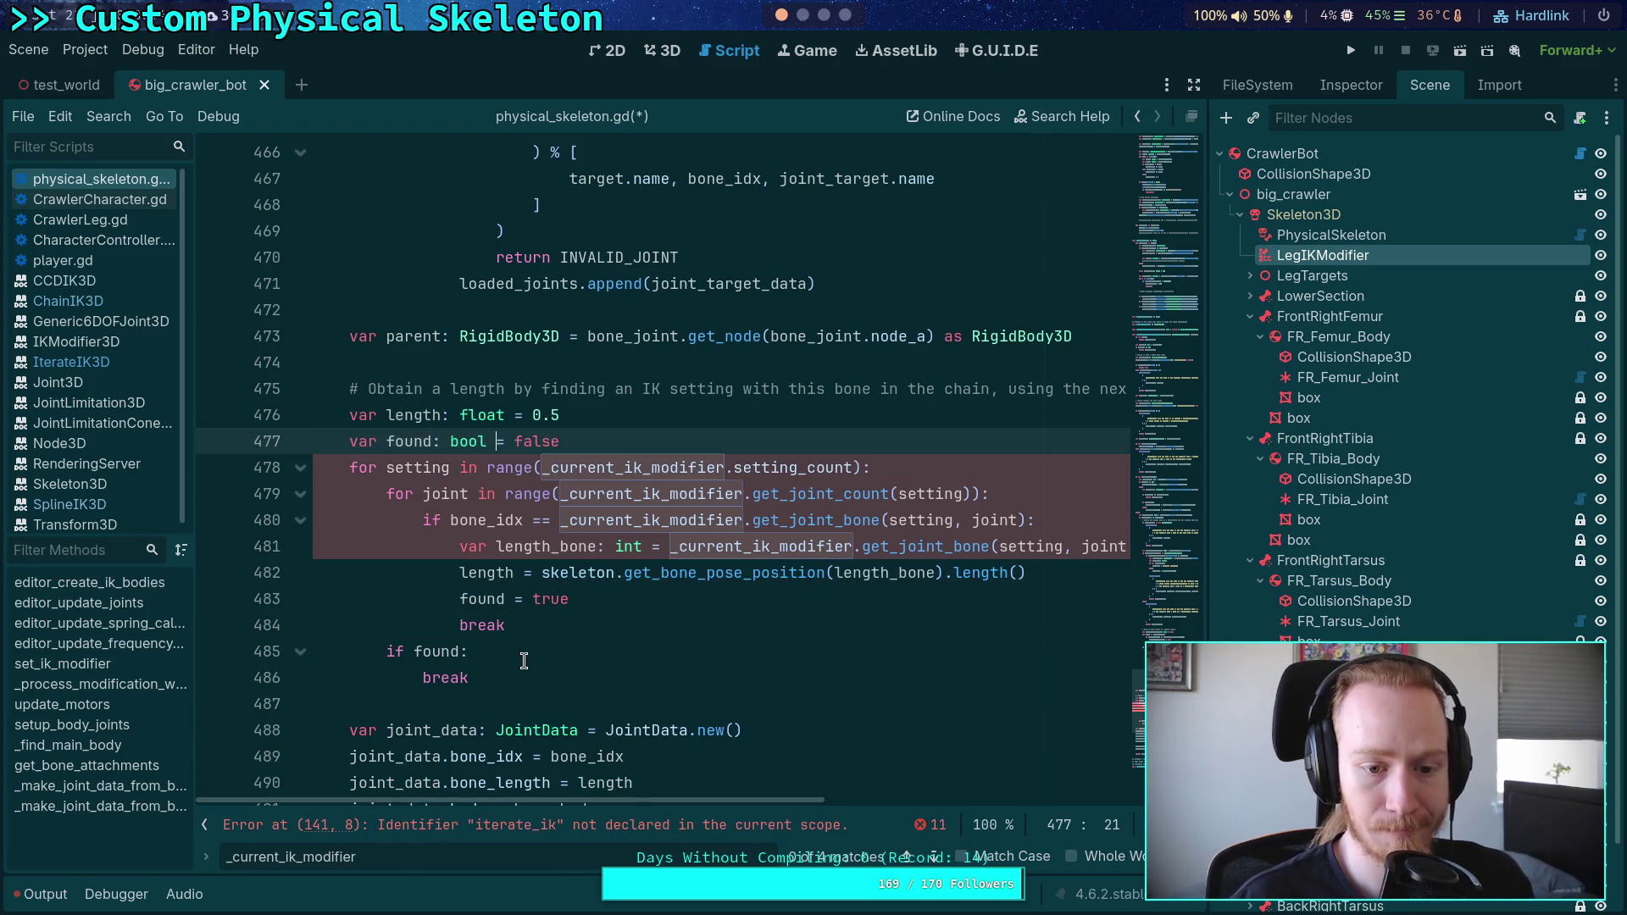
left_click(538, 675)
key("Return")
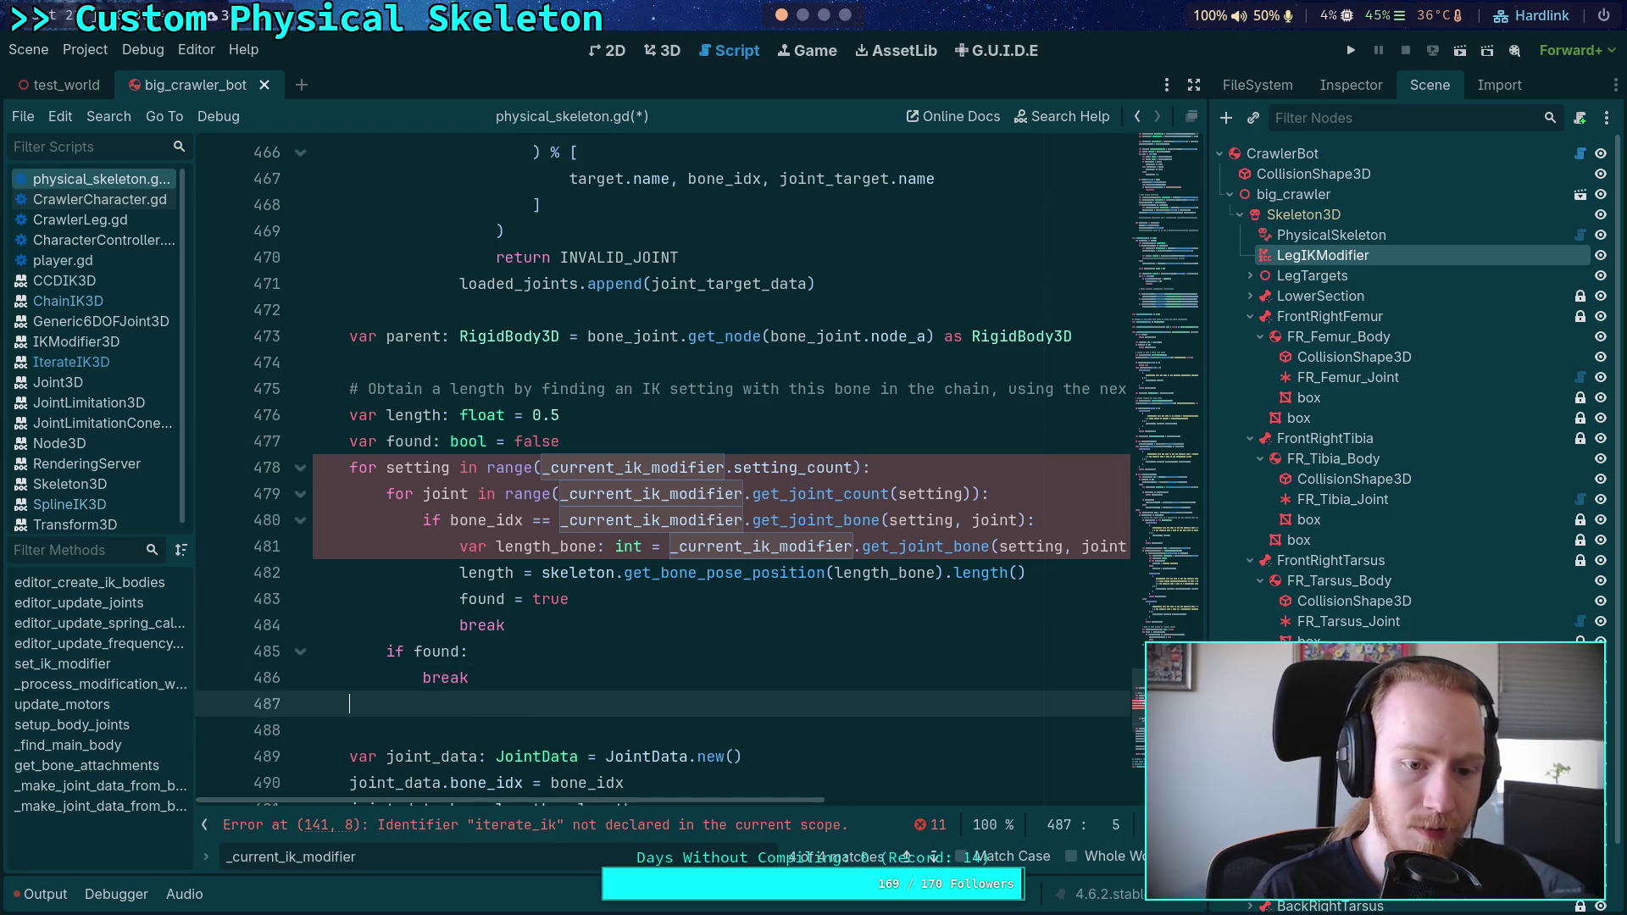
type("if not foi")
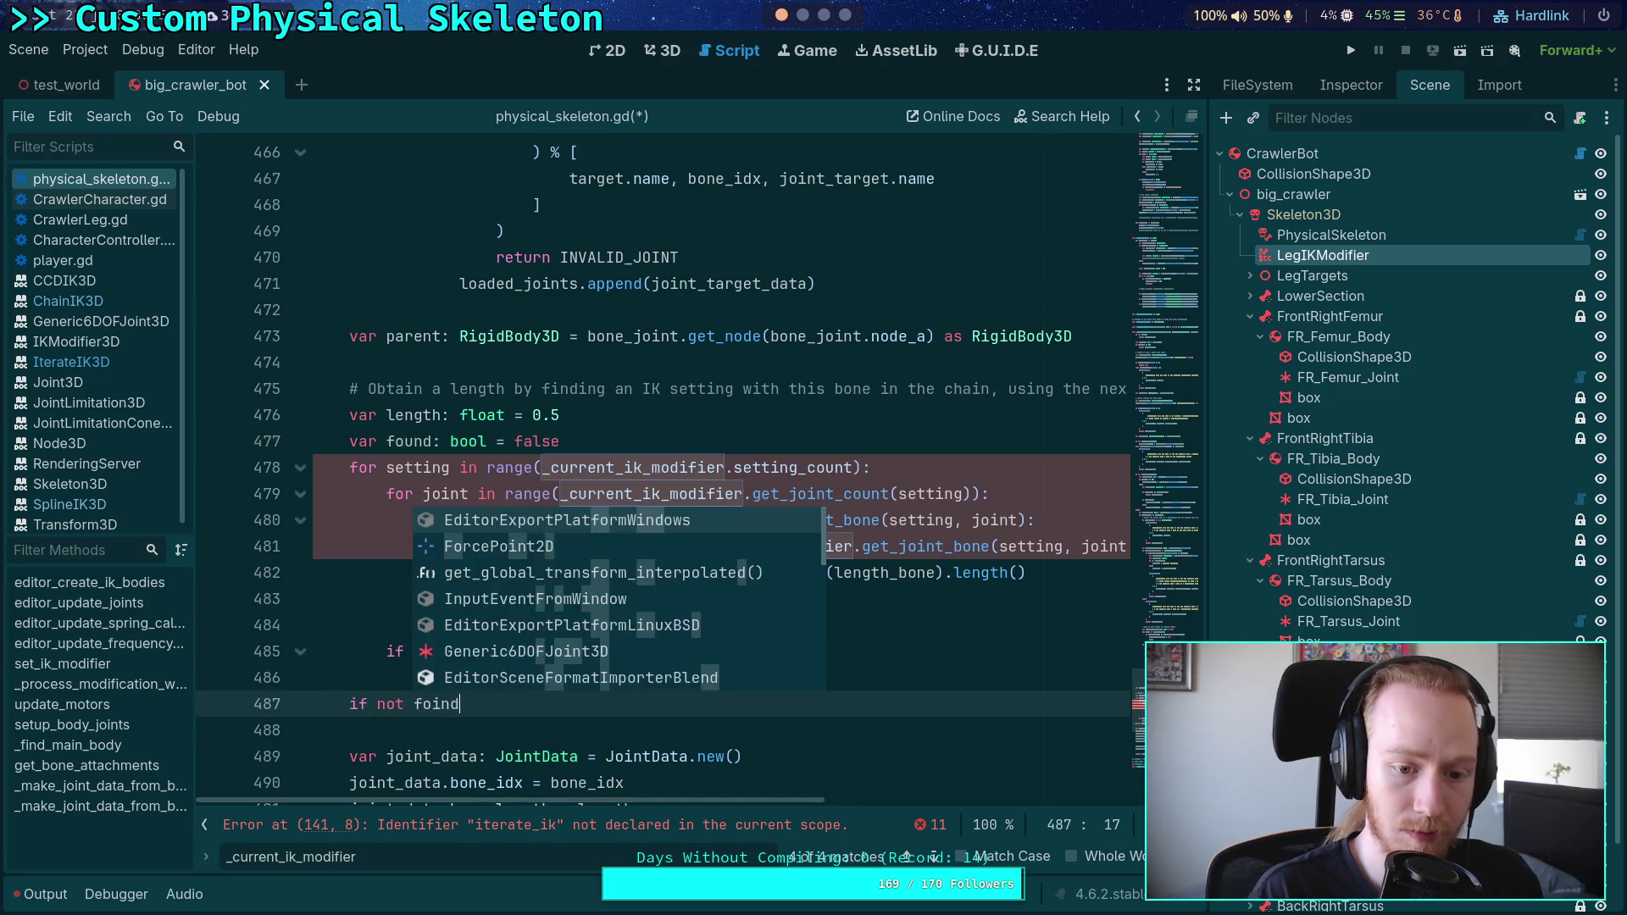
key("BackSpace")
type("und:")
key("Return")
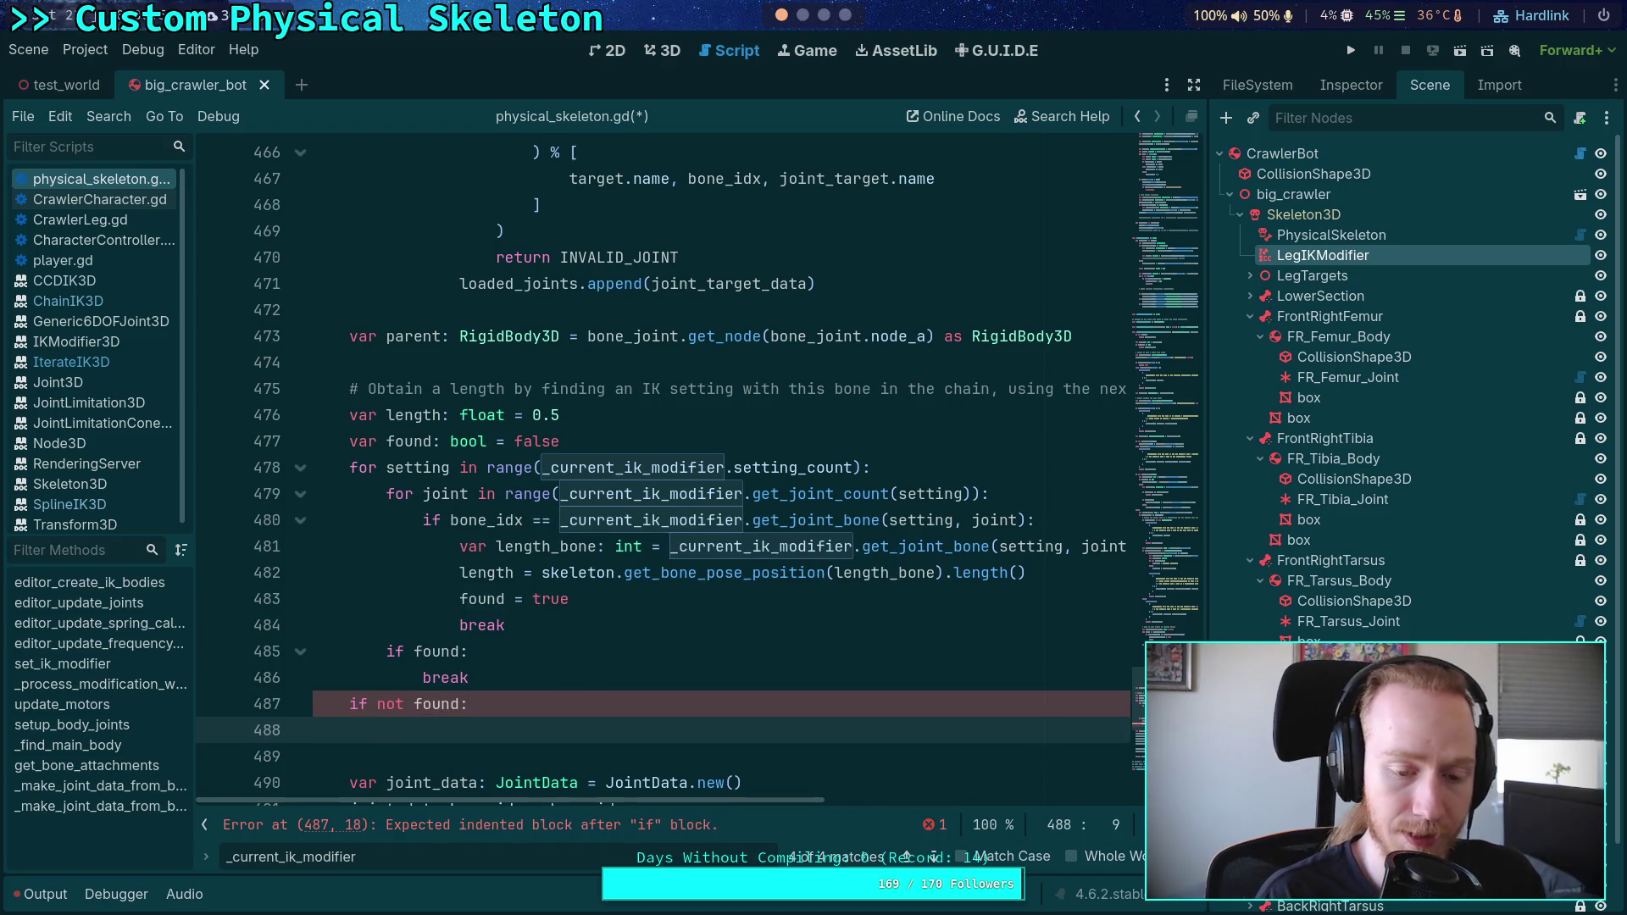
type("push_war")
key("Return")
scroll(674, 539, "down", 2)
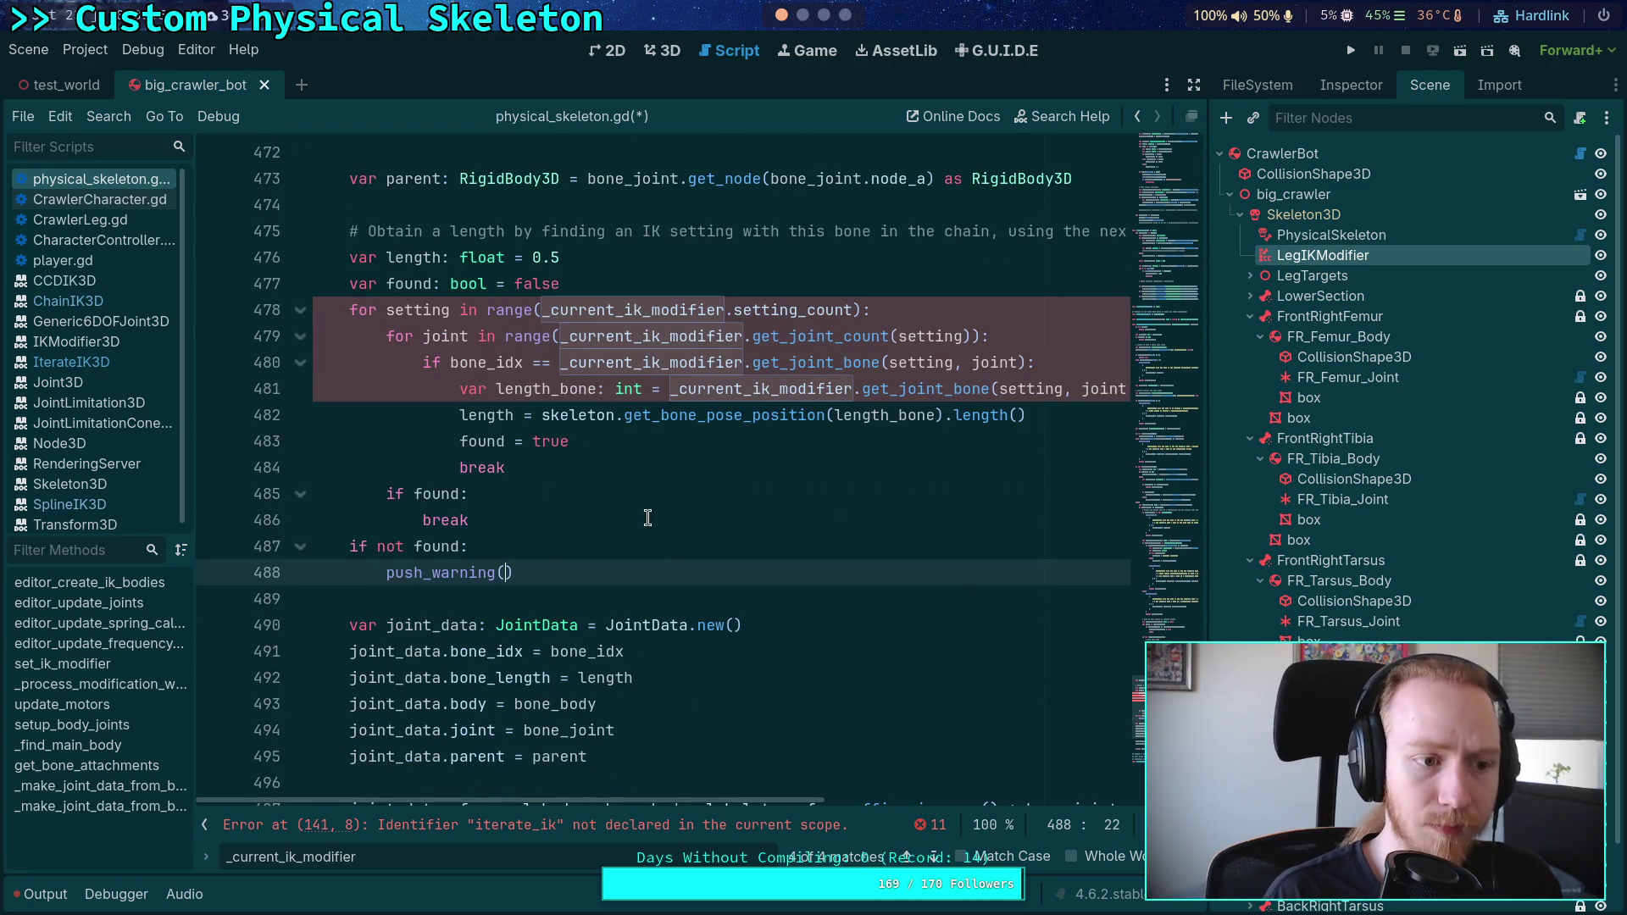
Step: Start a new line inside push_warning() for the missing-length message
key("Return")
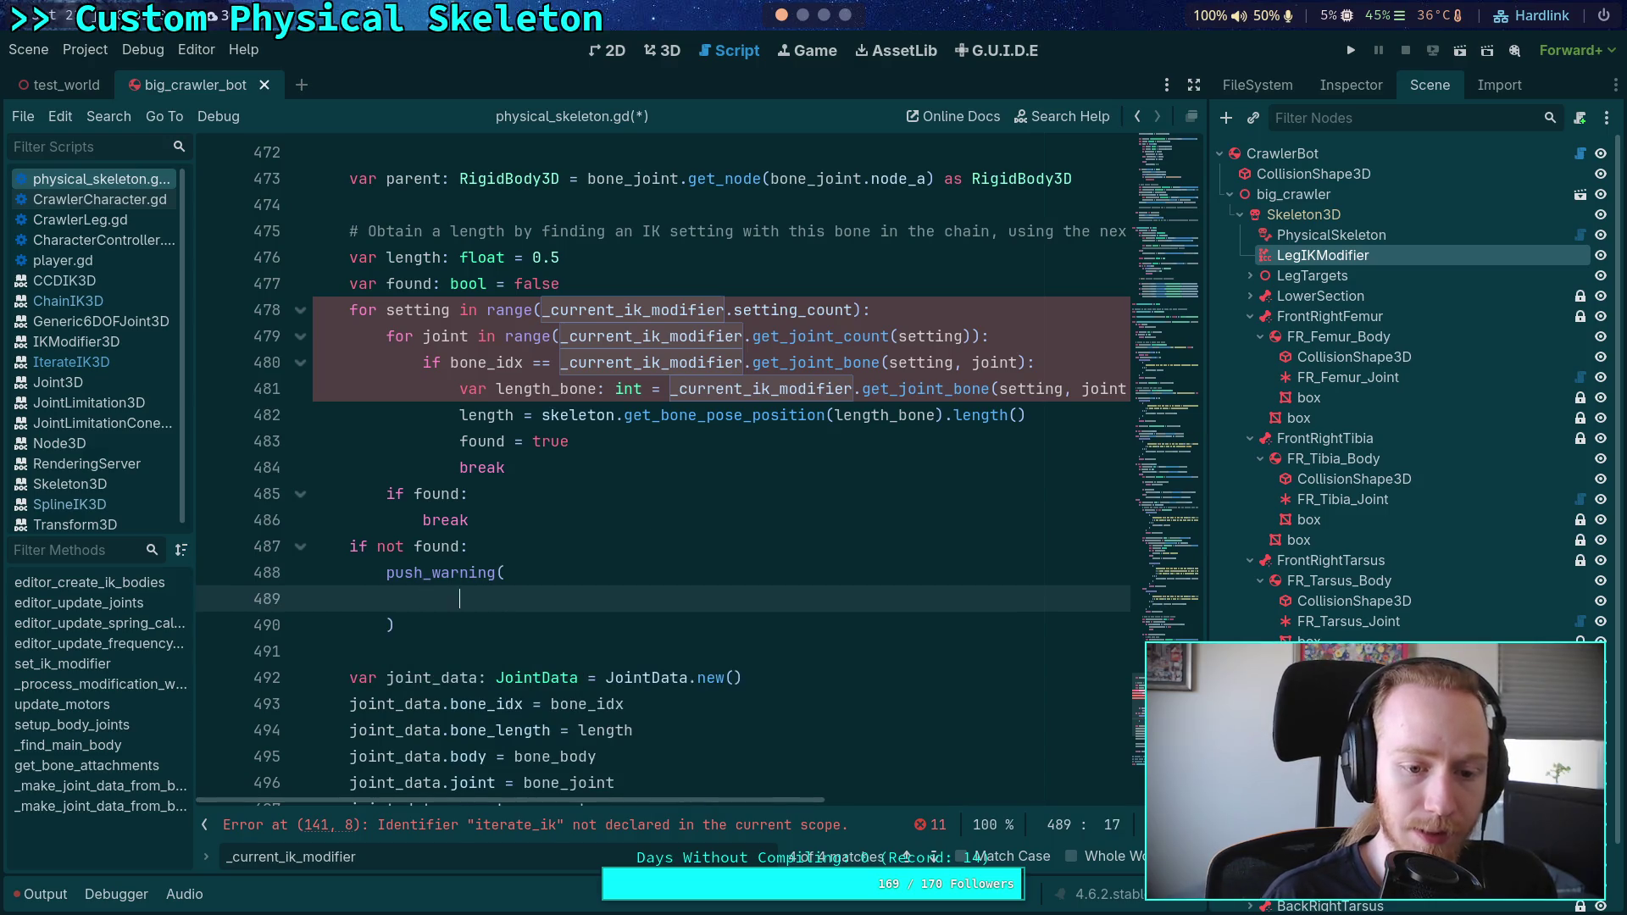
type("\"")
scroll(745, 397, "up", 10)
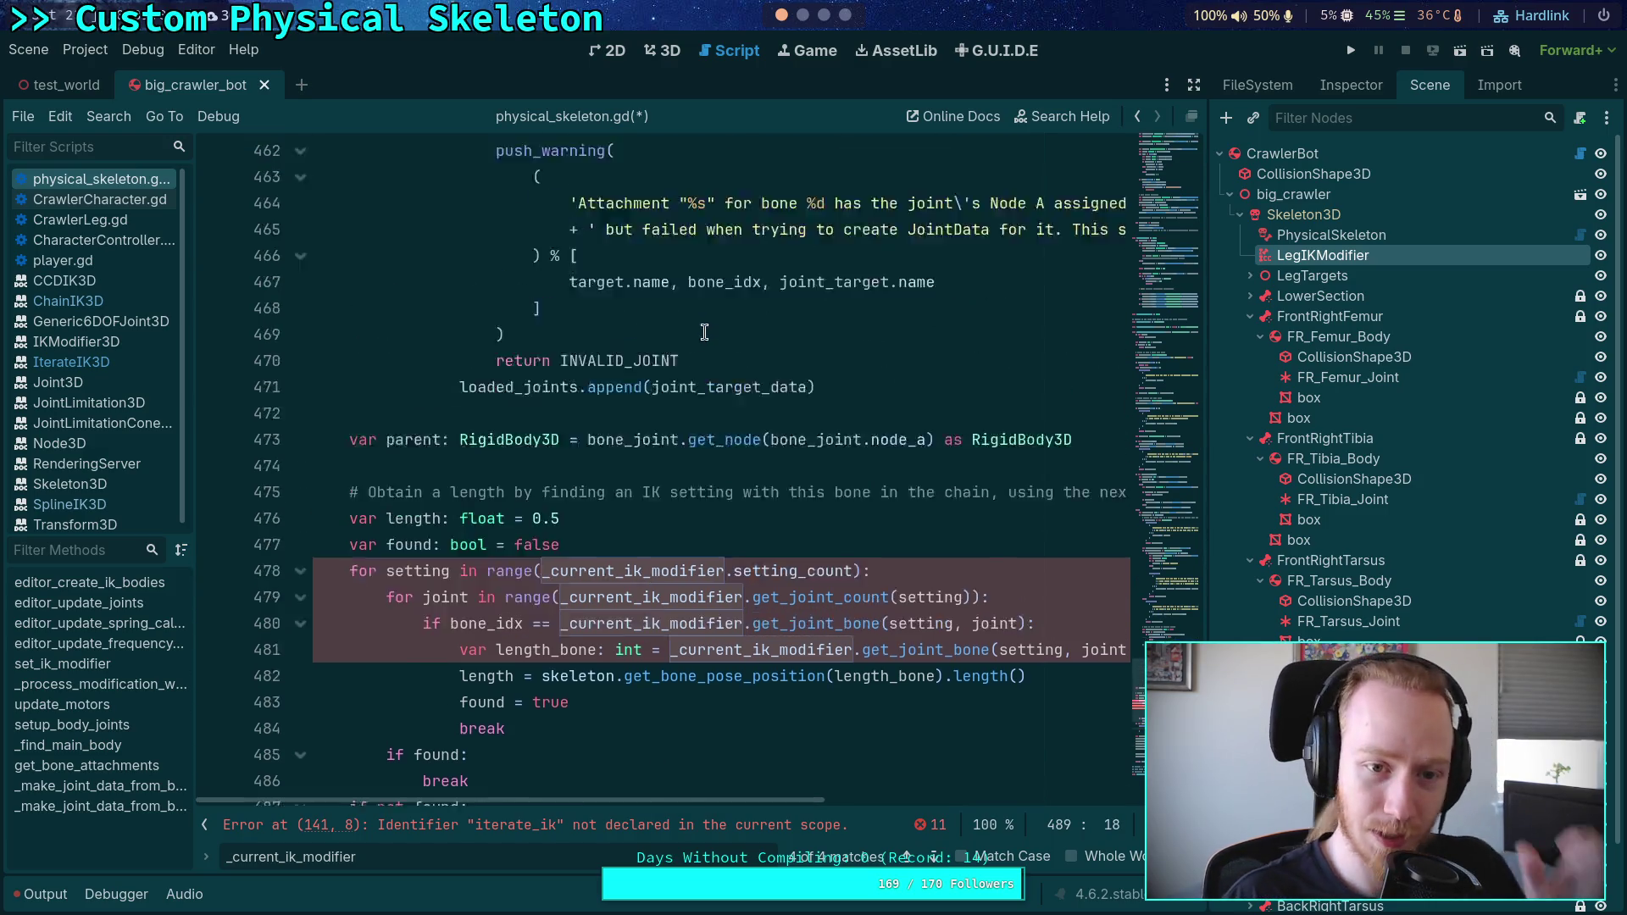
scroll(745, 398, "down", 6)
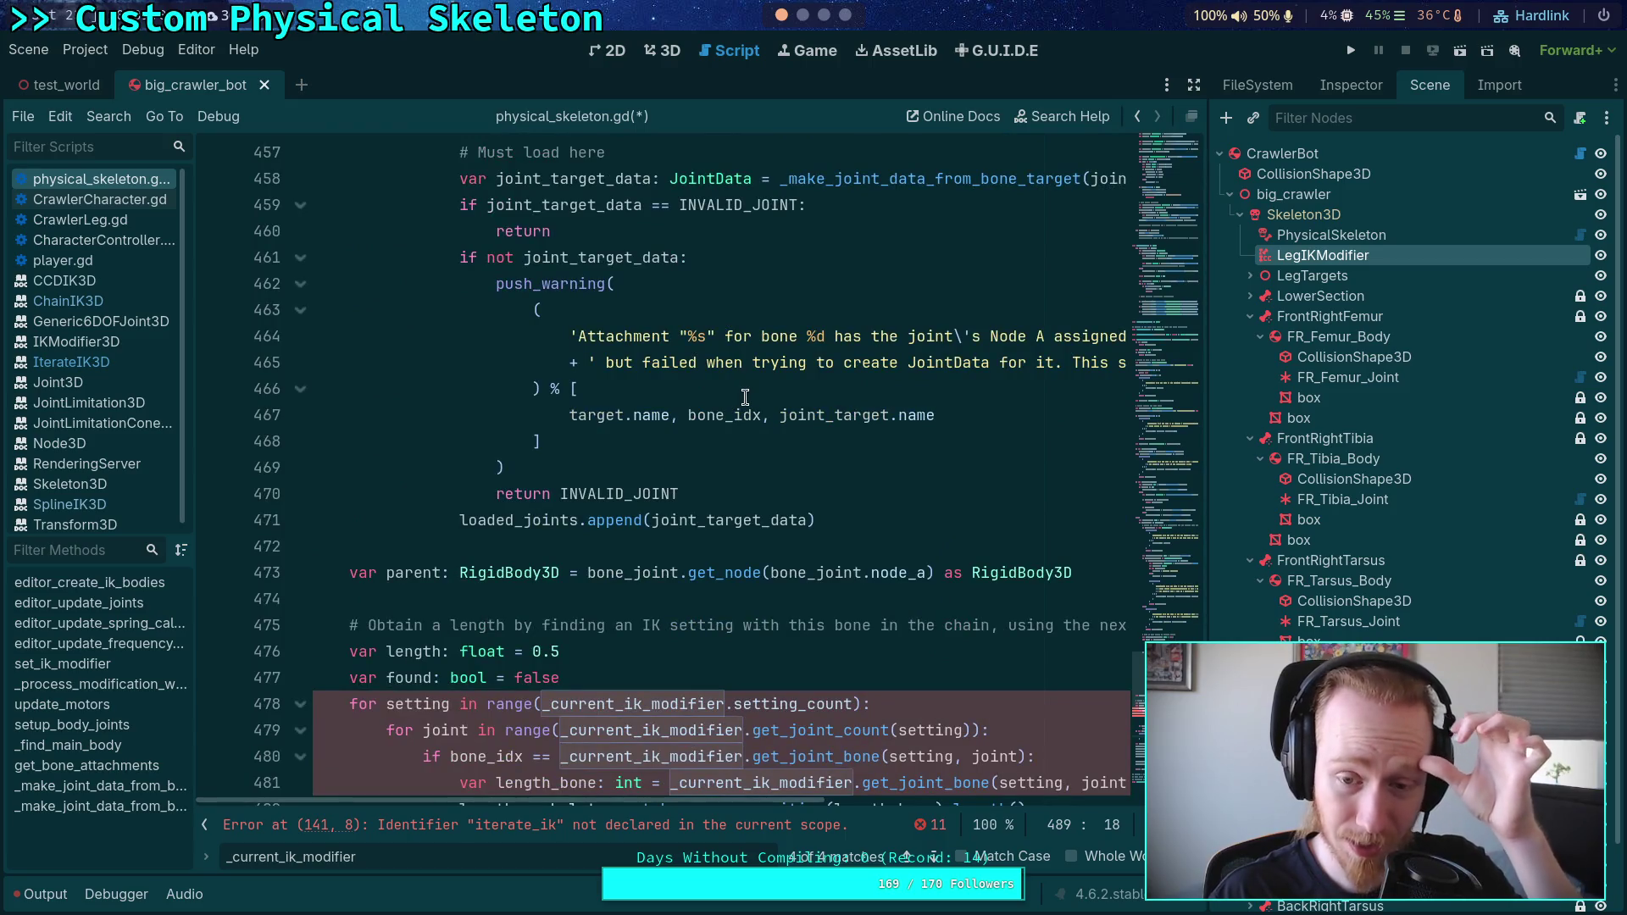
scroll(745, 393, "up", 20)
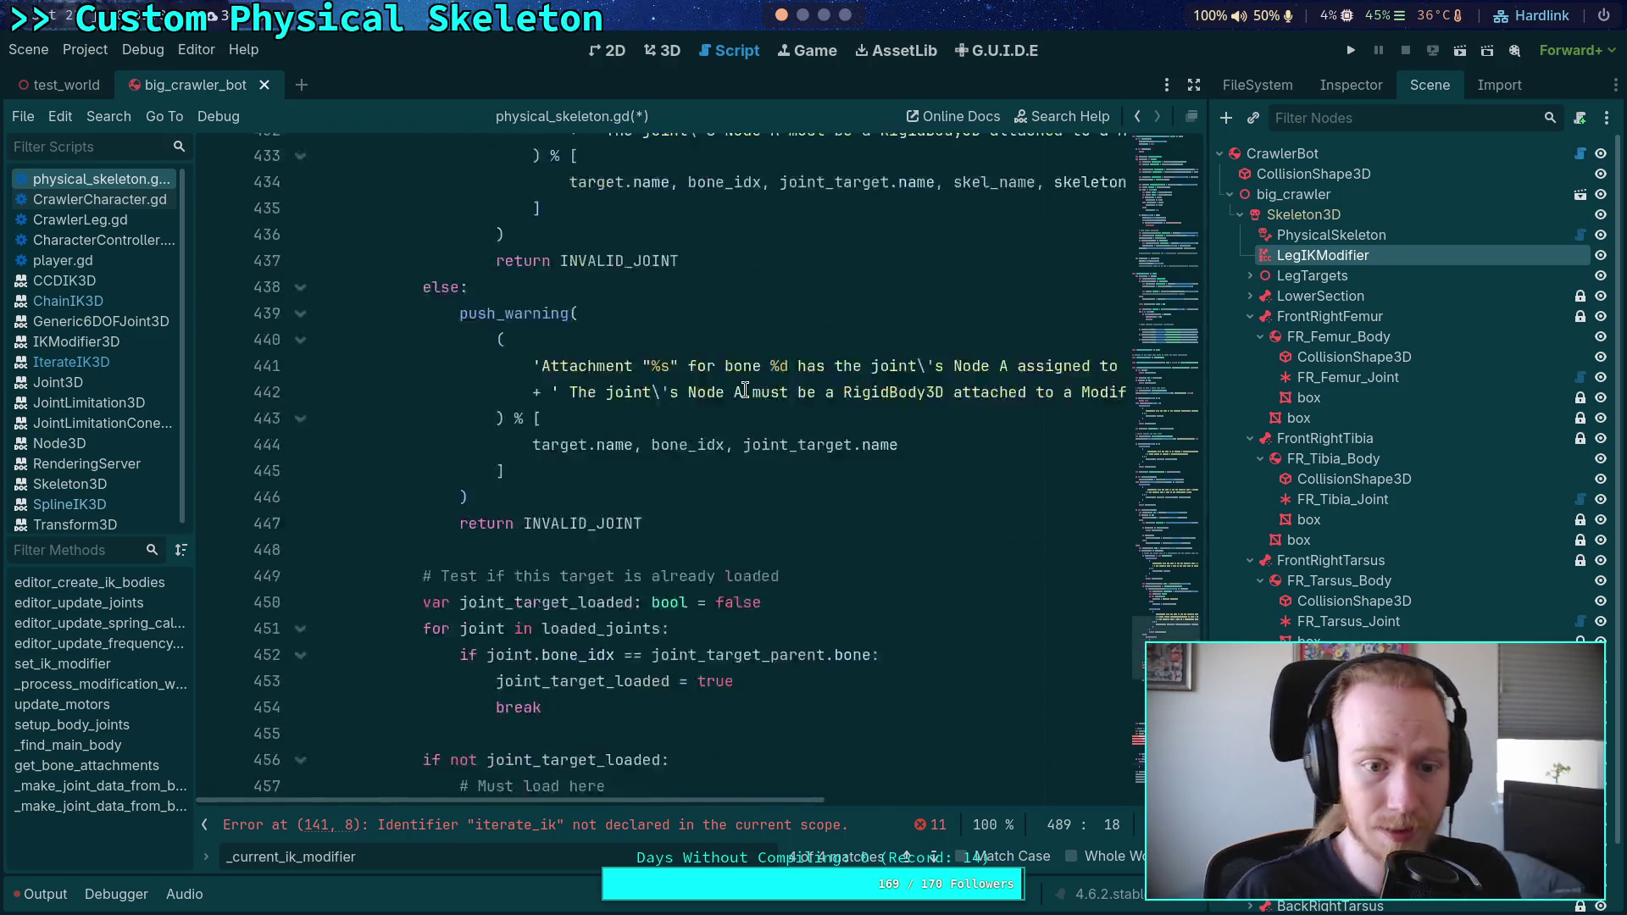
scroll(708, 383, "up", 11)
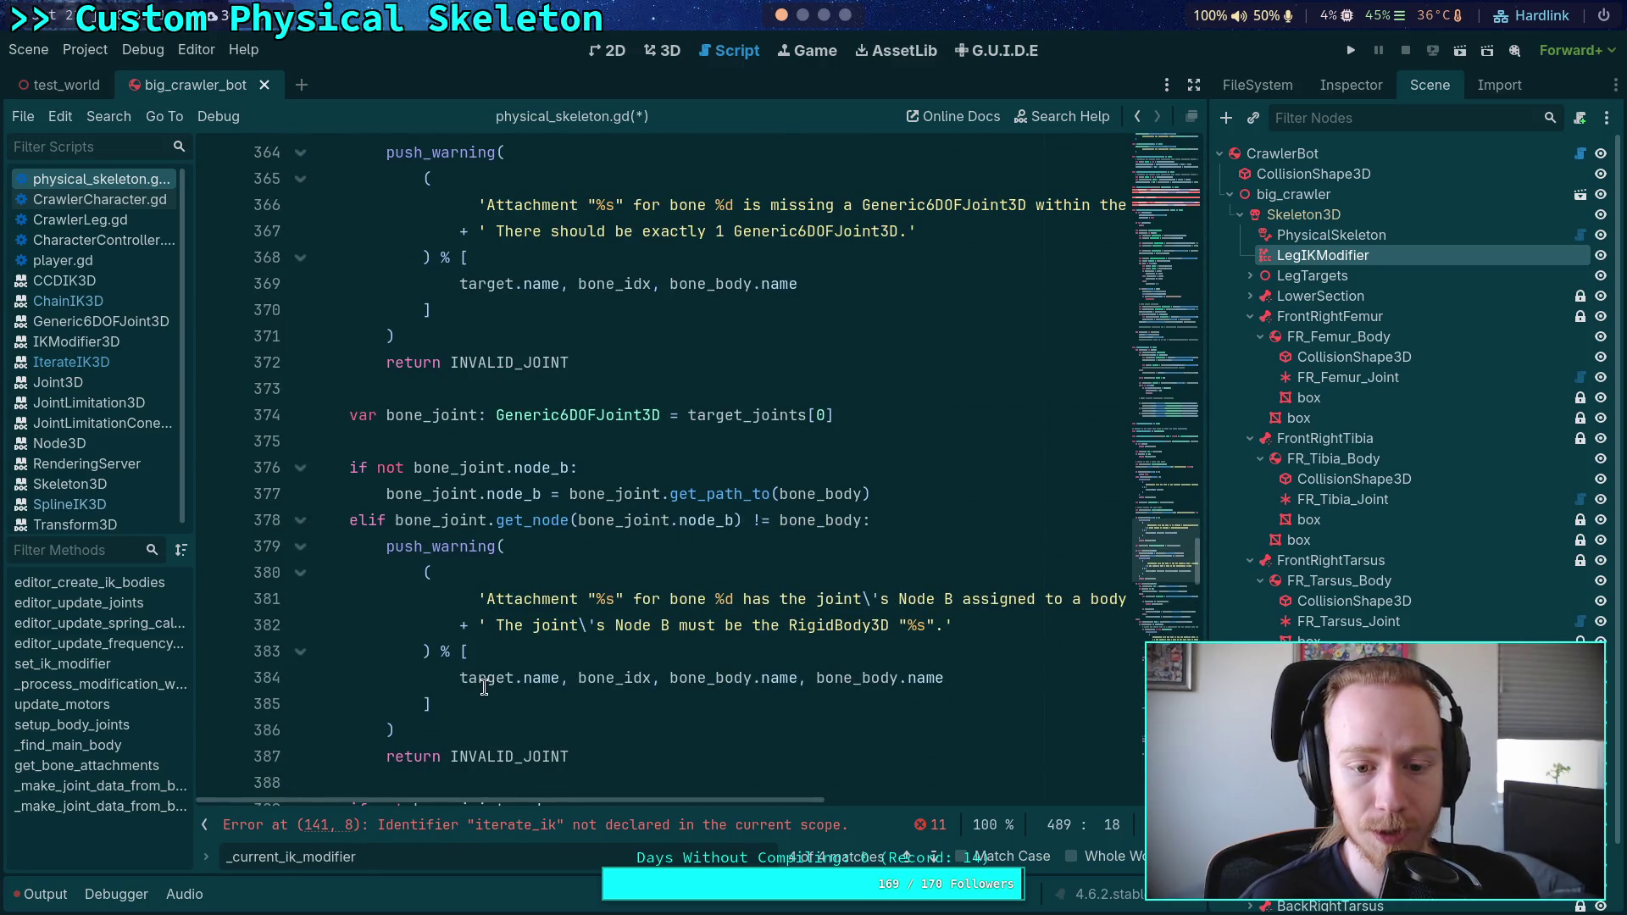
scroll(496, 484, "up", 7)
scroll(496, 484, "down", 8)
scroll(496, 484, "down", 20)
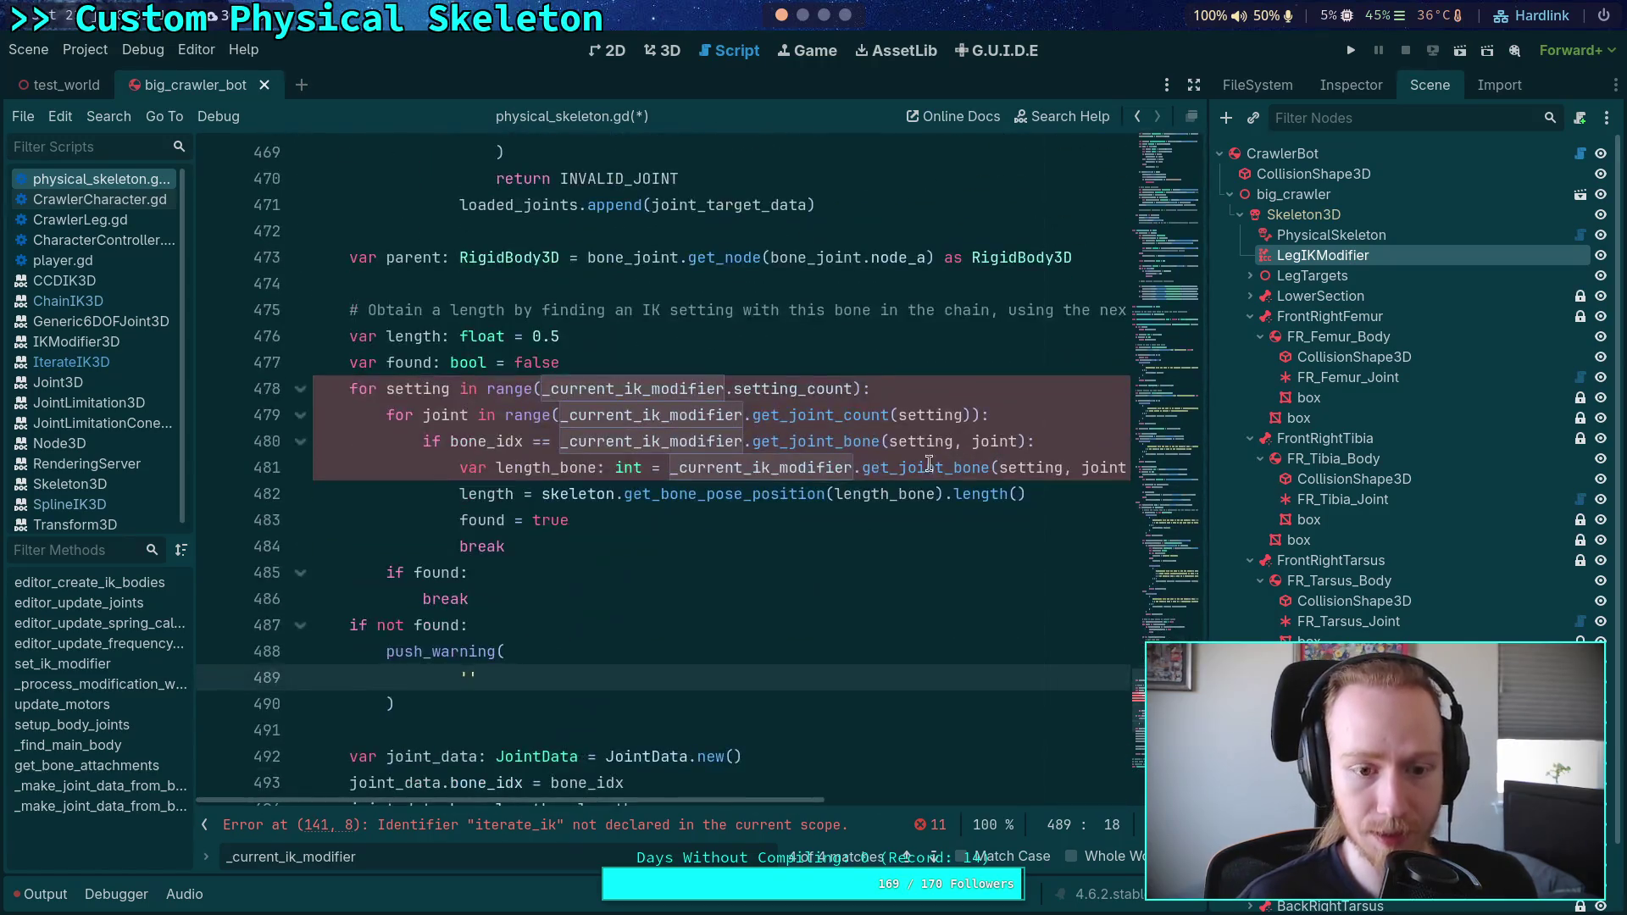
type("ATta")
key("BackSpace")
key("BackSpace")
key("BackSpace")
scroll(637, 523, "up", 6)
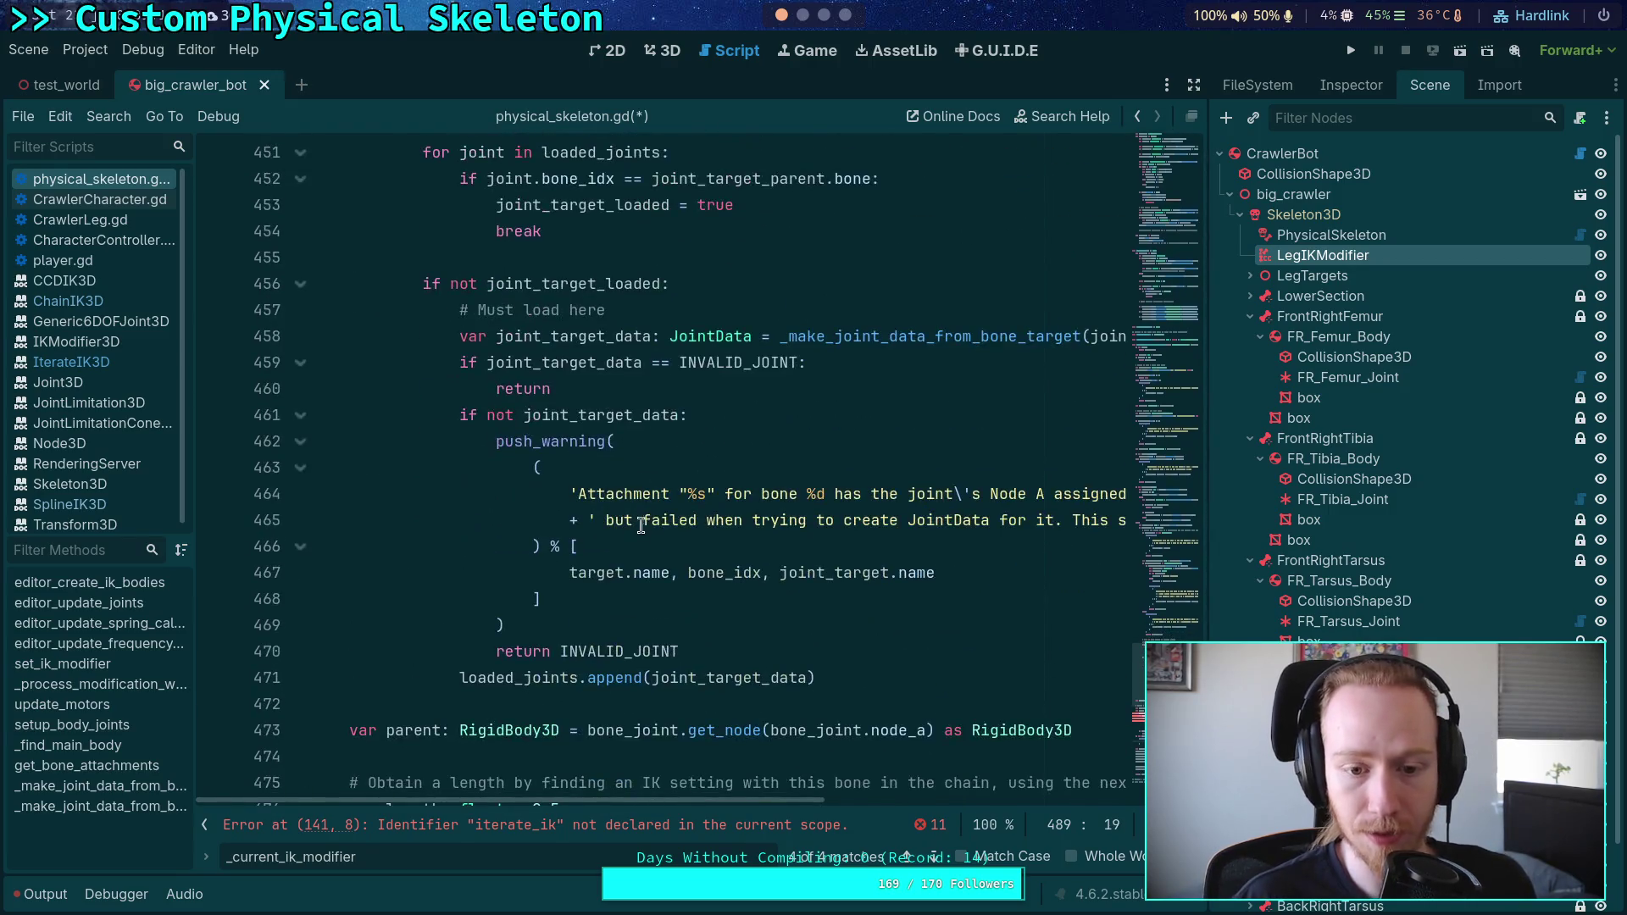
Step: Copy the existing Attachment warning message block and paste it into the new push_warning()
mouse_move(568, 494)
left_mouse_down()
mouse_move(532, 551)
mouse_move(546, 470)
left_mouse_up()
right_click(546, 471)
left_click(576, 547)
scroll(484, 564, "down", 5)
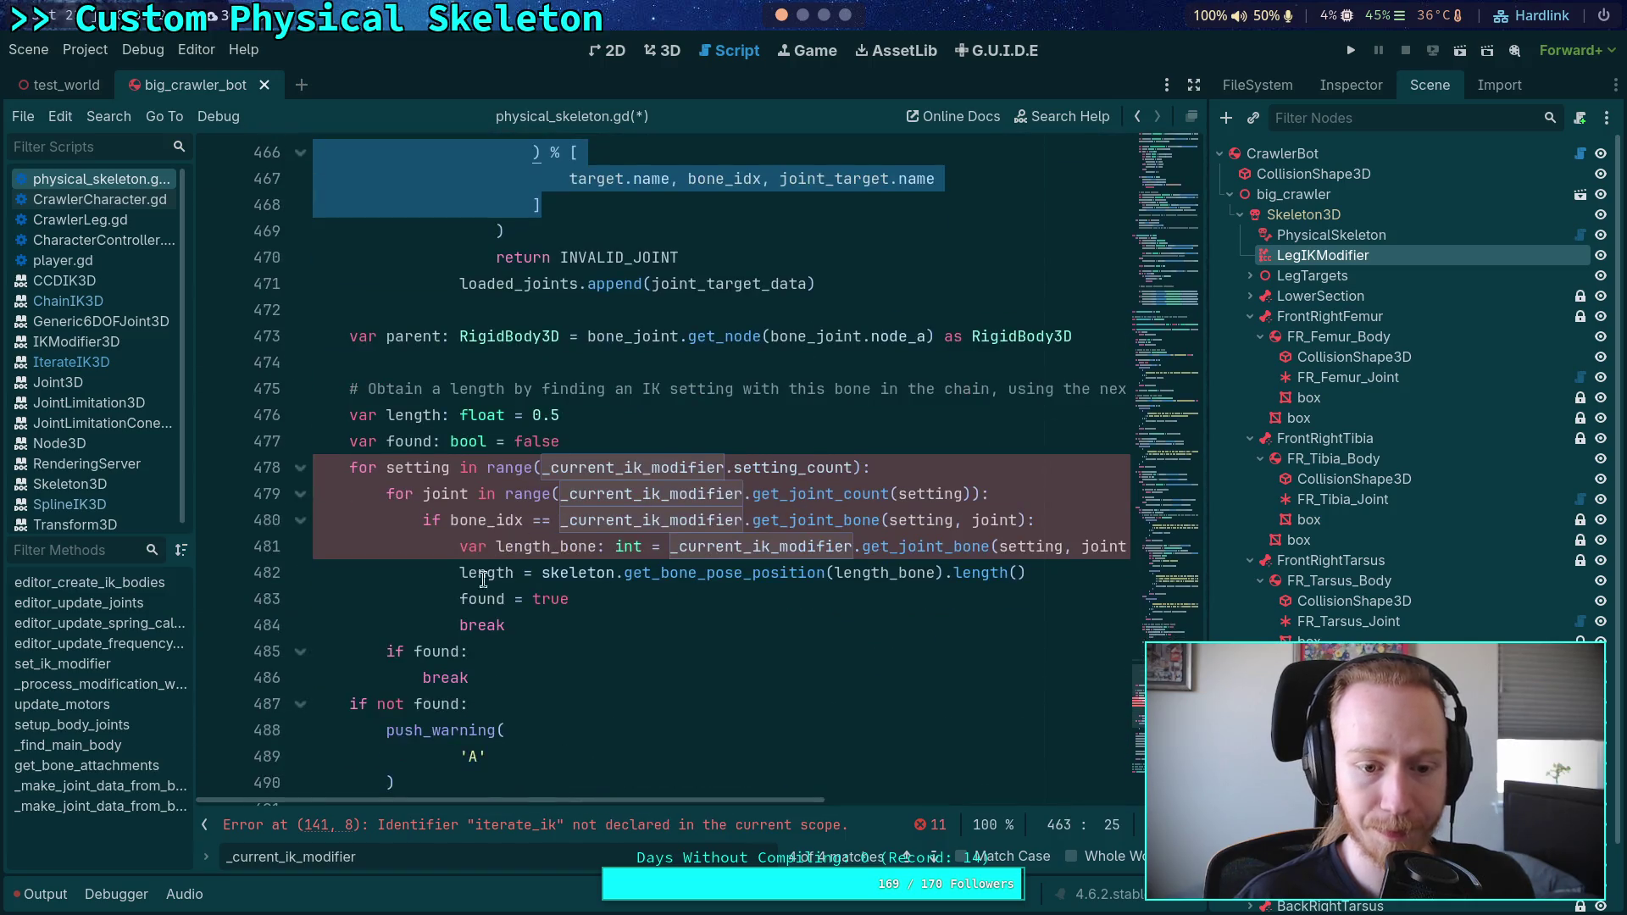
scroll(484, 564, "down", 3)
left_click_drag(489, 519, 461, 520)
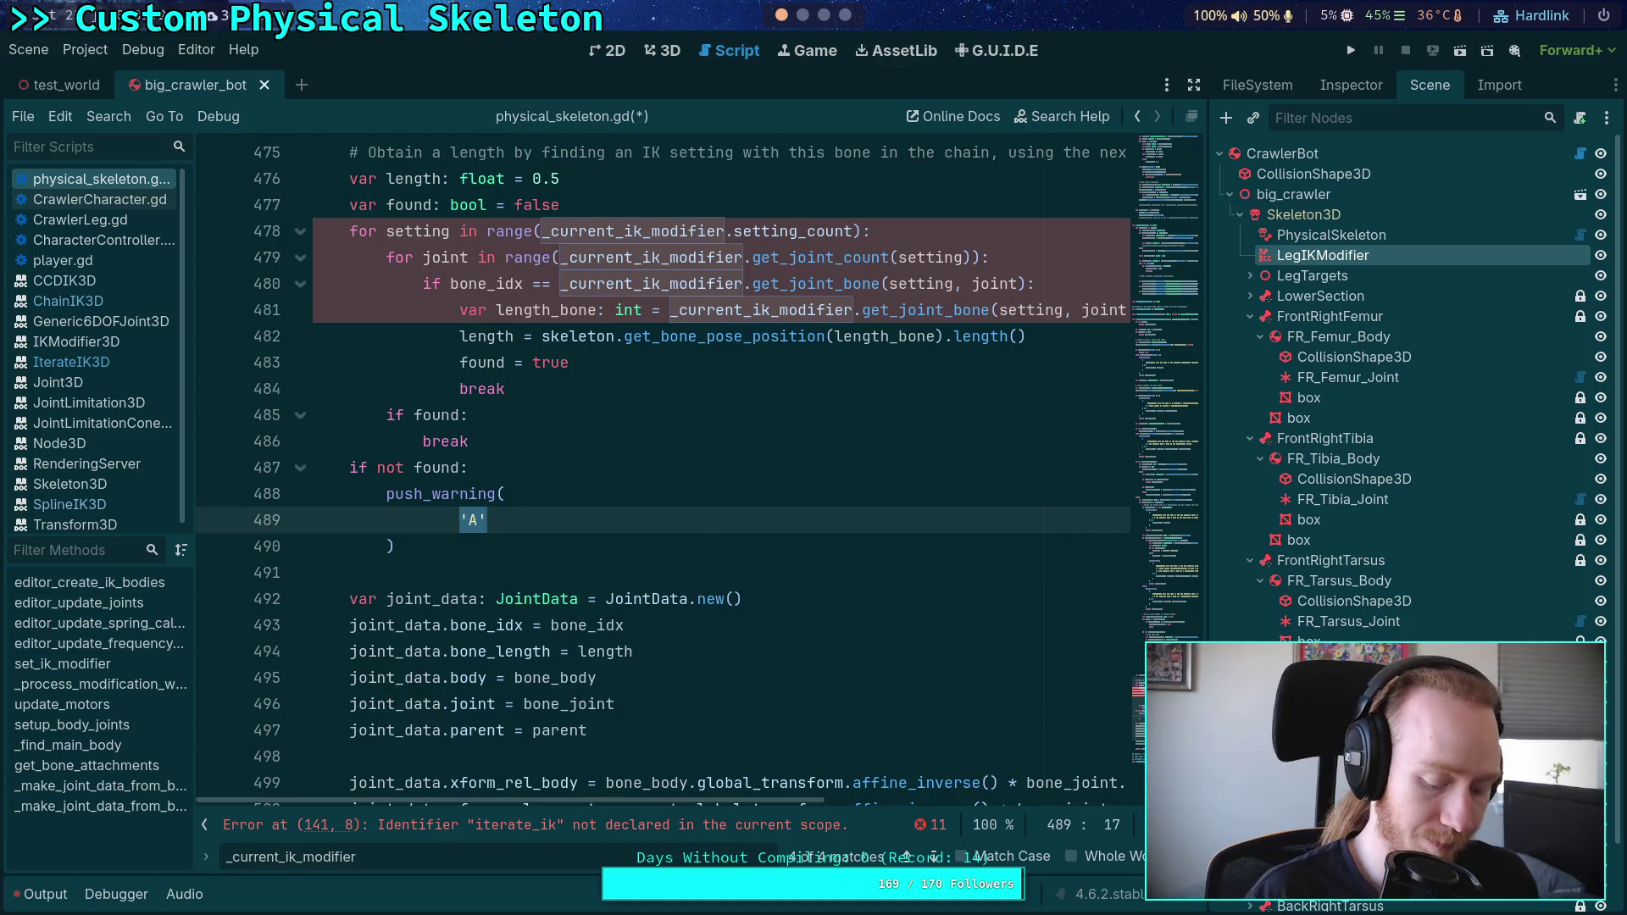
key("ctrl+v")
Step: Dedent the pasted message to match its block and switch to distraction-free mode
left_click_drag(565, 657, 455, 513)
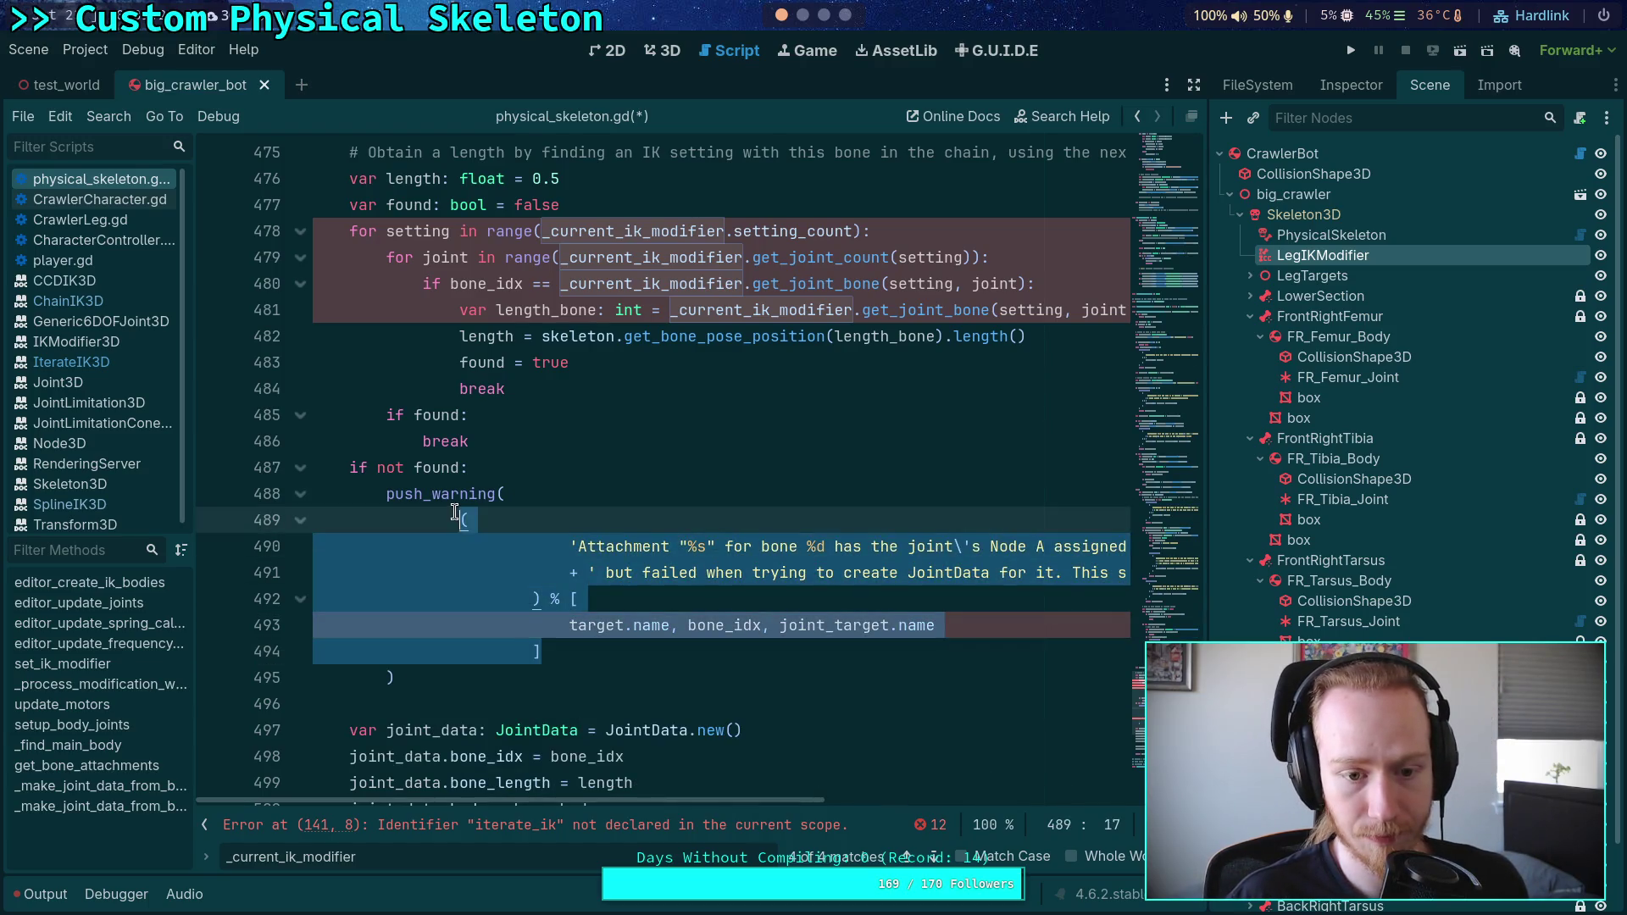
left_click_drag(540, 651, 460, 547)
key("shift+Tab")
key("shift+Tab")
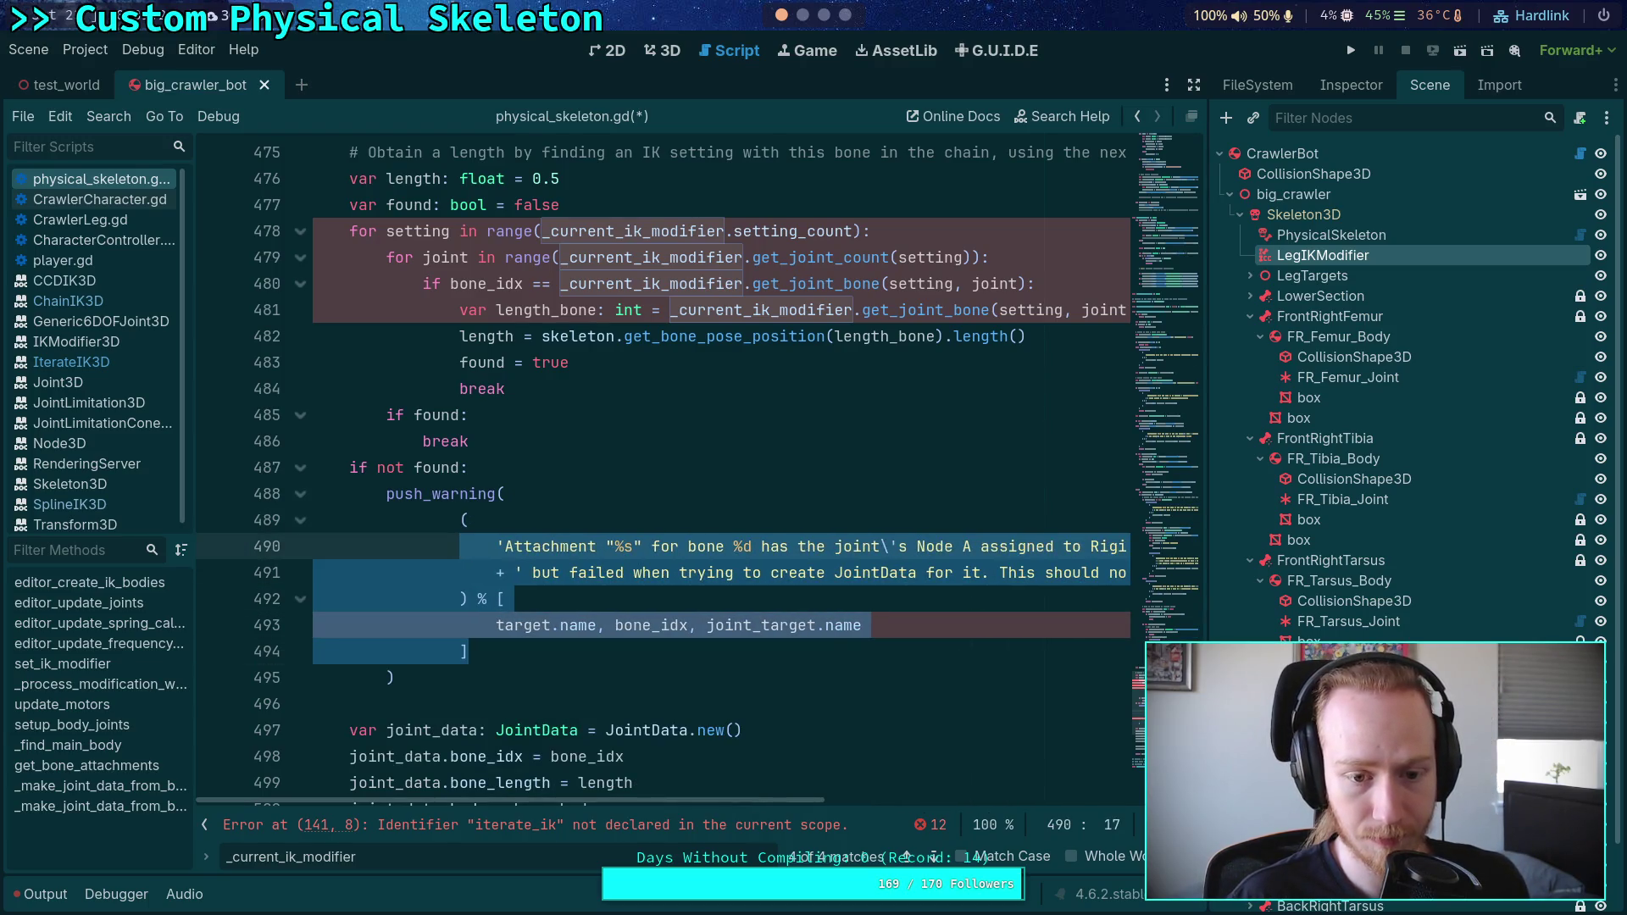
left_click(434, 535)
scroll(475, 530, "up", 7)
scroll(490, 526, "down", 8)
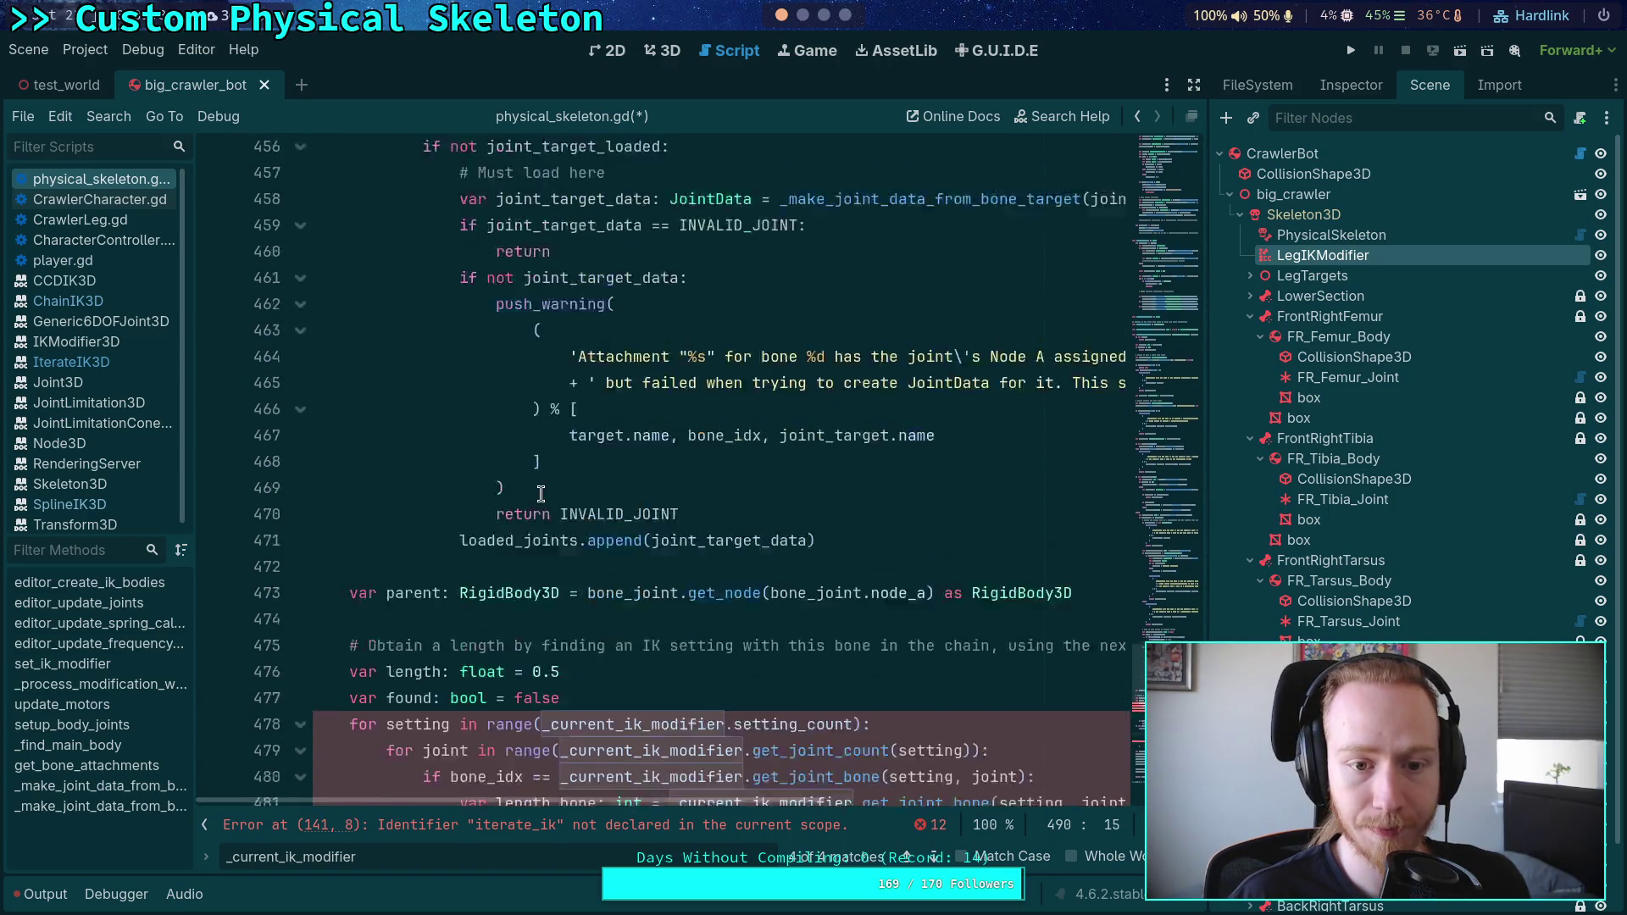
left_click_drag(486, 581, 454, 475)
key("shift+Tab")
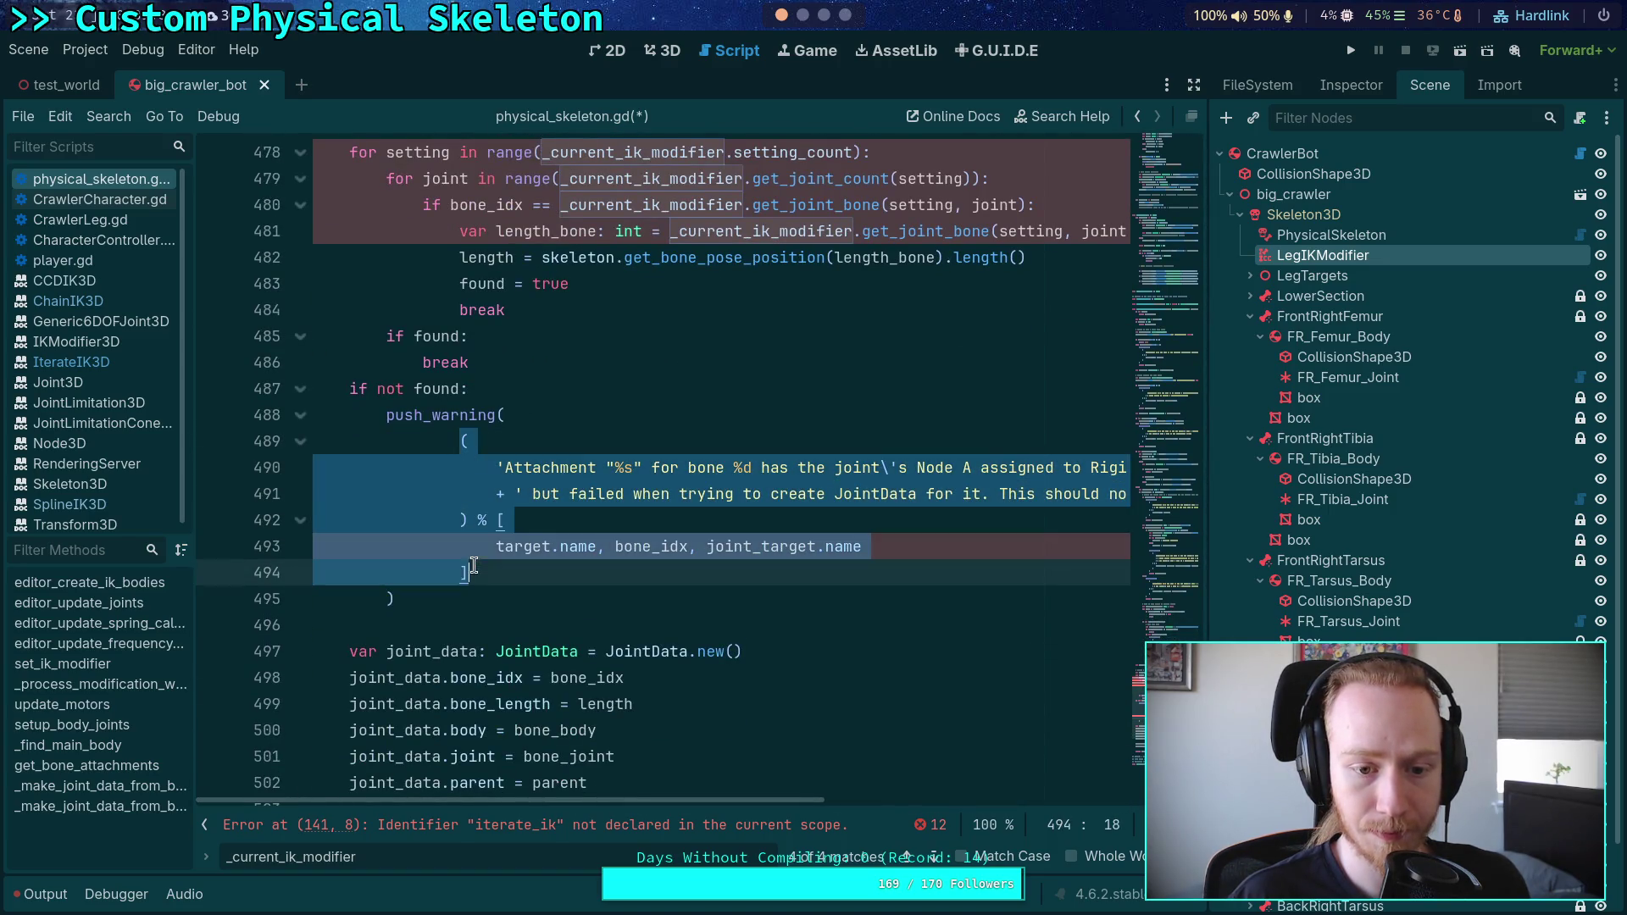
left_click(587, 551)
scroll(670, 644, "up", 1)
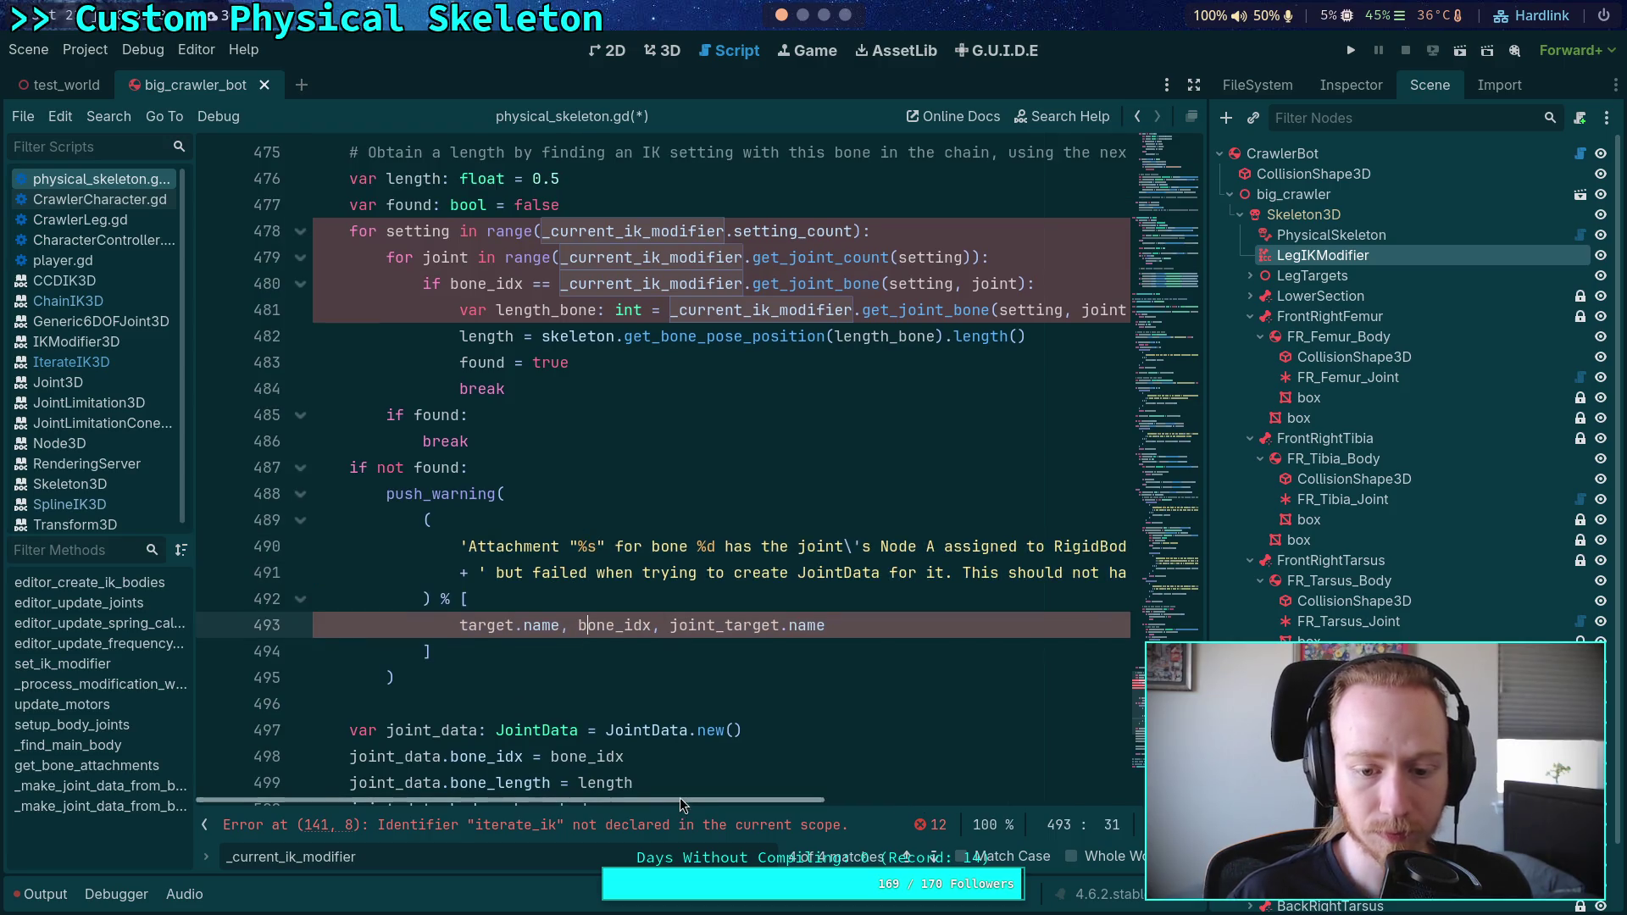
left_click(1194, 84)
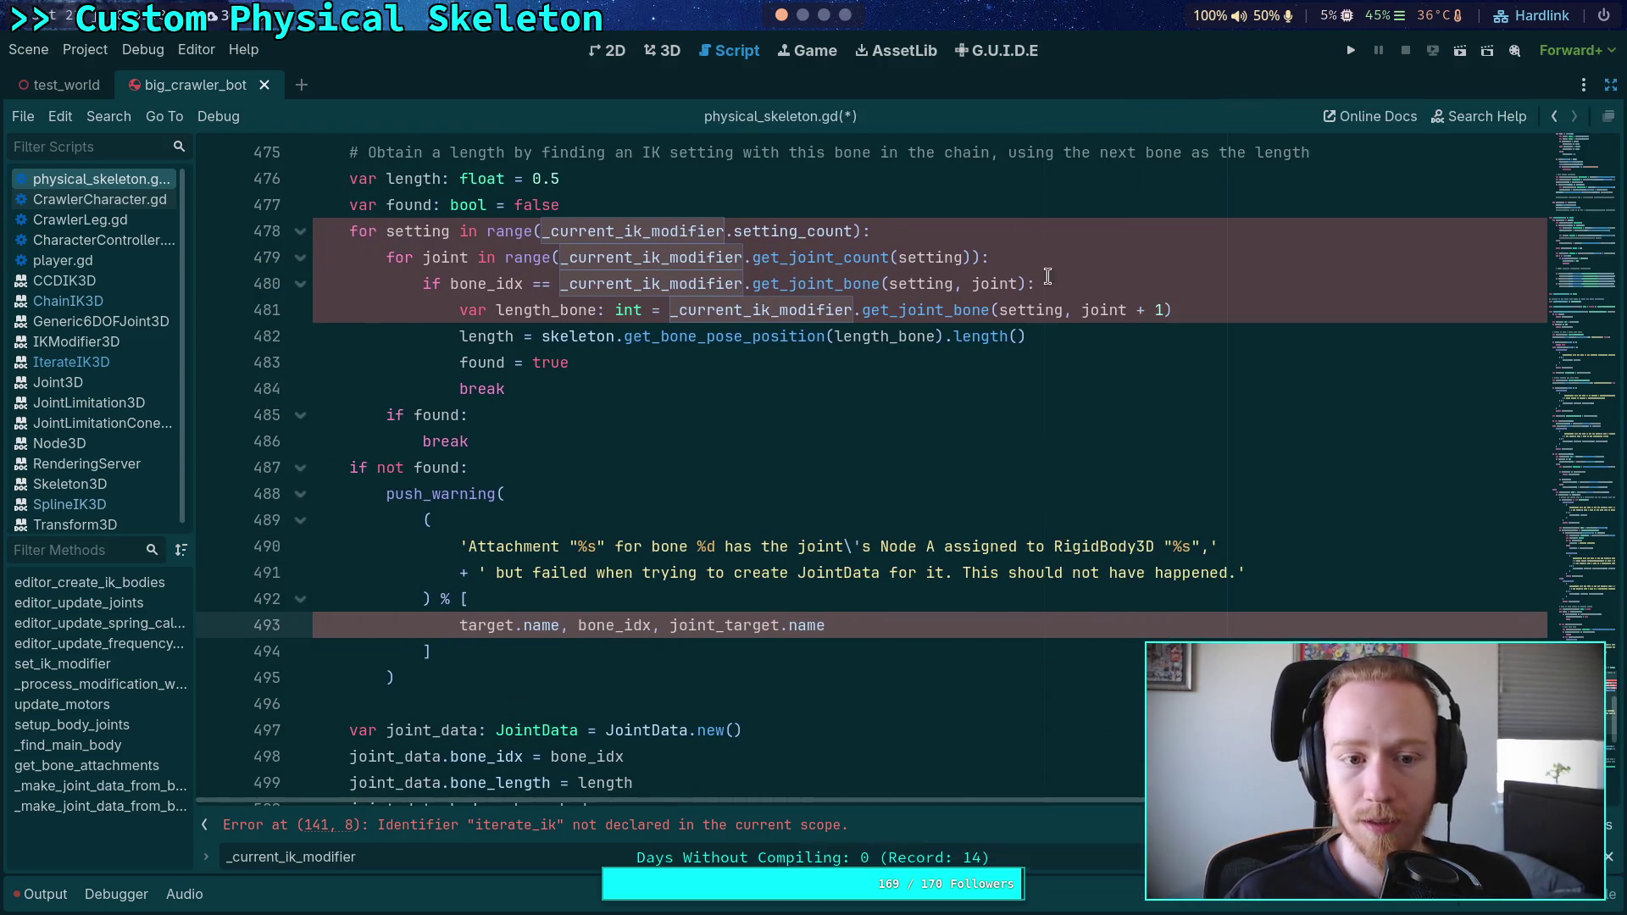
Step: Hide the script list and autocomplete _iterate_ik over _current_ik_modifier on line 478
key("ctrl+backslash")
left_click(457, 574)
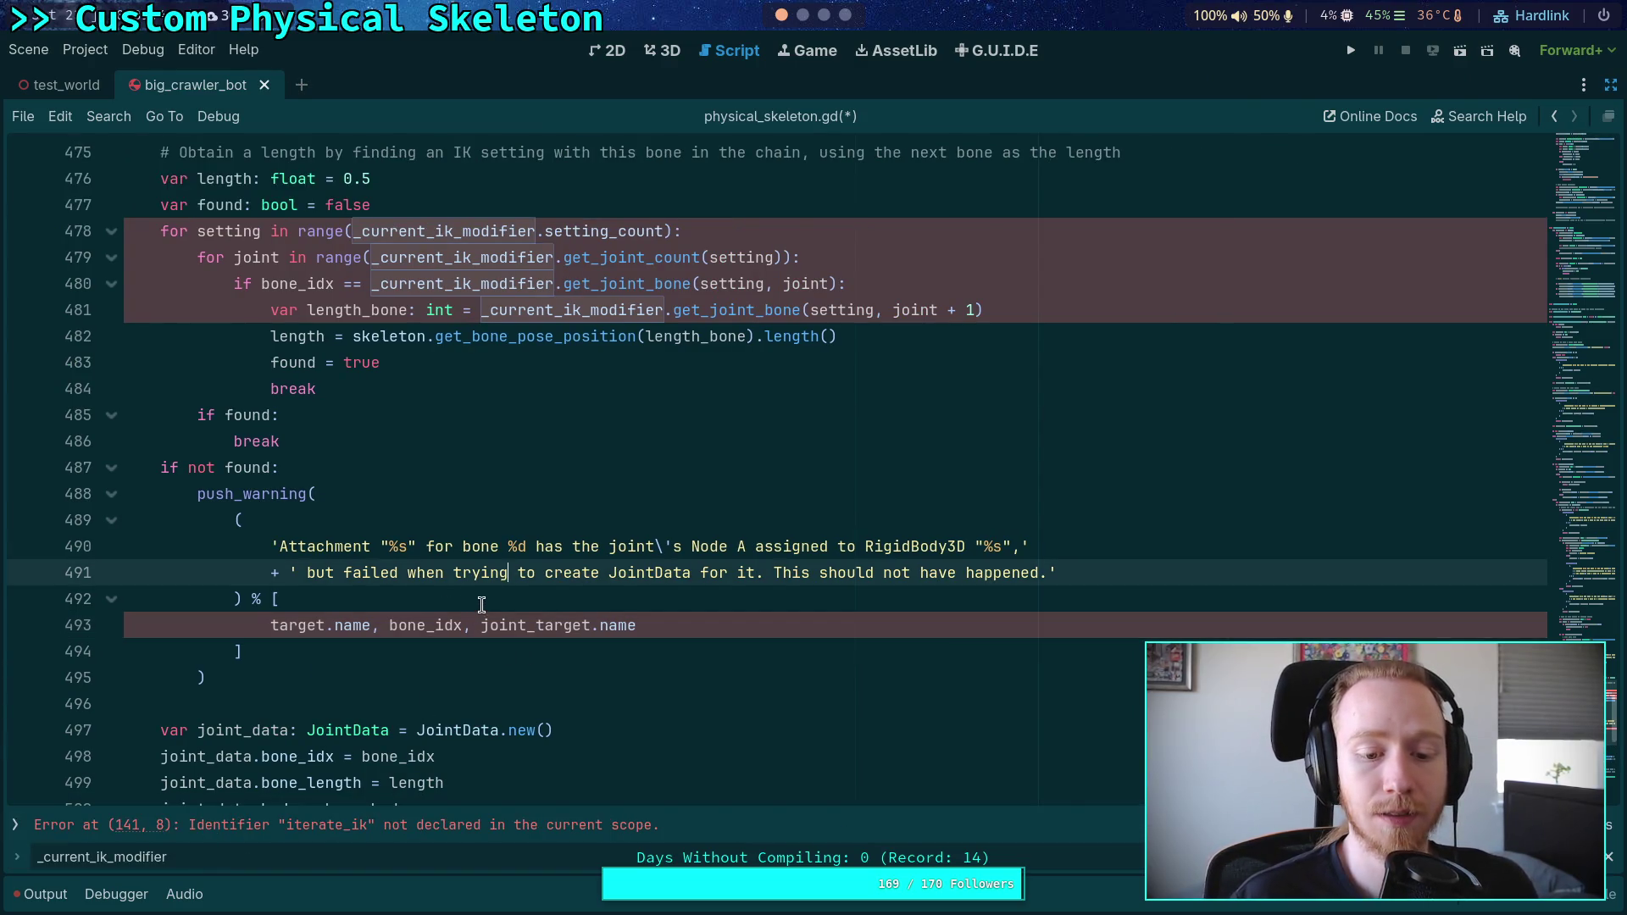
double_click(387, 234)
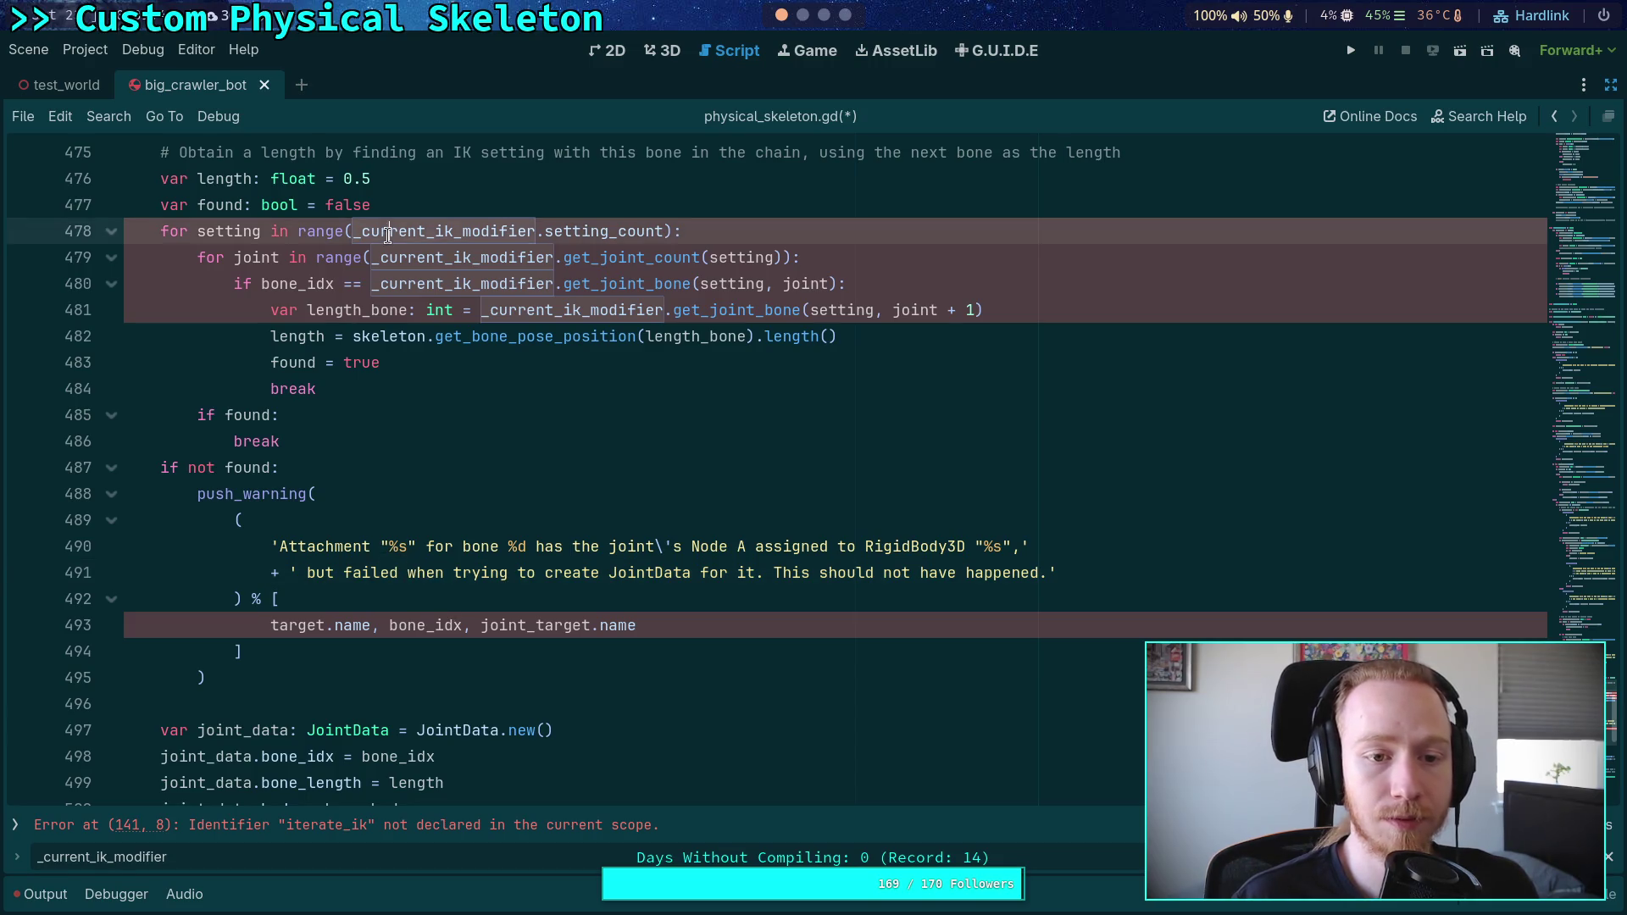
type("it")
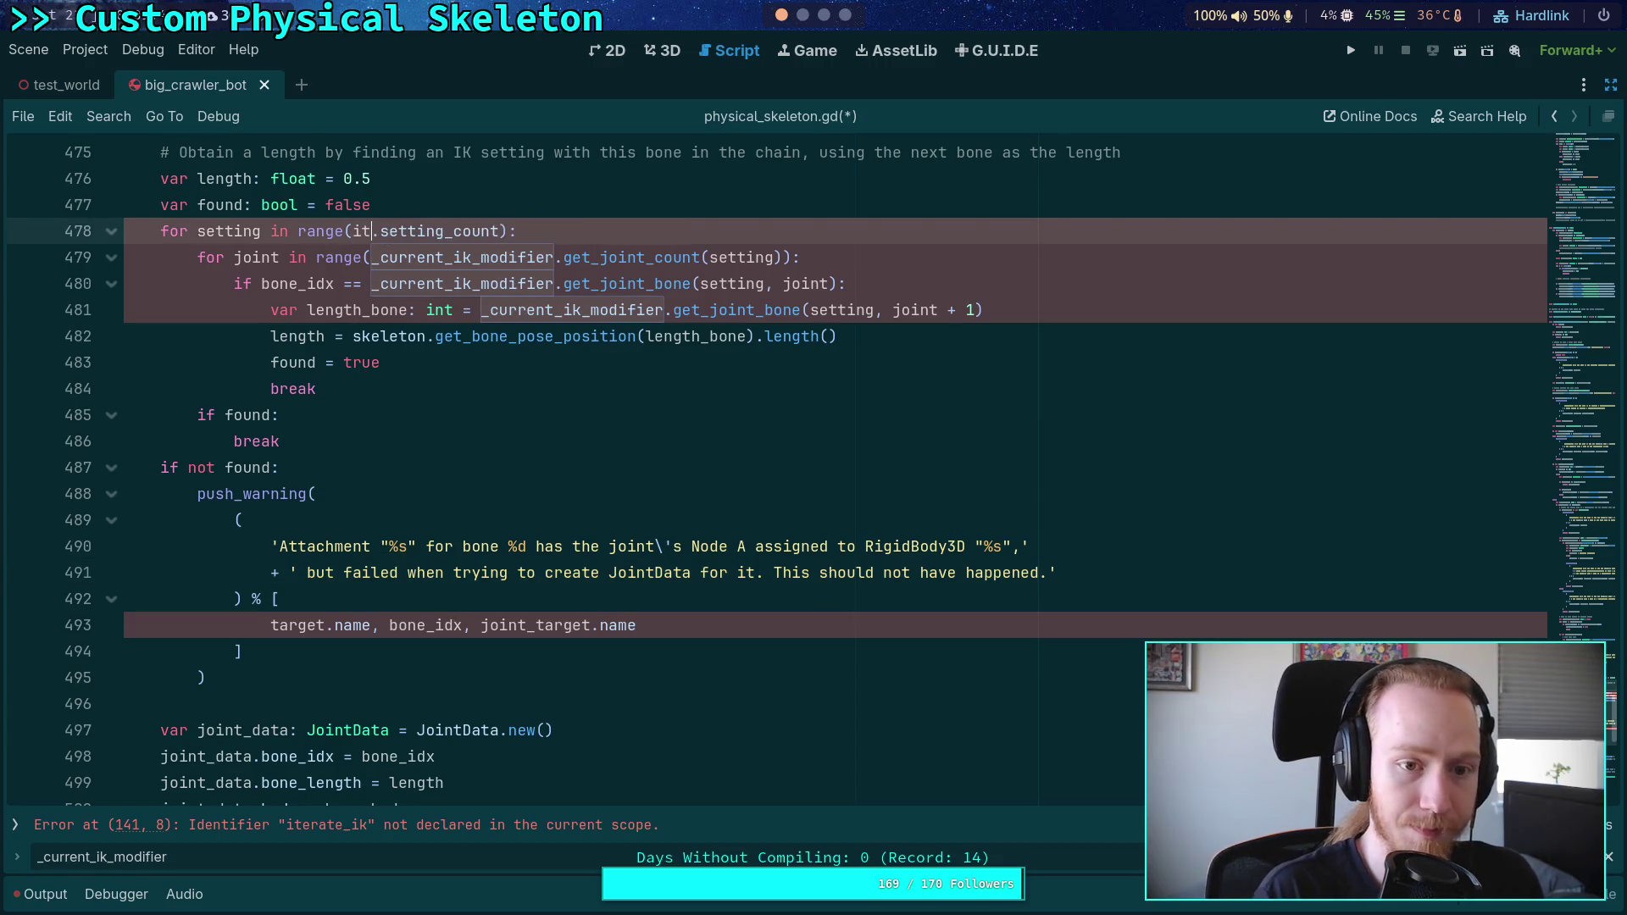
key("Down")
key("Down")
key("Return")
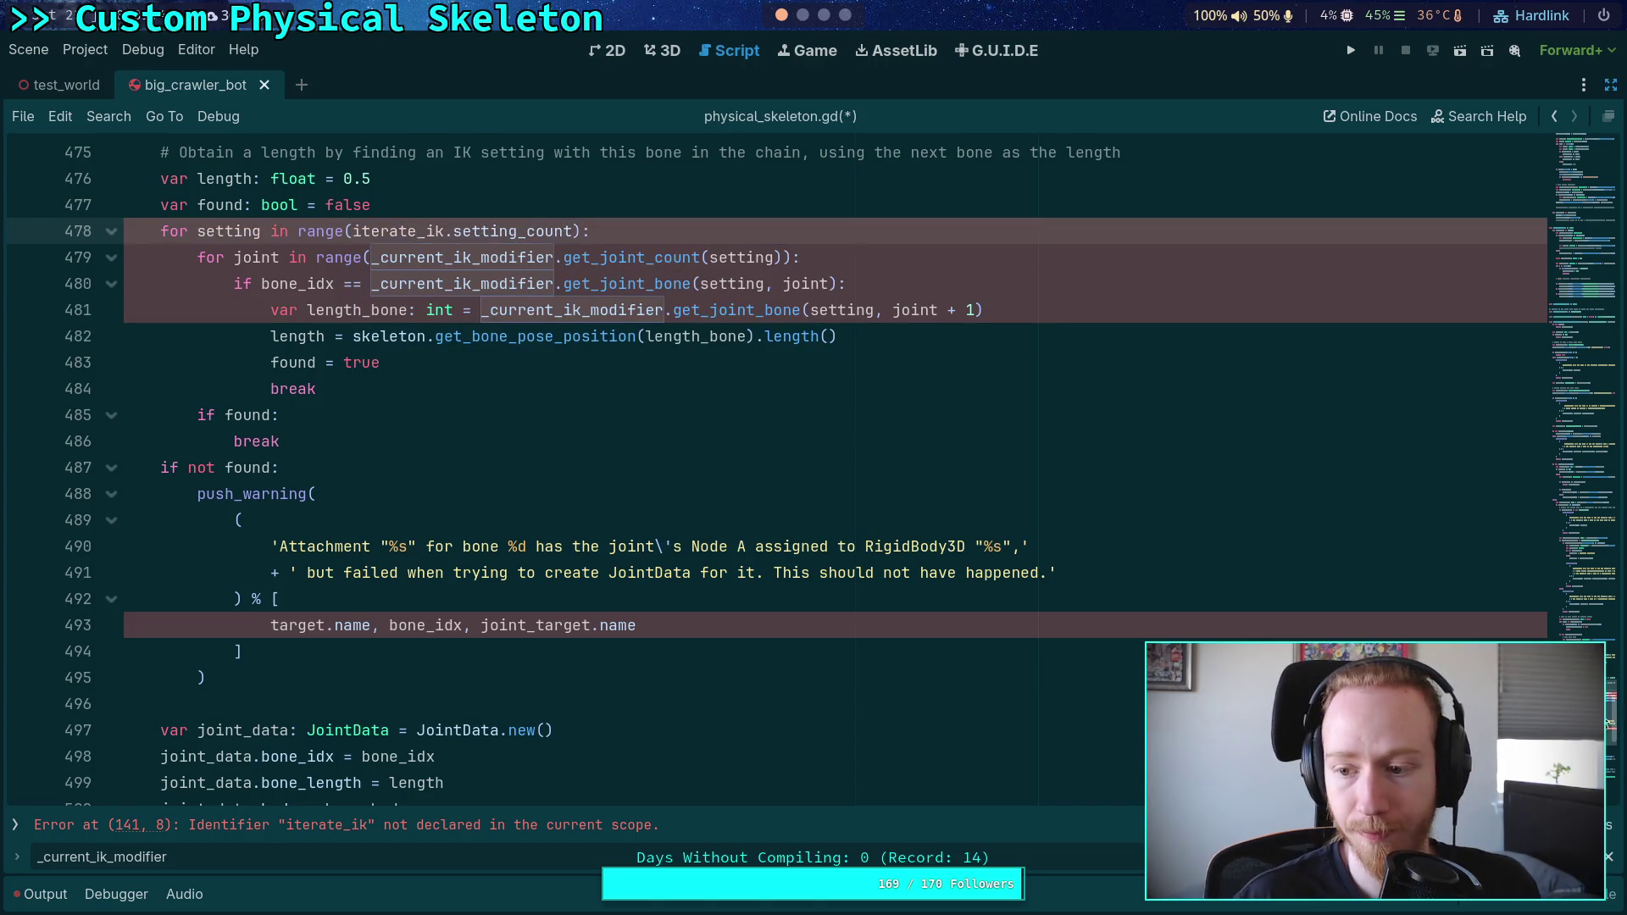
Step: Rename the var _iterate_ik declaration to iterate_ik and save the script
key("ctrl+Home")
scroll(502, 462, "down", 4)
scroll(501, 461, "down", 20)
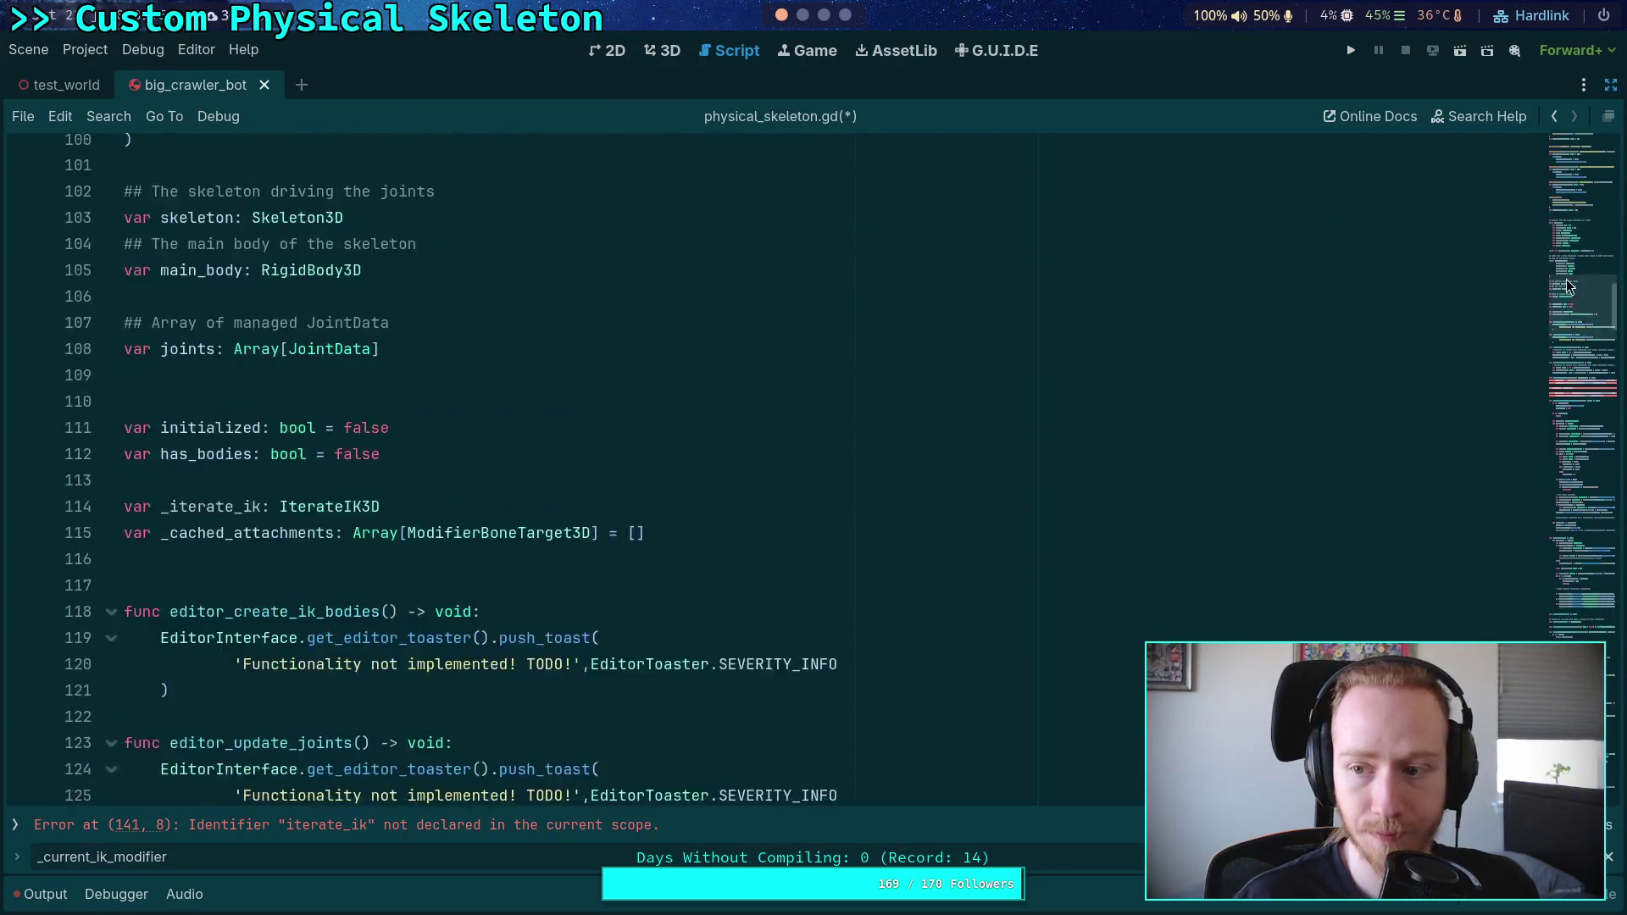
scroll(229, 476, "up", 8)
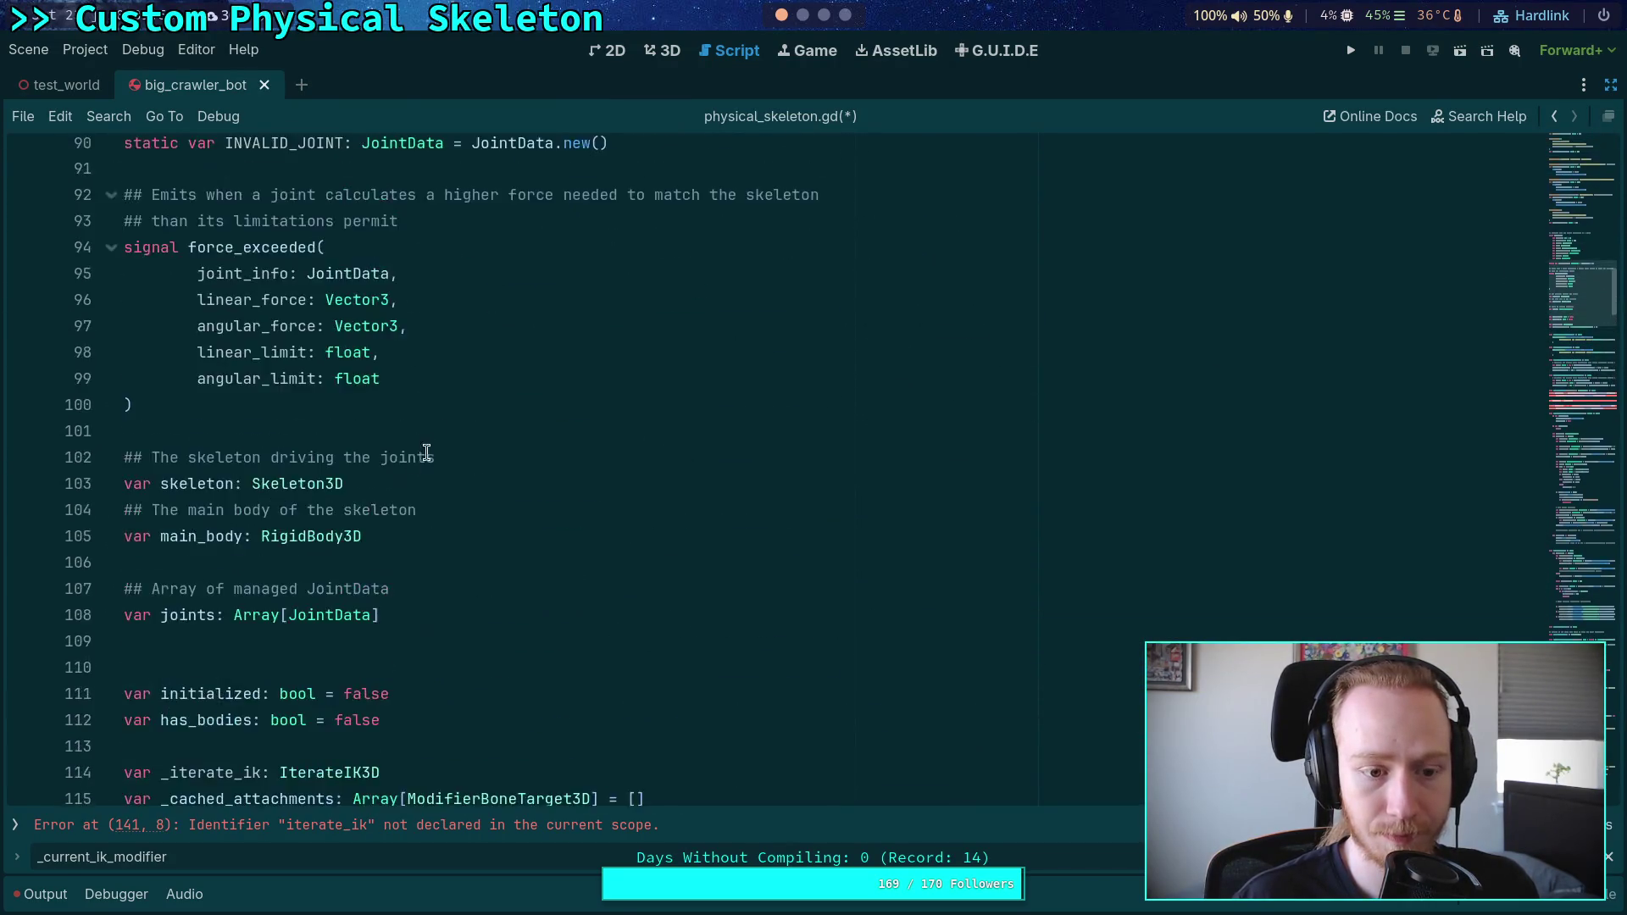
scroll(429, 453, "down", 1)
left_click(163, 614)
key("BackSpace")
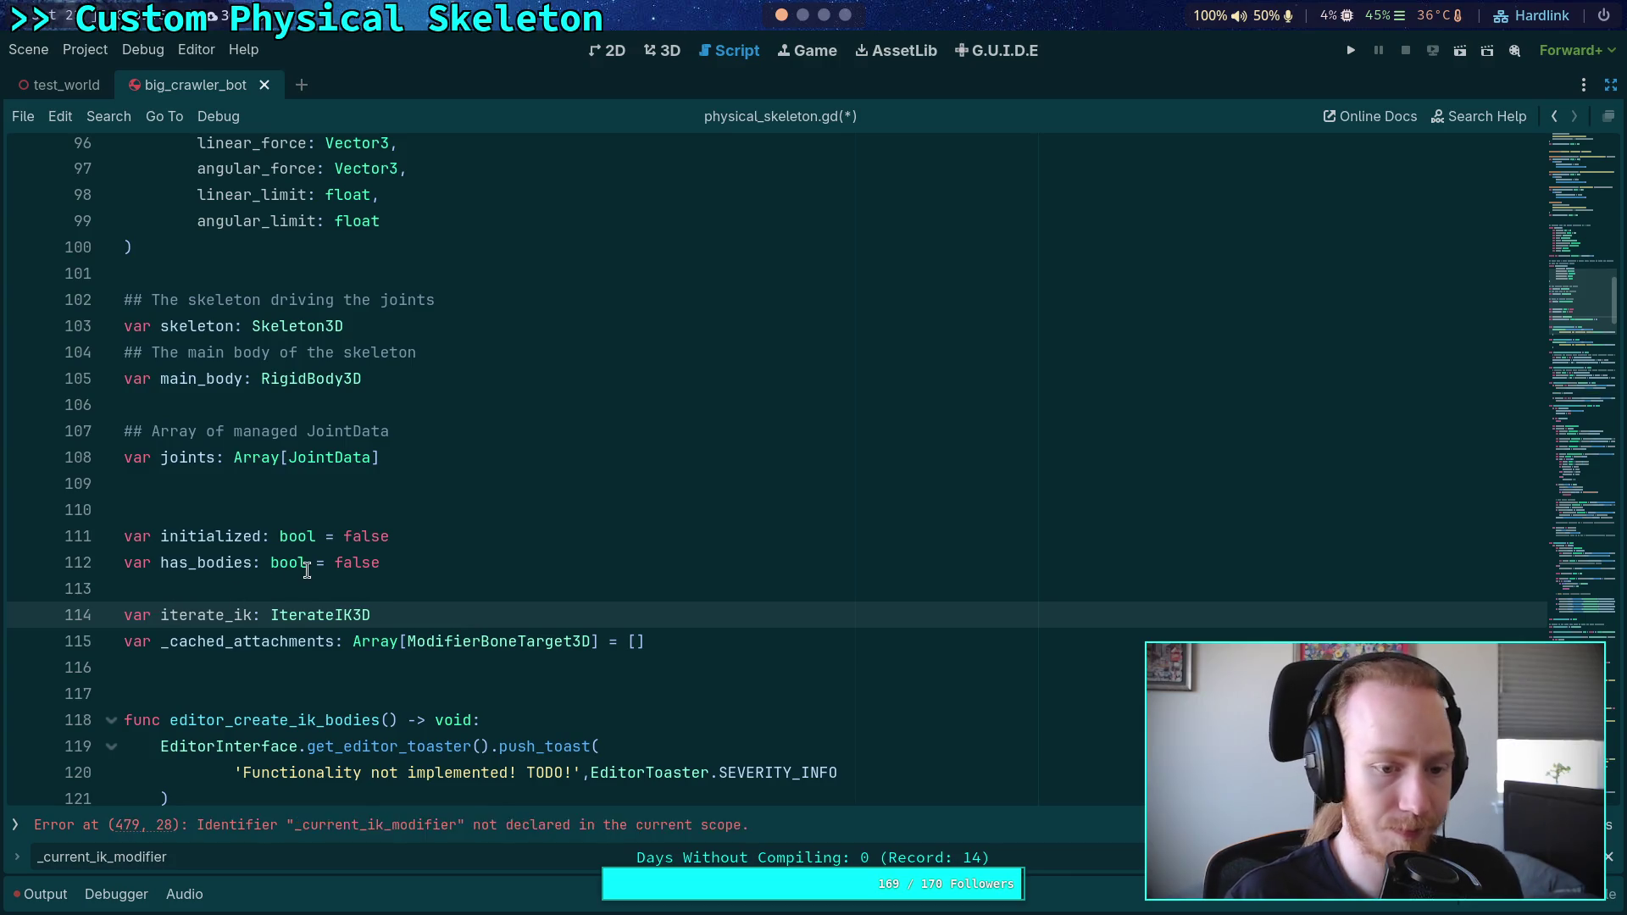
key("ctrl+s")
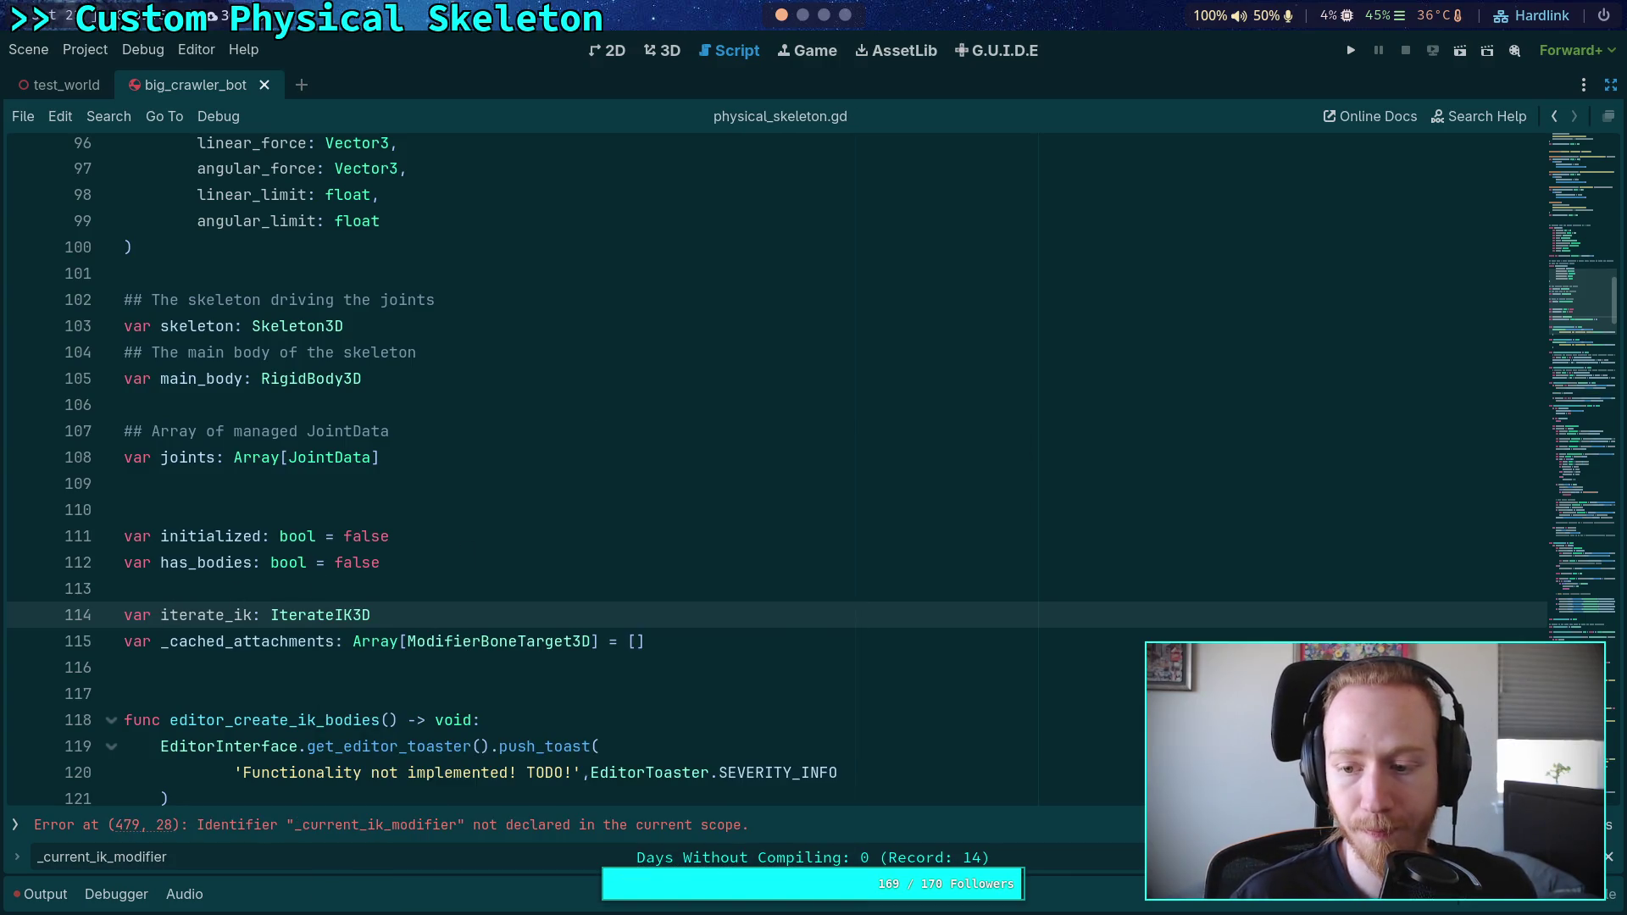
Step: Replace _current_ik_modifier with iterate_ik on the loop lines 478–481
key("F3")
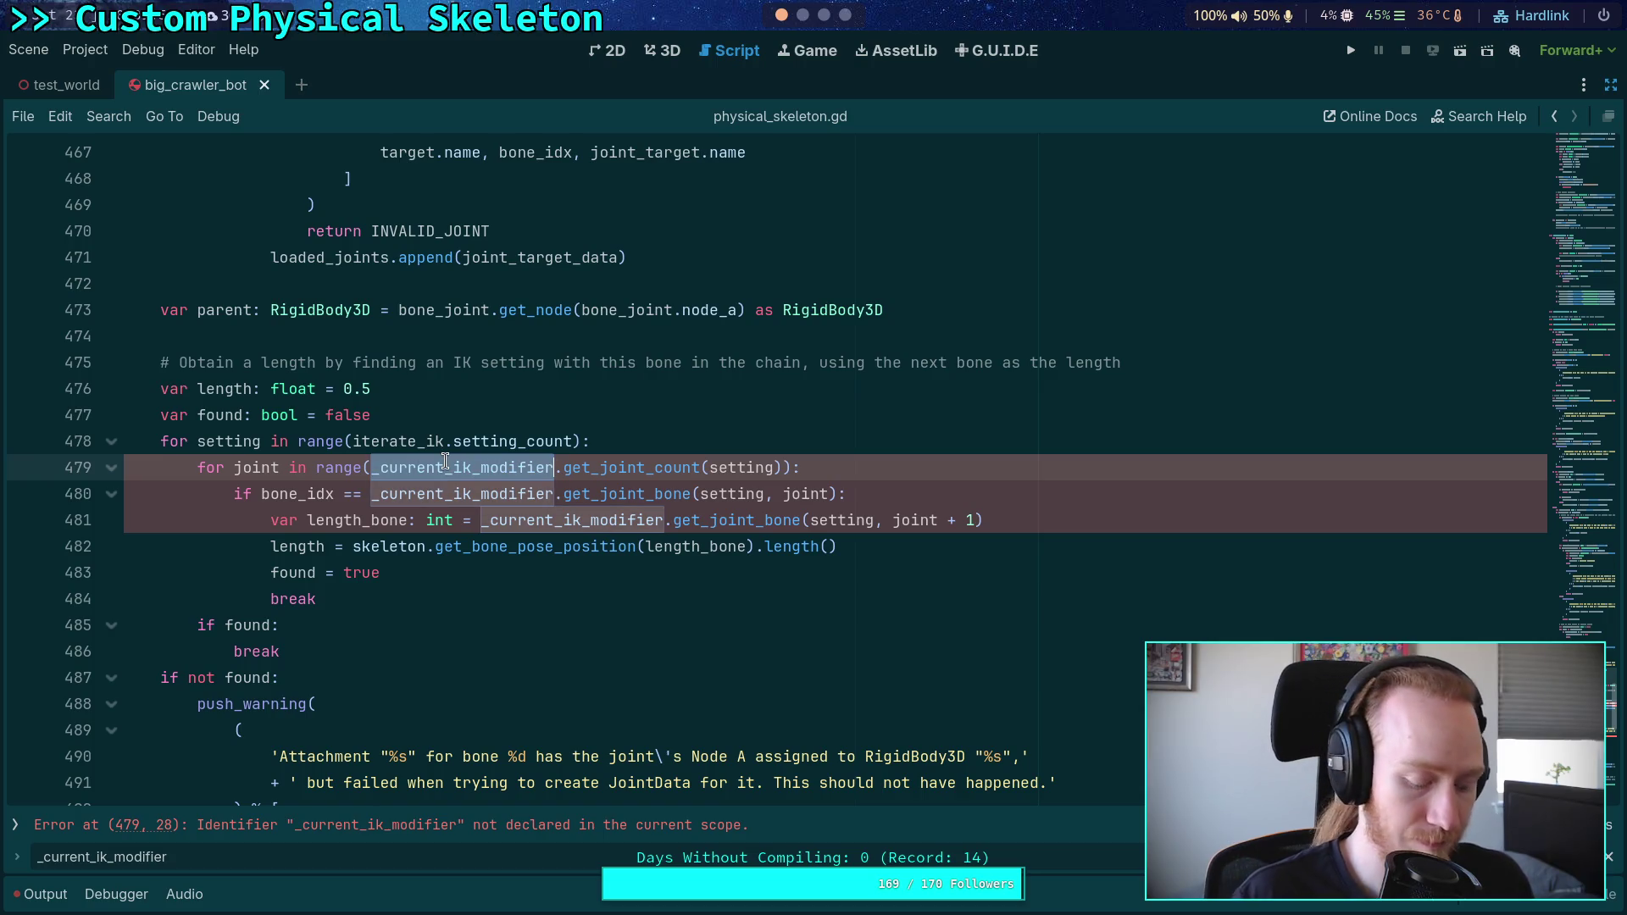
type("ite")
key("Return")
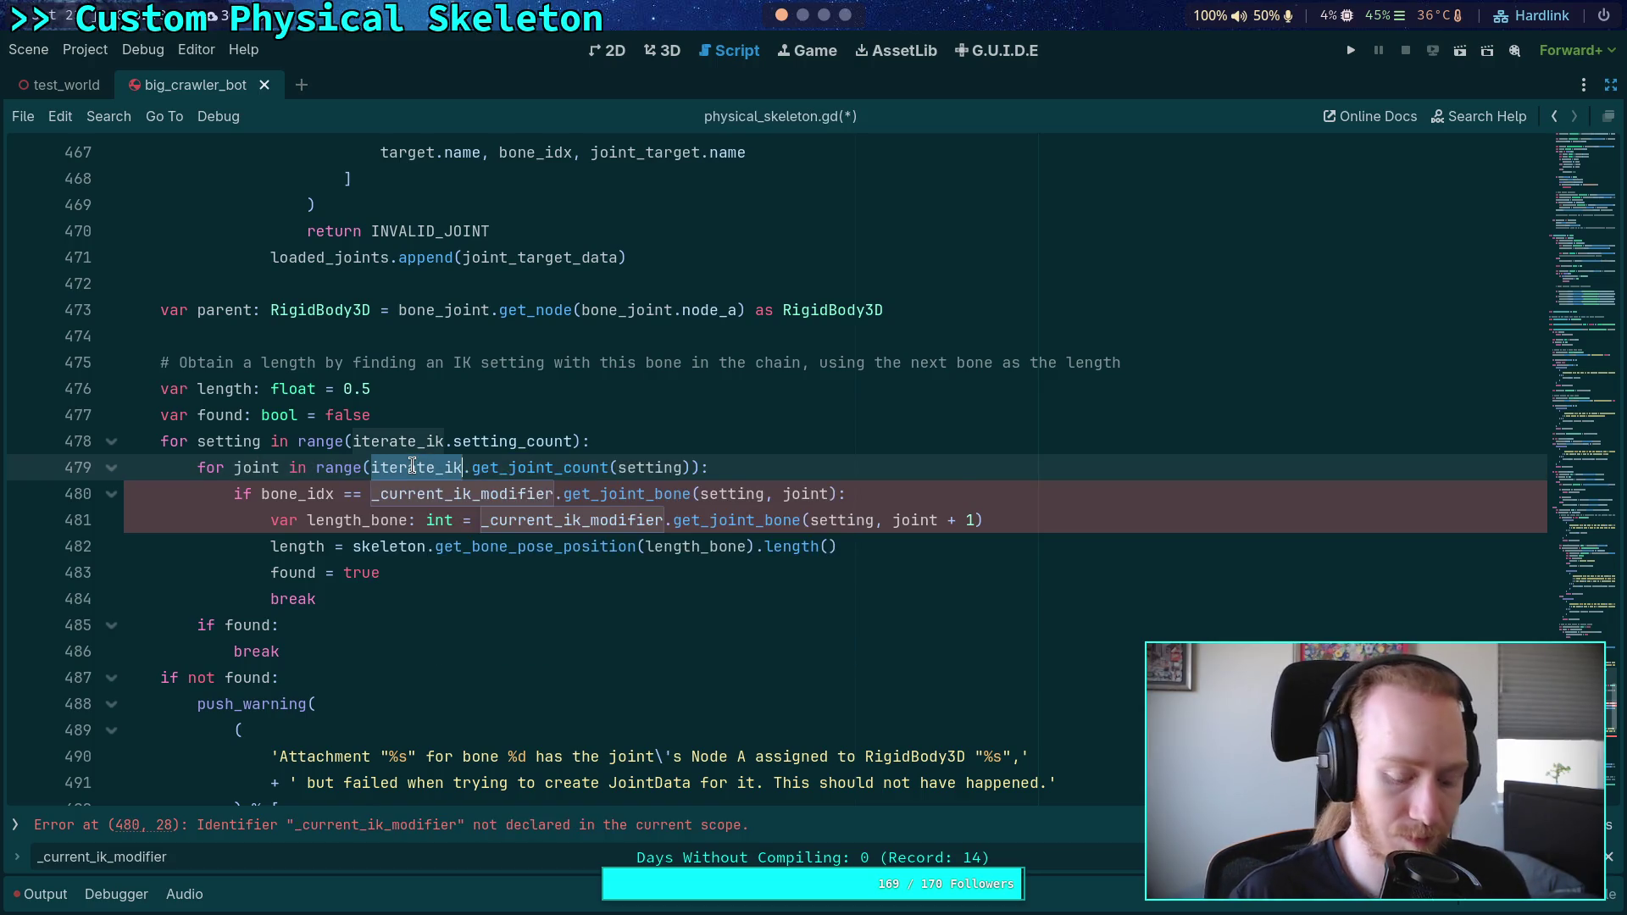
double_click(441, 488)
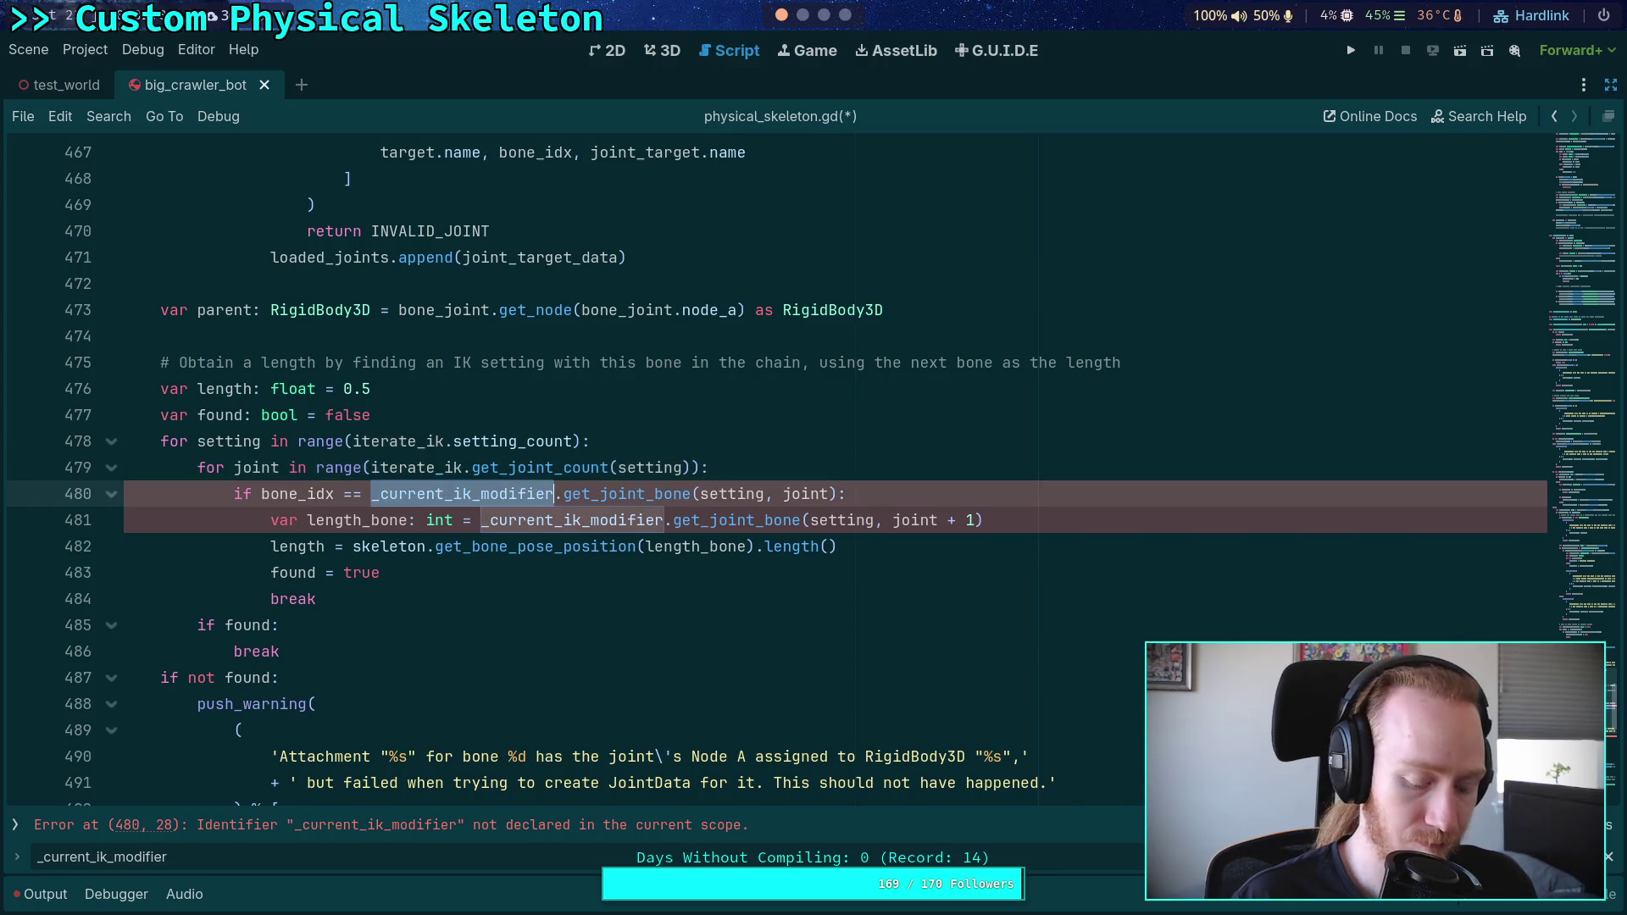
type("iterate_ik")
double_click(540, 532)
type("iterate_ik")
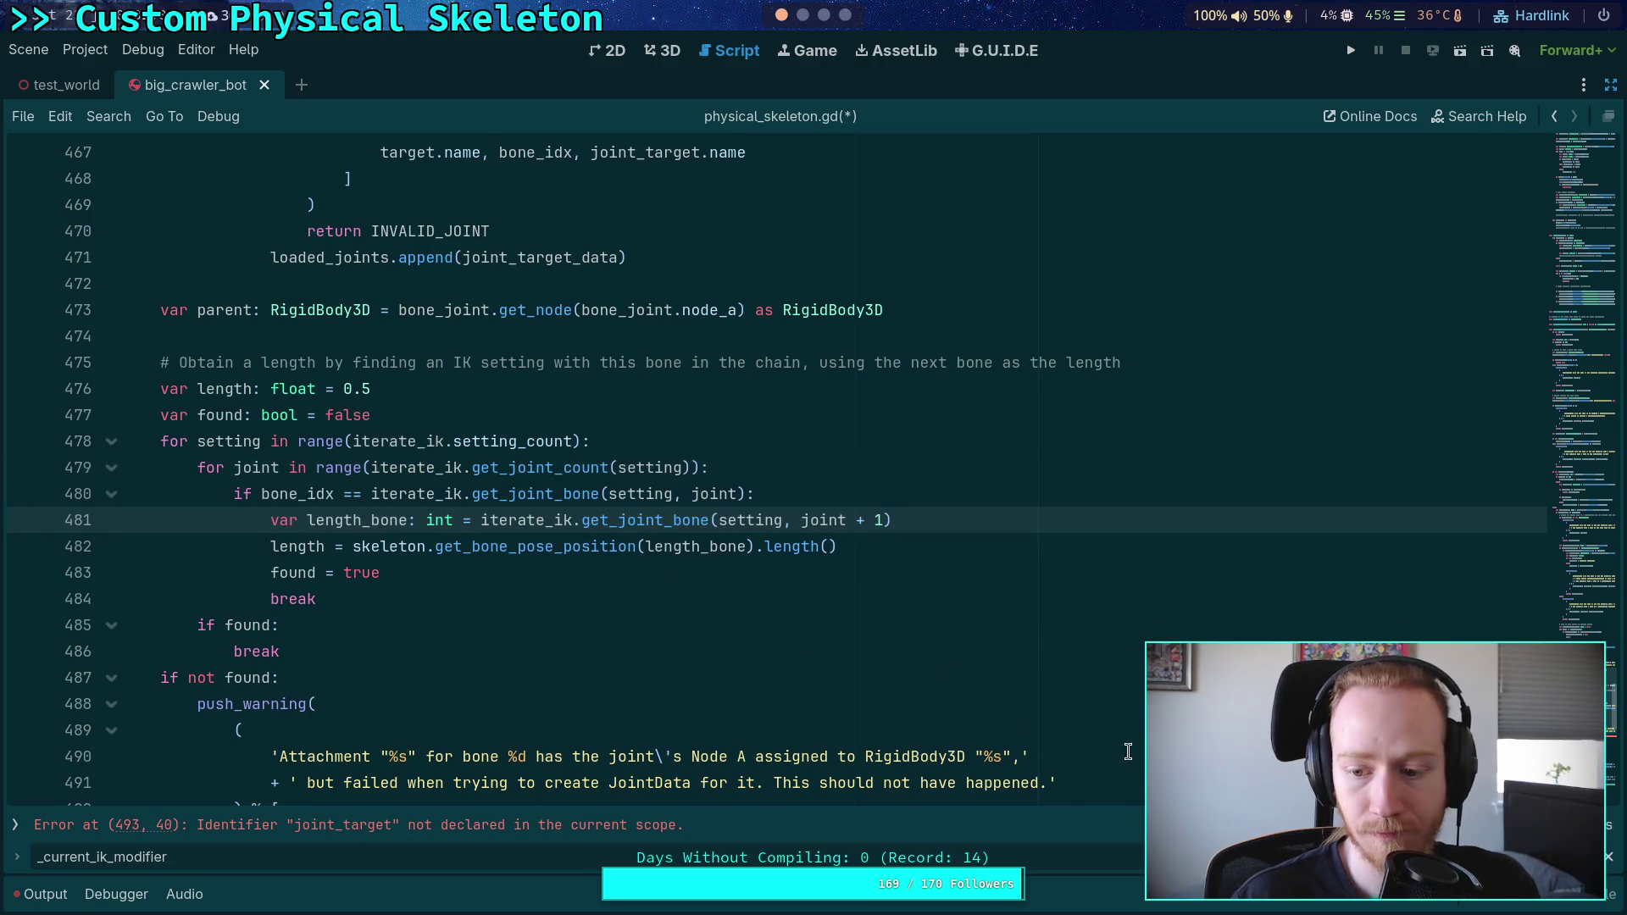
Step: Select the old warning message wording below the loop for rewriting
left_click(857, 641)
scroll(1033, 689, "down", 3)
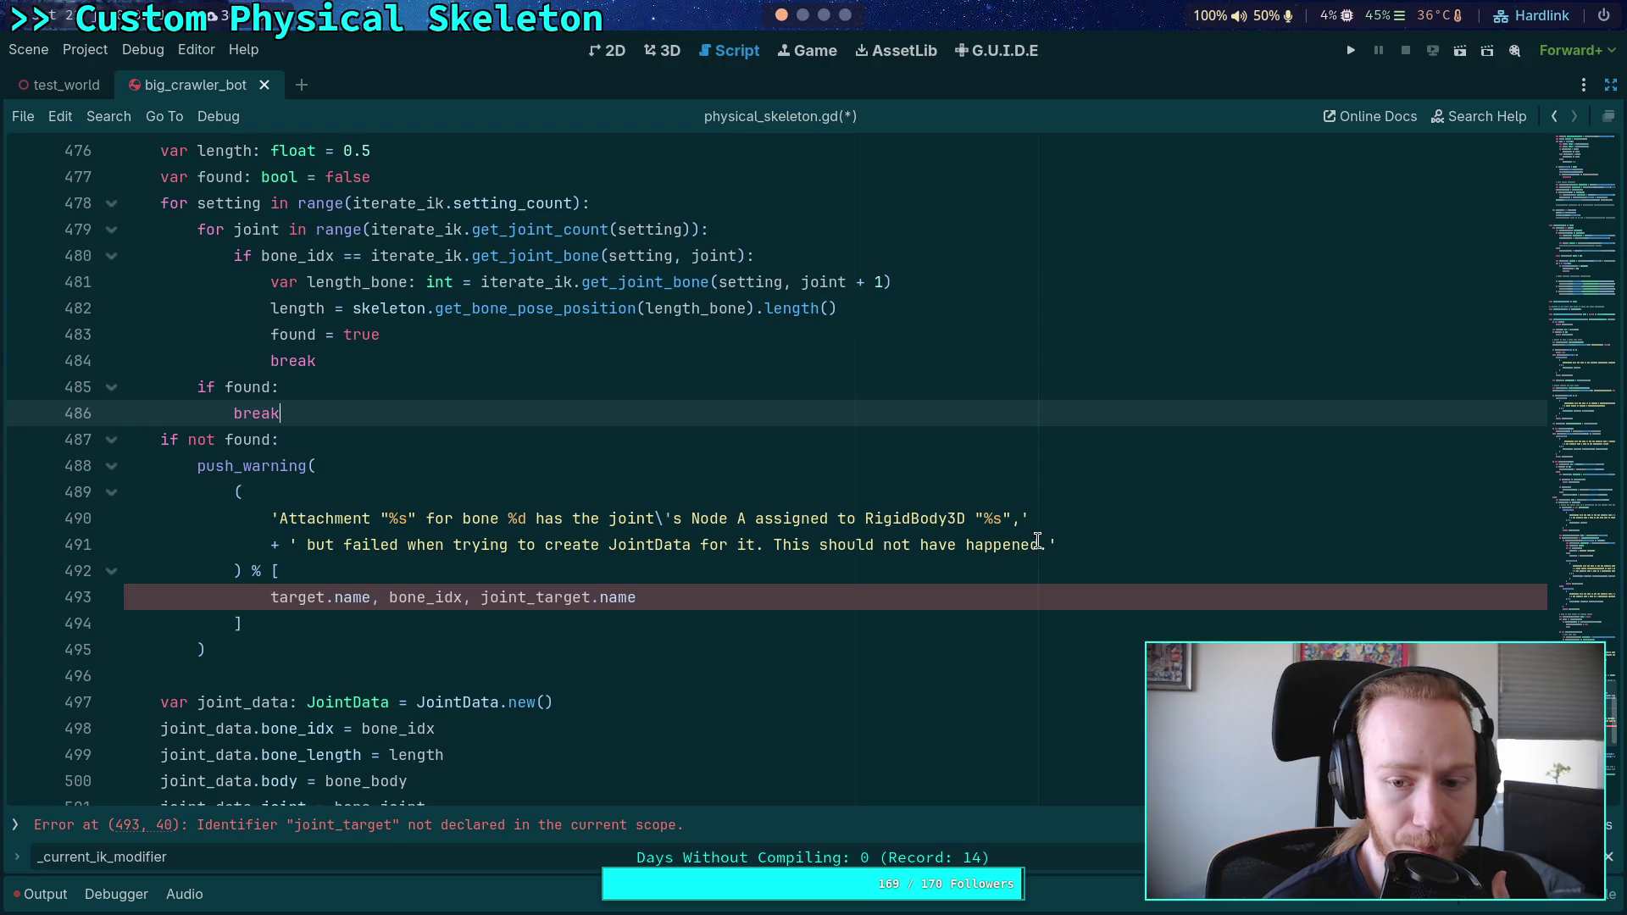
left_click_drag(1040, 544, 538, 518)
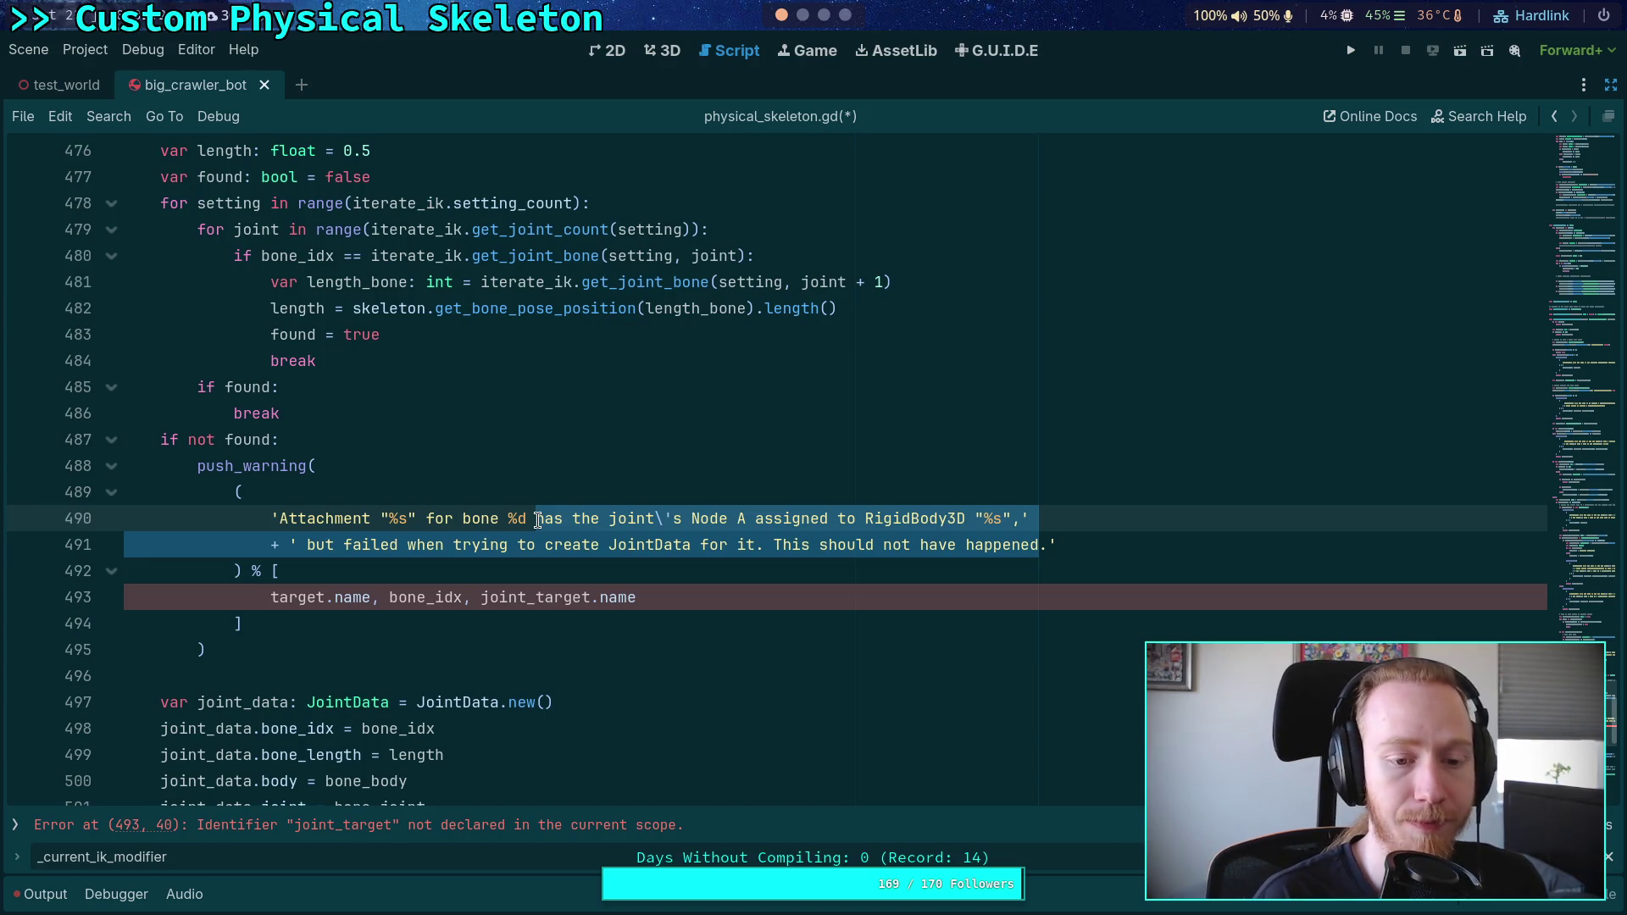
Step: Reword the warning to 'does not have a setting in the IterateIK3D. Unable…' plus '+ bone length, which is needed for'
type("does not")
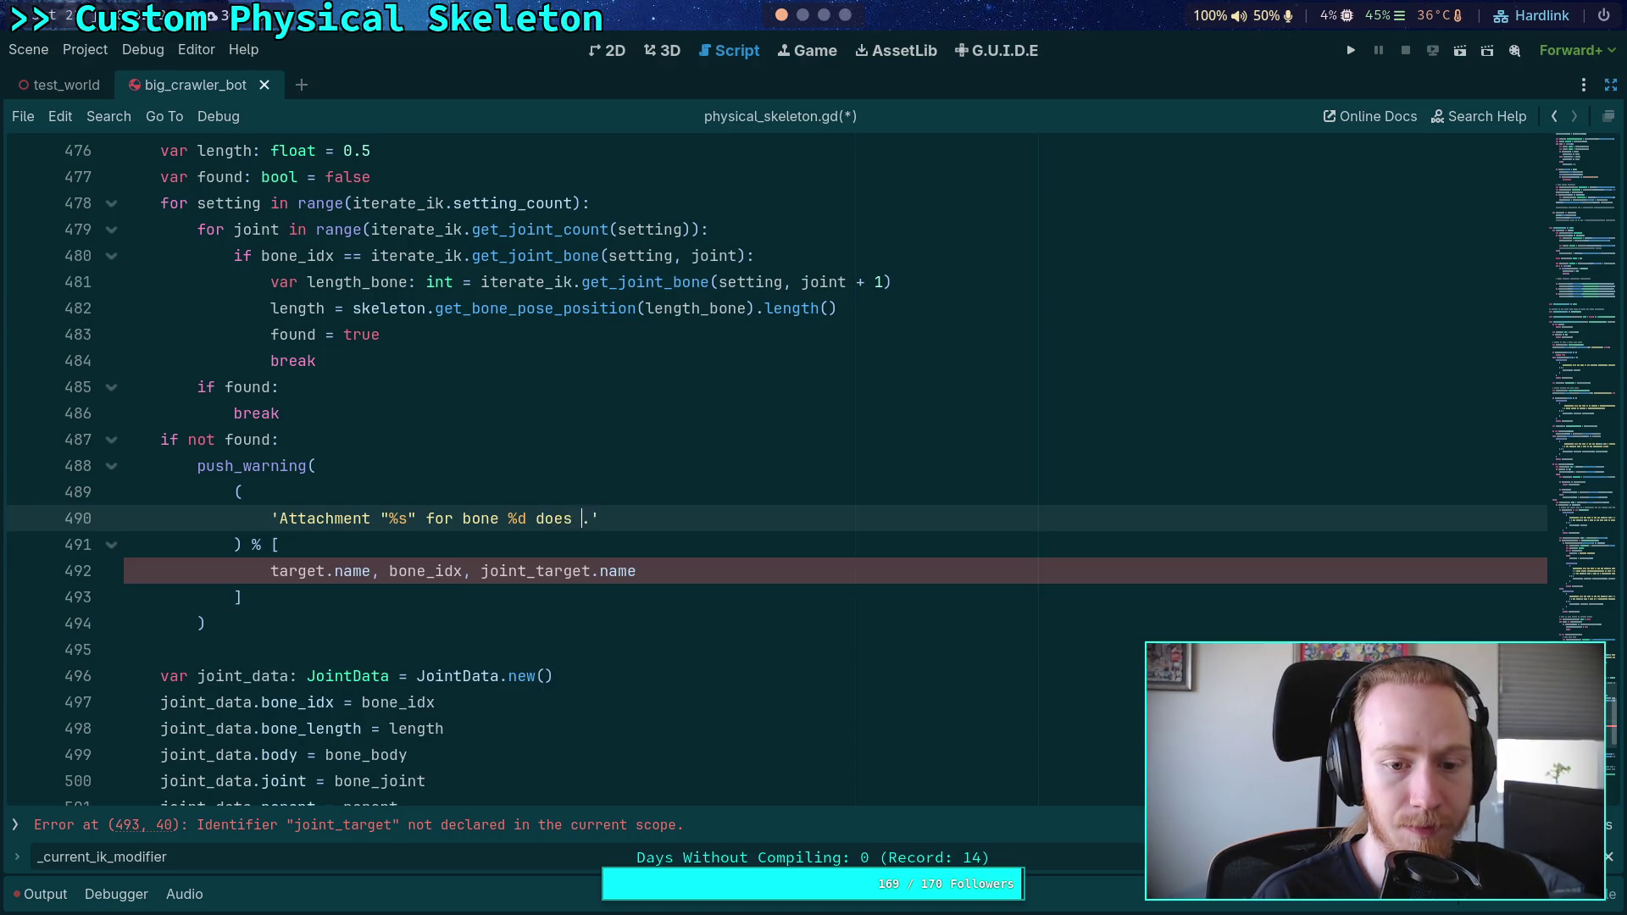
type(" have a ")
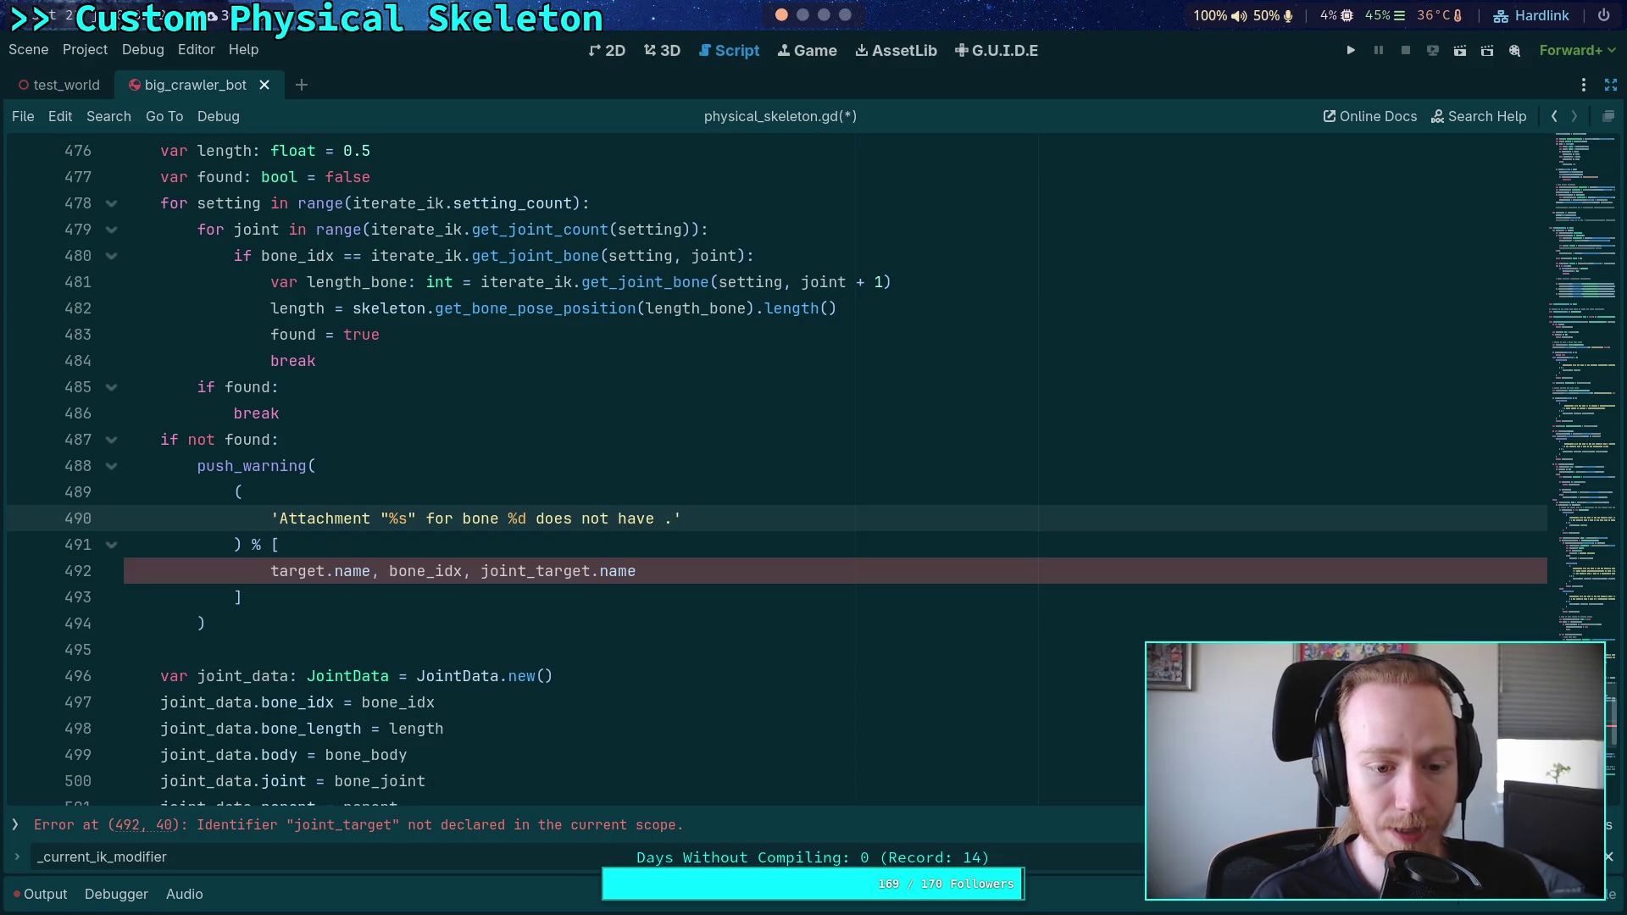
type("setting")
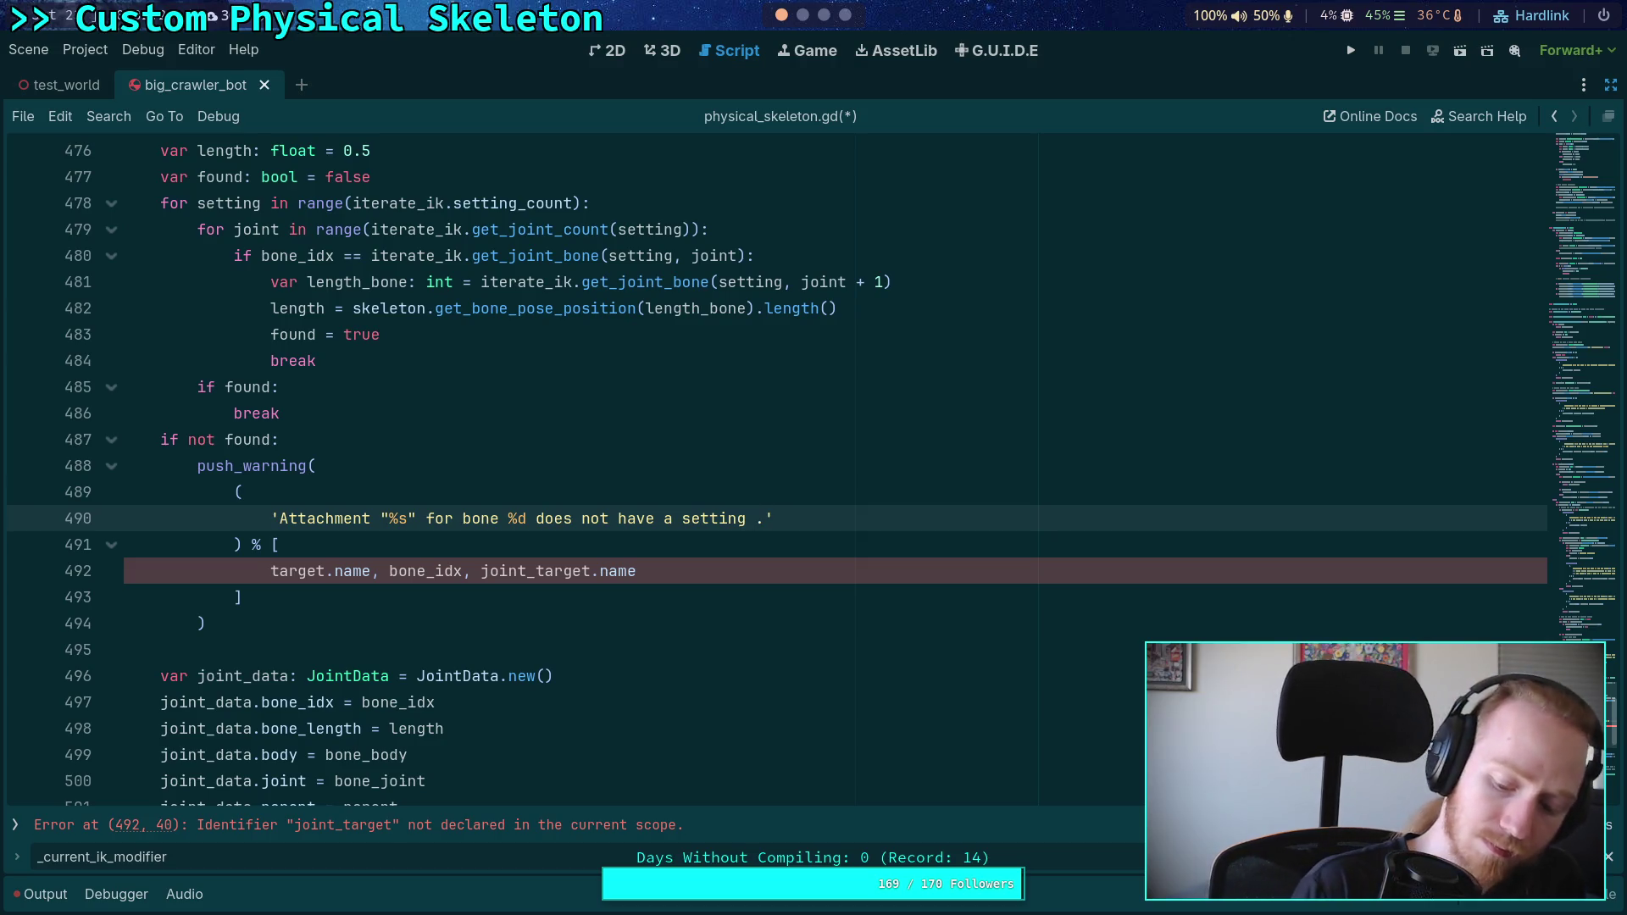
type(" in the IKMod")
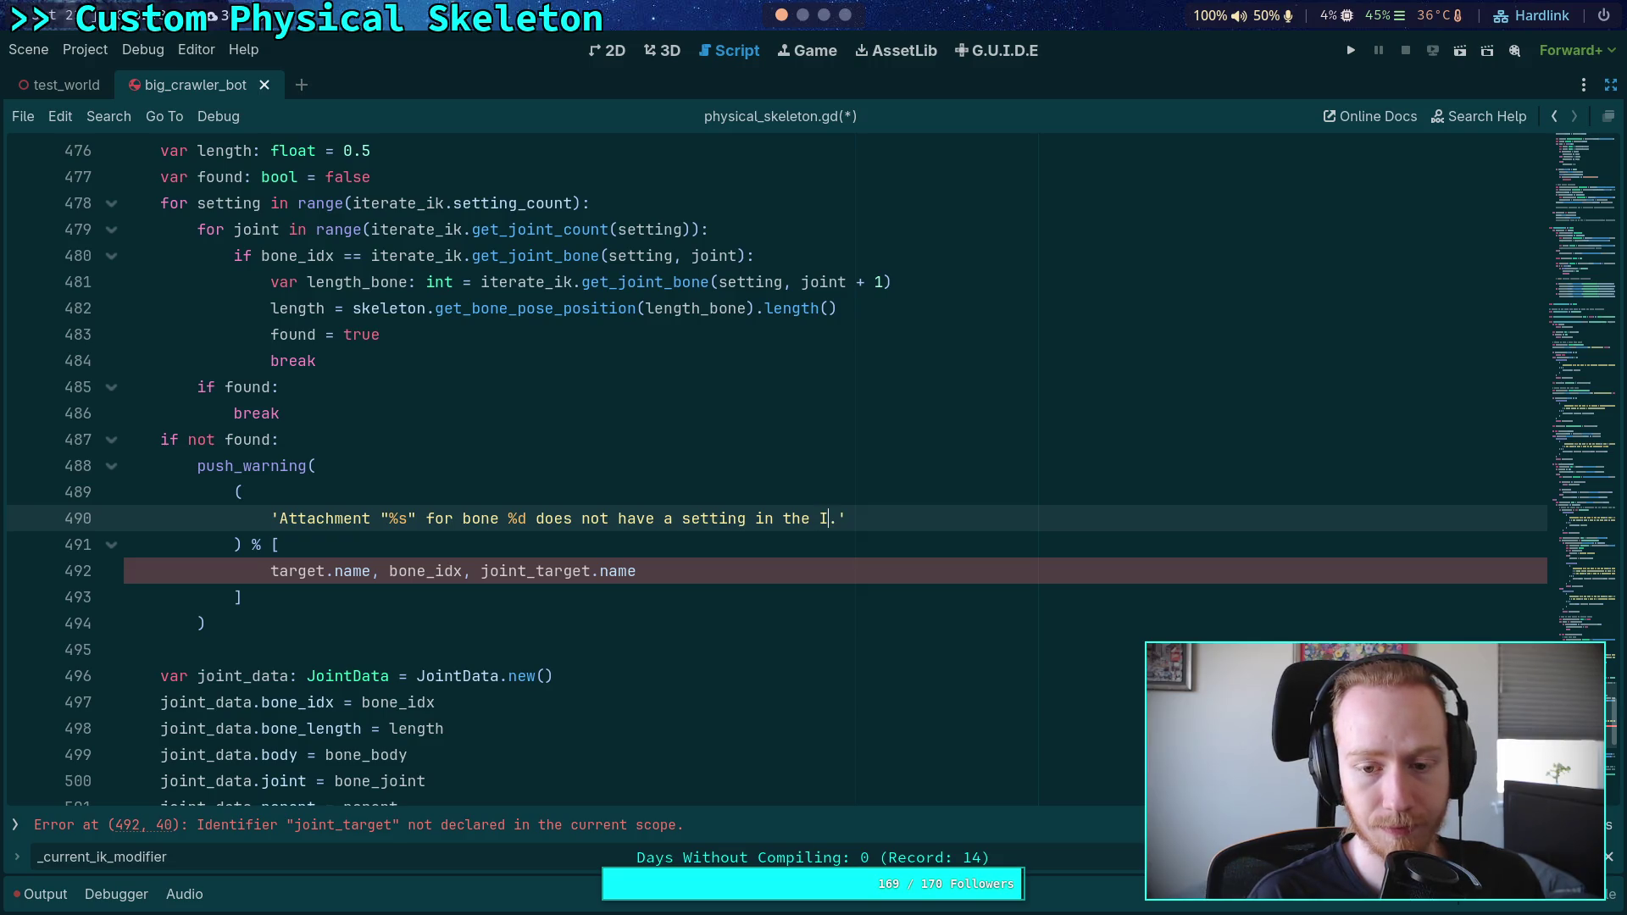
type("ifier3D")
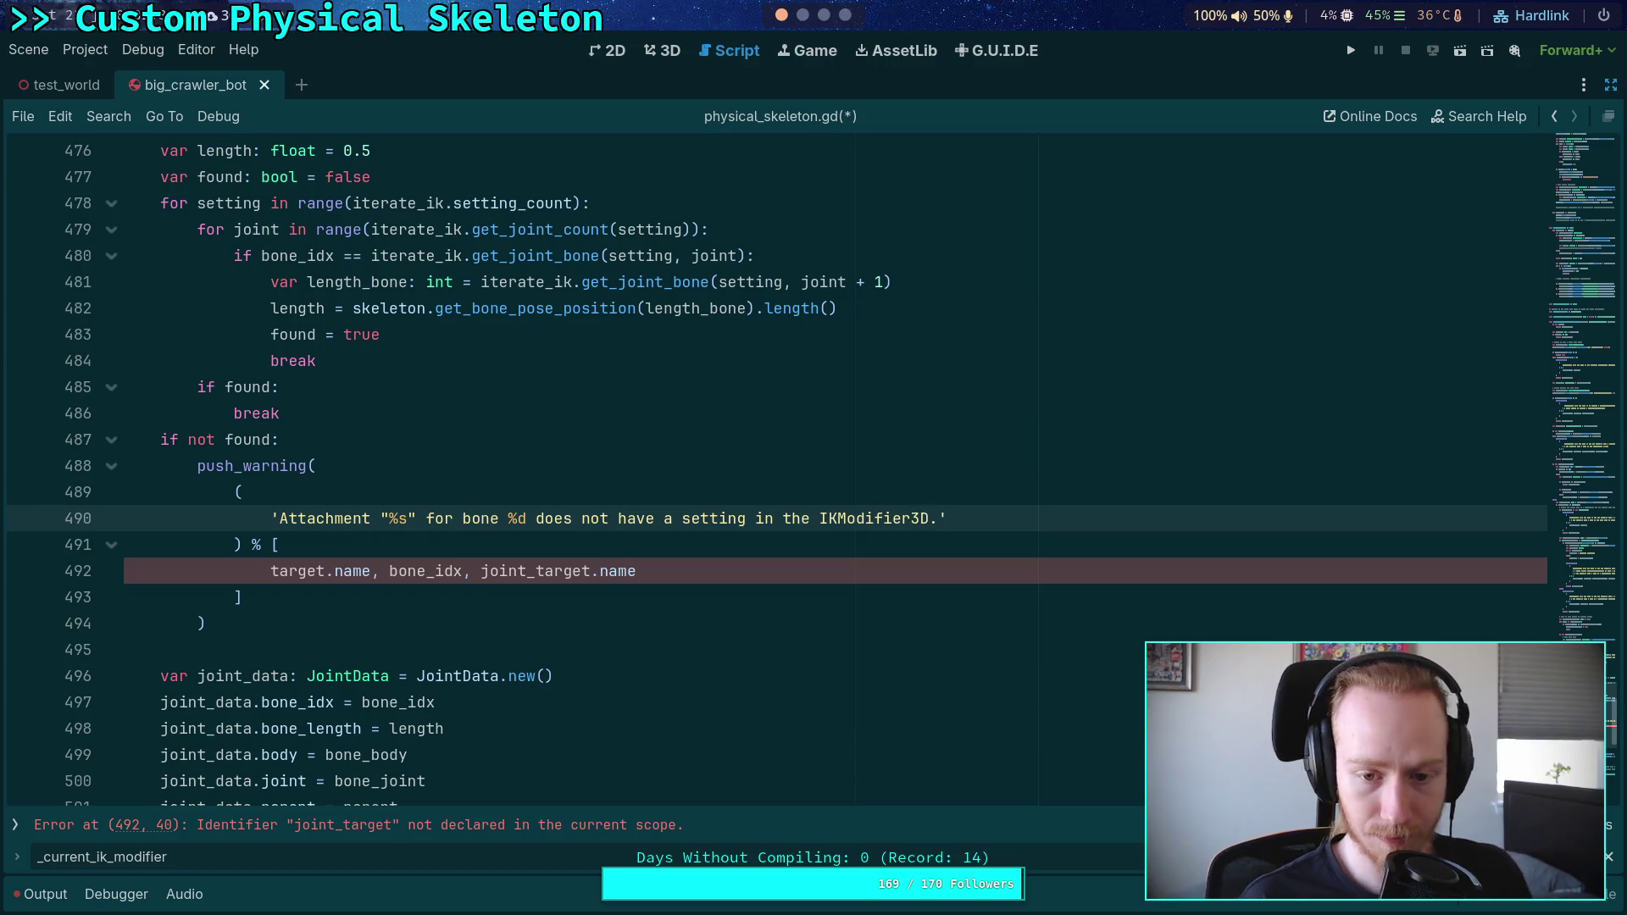
key("BackSpace")
key("BackSpace")
key("BackSpace")
type("Ith")
key("BackSpace")
key("BackSpace")
type("eratie")
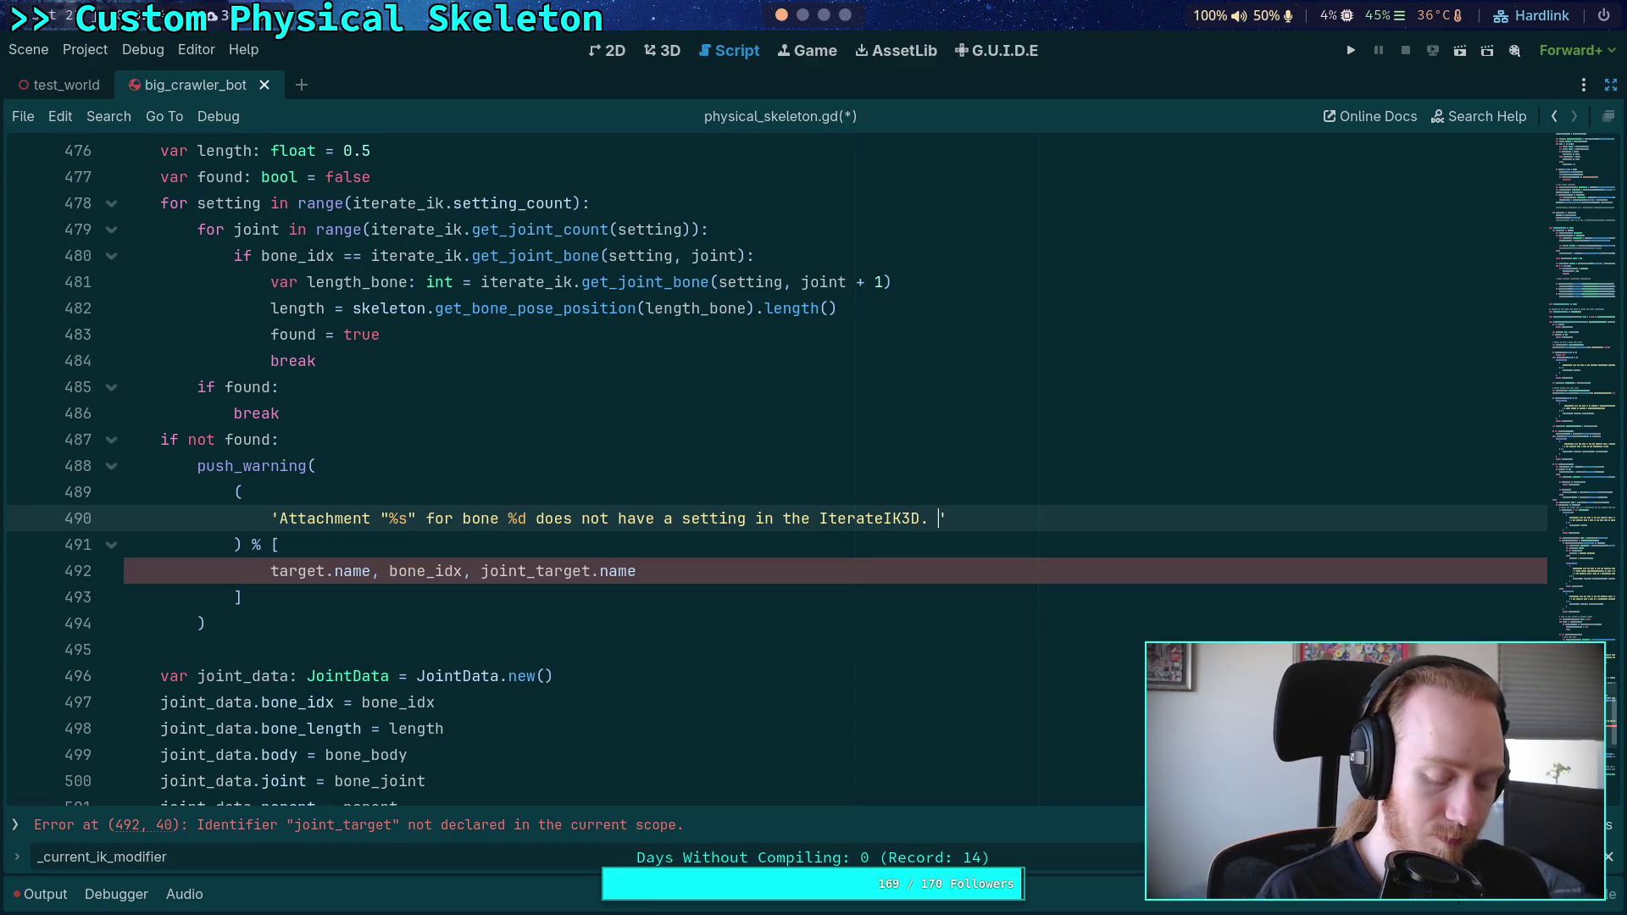
type("Unable")
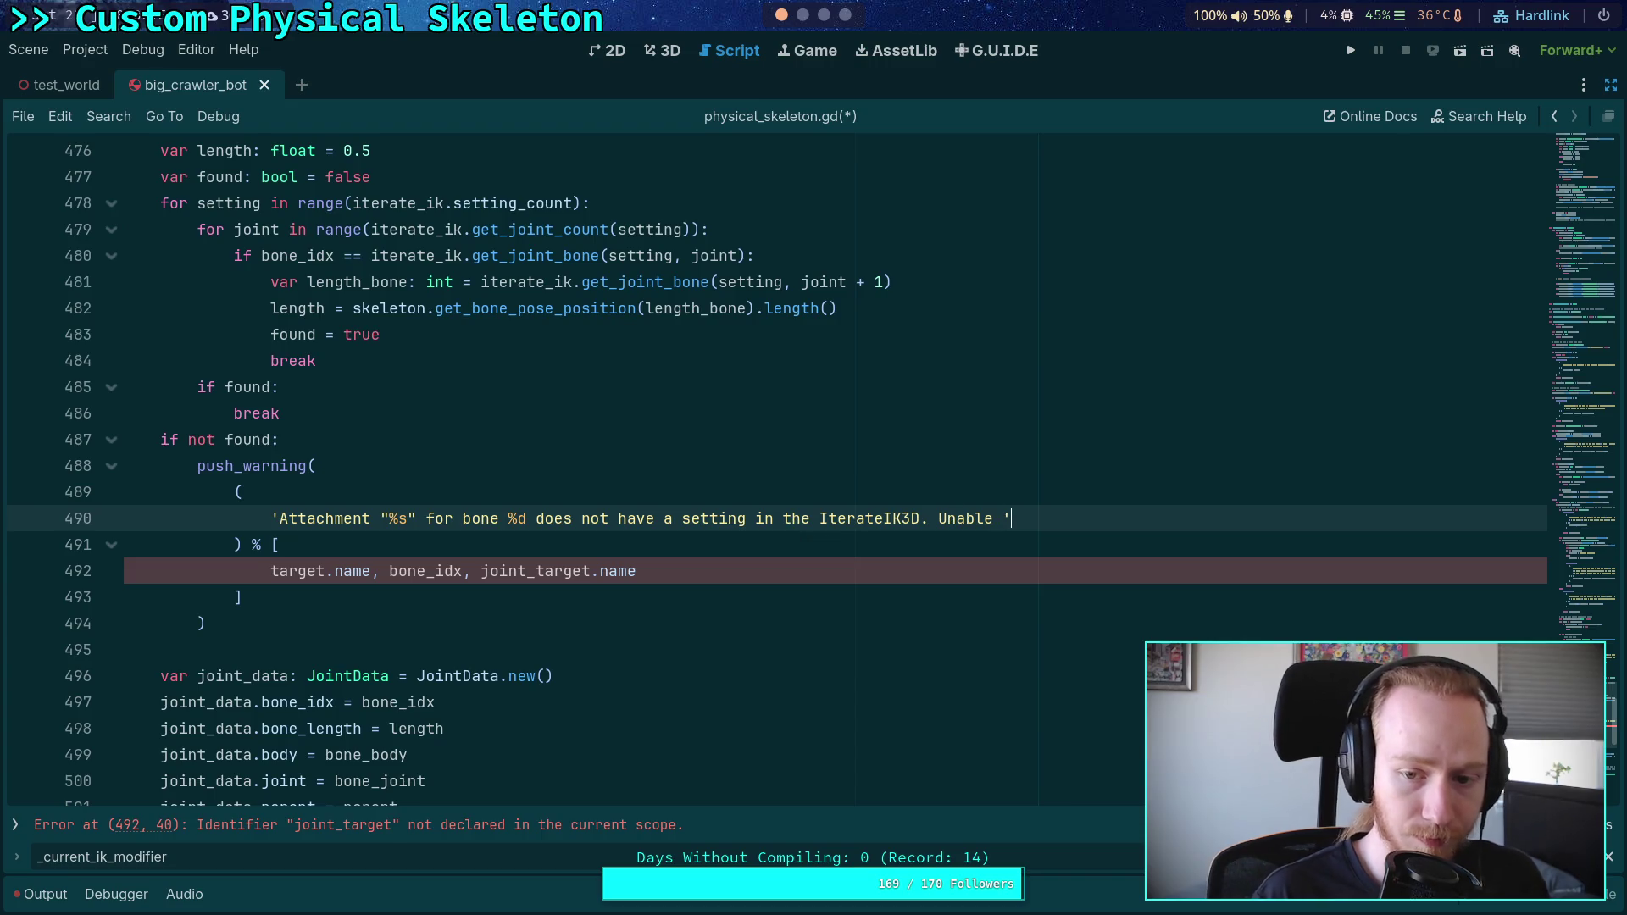
key("Return")
type("+ 'to calculate")
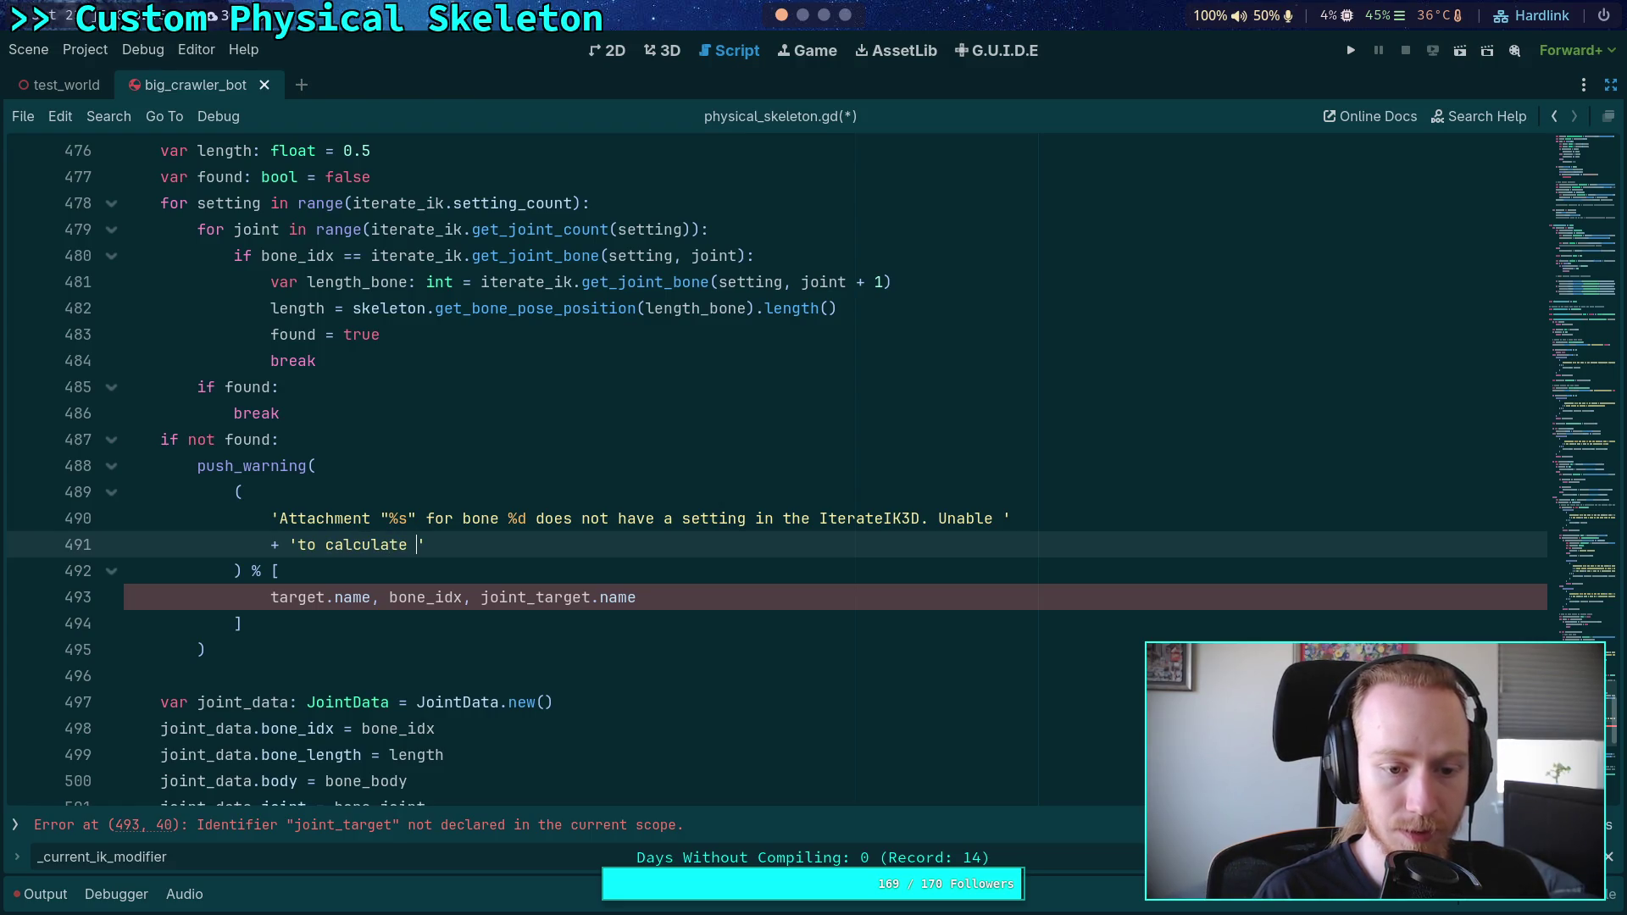
type("bone length,")
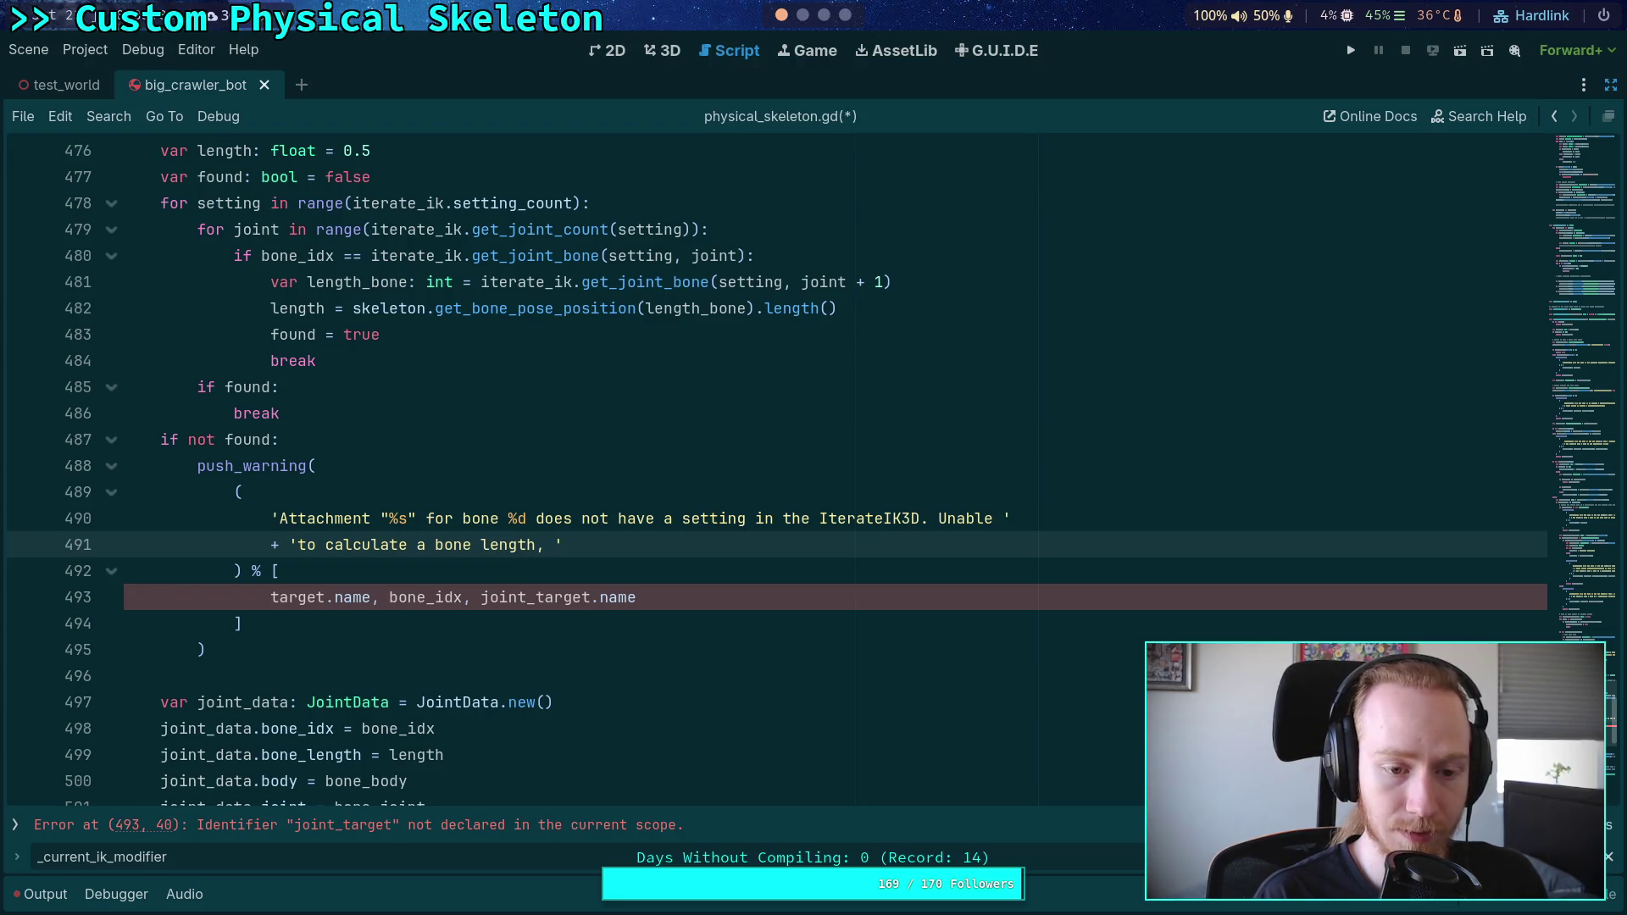
type(" whih")
key("BackSpace")
key("BackSpace")
type("ch is needed ")
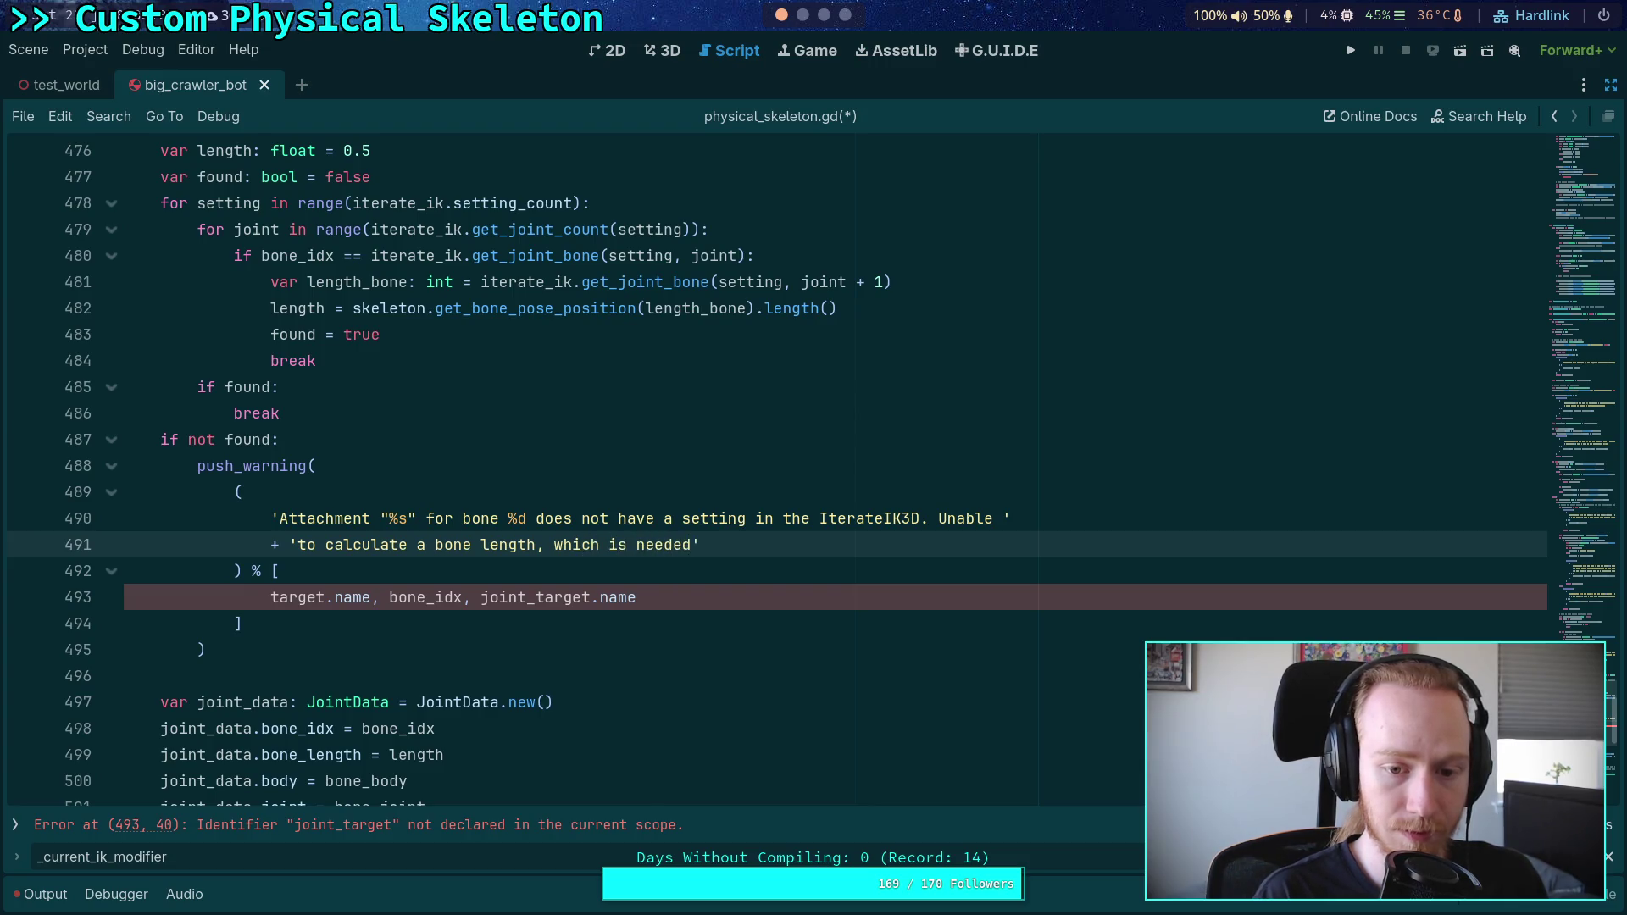
type("for")
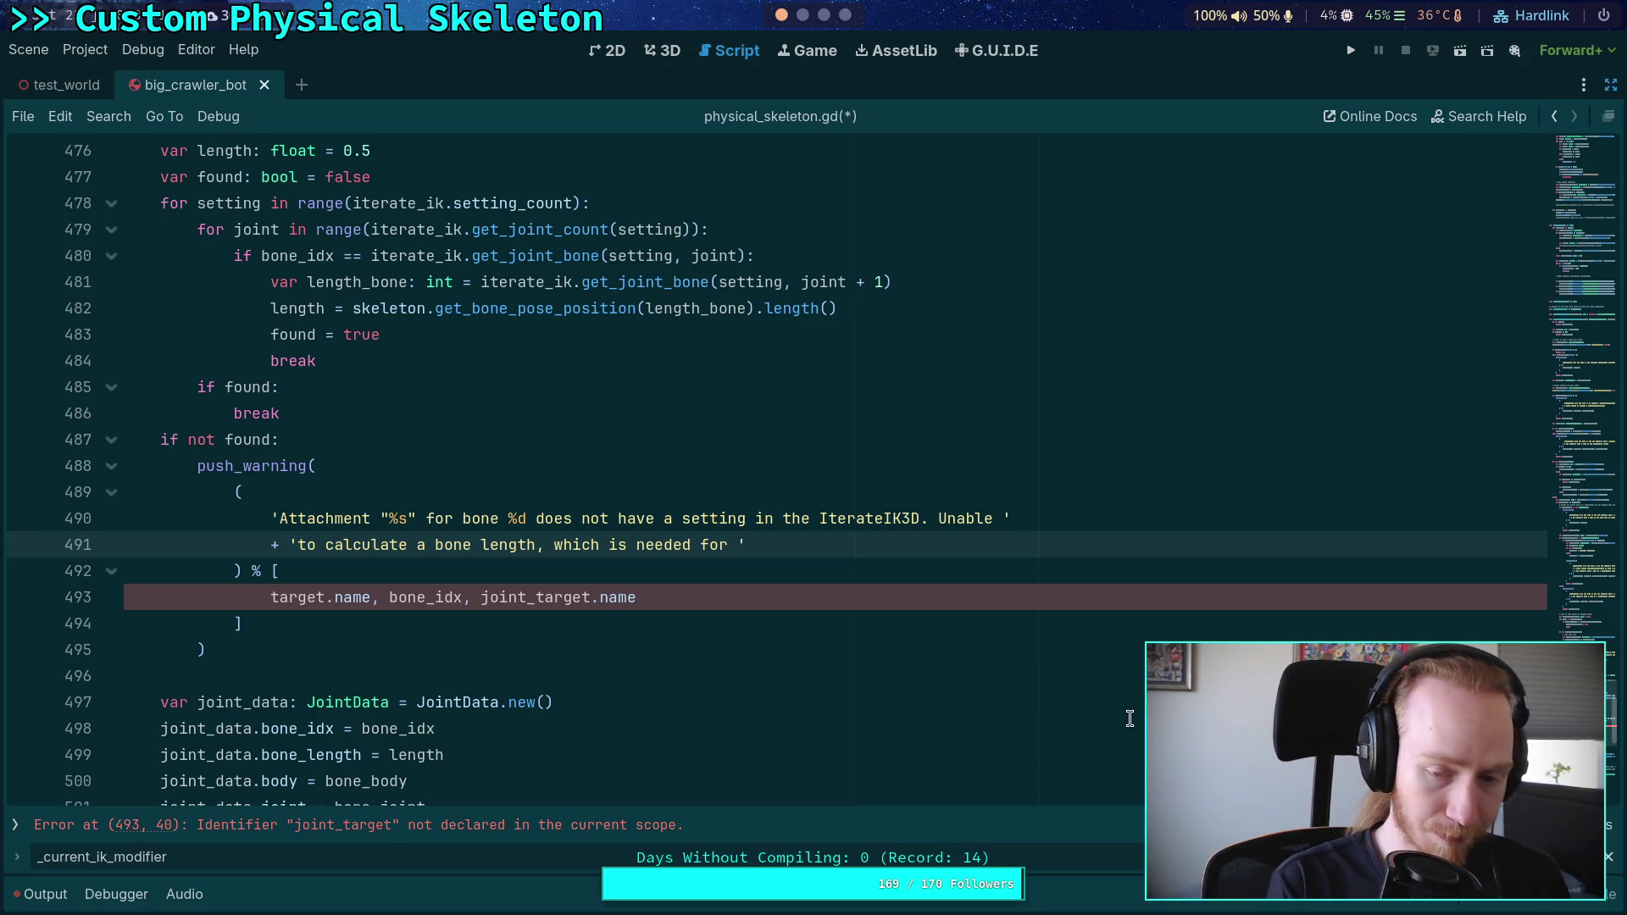
Step: End the warning with 'motor displacement limits.', replacing the first-typed word 'velocity'
type("motor vel")
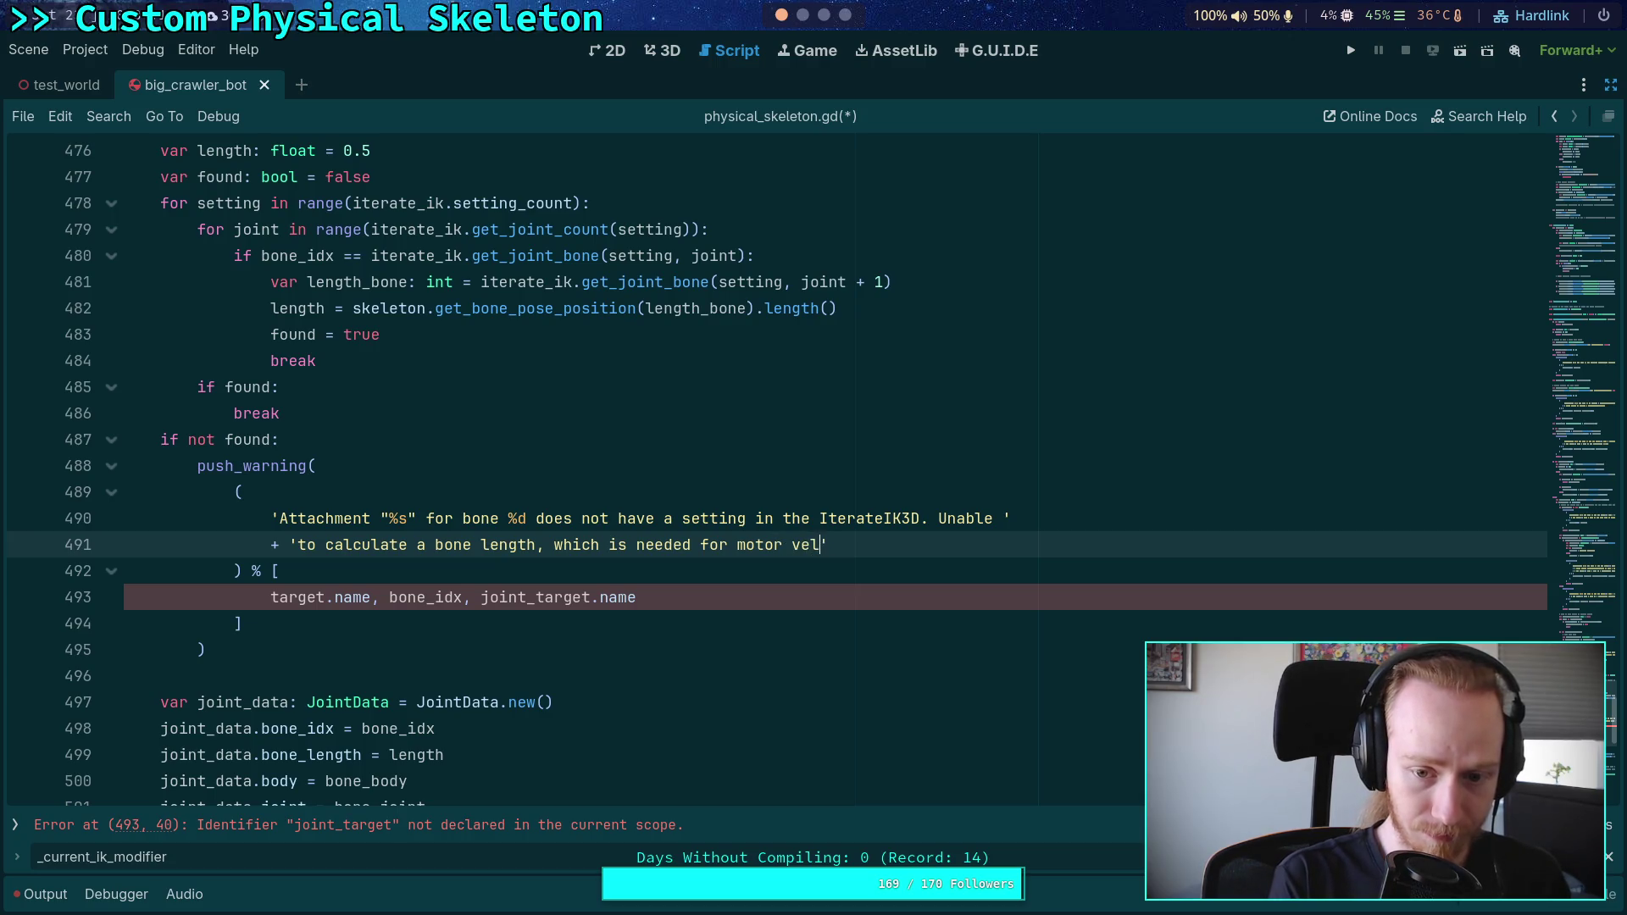
type("ocity limits.")
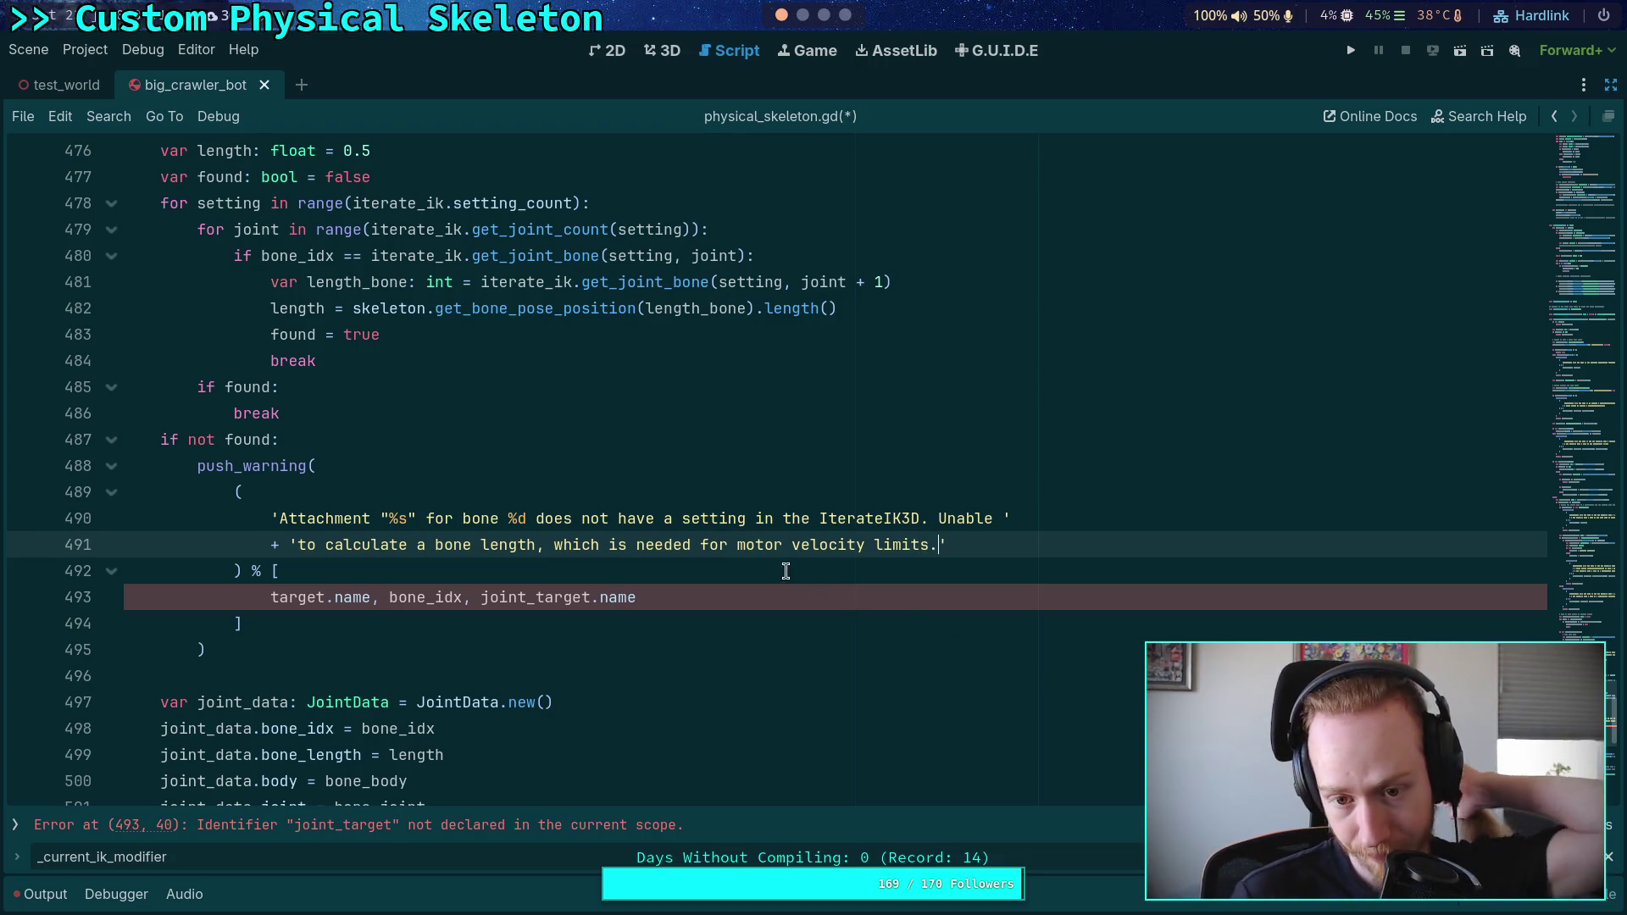
double_click(809, 544)
type("displacement")
left_click(841, 589)
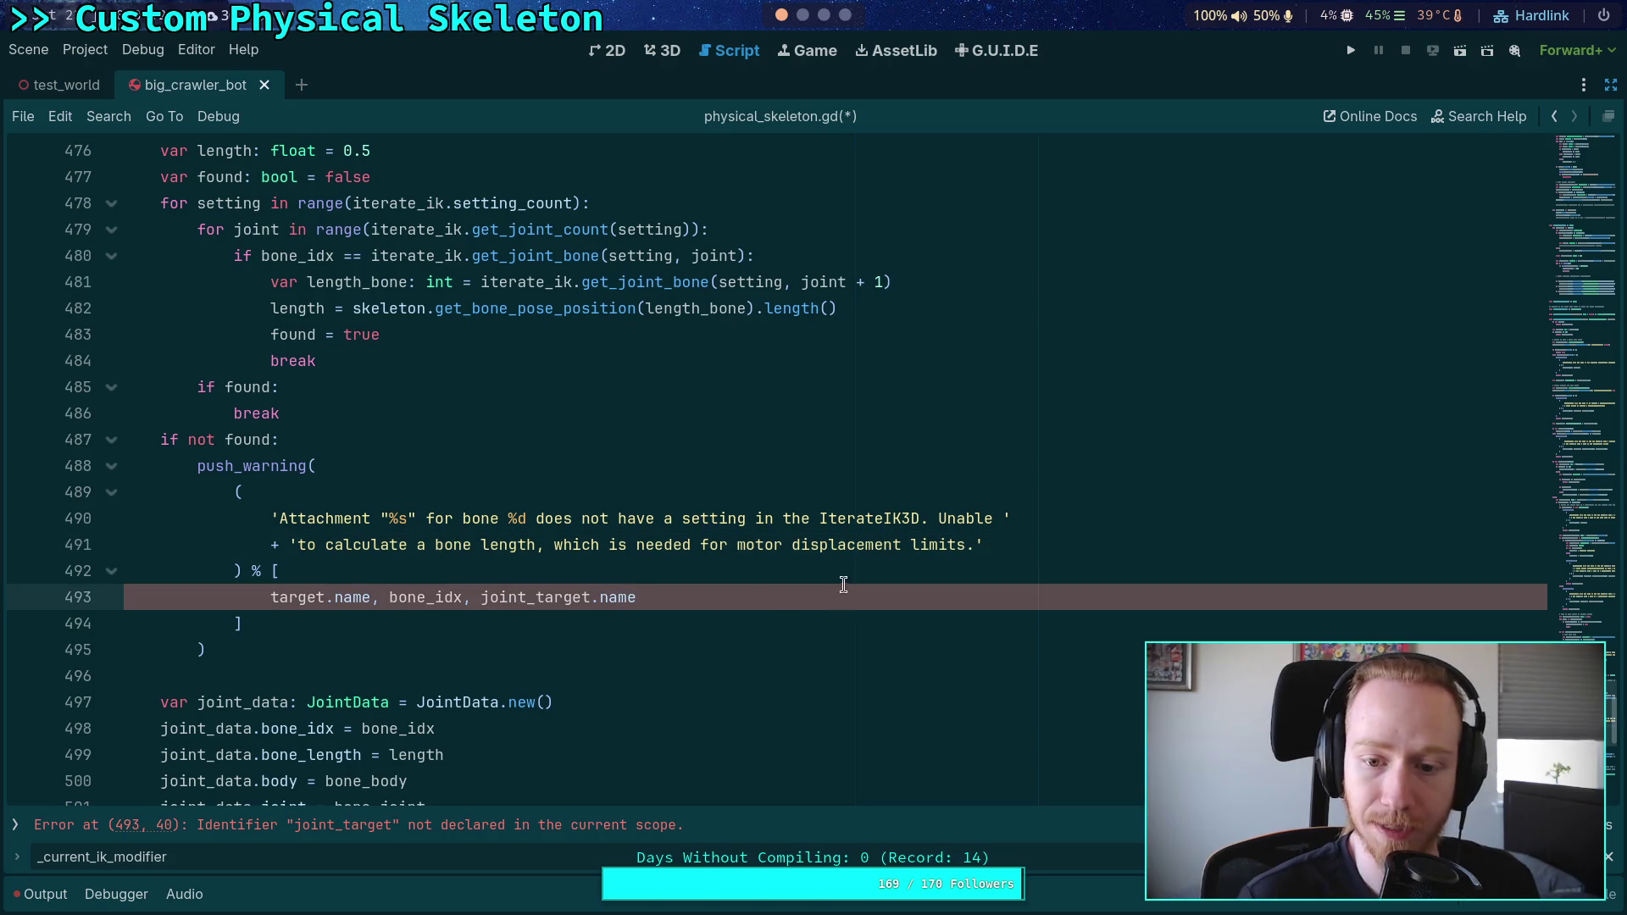
left_click(841, 15)
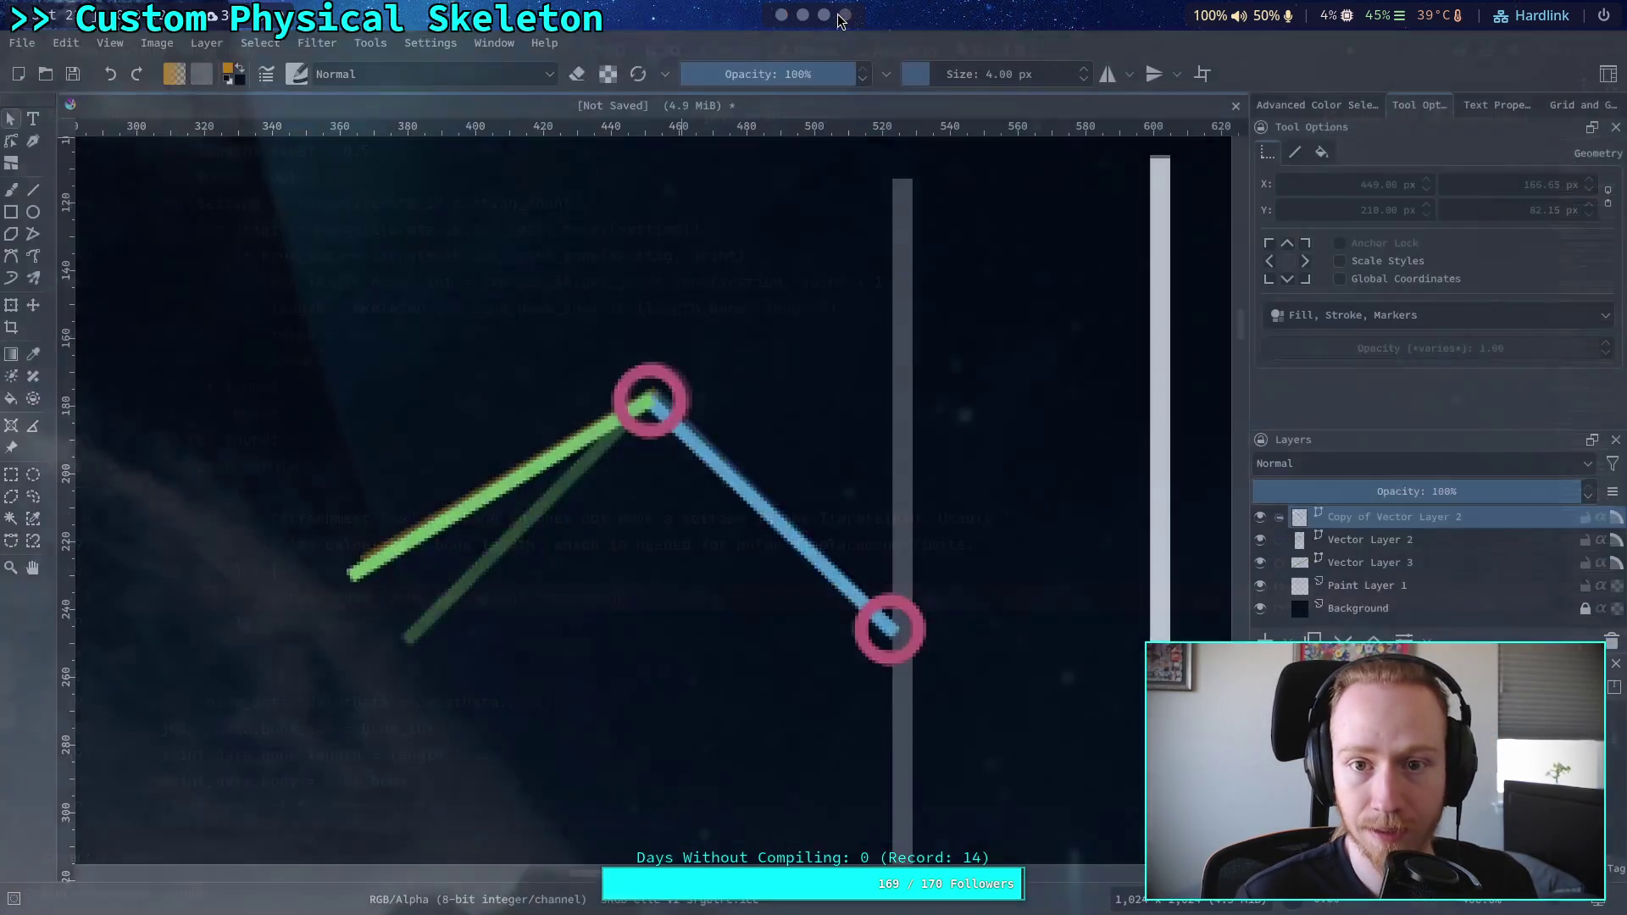
Step: Search 'displacement' in a new Brave tab, then close that tab
left_click(824, 16)
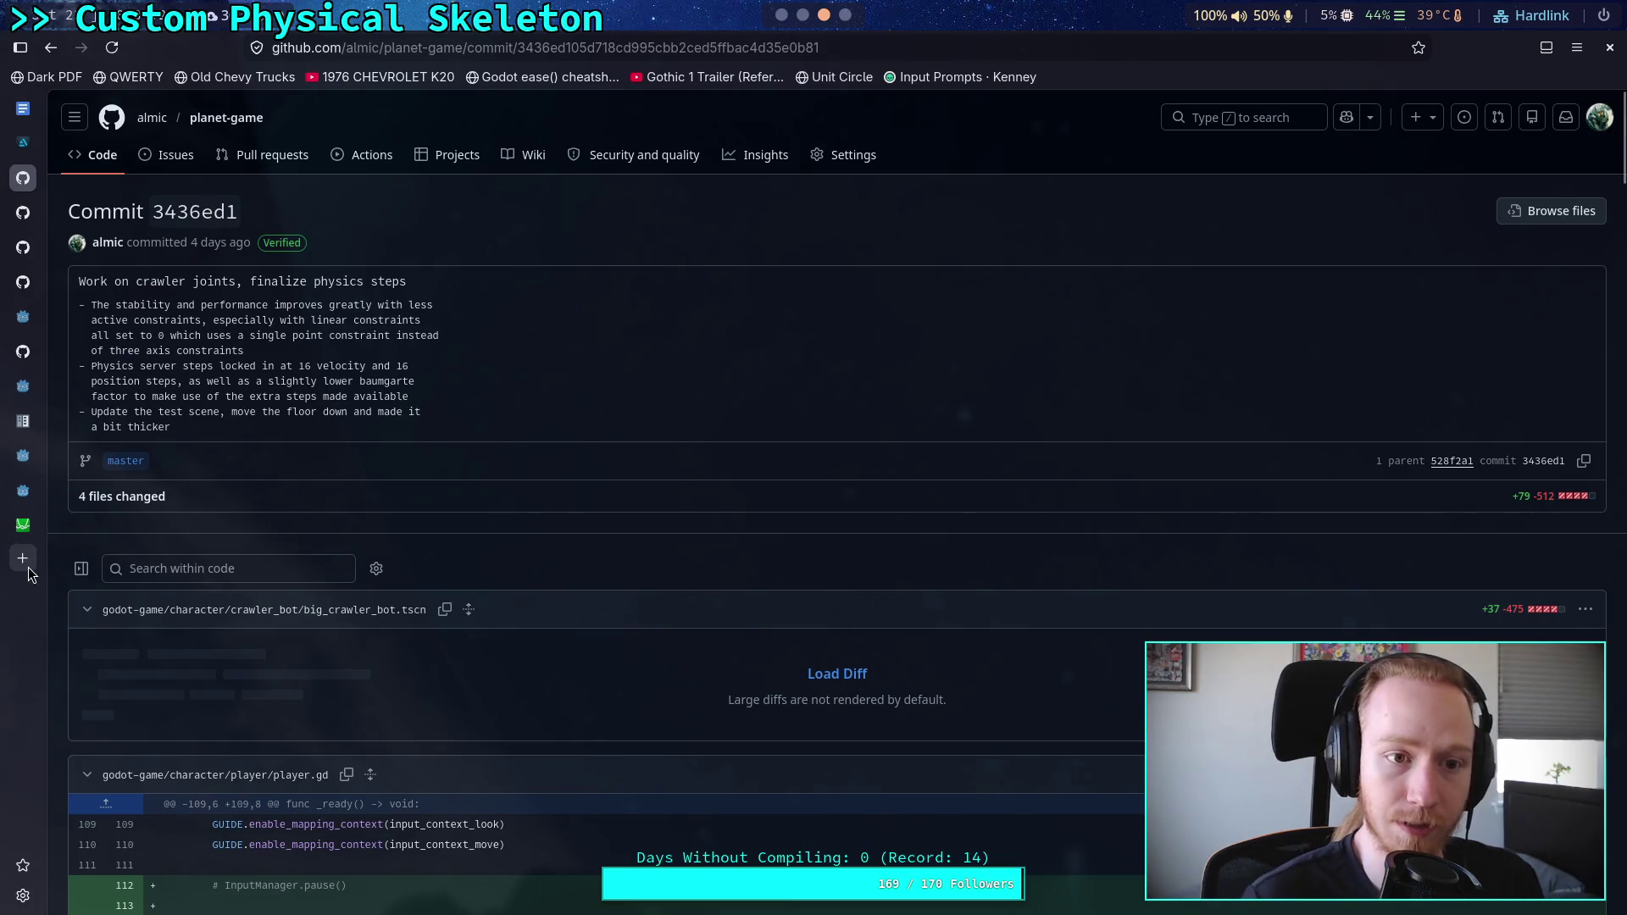
left_click(27, 570)
type("displan")
key("BackSpace")
type("cement")
key("Return")
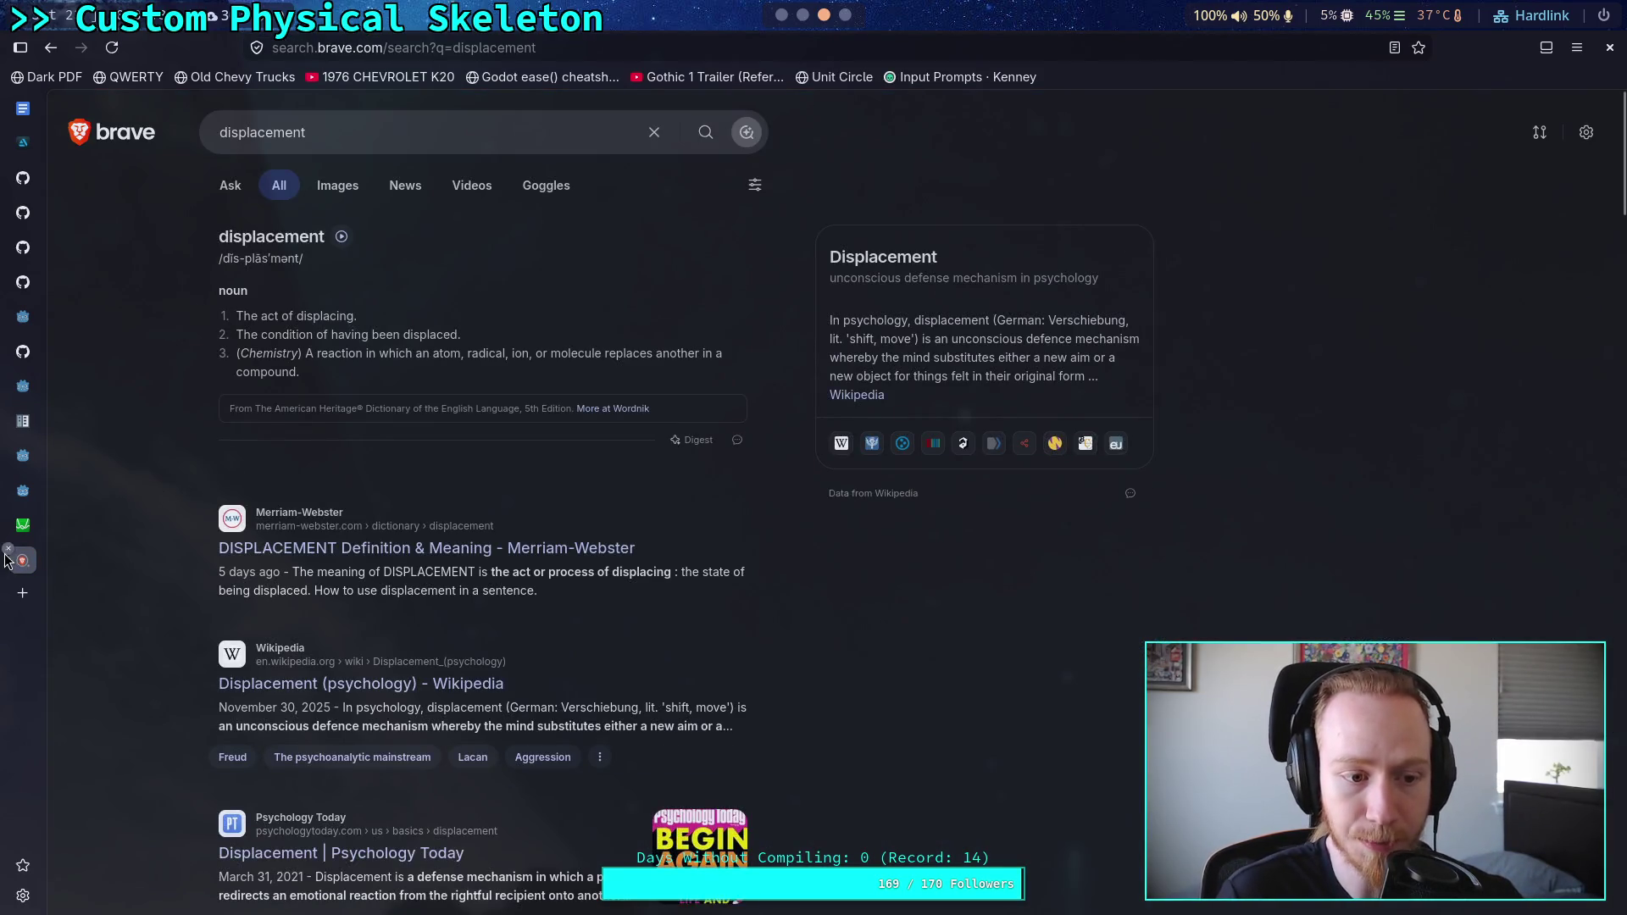
left_click(7, 549)
Step: Delete the unused ', joint_target.name' argument from the warning on line 493
left_click(788, 28)
left_click_drag(758, 592, 463, 597)
key("BackSpace")
left_click(453, 633)
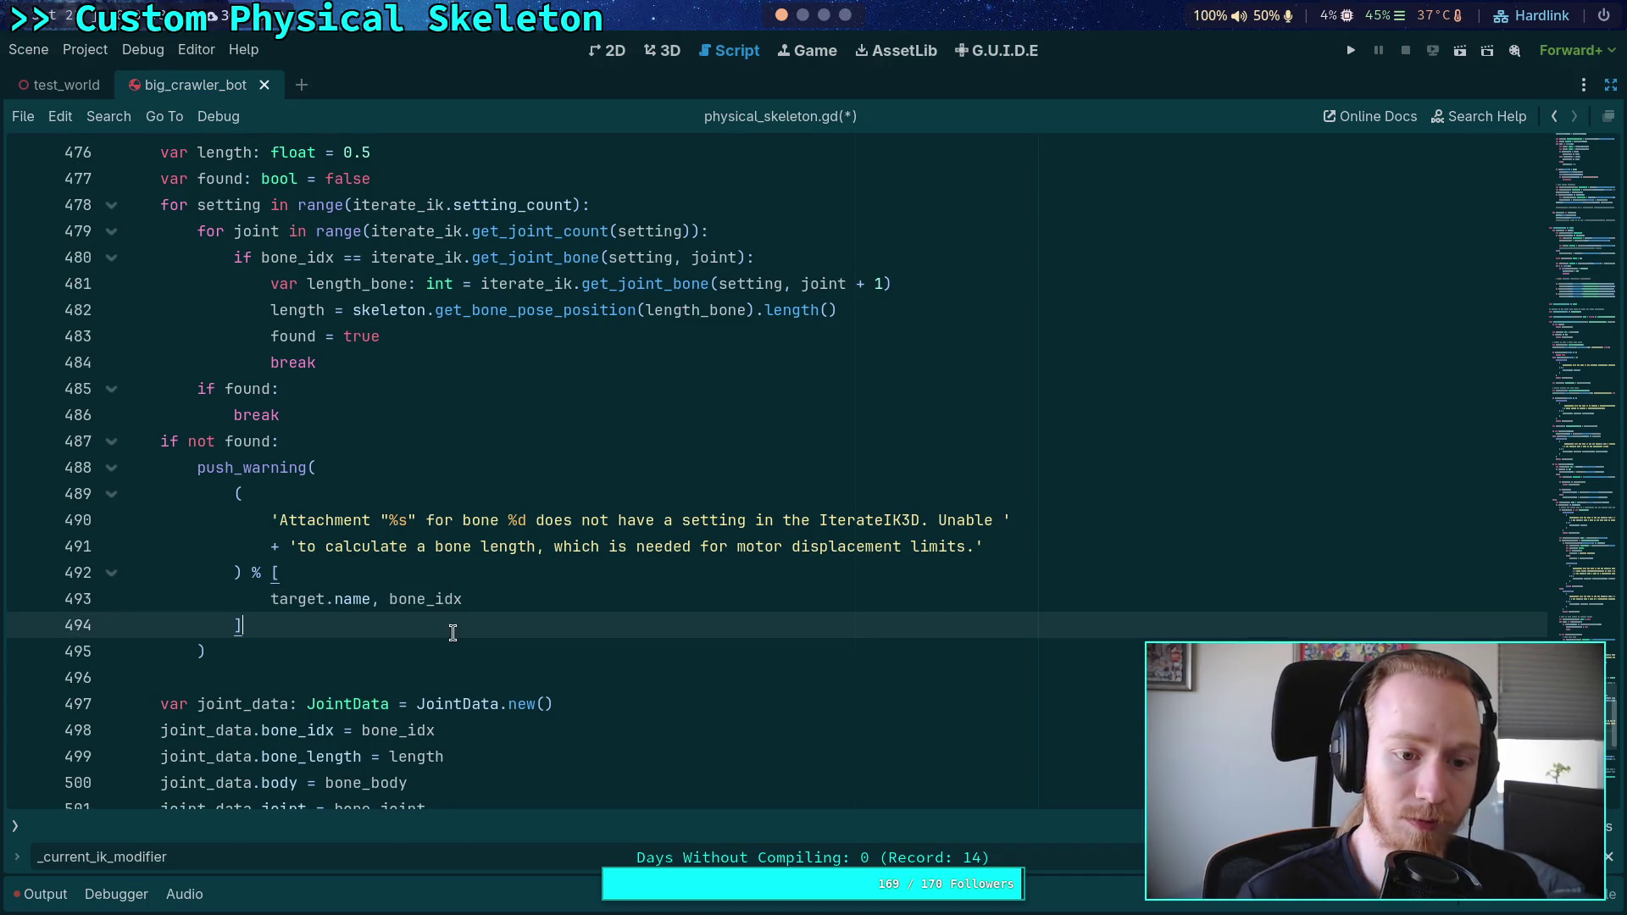
Step: Close the line 491 string with a quote and start a new continuation line below it
left_click(353, 657)
scroll(354, 658, "up", 8)
scroll(353, 658, "up", 2)
scroll(365, 654, "down", 10)
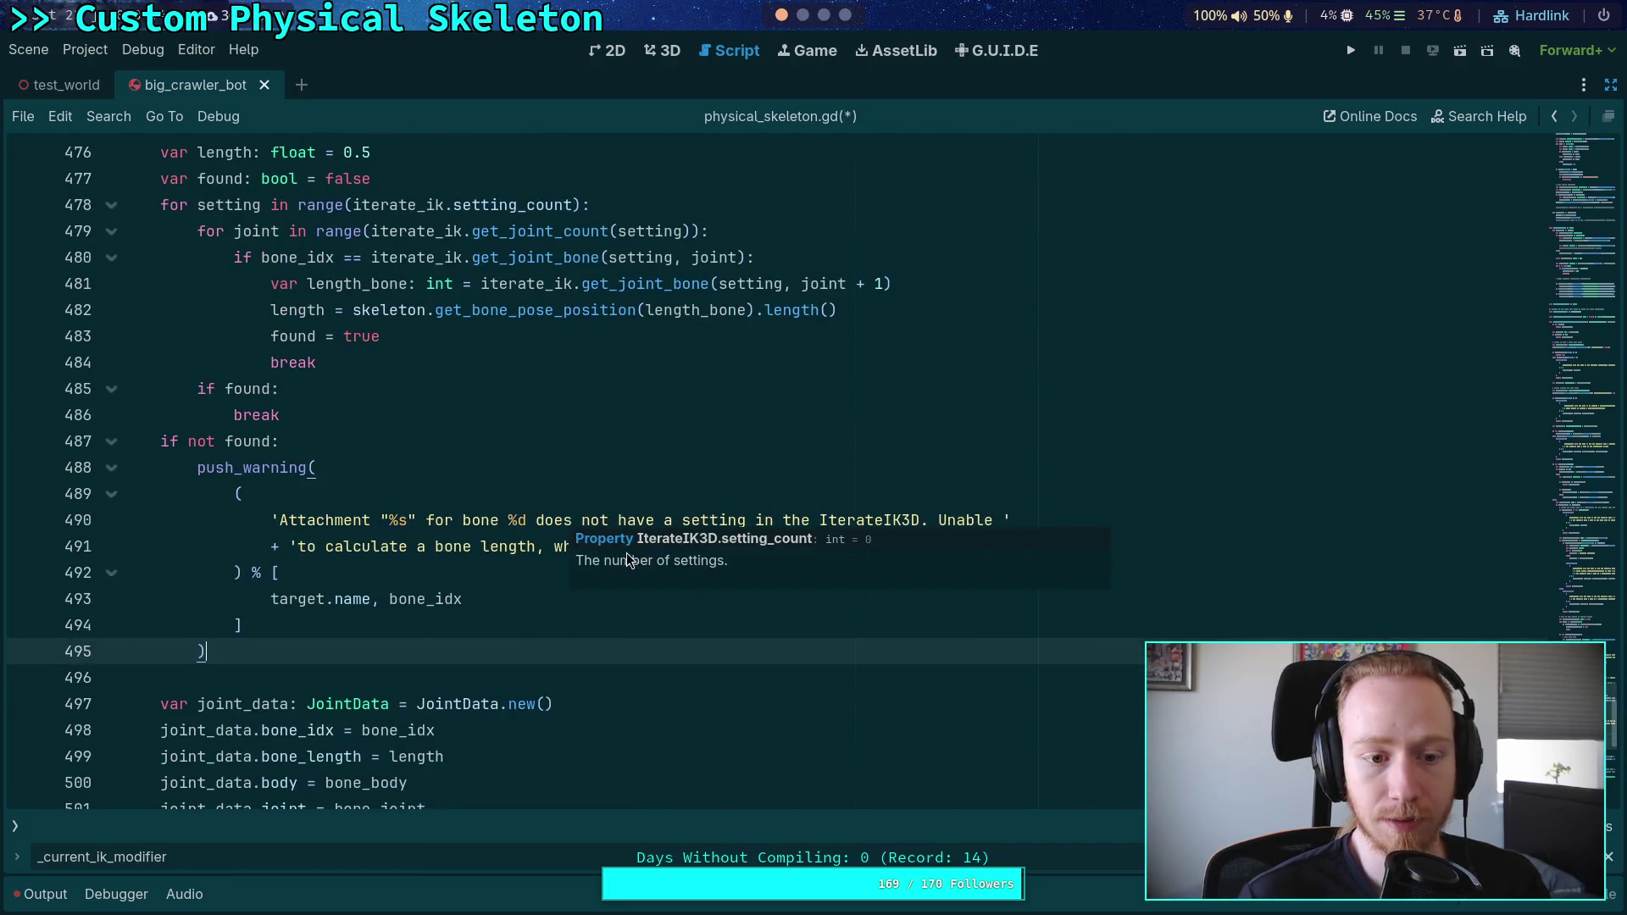
scroll(441, 593, "down", 1)
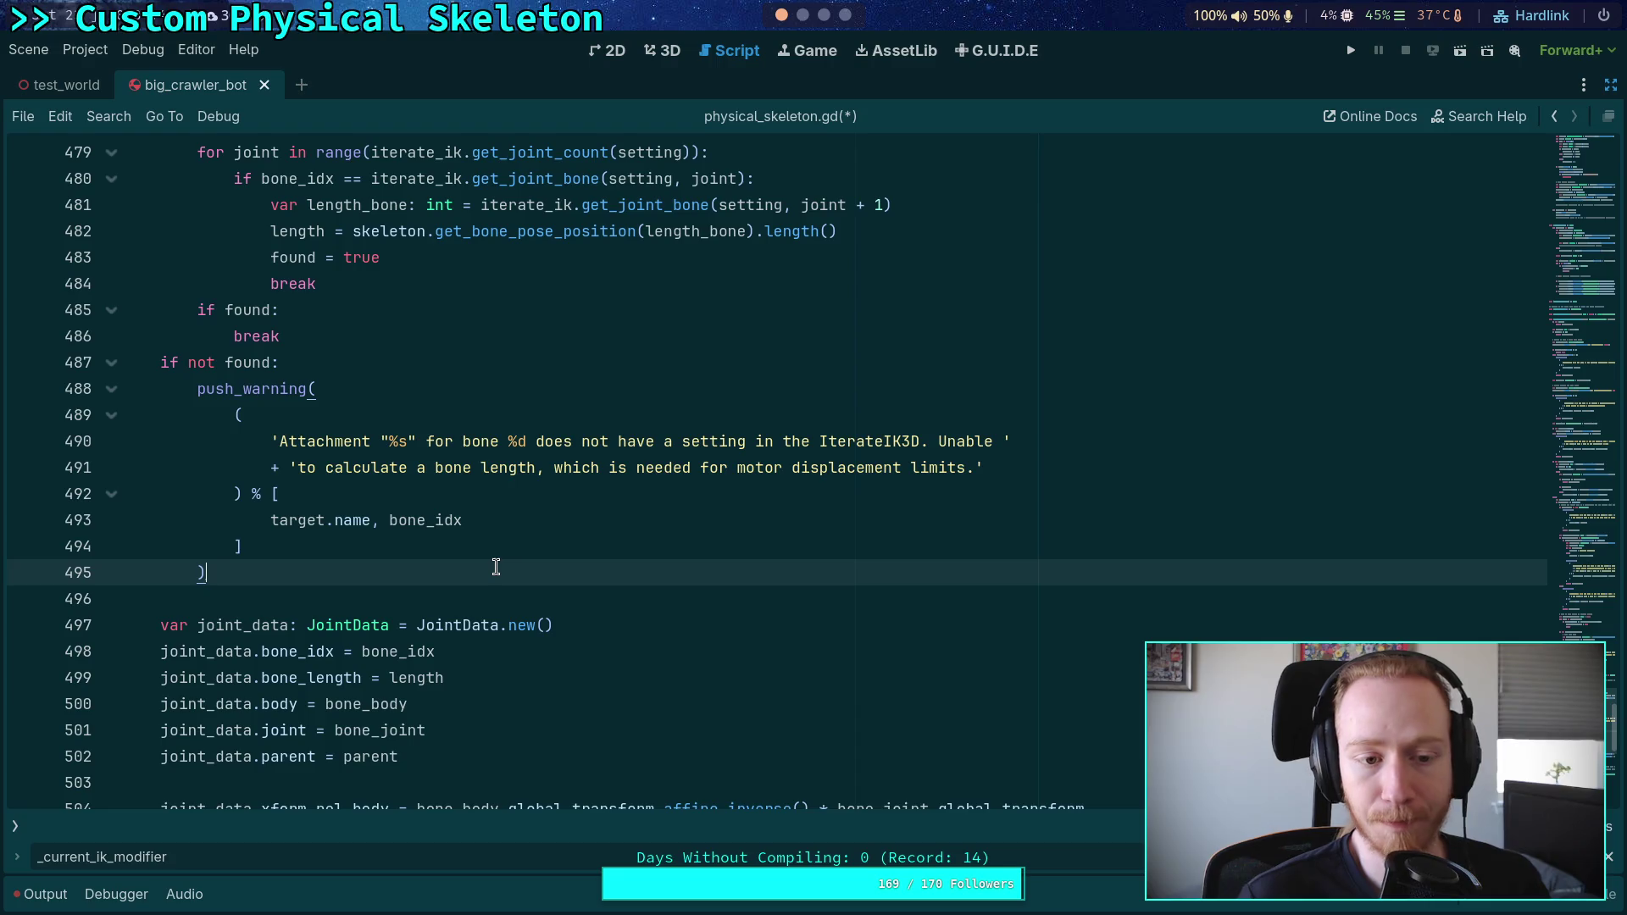
left_click(367, 335)
scroll(436, 469, "up", 2)
scroll(435, 469, "down", 2)
left_click(1017, 468)
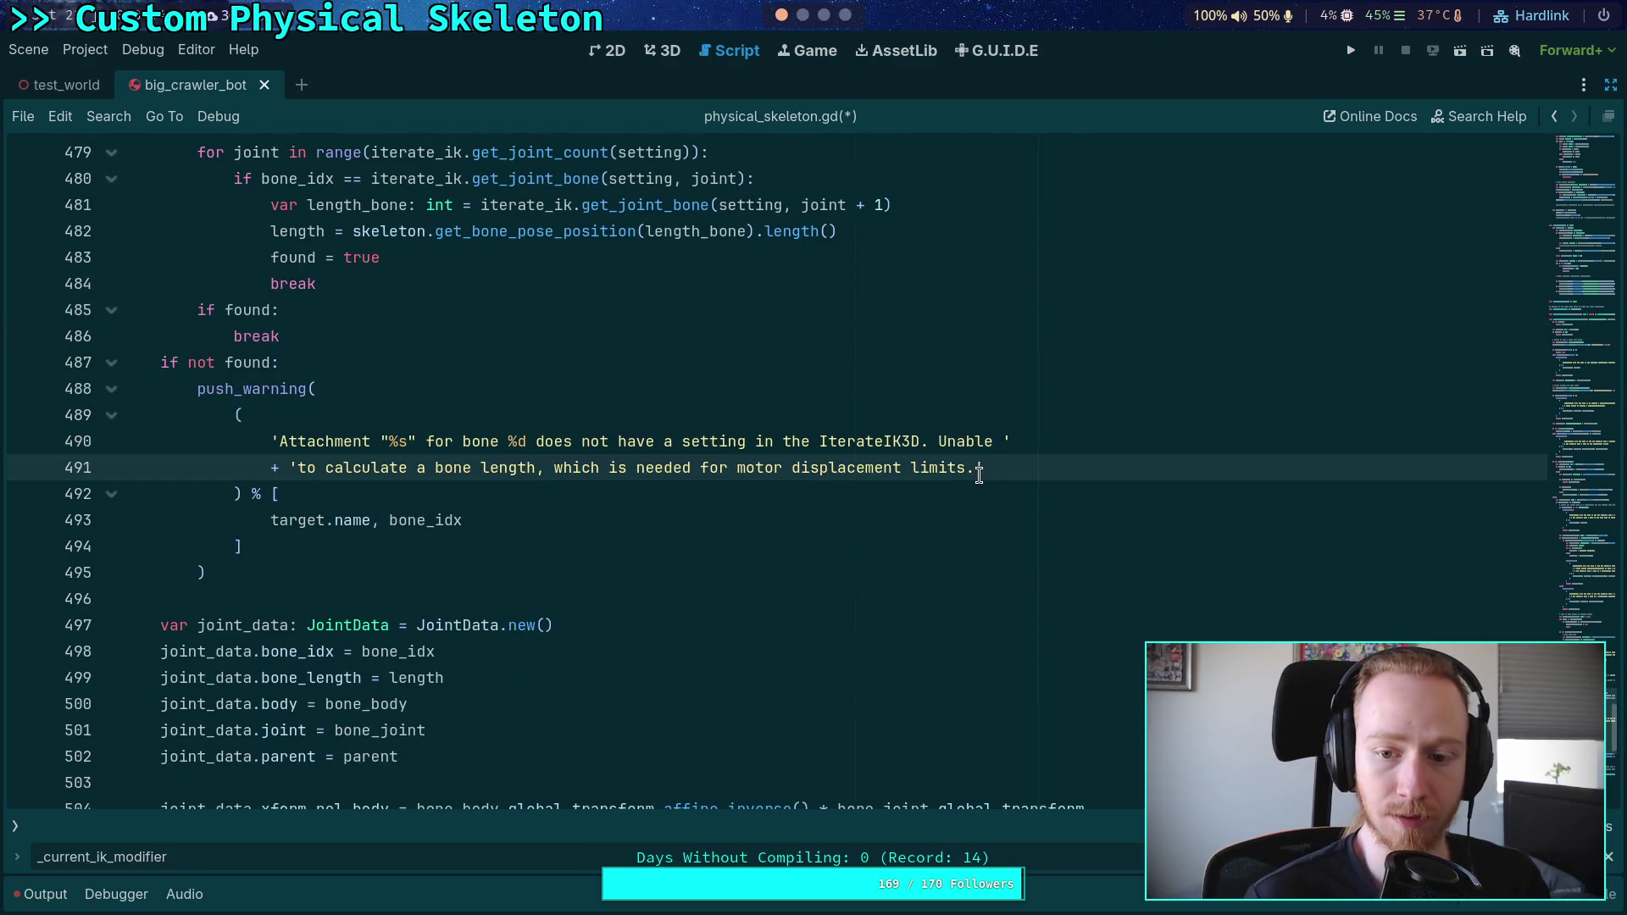
type("'")
key("Return")
Step: Write the continuation string '+ Using a default length of %.2f.'
type("+ Using a de")
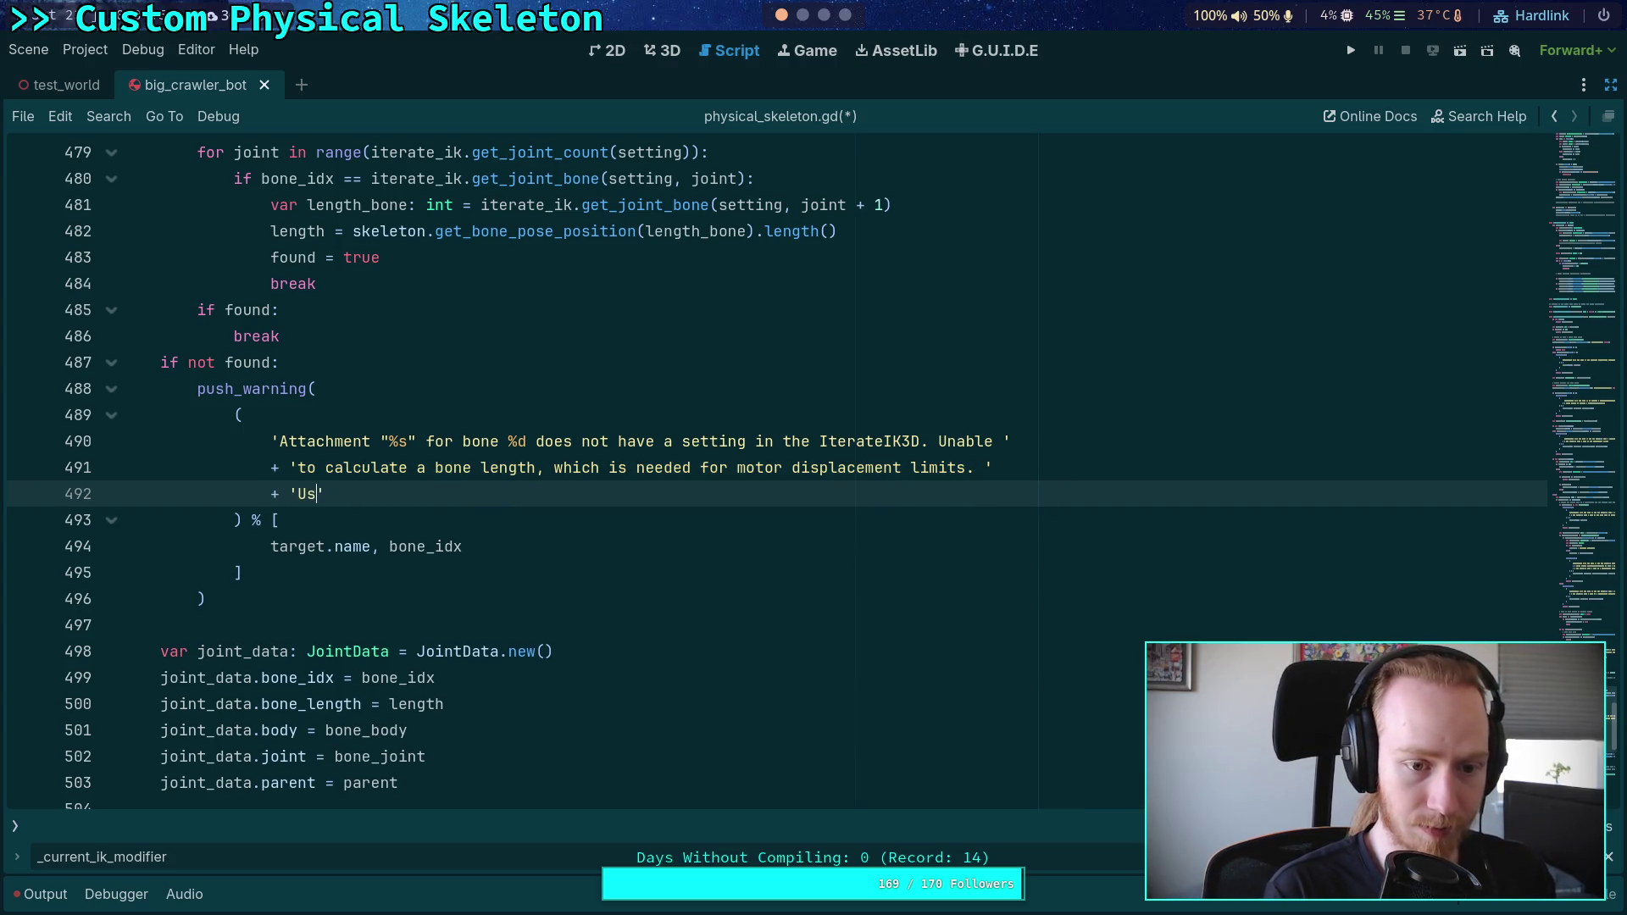
type("fau")
key("BackSpace")
key("BackSpace")
key("BackSpace")
type("faot")
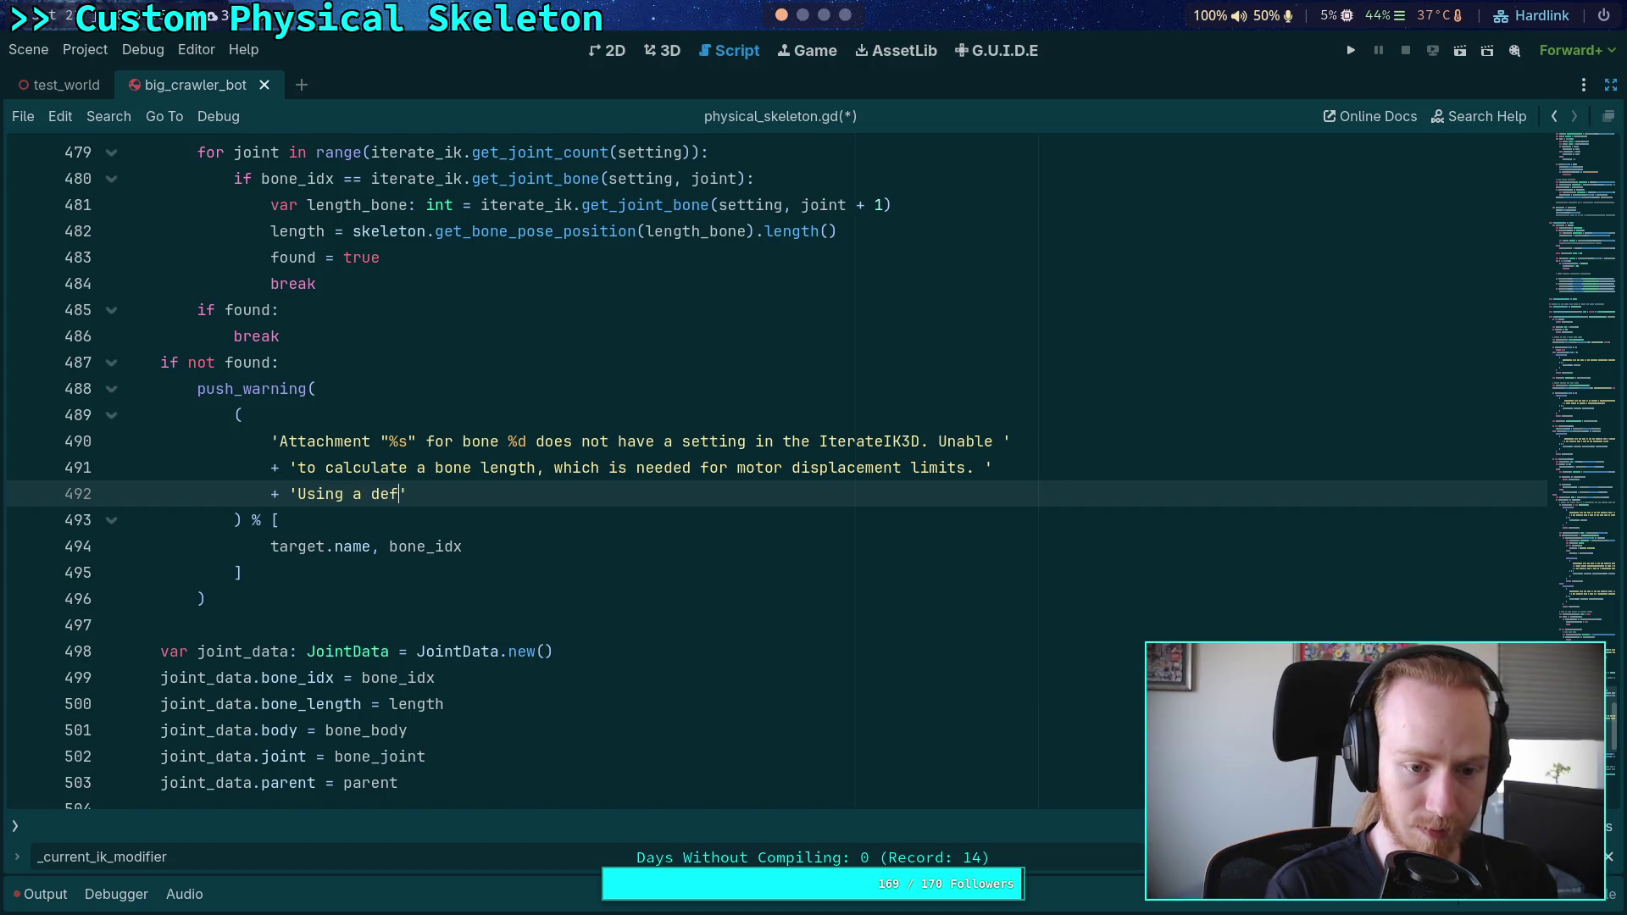
key("BackSpace")
key("BackSpace")
type("ult length ")
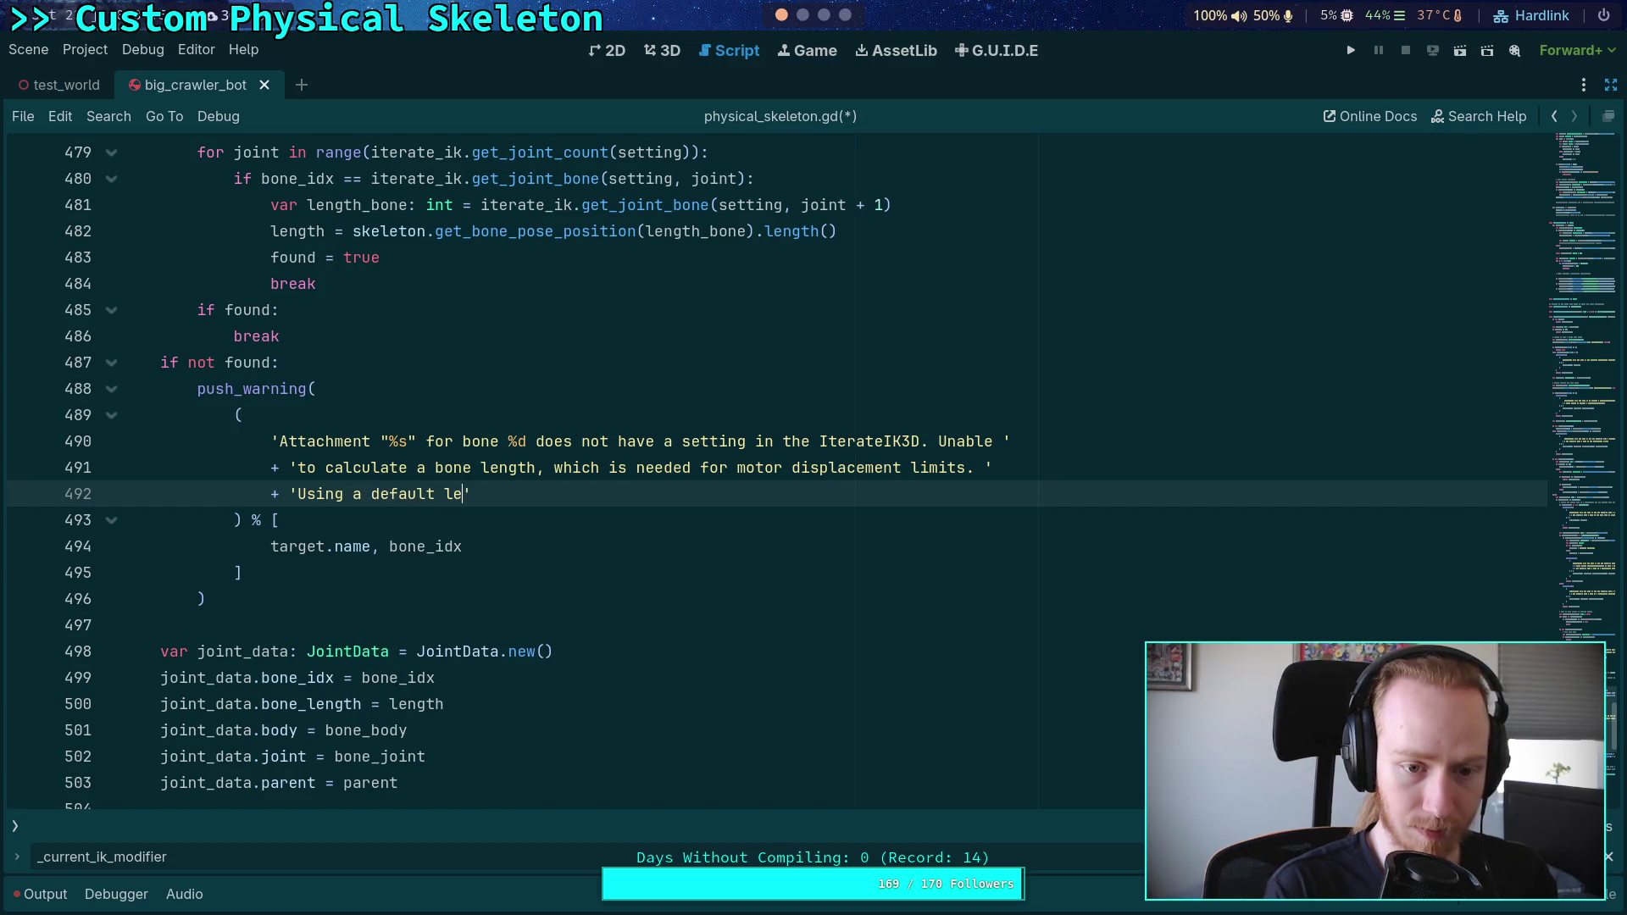
type("of %")
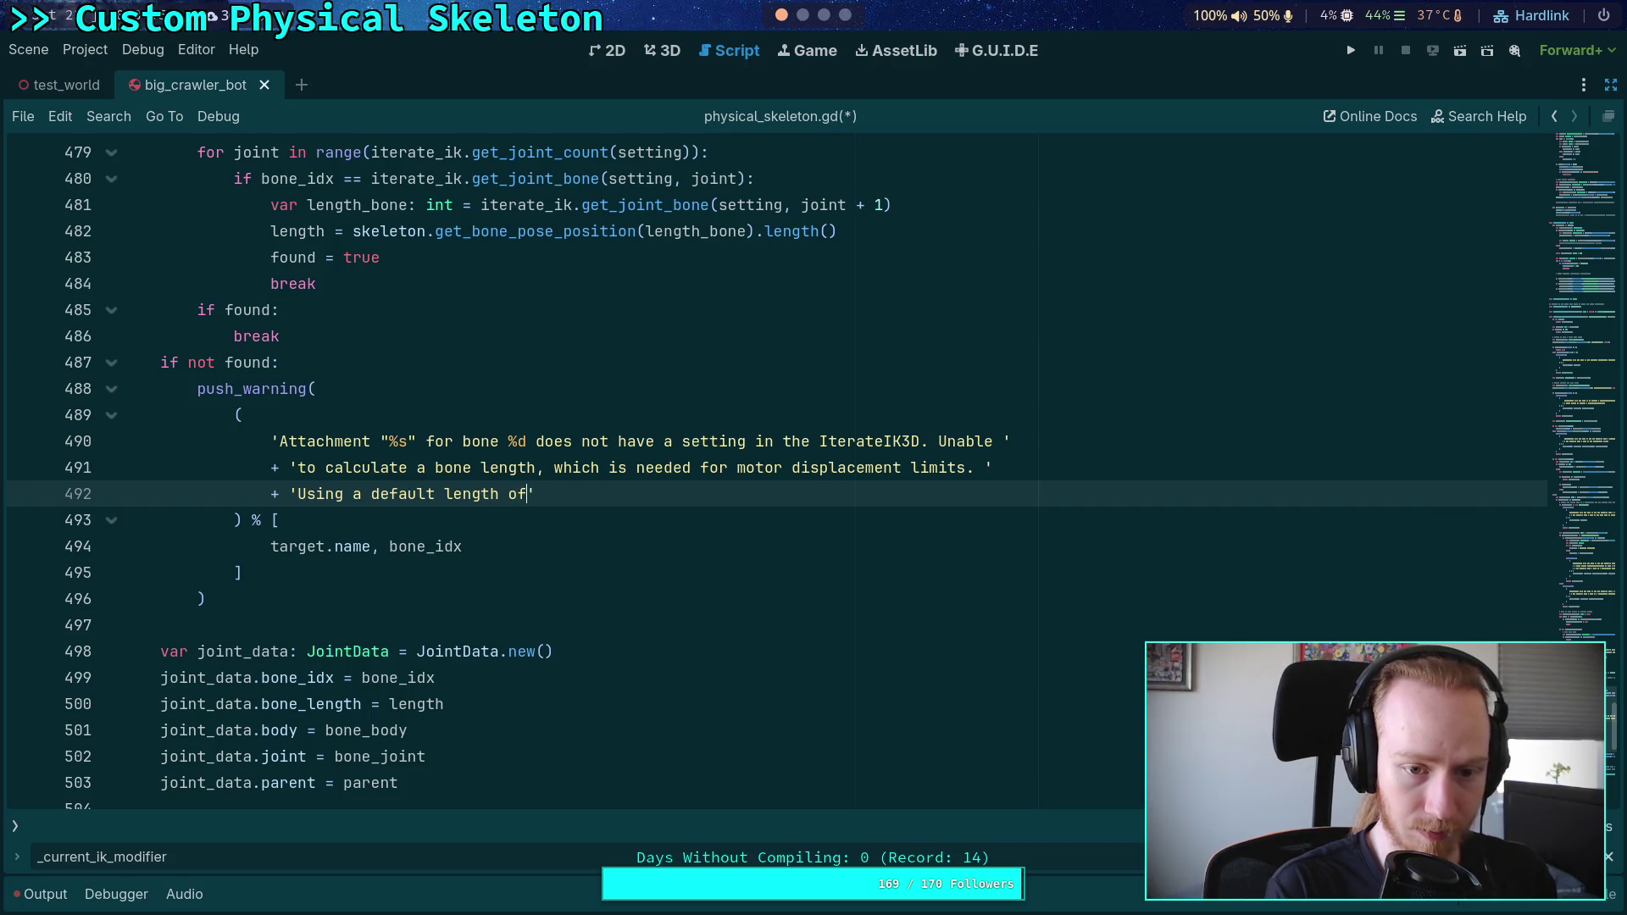
type("f")
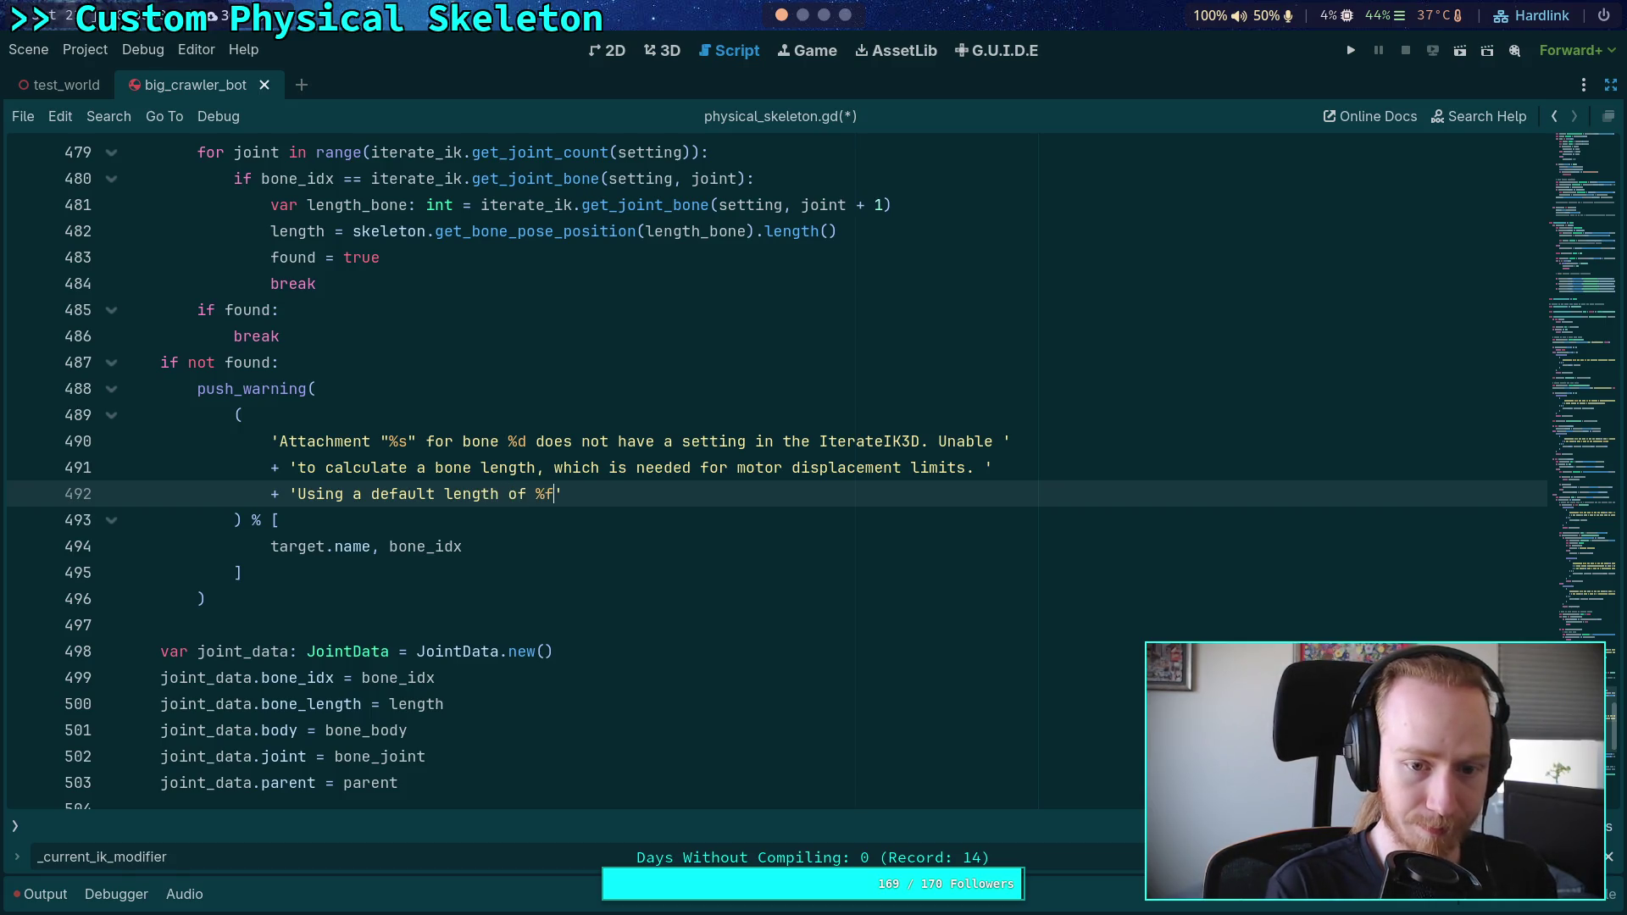
key("Left")
type(".2")
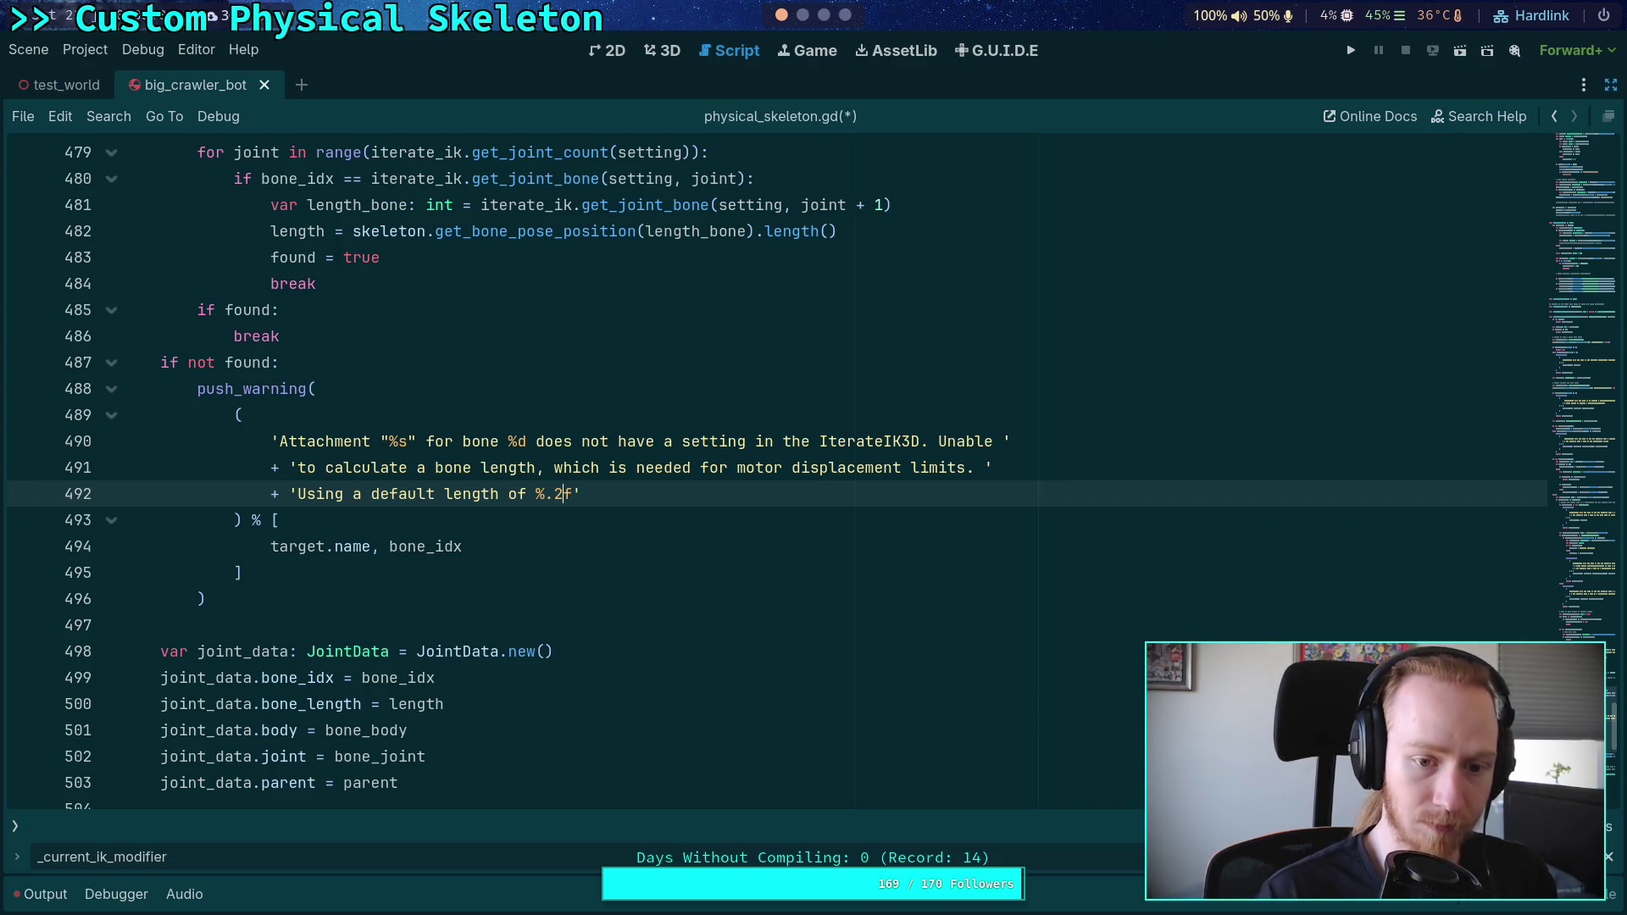
left_click(574, 494)
type(".")
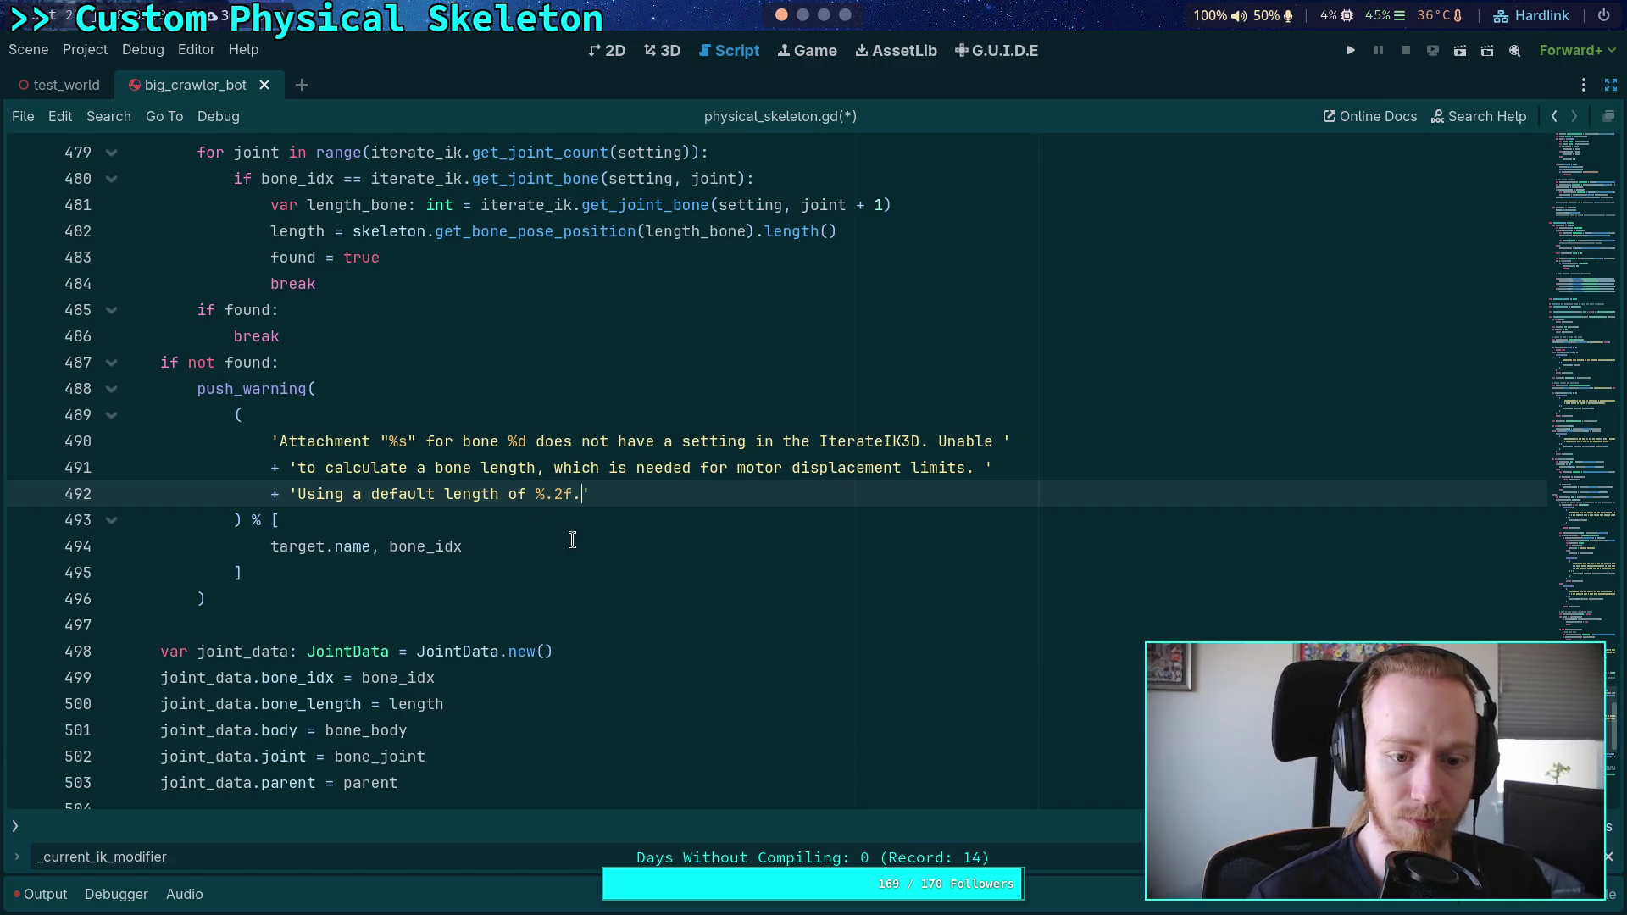
Step: Append ', length' after bone_idx in the format arguments and save the script
left_click(573, 540)
type(", length")
key("ctrl+s")
scroll(457, 432, "up", 4)
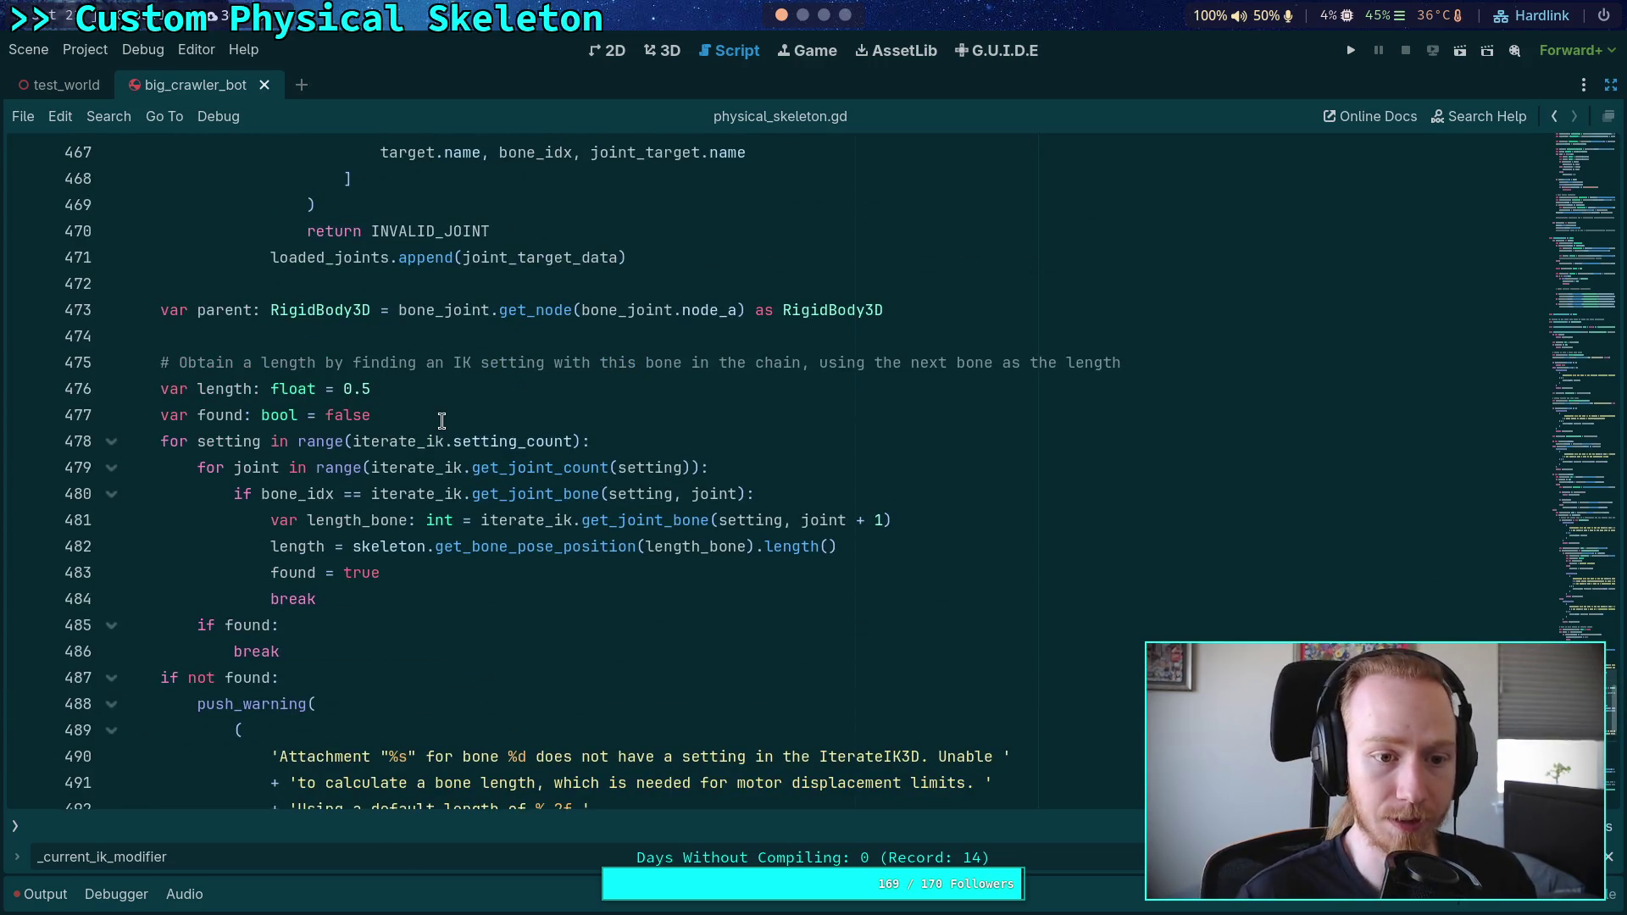
scroll(442, 421, "down", 3)
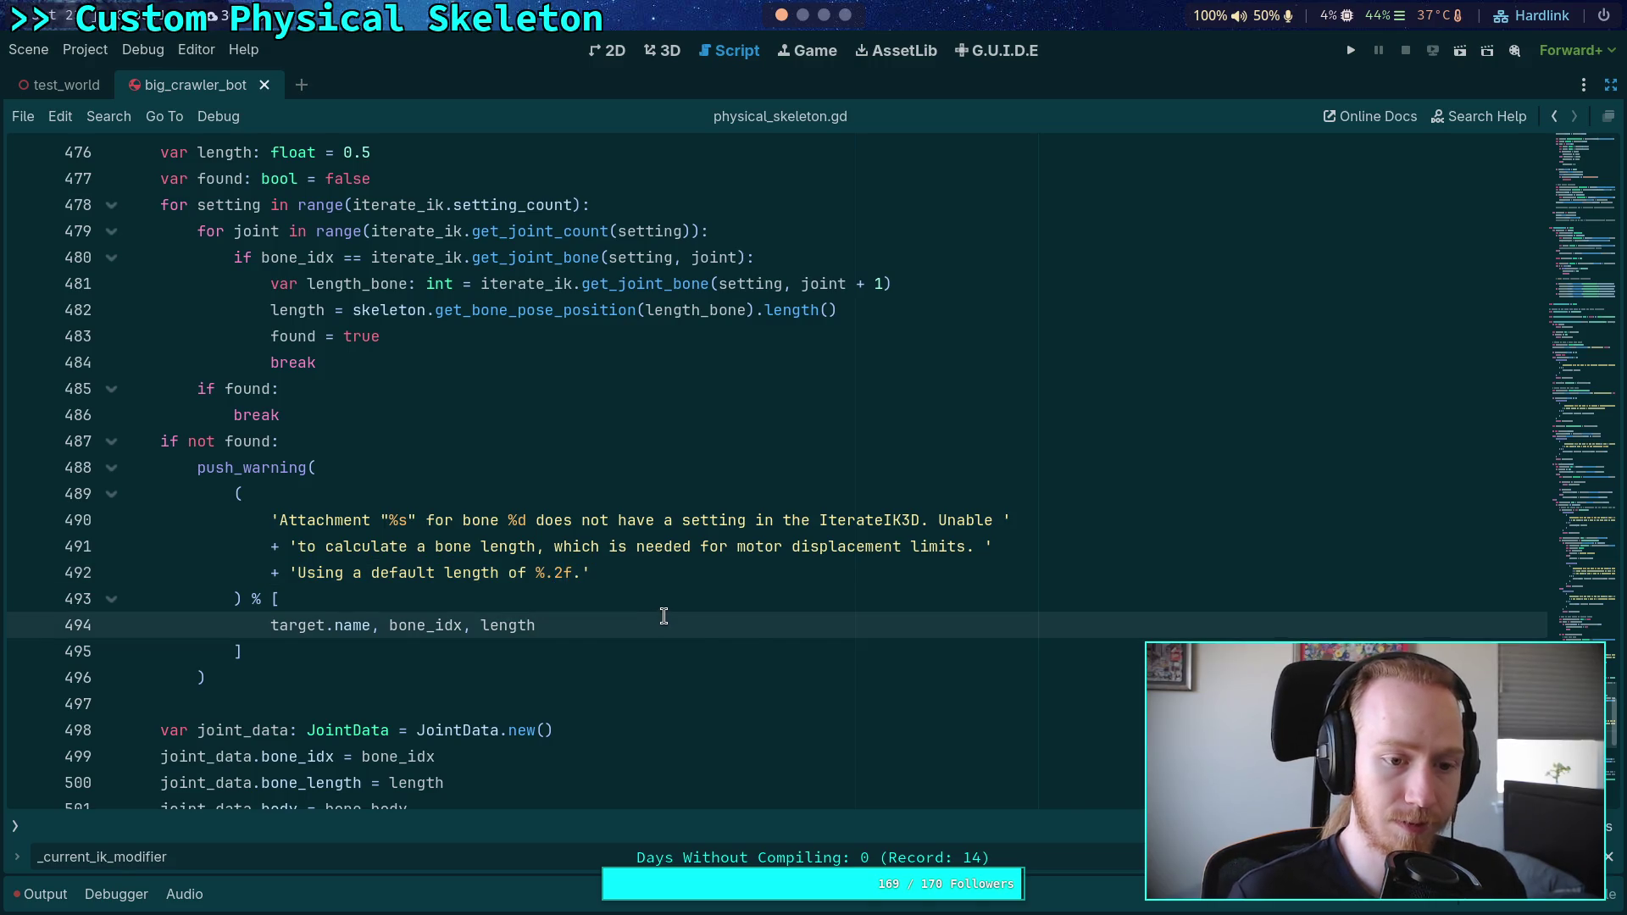
scroll(656, 598, "up", 1)
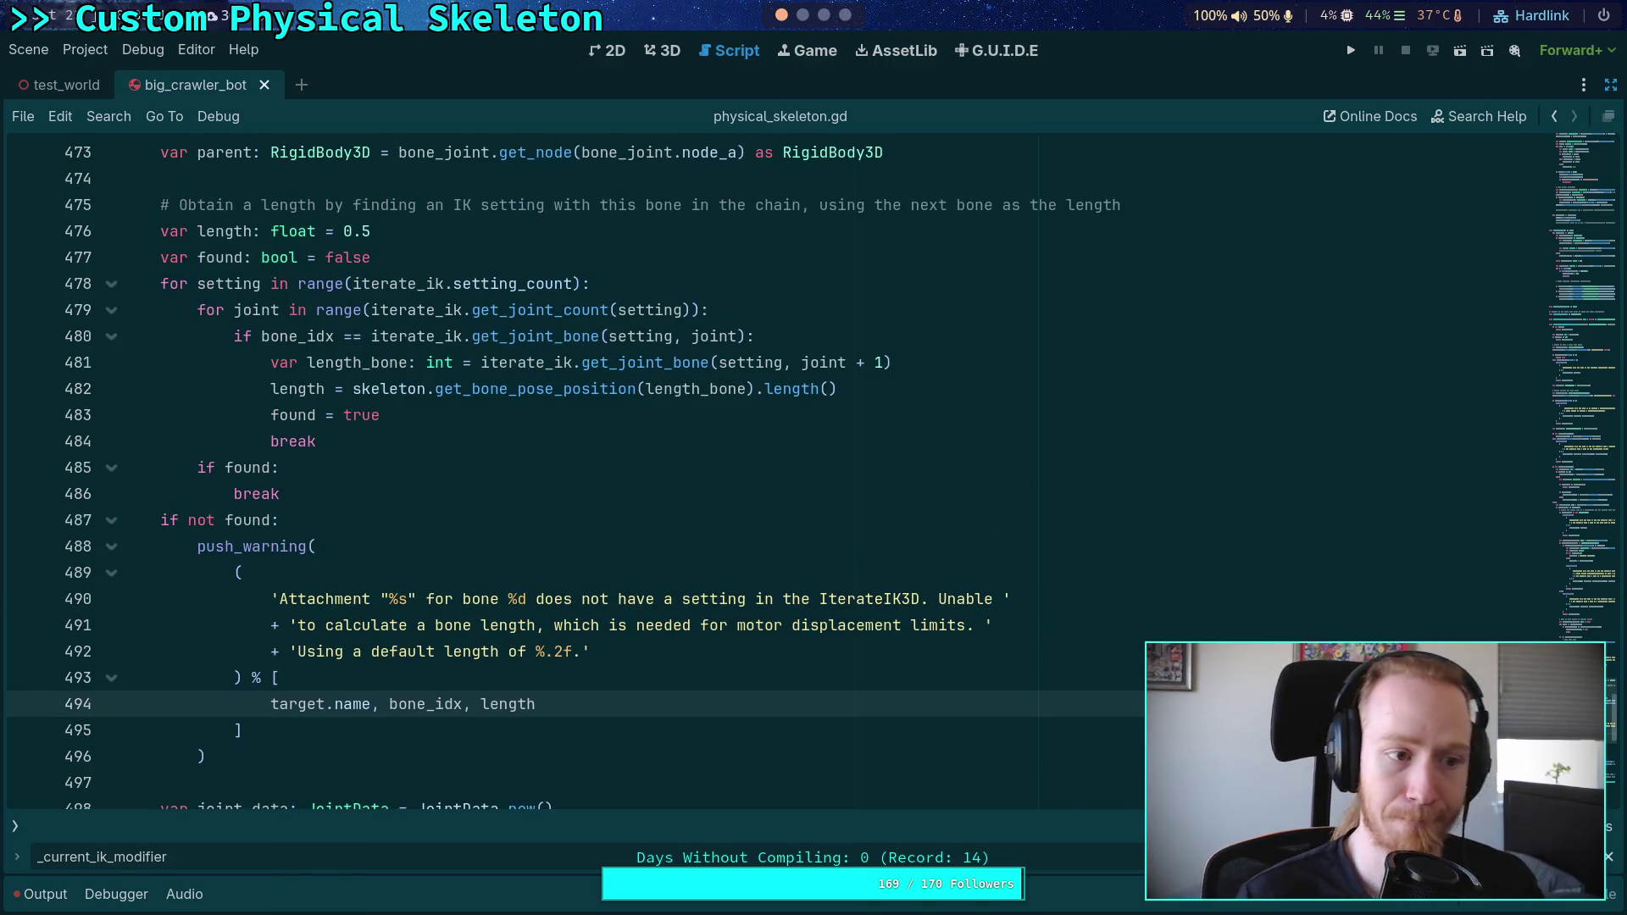
scroll(641, 525, "up", 9)
key("super+1")
Step: Quit the diff pager, then open CrawlerCharacter.gd and look over its leg_ik export
type("qgit diff --staged")
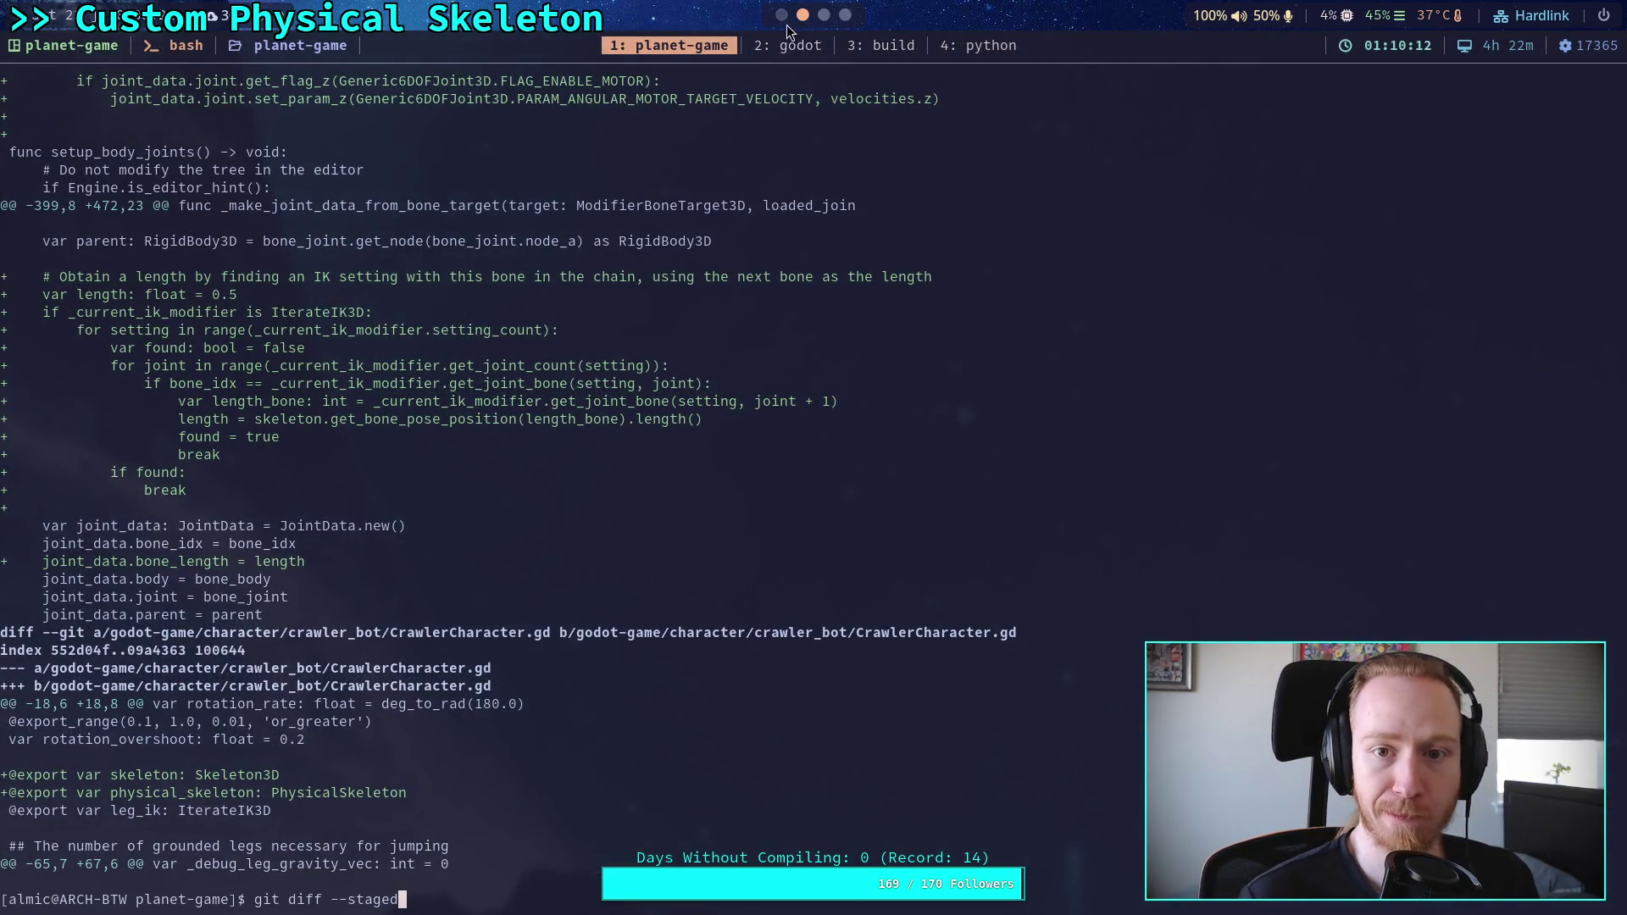
key("super+2")
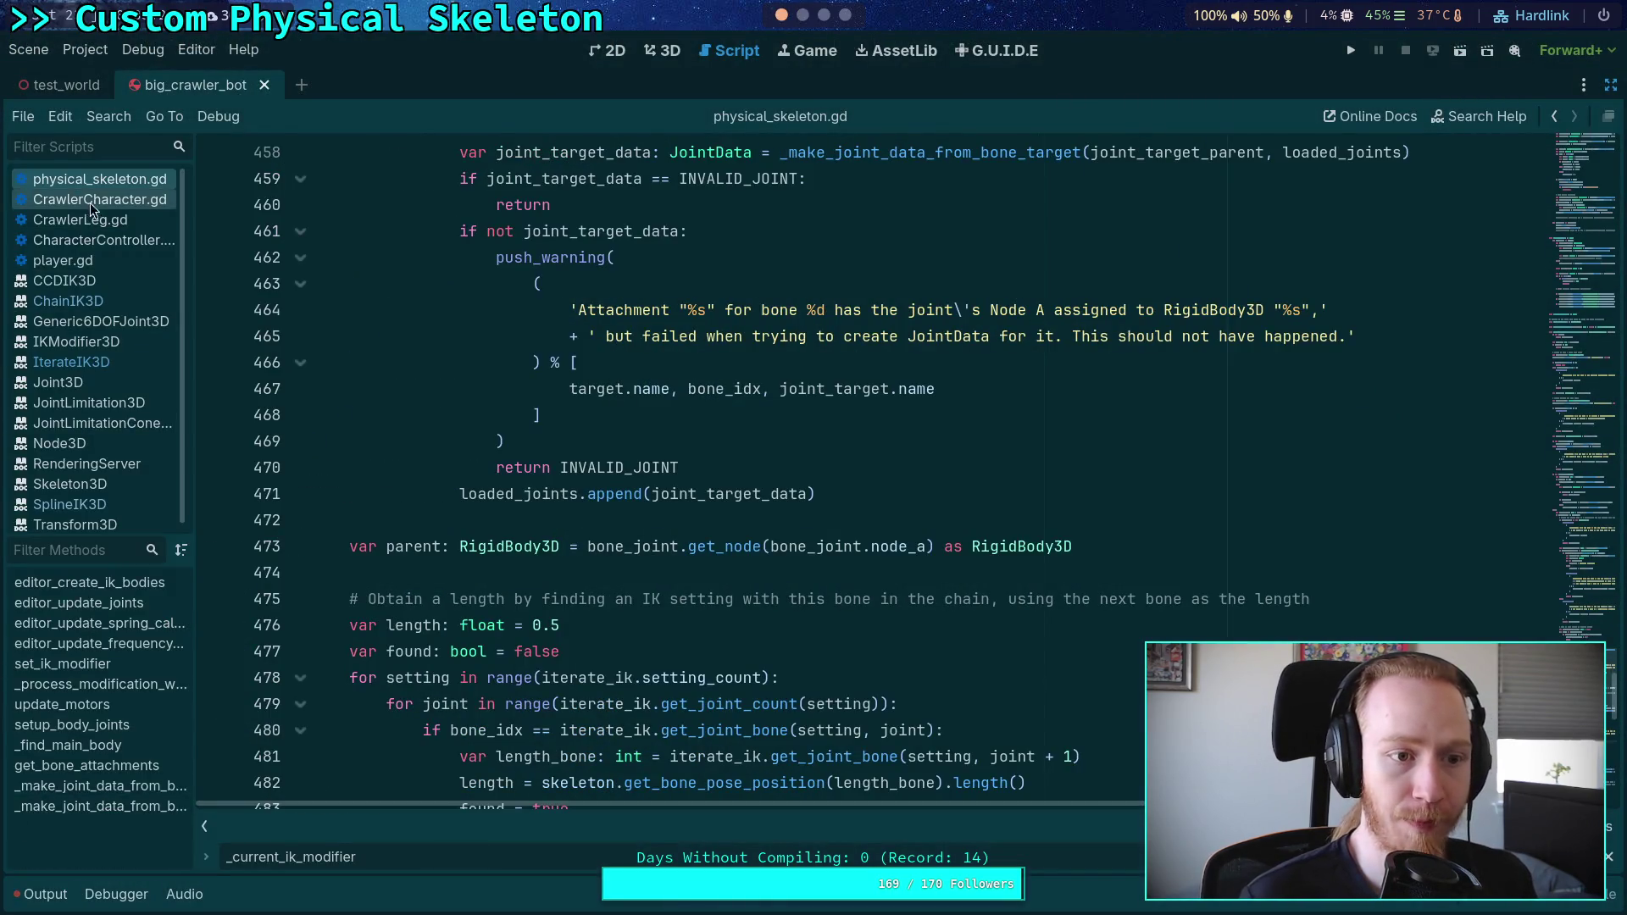
left_click(89, 203)
scroll(614, 554, "up", 10)
scroll(615, 554, "up", 20)
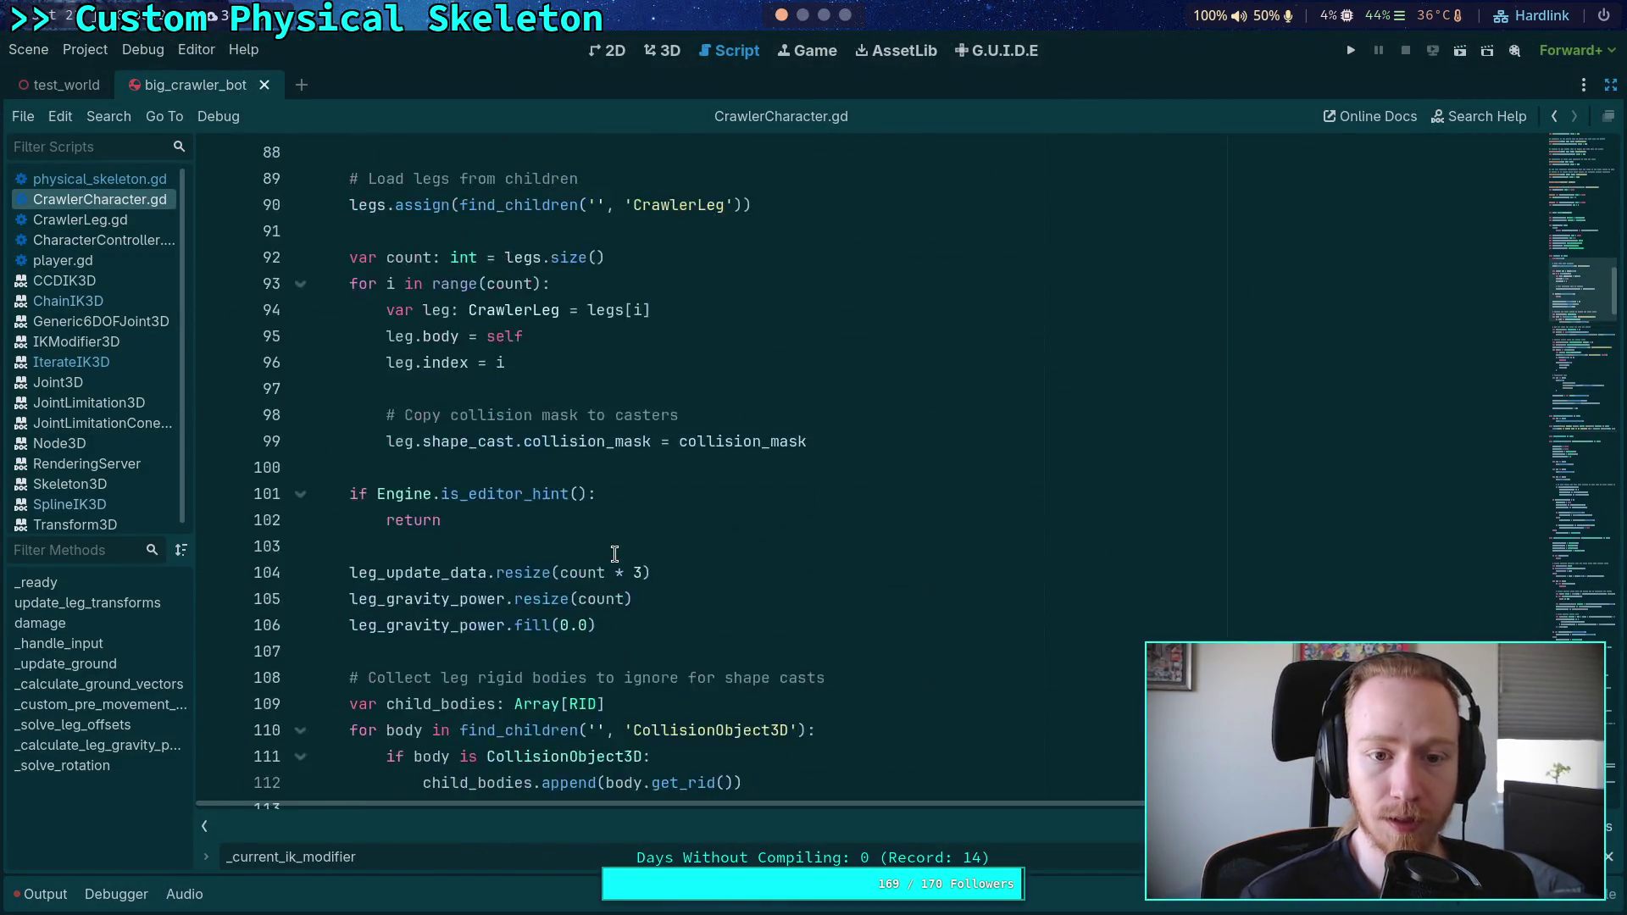
scroll(575, 509, "up", 15)
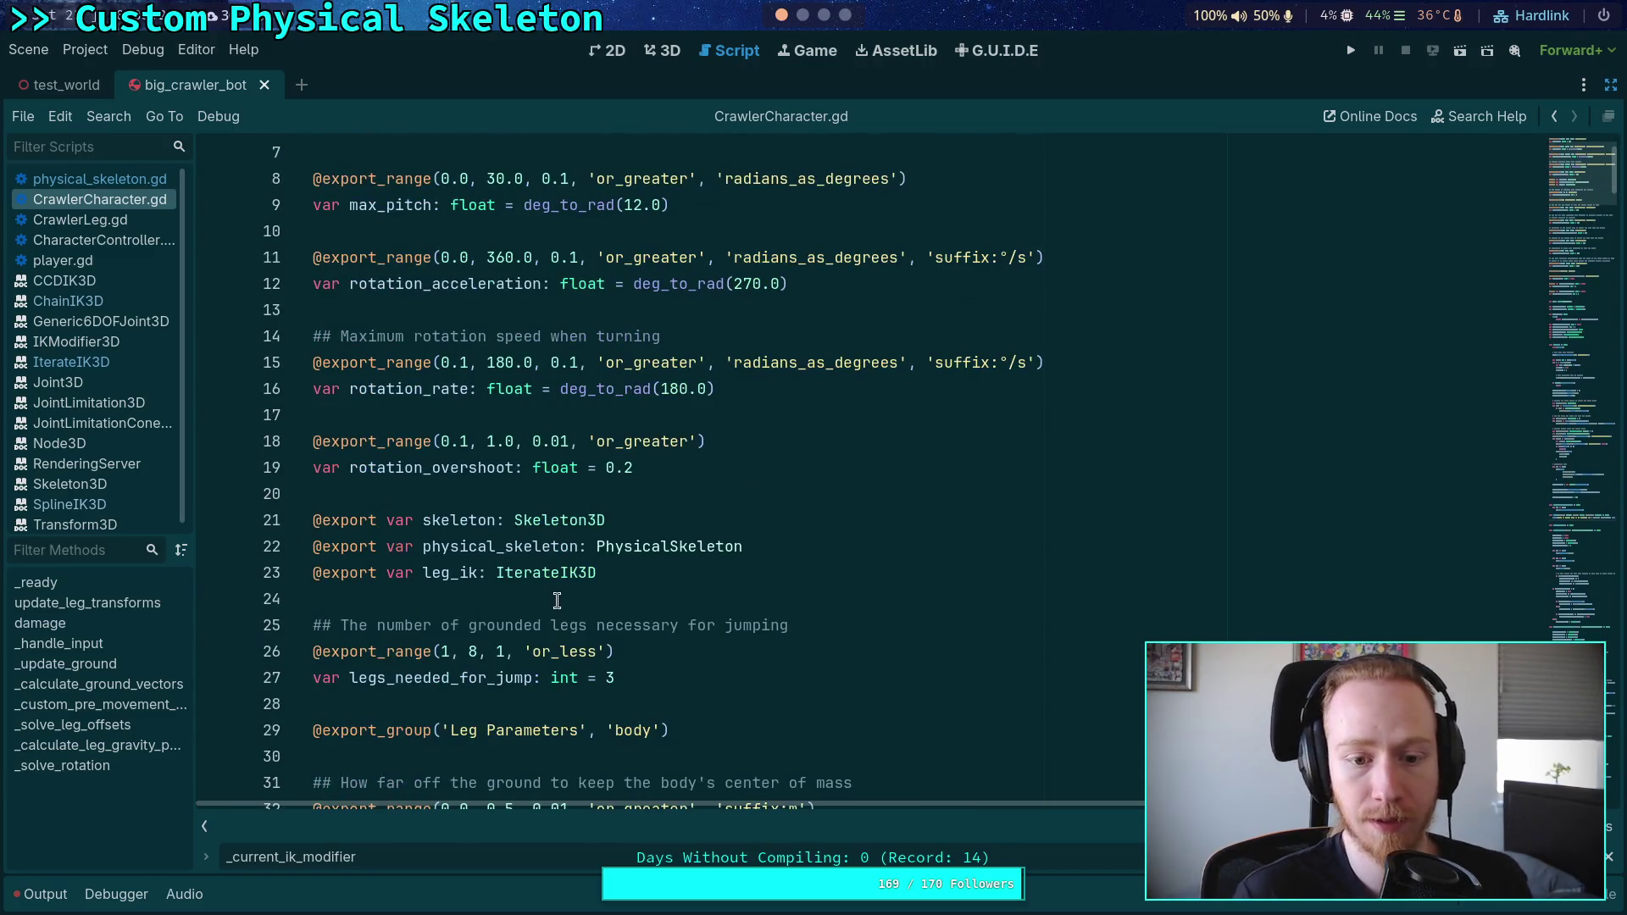
left_click(553, 572)
double_click(459, 573)
scroll(1015, 575, "down", 1)
scroll(1105, 513, "down", 12)
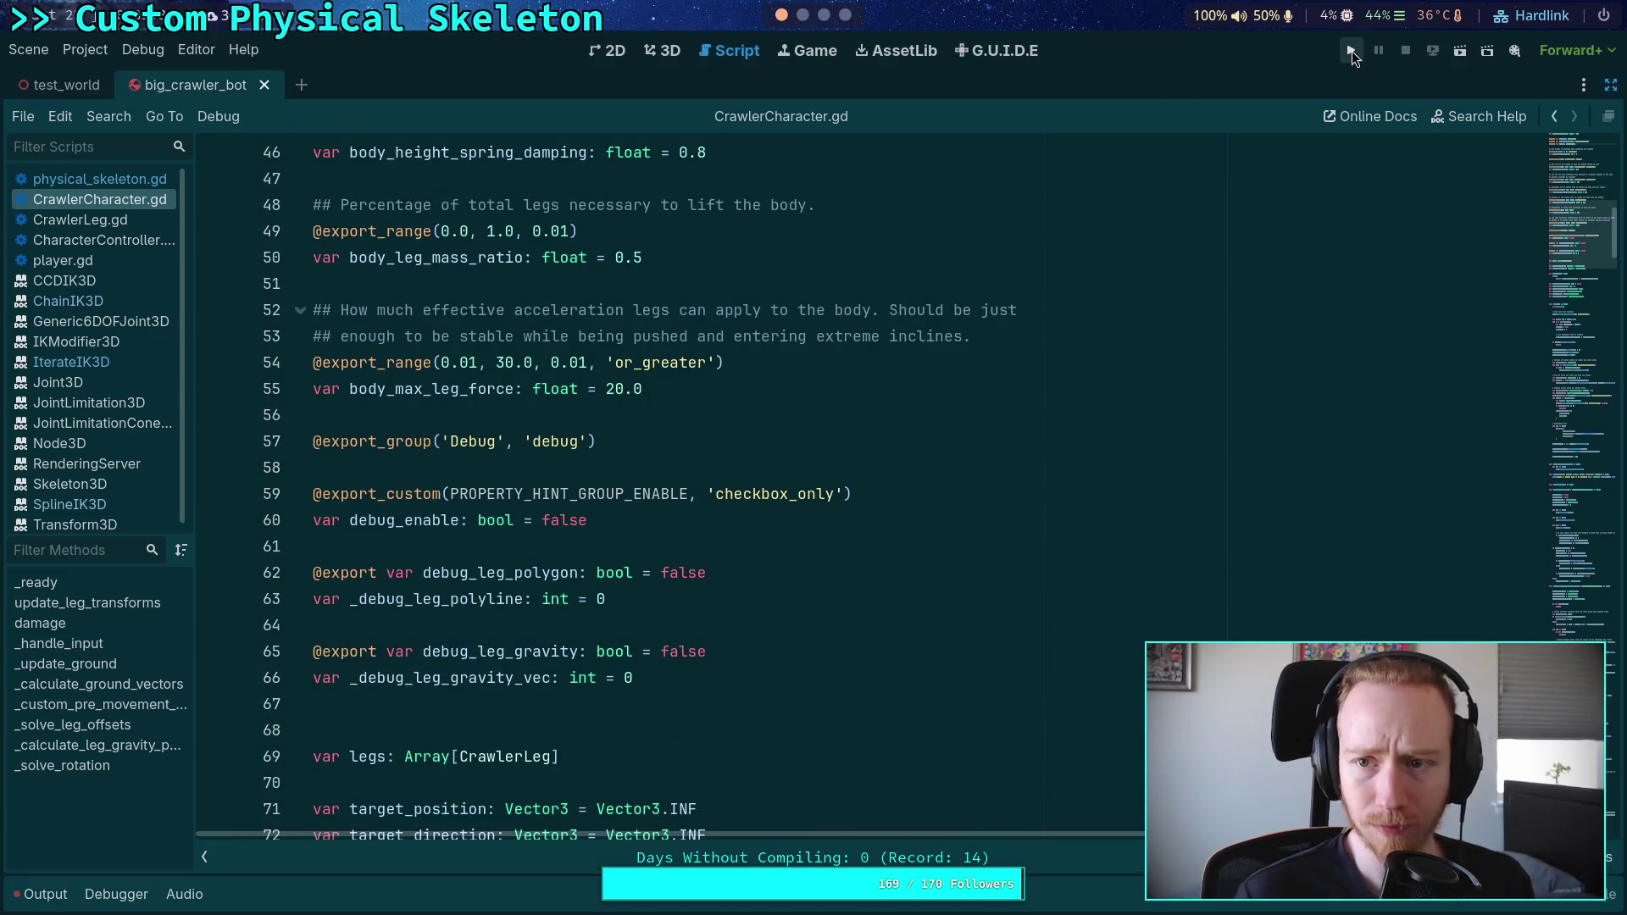
Step: Run the project to see the crawler robot standing in the test world, then stop it
left_click(1351, 50)
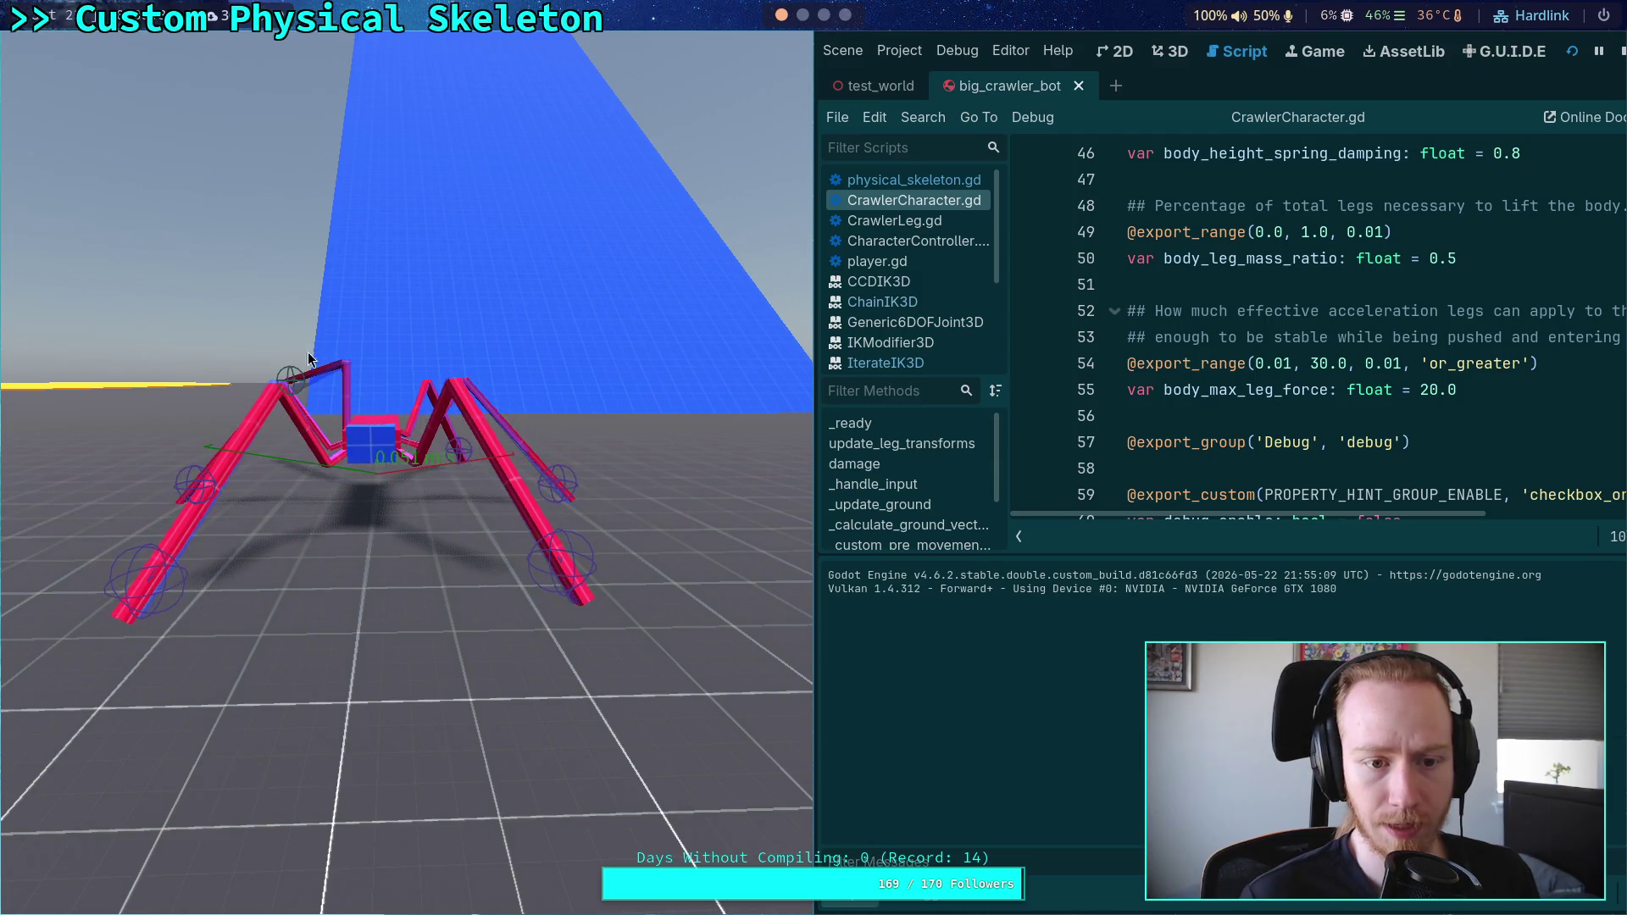
left_click(1620, 51)
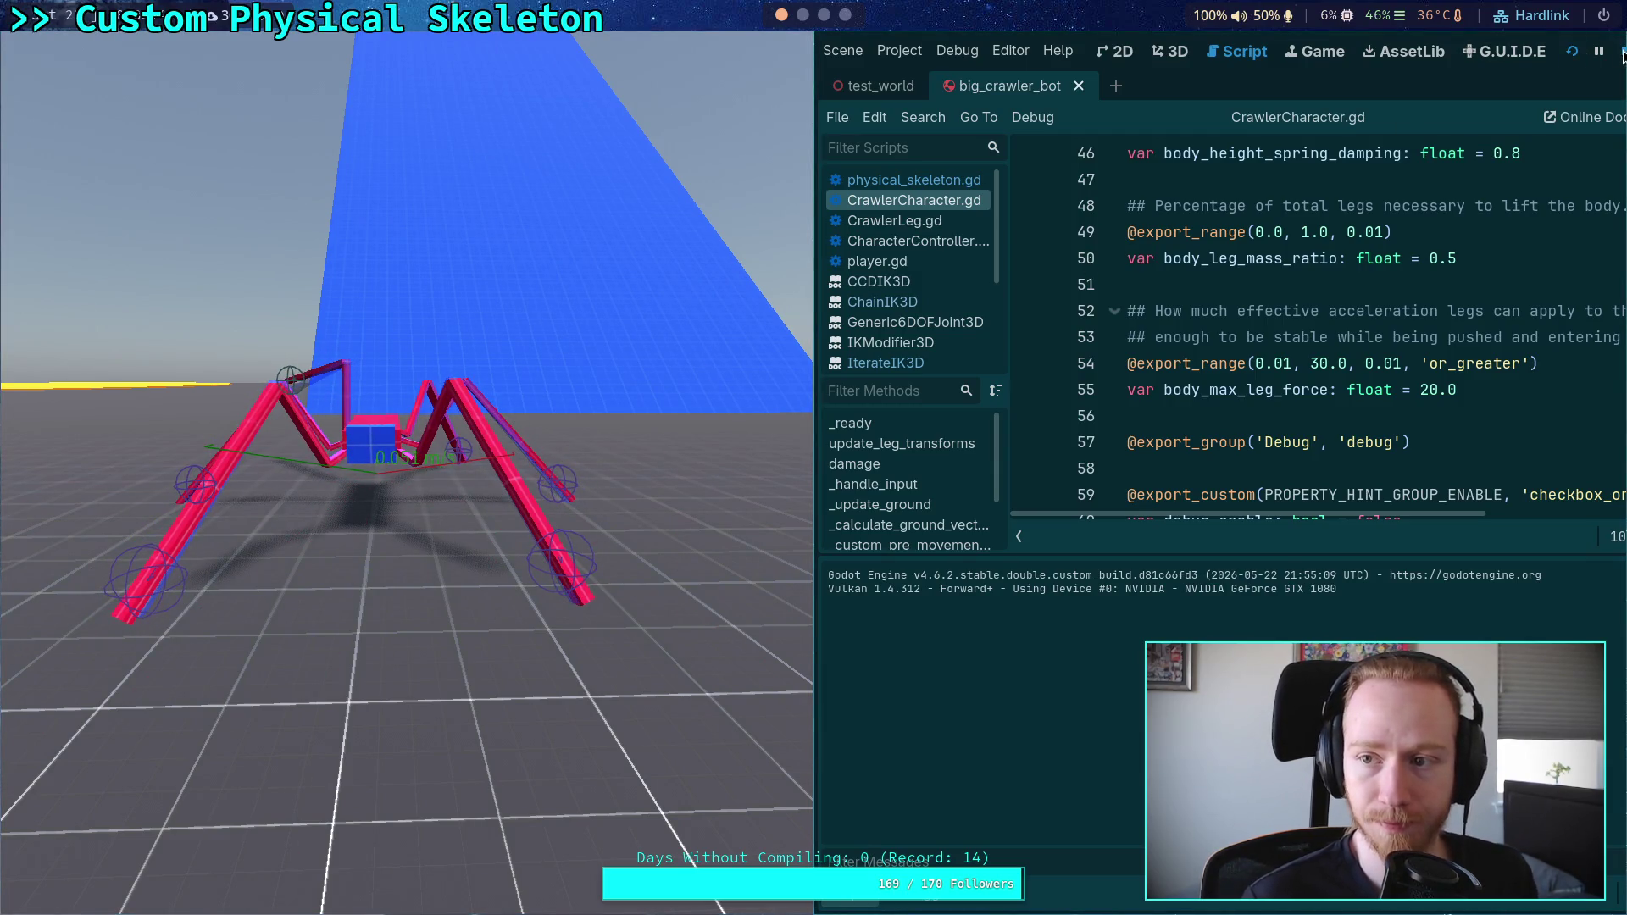
Step: Collapse the output log and close every class documentation page with Close Docs
left_click(36, 894)
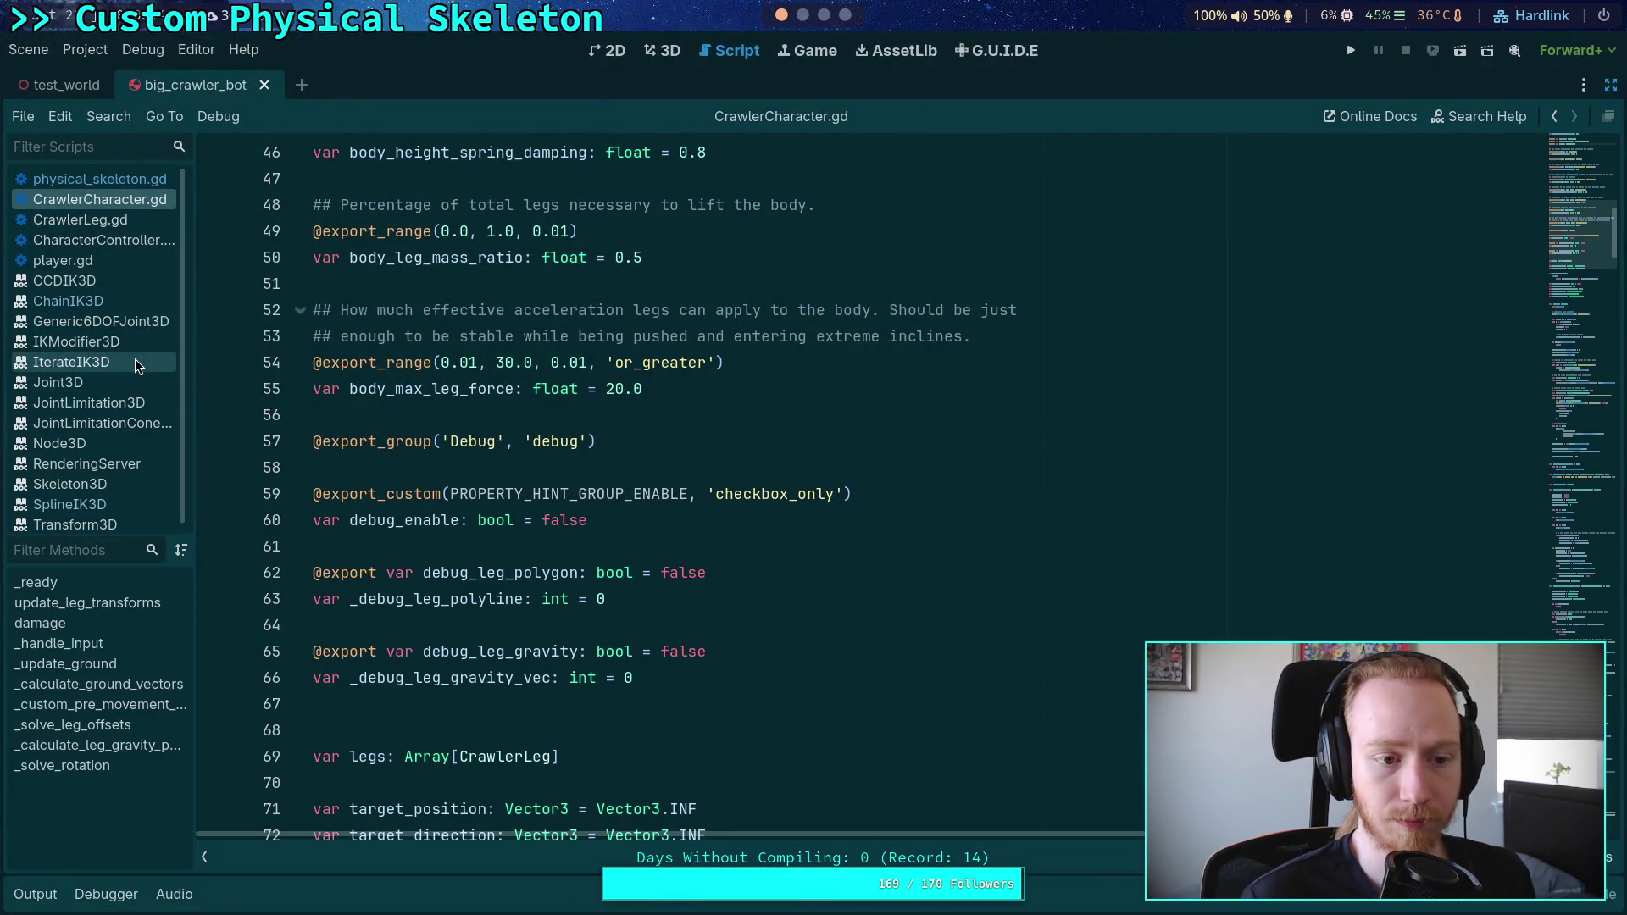
left_click(89, 403)
right_click(78, 422)
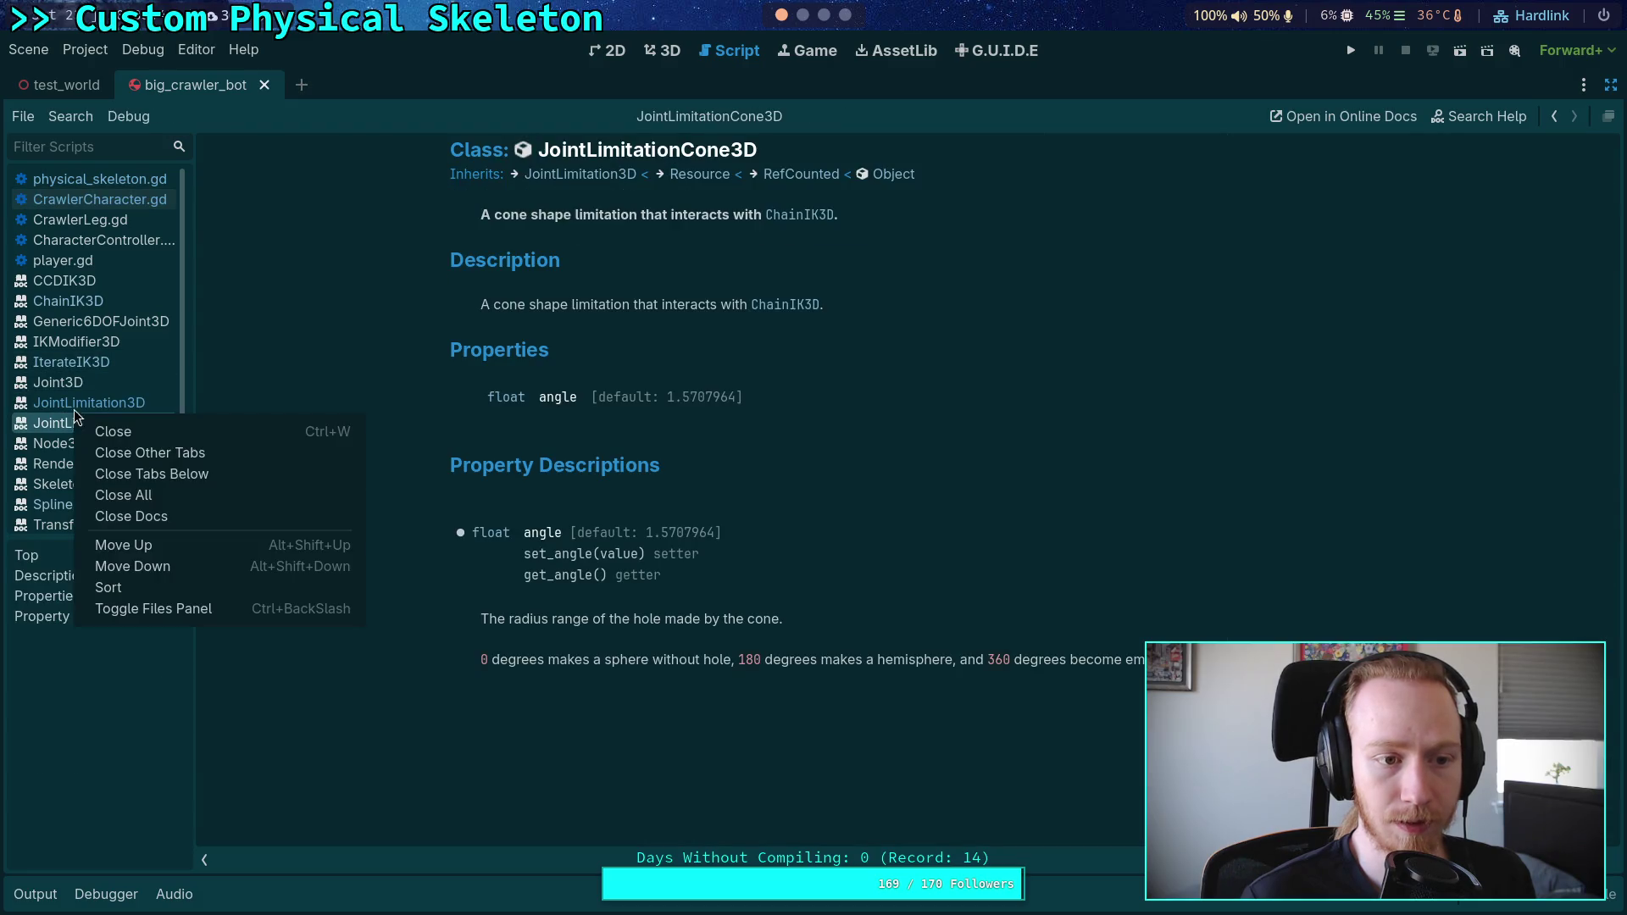
left_click(148, 520)
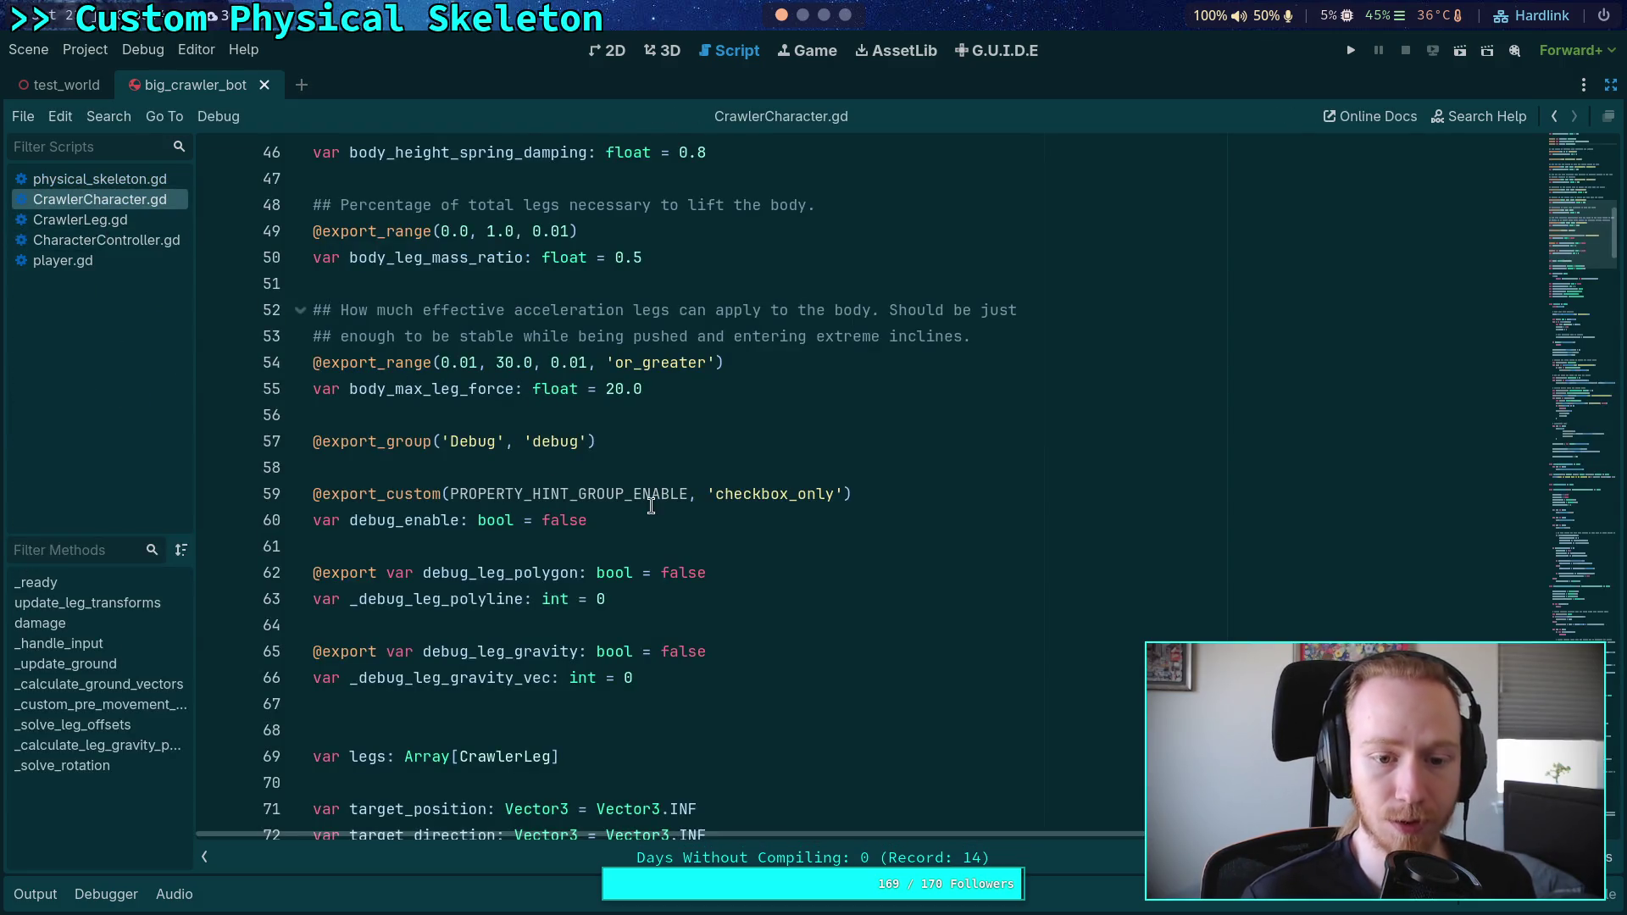
key("super+3")
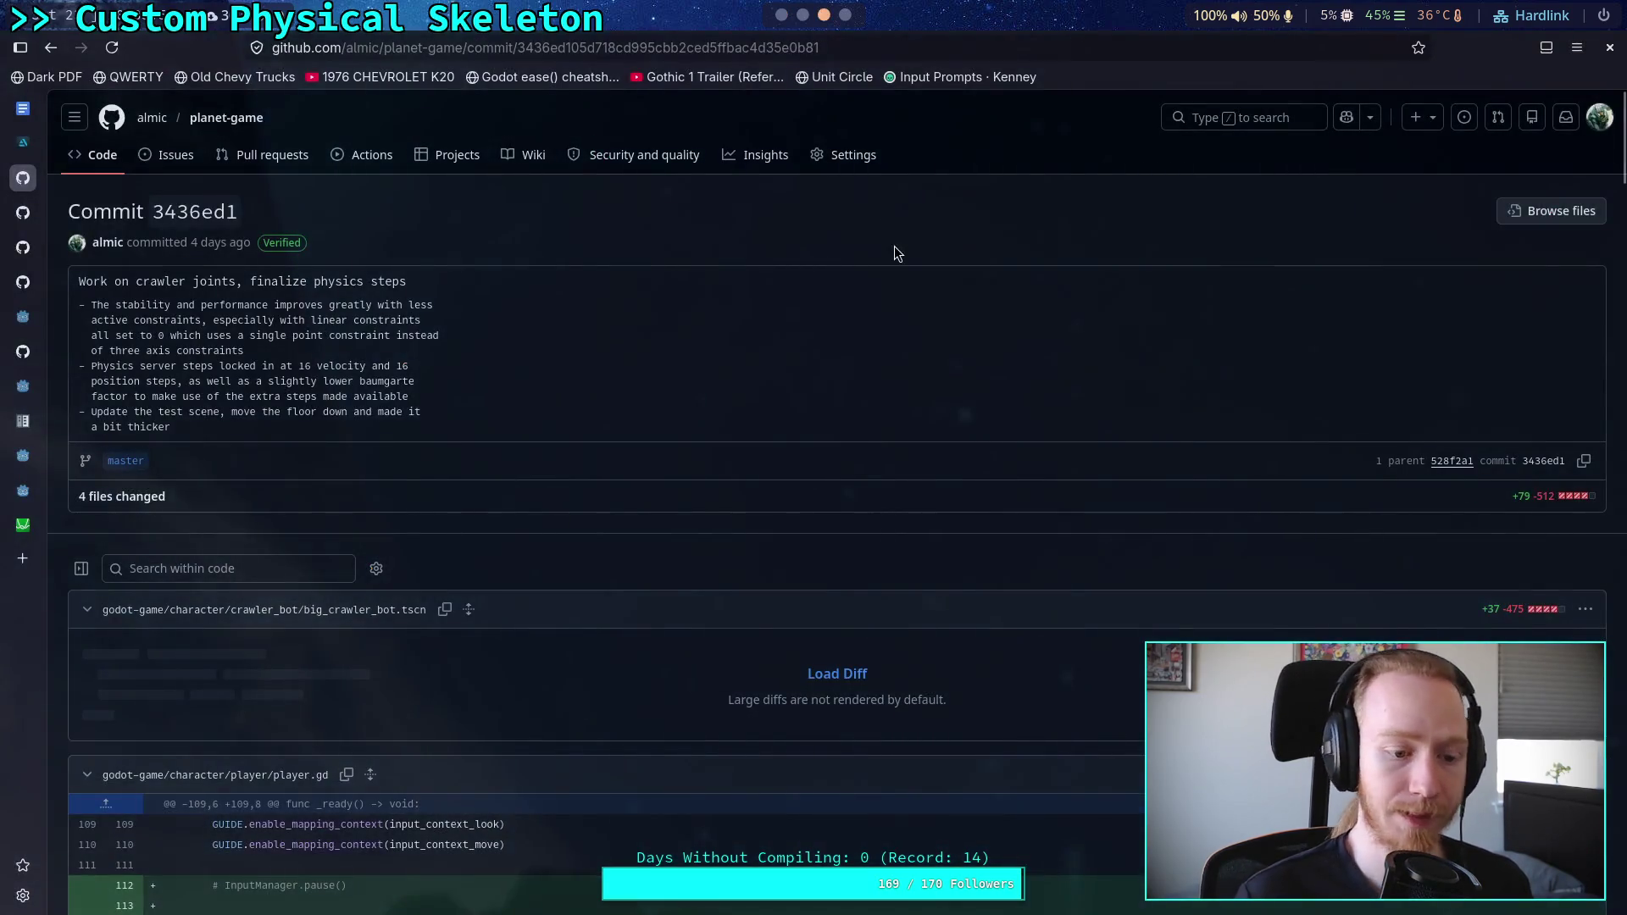
Step: Stage all changes with git add . and page through git diff --staged to update_motors
key("super+2")
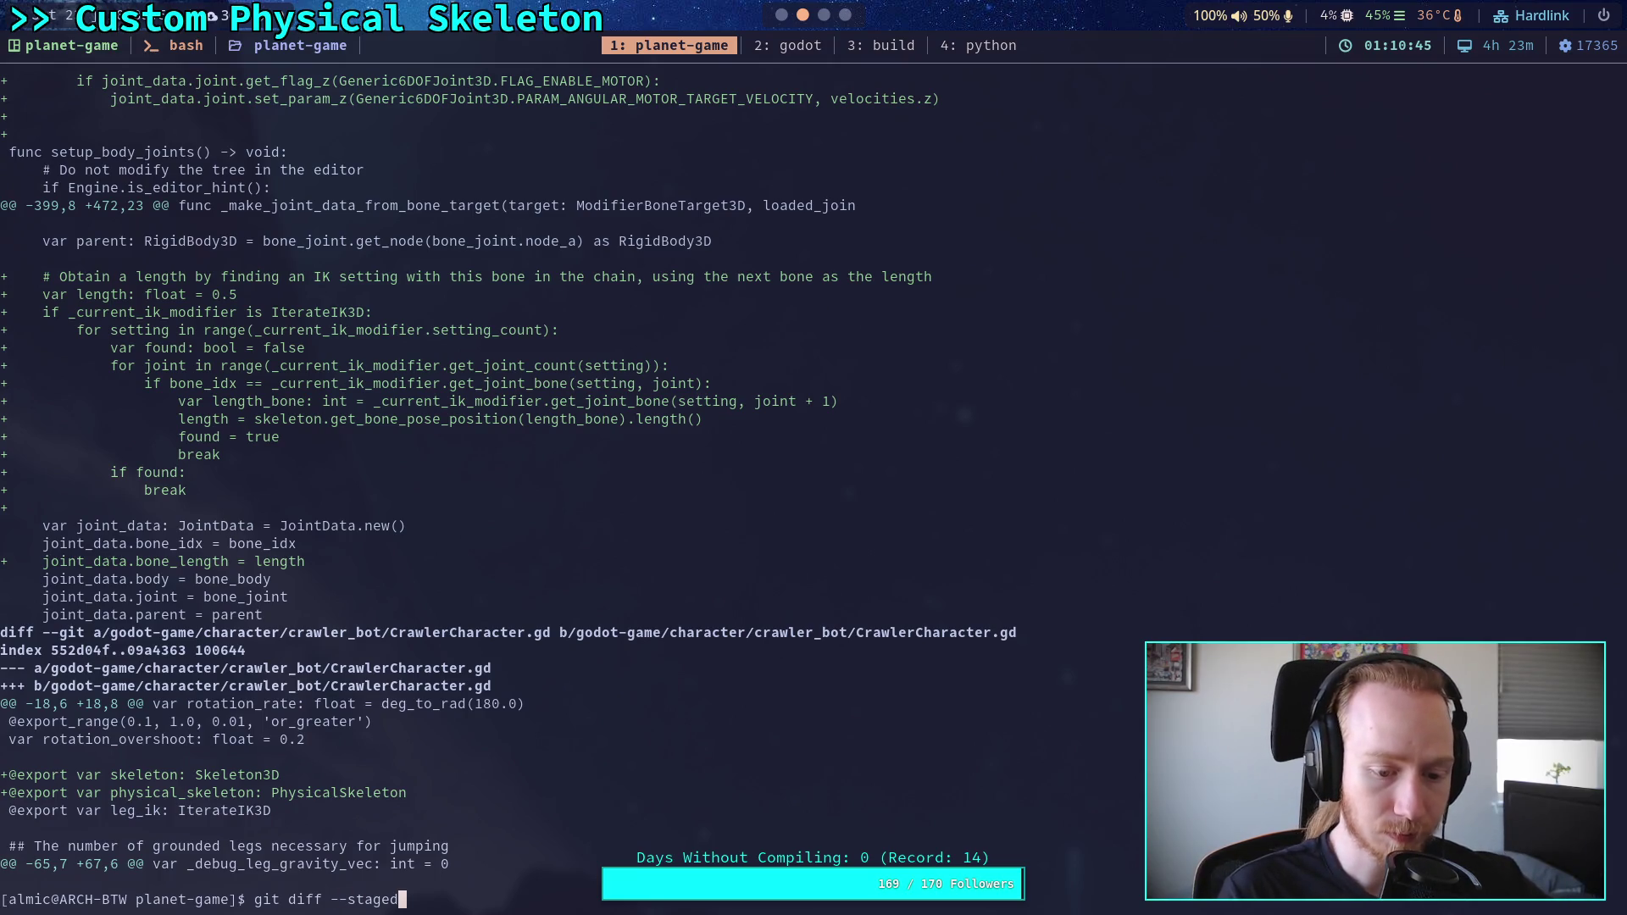
key("Up")
key("Return")
key("Up")
key("Up")
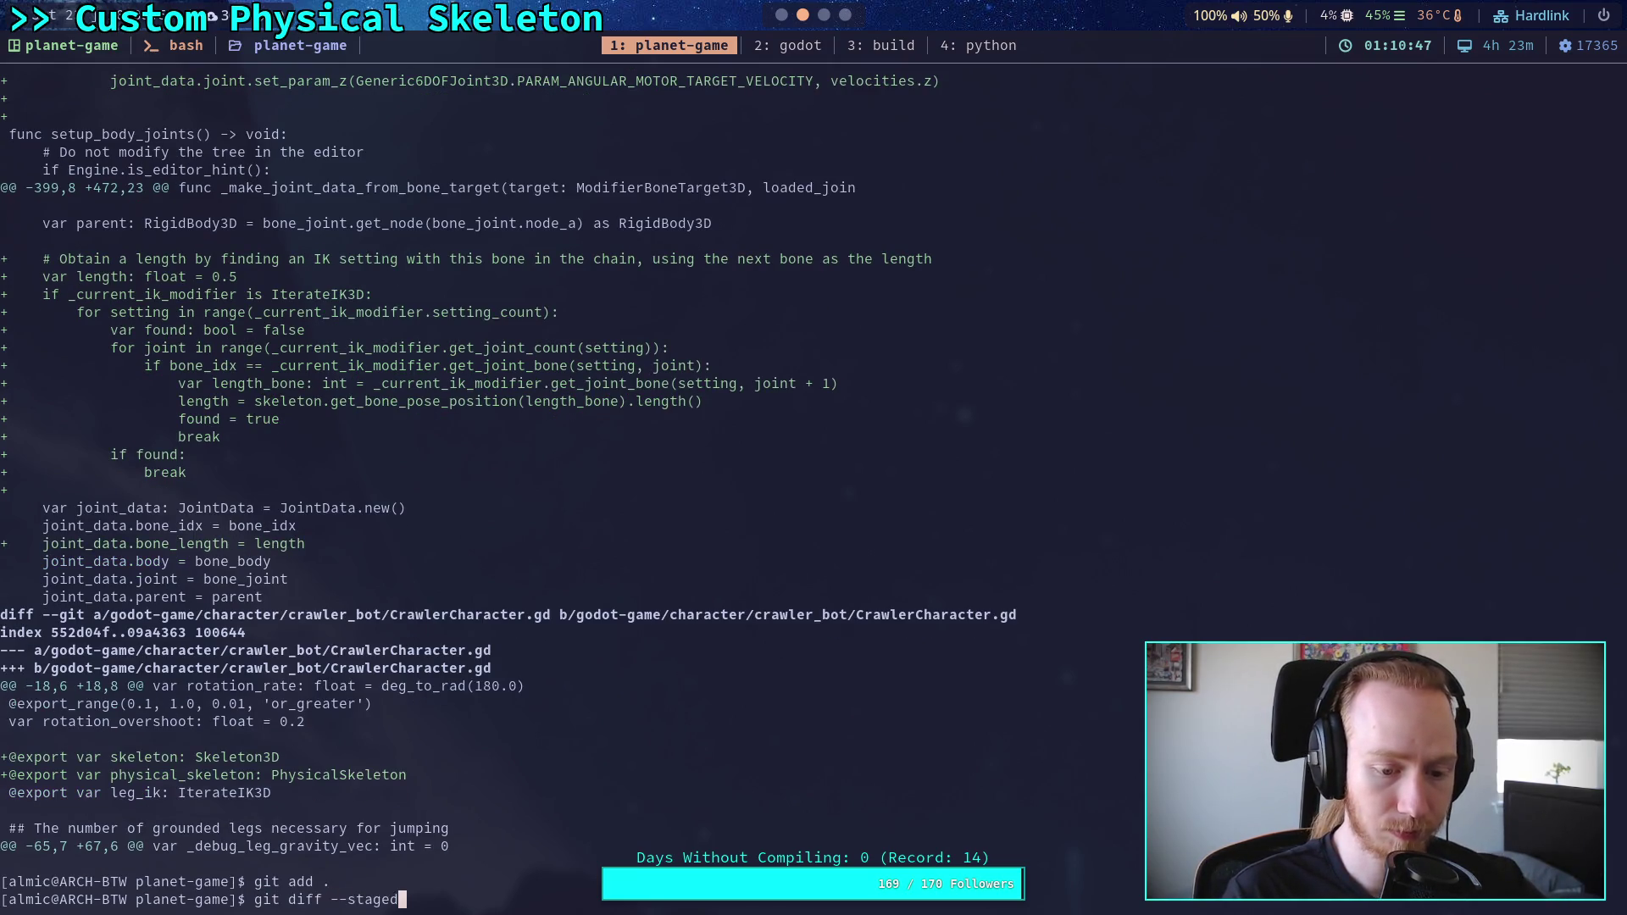
key("Return")
key("space")
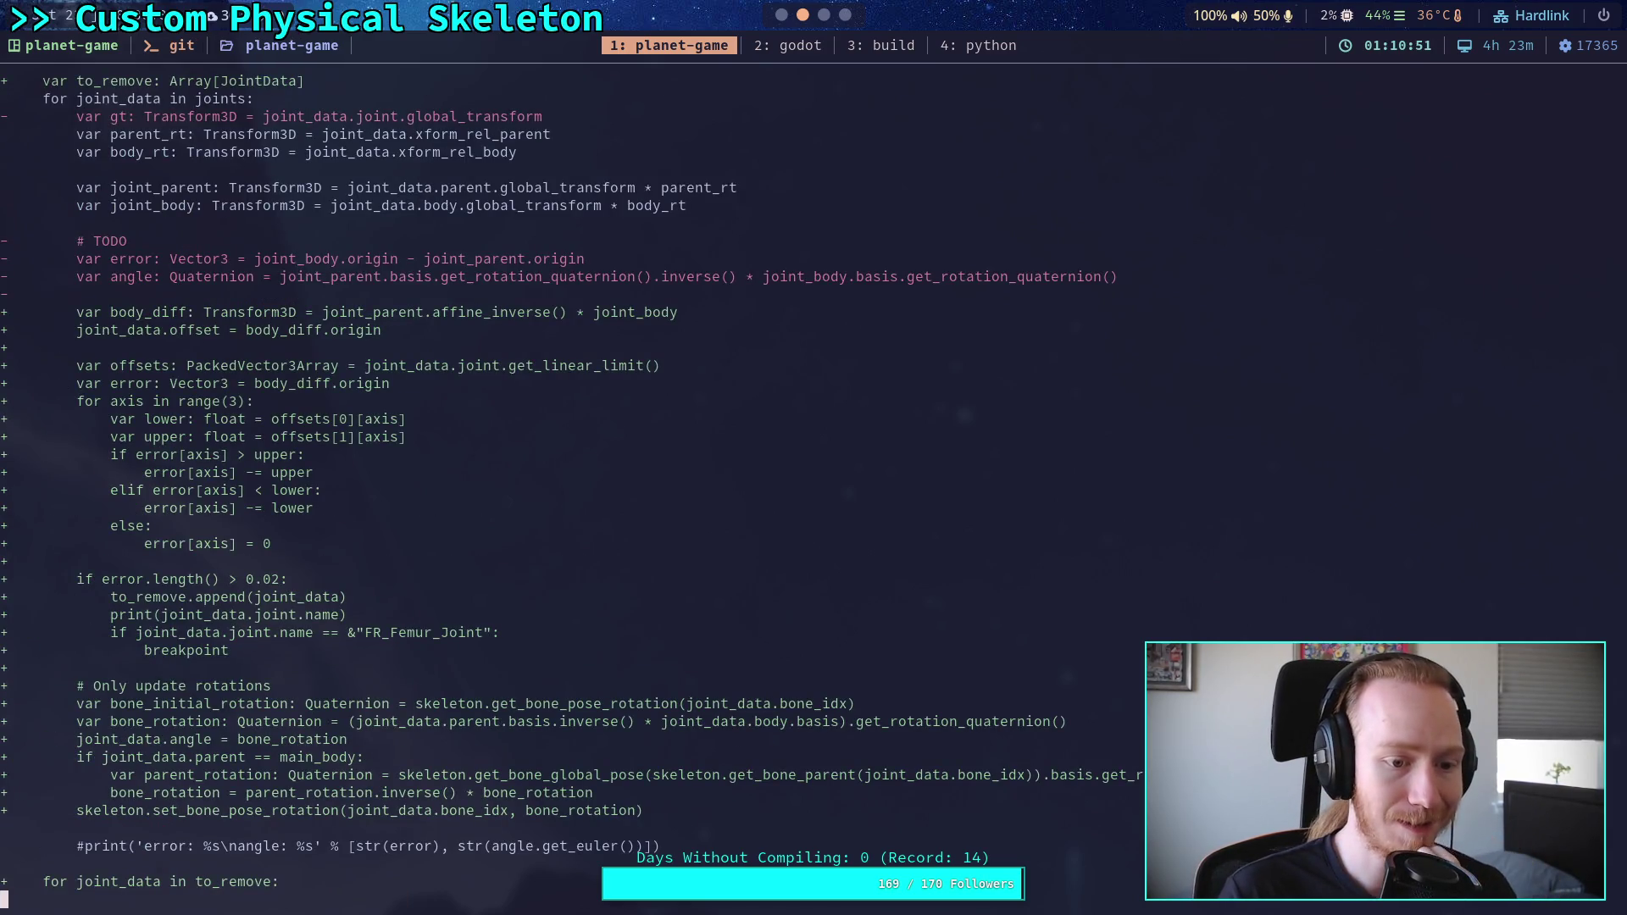
key("g")
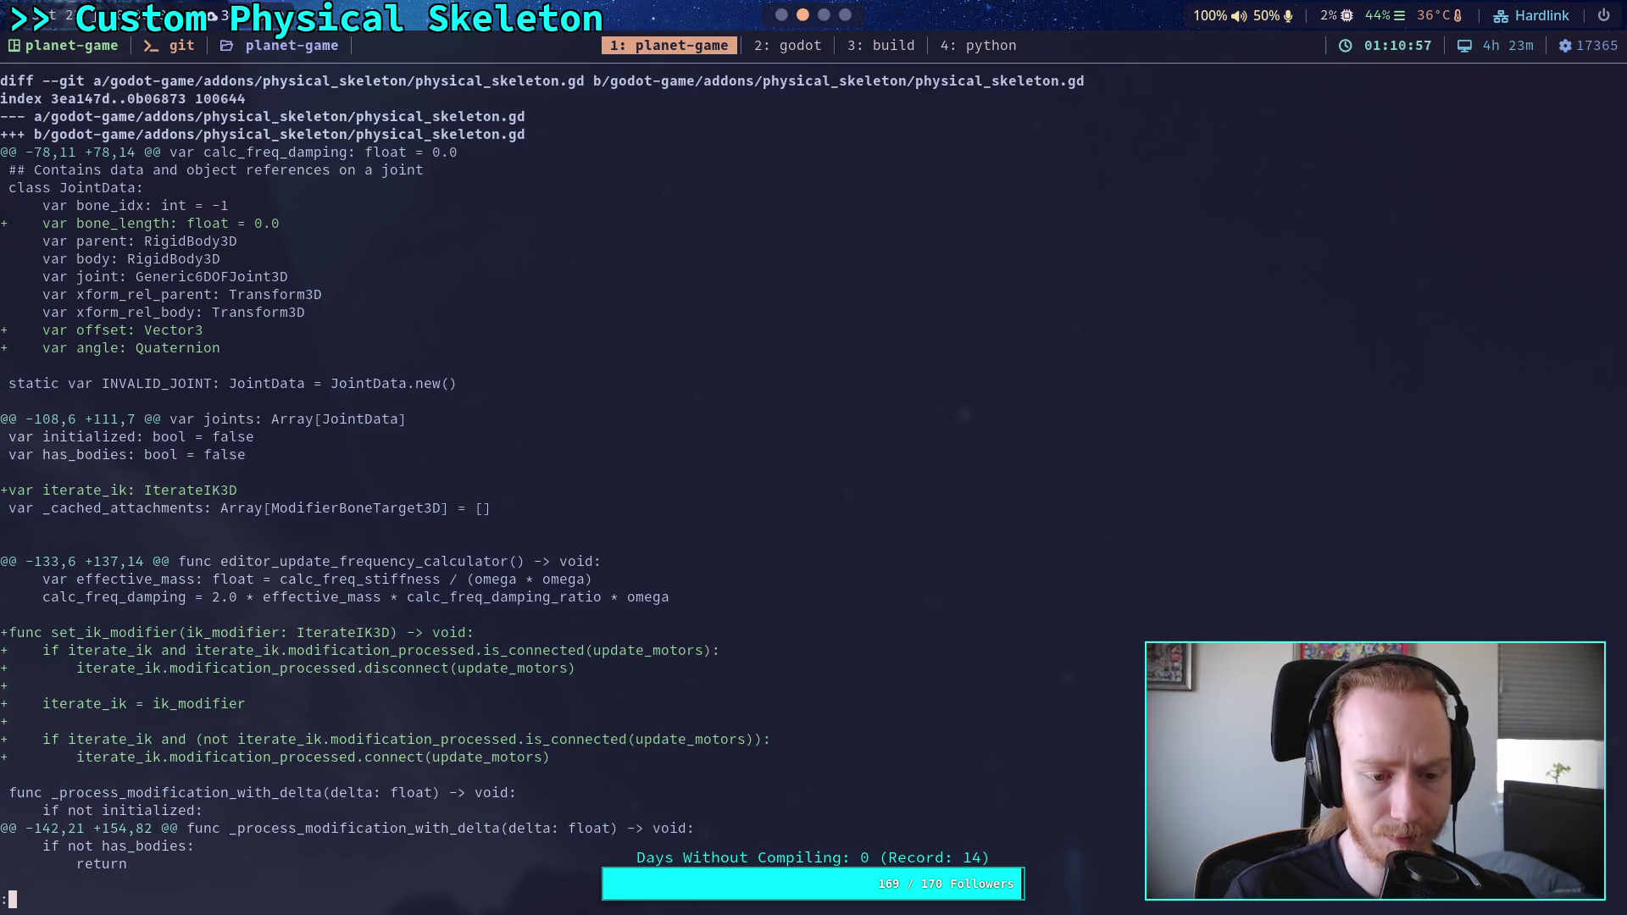
key("space")
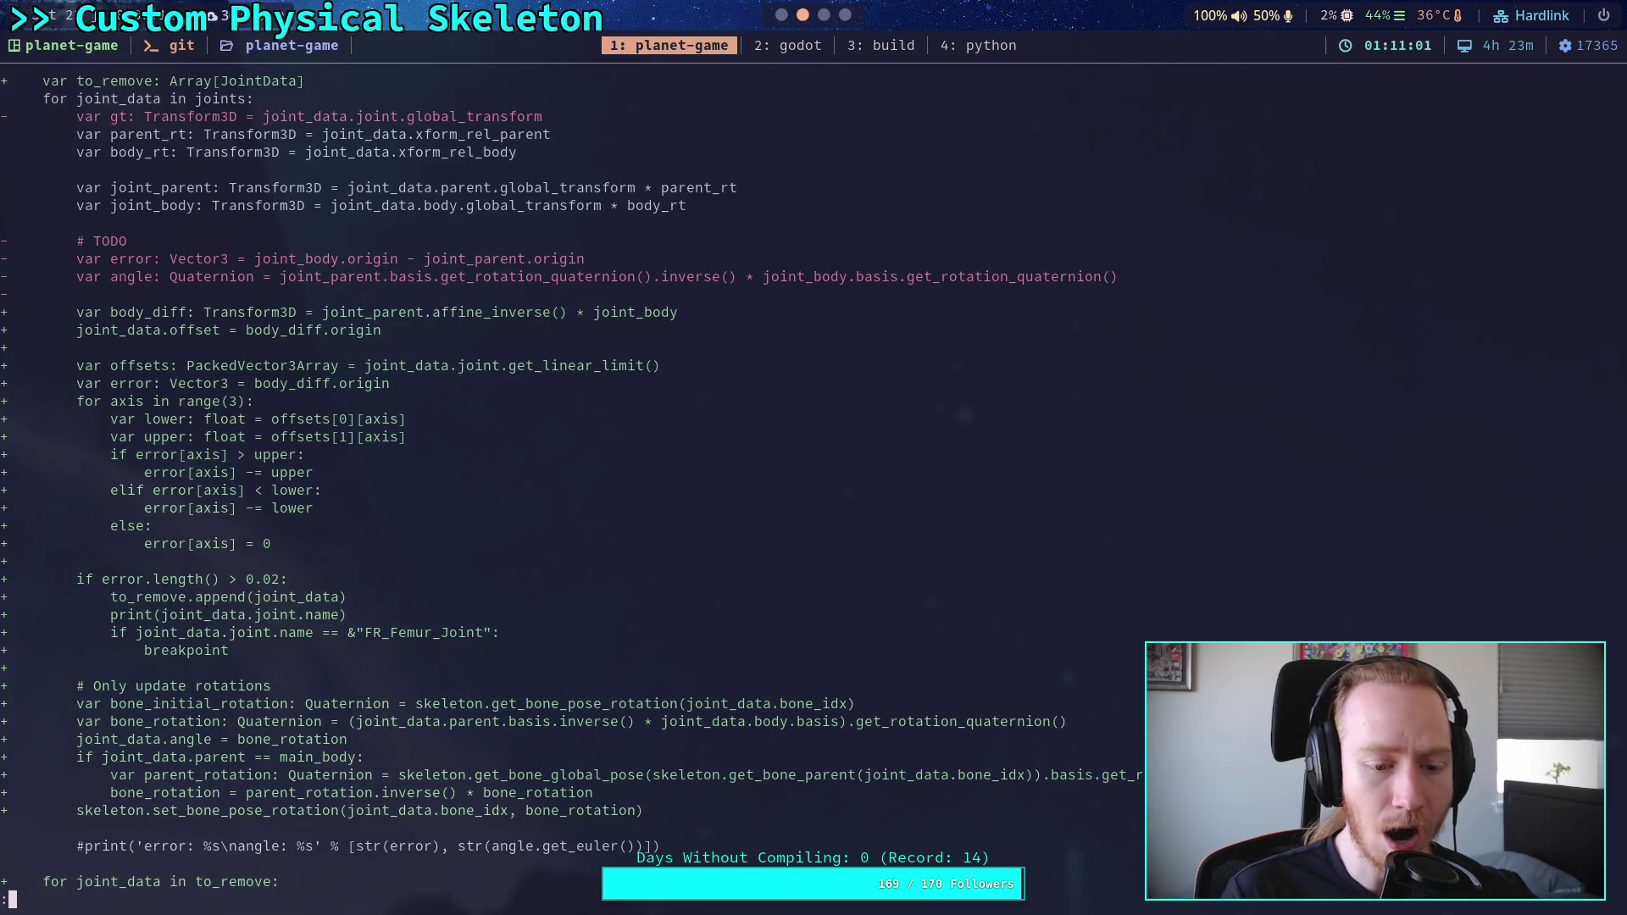
key("space")
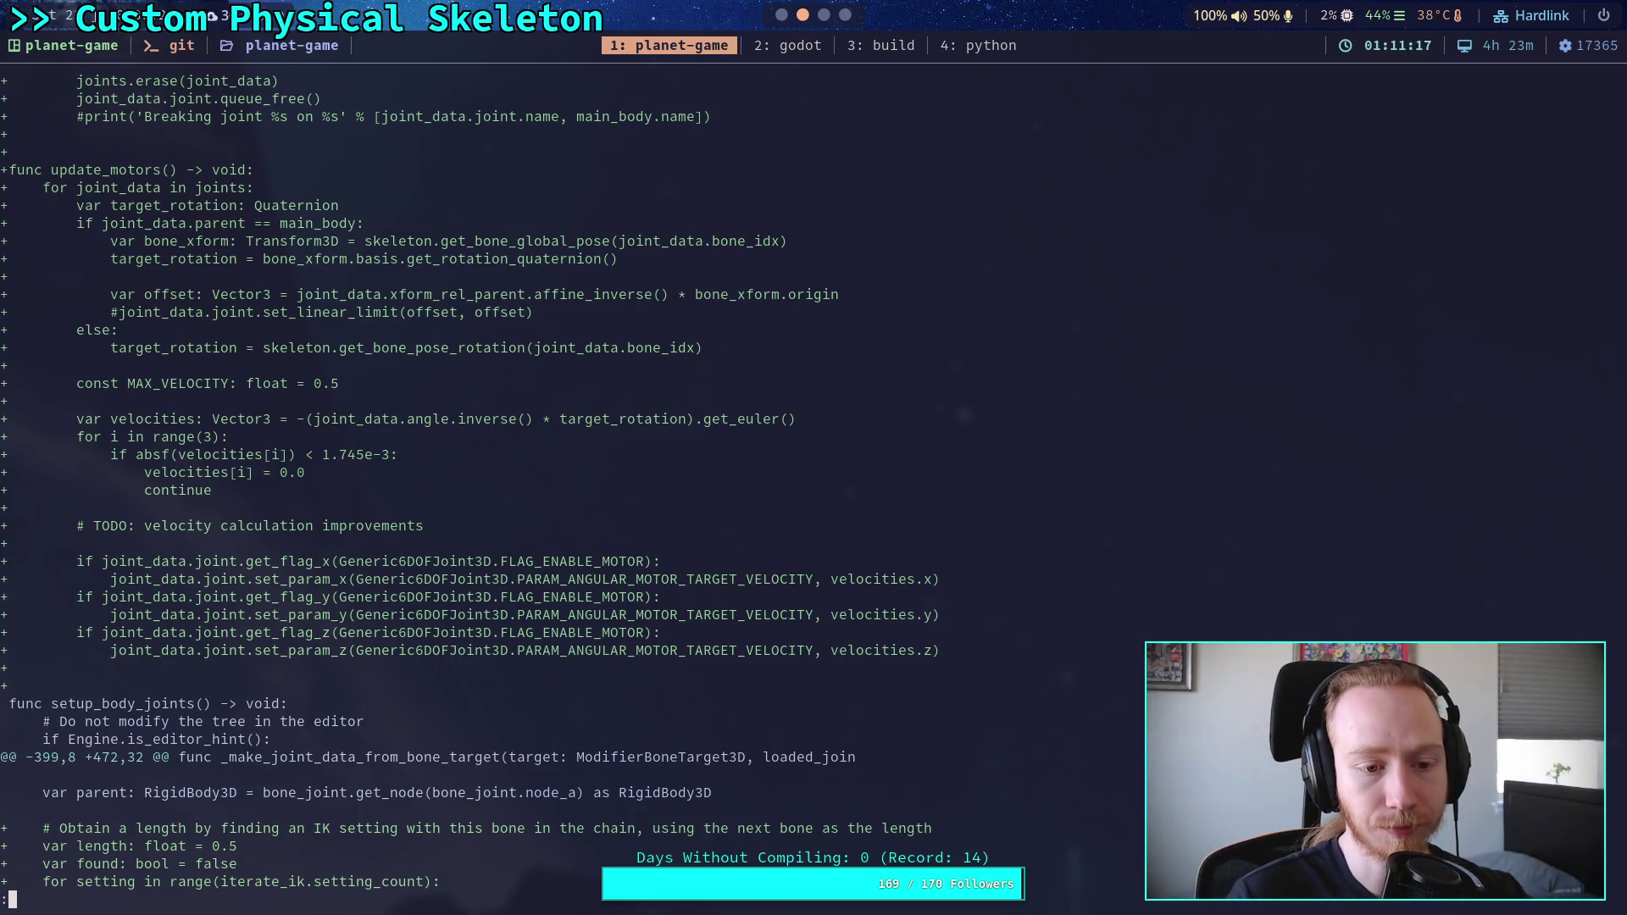
Step: Check the Jolt Physics 3D project settings, then read a few more diff lines
key("Down")
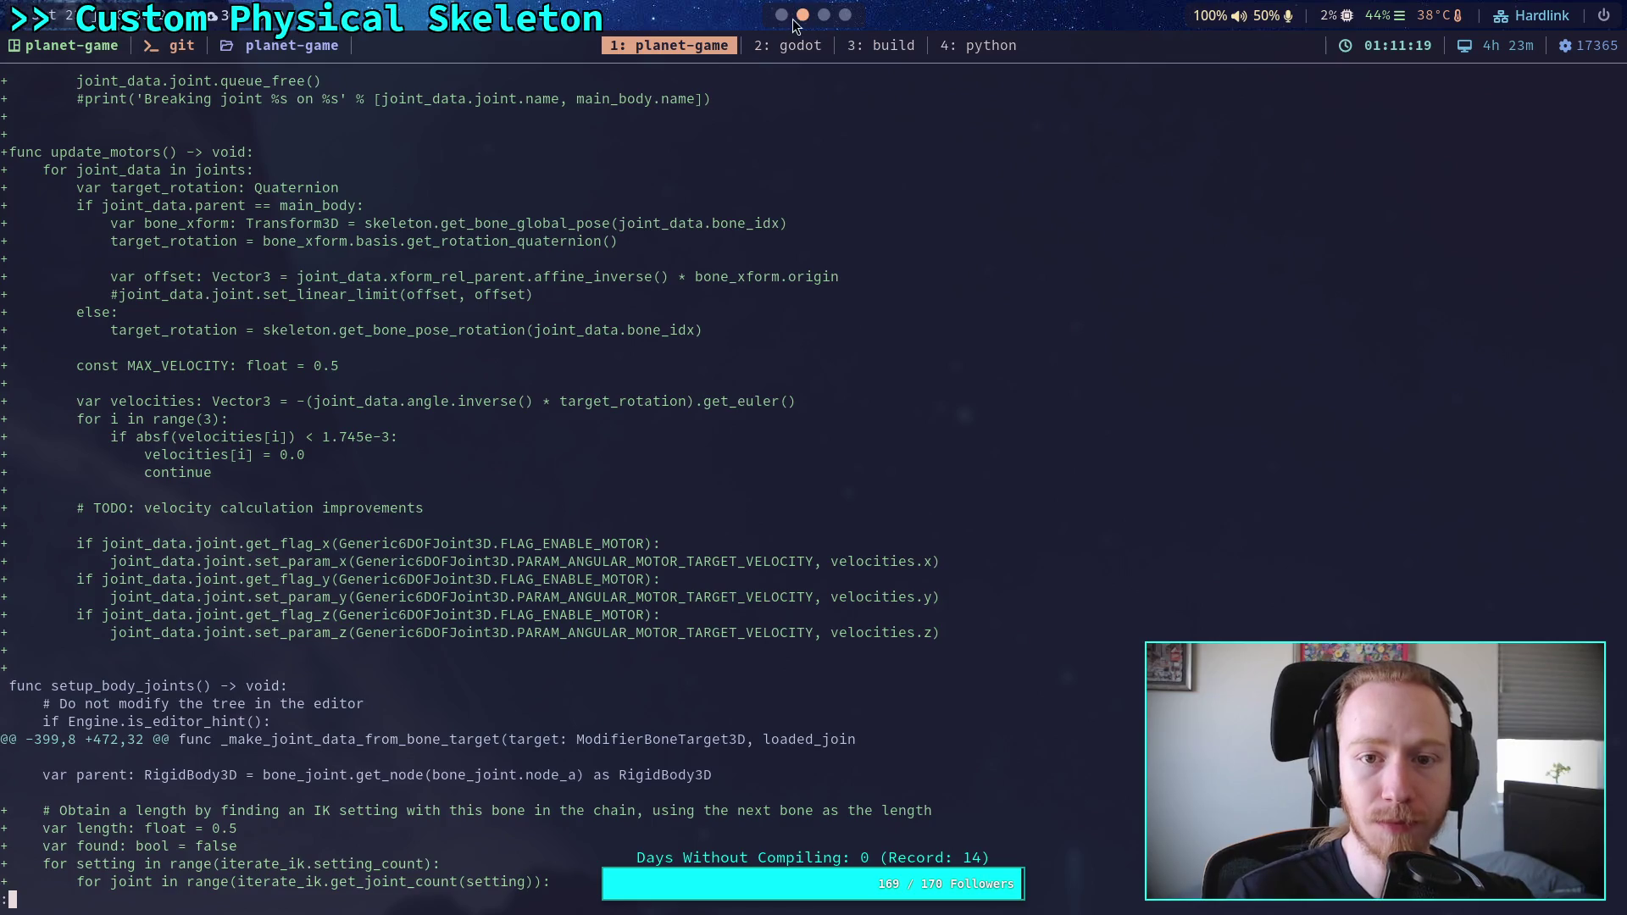
left_click(780, 15)
left_click(85, 50)
left_click(119, 80)
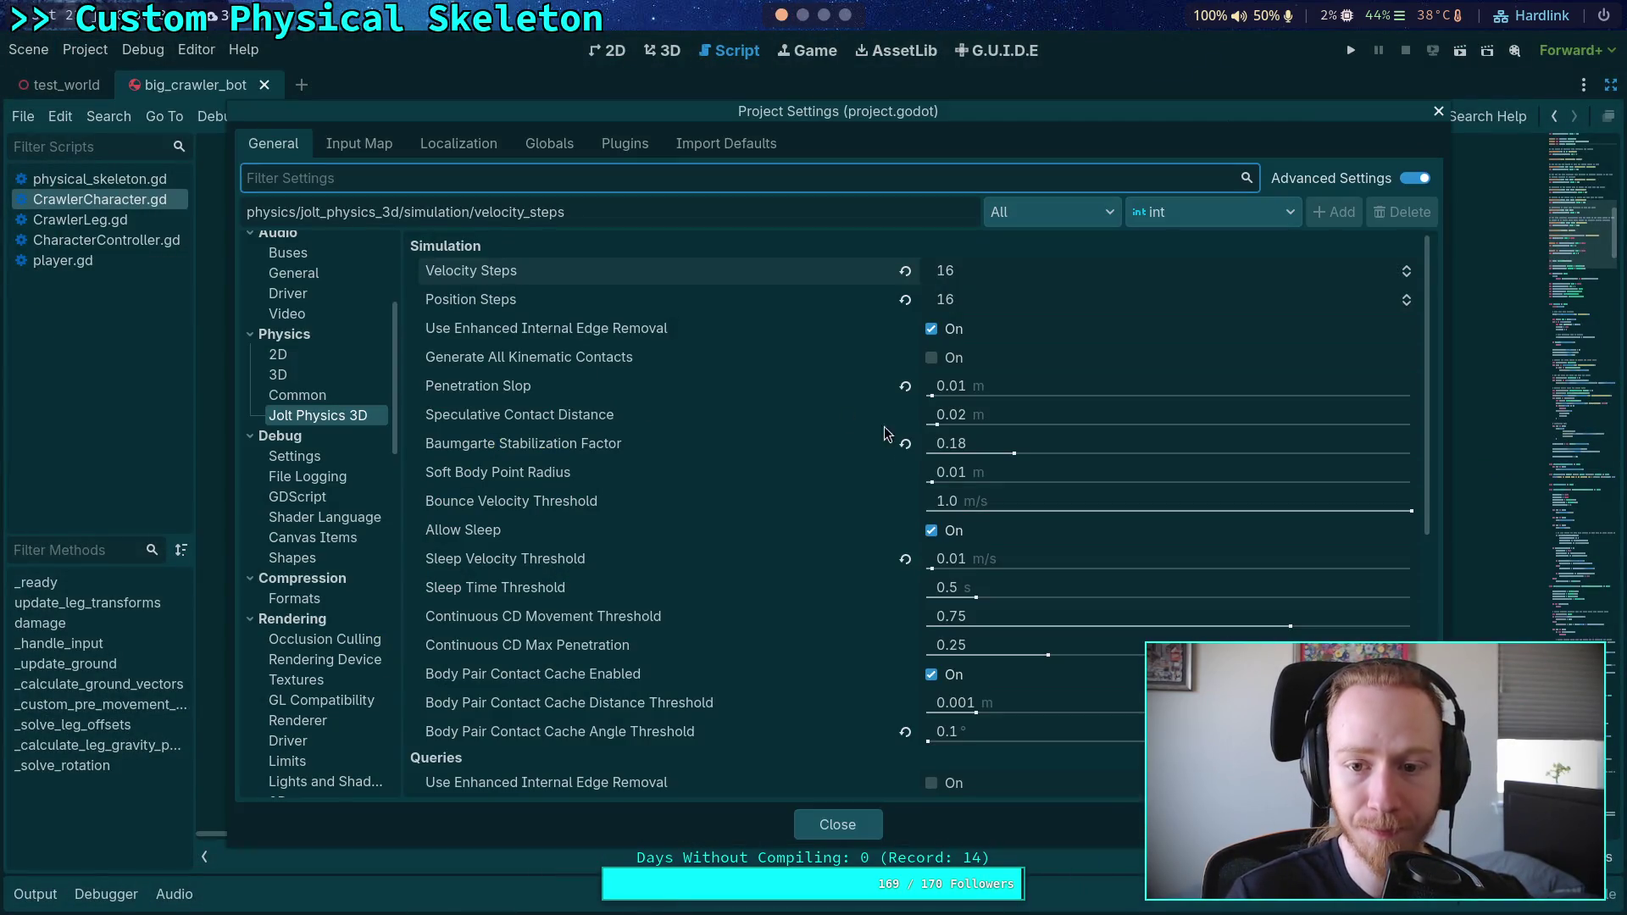
left_click(842, 826)
left_click(805, 19)
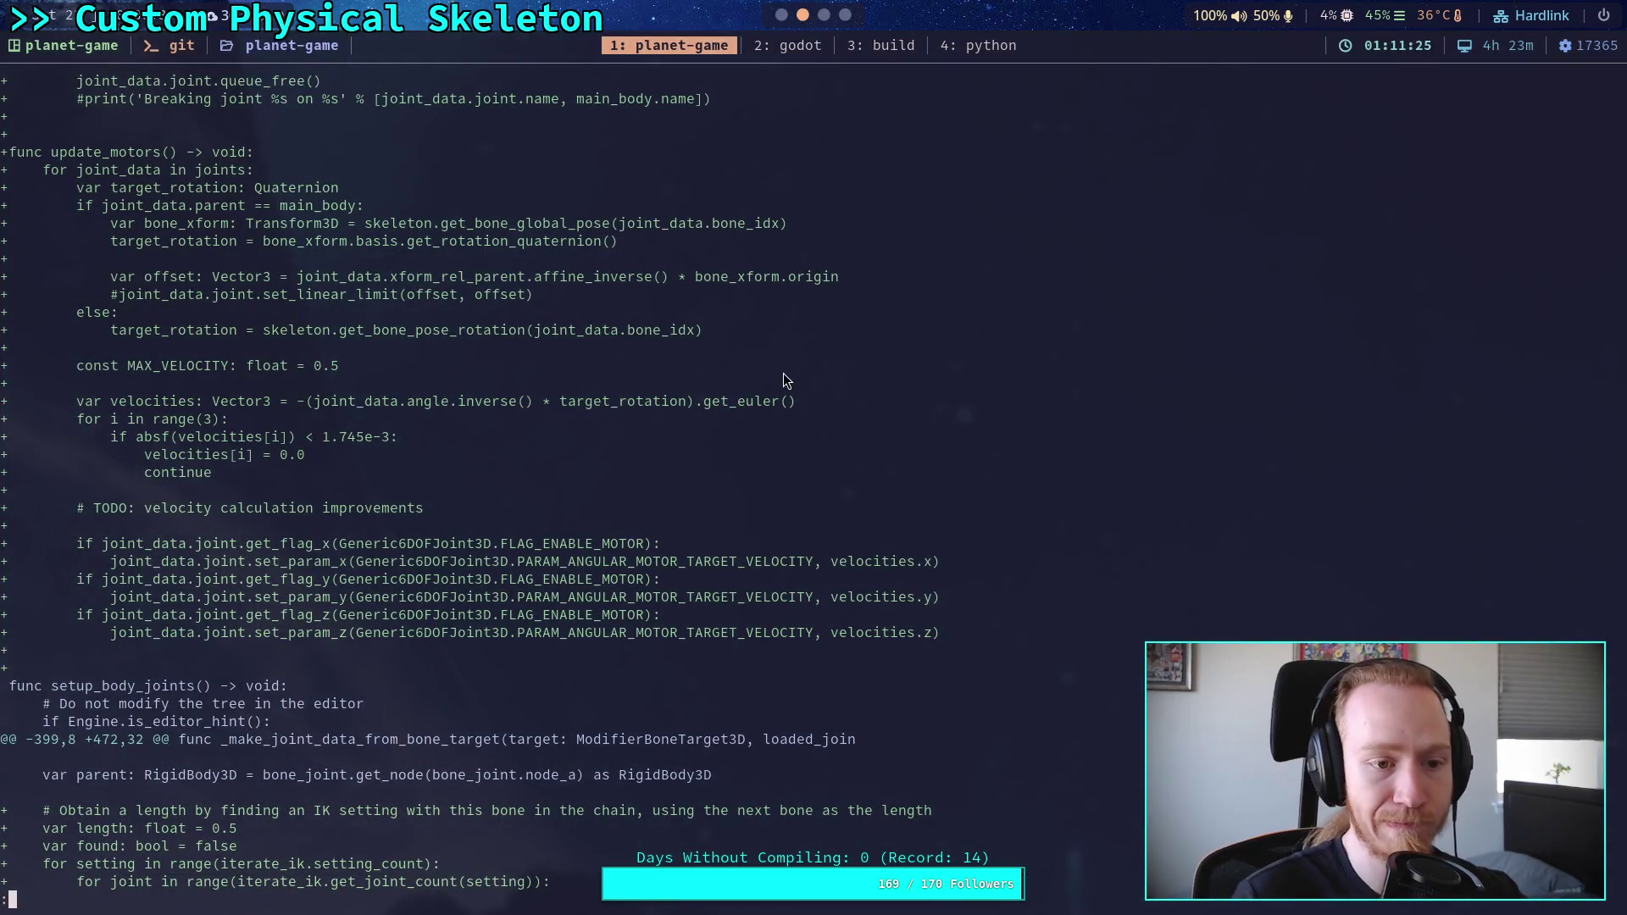
key("j")
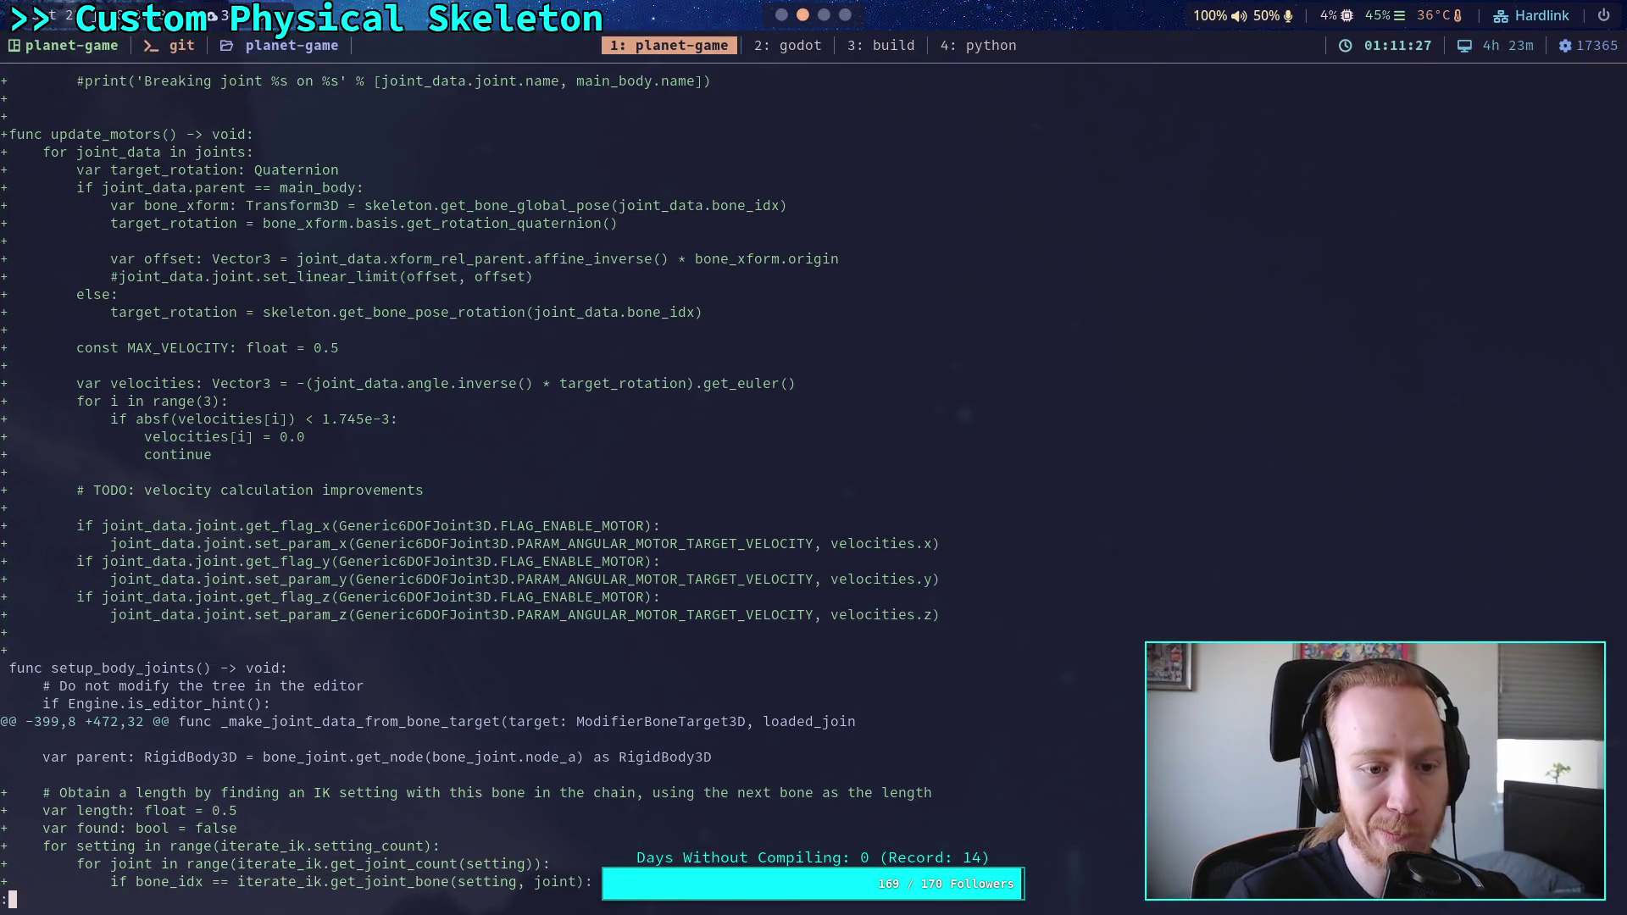
key("j")
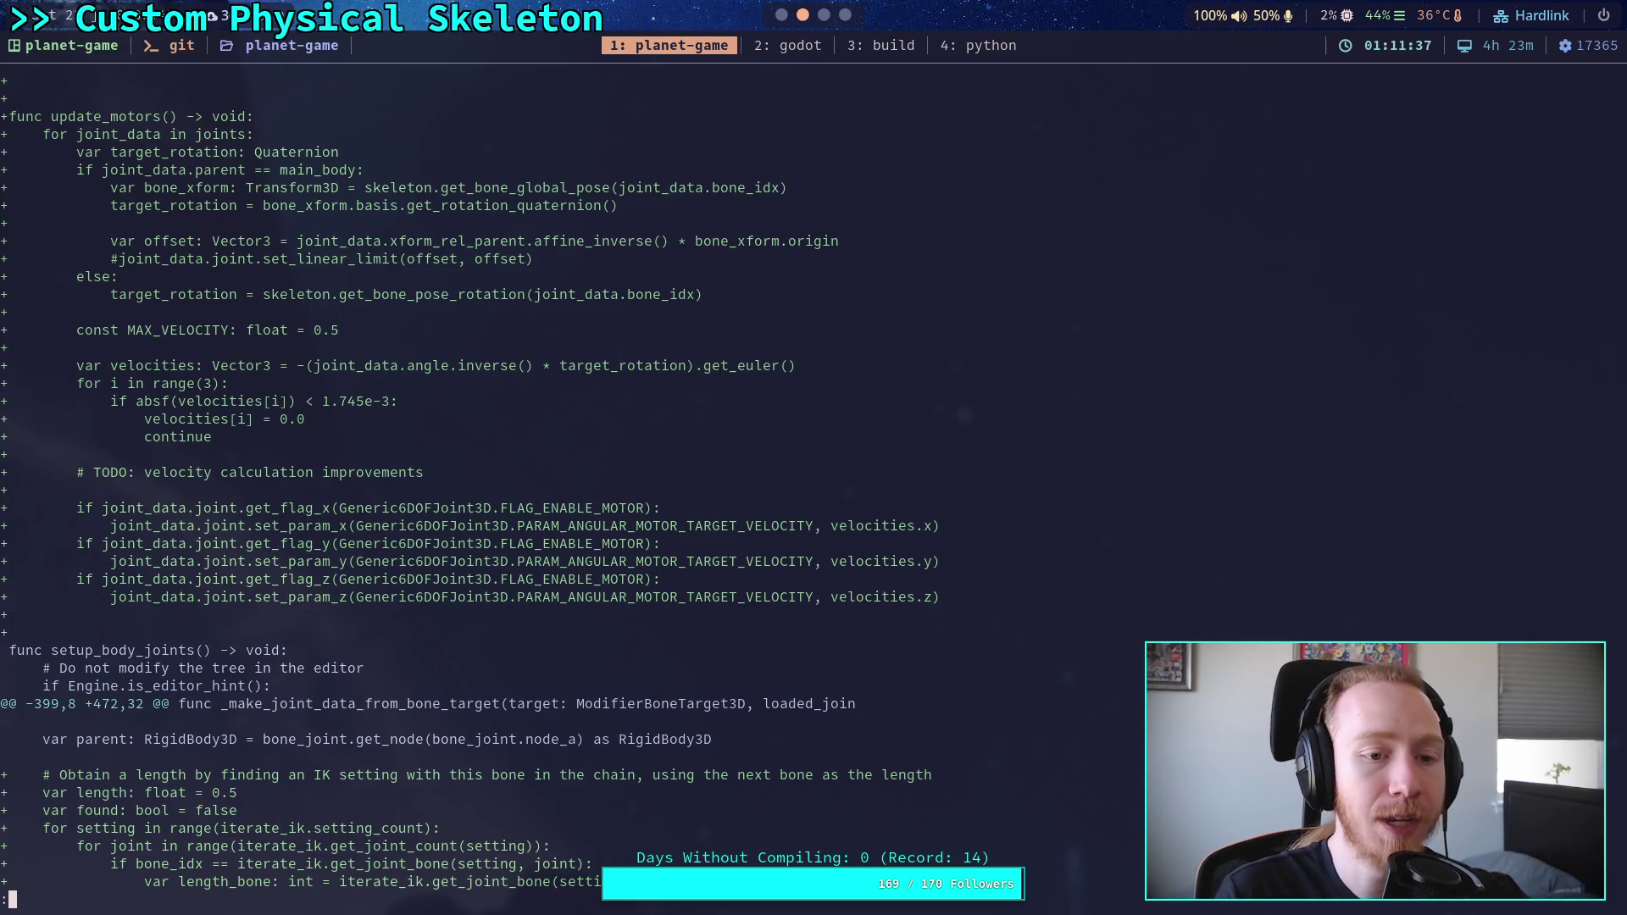
key("super+2")
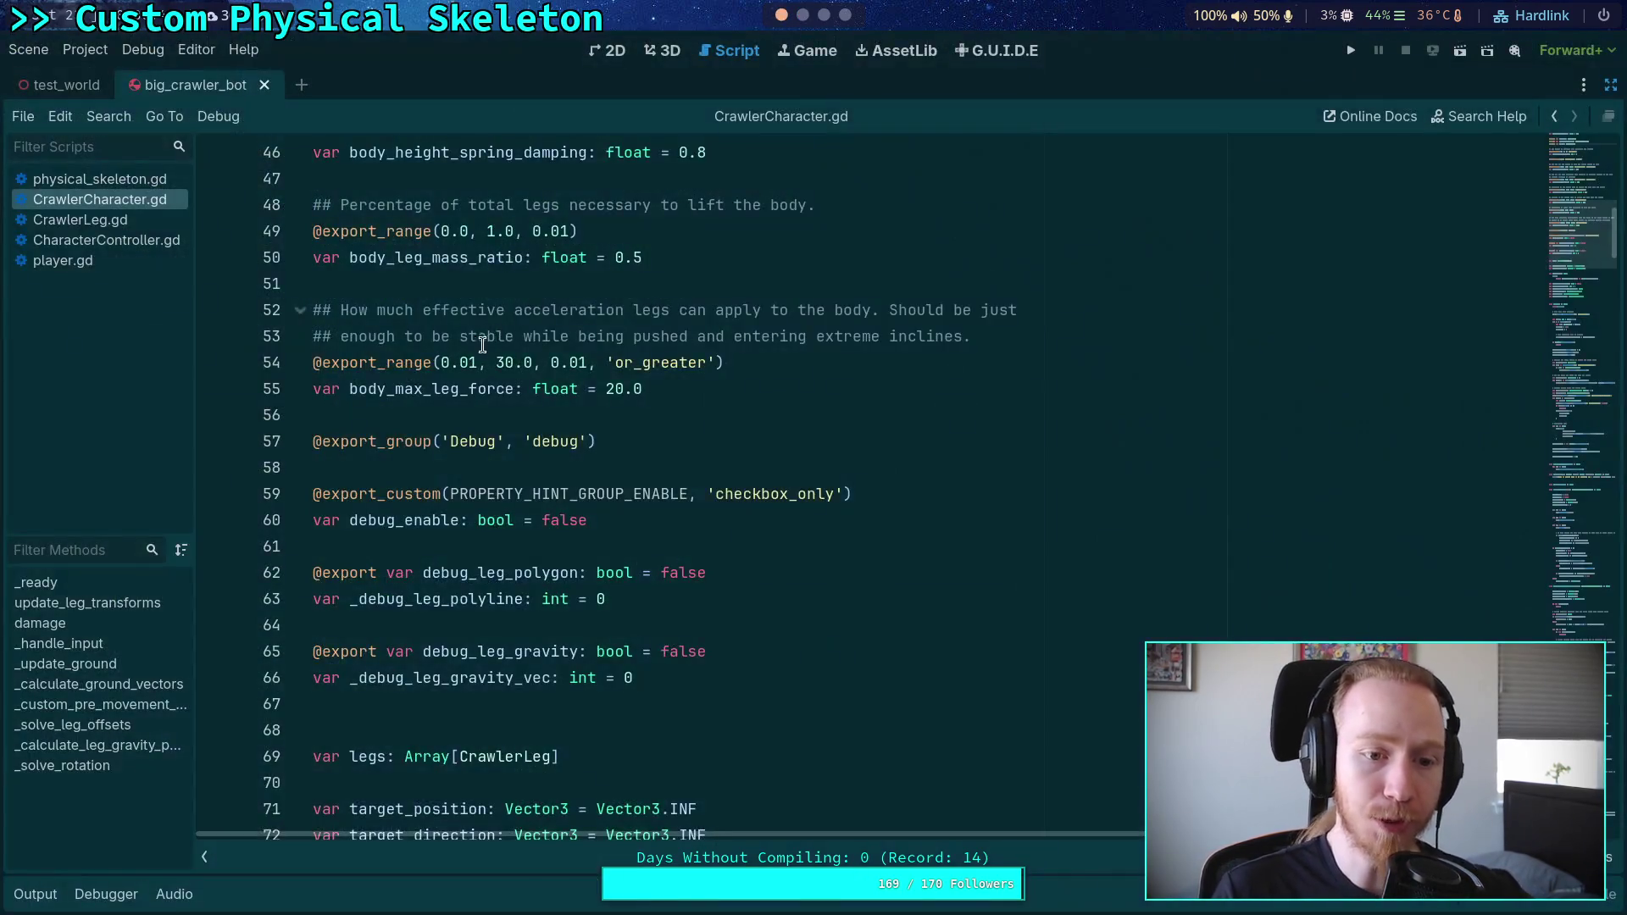
Step: Open physical_skeleton.gd and fold _make_joint_data_from_bone_target to reach update_motors
left_click(118, 176)
scroll(699, 489, "down", 10)
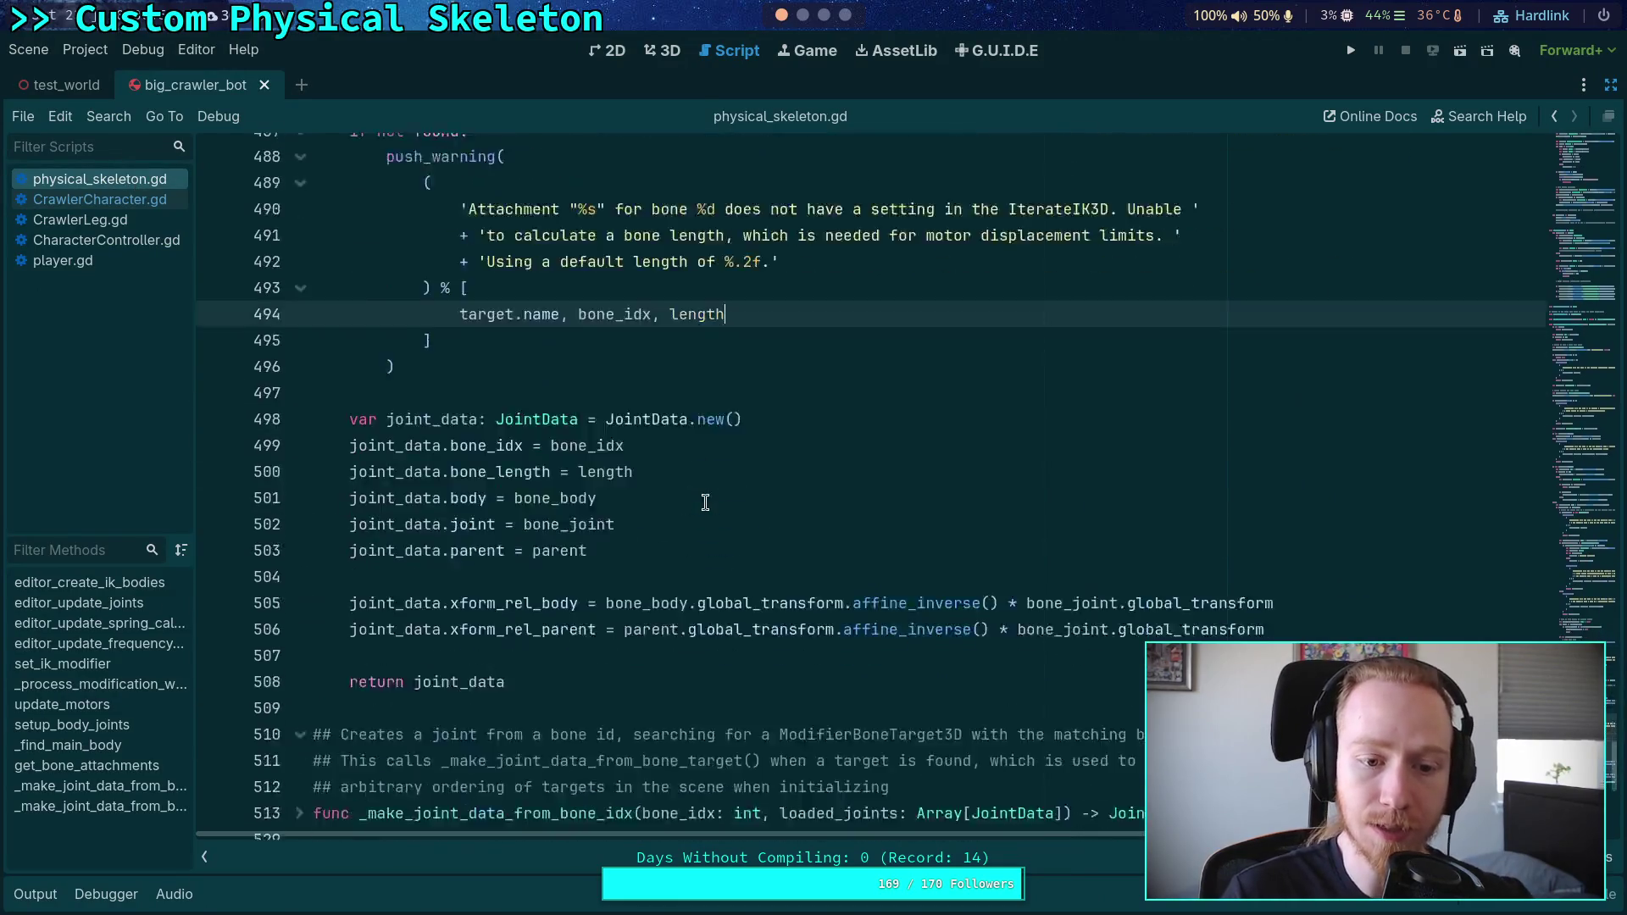
scroll(698, 489, "up", 15)
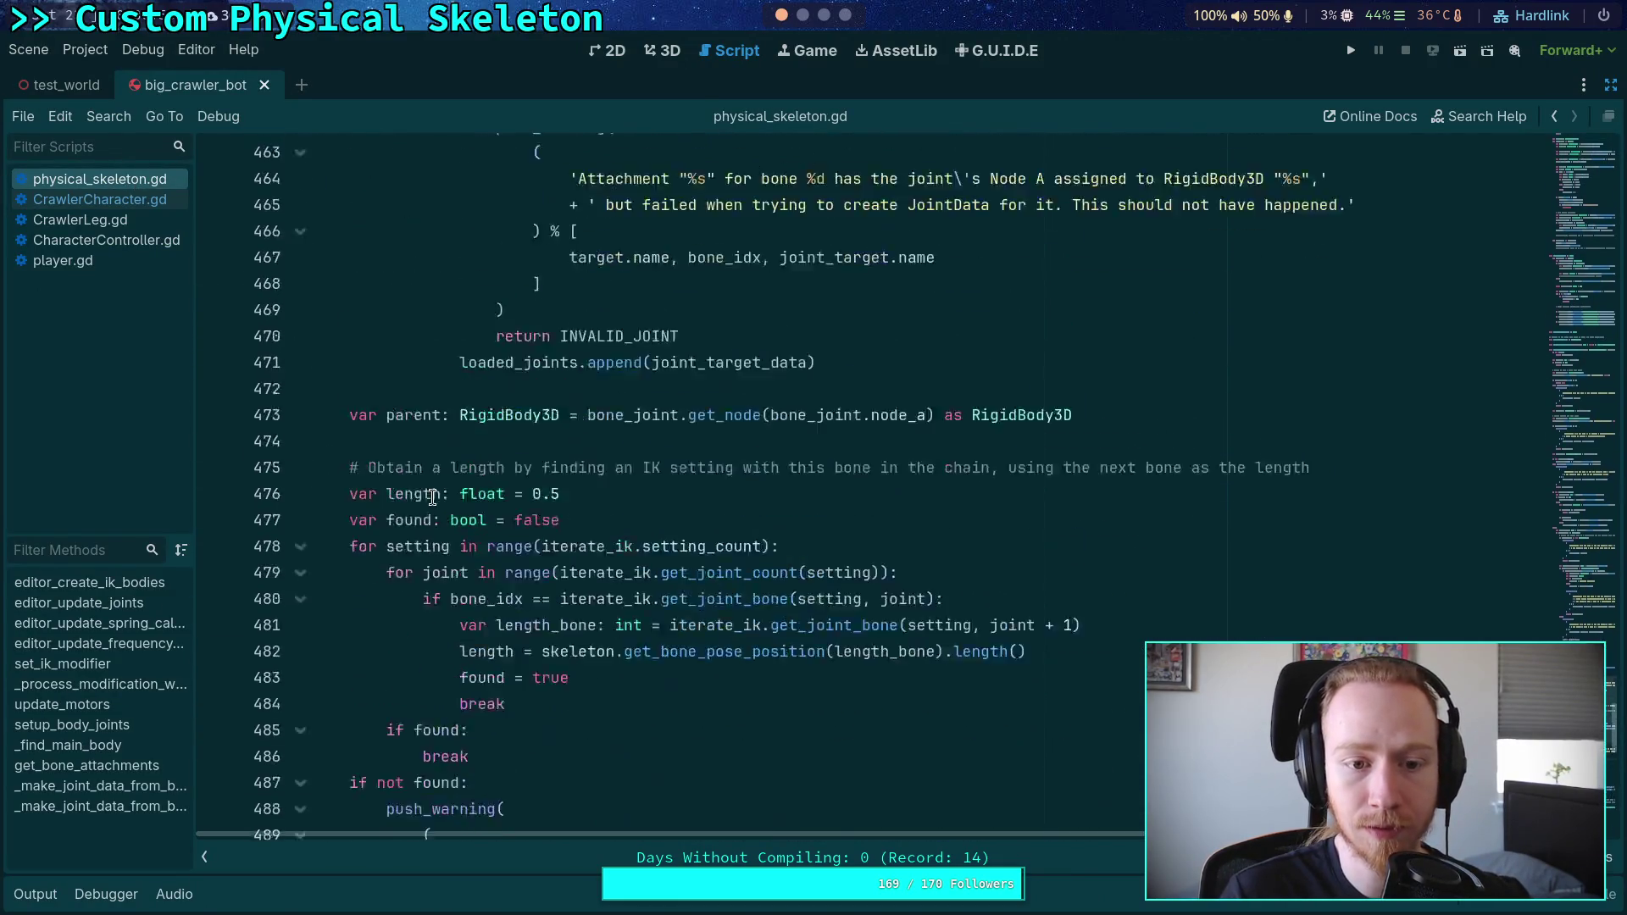
scroll(443, 493, "up", 20)
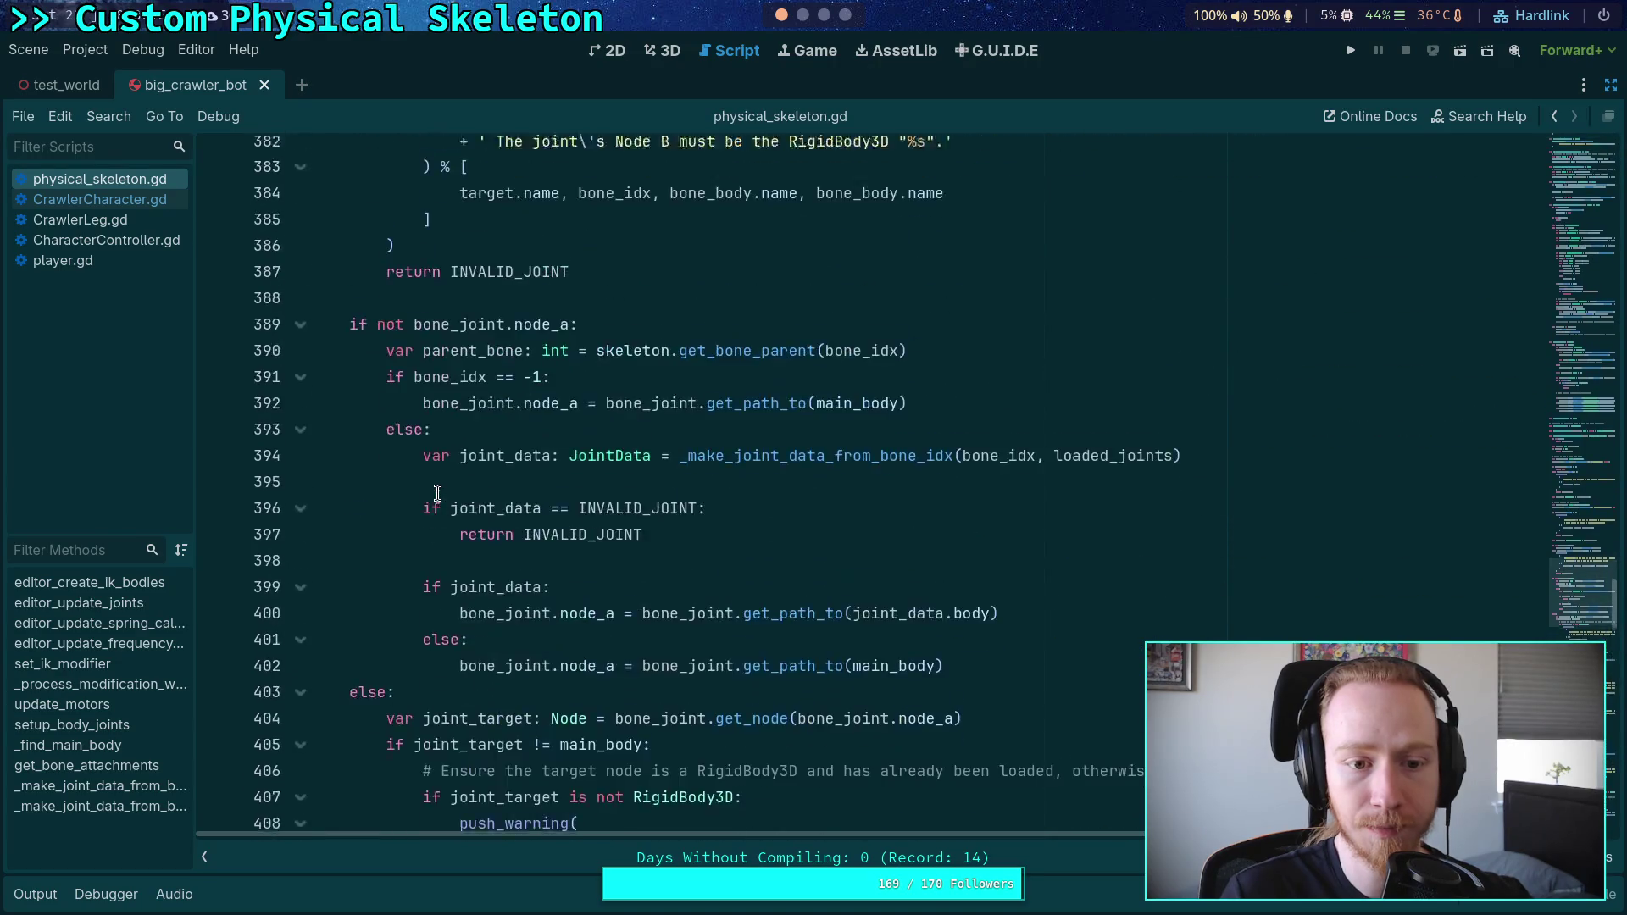
scroll(364, 509, "up", 15)
left_click(301, 656)
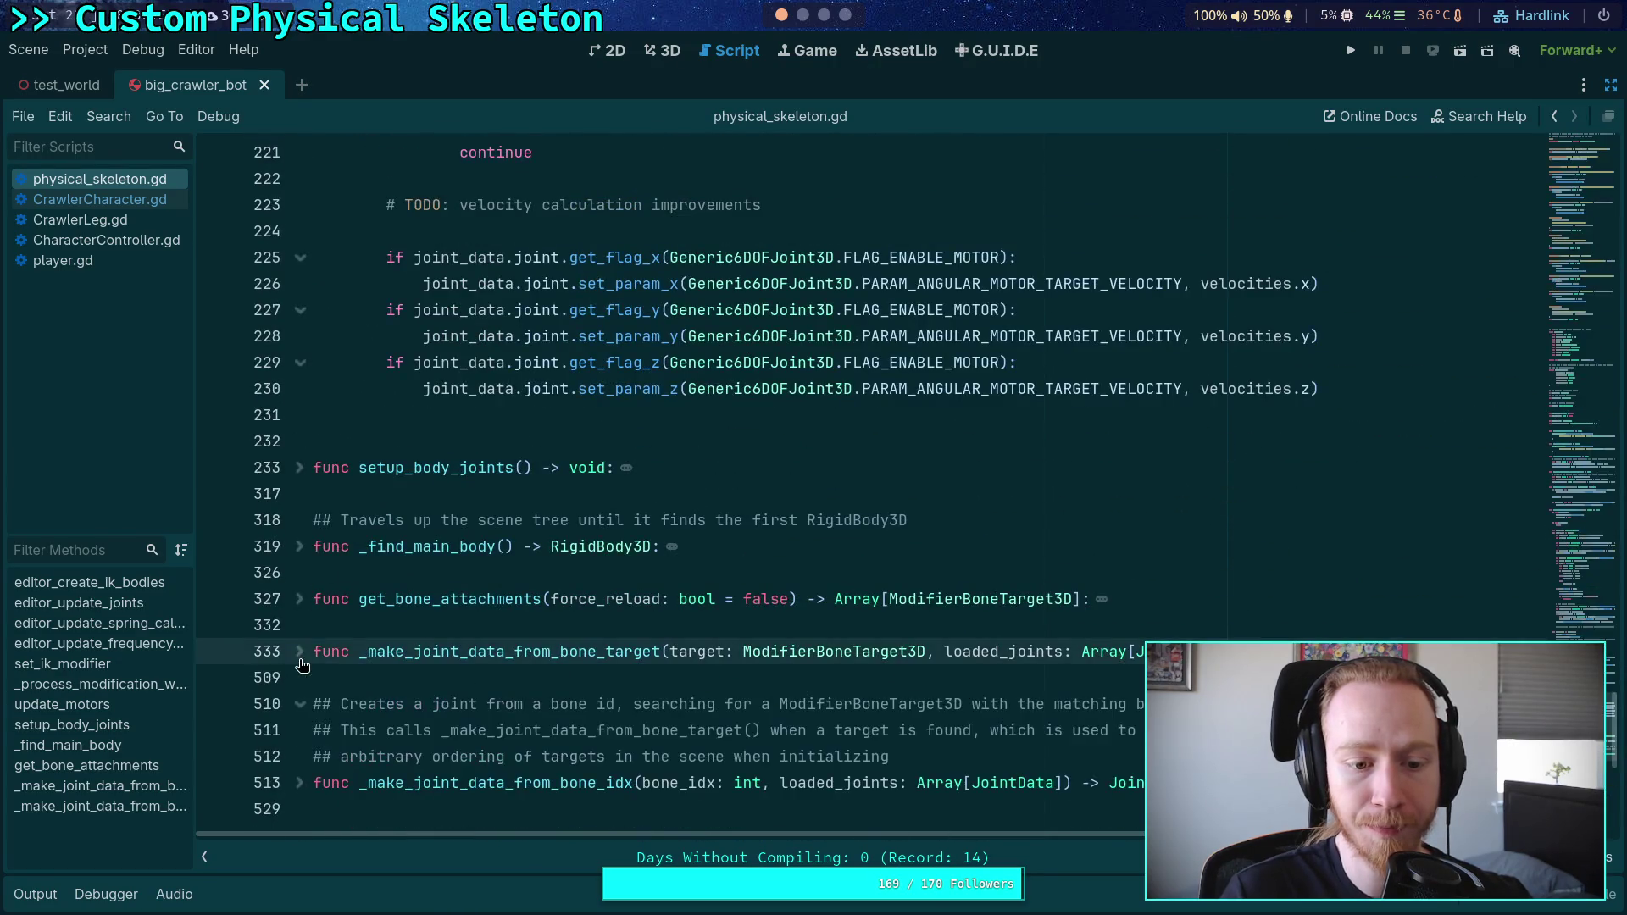
scroll(351, 588, "up", 4)
scroll(351, 589, "up", 3)
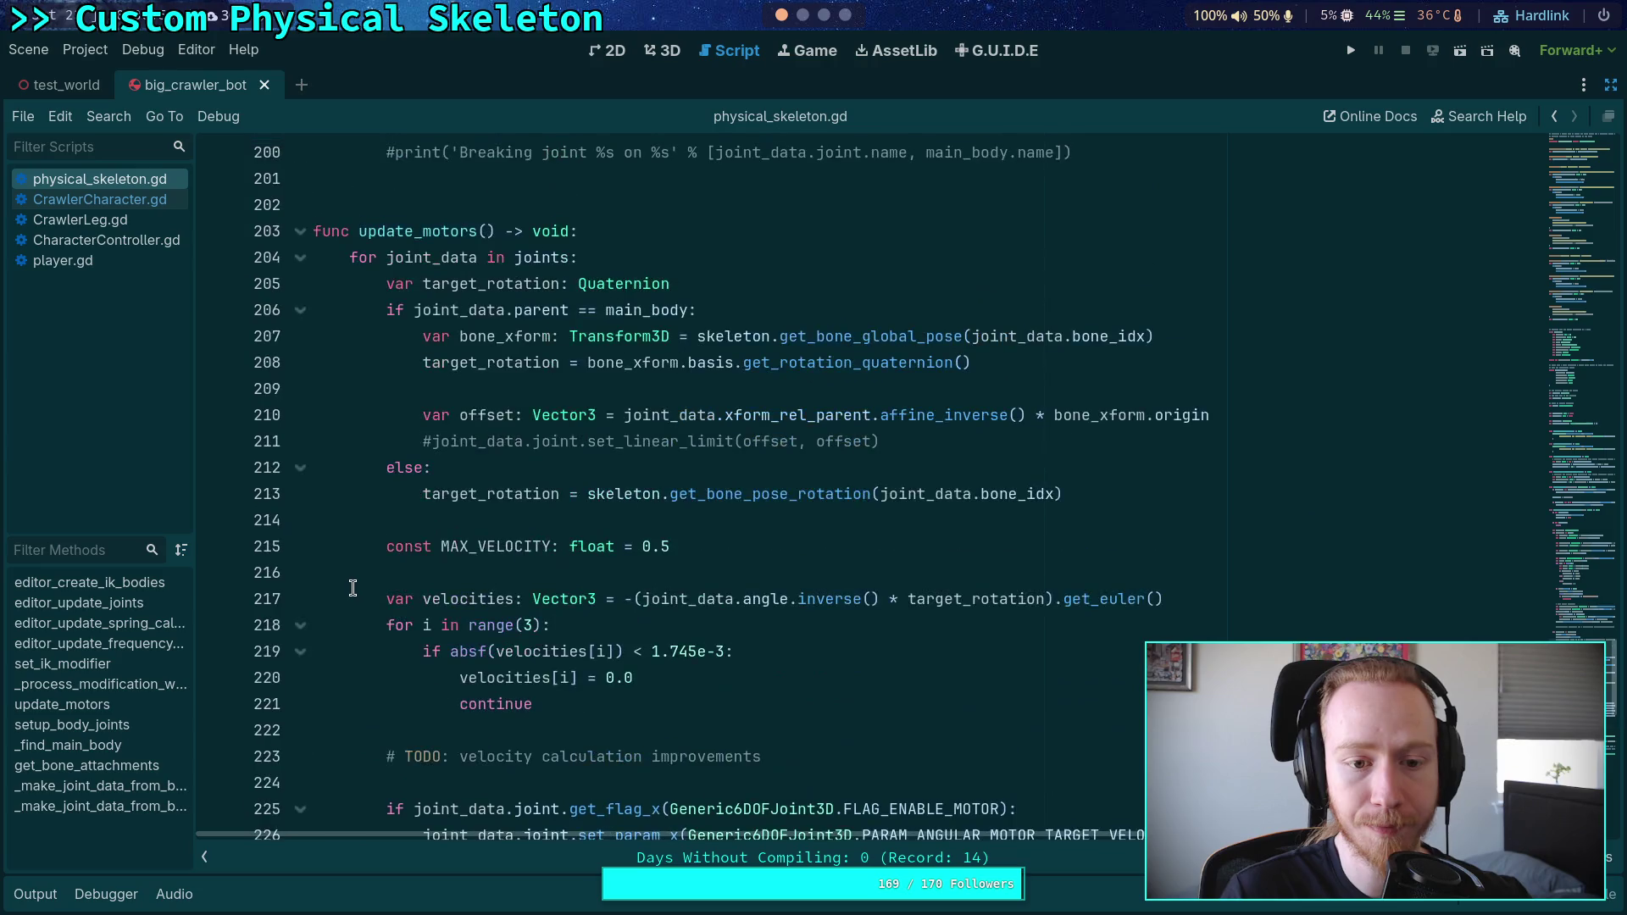
Step: Insert blank lines above the var offset line at line 210 for a comment
left_click(1268, 403)
key("Up")
key("Return")
key("Return")
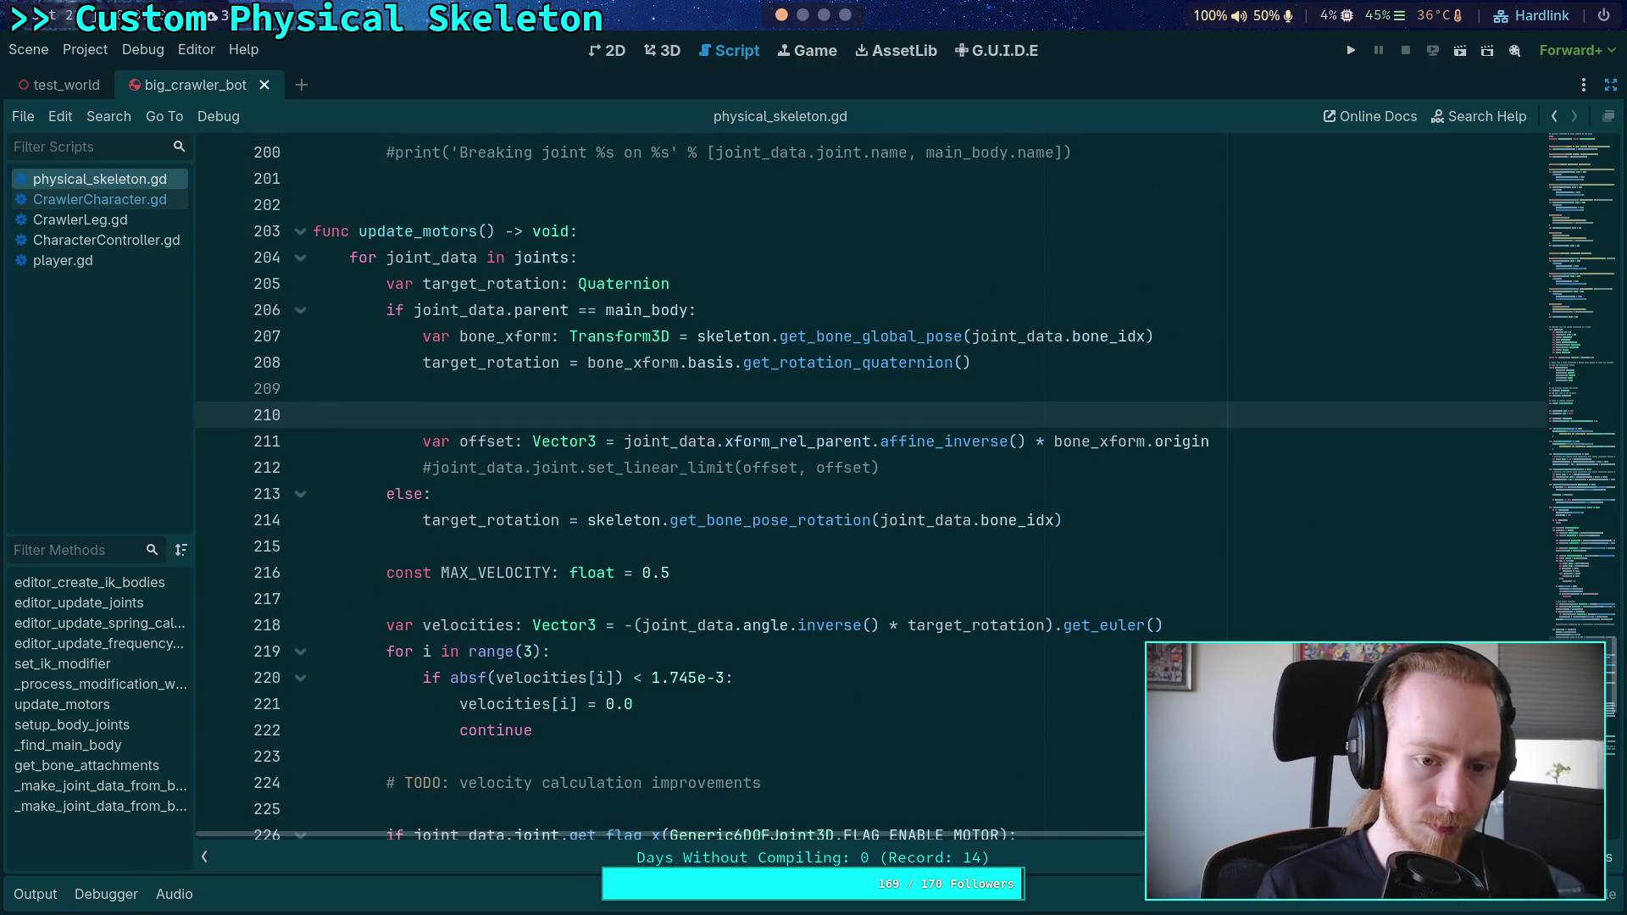
left_click(349, 415)
Step: Begin the update_motors TODO comment with 'linear displacement', correcting the misspellings
type("# TODO:")
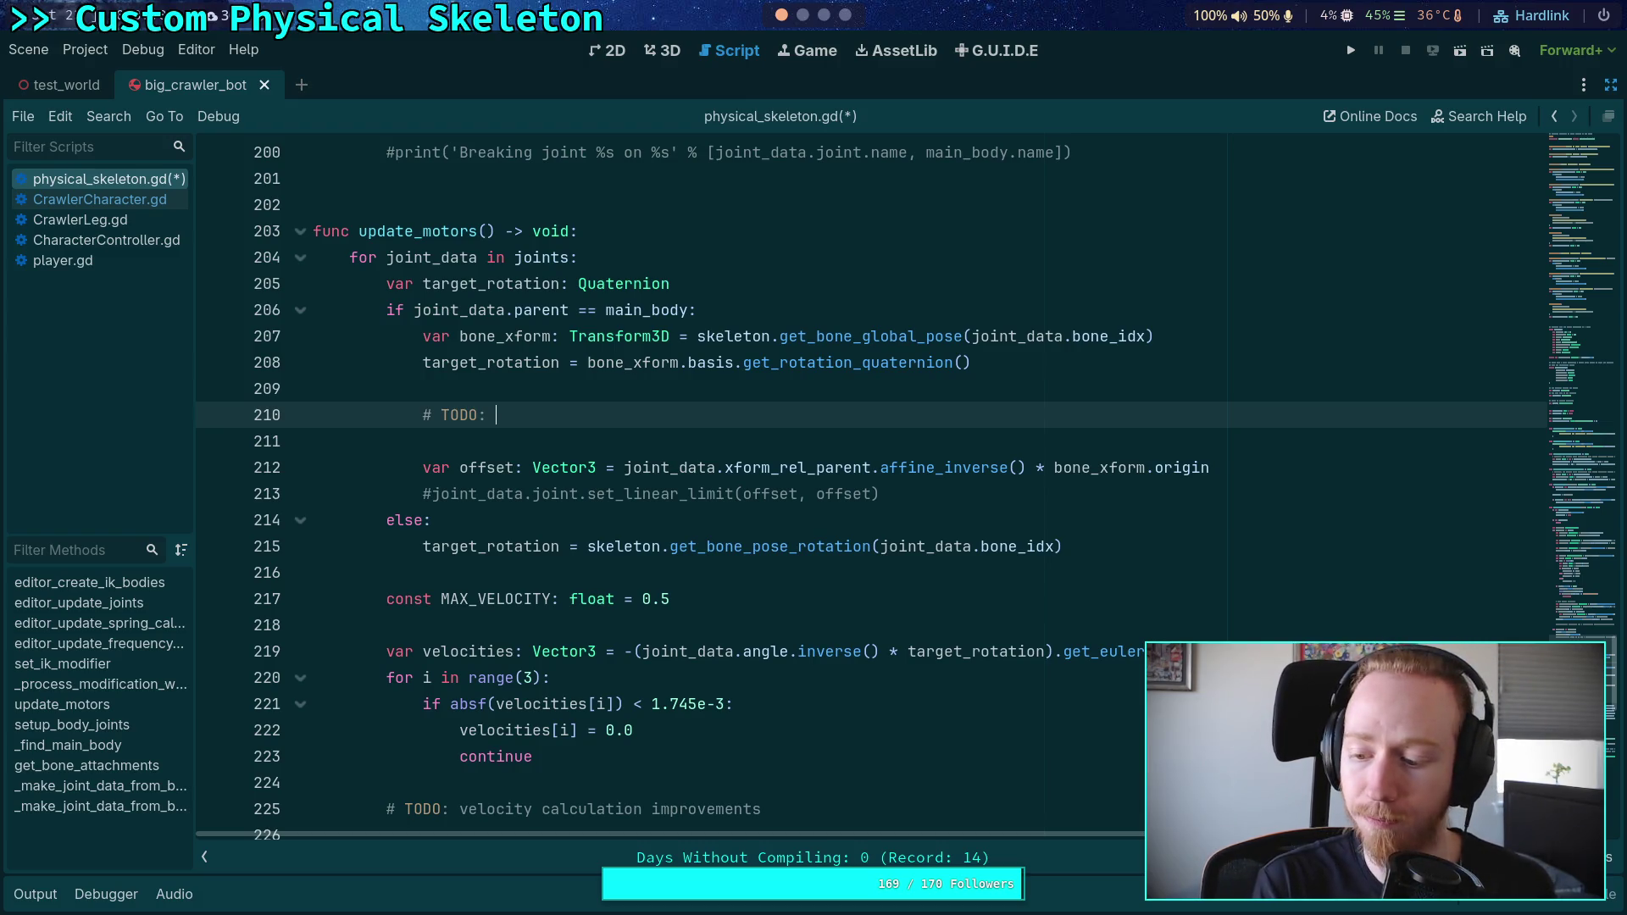
type("lin")
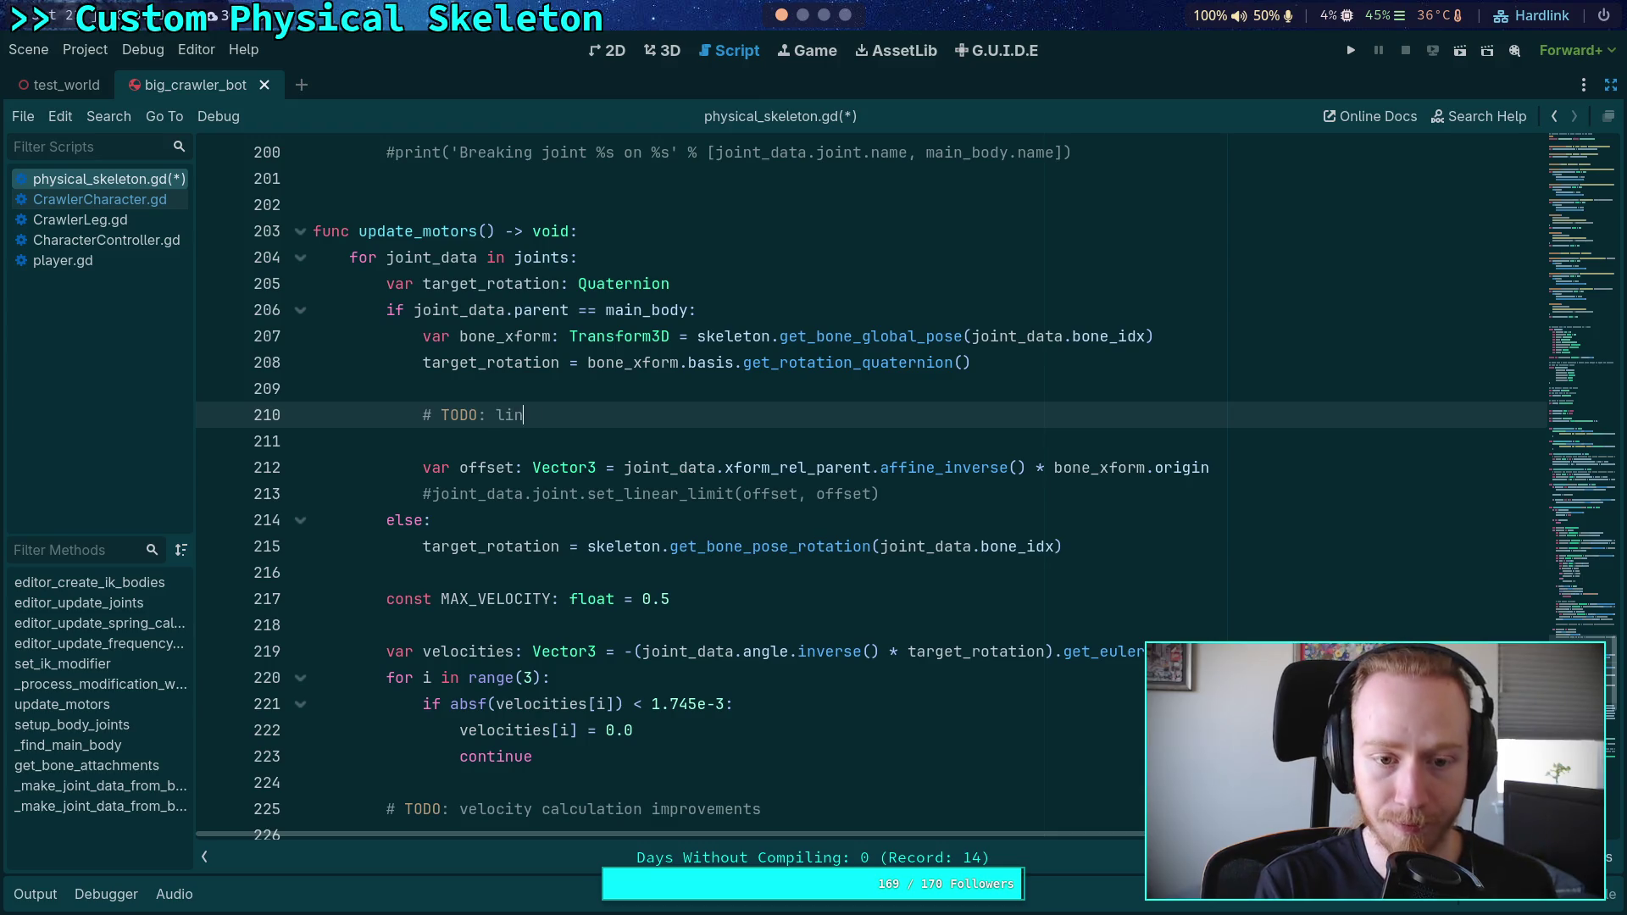
type("ear displacment for")
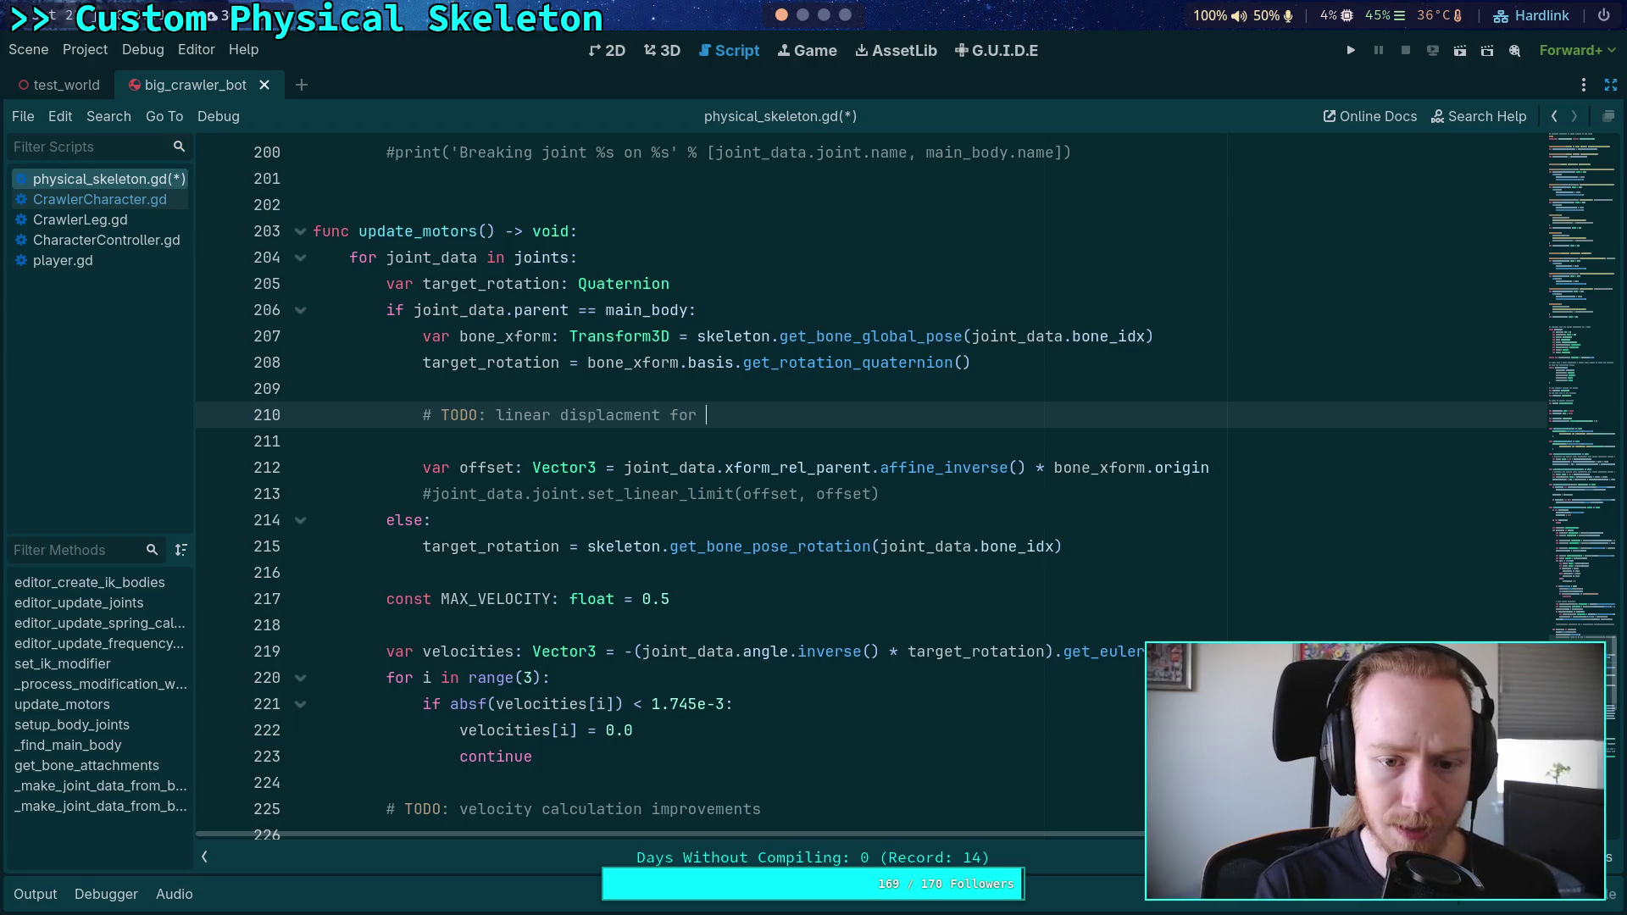
key("ctrl+BackSpace")
key("ctrl+BackSpace")
type("a")
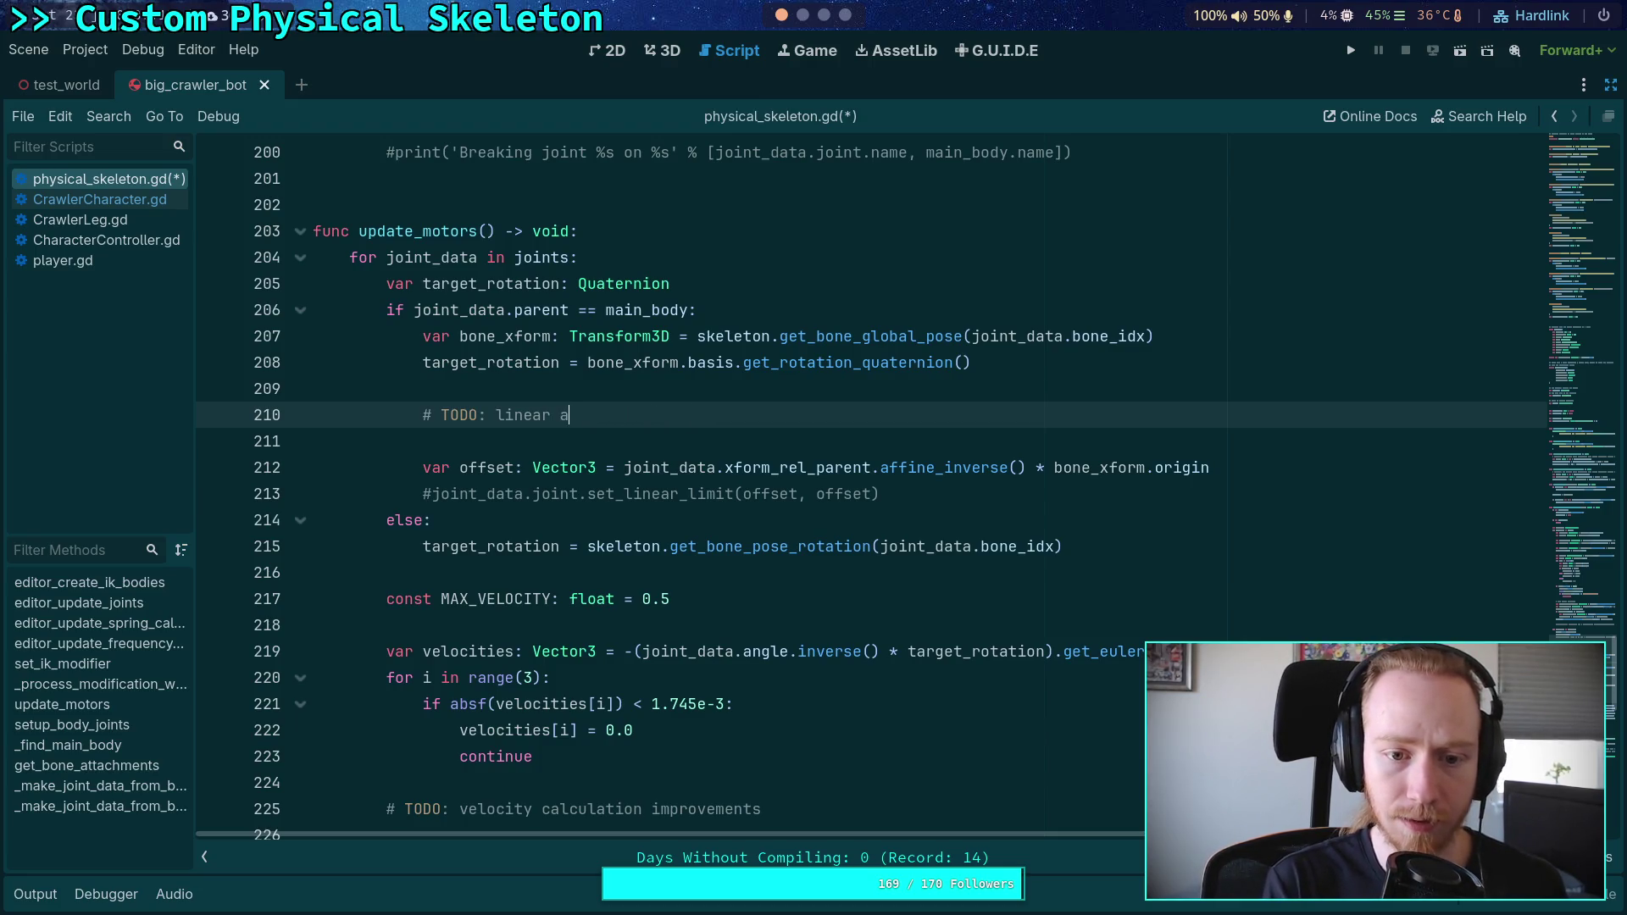
type("nd additional")
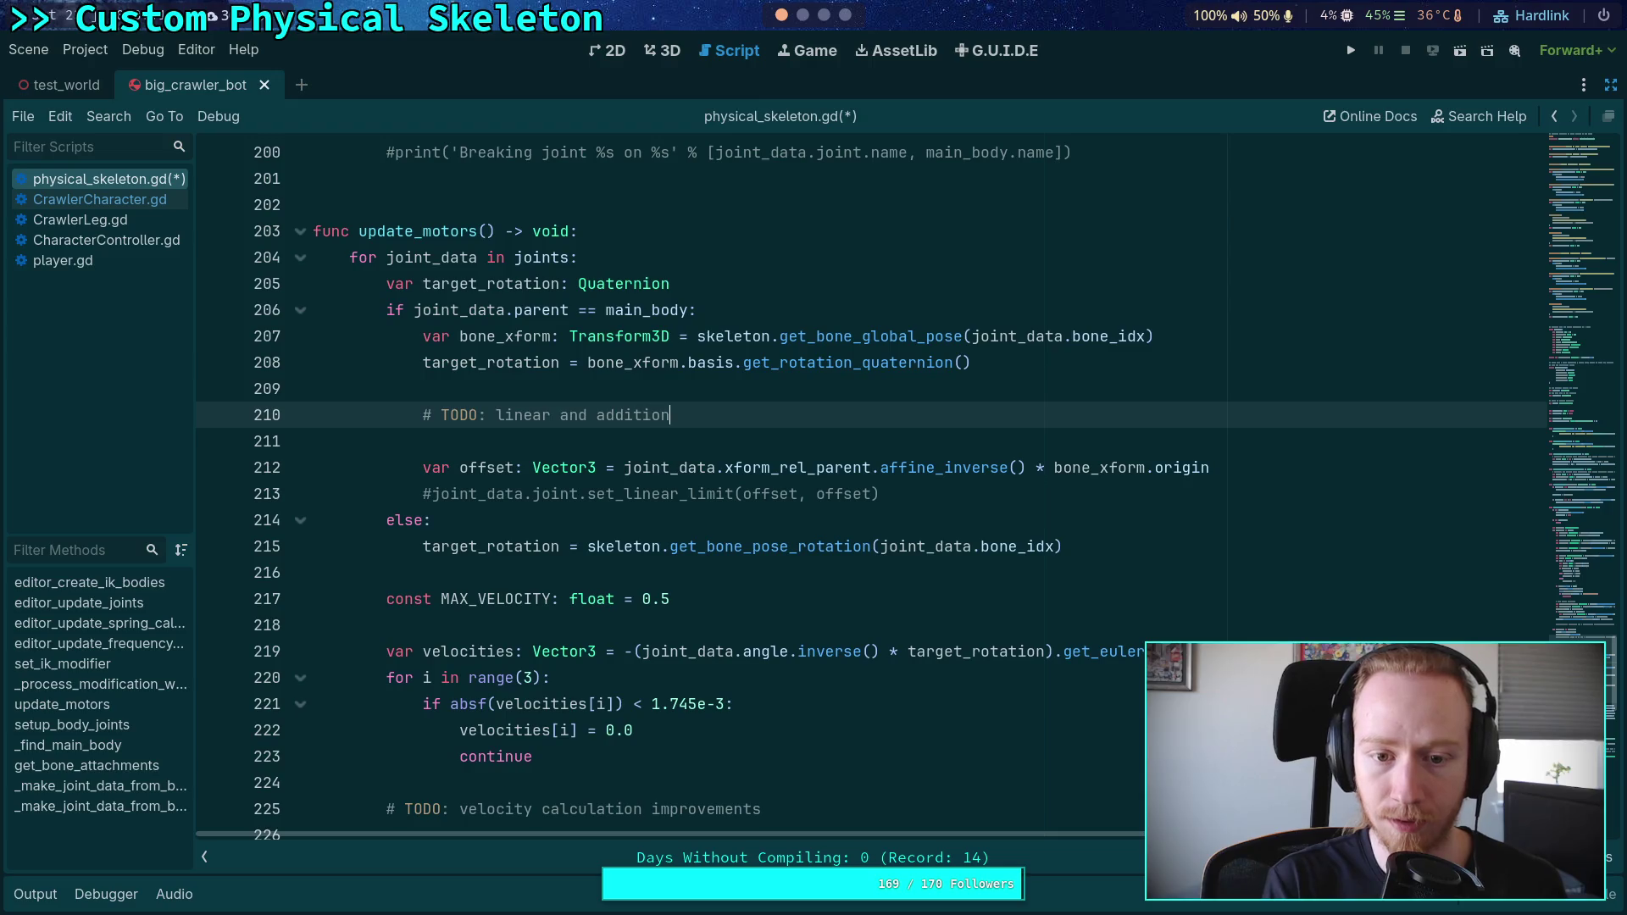
key("BackSpace")
key("BackSpace")
key("BackSpace")
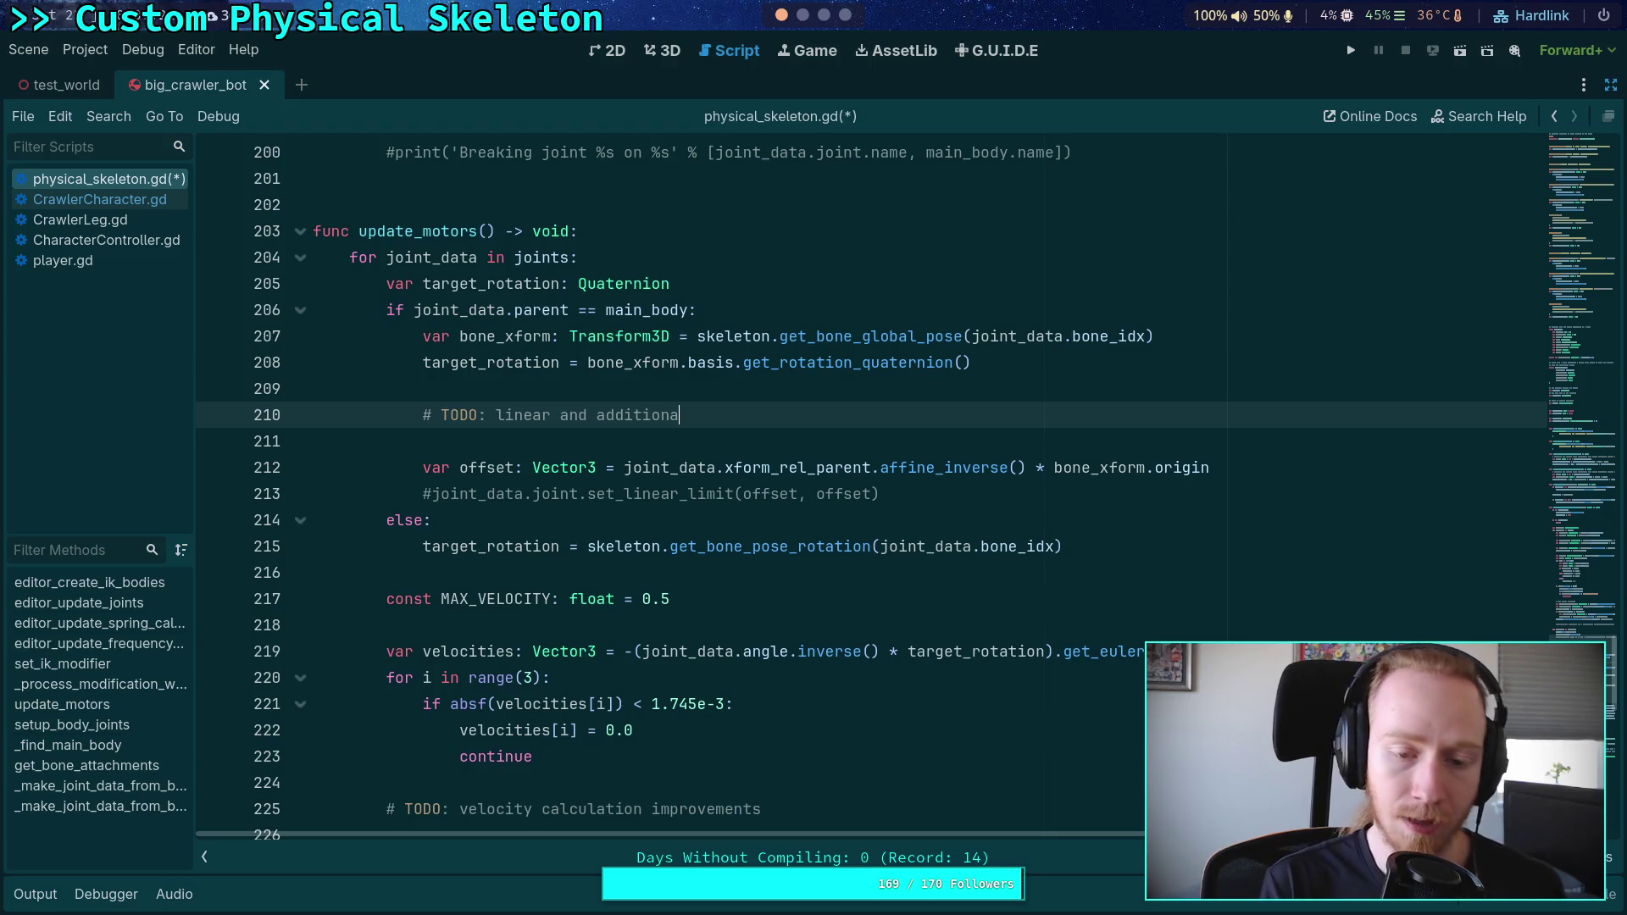
type("displacment")
key("BackSpace")
key("BackSpace")
Step: Finish the comment as 'needed for bones attached to other moving bones'
key("BackSpace")
key("BackSpace")
type("emnt")
key("BackSpace")
key("BackSpace")
key("BackSpace")
type("ent needed for ")
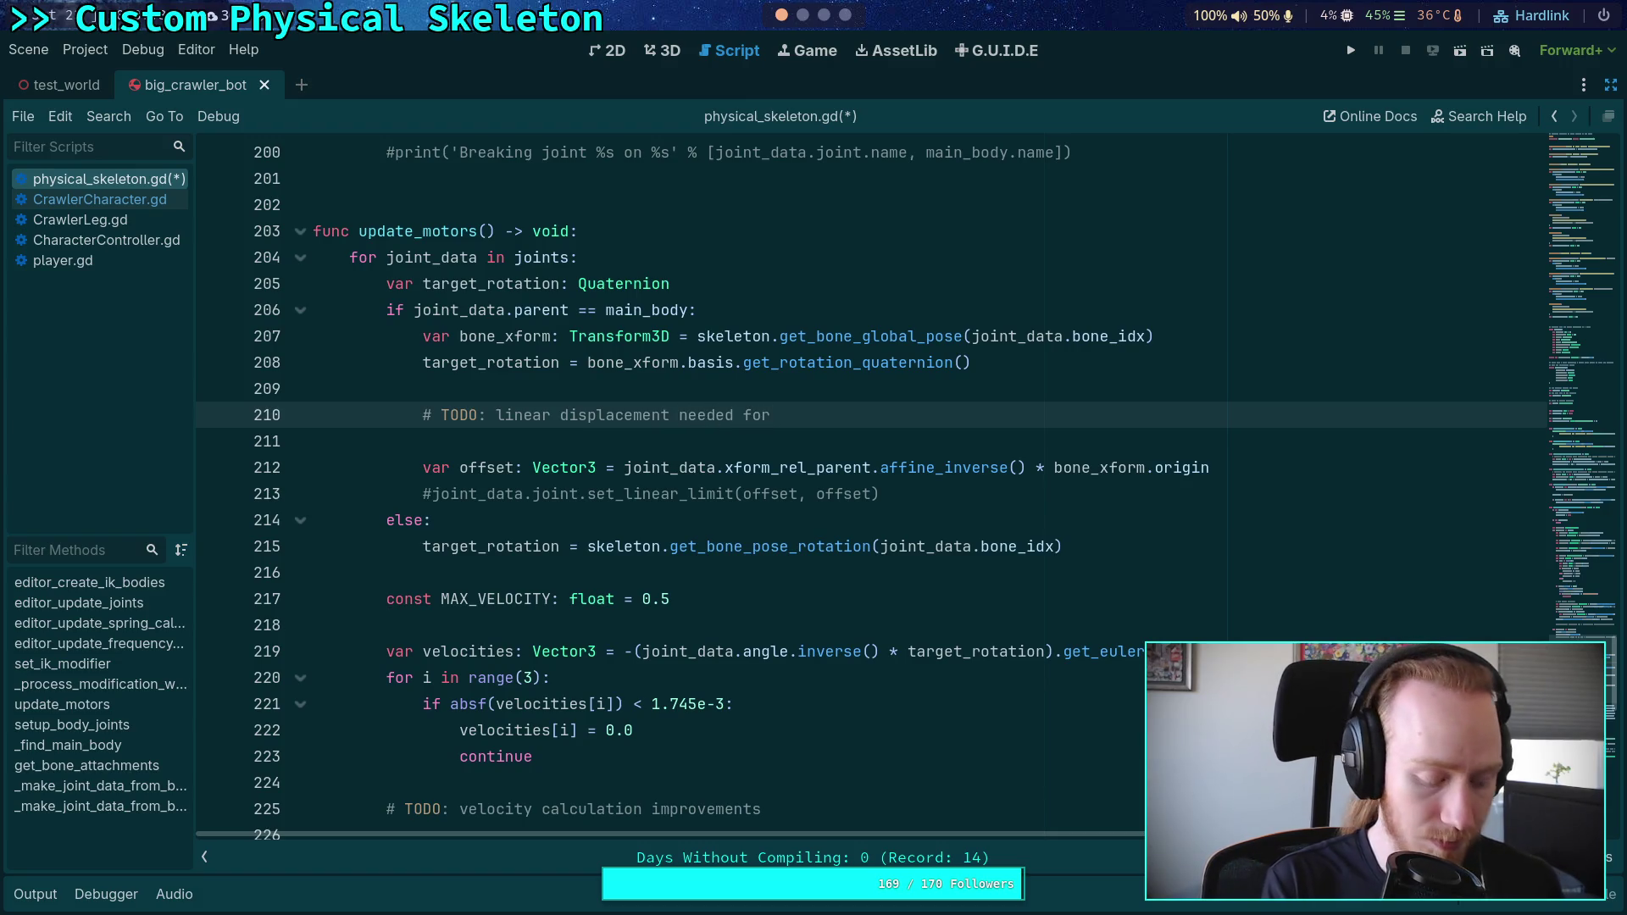
type("bo")
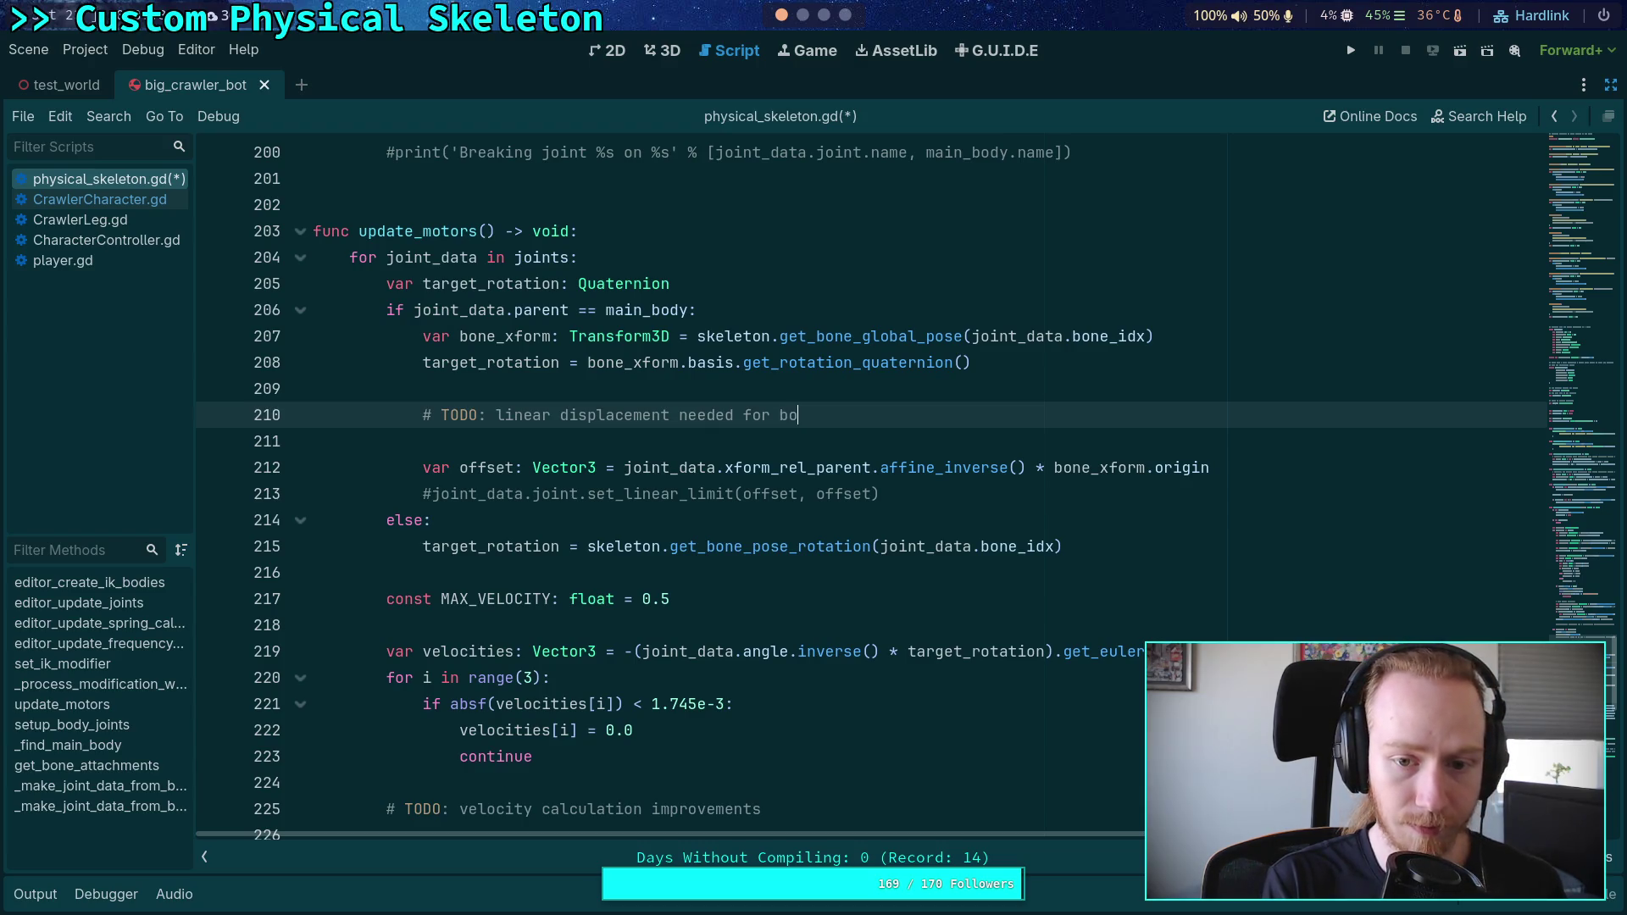
type("nes attache")
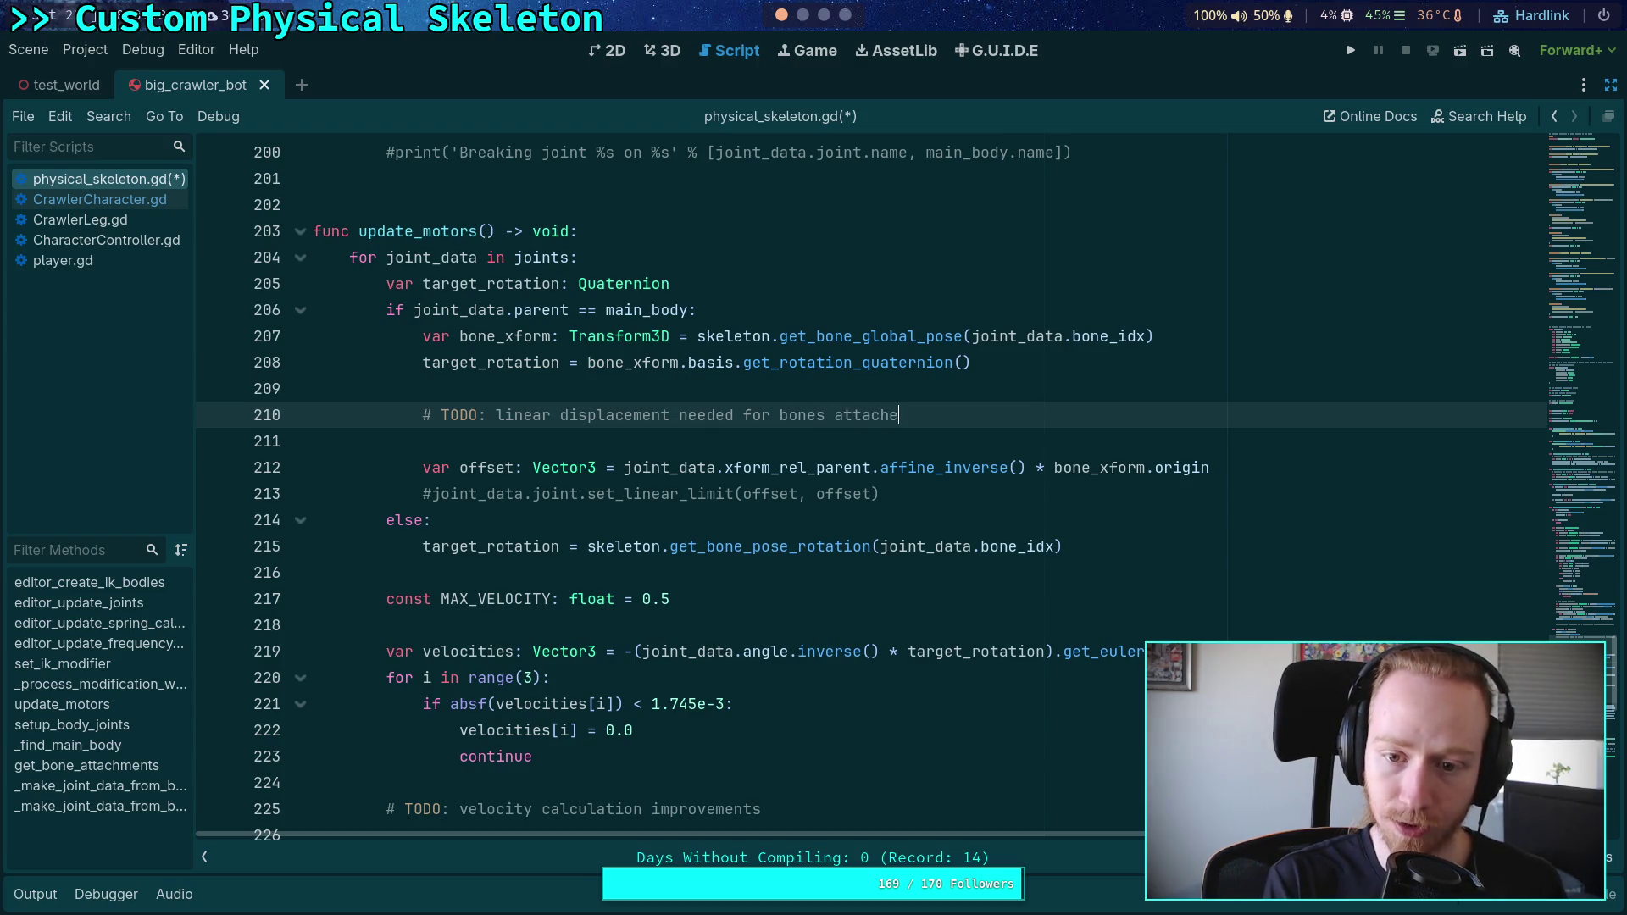
type("d to other moveme")
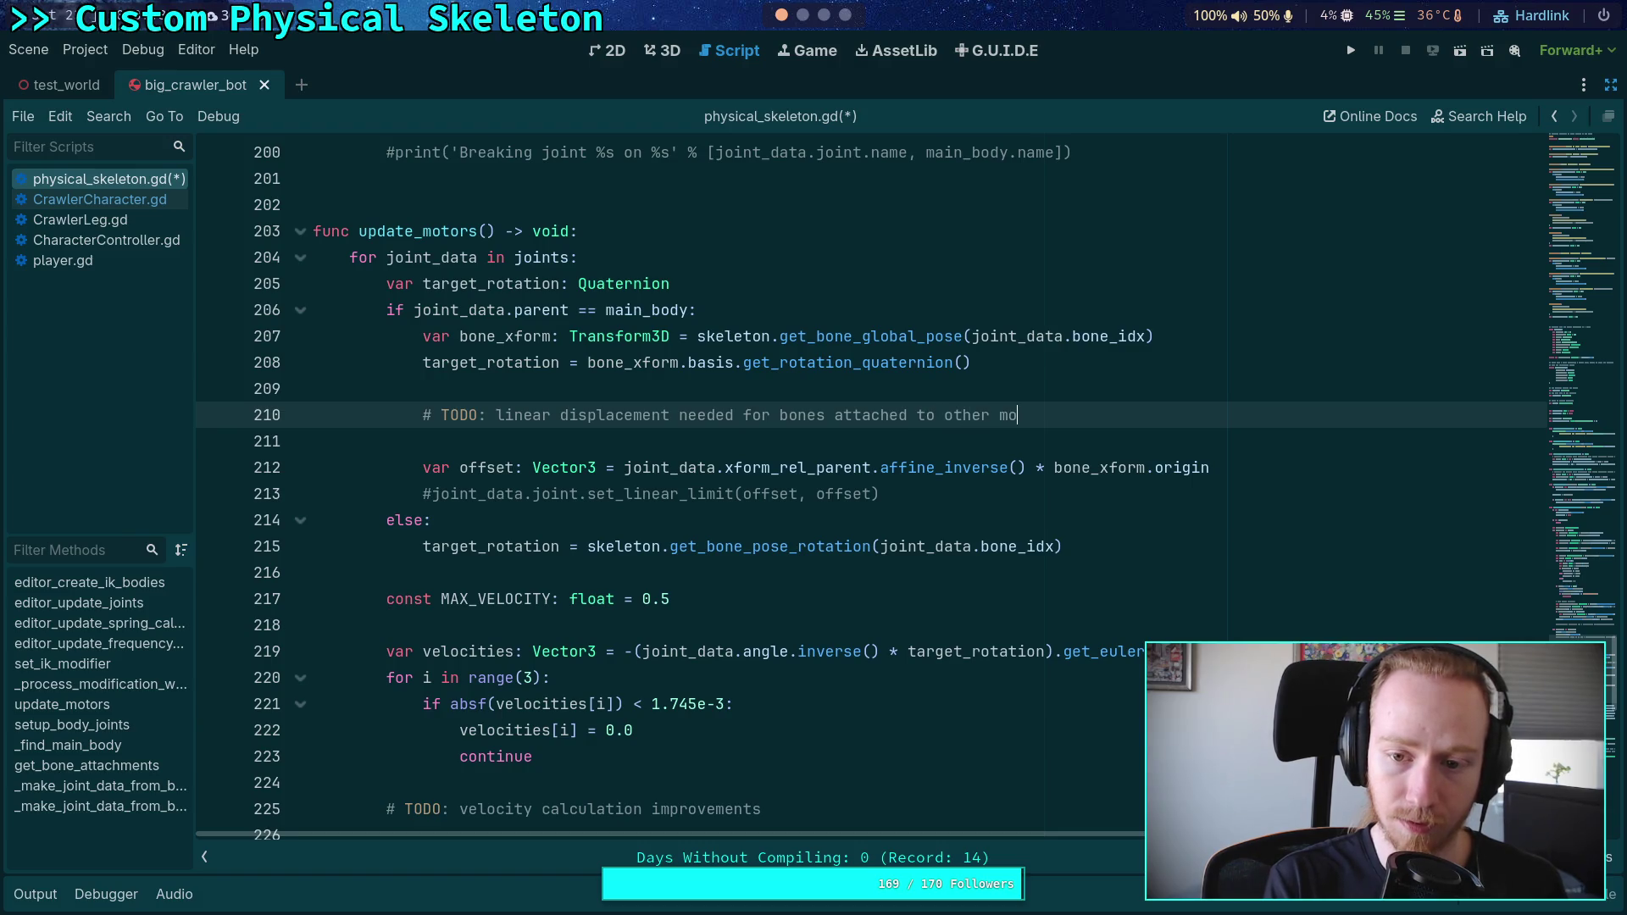
key("BackSpace")
key("BackSpace")
type("men")
key("BackSpace")
key("BackSpace")
key("BackSpace")
type("ing bones")
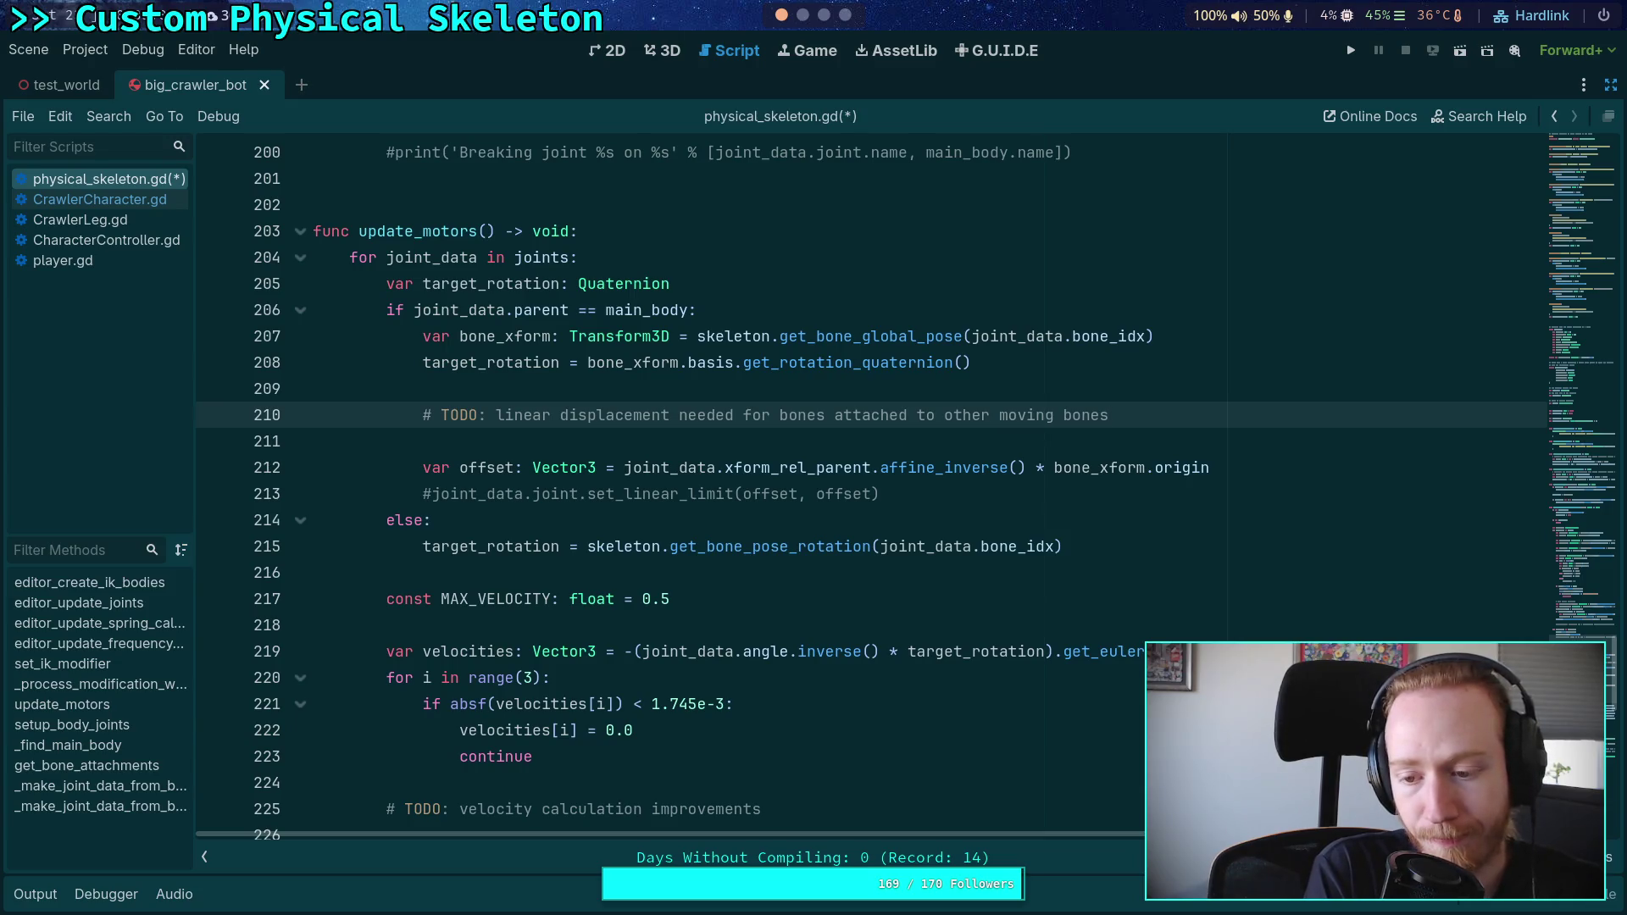
Step: Switch from Godot to the browser workspace showing GitHub commit 3436ed1
left_click(826, 15)
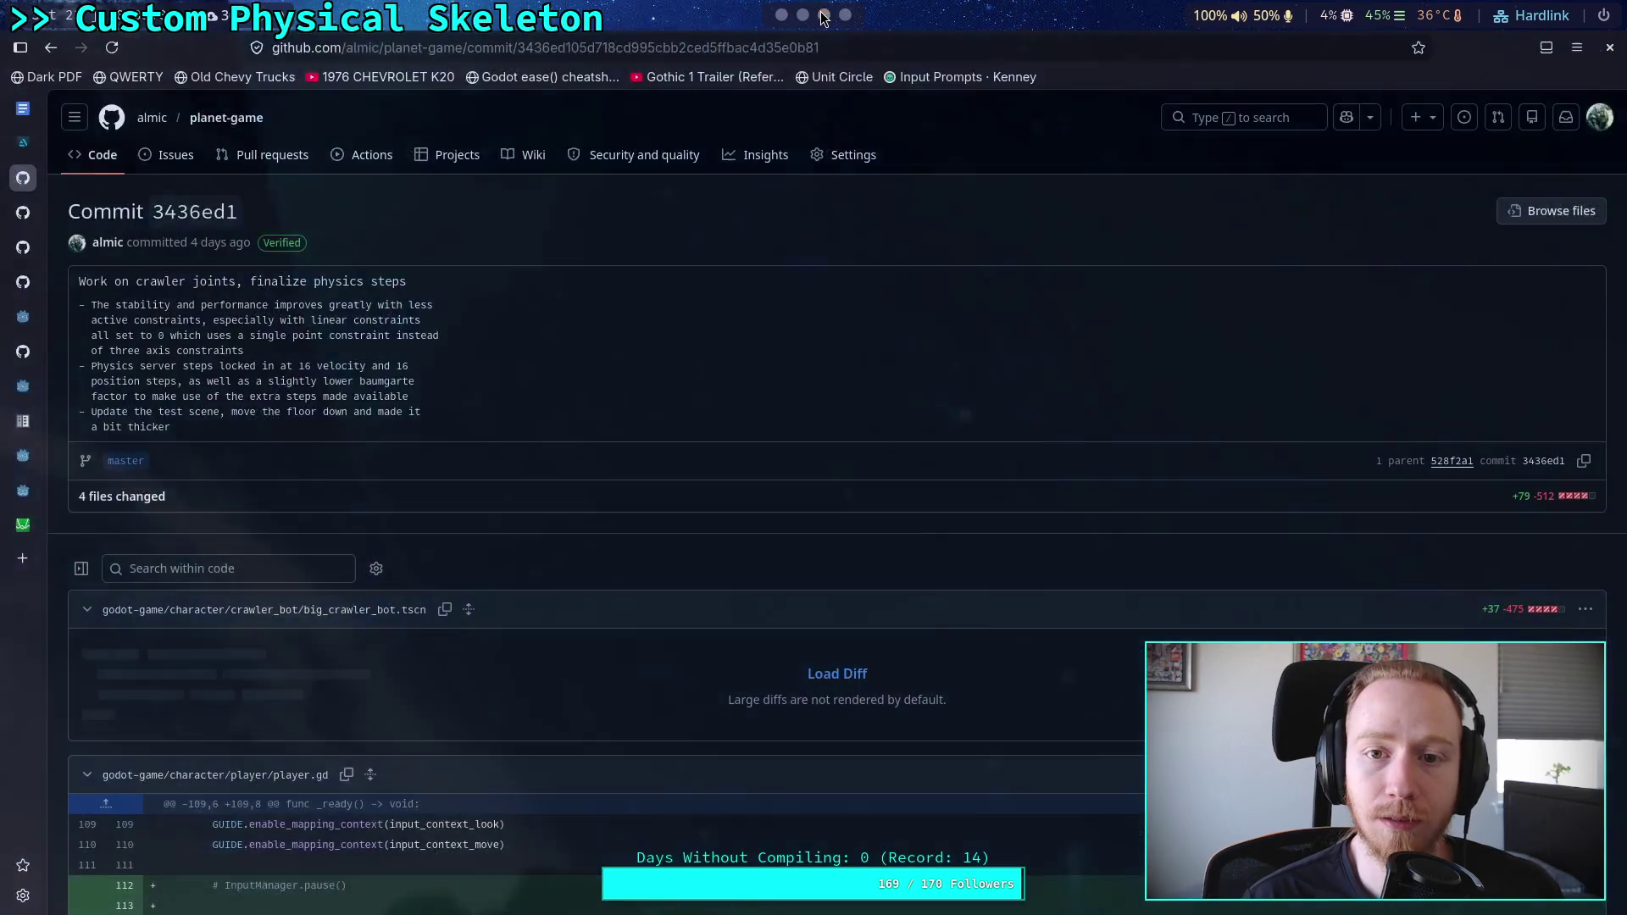
Step: Evaluate 1/1.1 in the terminal's Python window (0.9090909090909091), then return to update_motors in Godot
left_click(845, 15)
left_click(802, 15)
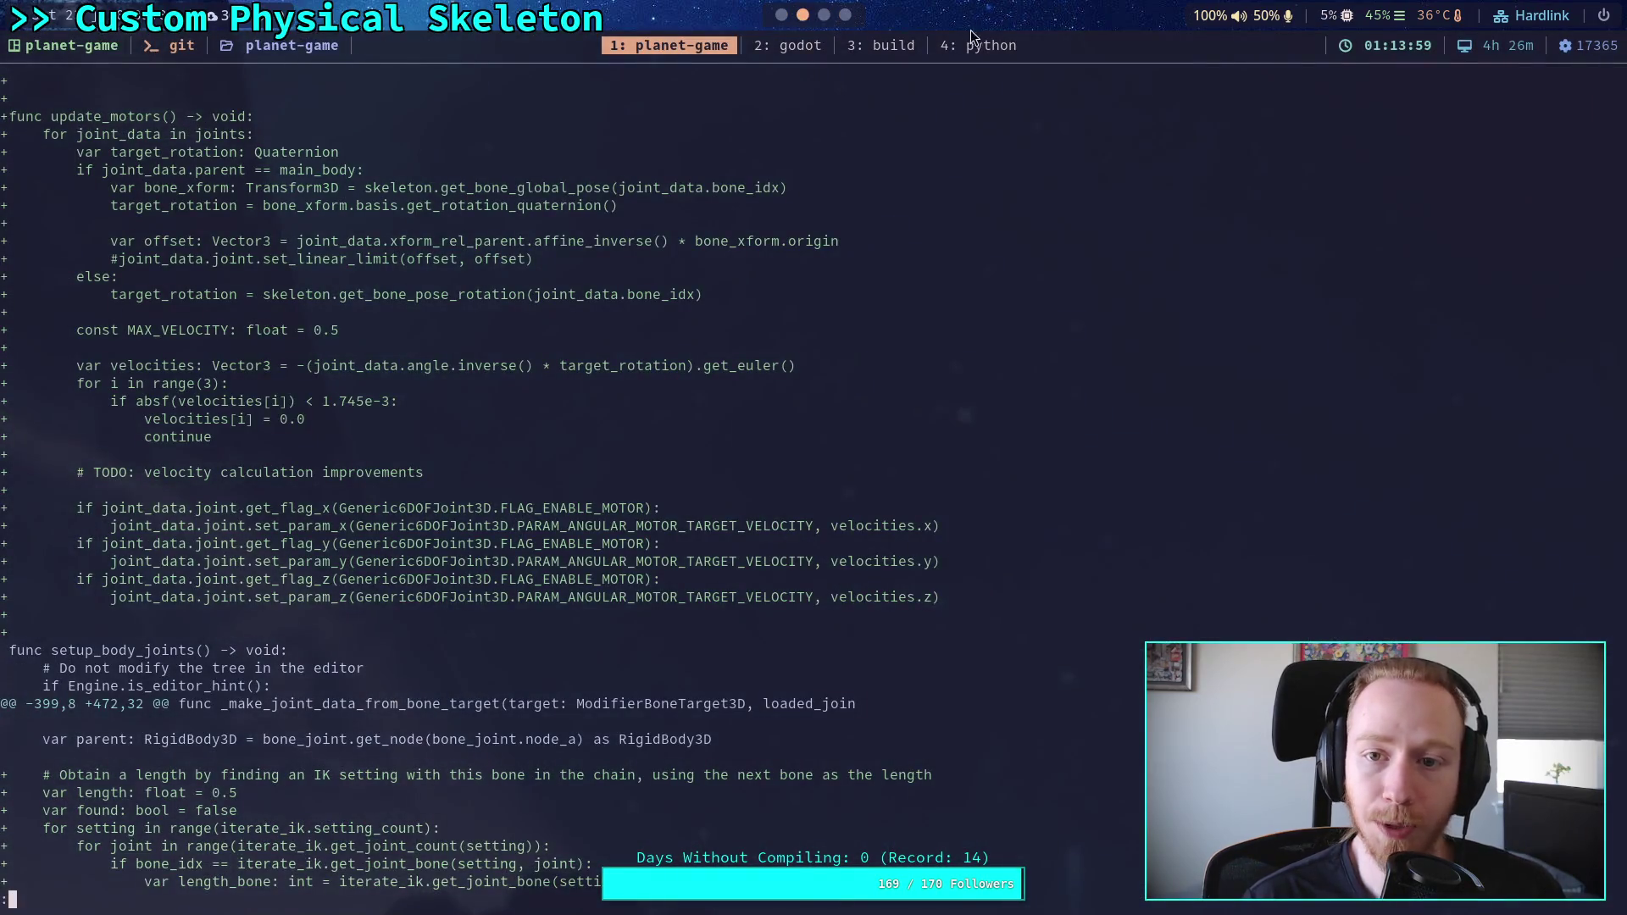
left_click(979, 46)
type("1/1.1")
key("Return")
key("super+1")
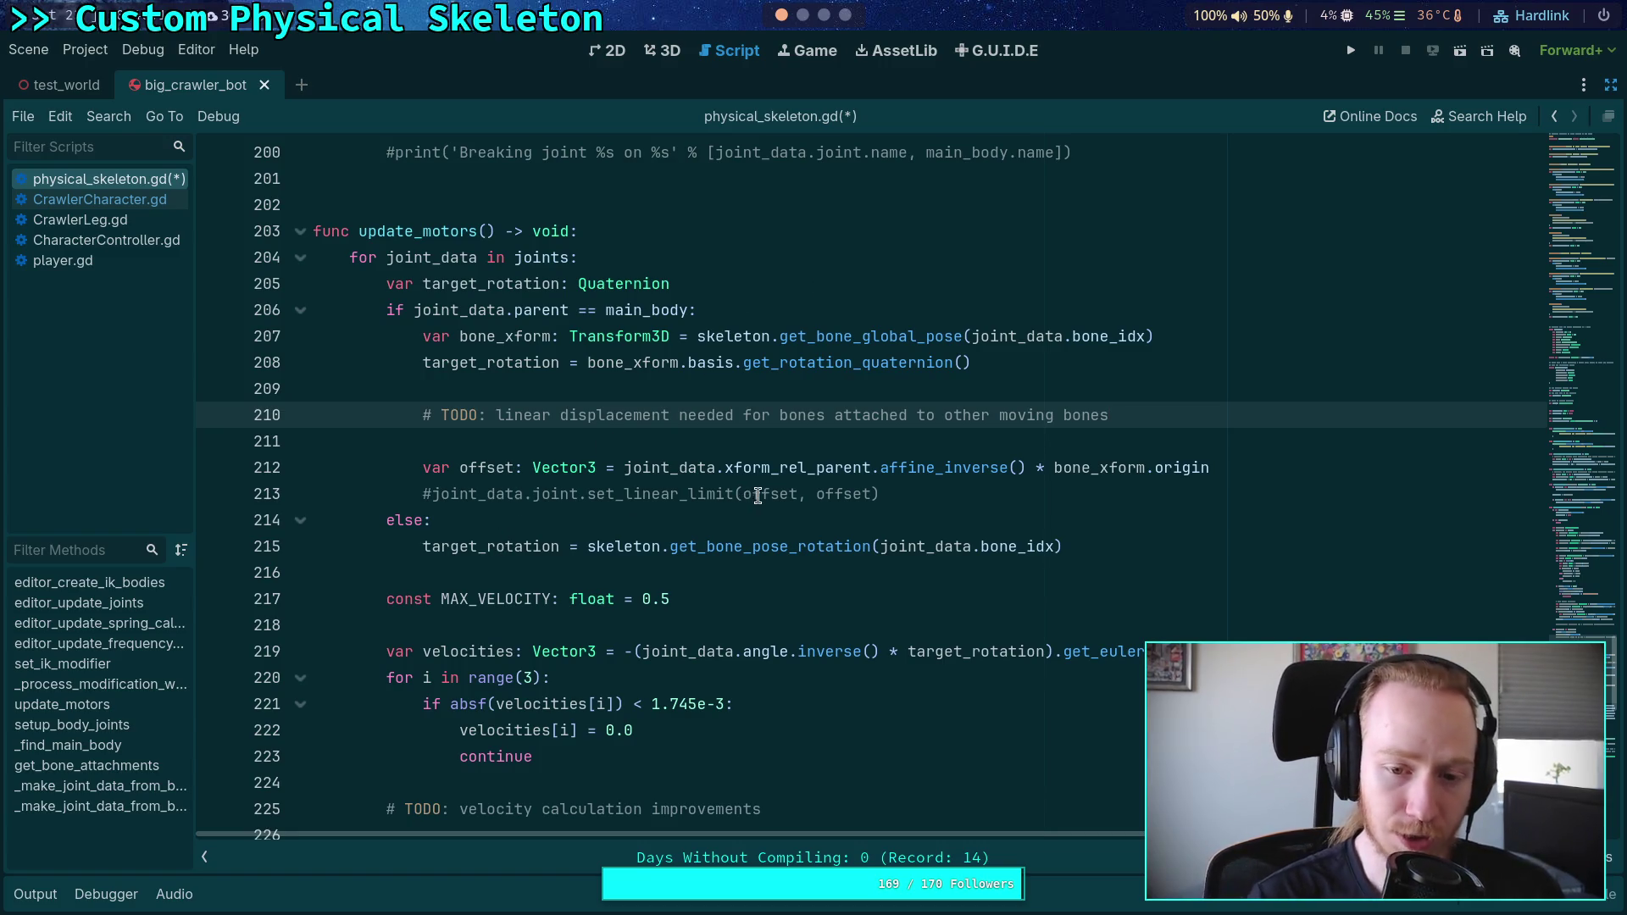
left_click(464, 466)
Step: Comment out the var offset line 212 in update_motors
key("shift+Up")
left_click(592, 493)
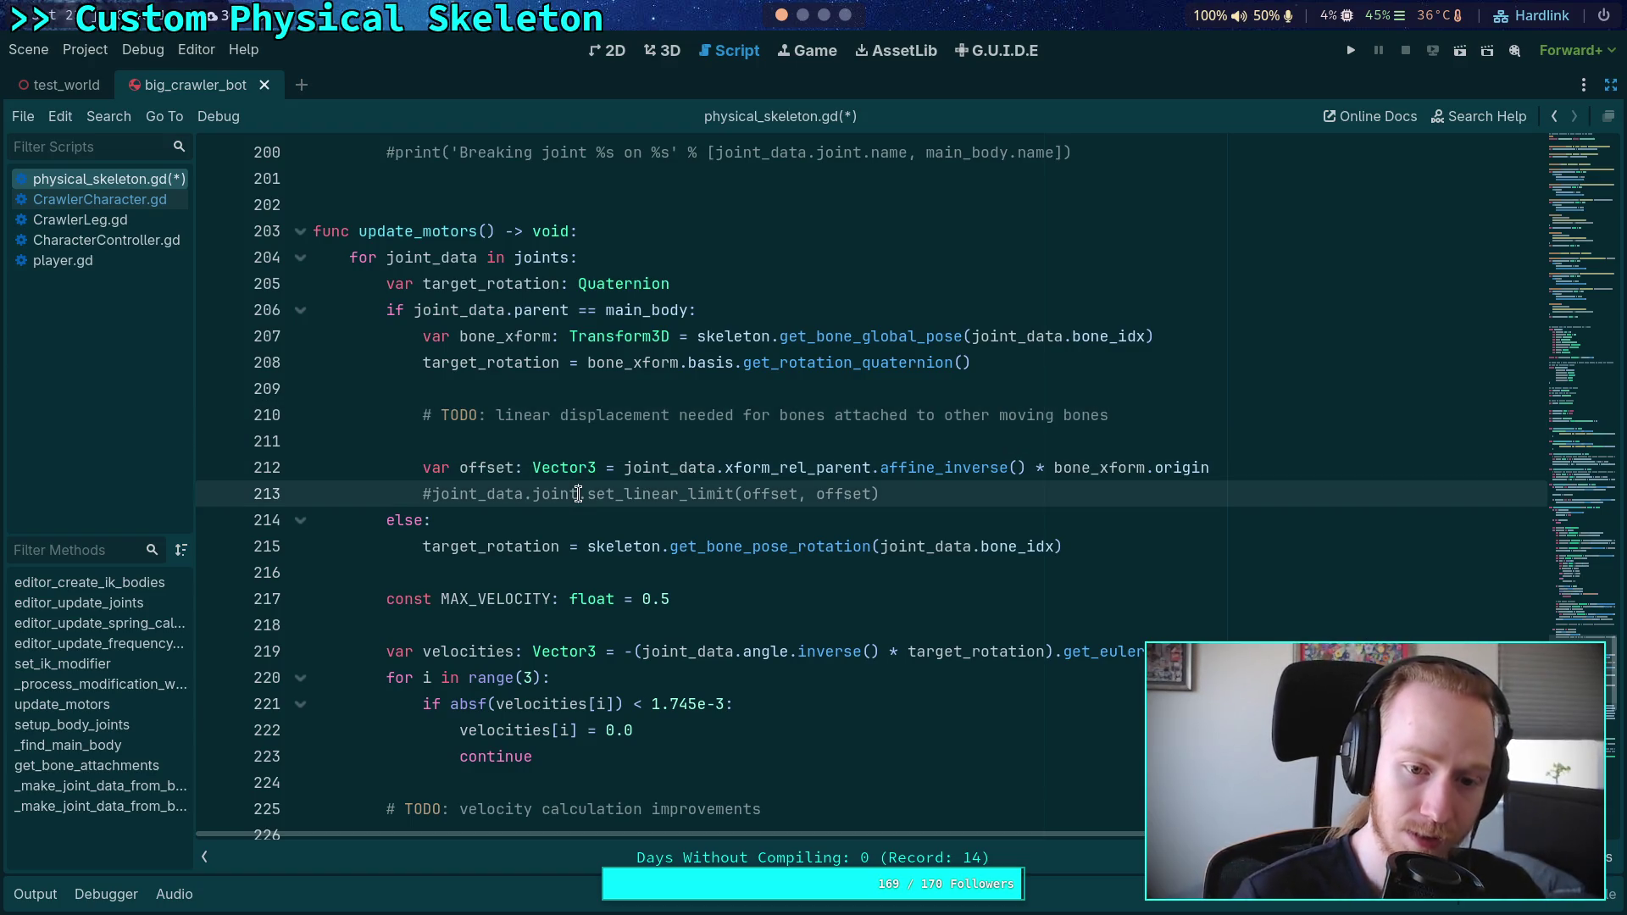
left_click_drag(590, 493, 689, 493)
left_click(642, 493)
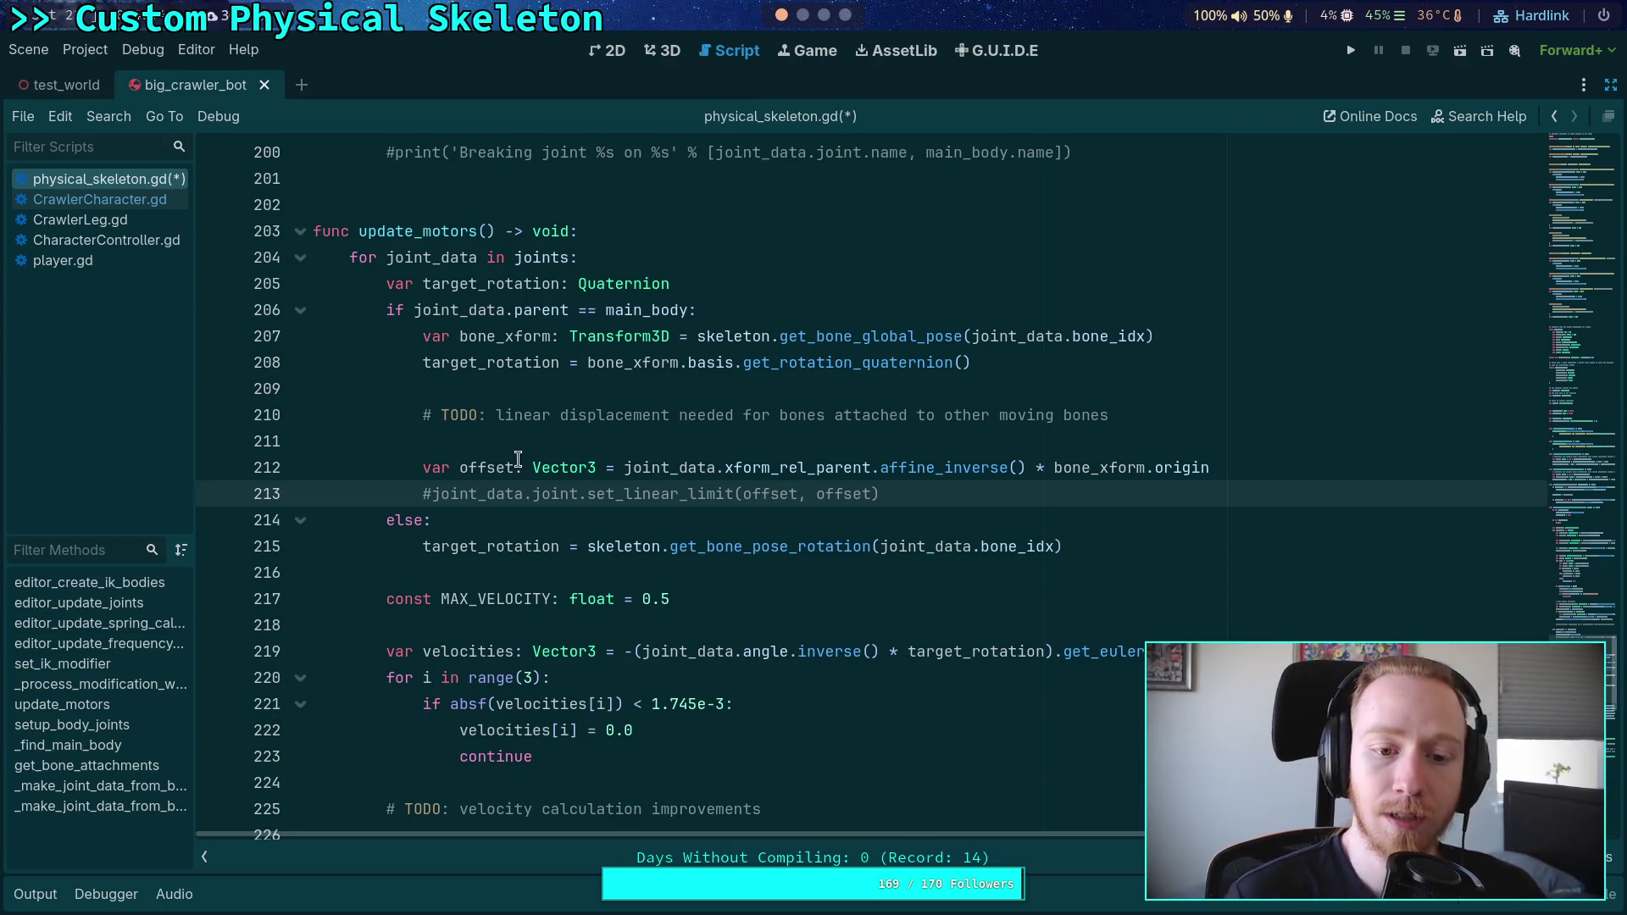
left_click(426, 468)
double_click(459, 468)
left_click(427, 467)
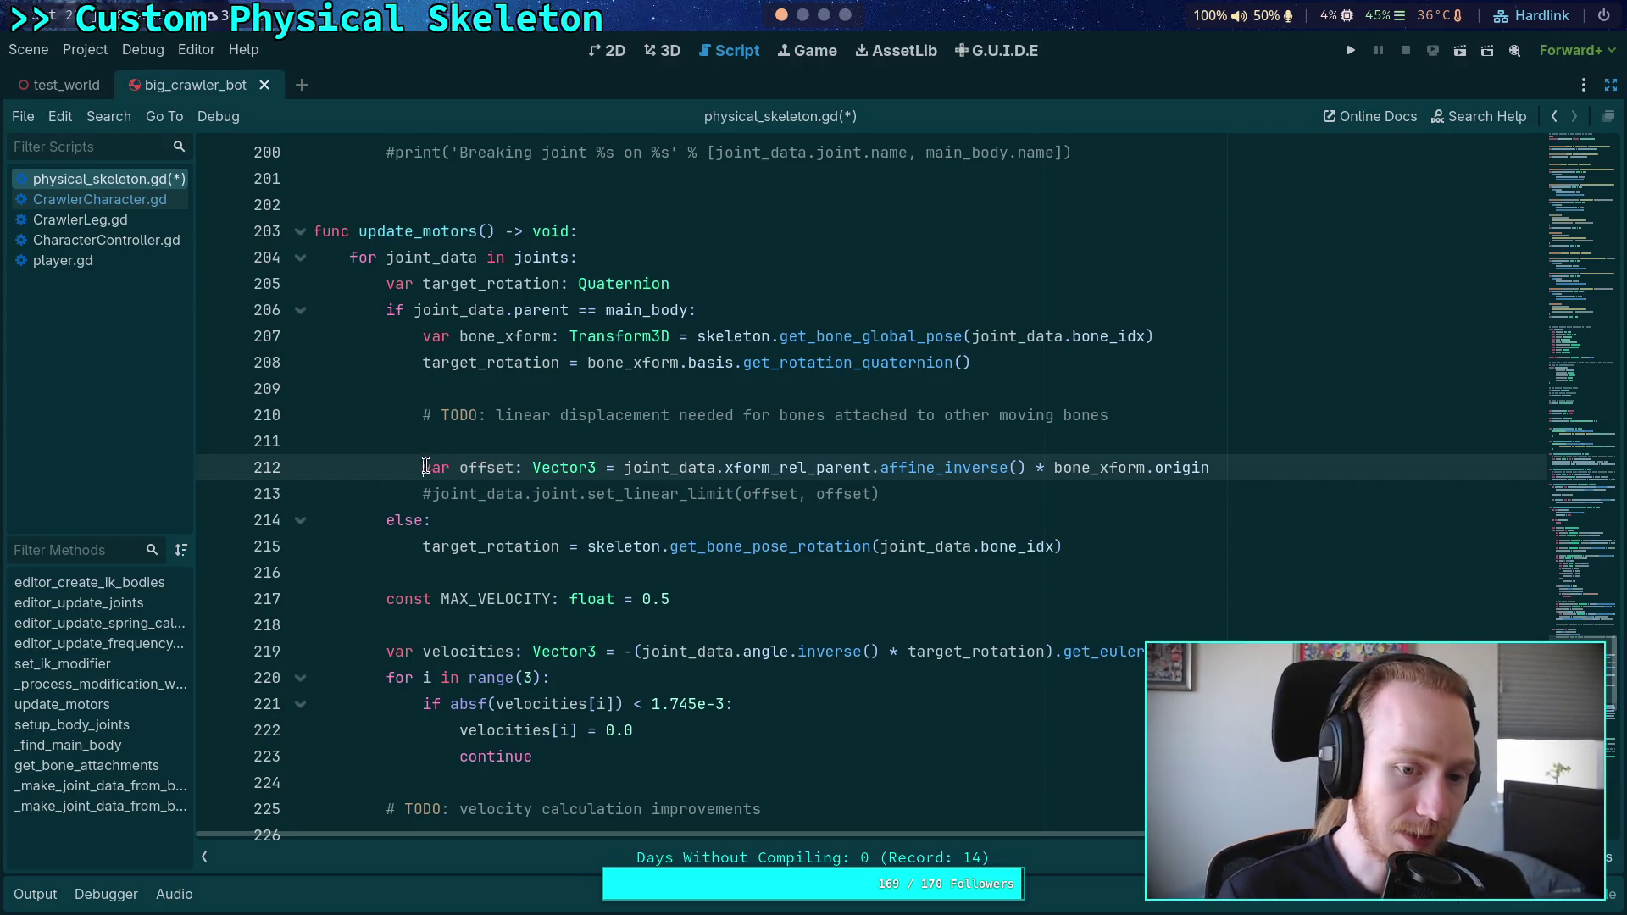
key("ctrl+k")
Step: Extend the TODO: 'so they remain accurate to the IK requirements. This attempt basically guarantees that'
left_click(1187, 410)
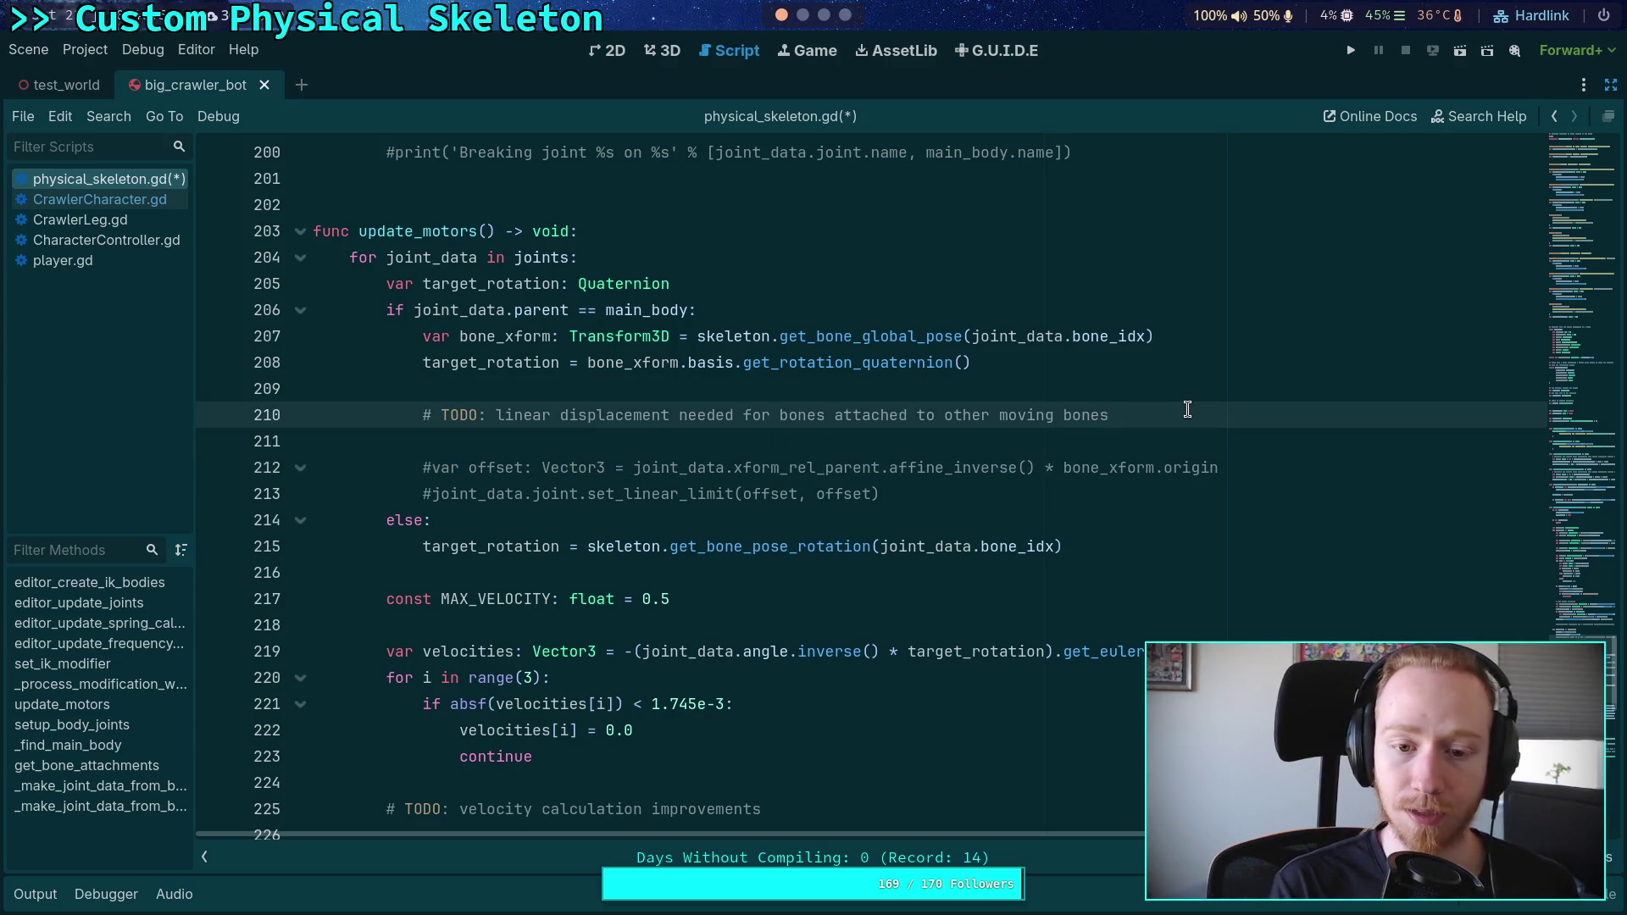
type("so they")
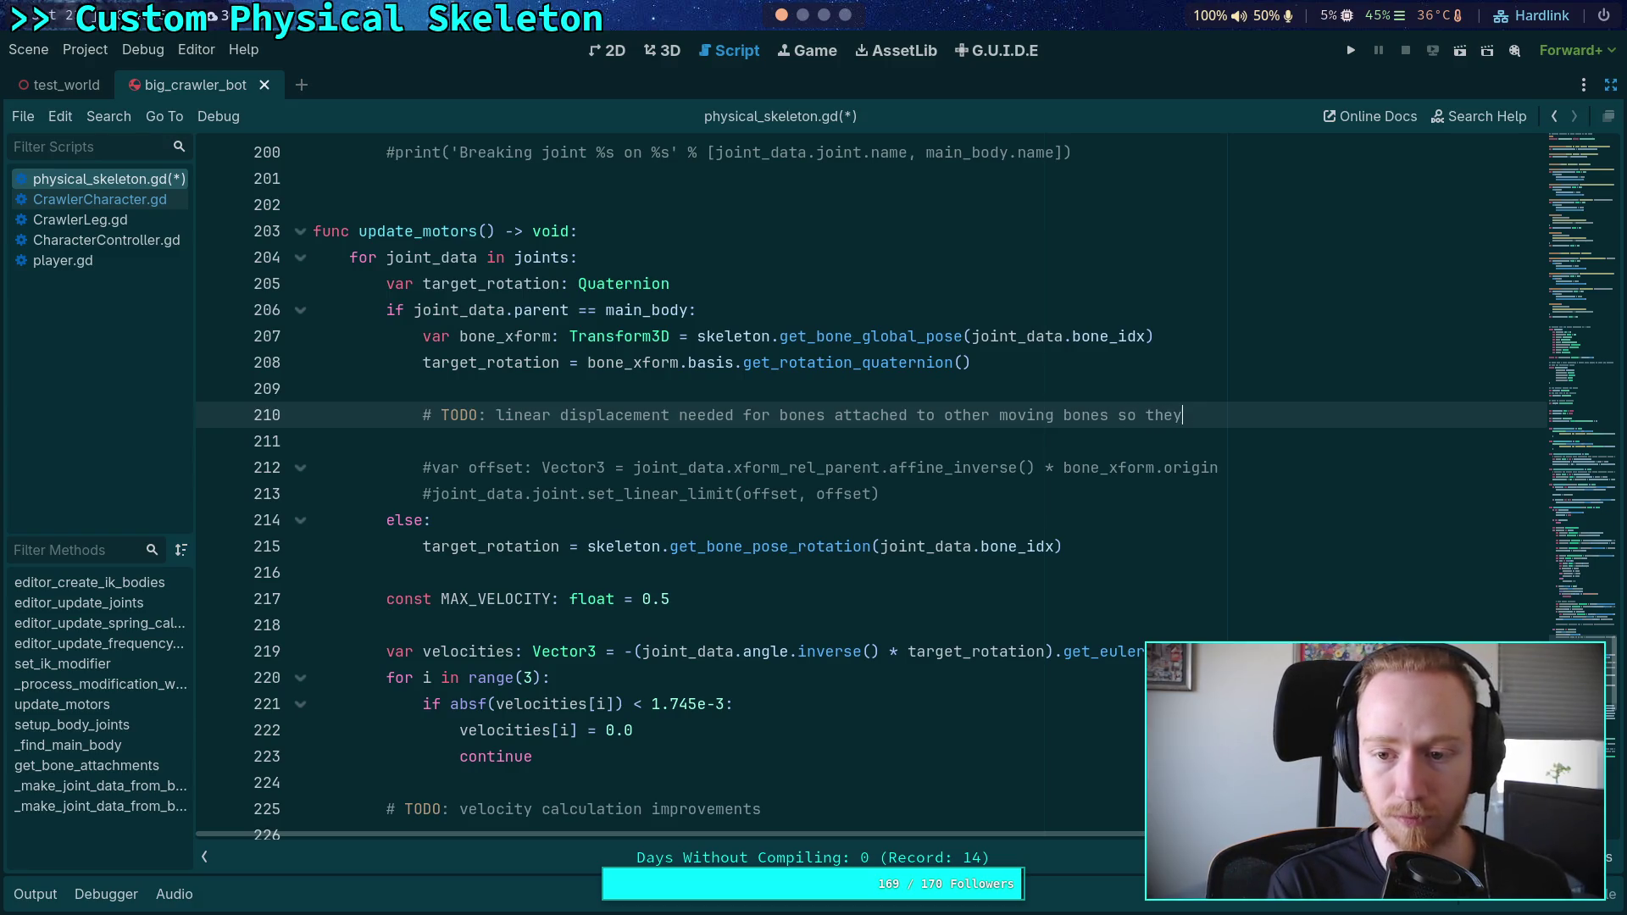
key("Return")
type("#       remain accur")
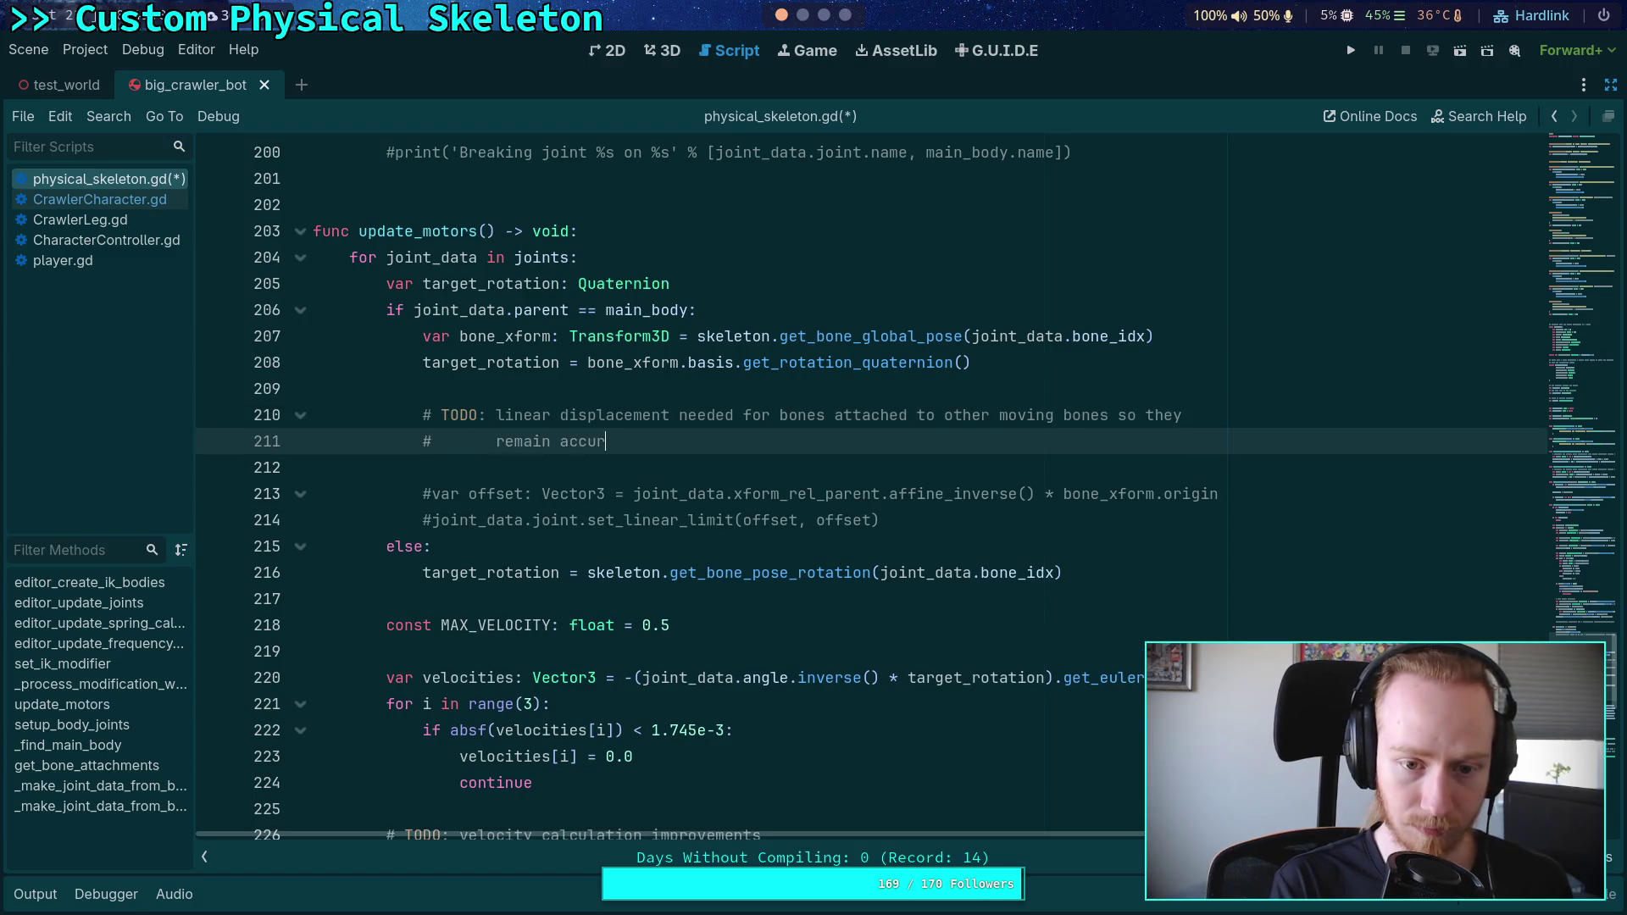
type("ate to the IK ")
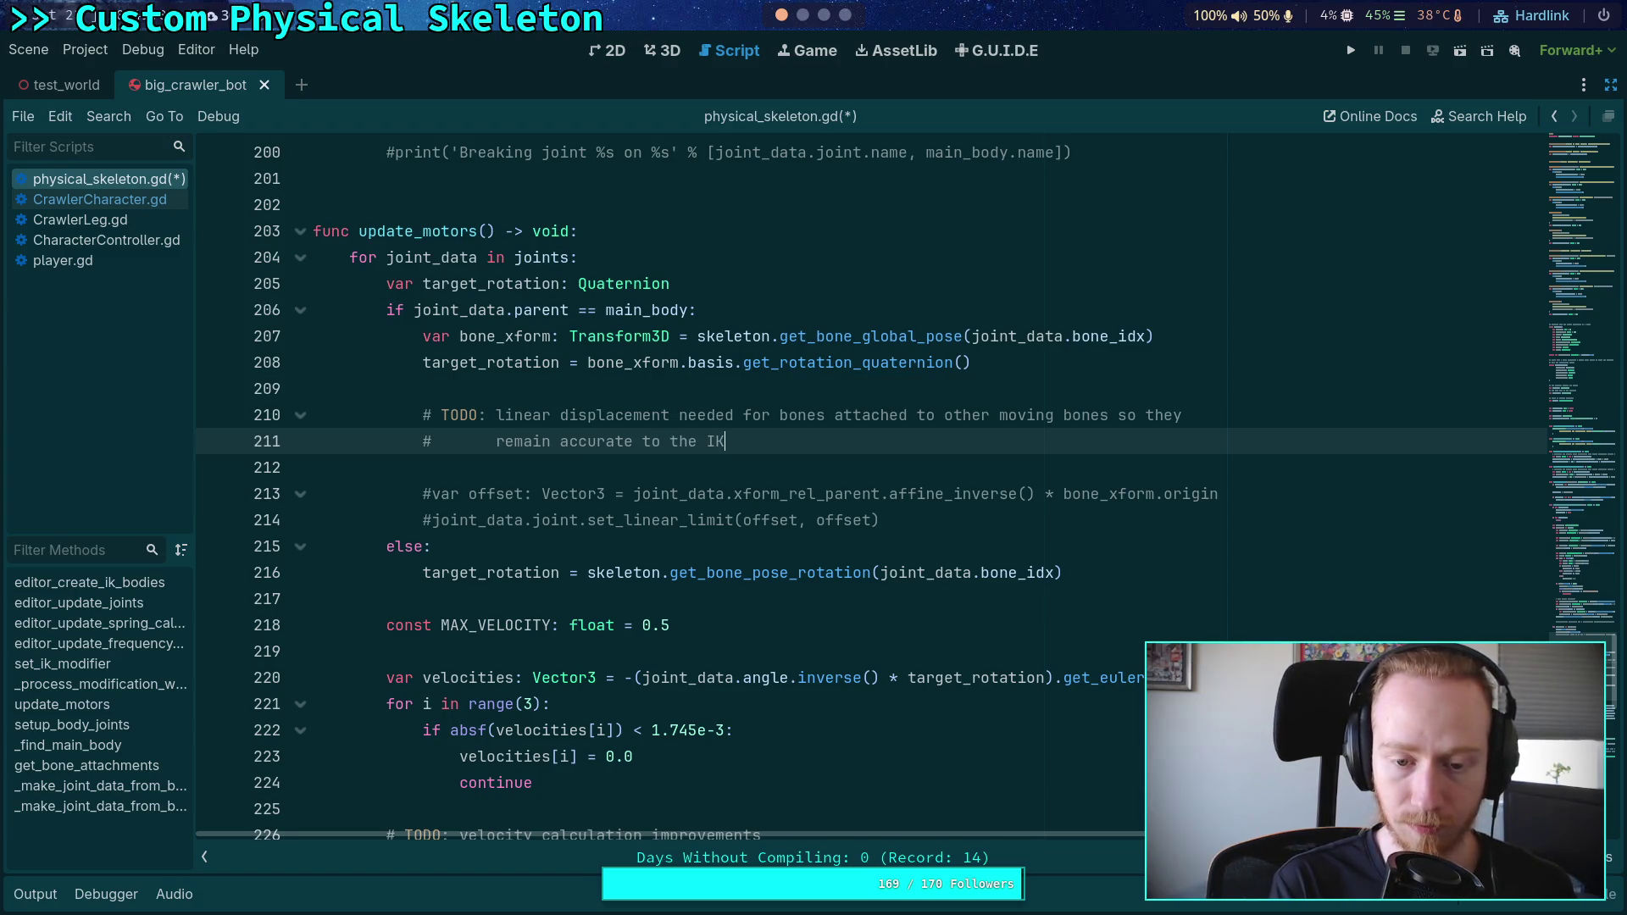
type("requirements")
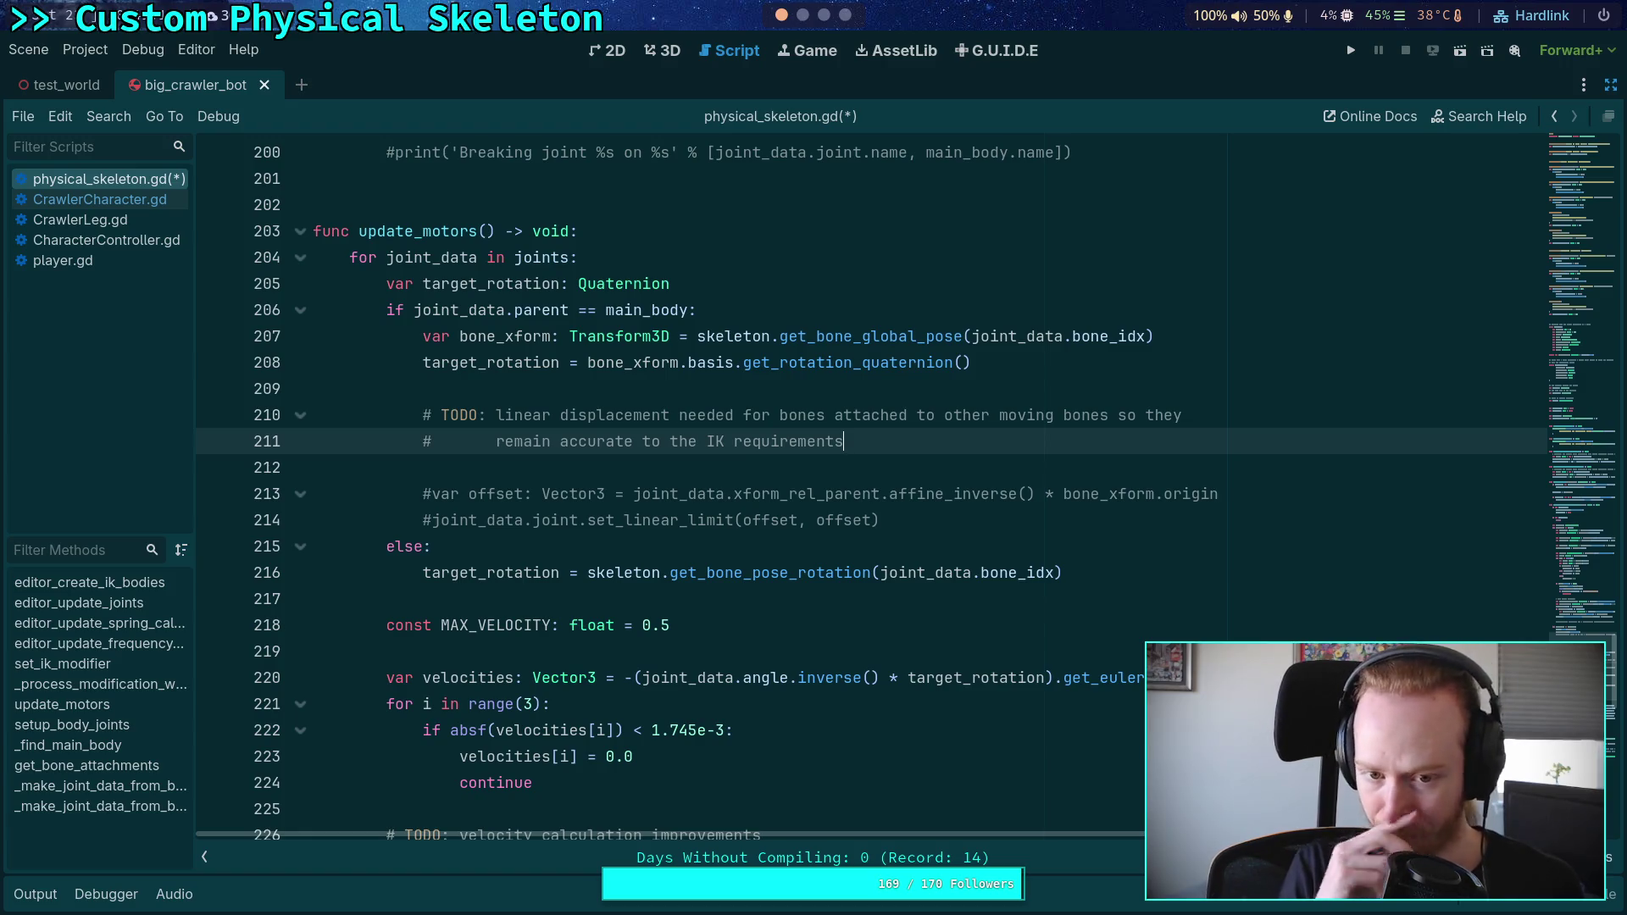
type(".")
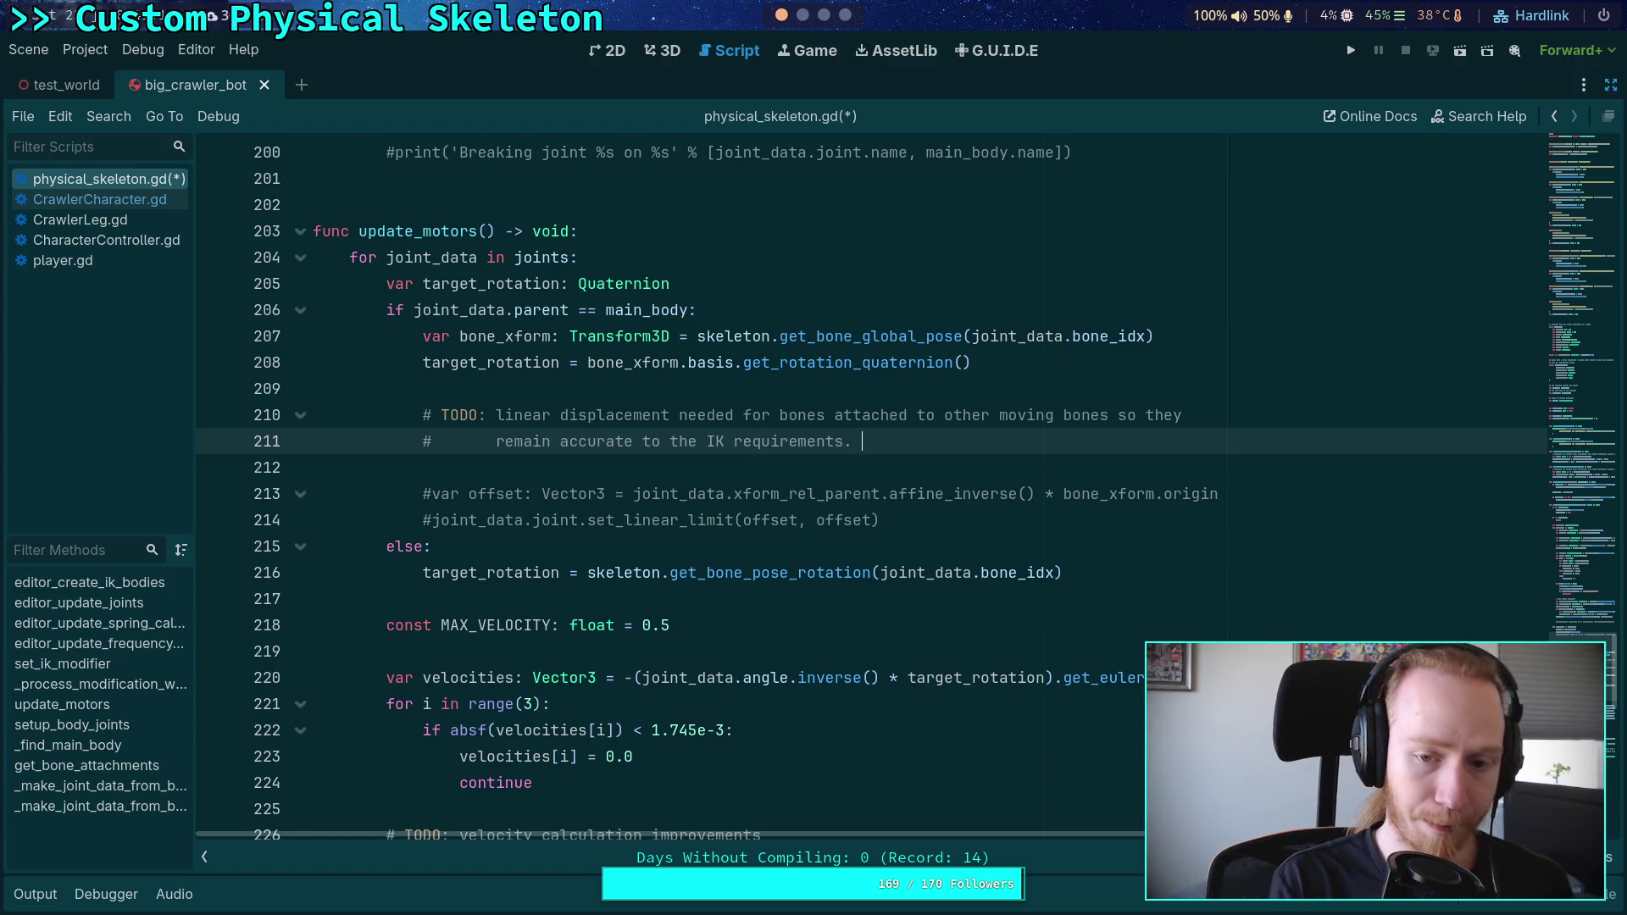
type(" This attempt ")
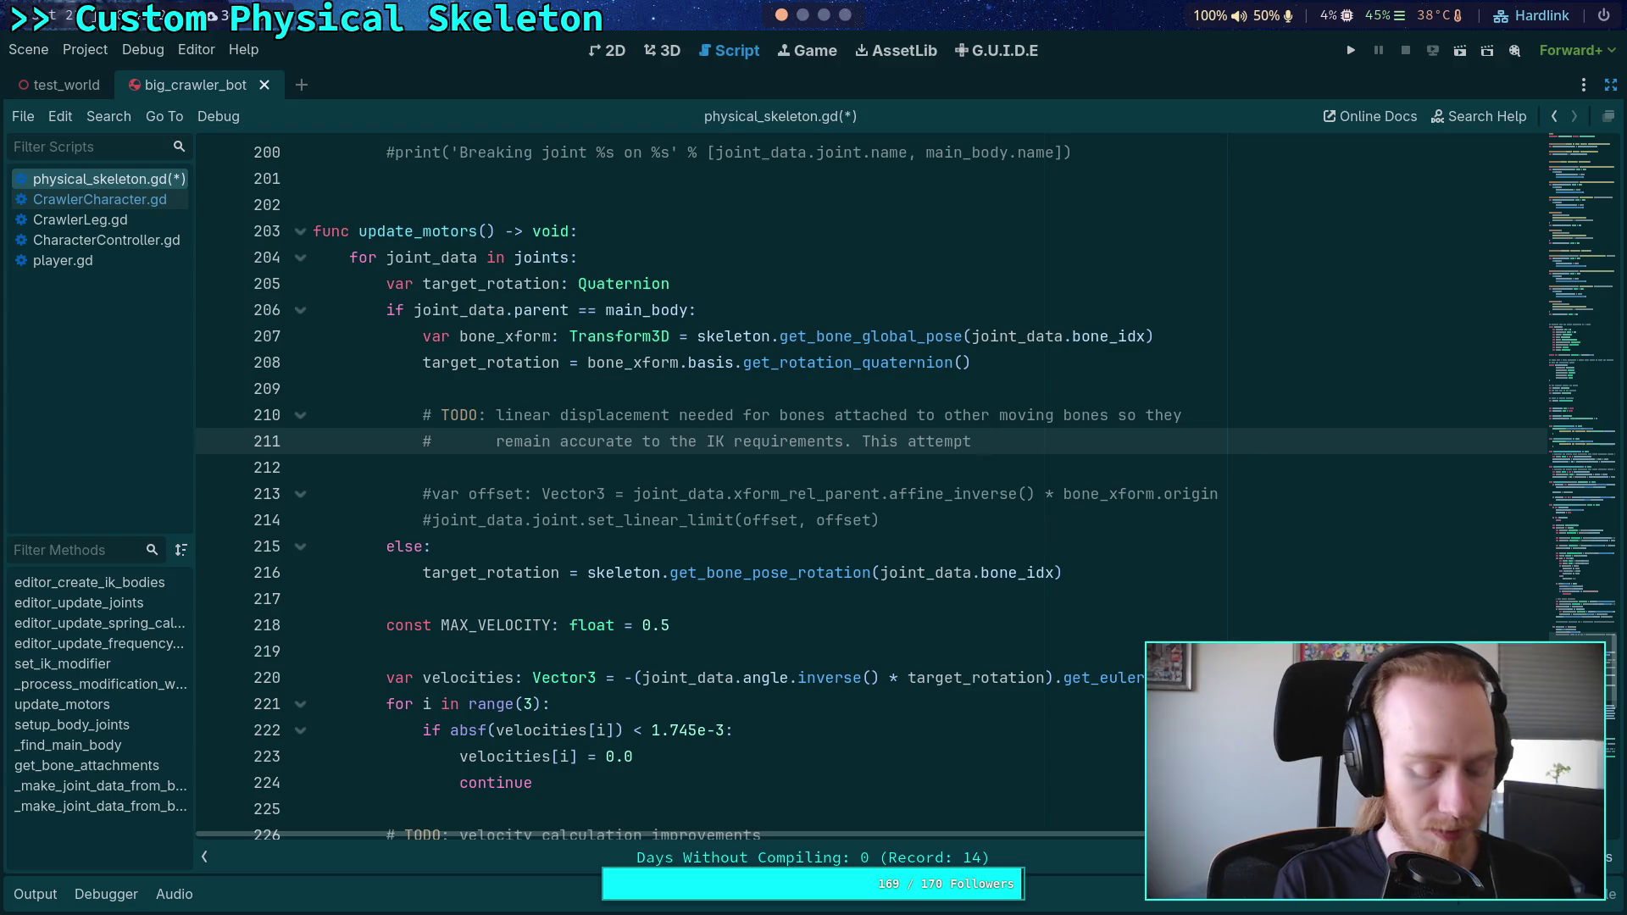
type("basic")
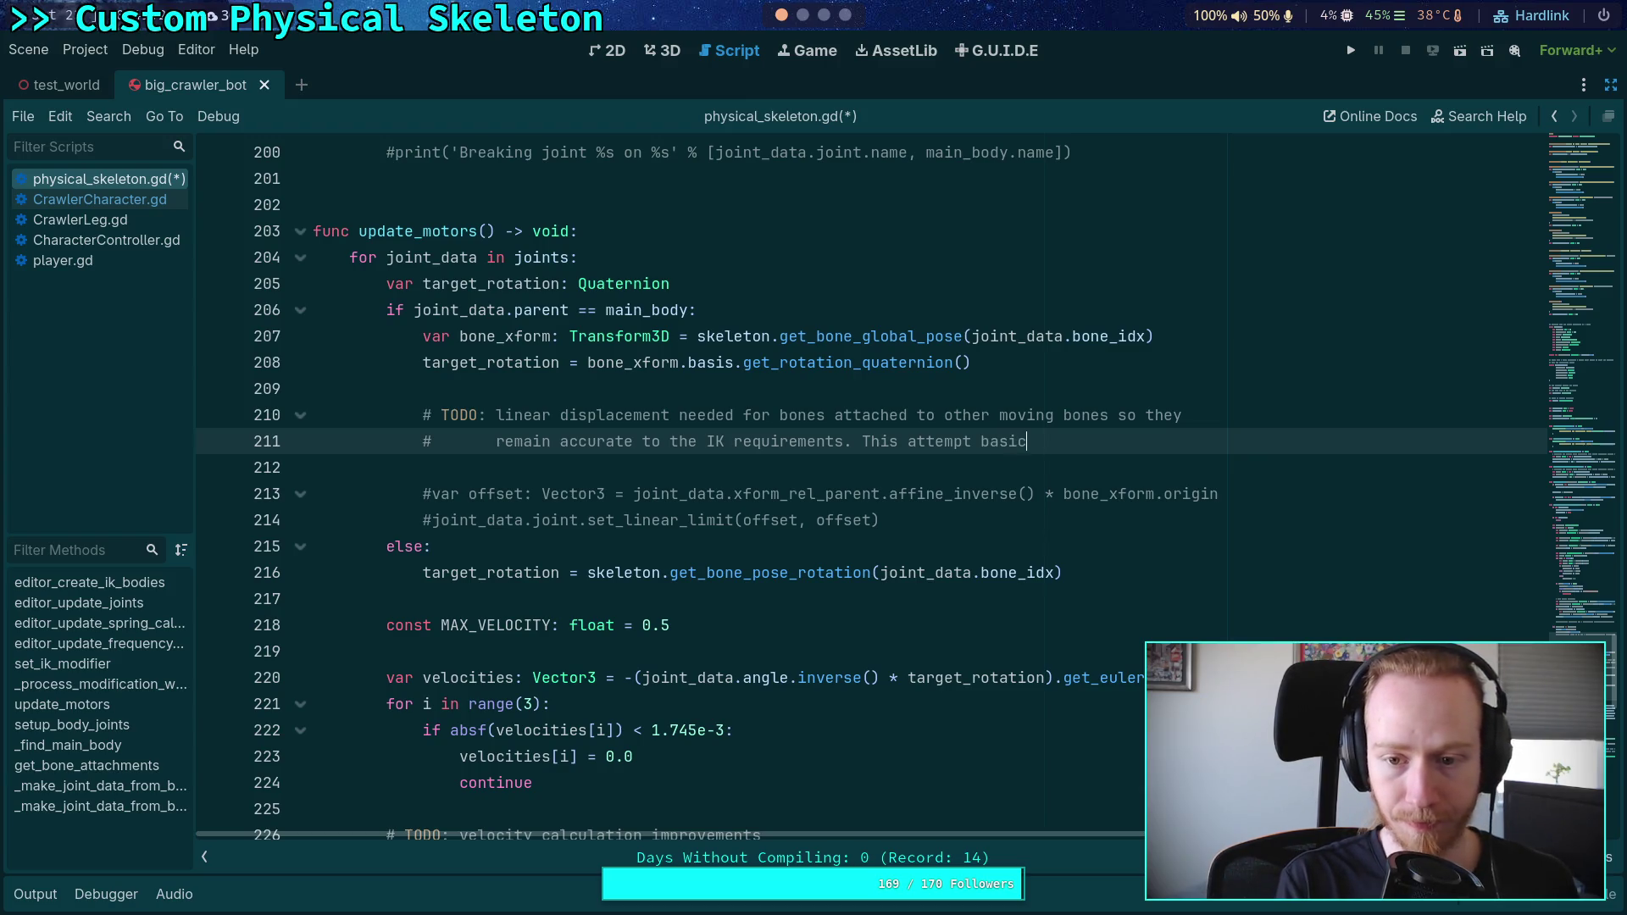
type("ally gaurantees")
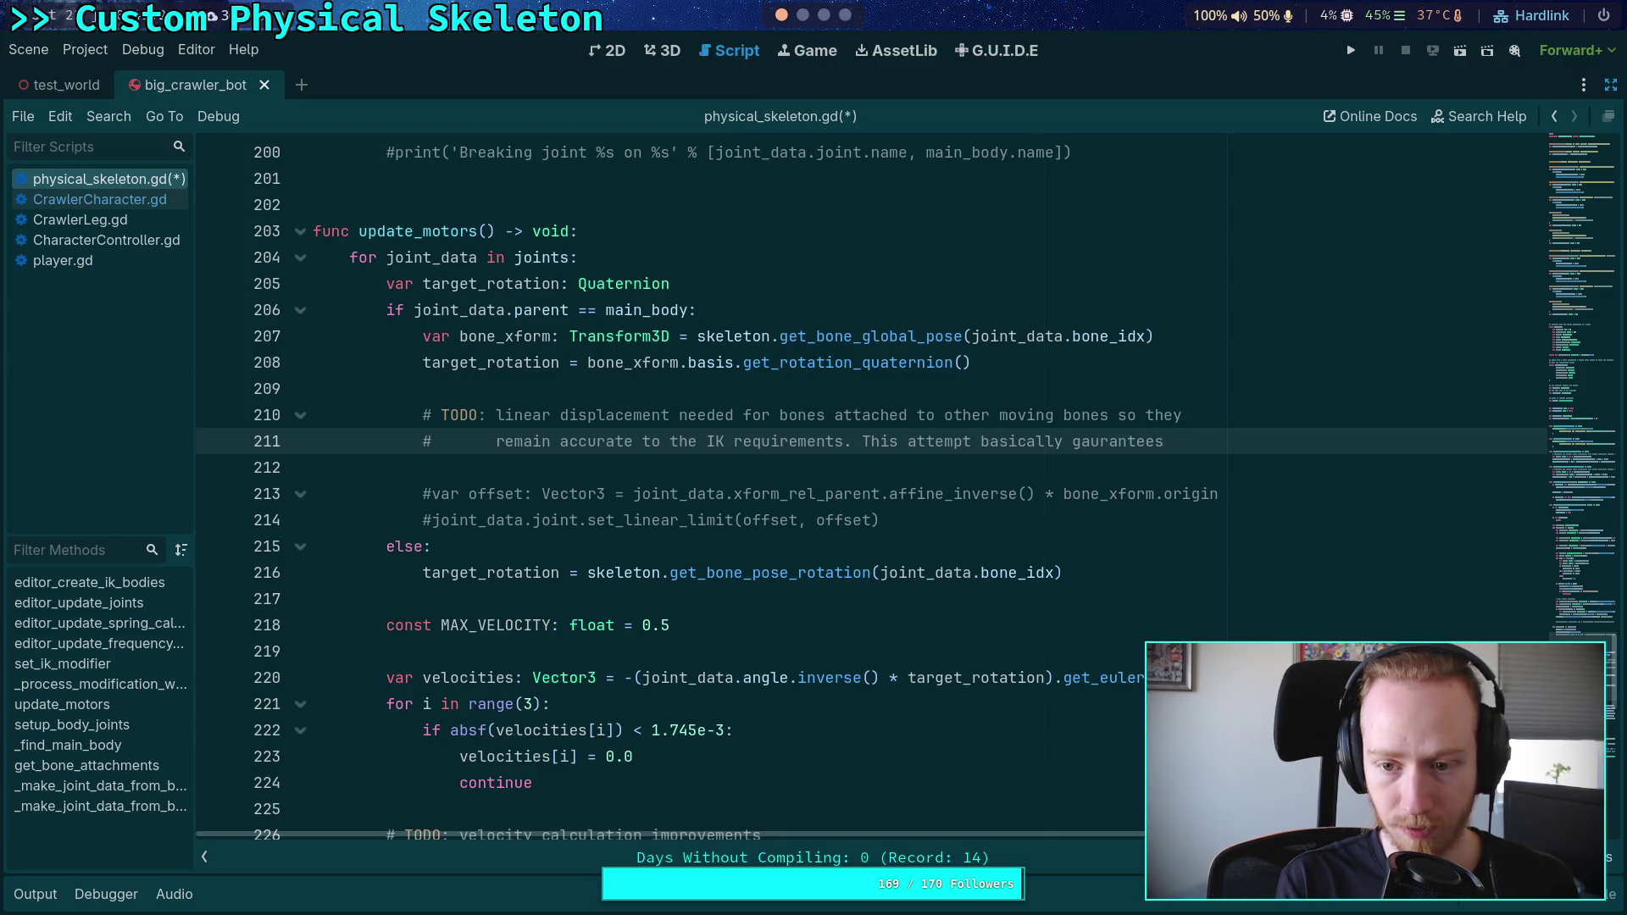
key("BackSpace")
key("BackSpace")
key("BackSpace")
type("uar")
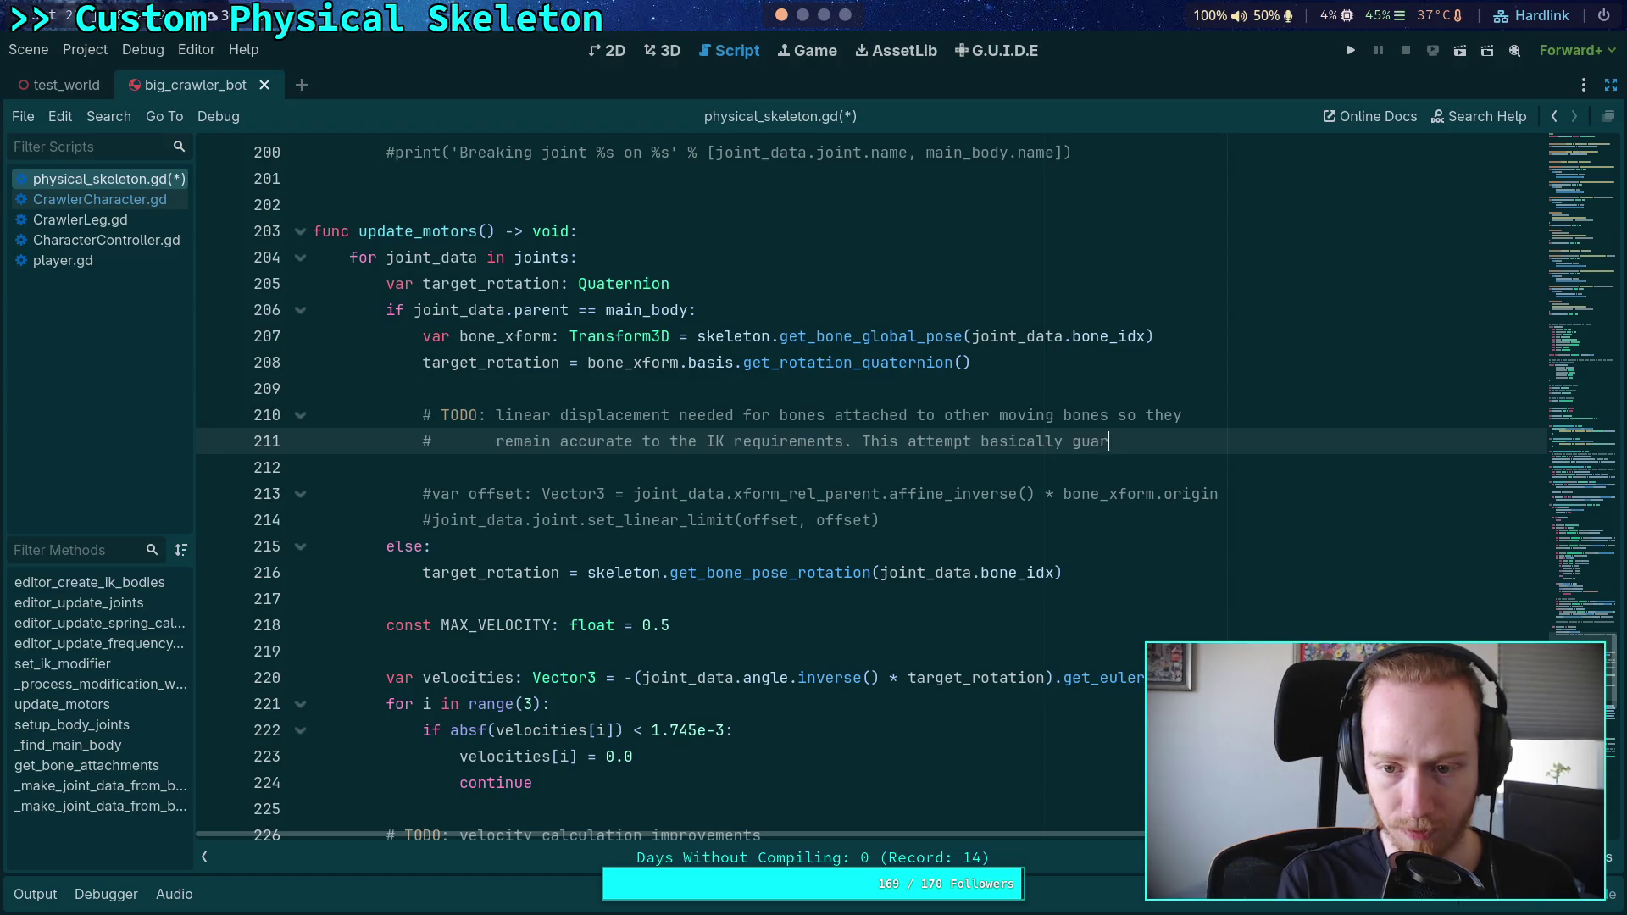
type("antees that")
Step: Add a final comment line: 'the joints displace so much that they just fall off...'
key("Return")
type("#")
key("Tab")
type("the j")
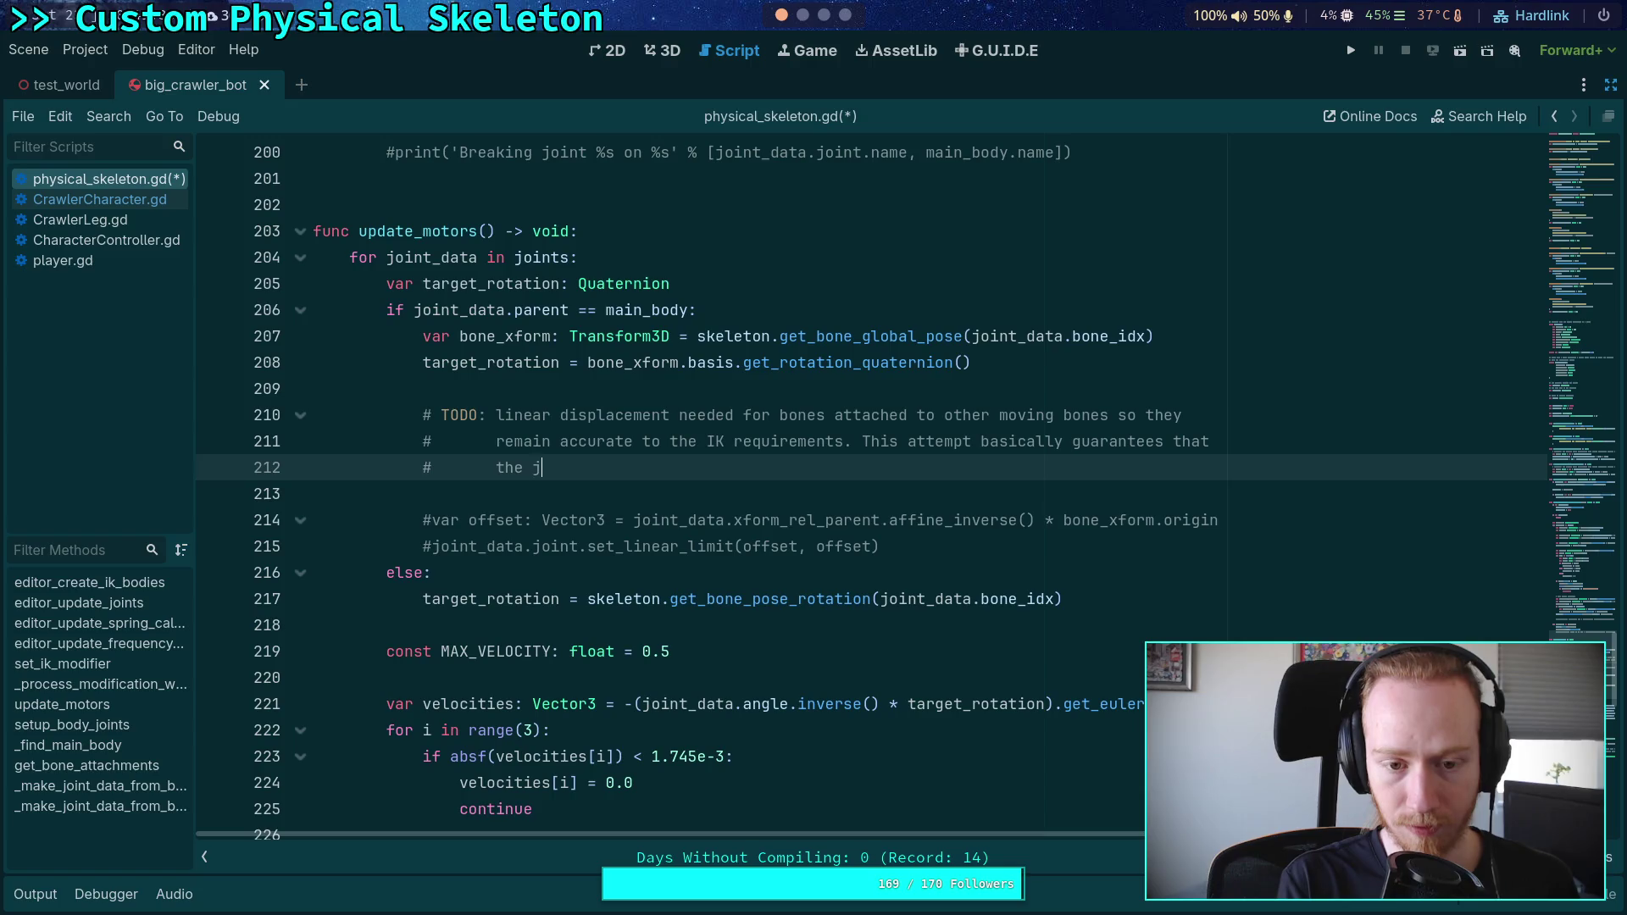
type("ointsdisplac")
key("BackSpace")
key("BackSpace")
key("BackSpace")
type("lace ")
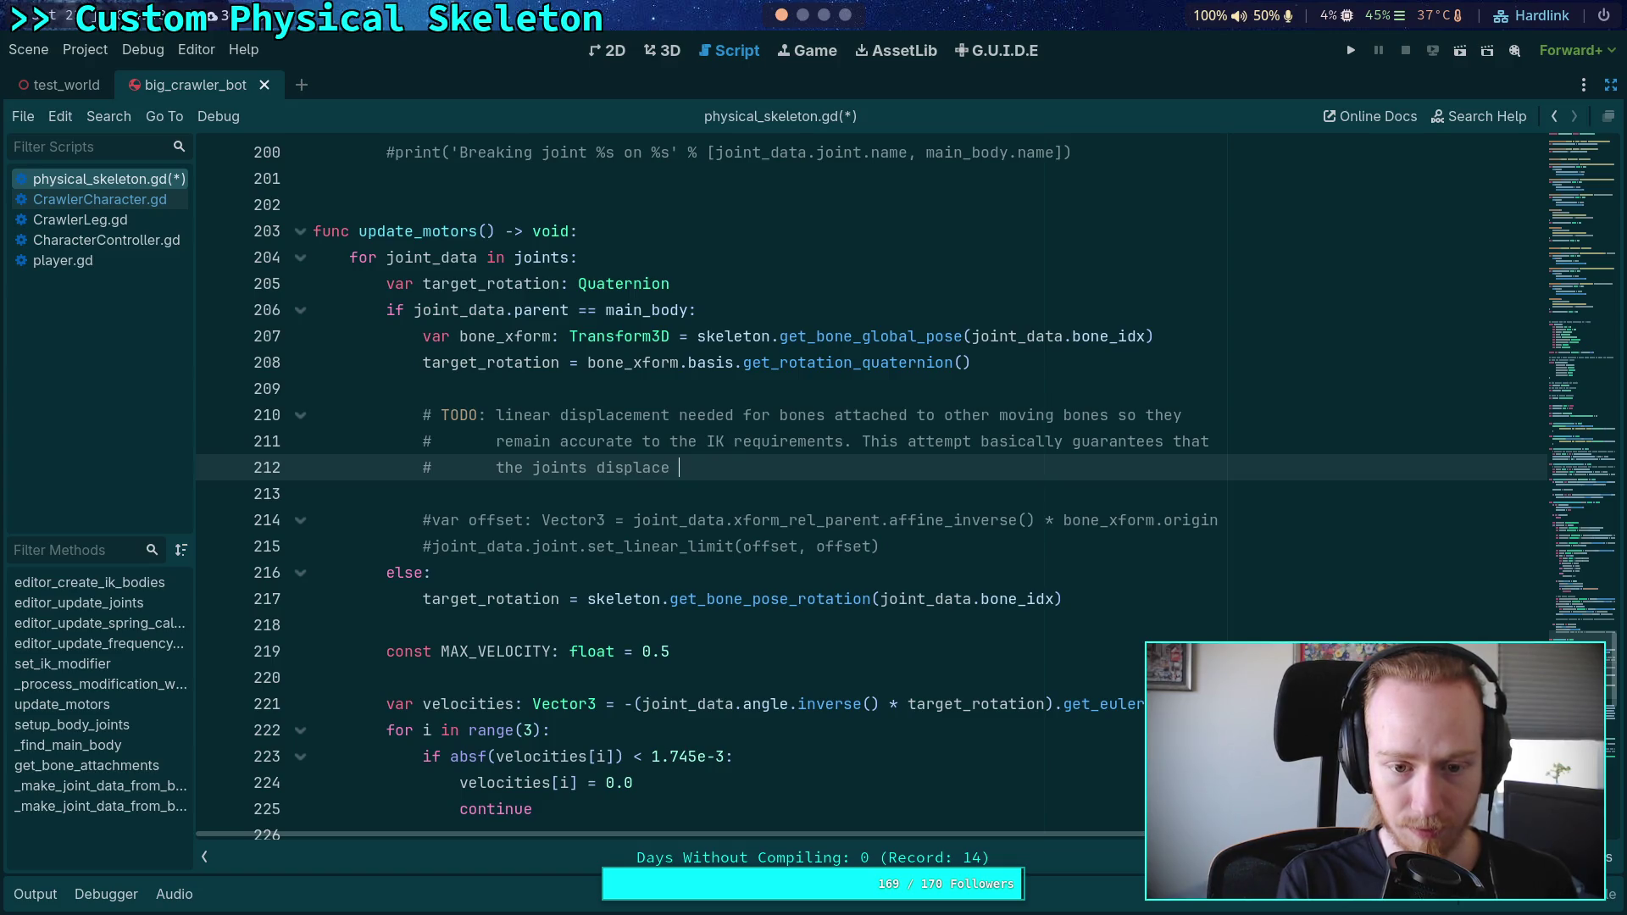
type("so much ")
type("that ")
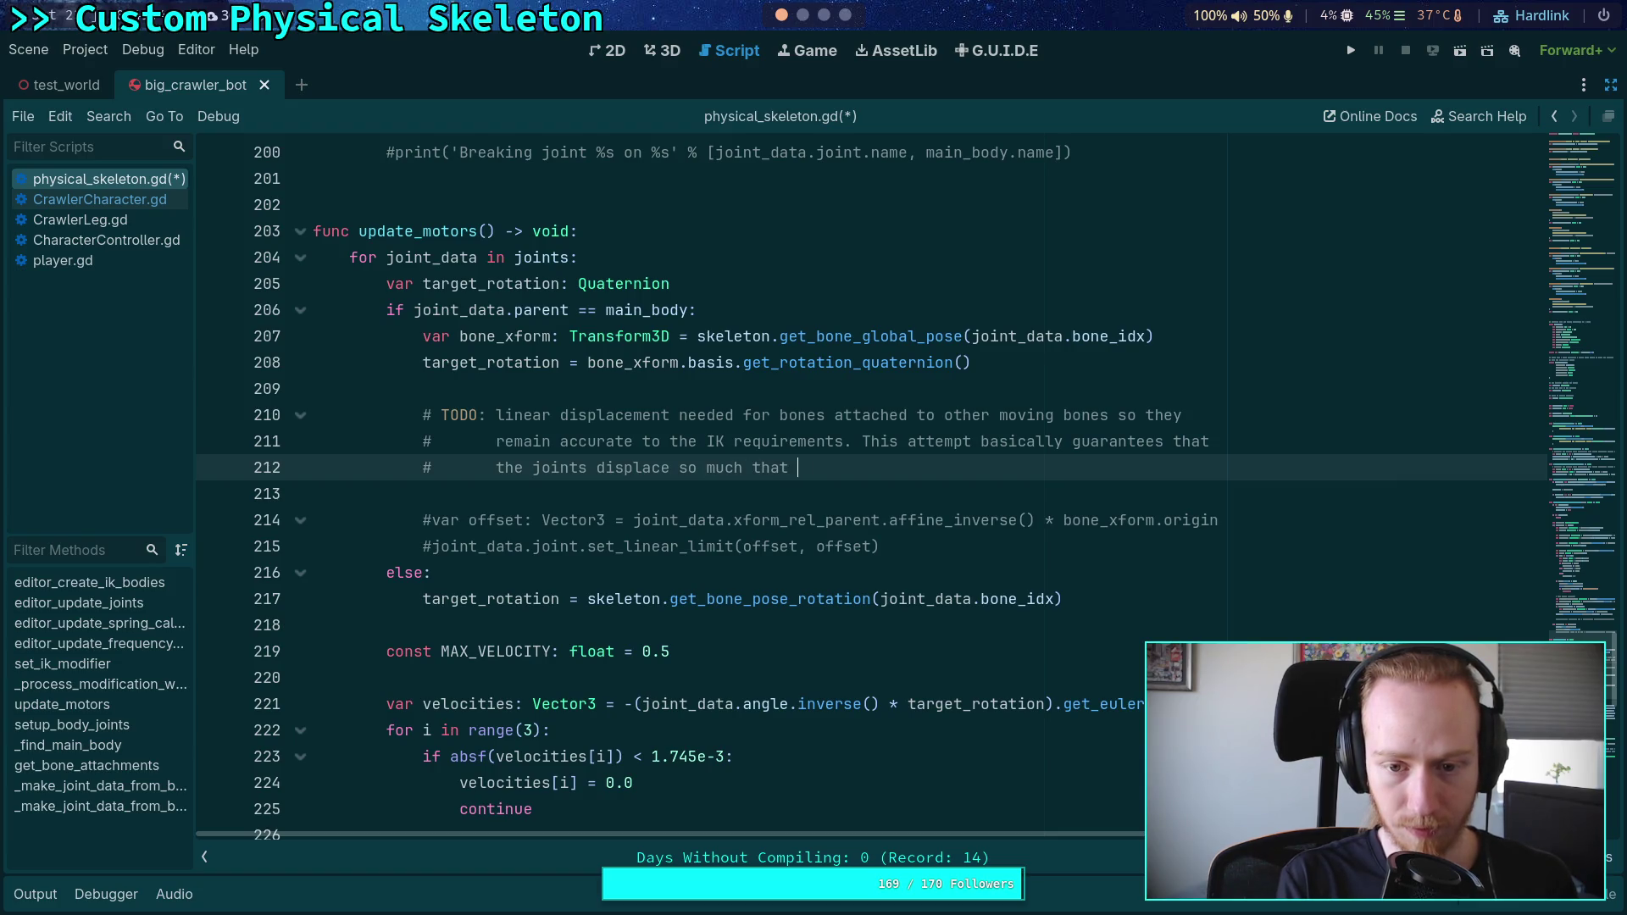
type("they just ")
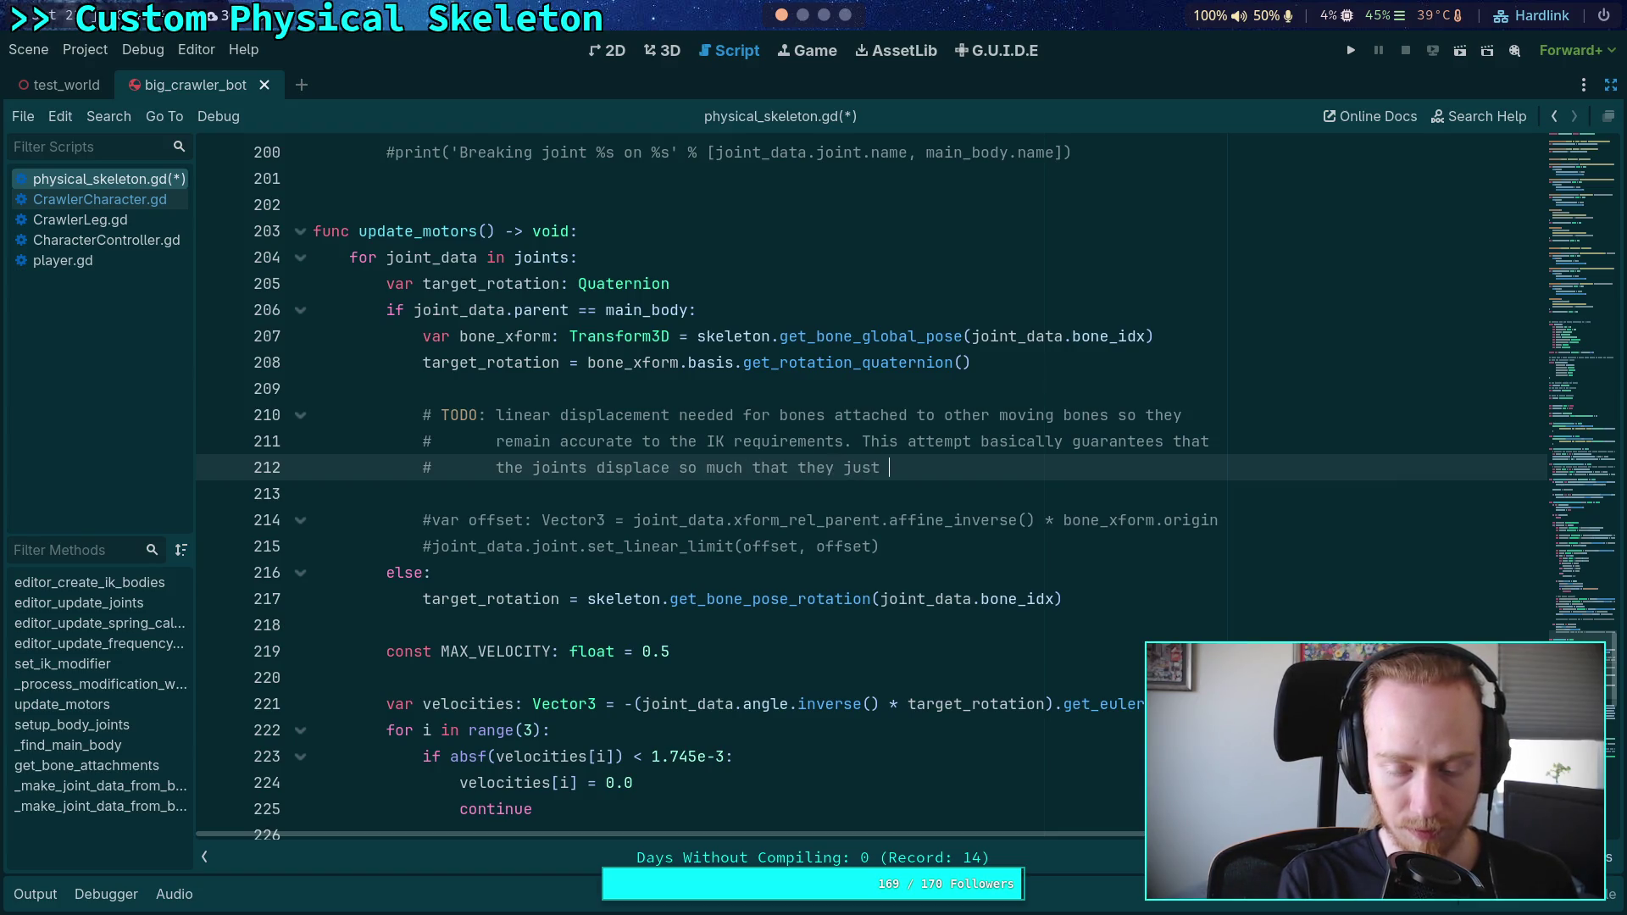
type("fall off")
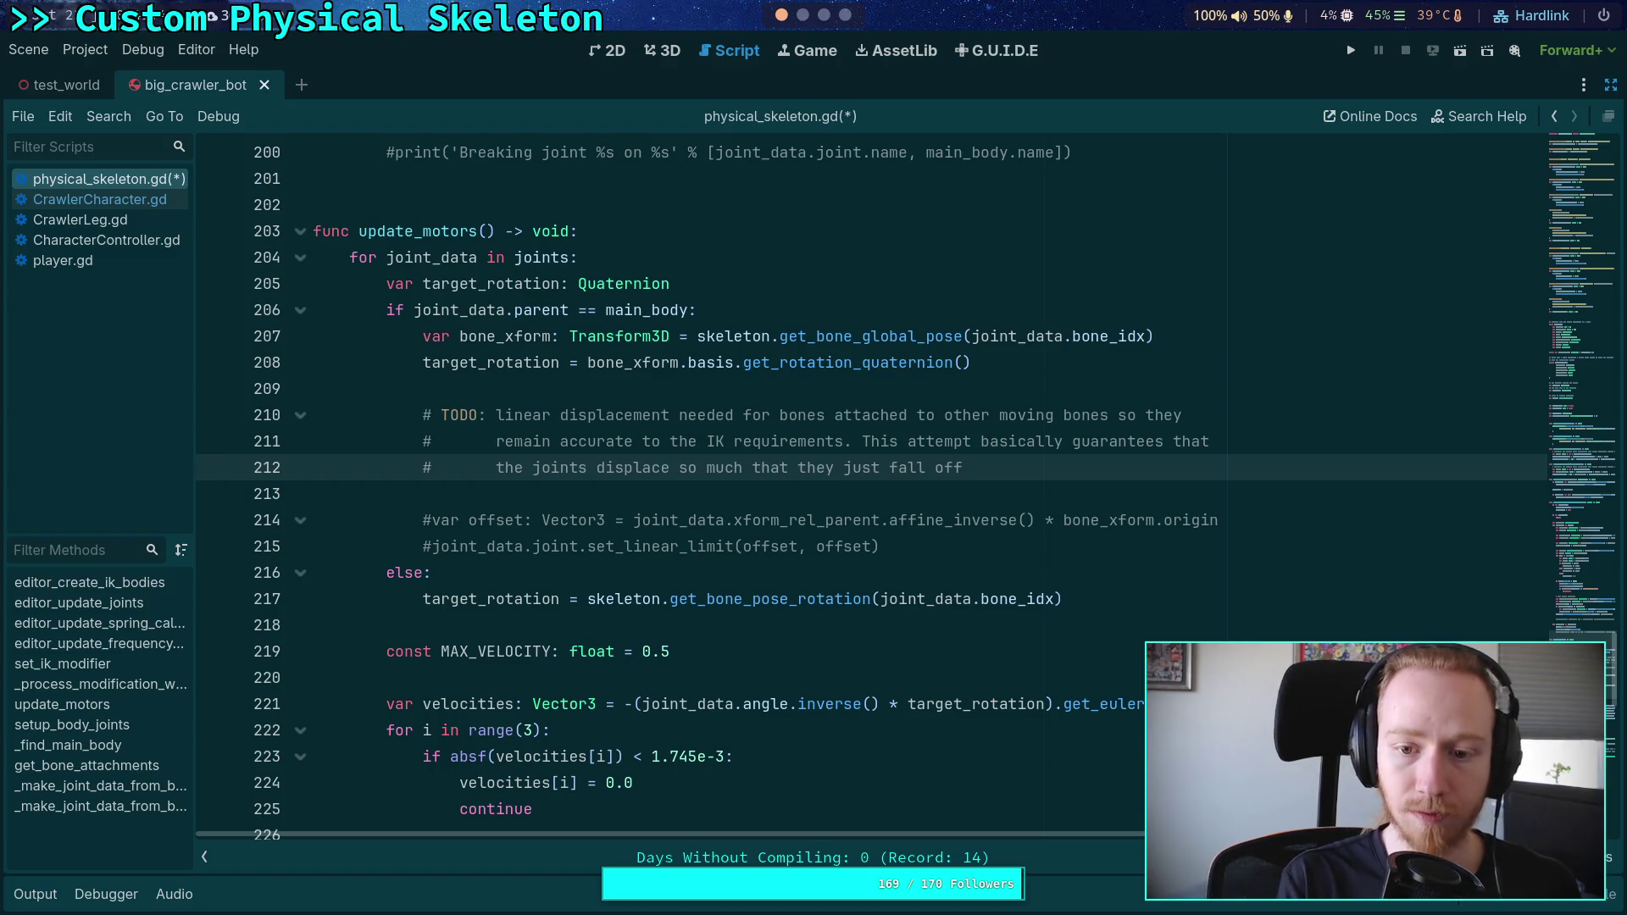
type("May")
key("BackSpace")
key("BackSpace")
type("...")
Step: Save the script and switch to the terminal's godot window running Neovim
key("ctrl+s")
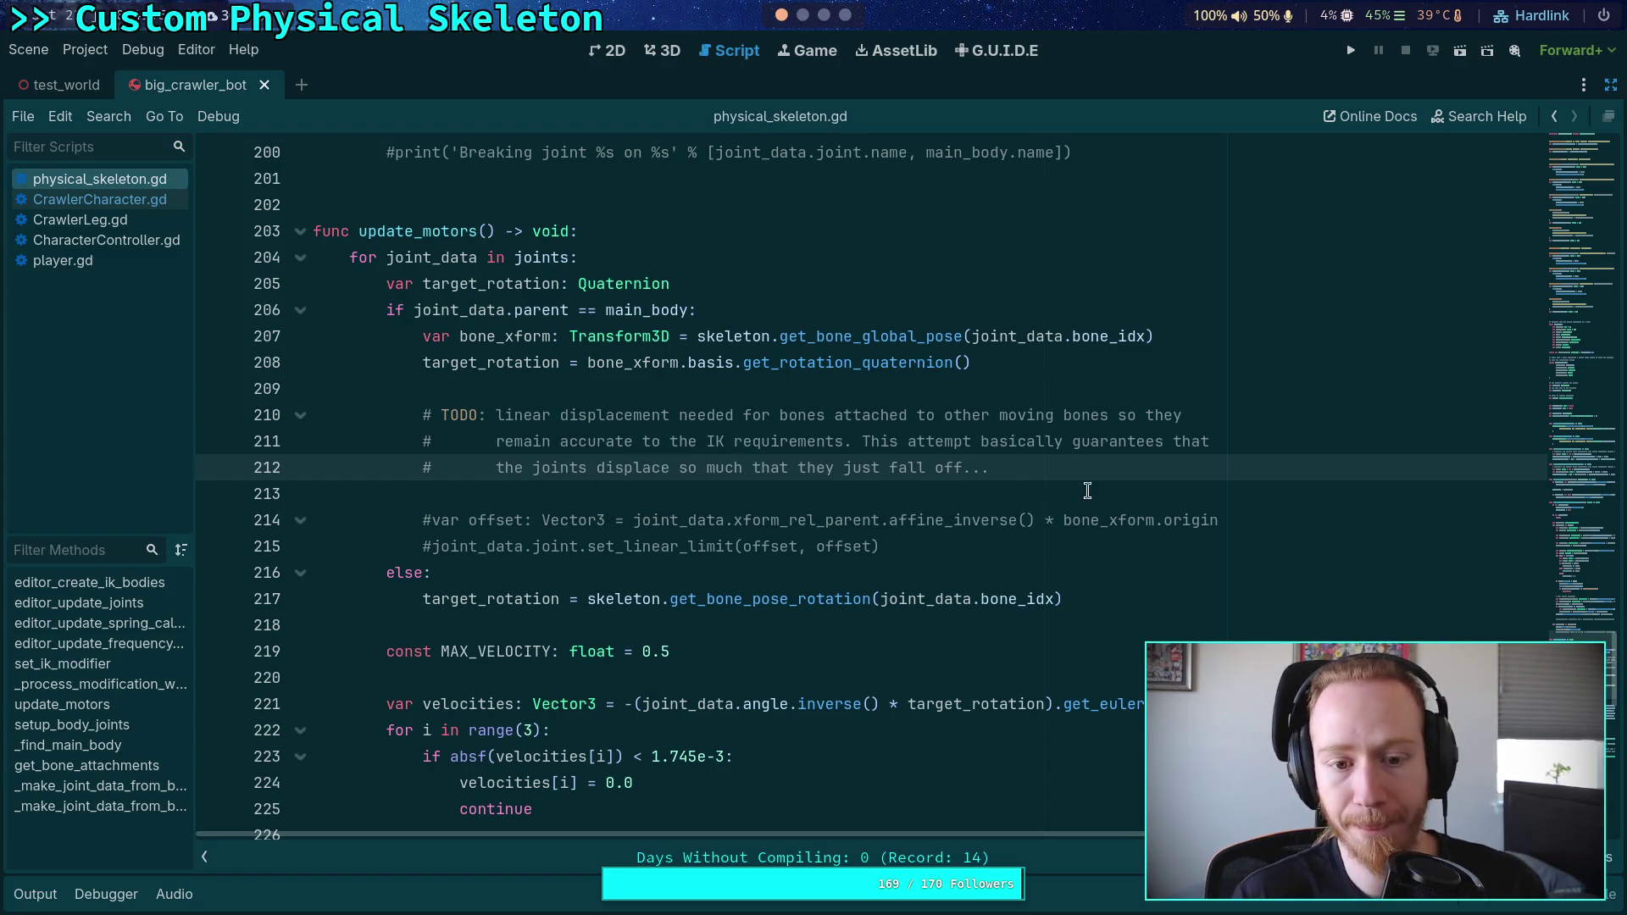
left_click(998, 494)
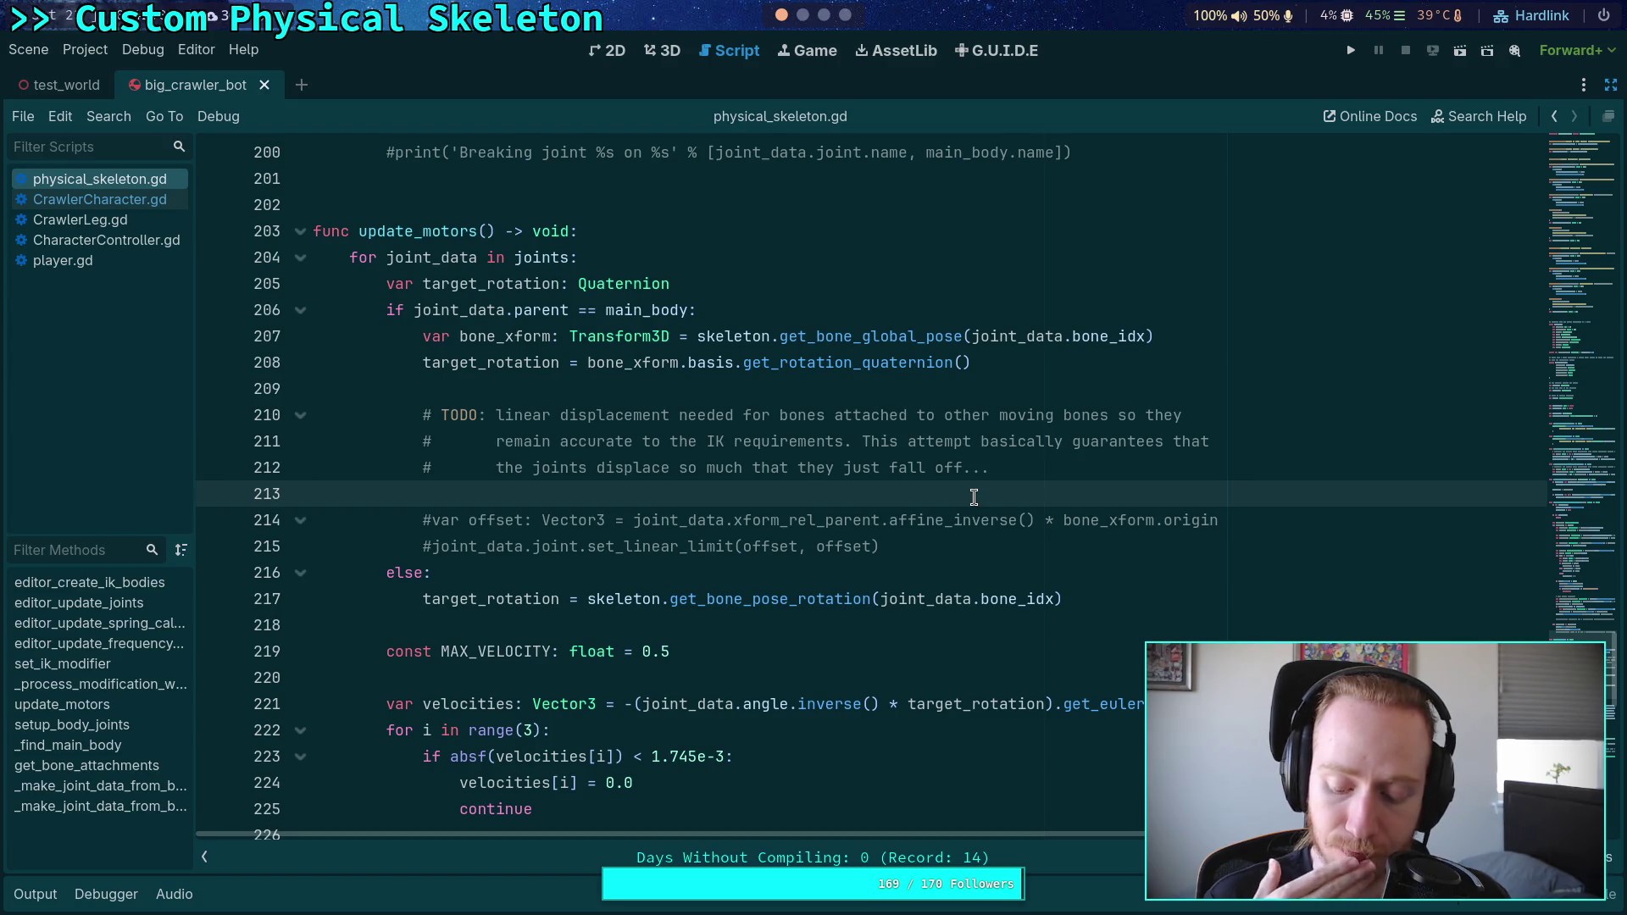
left_click(823, 15)
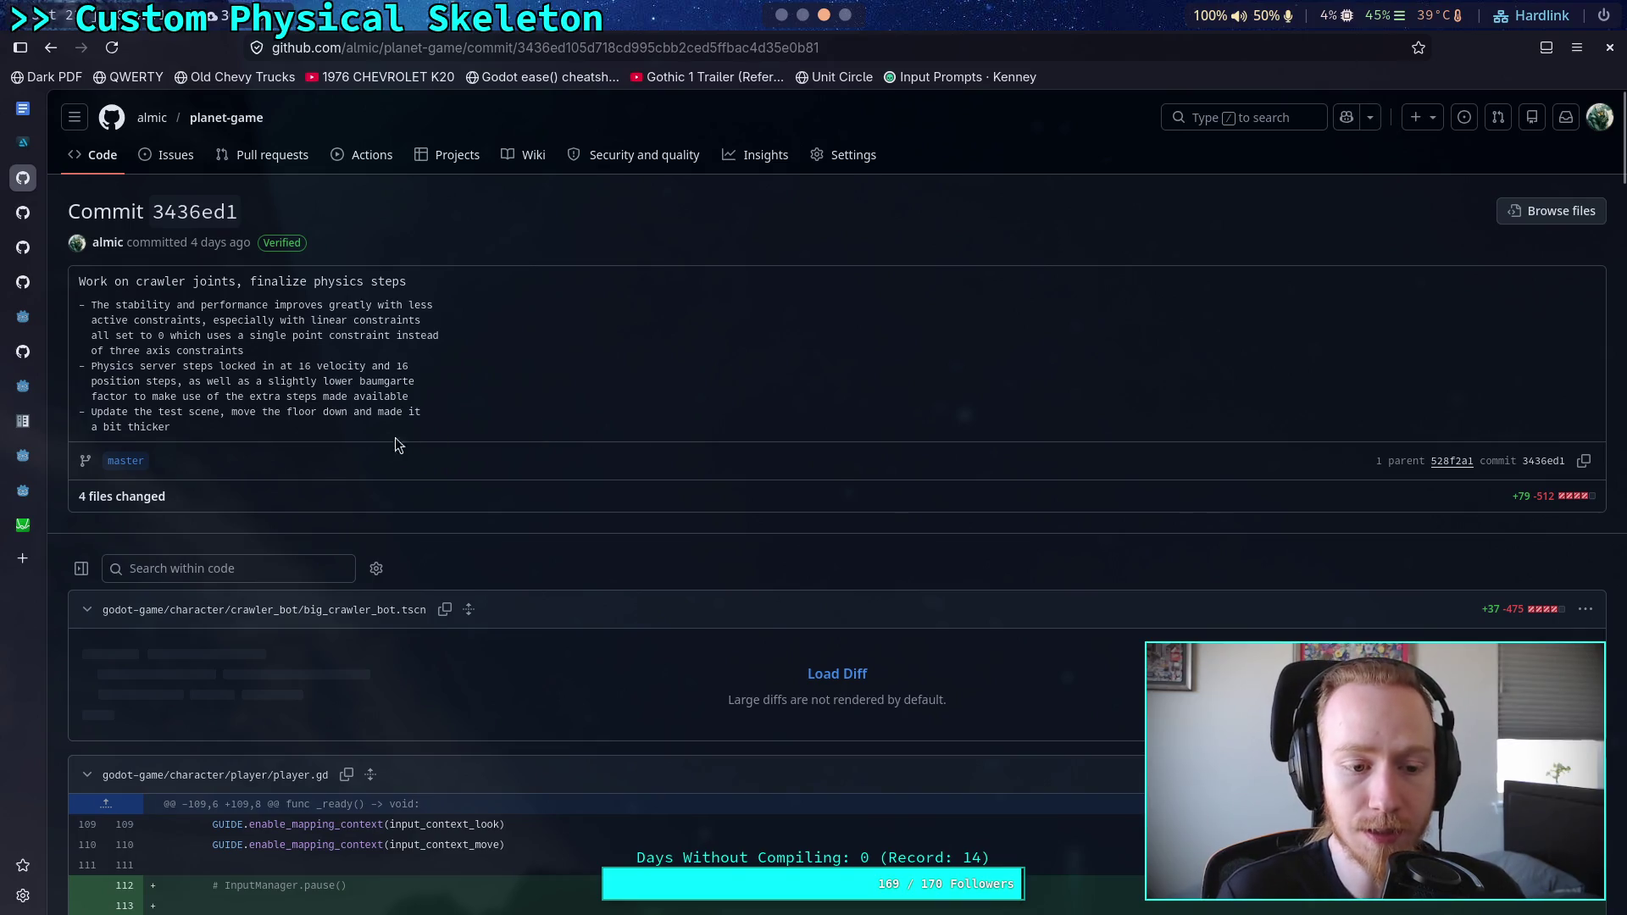
left_click(803, 15)
left_click(782, 48)
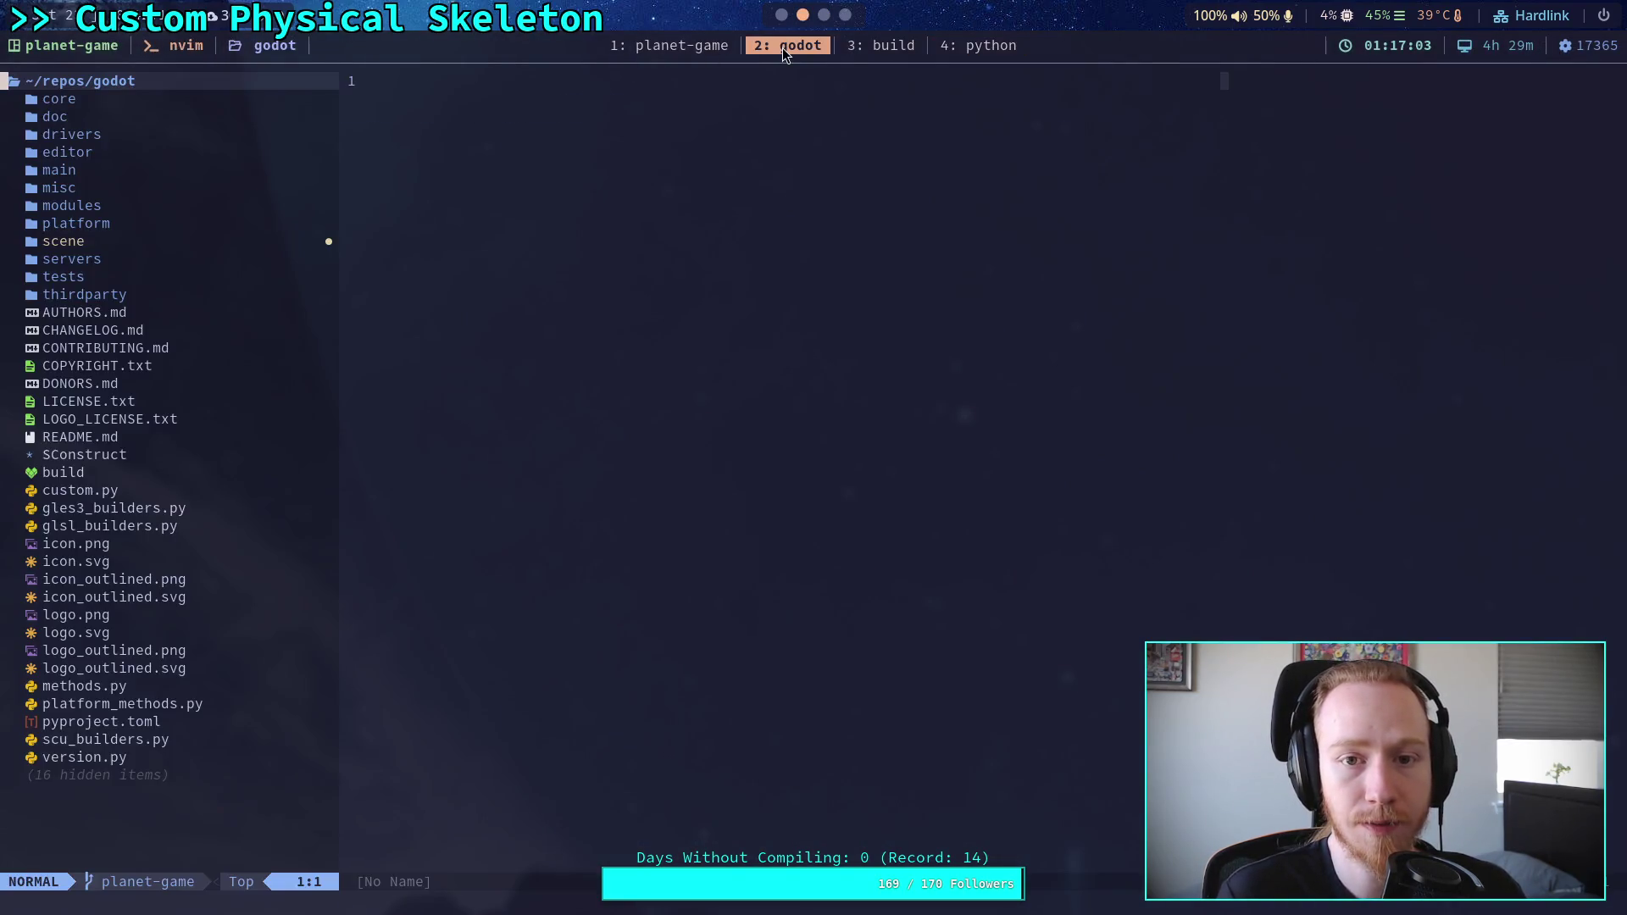
Step: Open CONTRIBUTING.md, dismiss the treesitter error traces, and close the buffer with :q
left_click(229, 349)
key("Return")
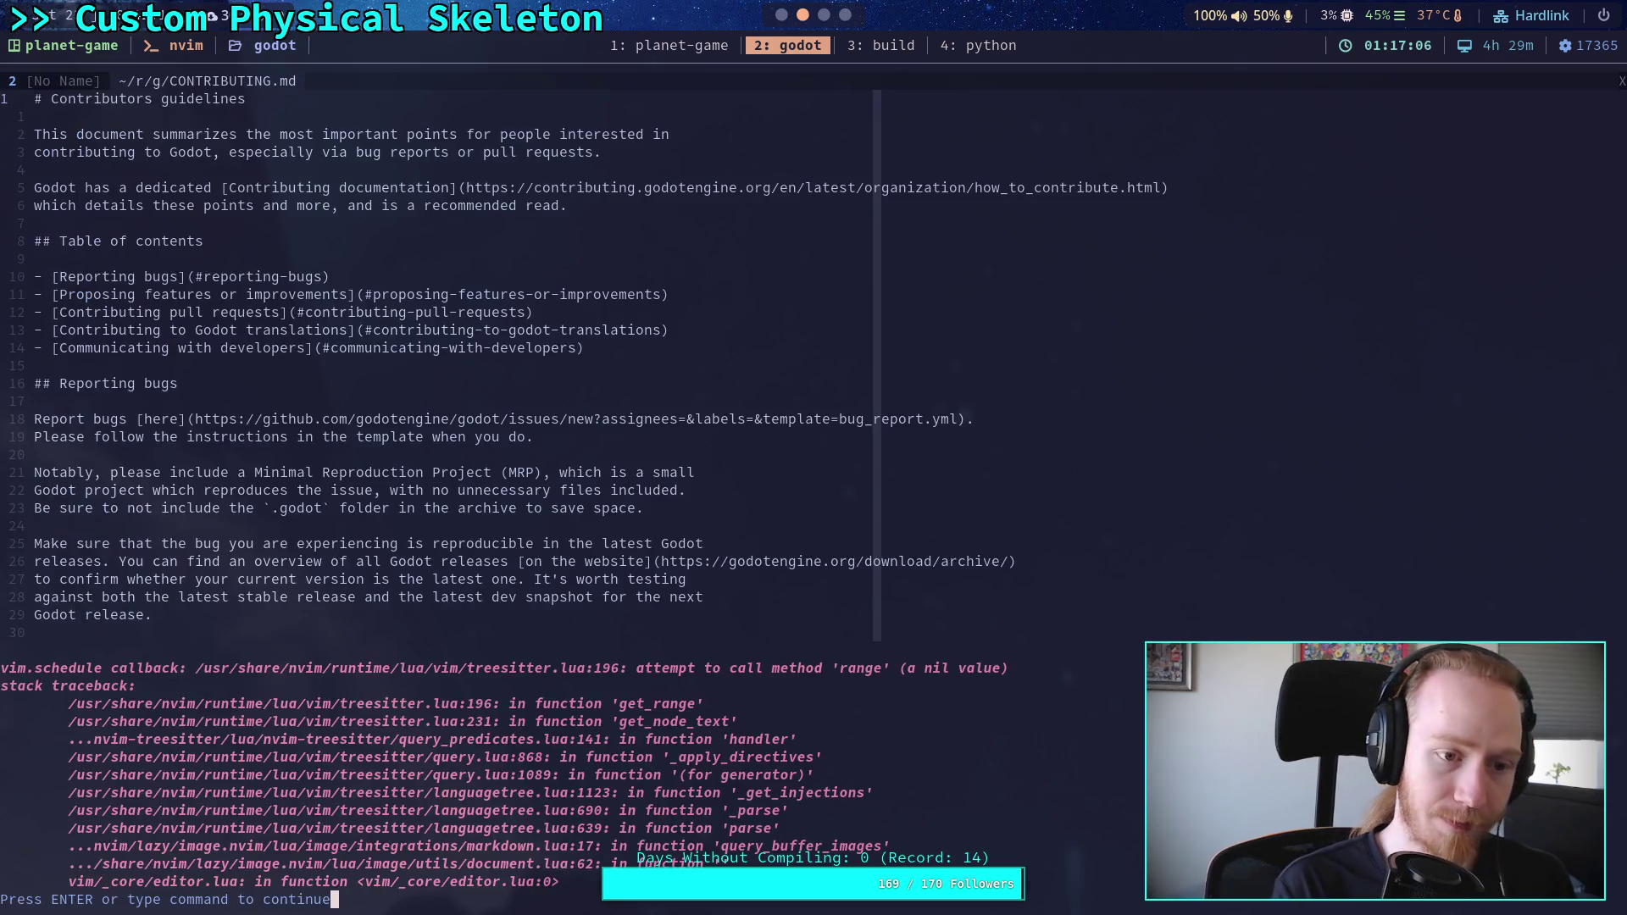
key("Return")
key("Return")
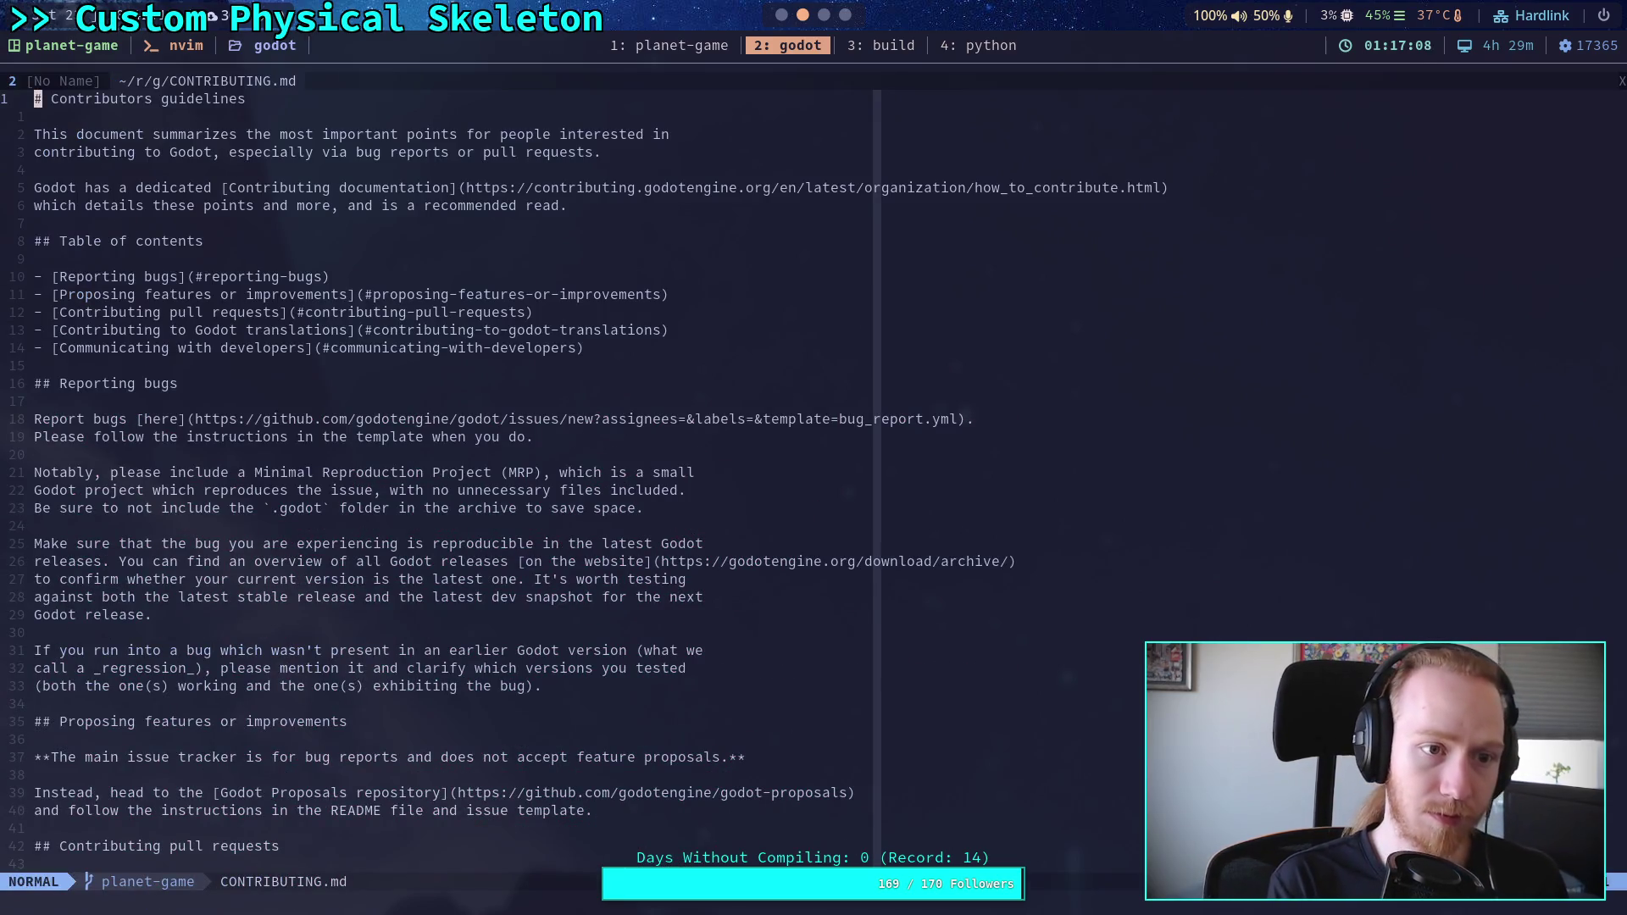
type(":q")
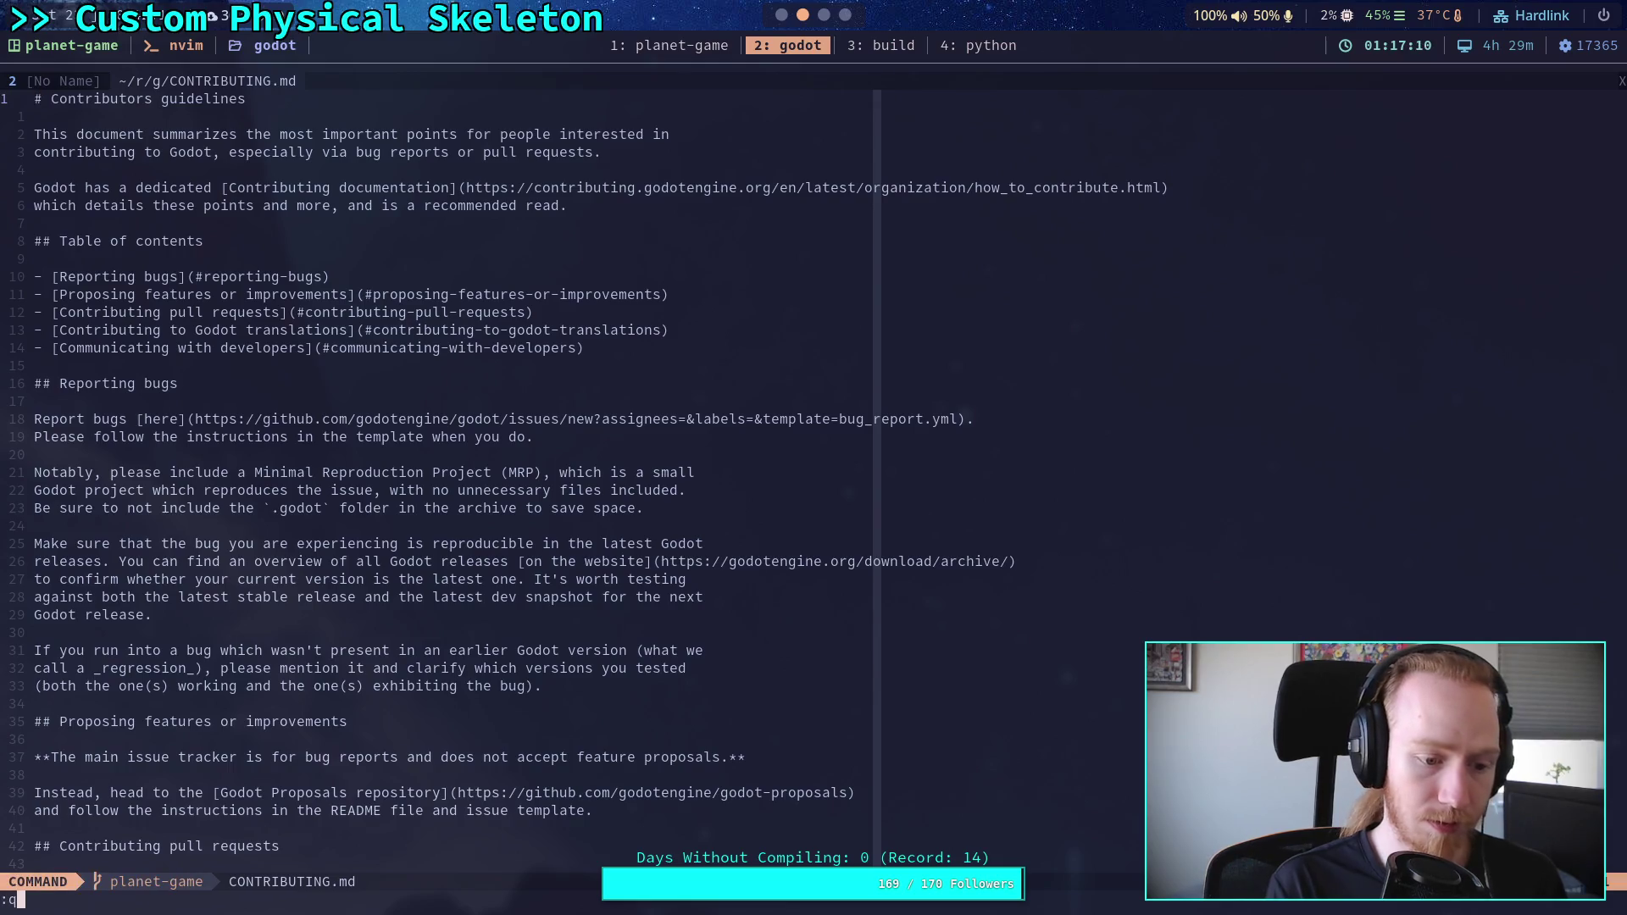
key("Return")
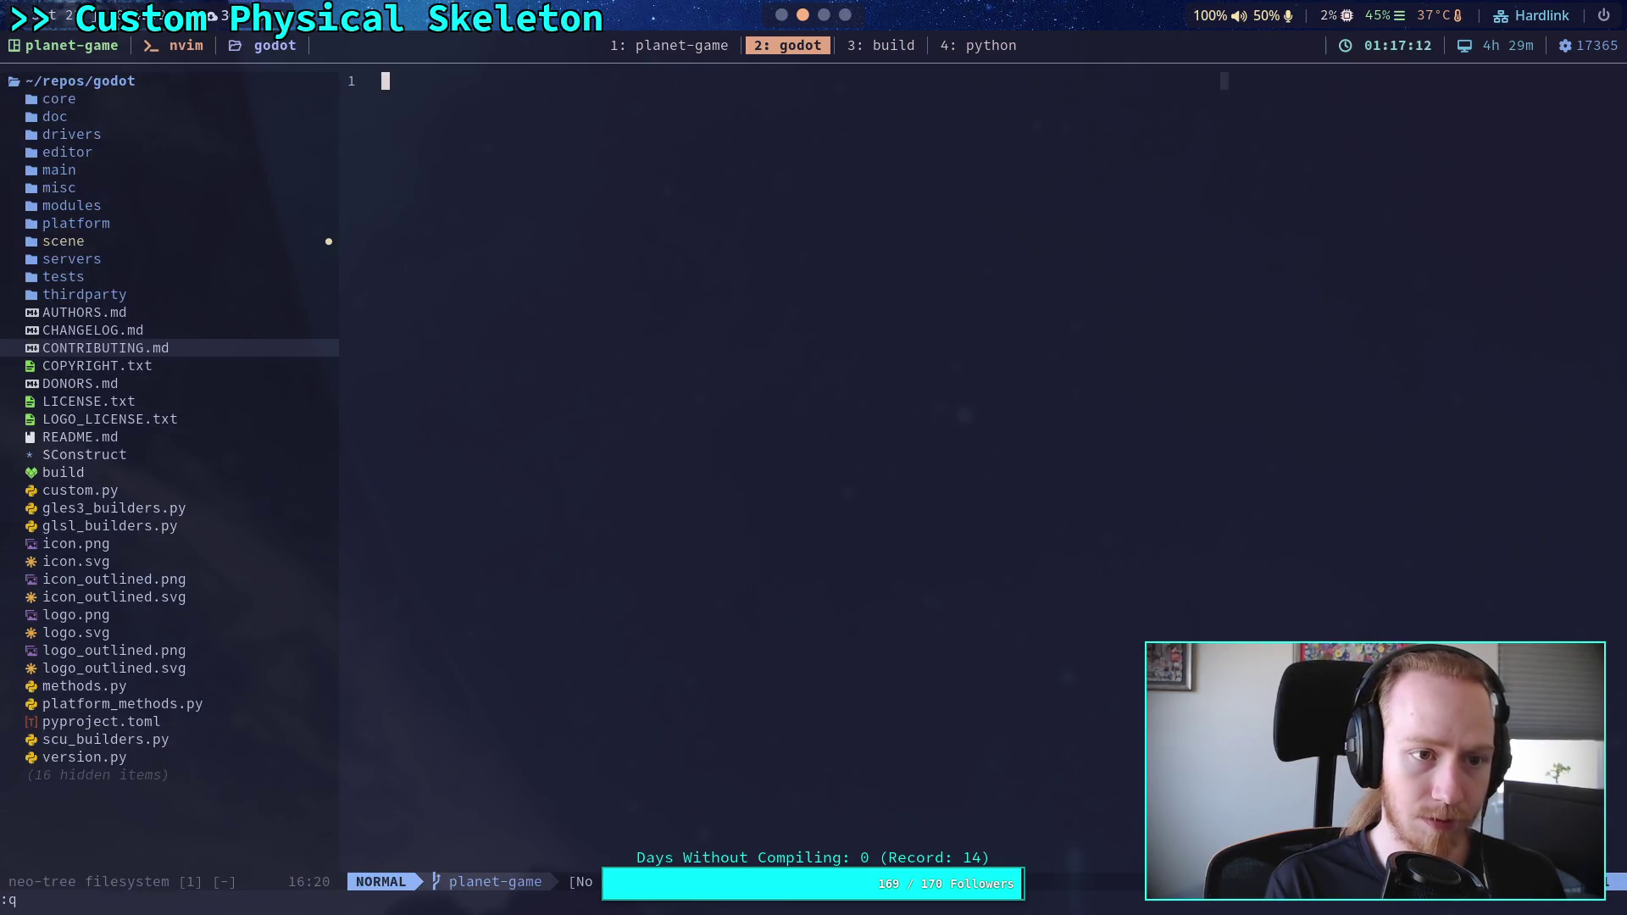
Step: Bring up the fuzzy file finder from the godot file tree
left_click(190, 344)
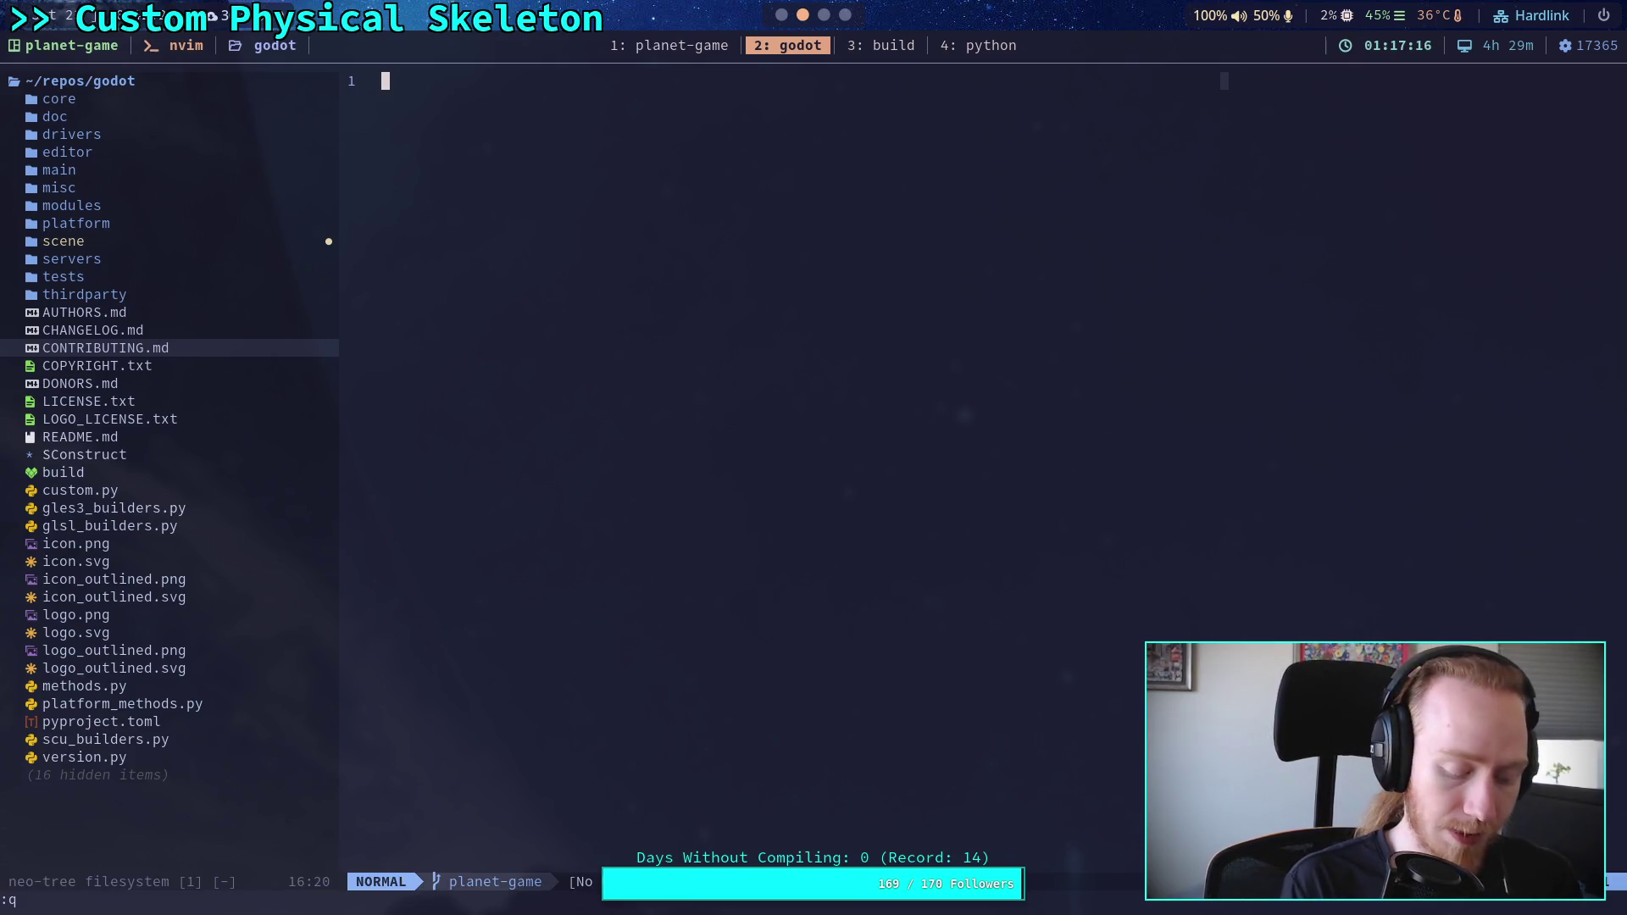
key("space")
key("f")
key("f")
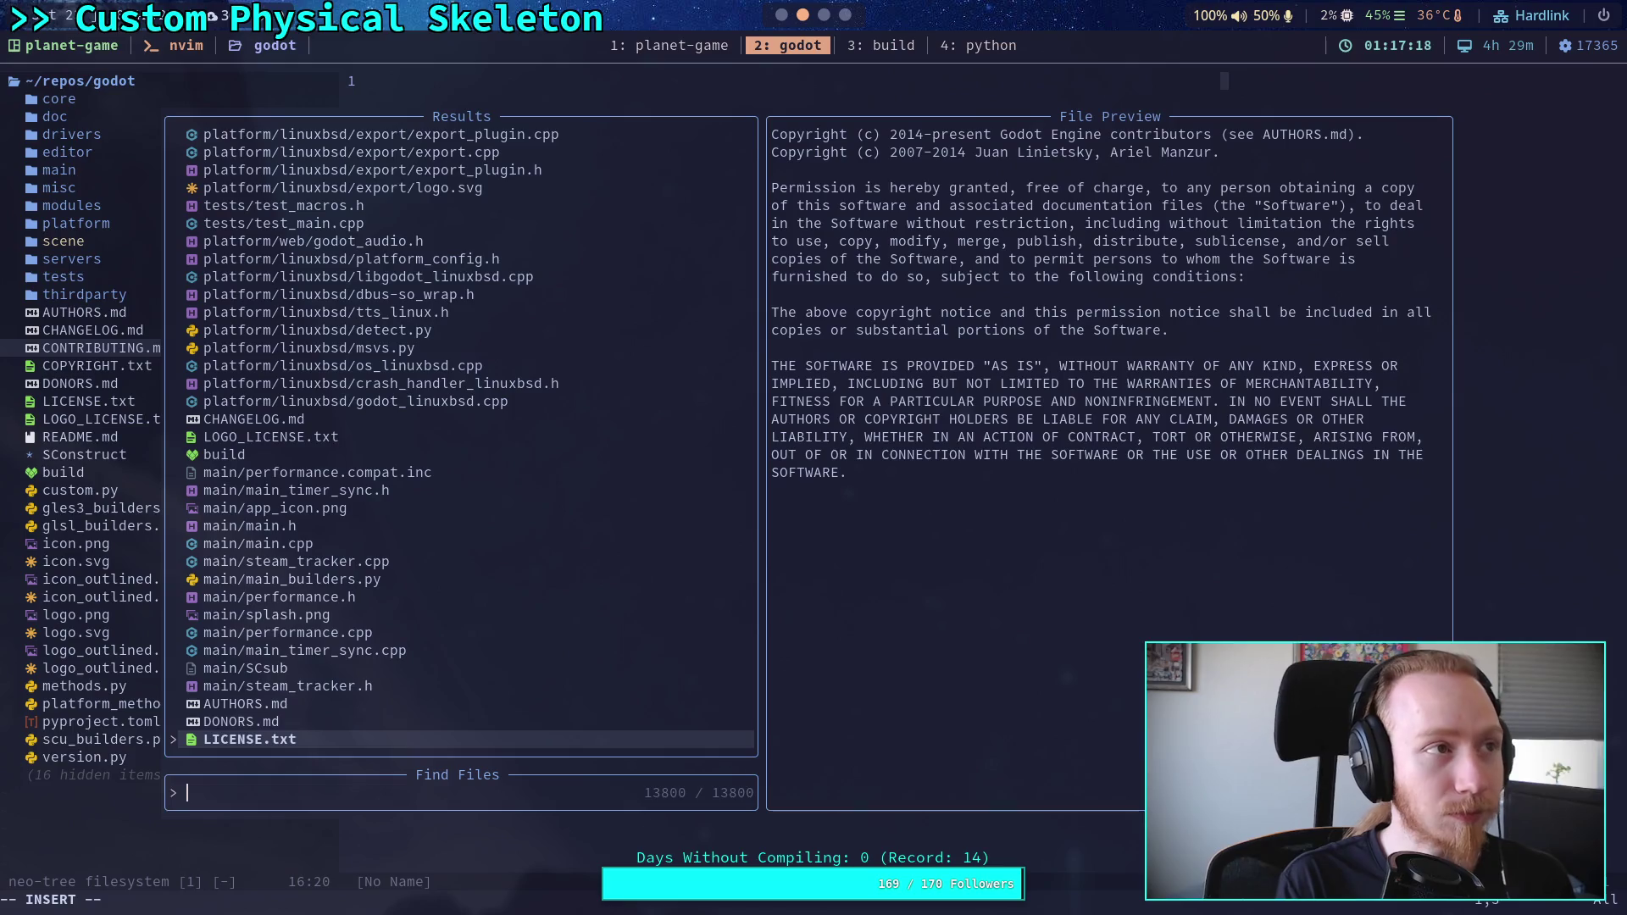
Step: Search the file finder for PointConstraint and open Jolt's PointConstraint.h
type("Point")
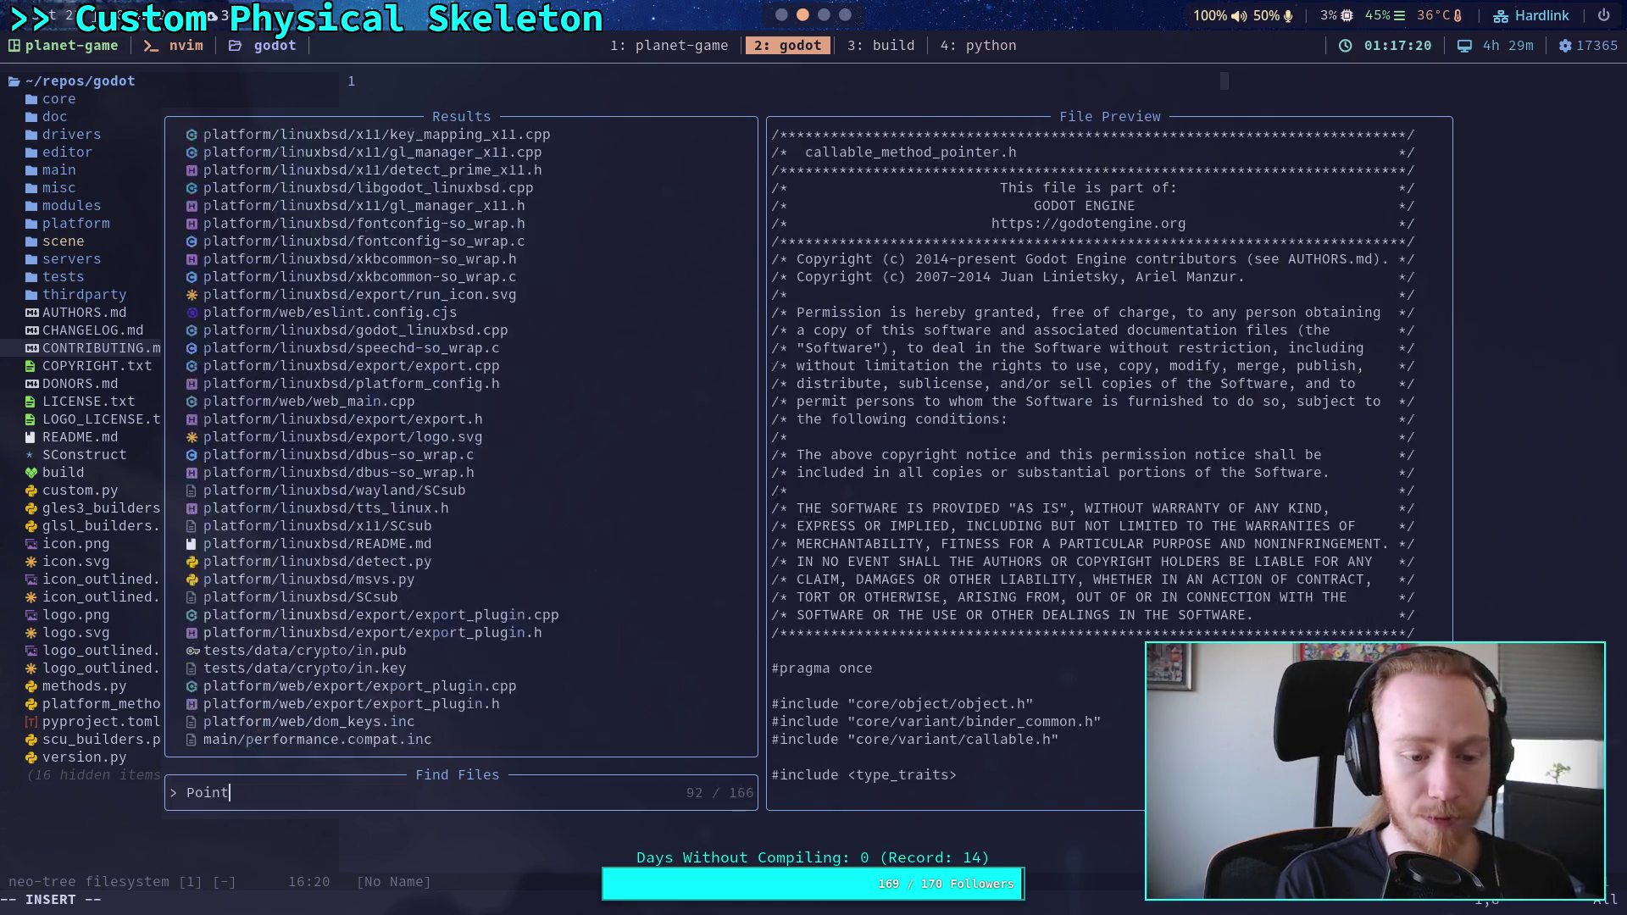
type("Const")
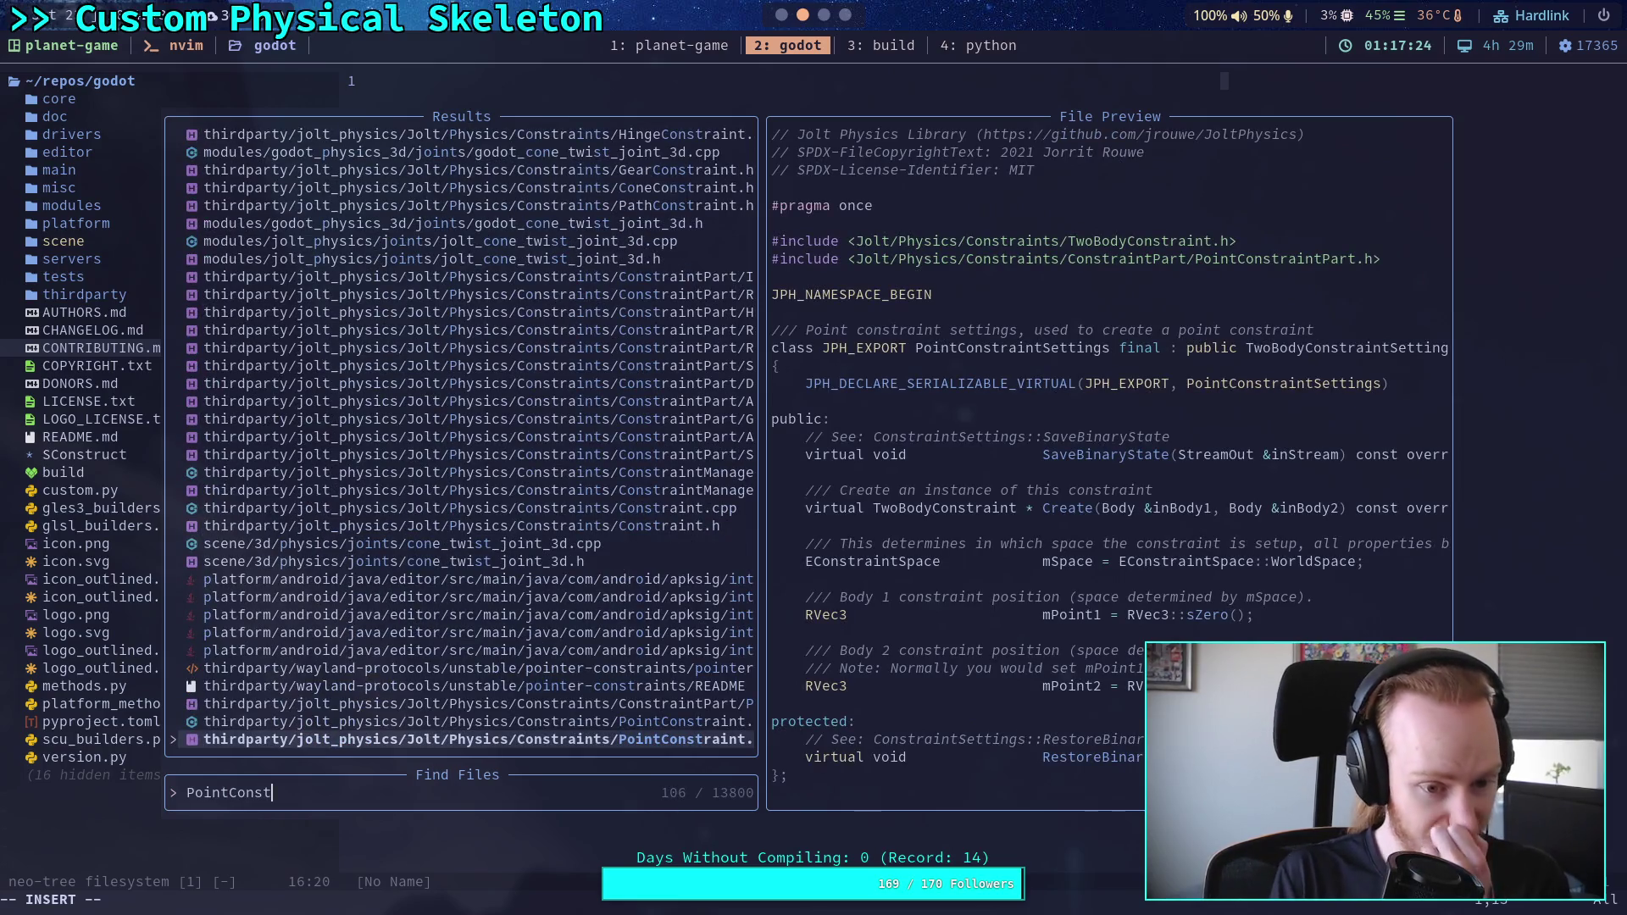
key("Up")
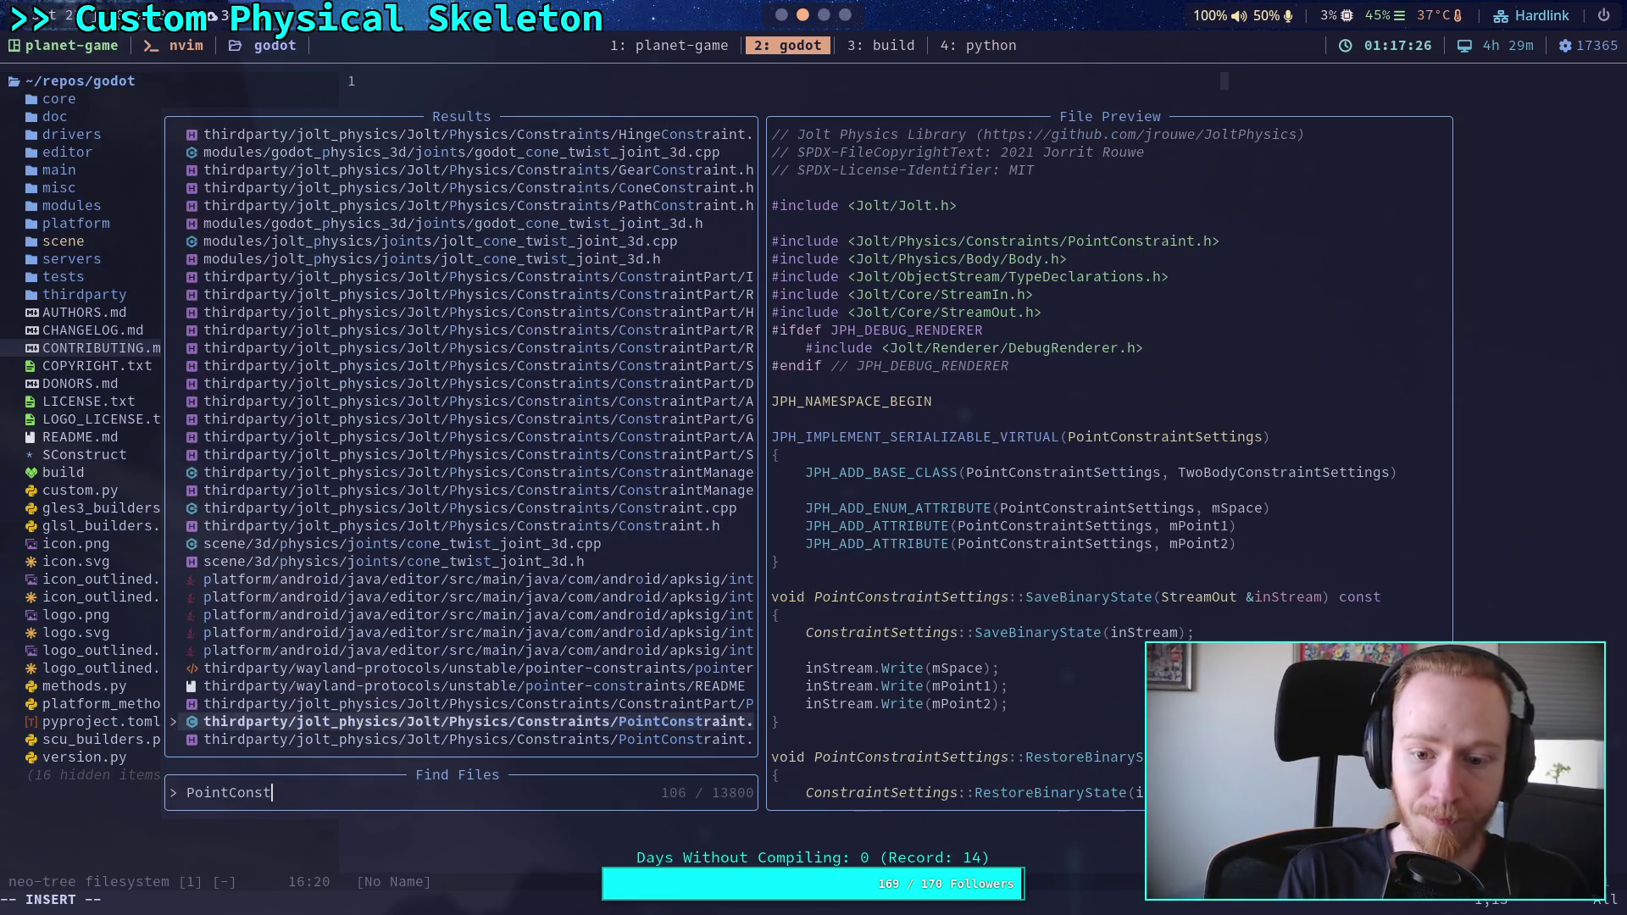
key("Return")
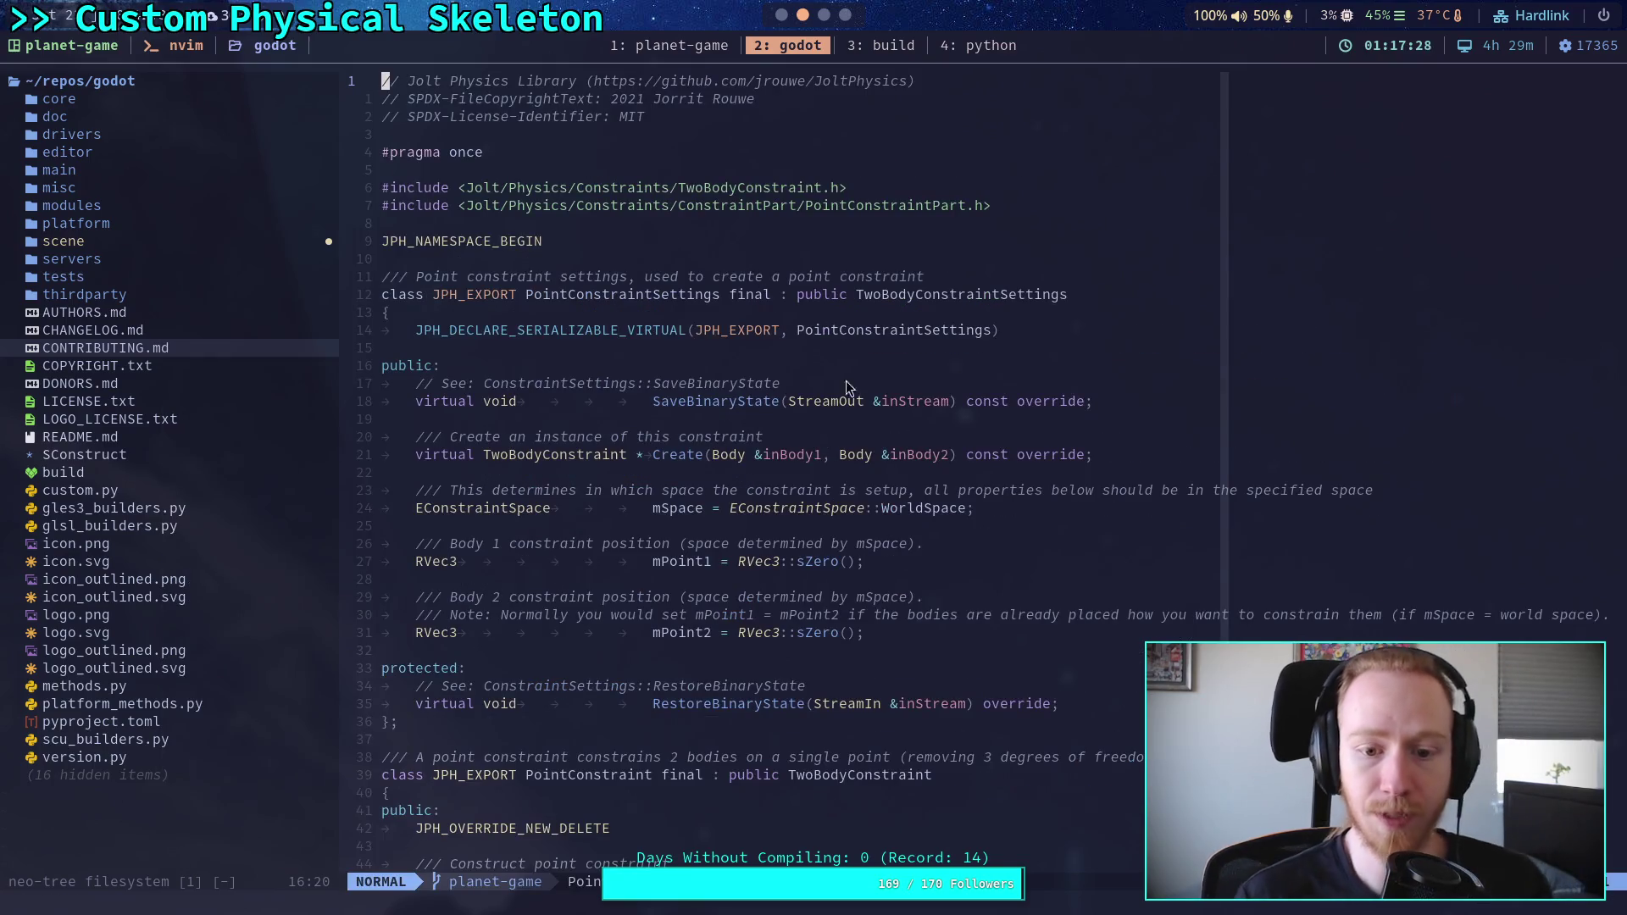
Step: Read through PointConstraint.h and search it for 'deterministic'
scroll(912, 436, "down", 18)
scroll(913, 494, "up", 16)
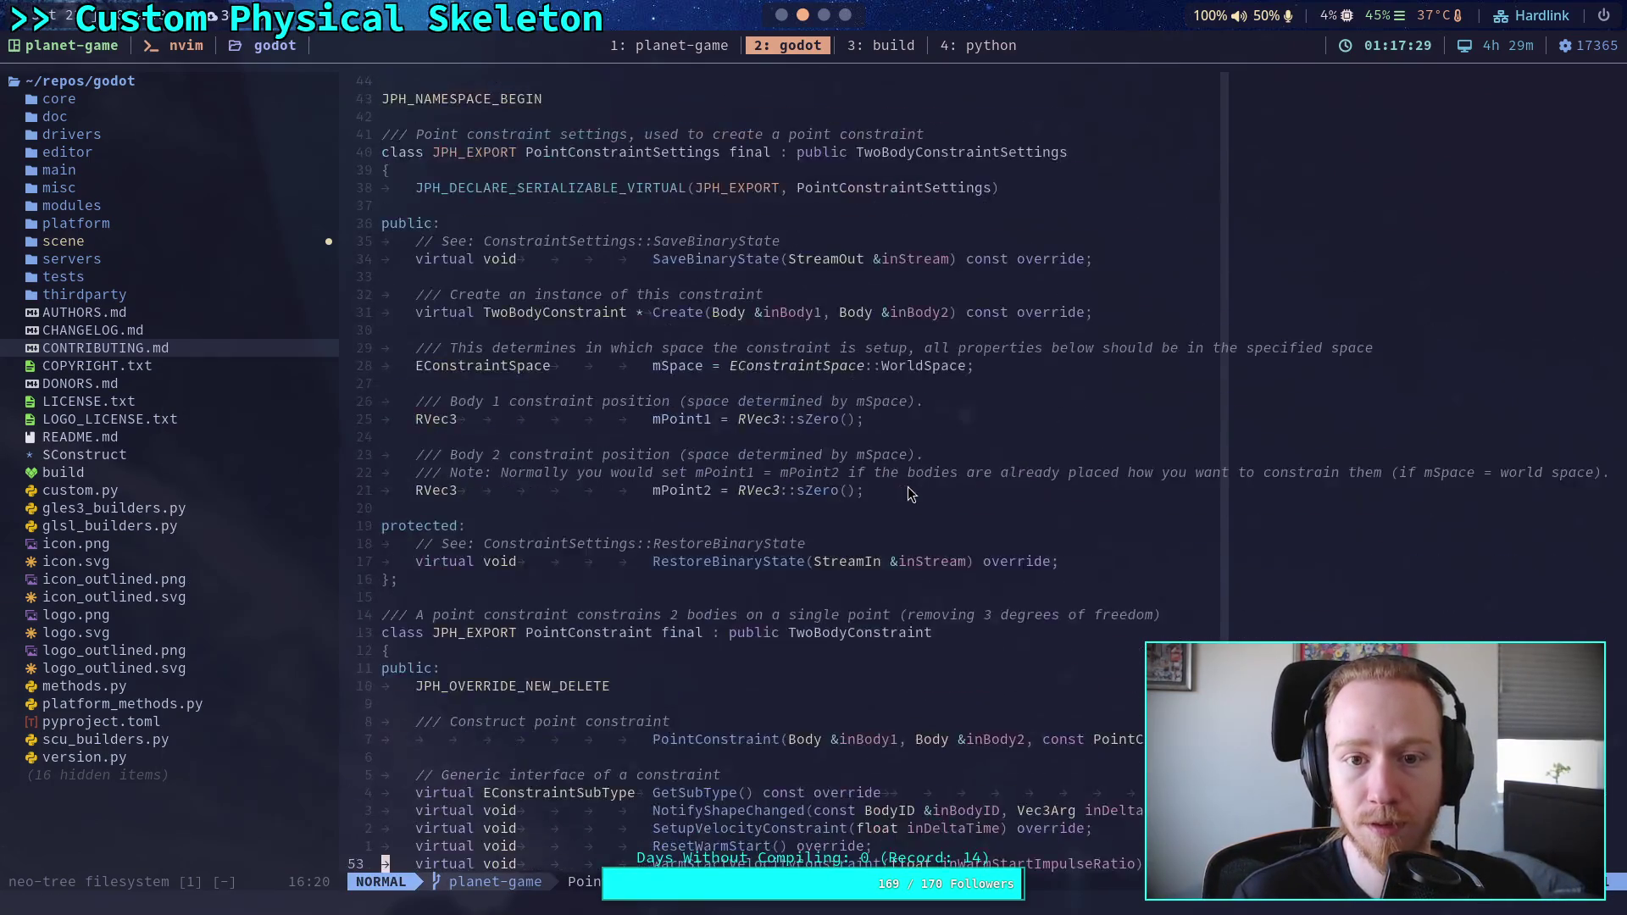
scroll(909, 494, "down", 17)
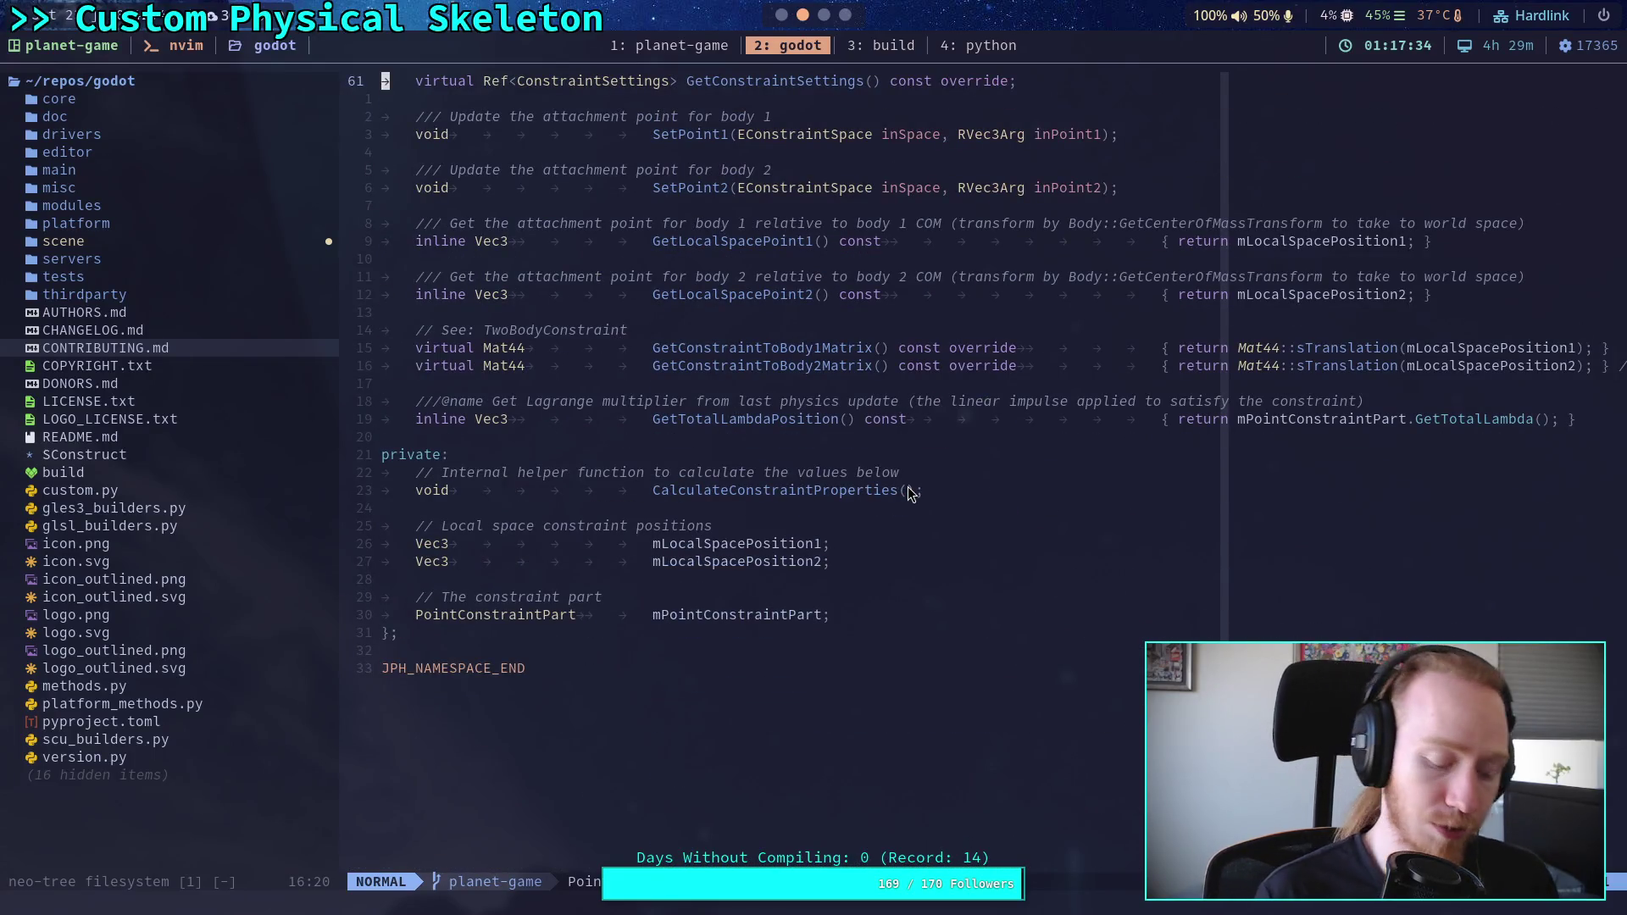
type("/deterministic")
key("Return")
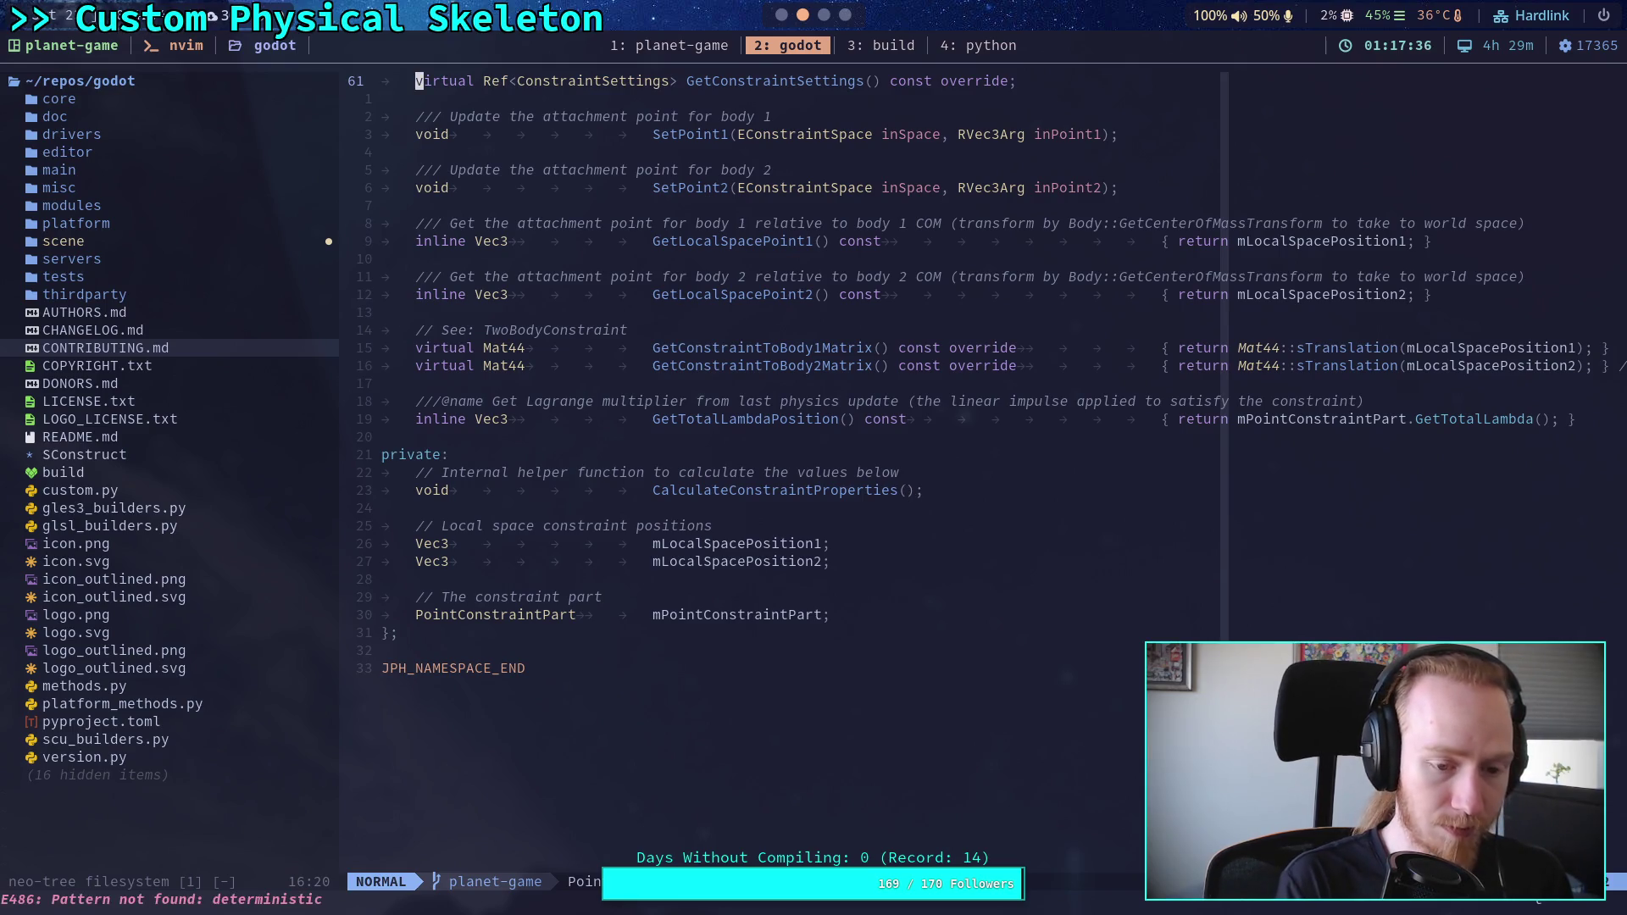
Step: Search the file finder again for 'PointConstraintPa'
key("space")
key("f")
key("f")
type("Poin")
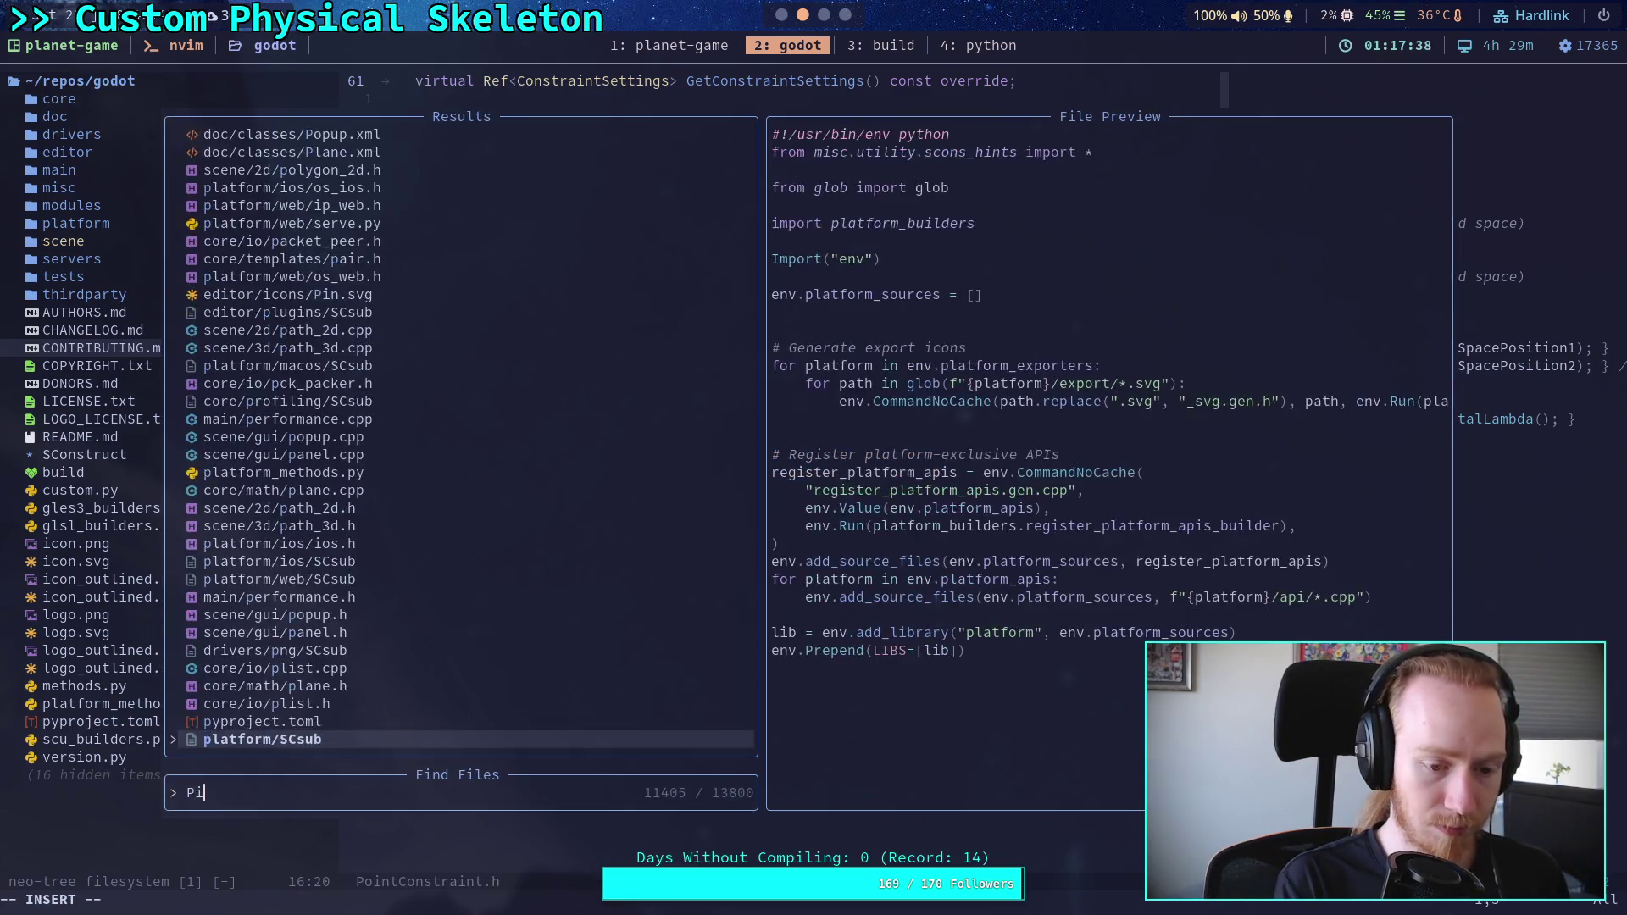
type("tConsta")
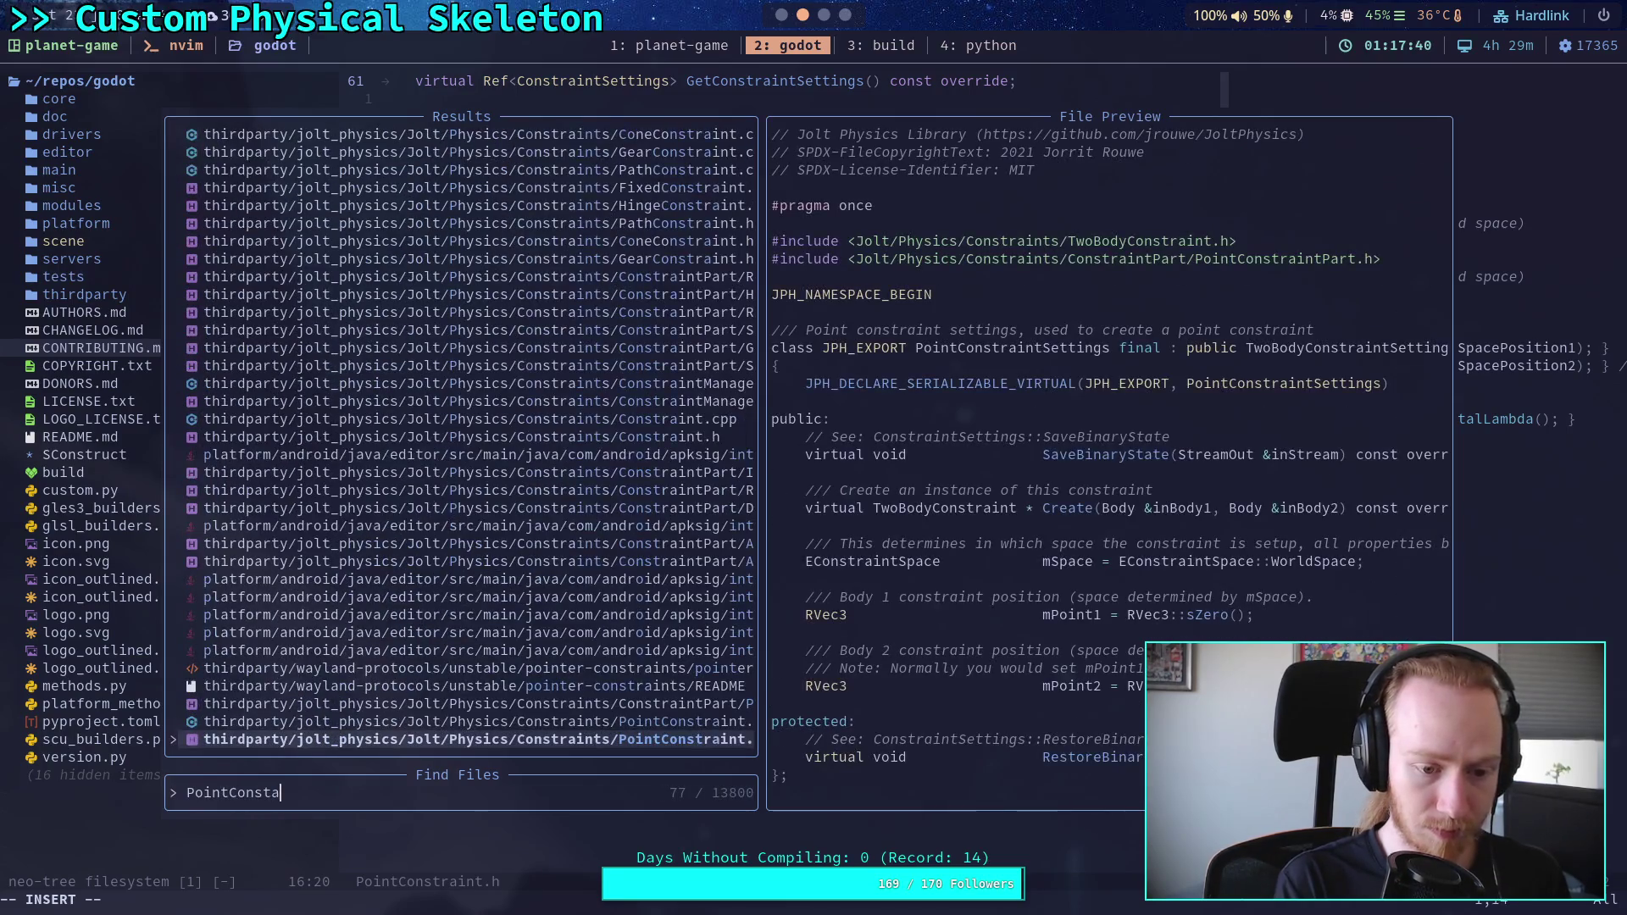
key("BackSpace")
type("raintPa")
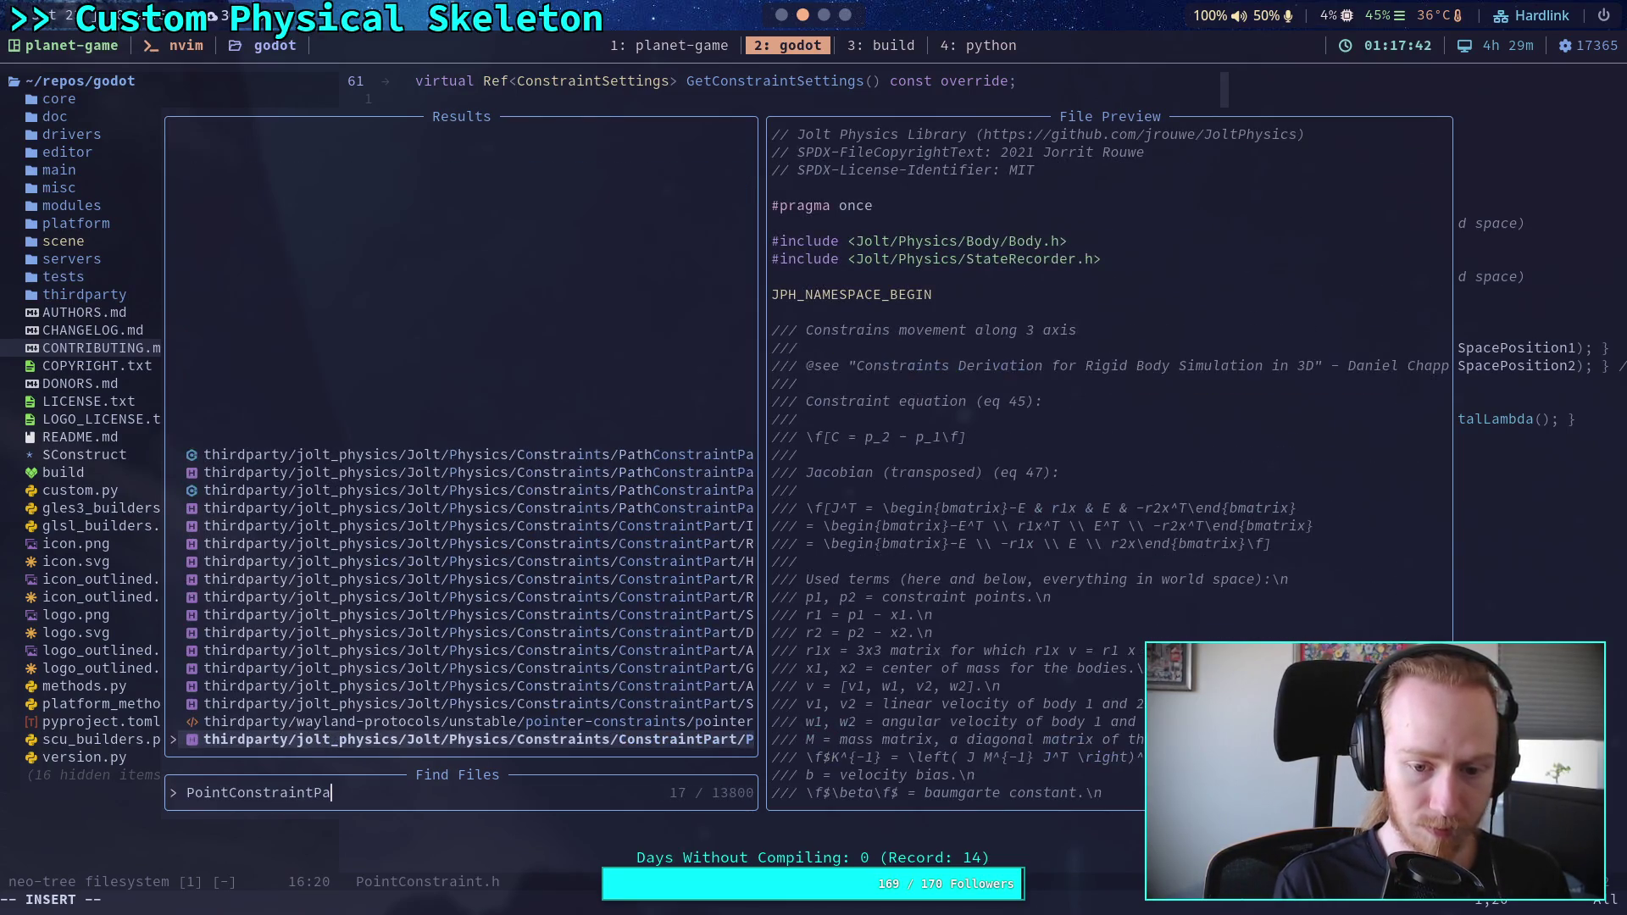
Step: Open PointConstraintPart.h, scroll to SolvePositionConstraint, and highlight mEffectiveMass
key("Return")
scroll(979, 481, "down", 4)
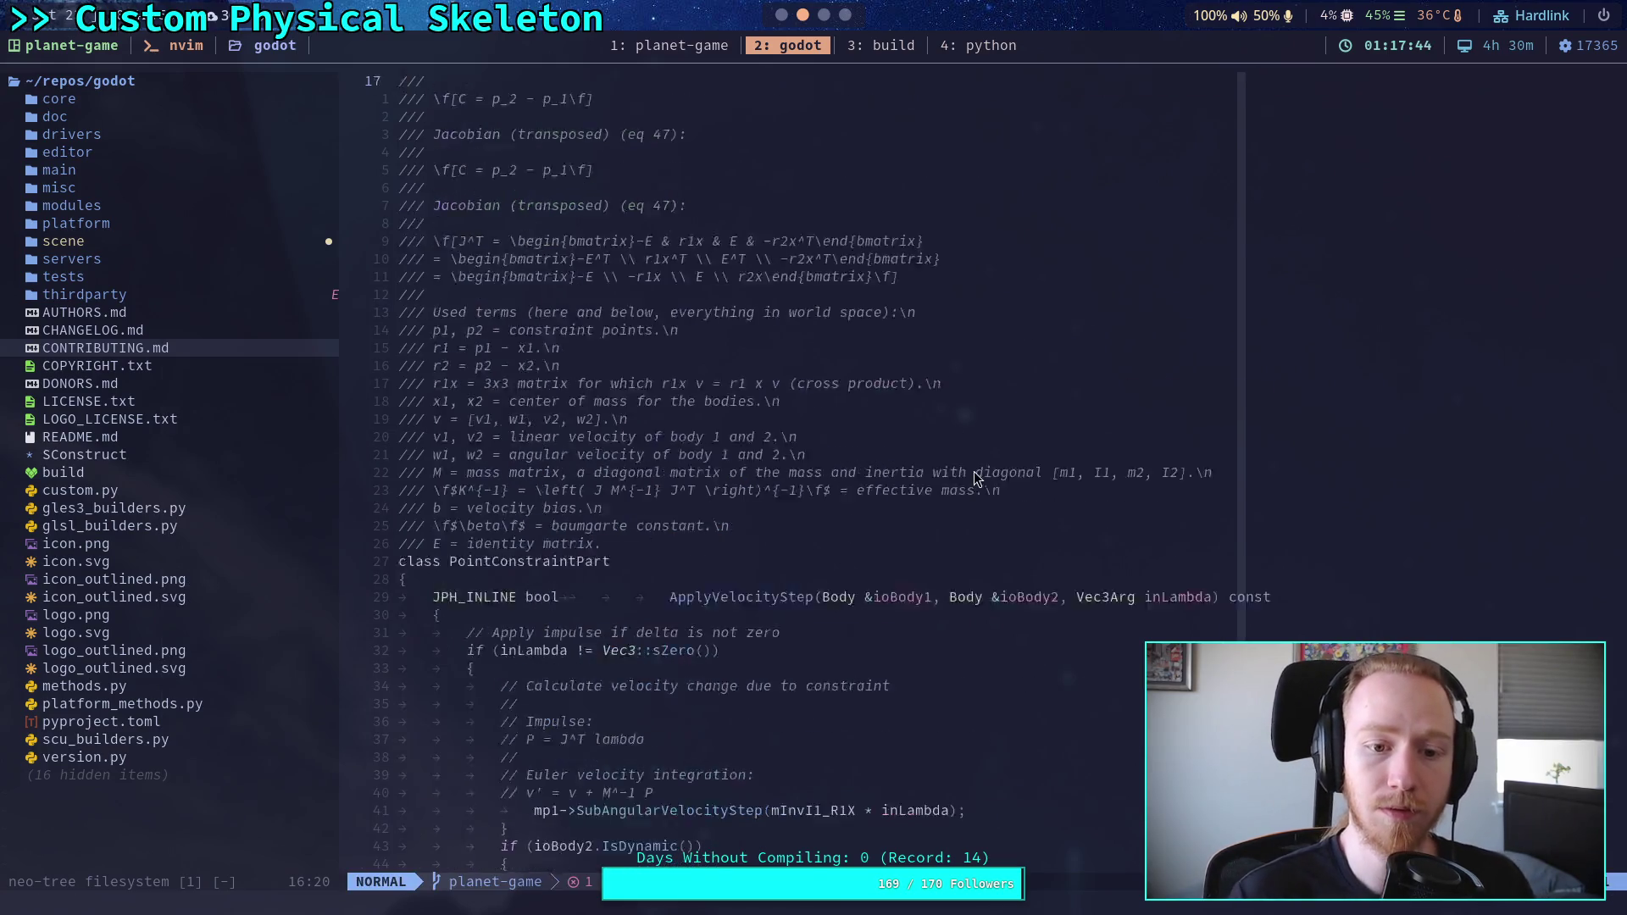
scroll(979, 482, "down", 20)
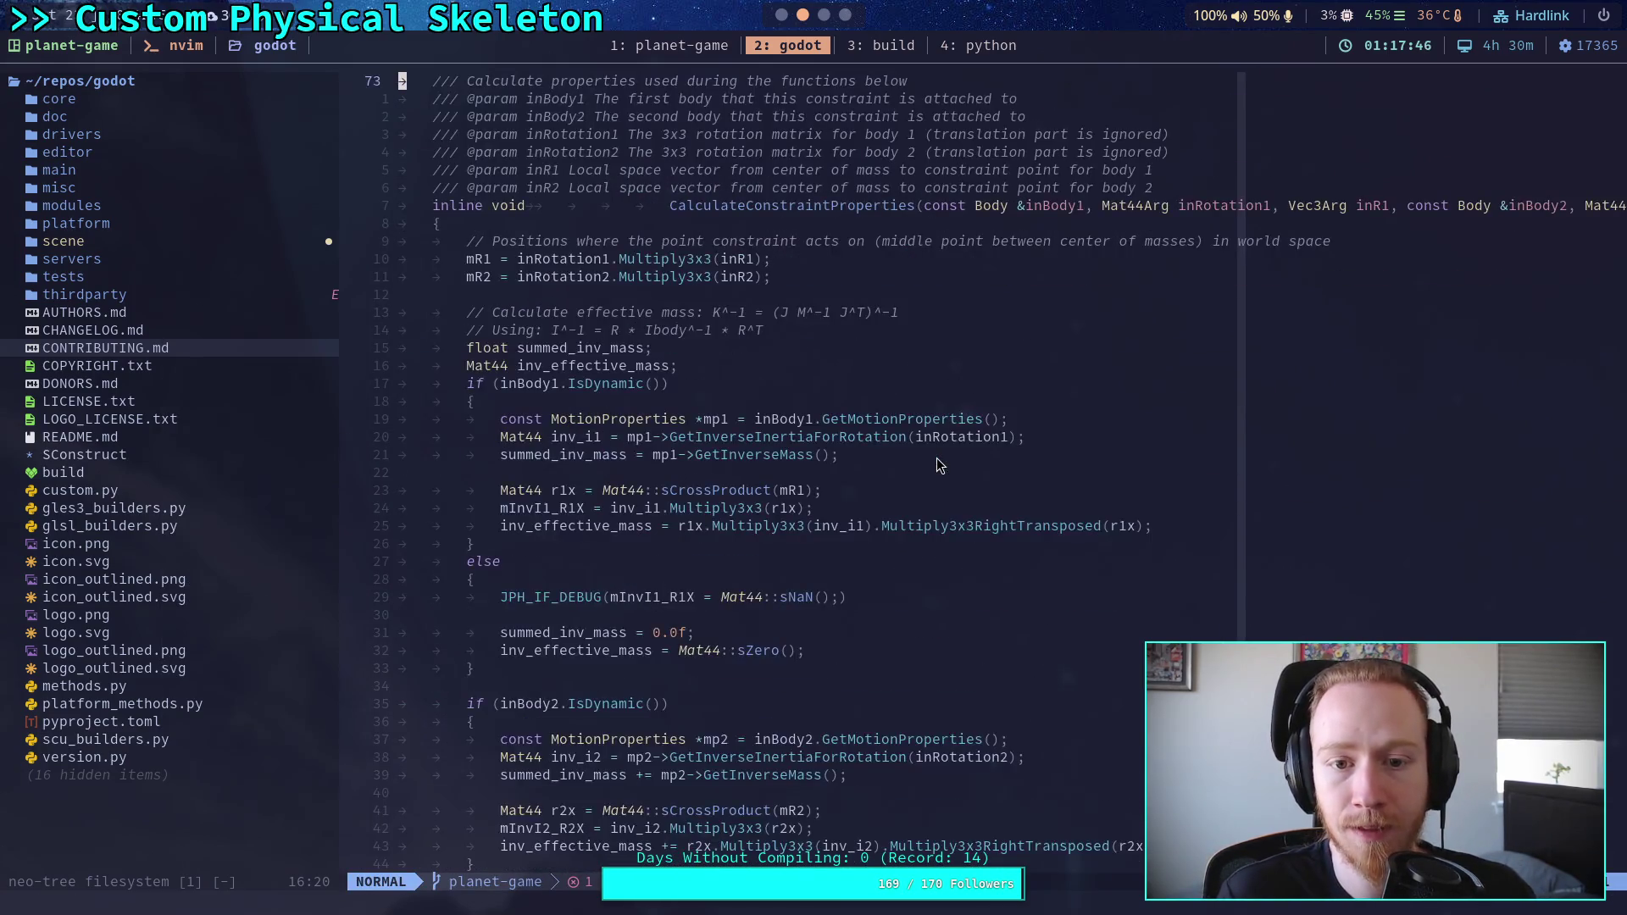
scroll(939, 466, "down", 8)
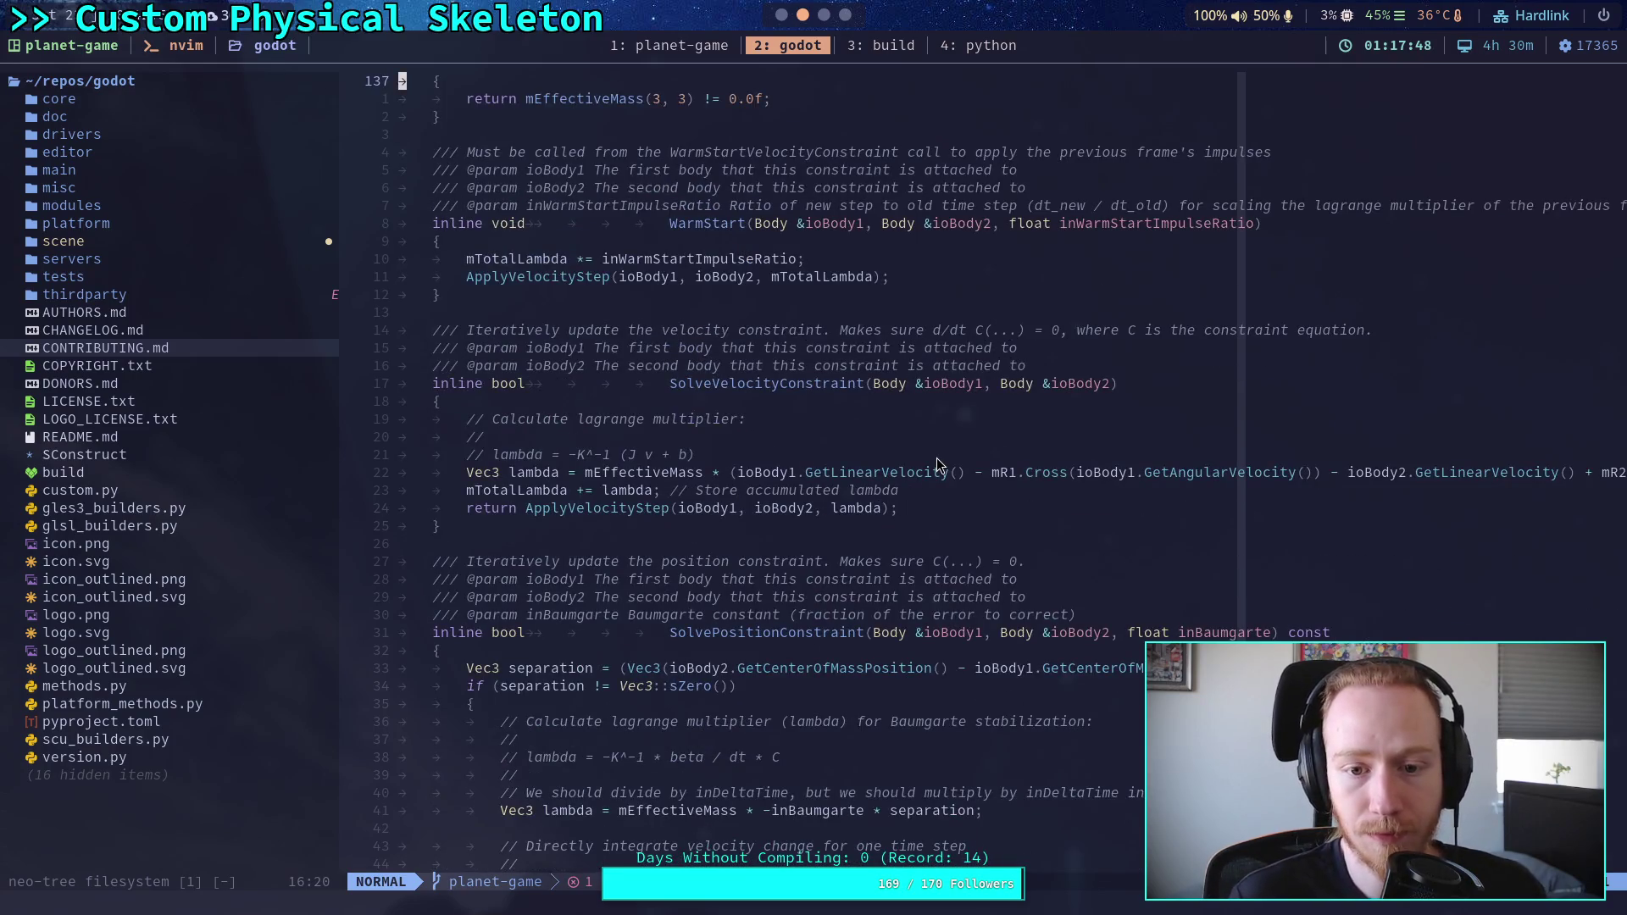
scroll(938, 466, "down", 9)
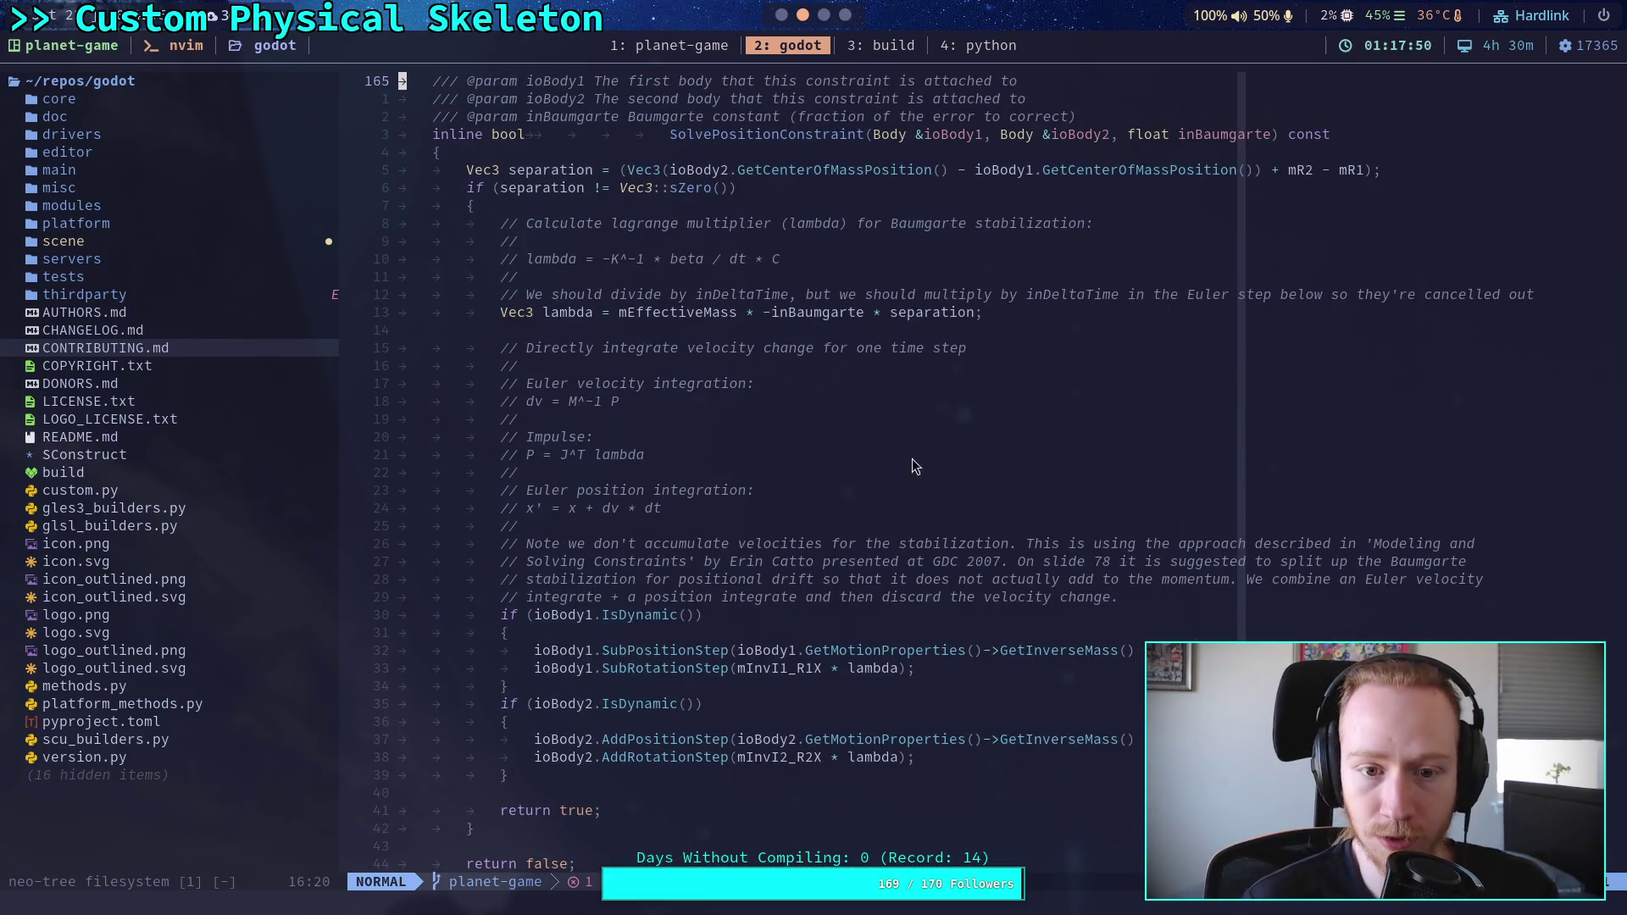
double_click(670, 312)
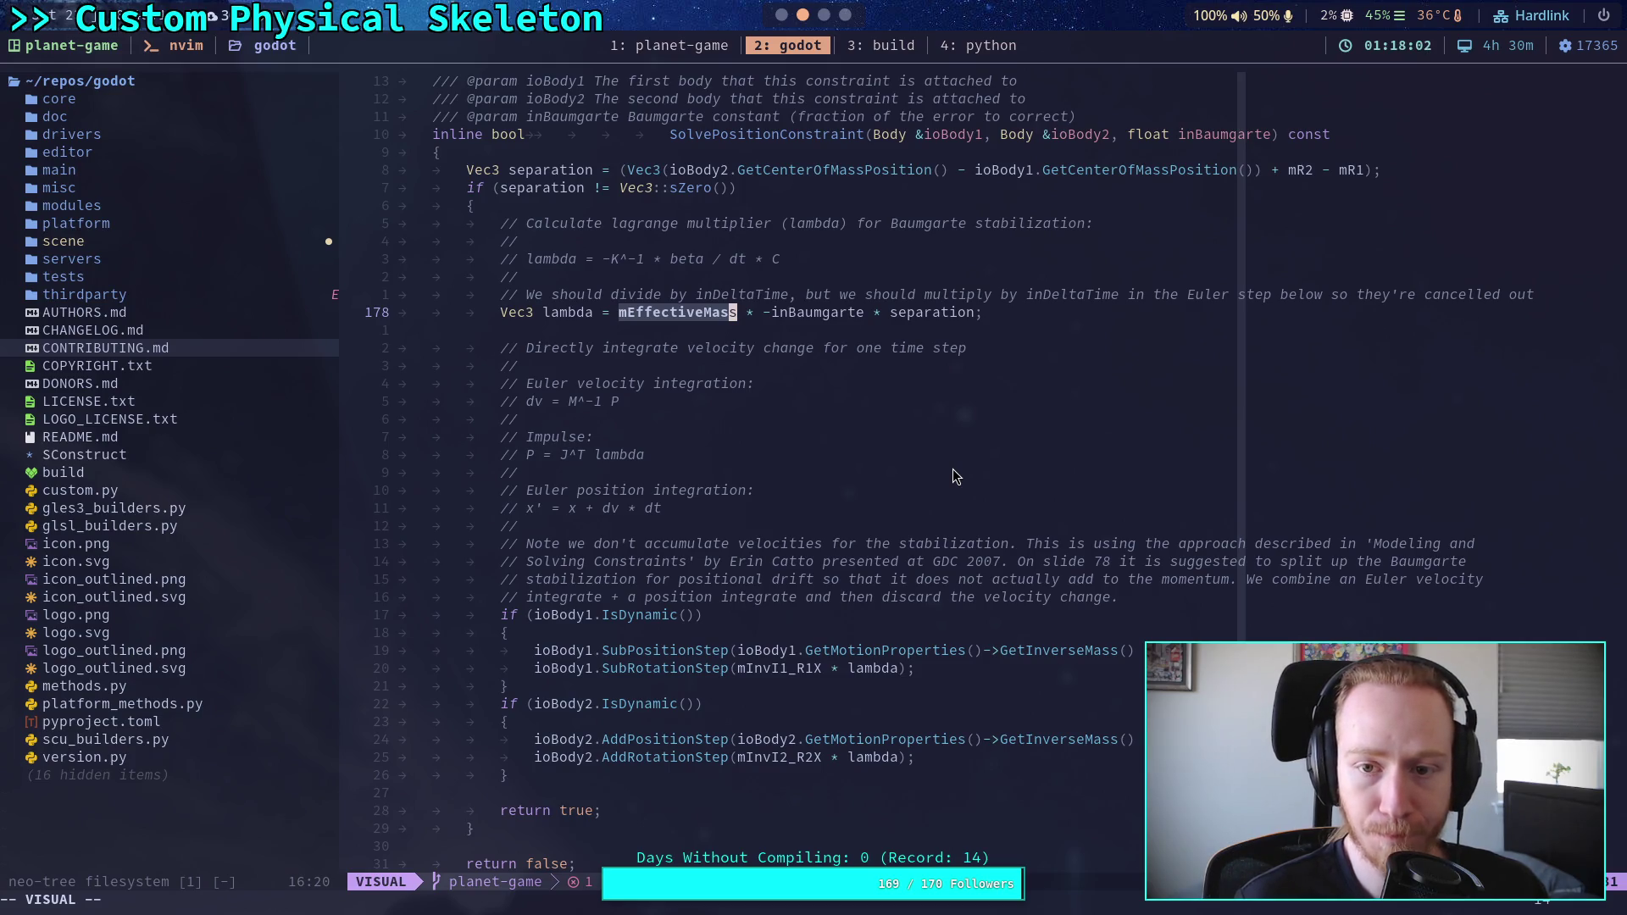
Step: Cycle through the workspaces back to the terminal and enter 0.9/10 in the Python REPL window
key("super+1")
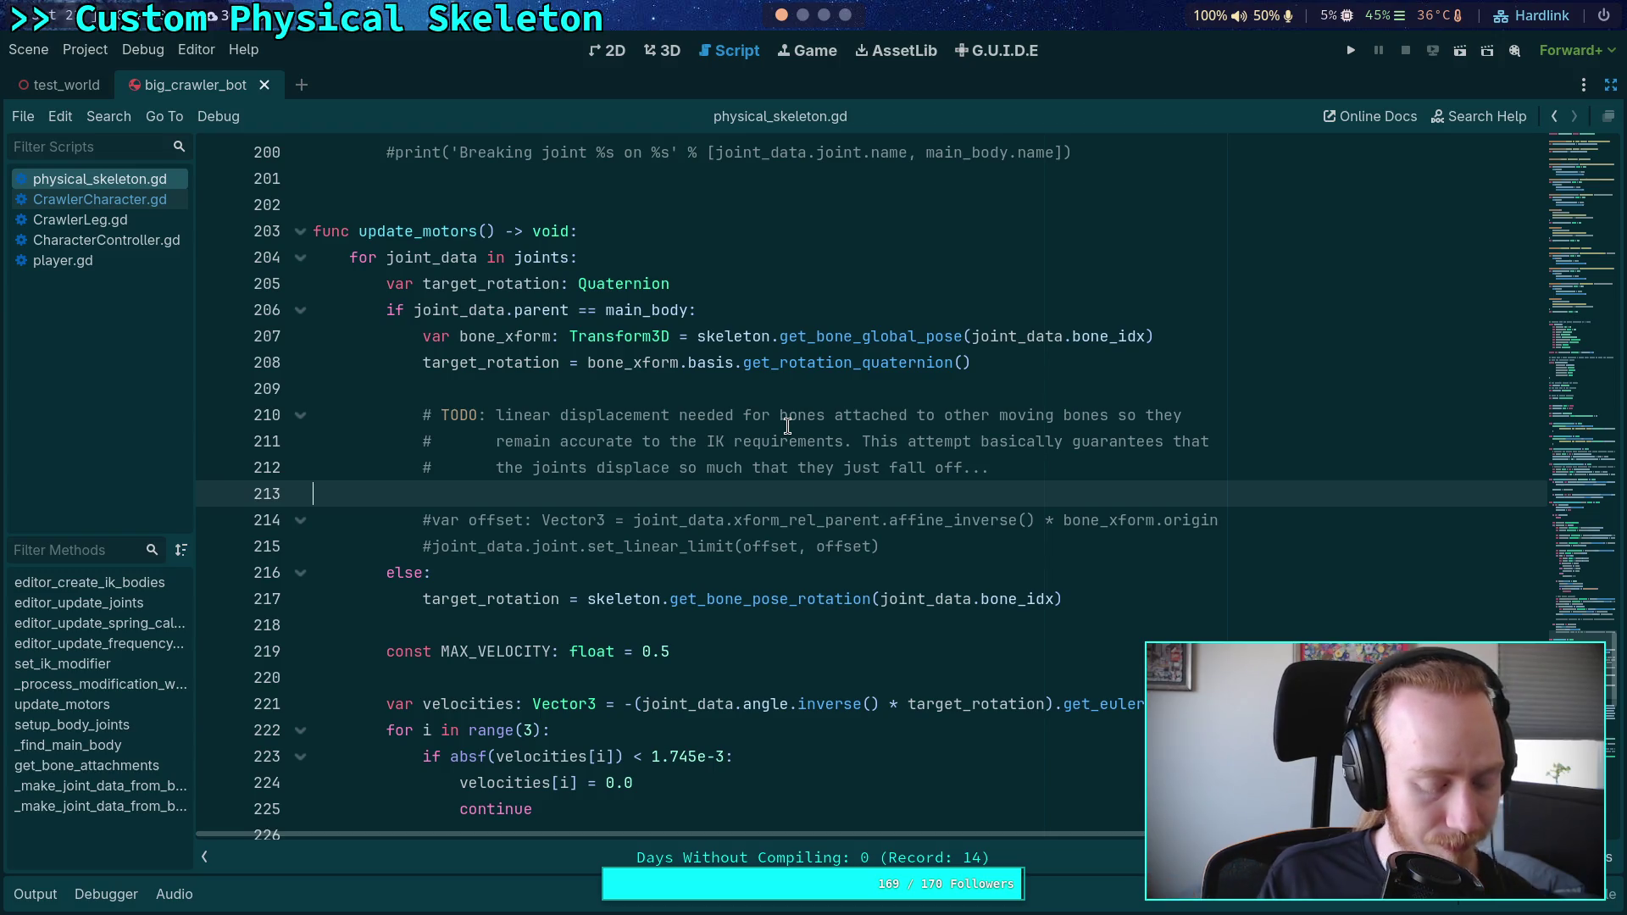
key("super+2")
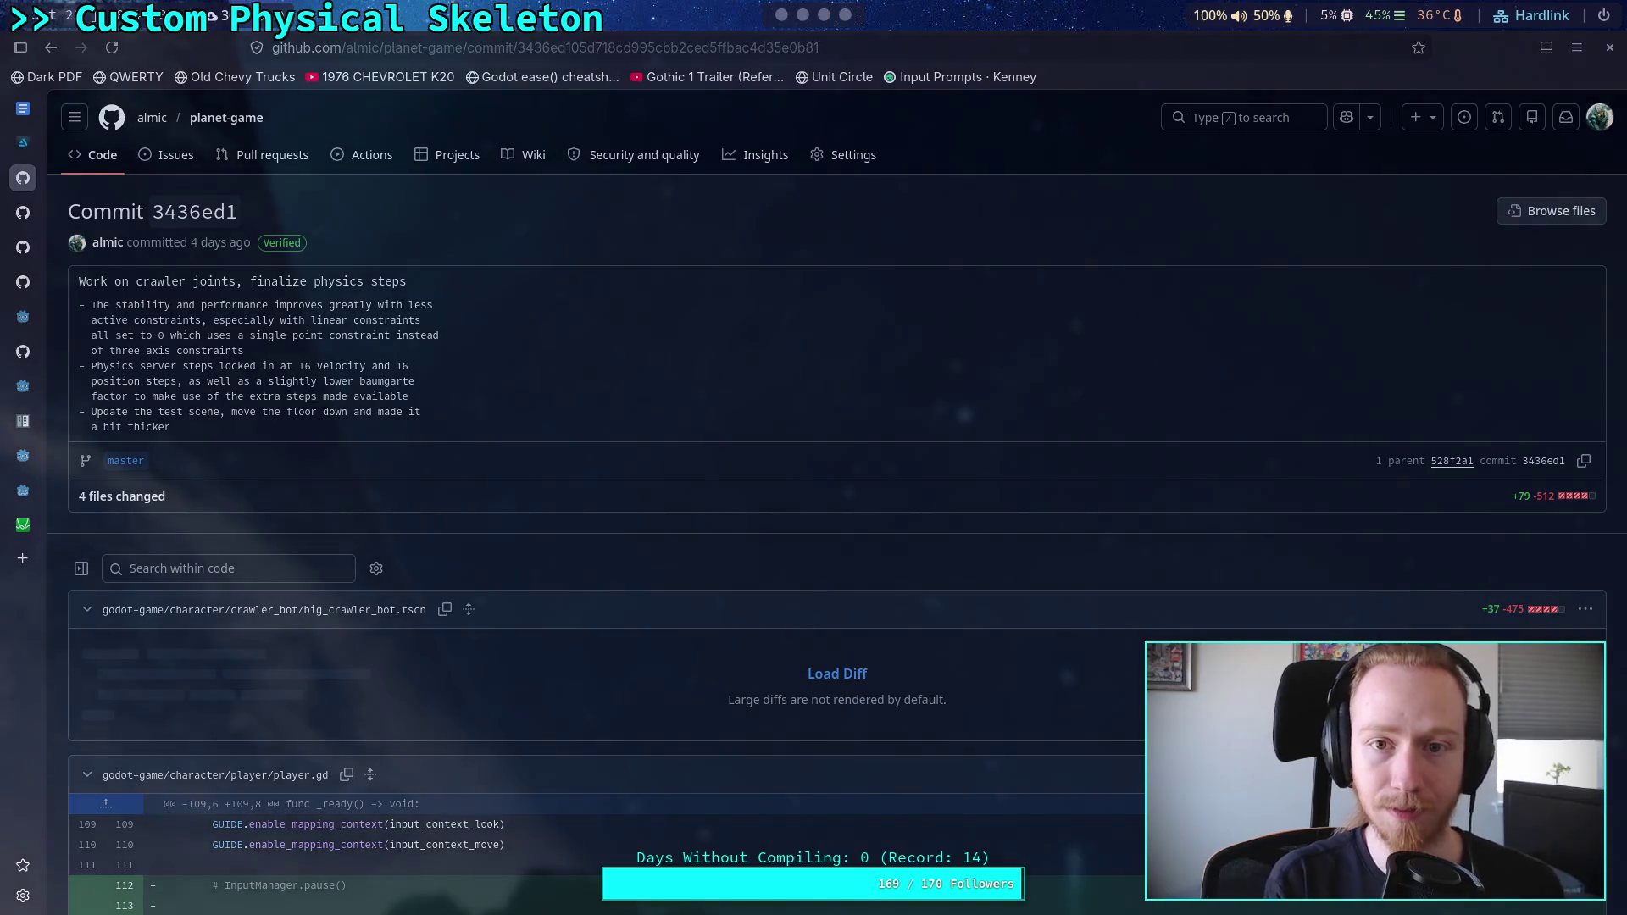
key("super+3")
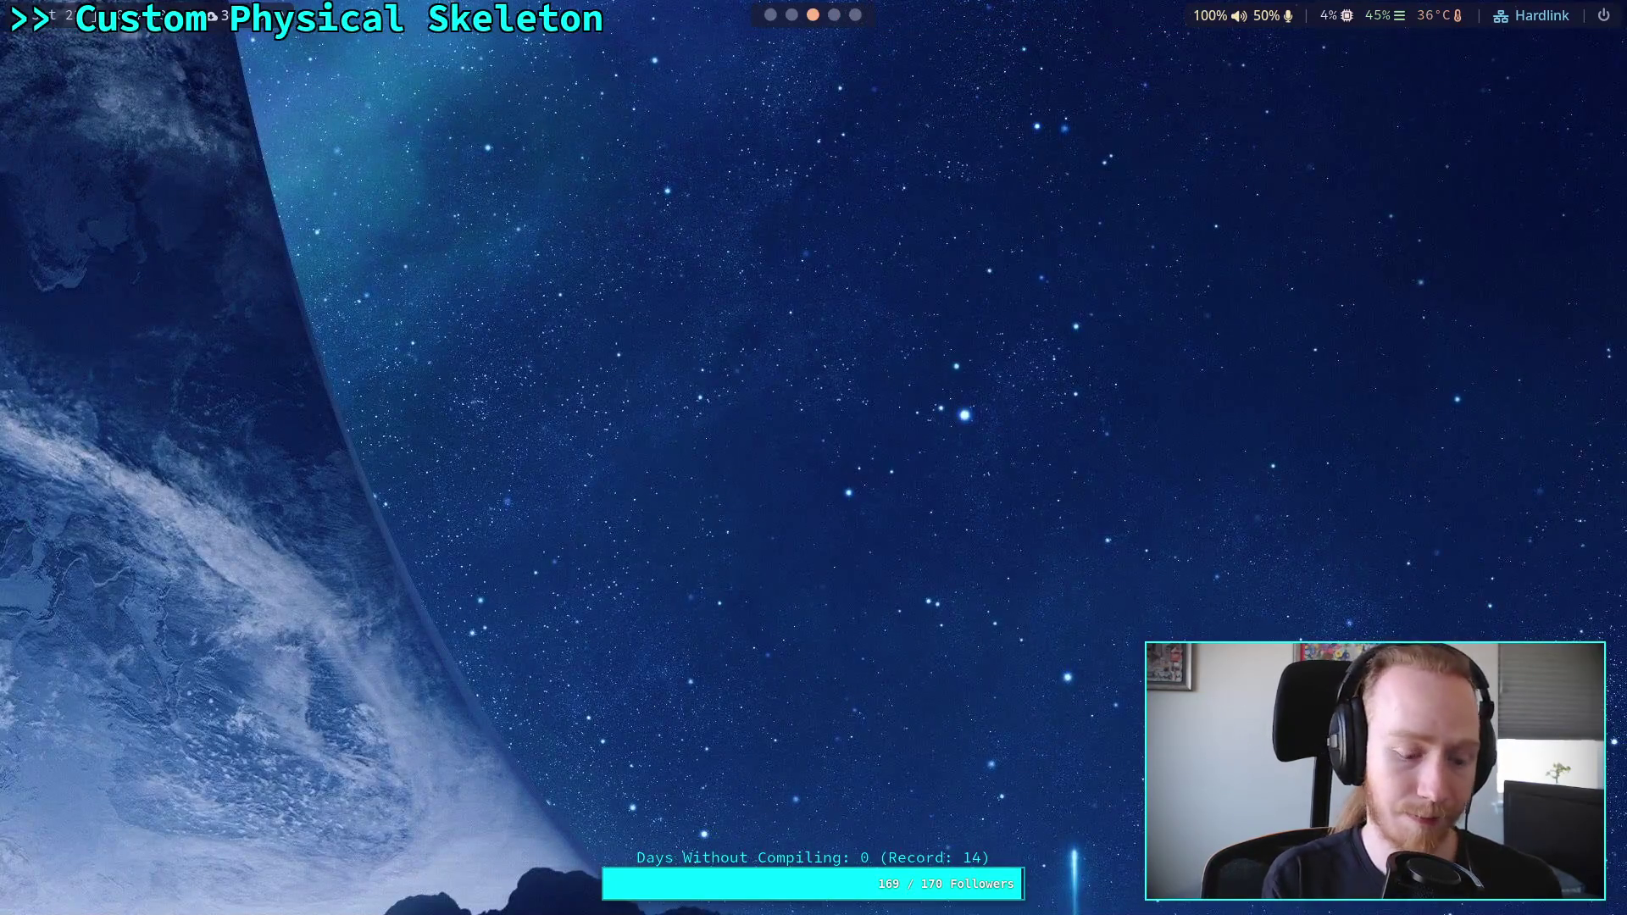
key("super+2")
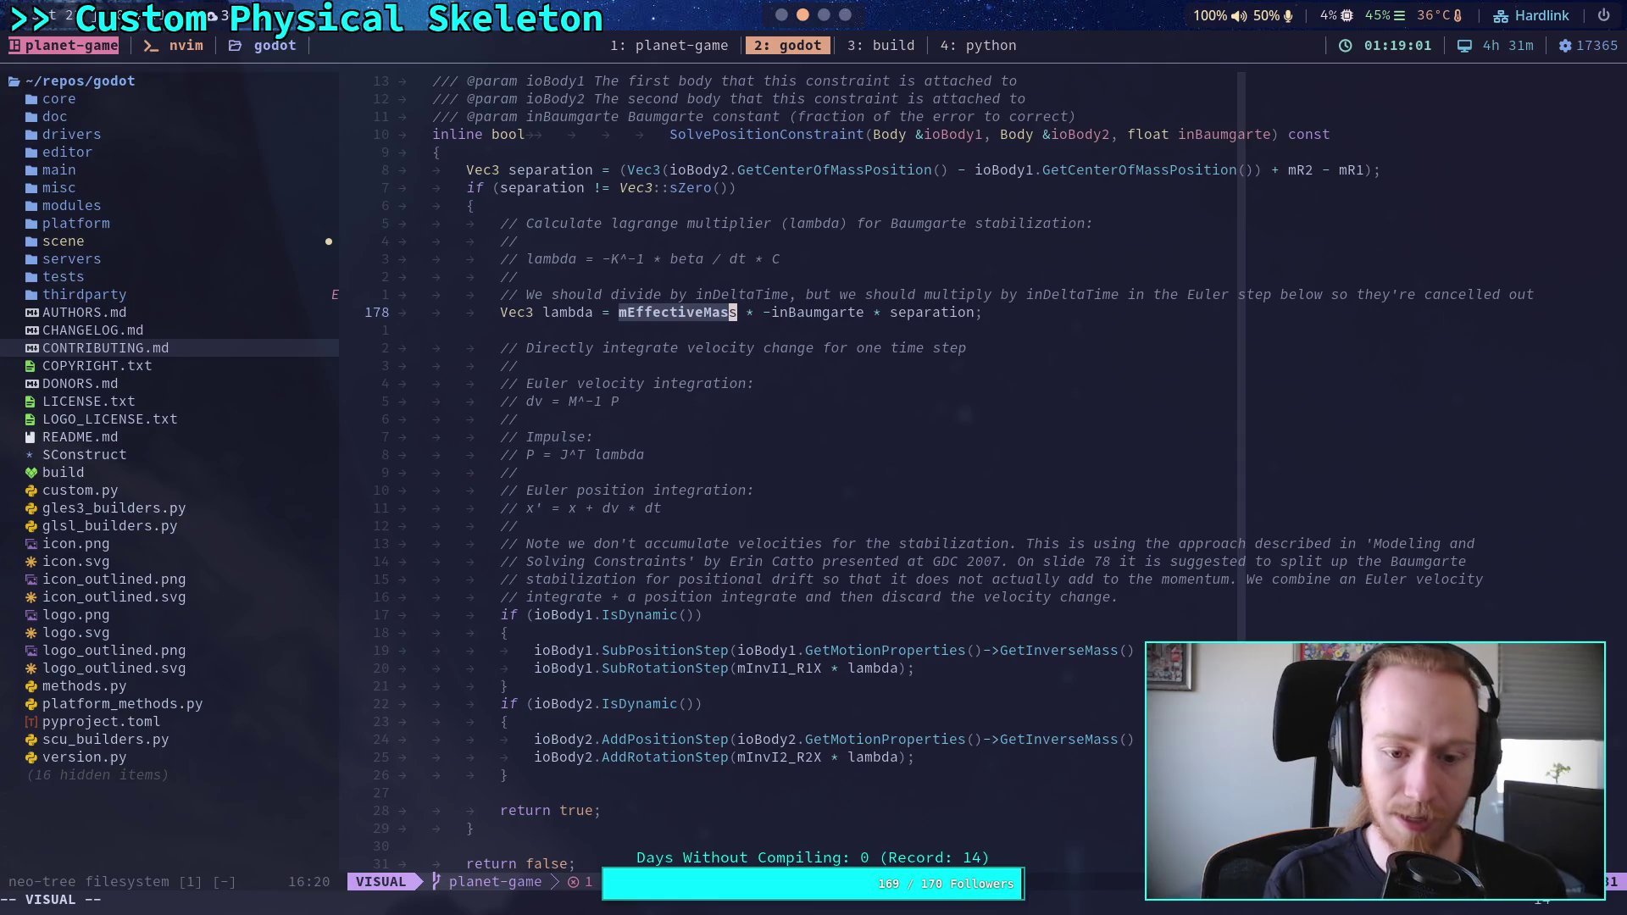
key("ctrl+b")
type("4")
type("0.9/10")
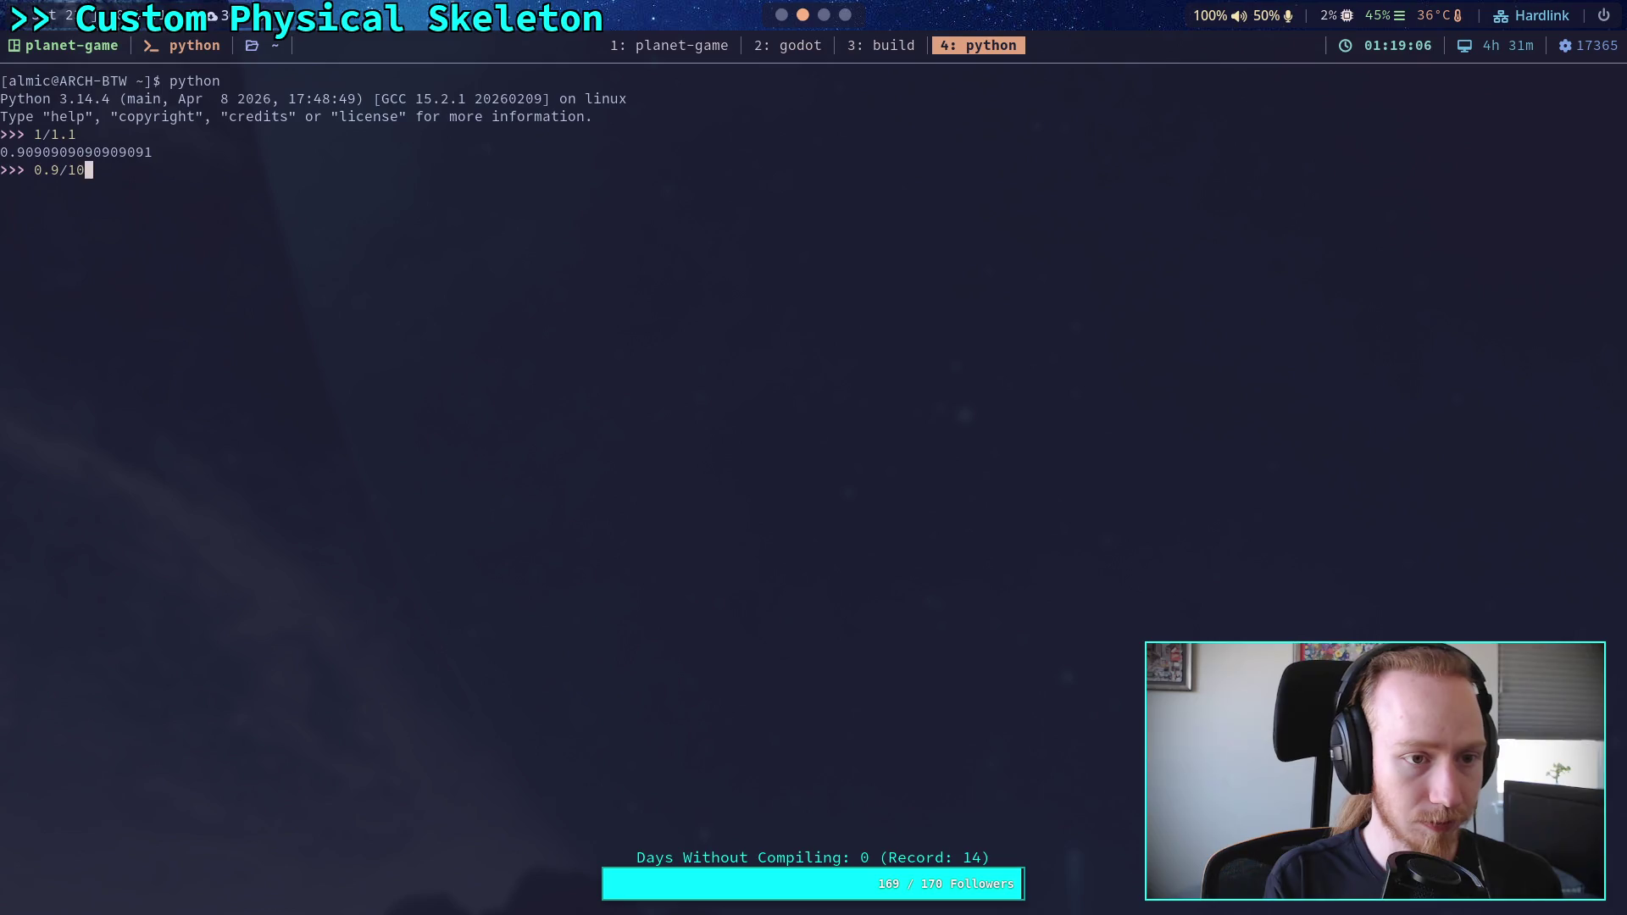
Step: Evaluate 0.9/10 (0.09) and .9/1 (0.9) in the Python REPL
key("Return")
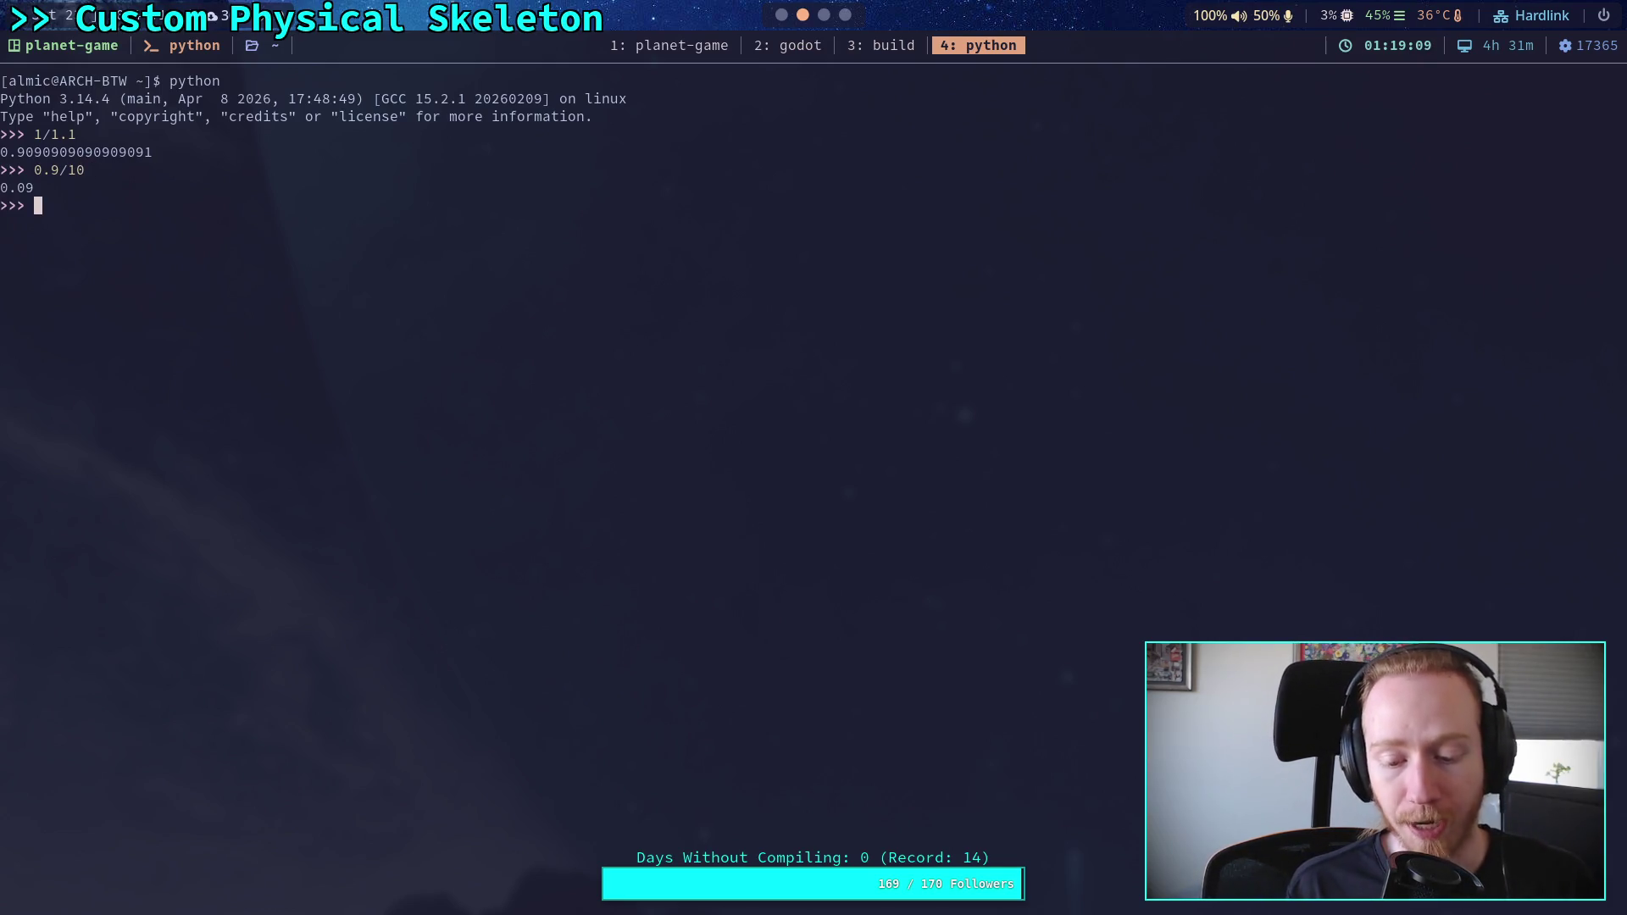
type(".9")
key("BackSpace")
key("BackSpace")
type(".9/1")
key("Return")
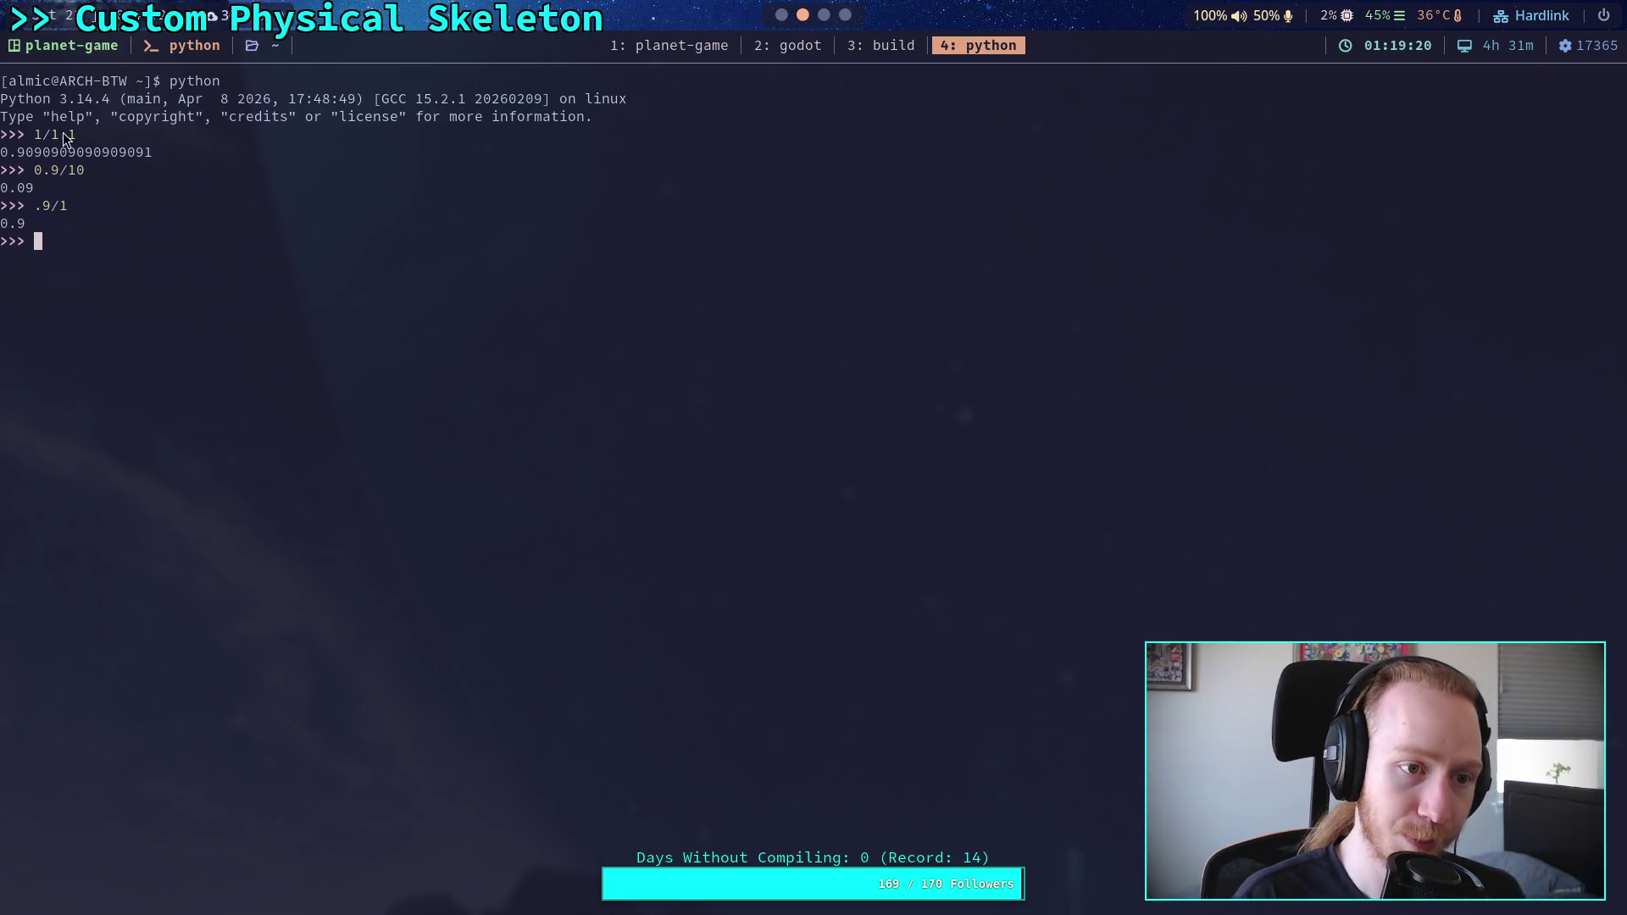
Step: Select the repeating digits of the 1/1.1 result, then return to Godot's script editor
left_click_drag(36, 153, 155, 152)
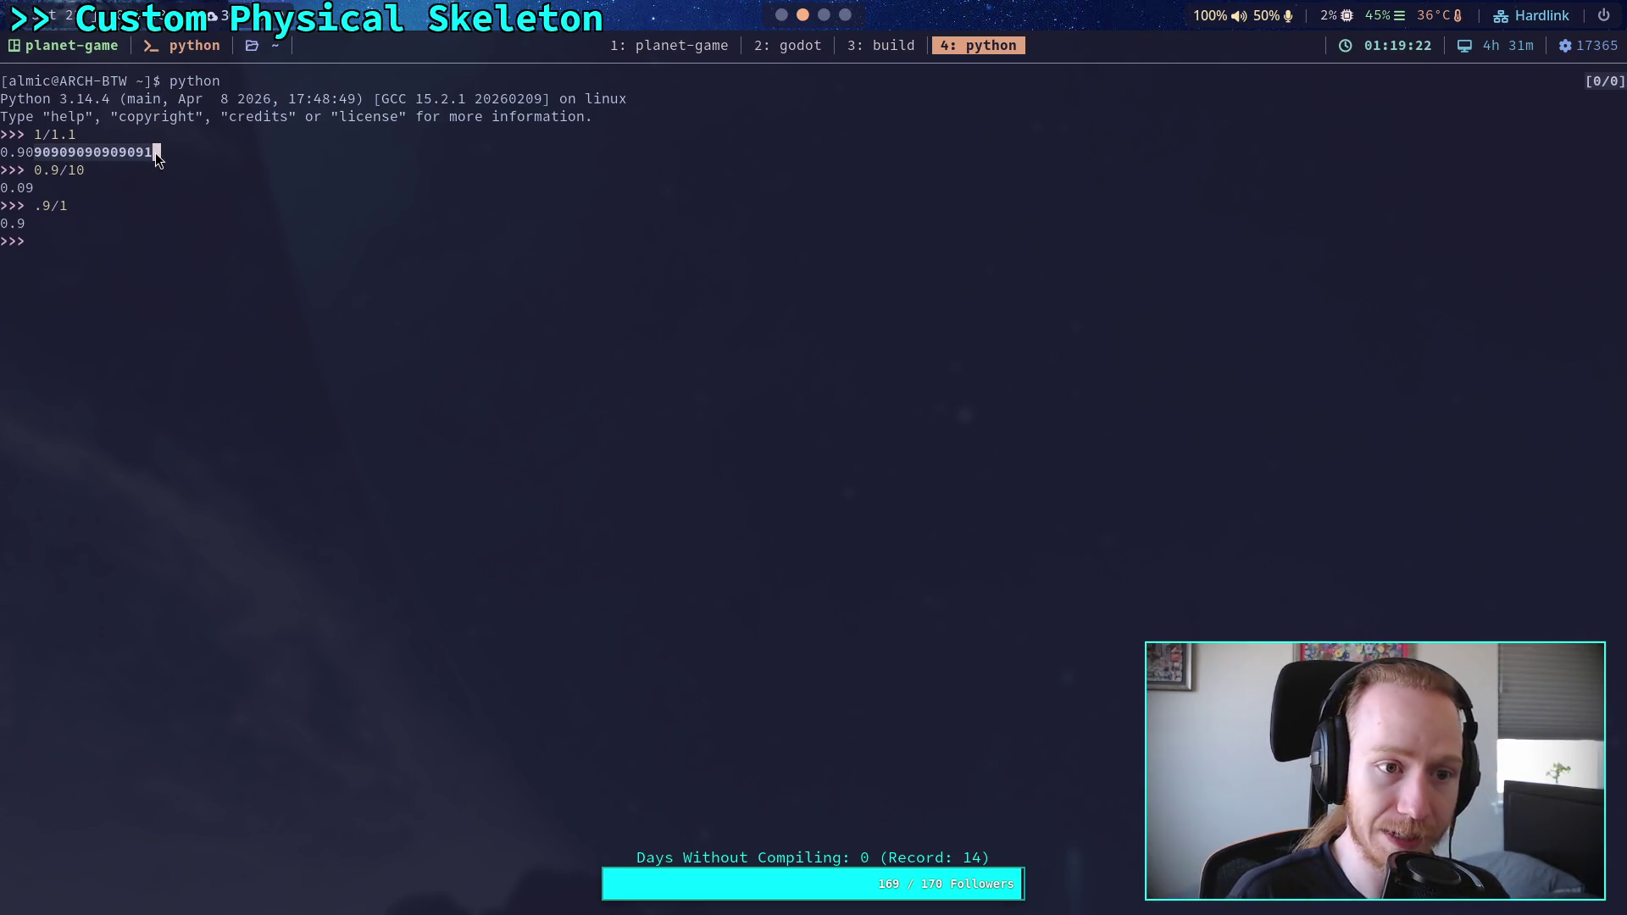
left_click(125, 188)
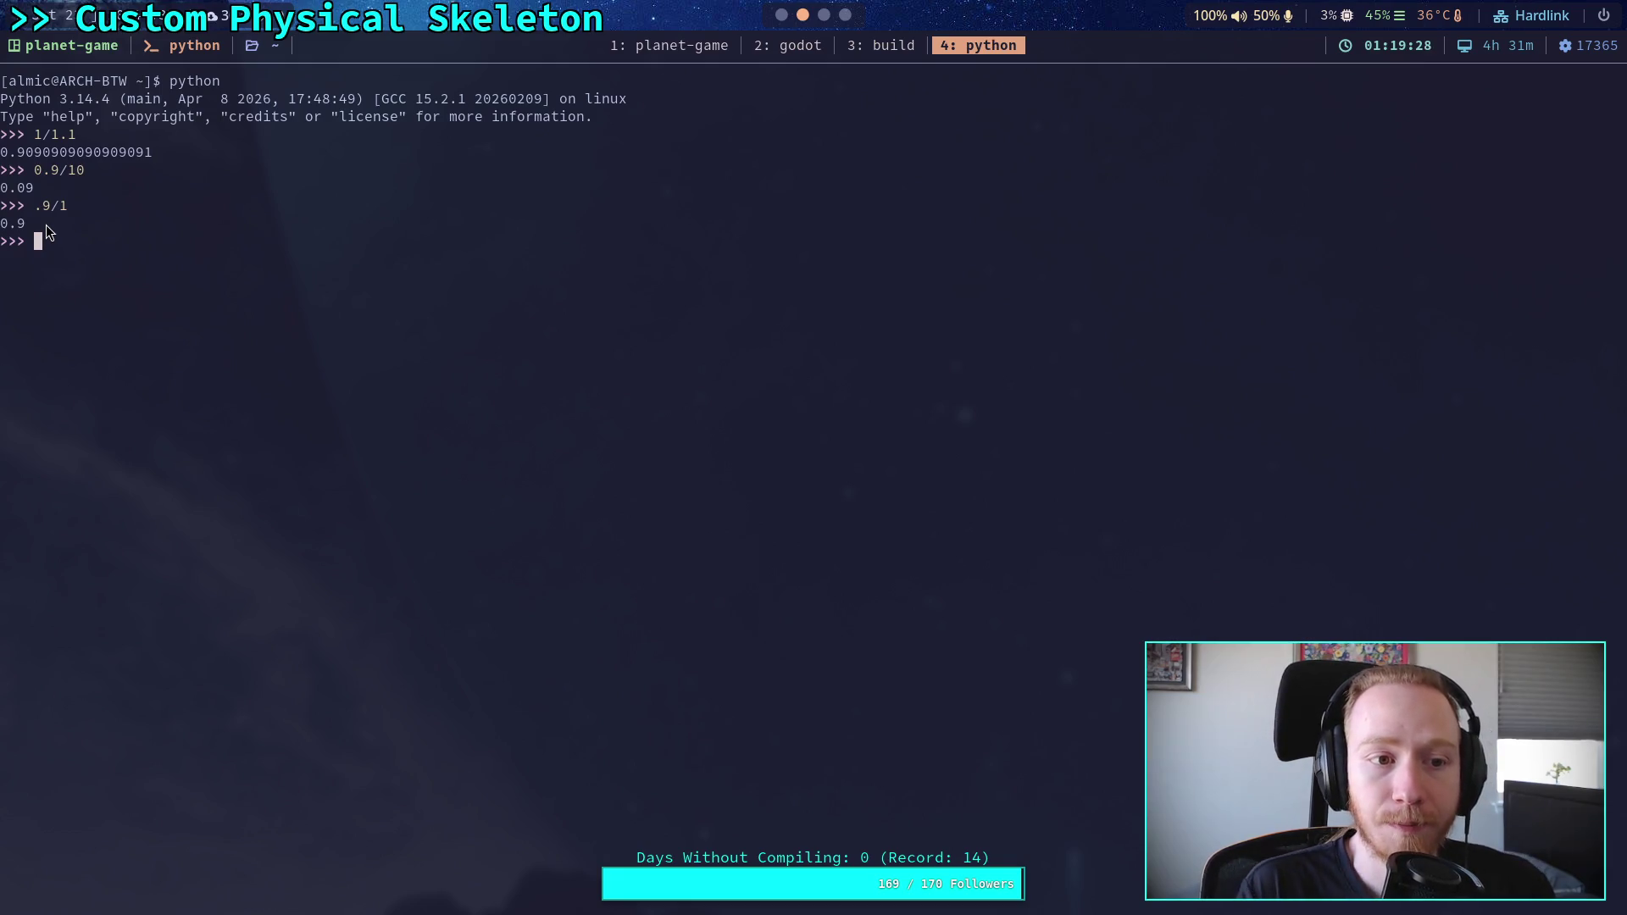
key("super+2")
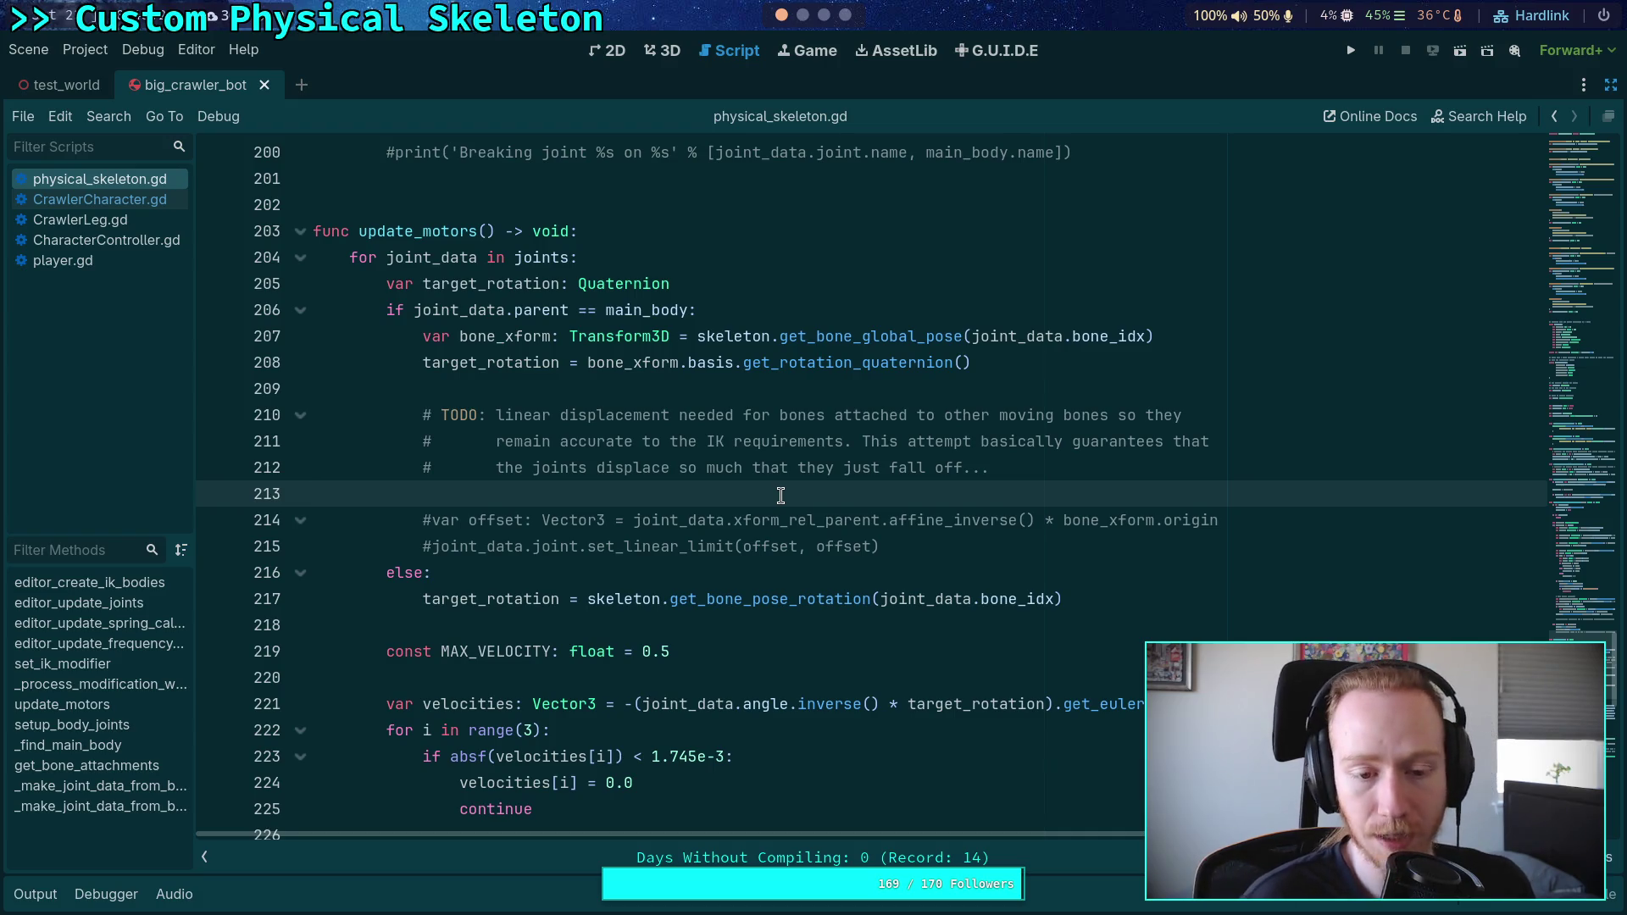
Step: Review the linear limit error check, highlighting the 0.02 threshold on line 180
key("ctrl+z")
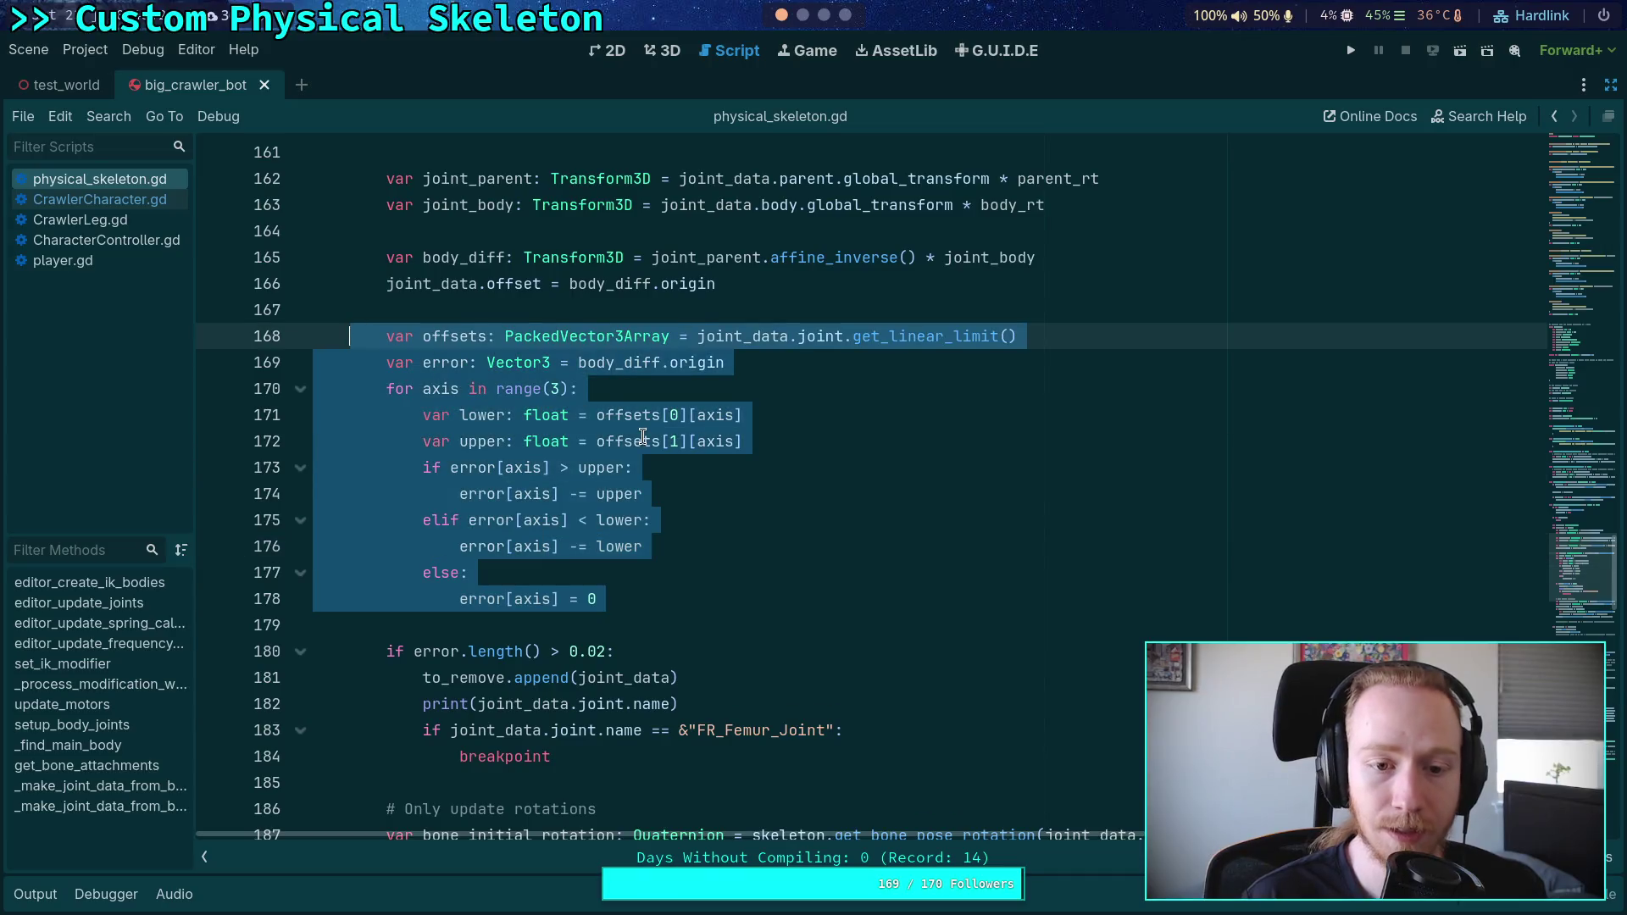
key("ctrl+z")
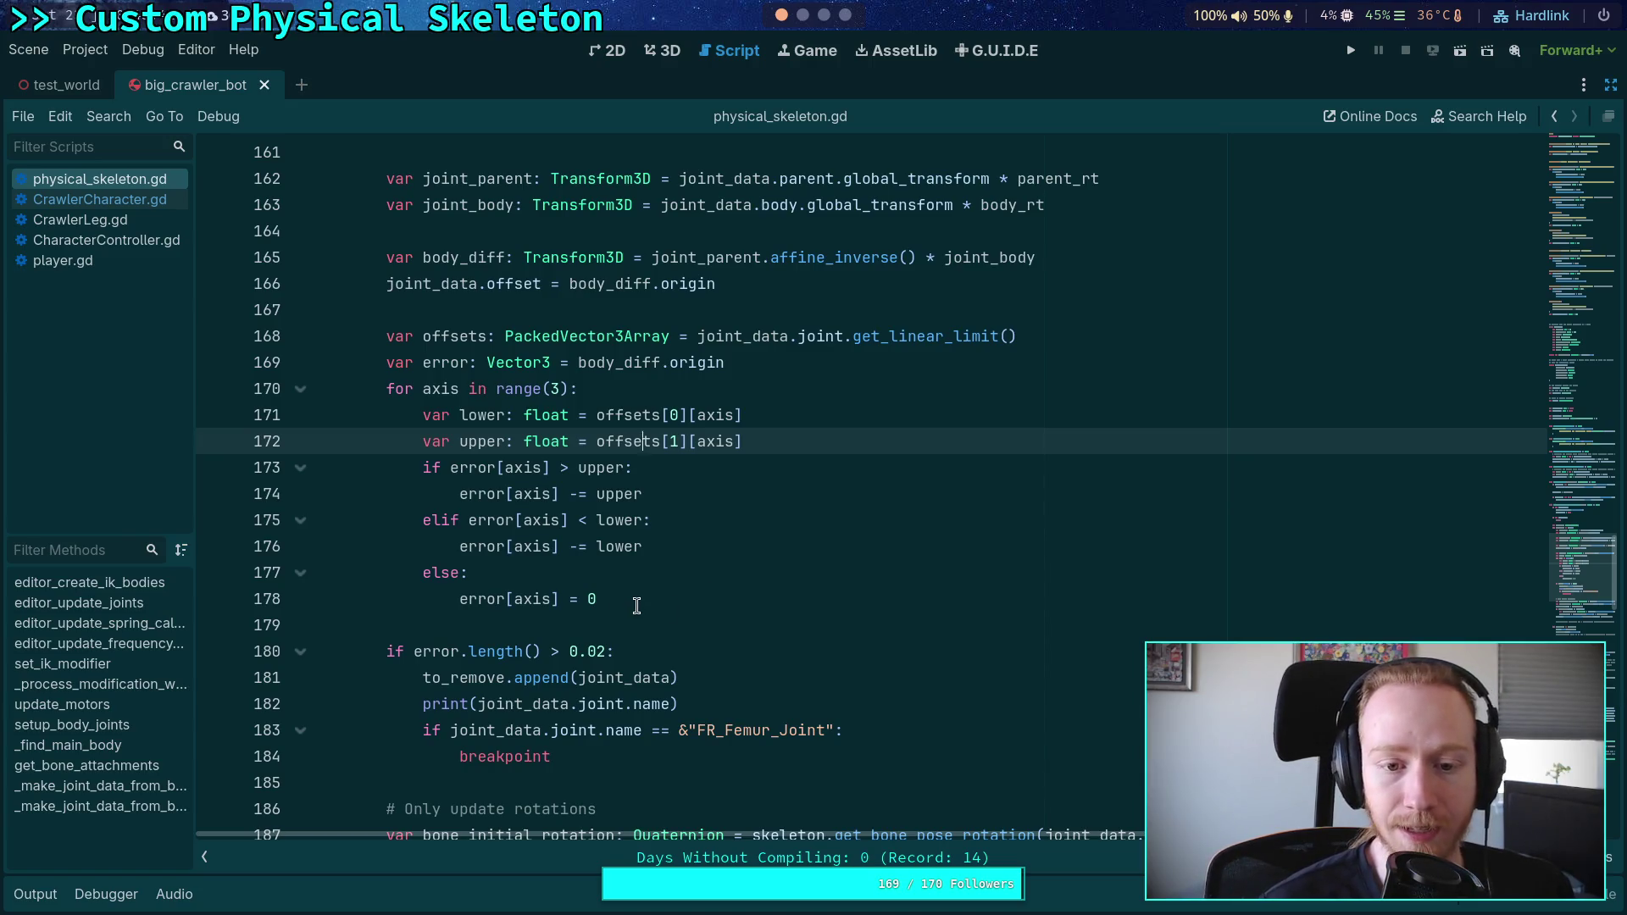
left_click_drag(605, 651, 569, 652)
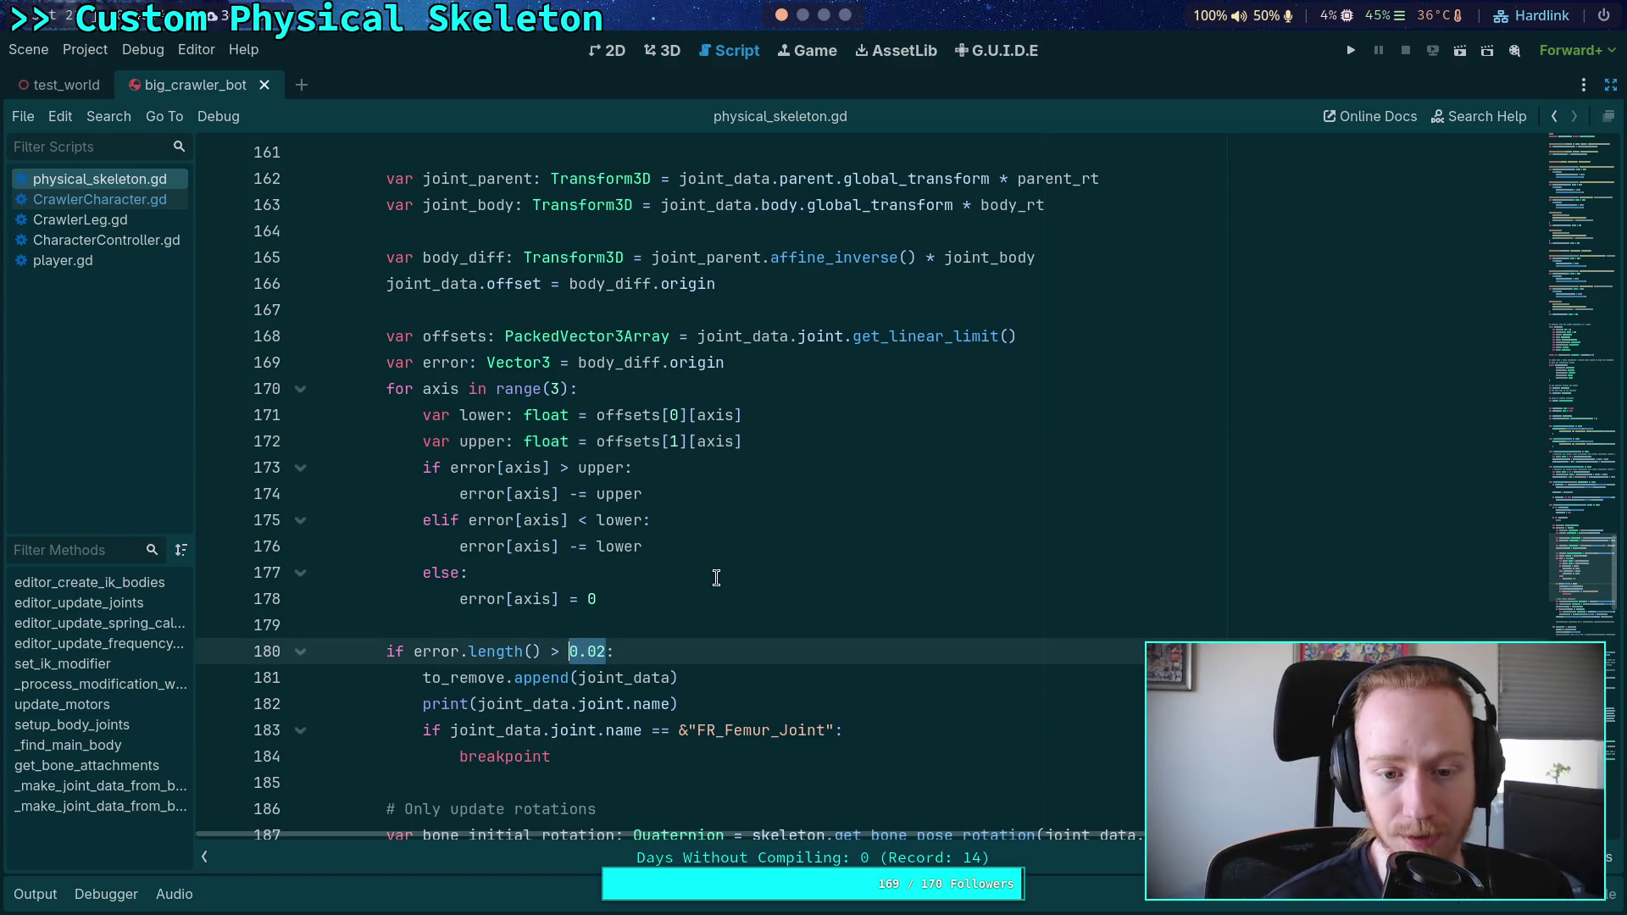
left_click_drag(657, 599, 416, 348)
scroll(793, 552, "down", 3)
scroll(794, 551, "down", 10)
mouse_move(1009, 632)
left_mouse_down()
mouse_move(509, 628)
mouse_move(427, 493)
left_mouse_up()
left_click(608, 465)
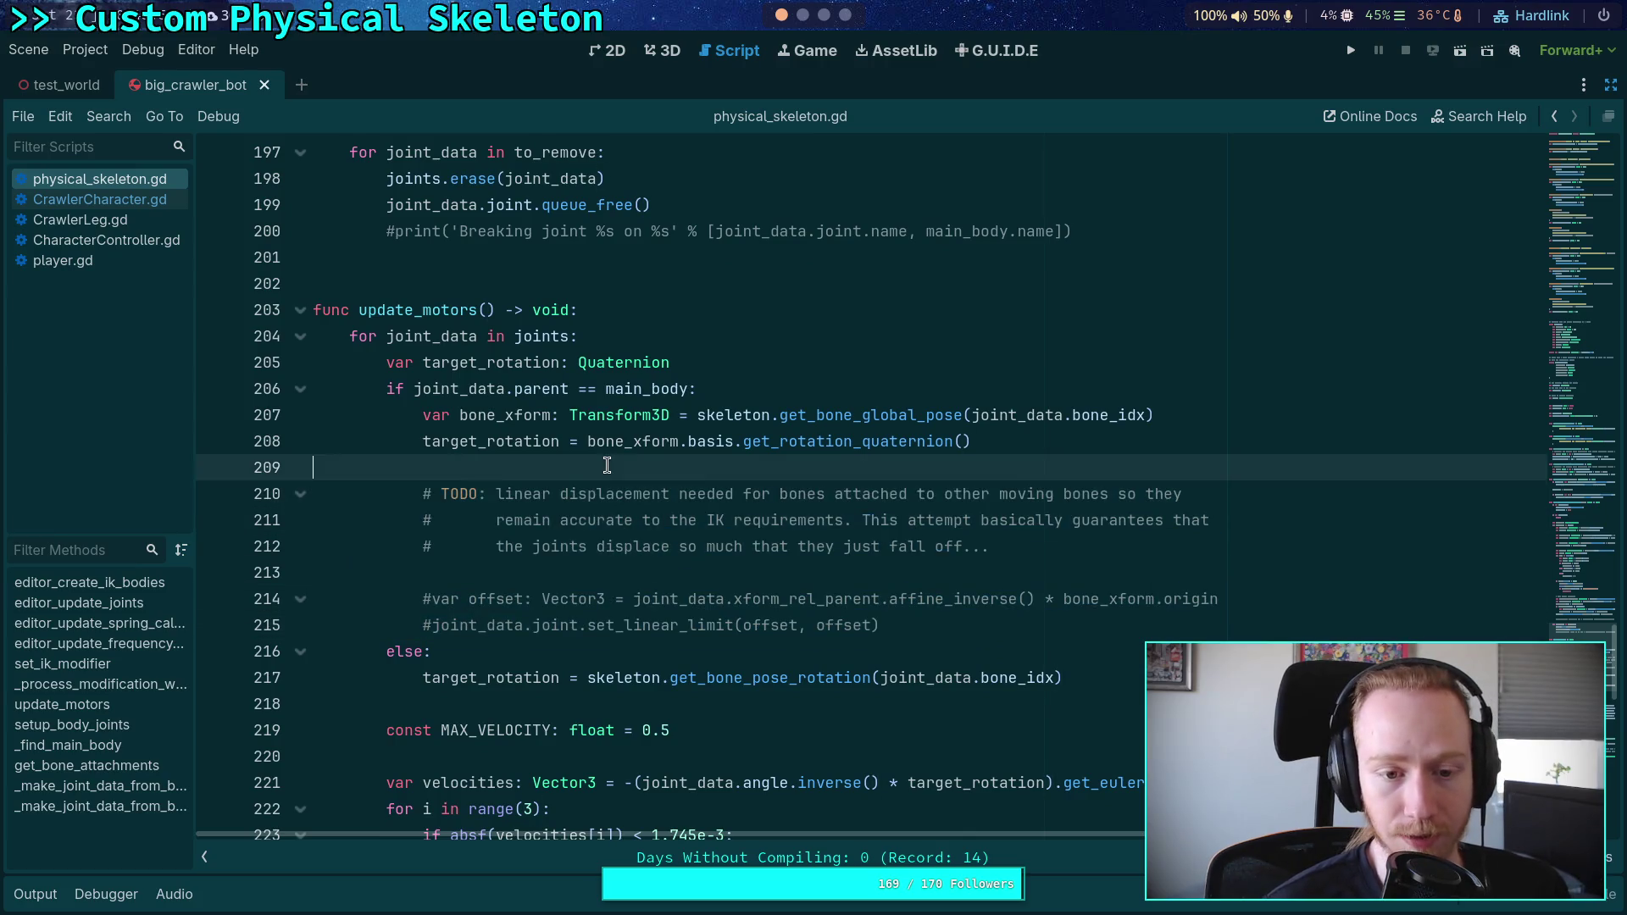
Step: Review the TODO, commented offset code, and per-axis error clamping block
scroll(619, 479, "down", 8)
scroll(627, 494, "up", 3)
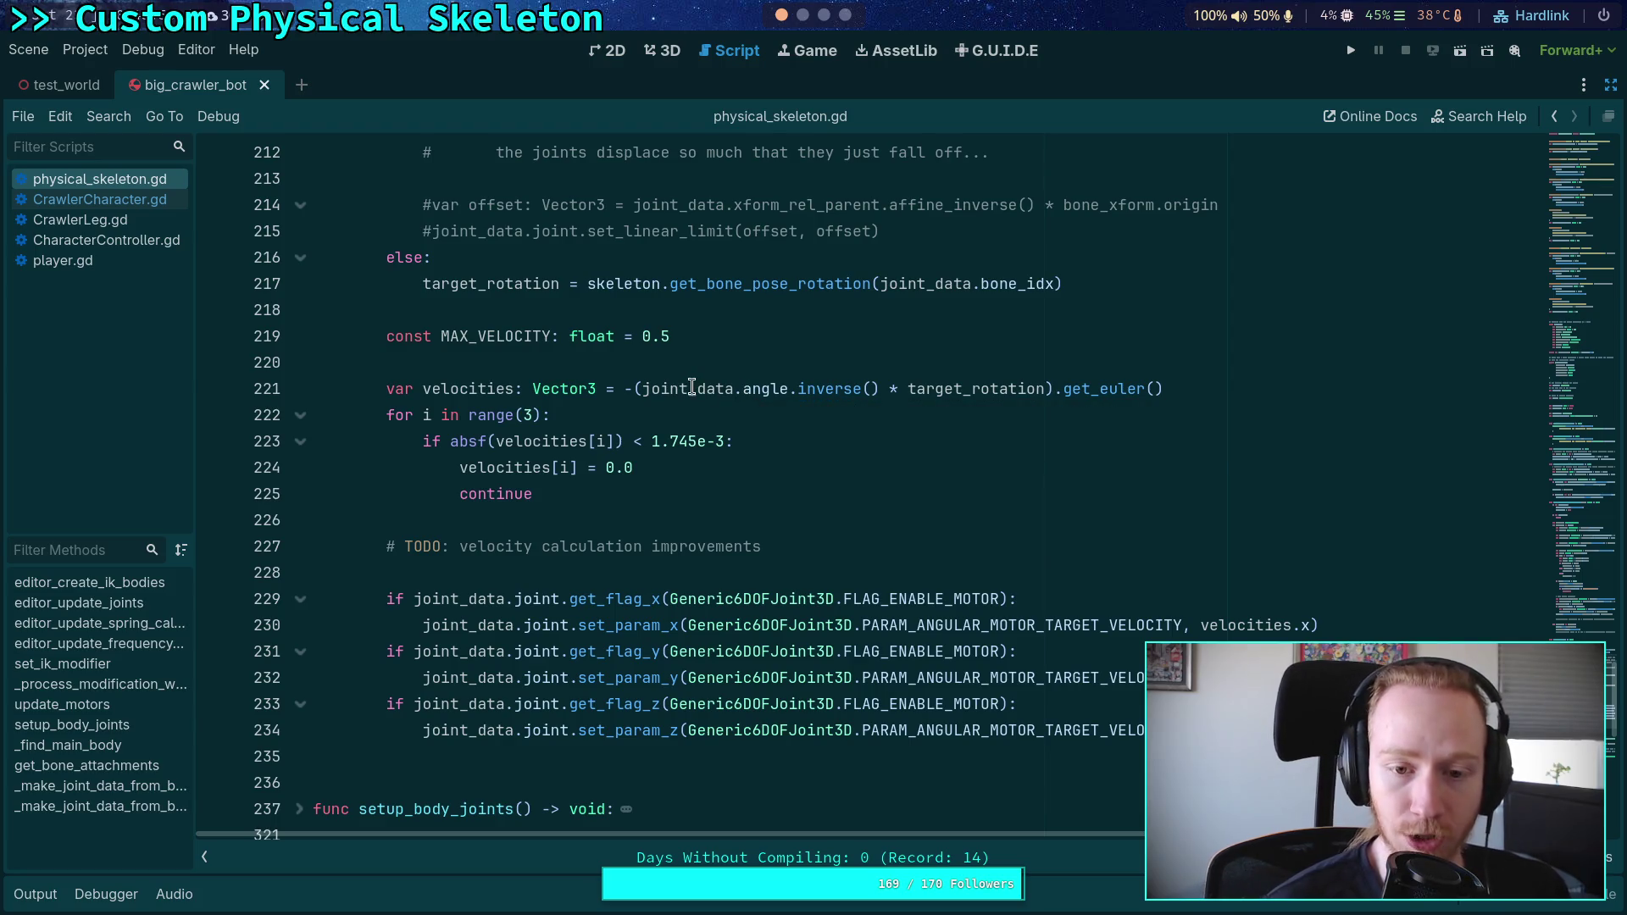
scroll(693, 388, "up", 4)
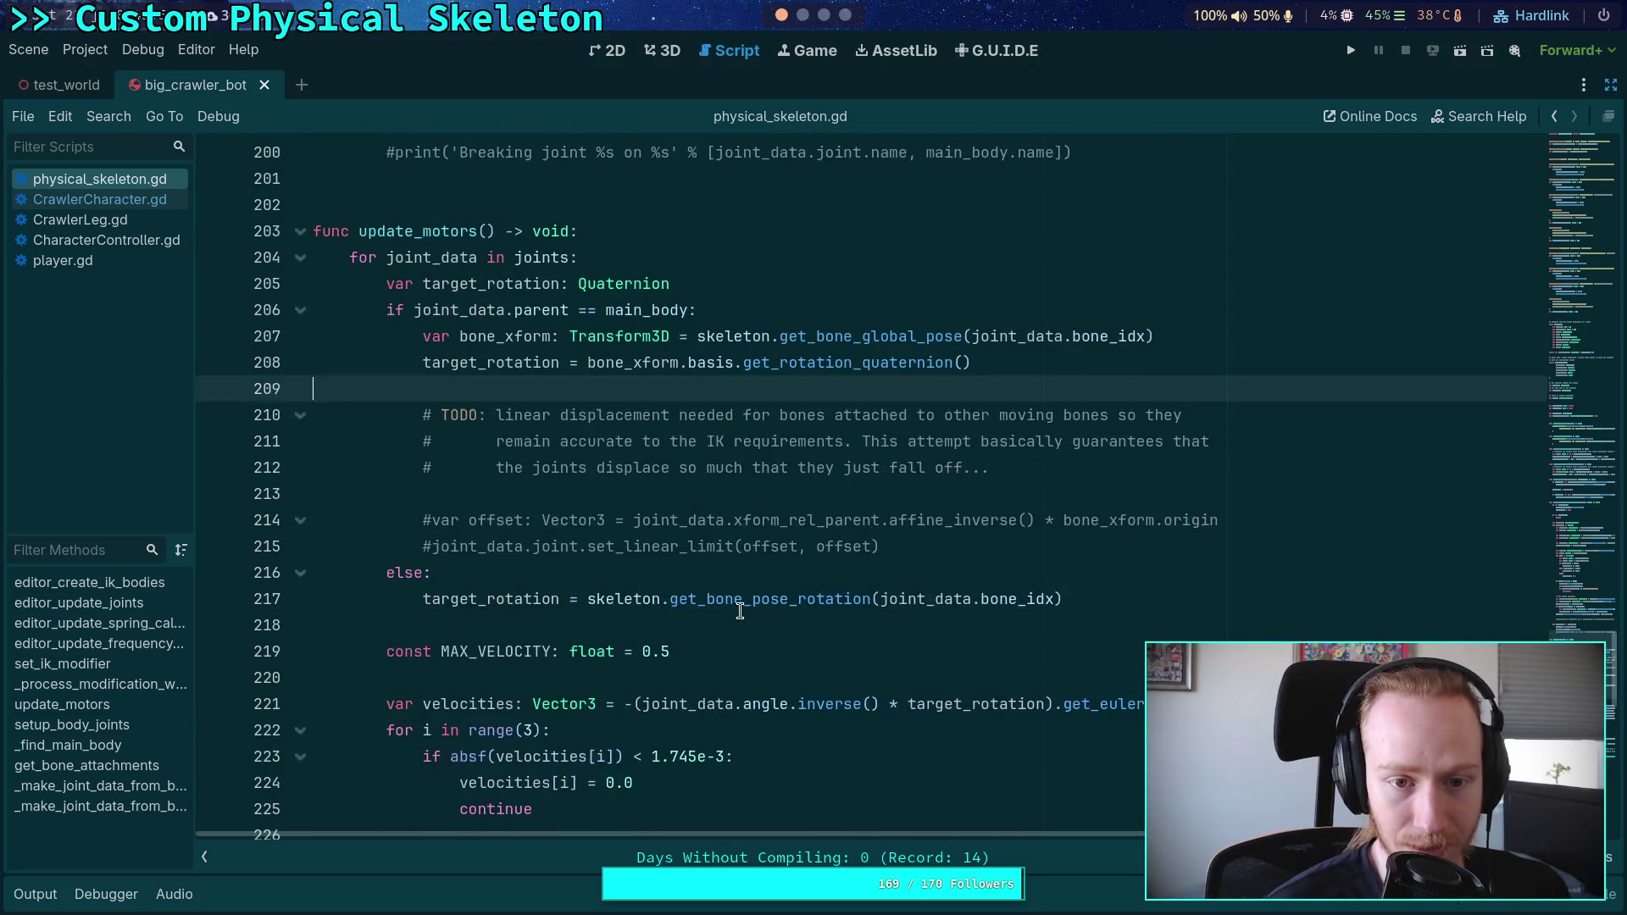
mouse_move(893, 551)
left_mouse_down()
mouse_move(425, 472)
mouse_move(423, 415)
left_mouse_up()
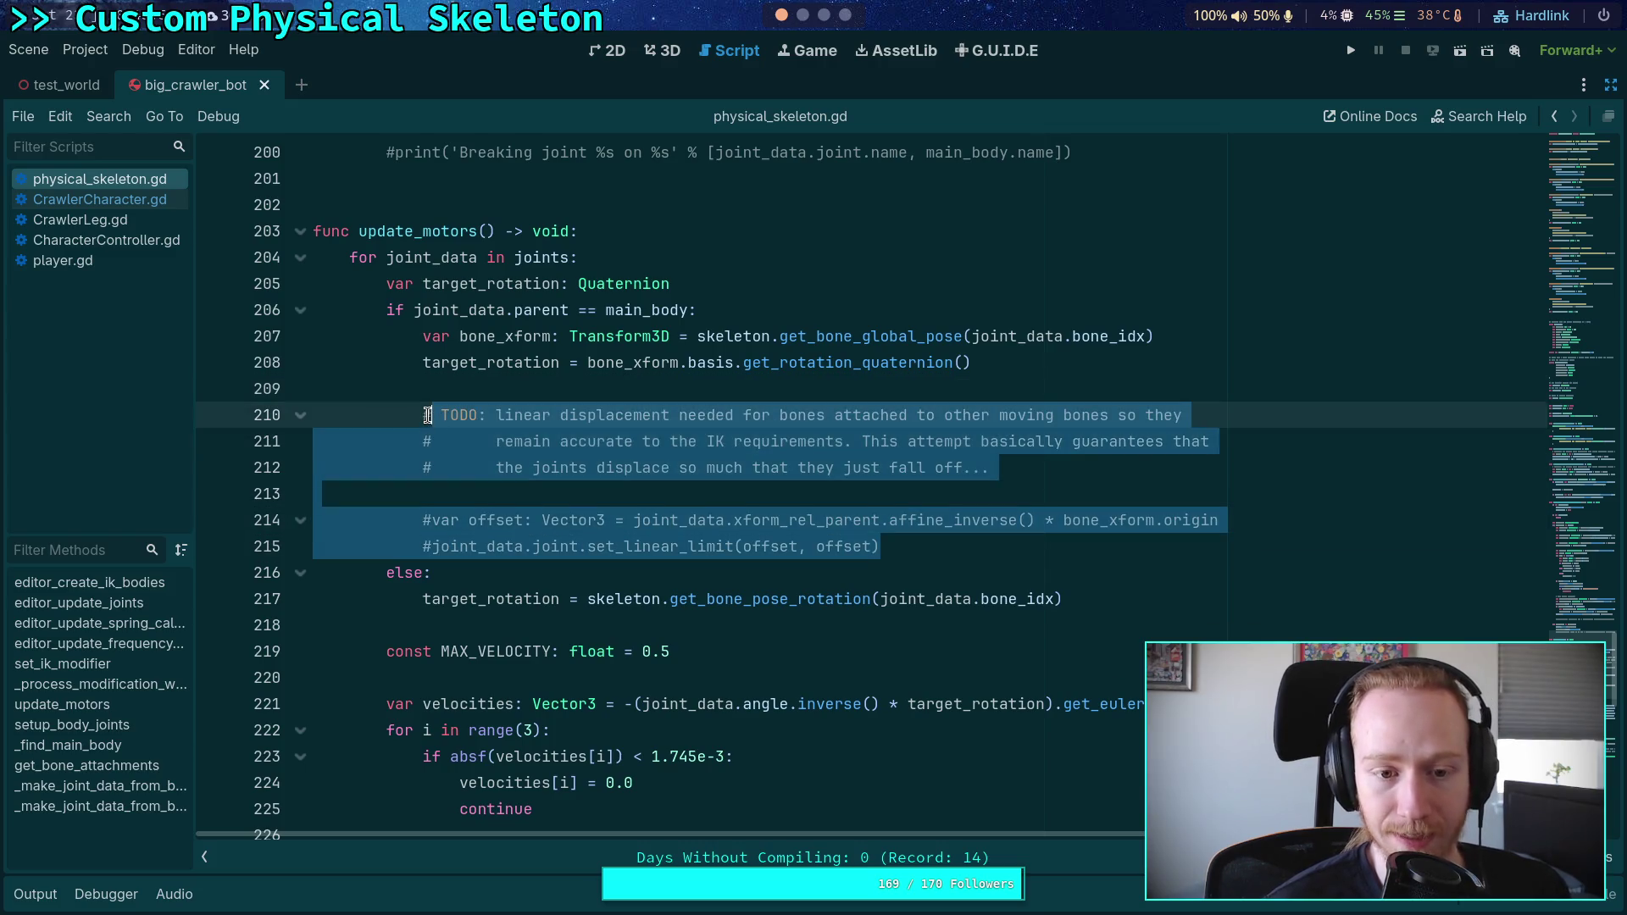
left_click(932, 549)
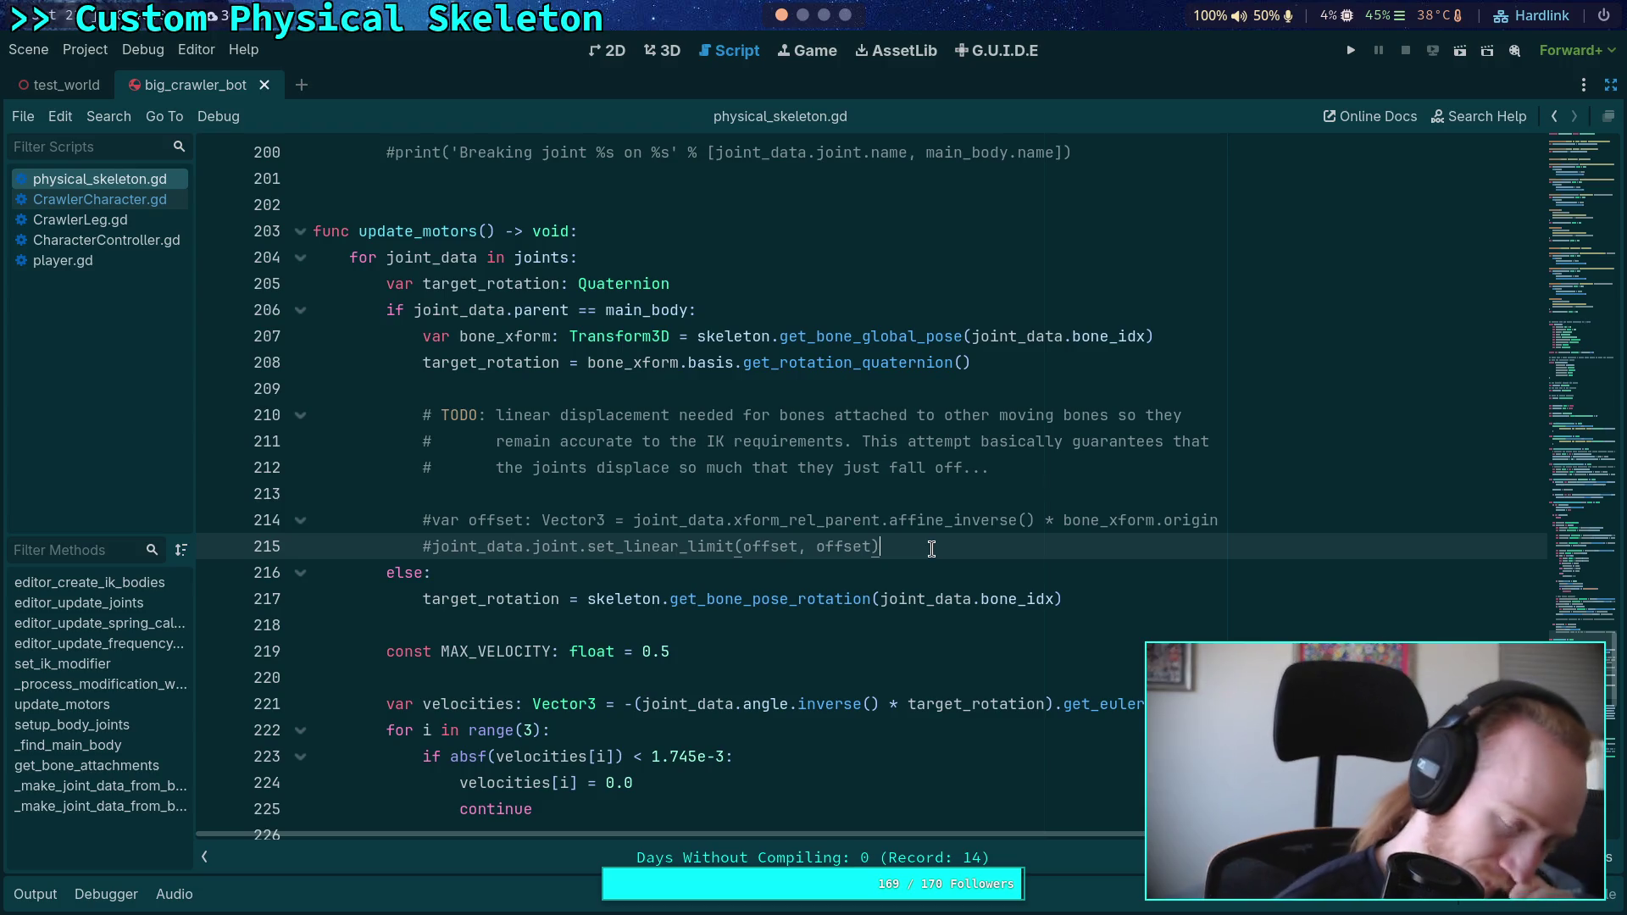
scroll(931, 549, "up", 12)
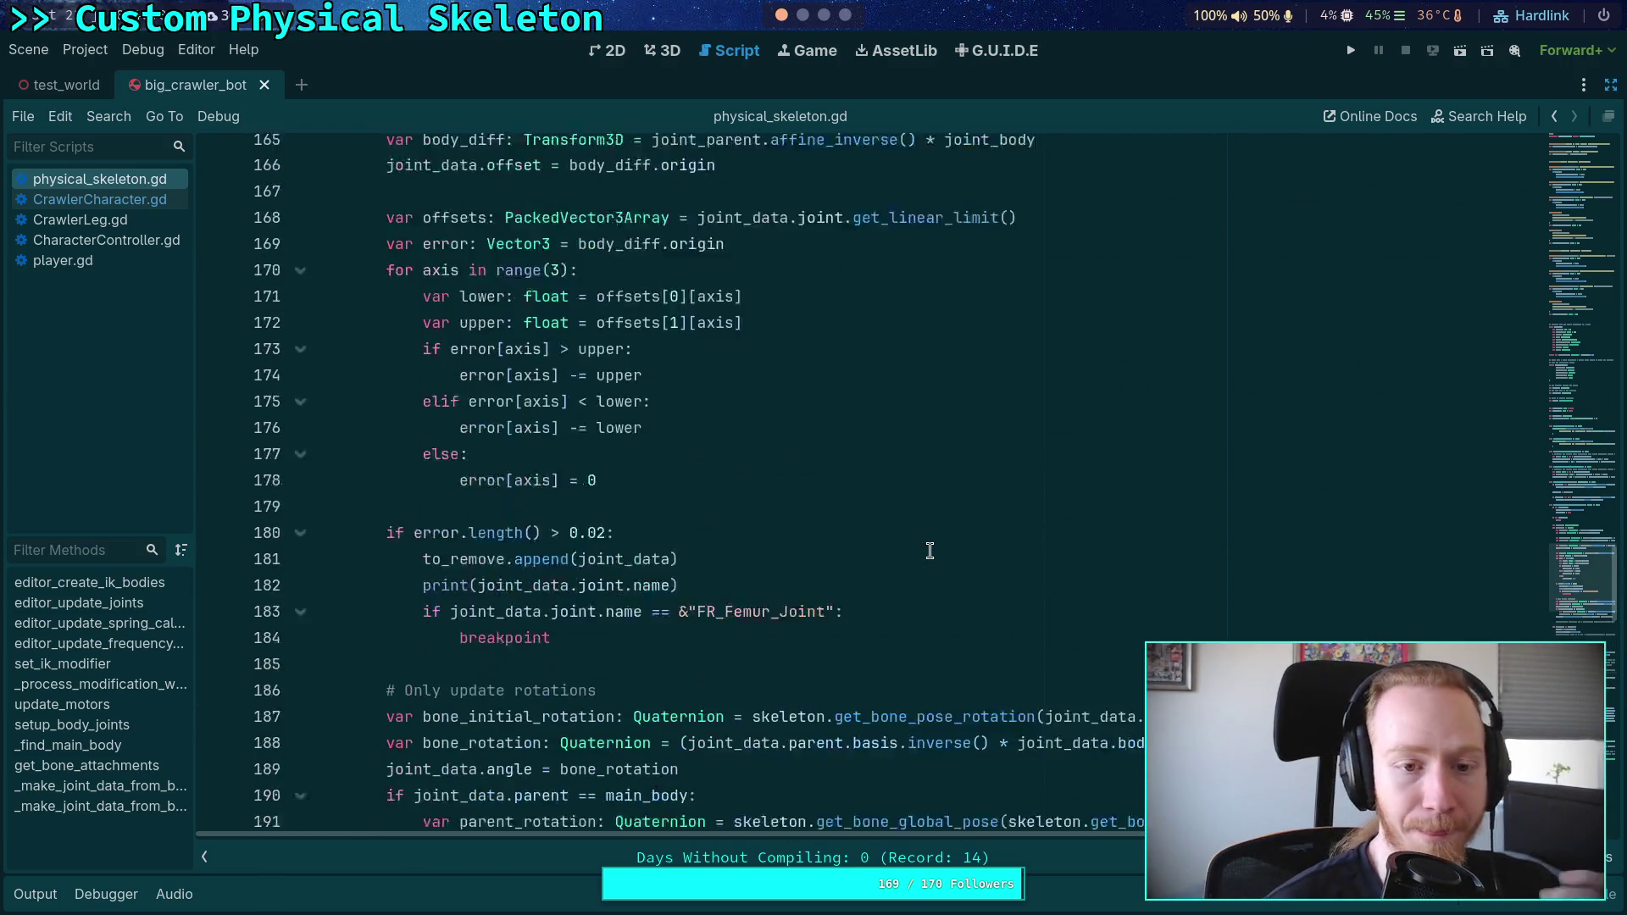
scroll(929, 551, "up", 2)
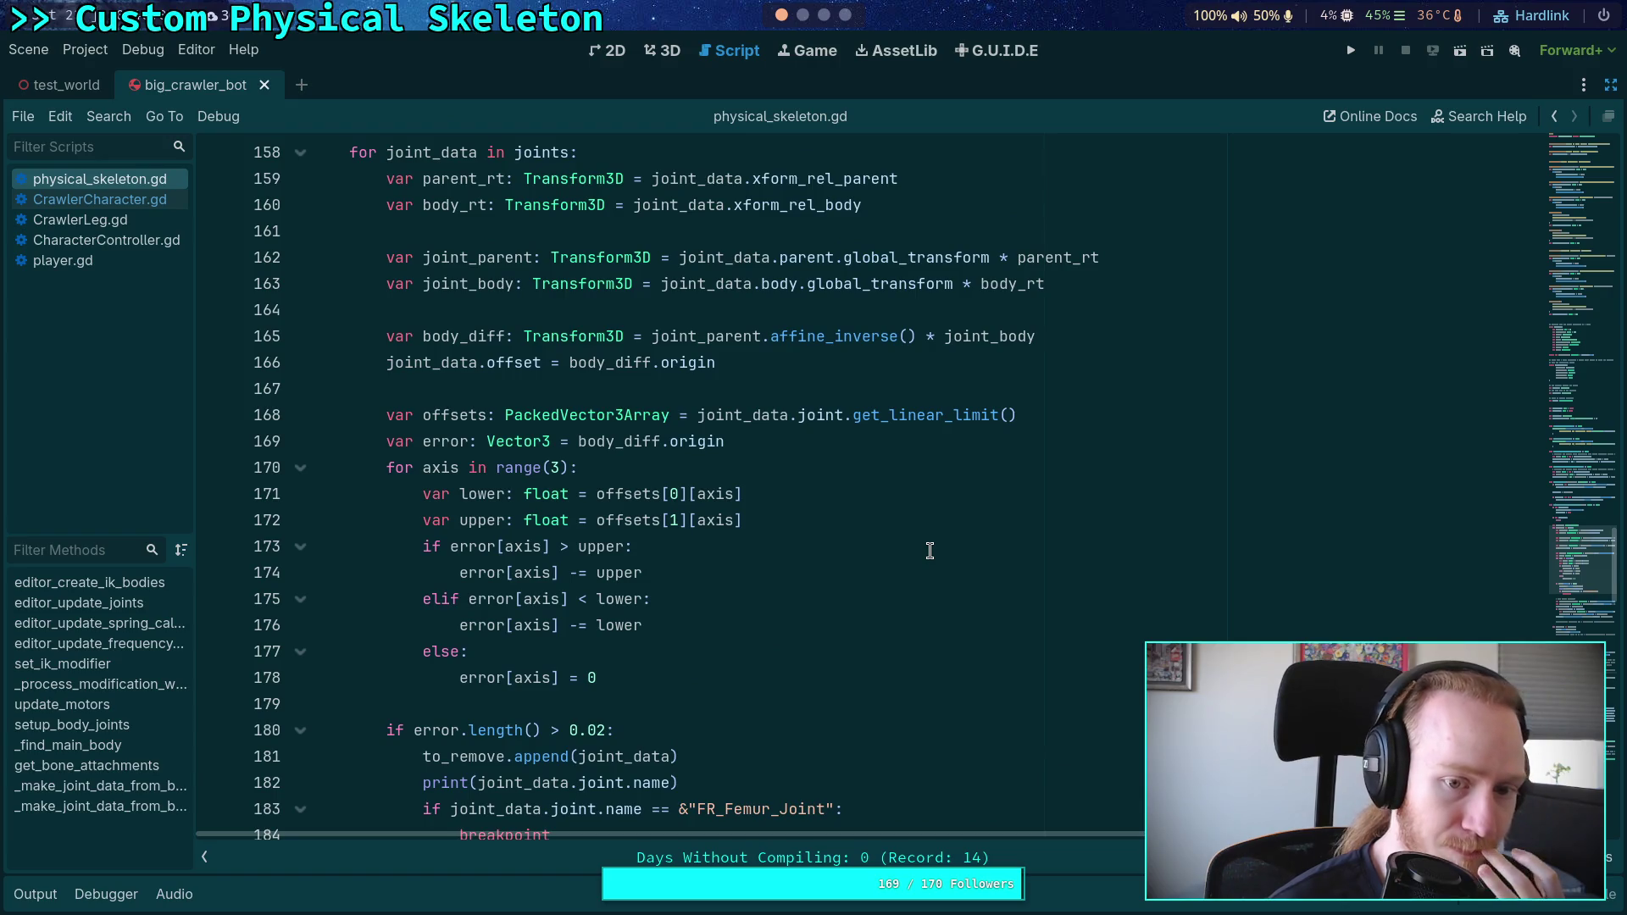
mouse_move(624, 676)
left_mouse_down()
mouse_move(407, 419)
mouse_move(391, 436)
left_mouse_up()
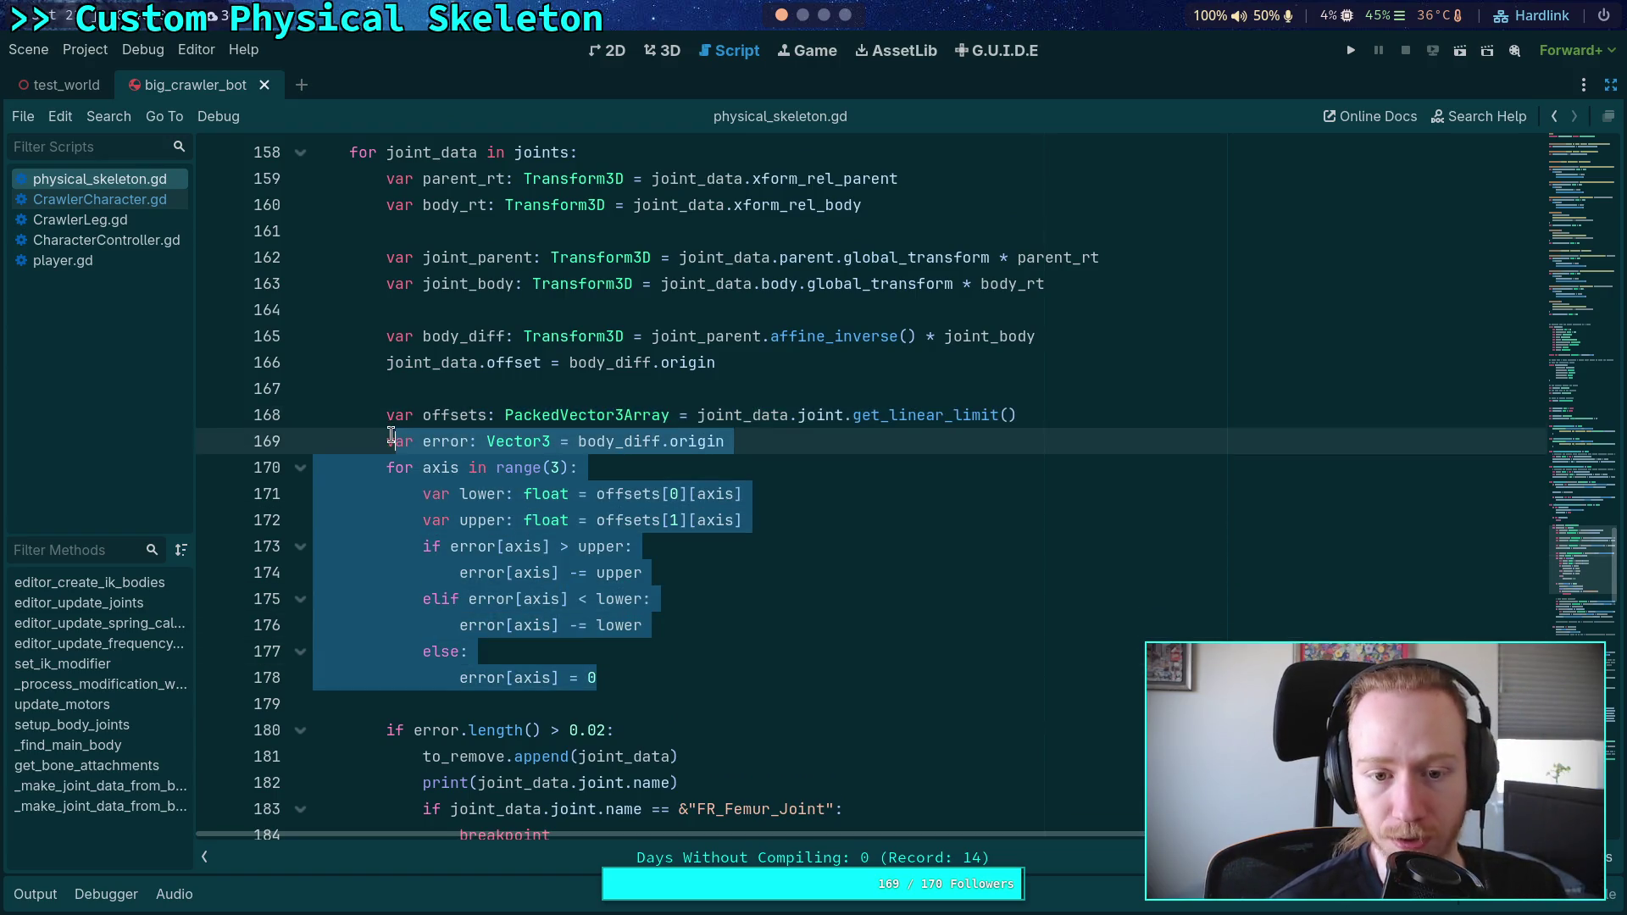
left_click(585, 523)
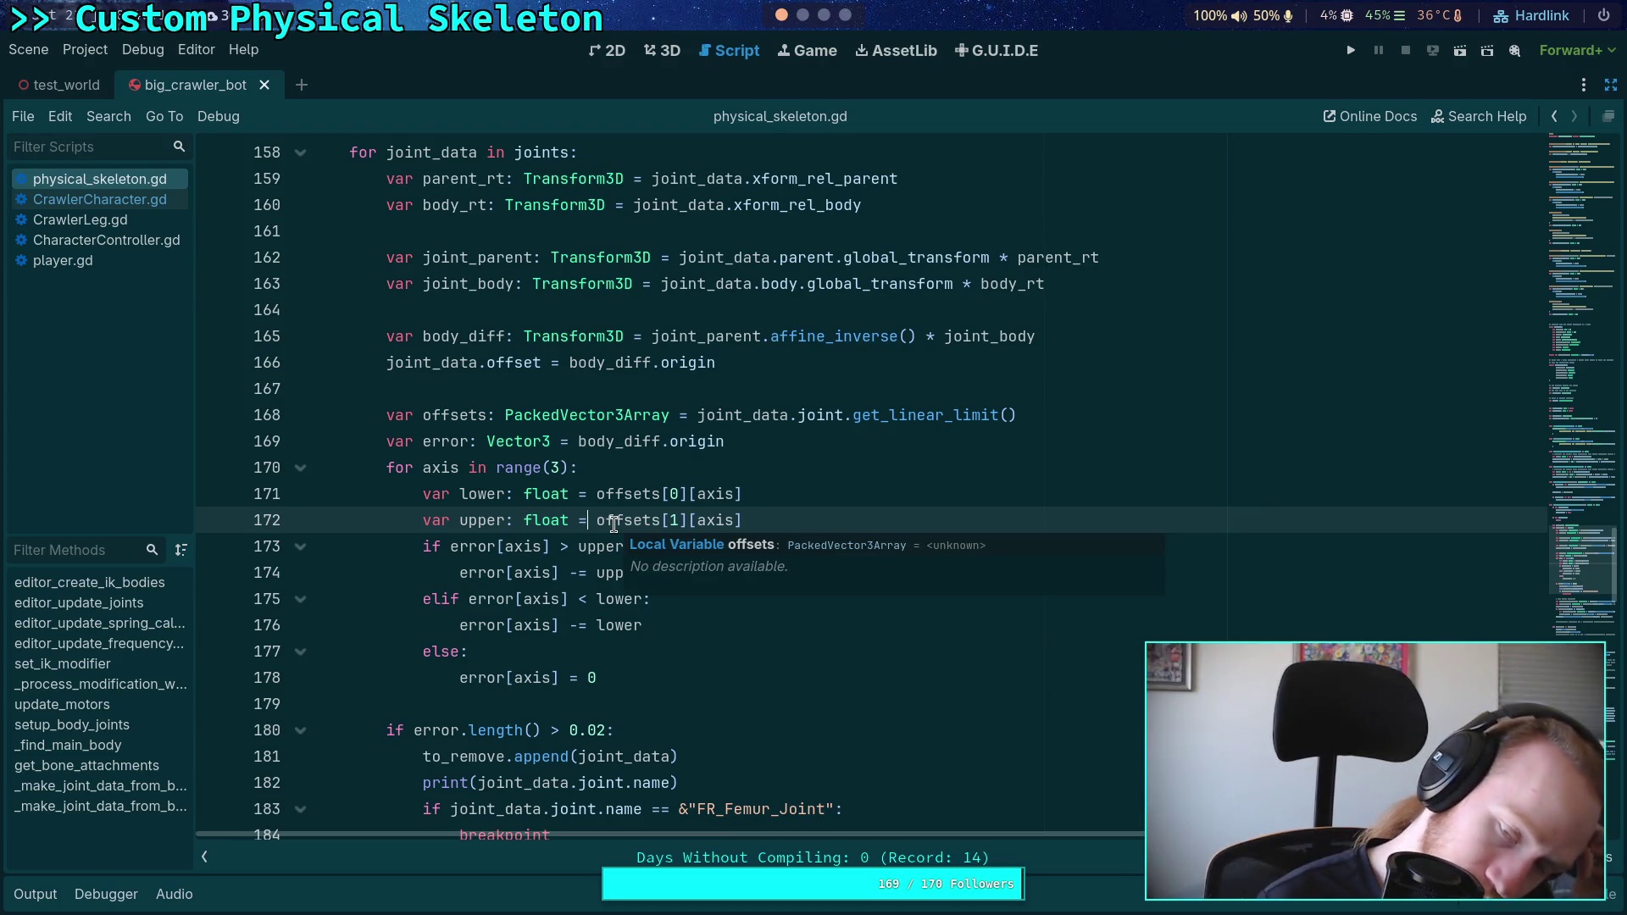
Step: Revisit the commented set_linear_limit and offset lines, then switch to the terminal
scroll(772, 667, "down", 7)
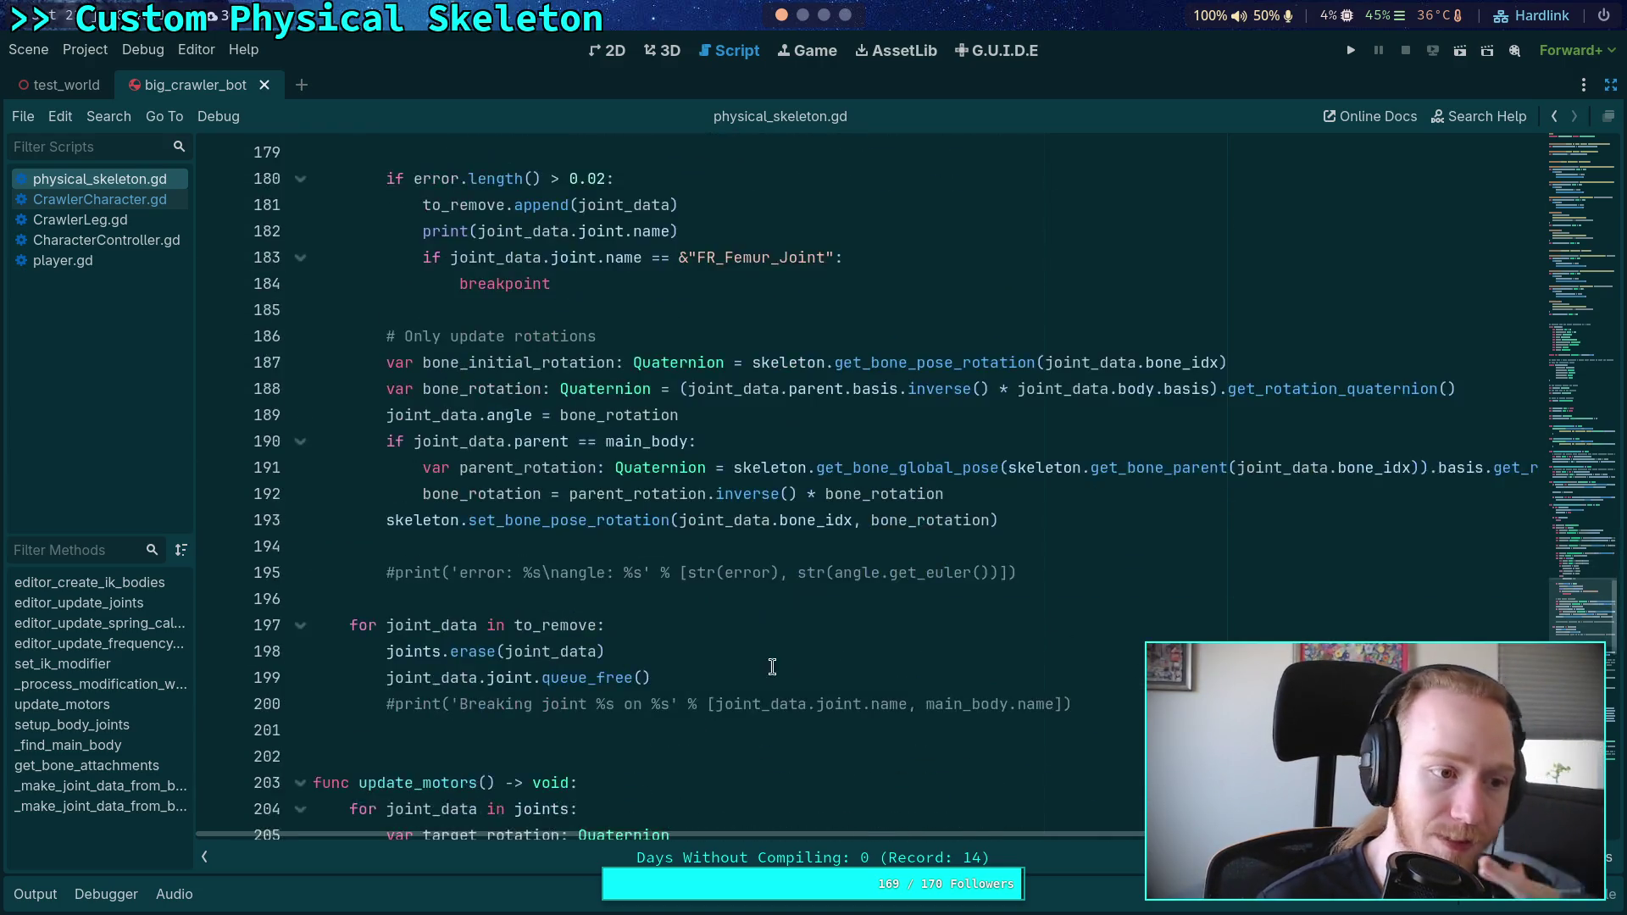
scroll(772, 667, "down", 7)
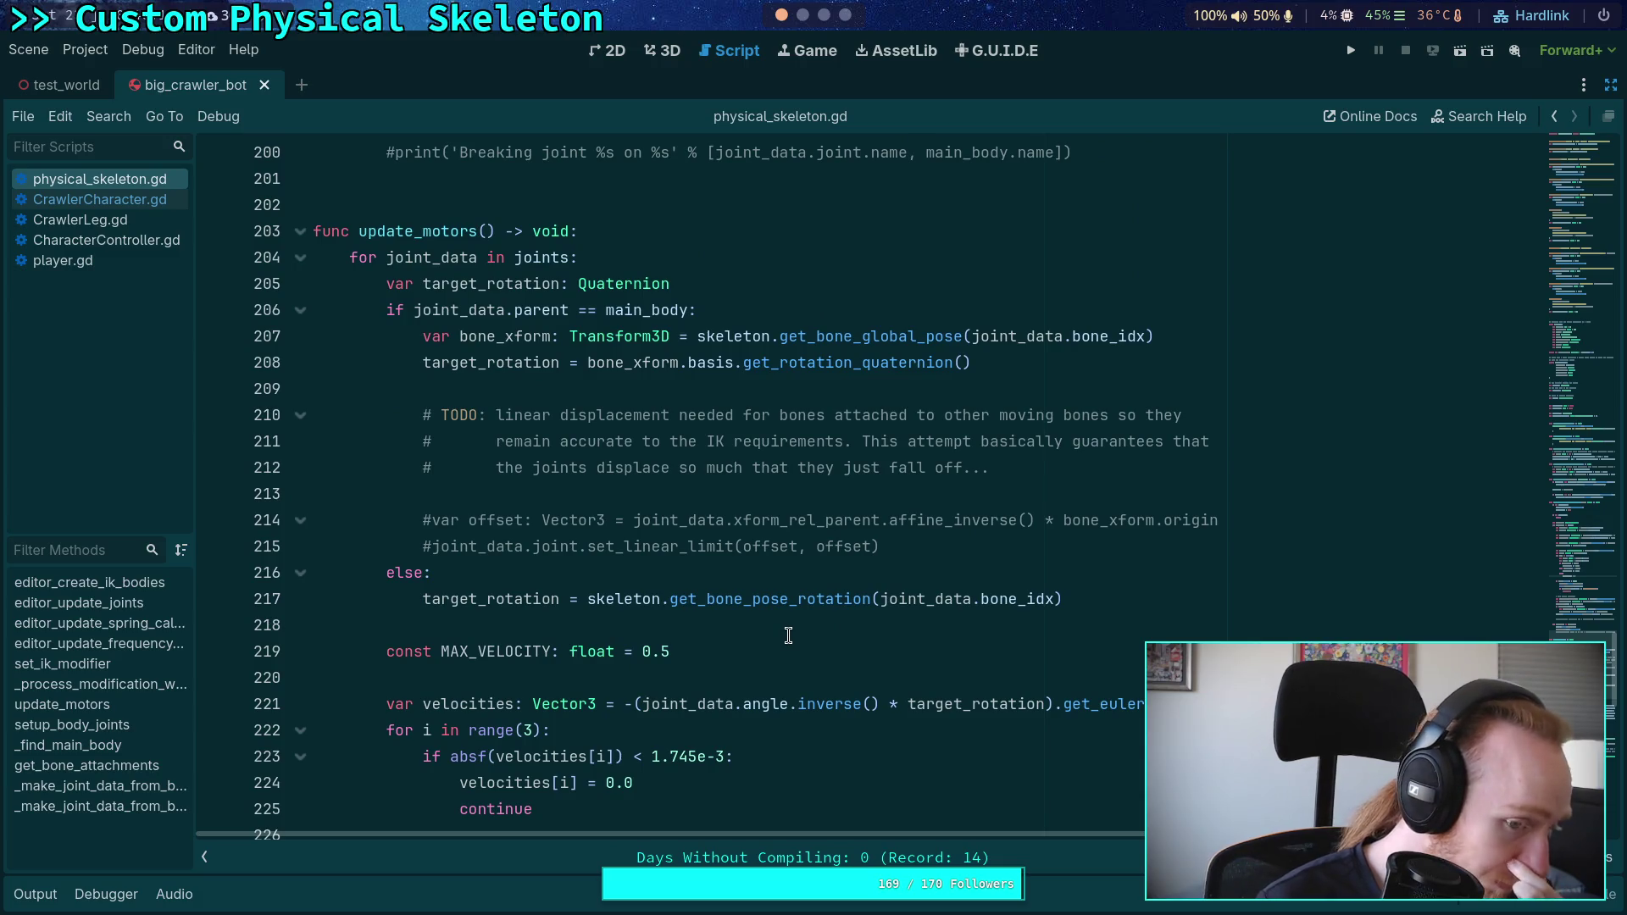
left_click(767, 551)
left_click(939, 545)
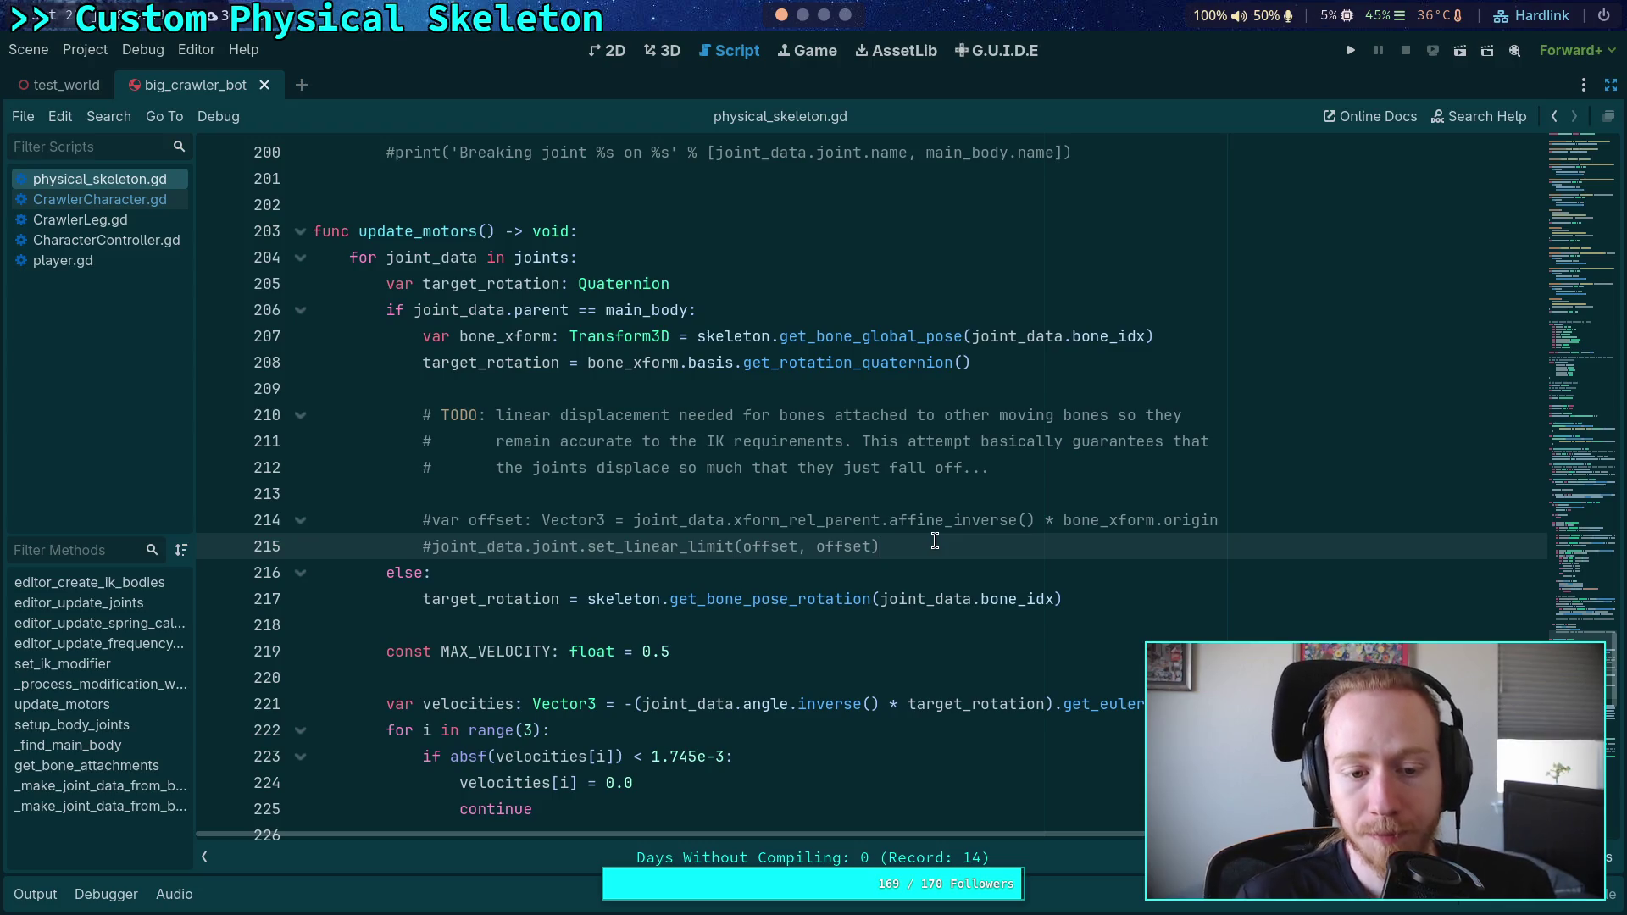
scroll(935, 541, "down", 1)
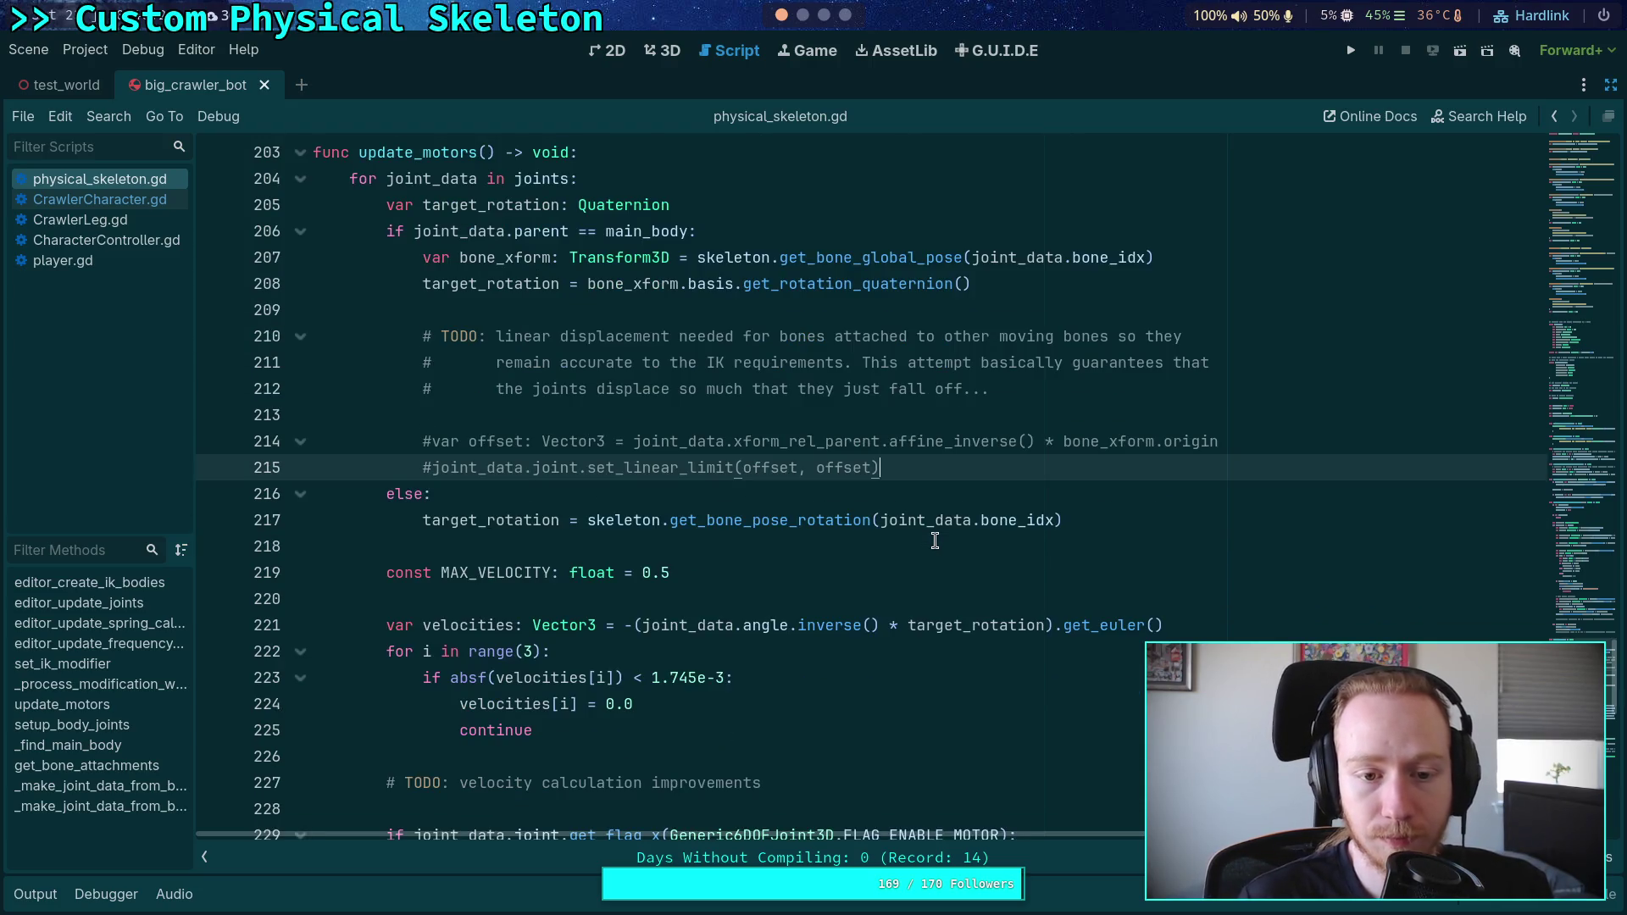
left_click(959, 444)
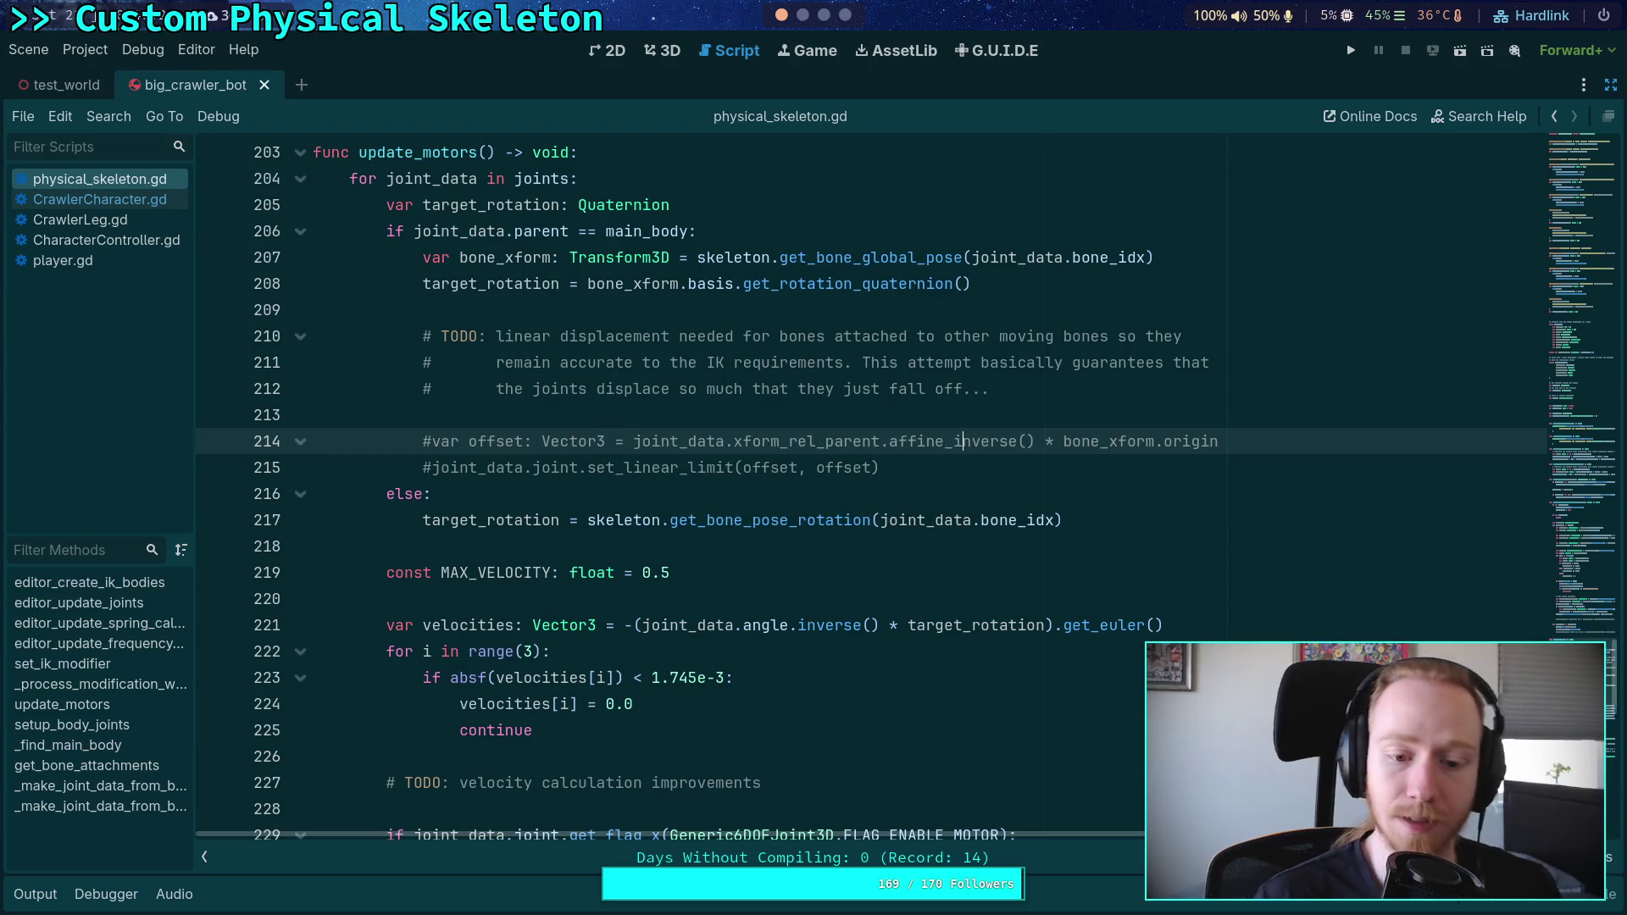
left_click(803, 14)
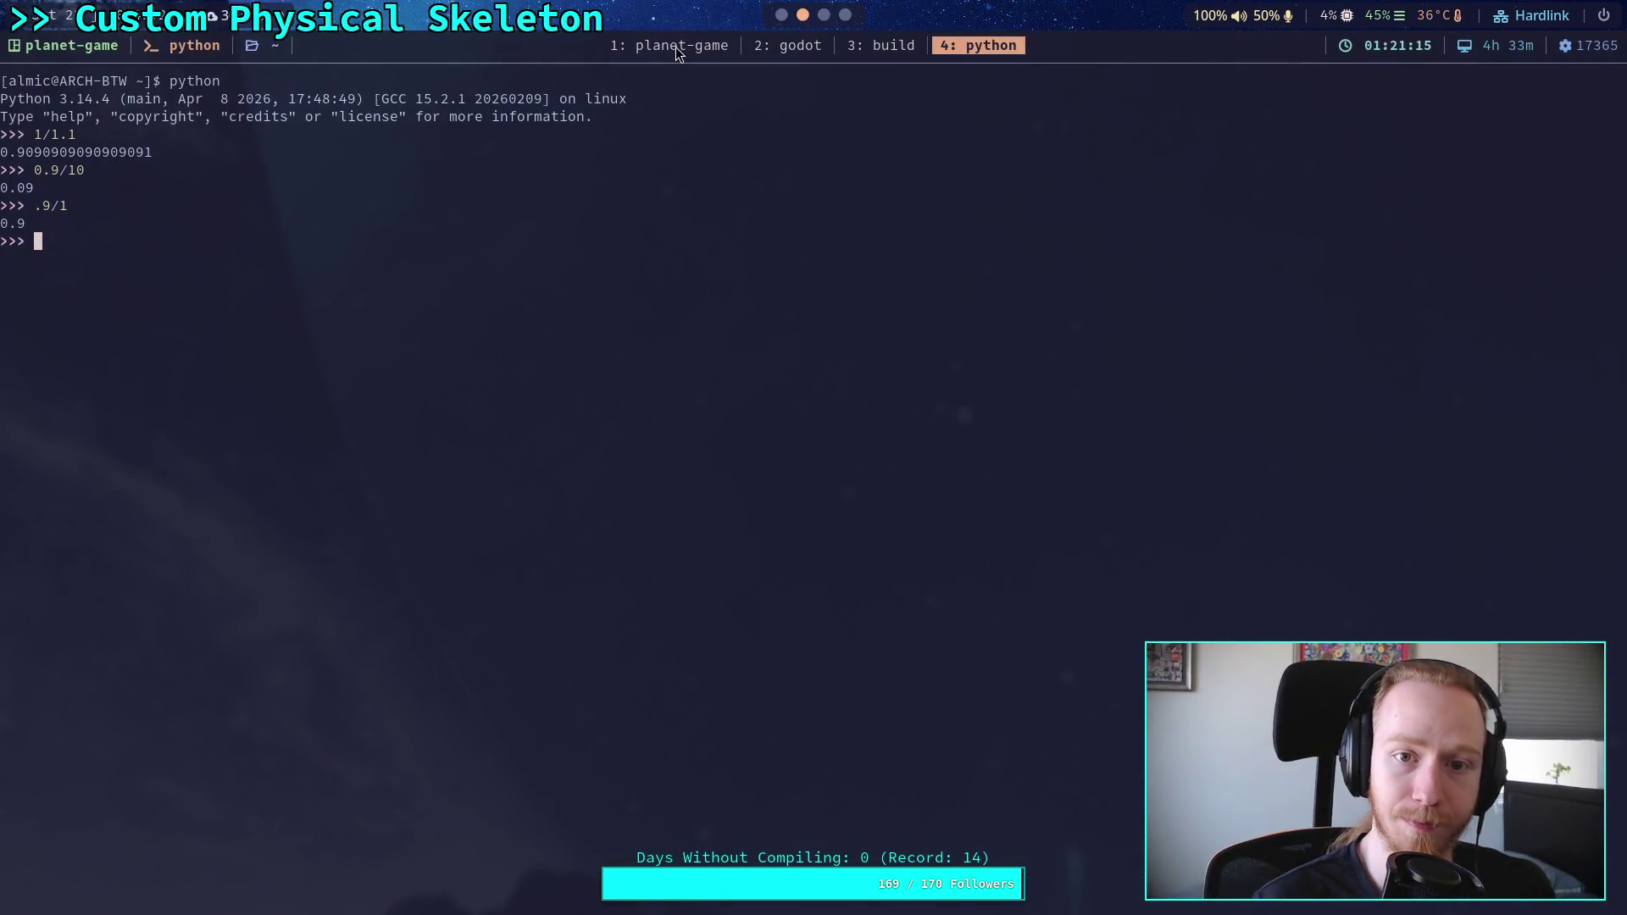
Step: Stage all changes with git add . and show git diff --staged
key("super+1")
type("qgit add .")
key("Return")
type("git diff --staged")
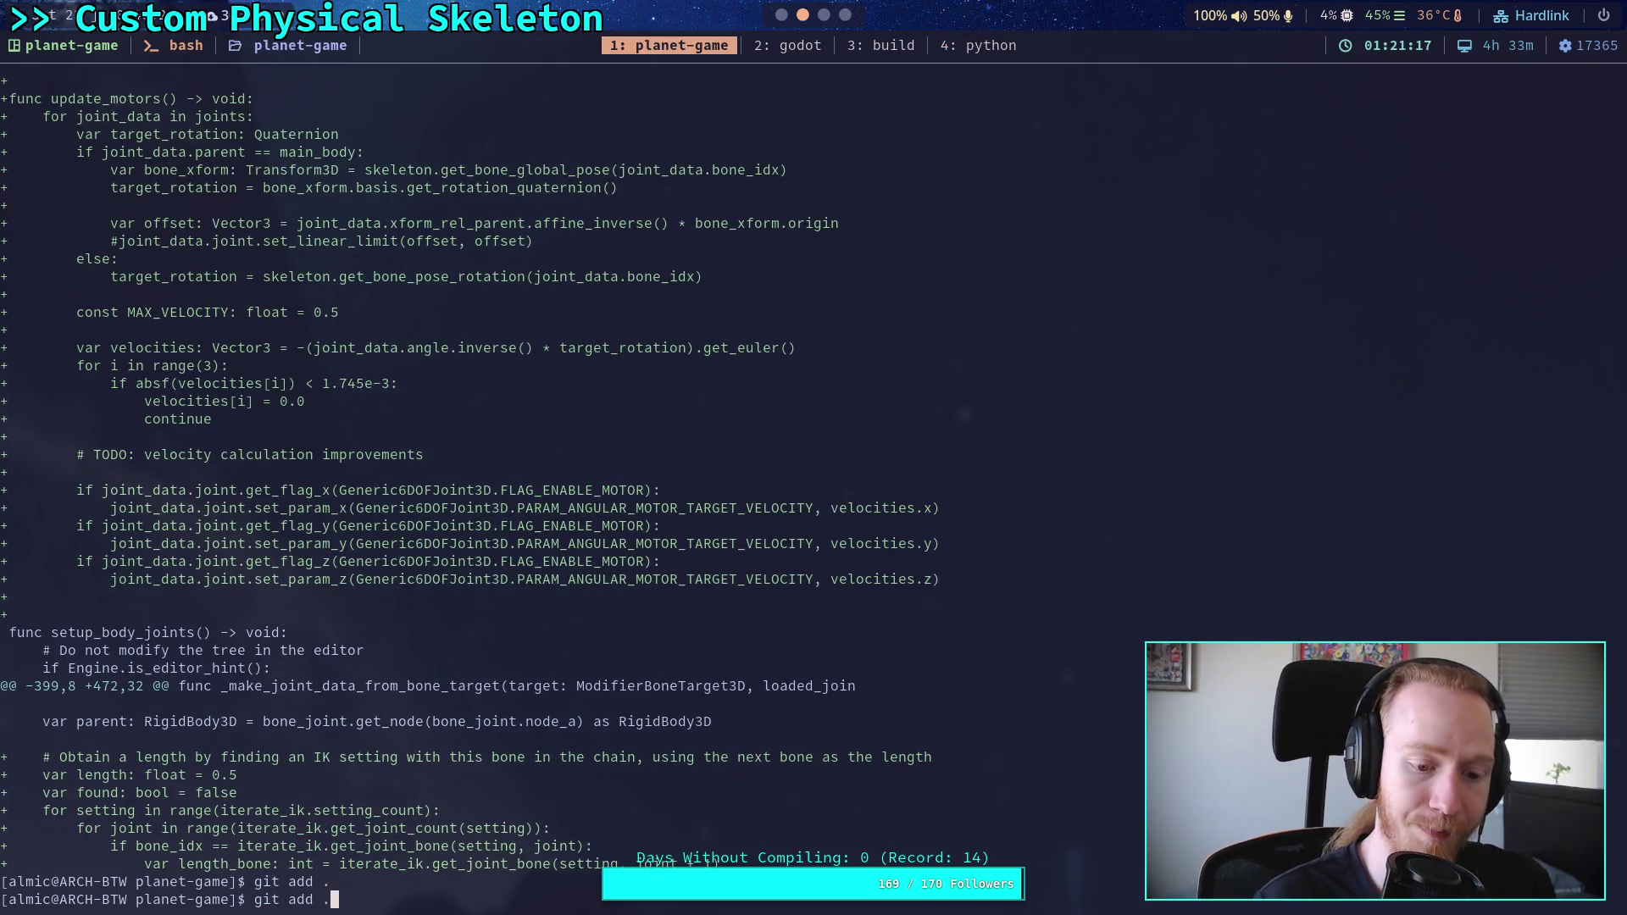
key("Return")
Step: Page through the update_motors and setup_body_joints changes to CrawlerCharacter.gd's header
key("space")
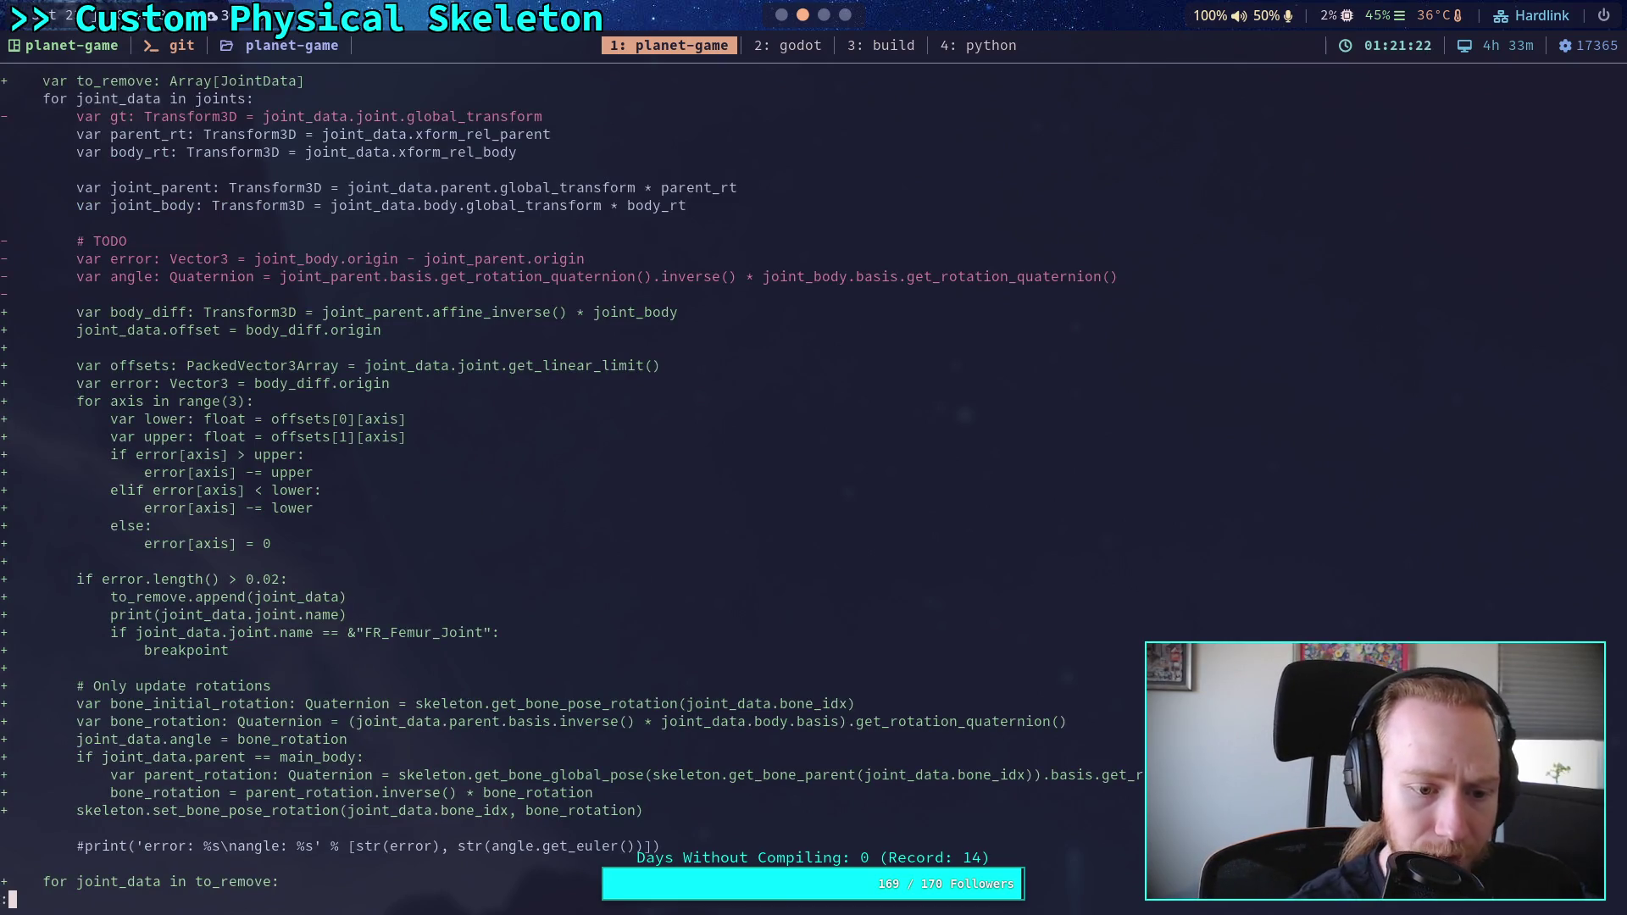
key("q")
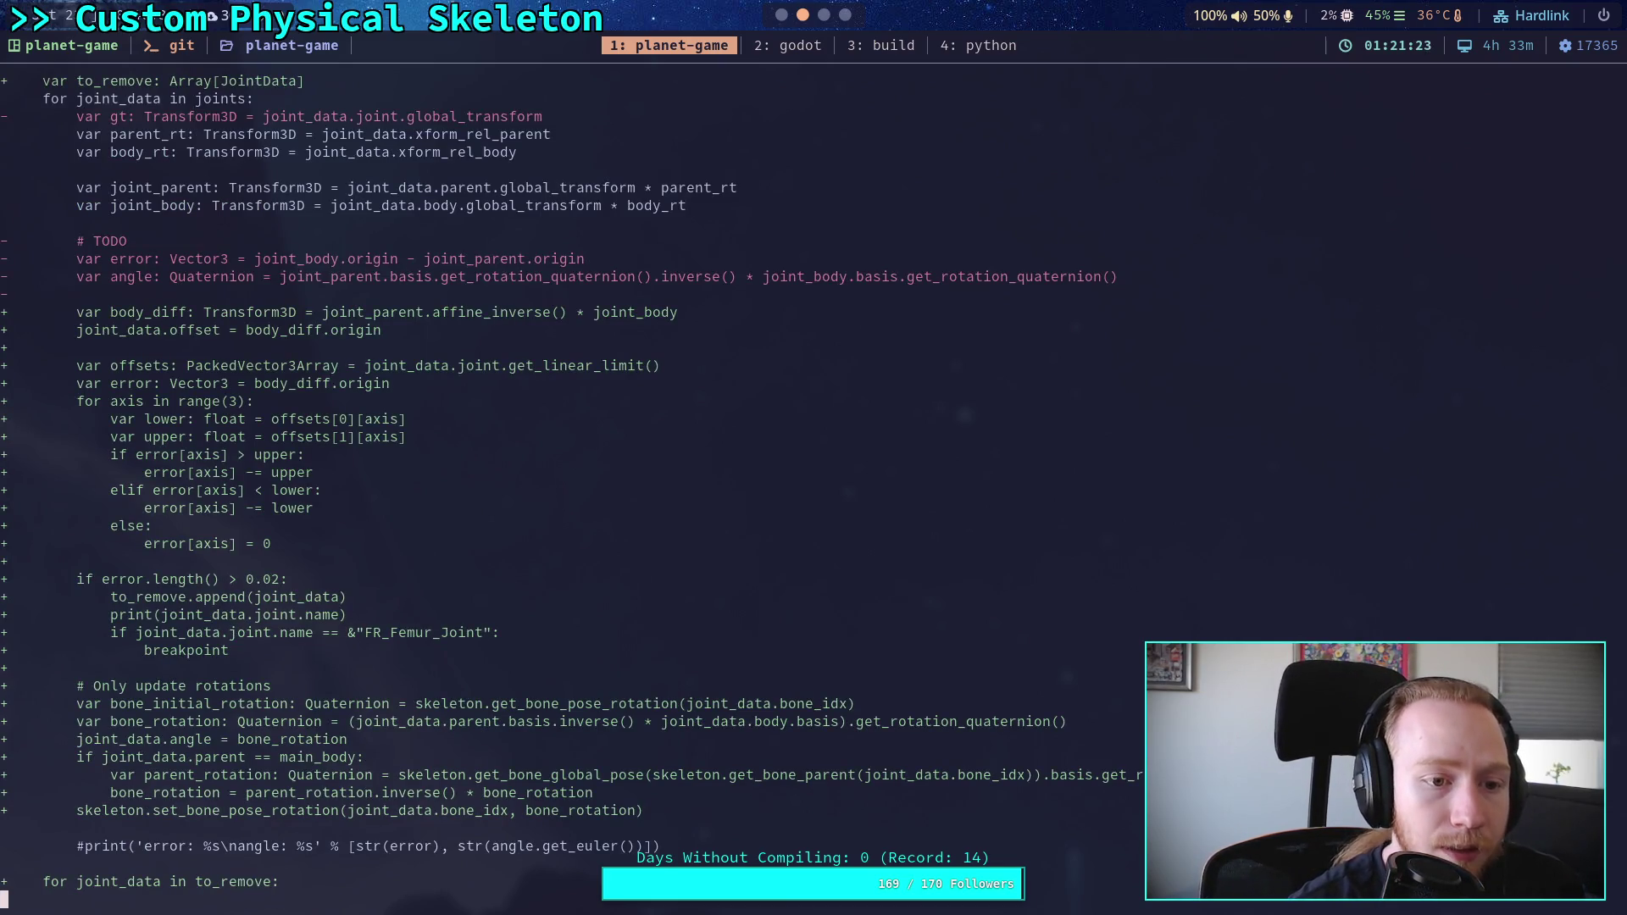
key("space")
key("space")
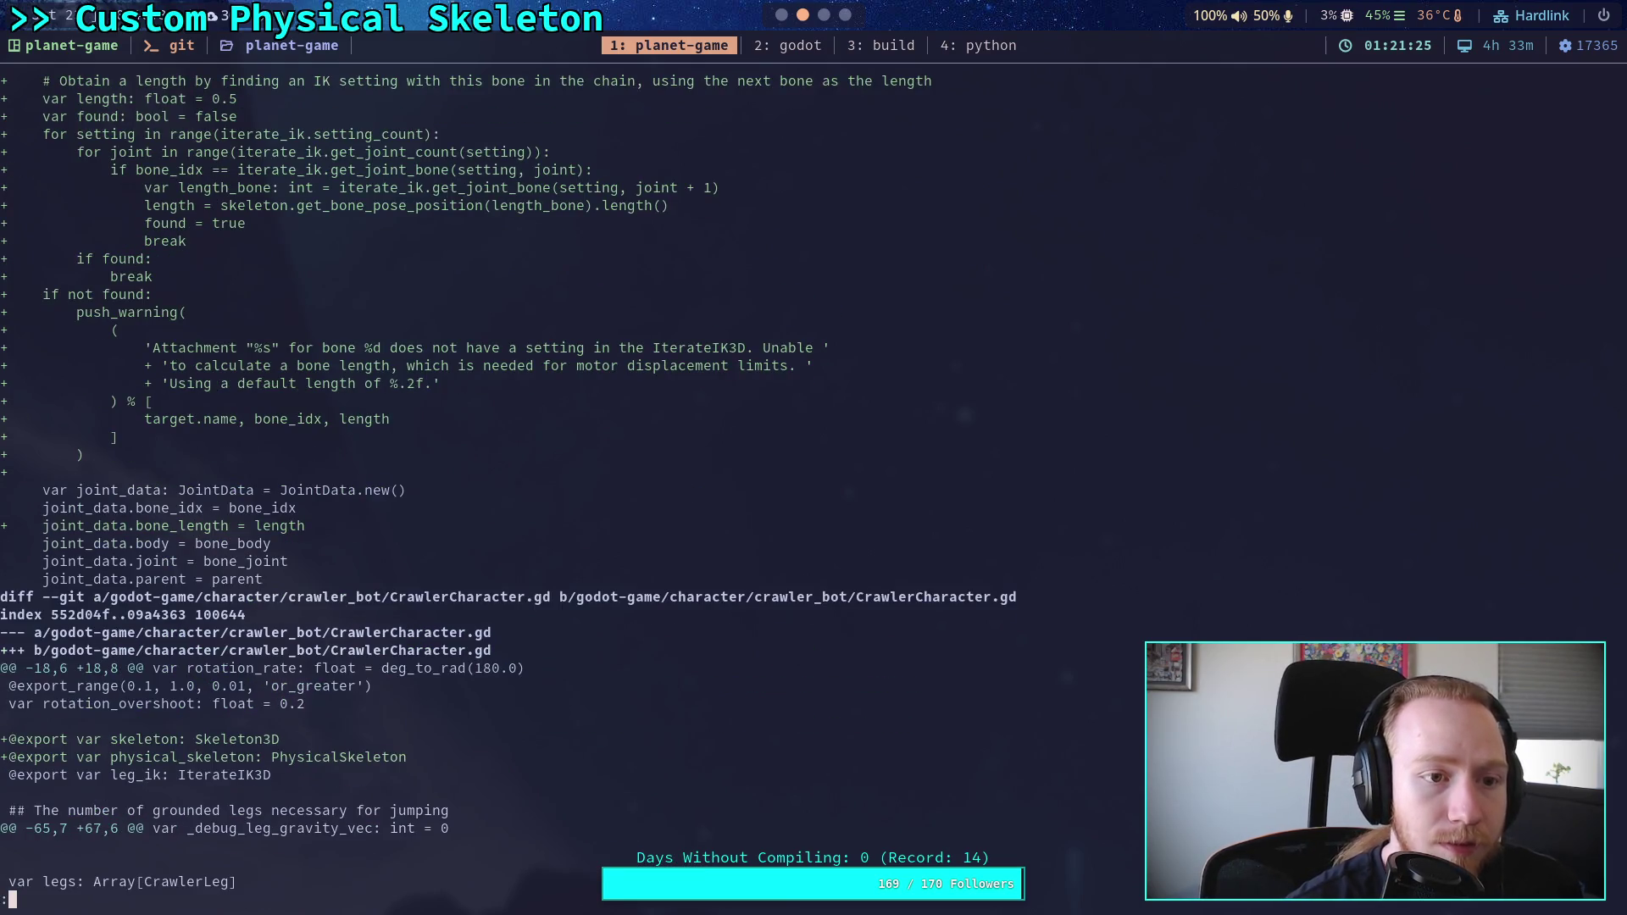
key("Up")
key("Up")
key("Up")
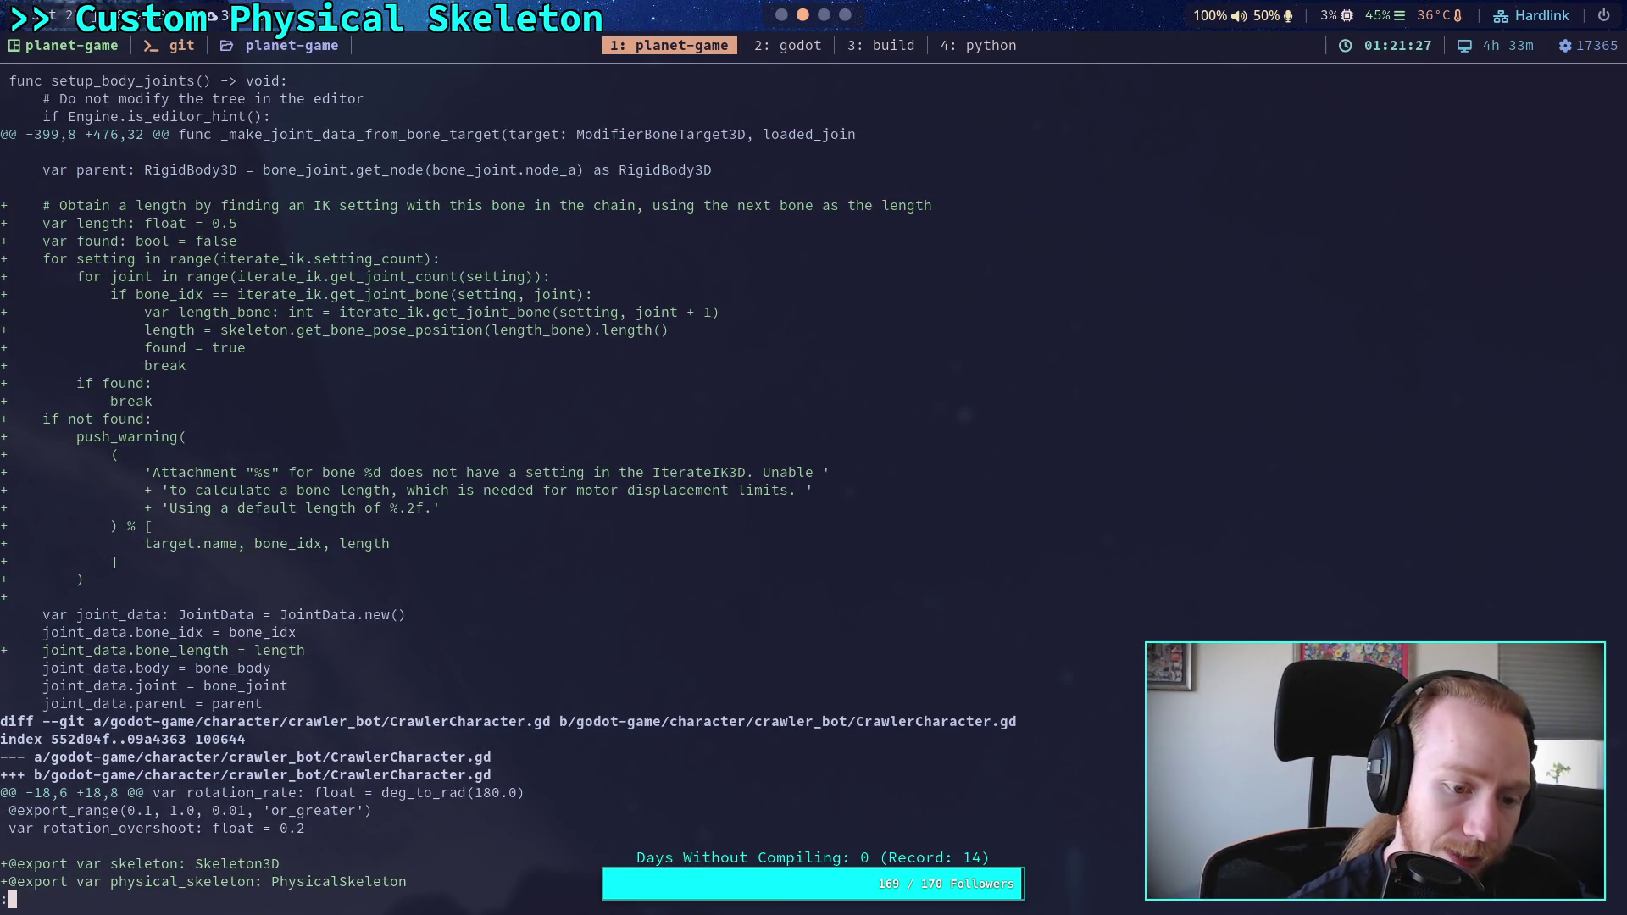
key("space")
key("Up")
key("Up")
key("Up")
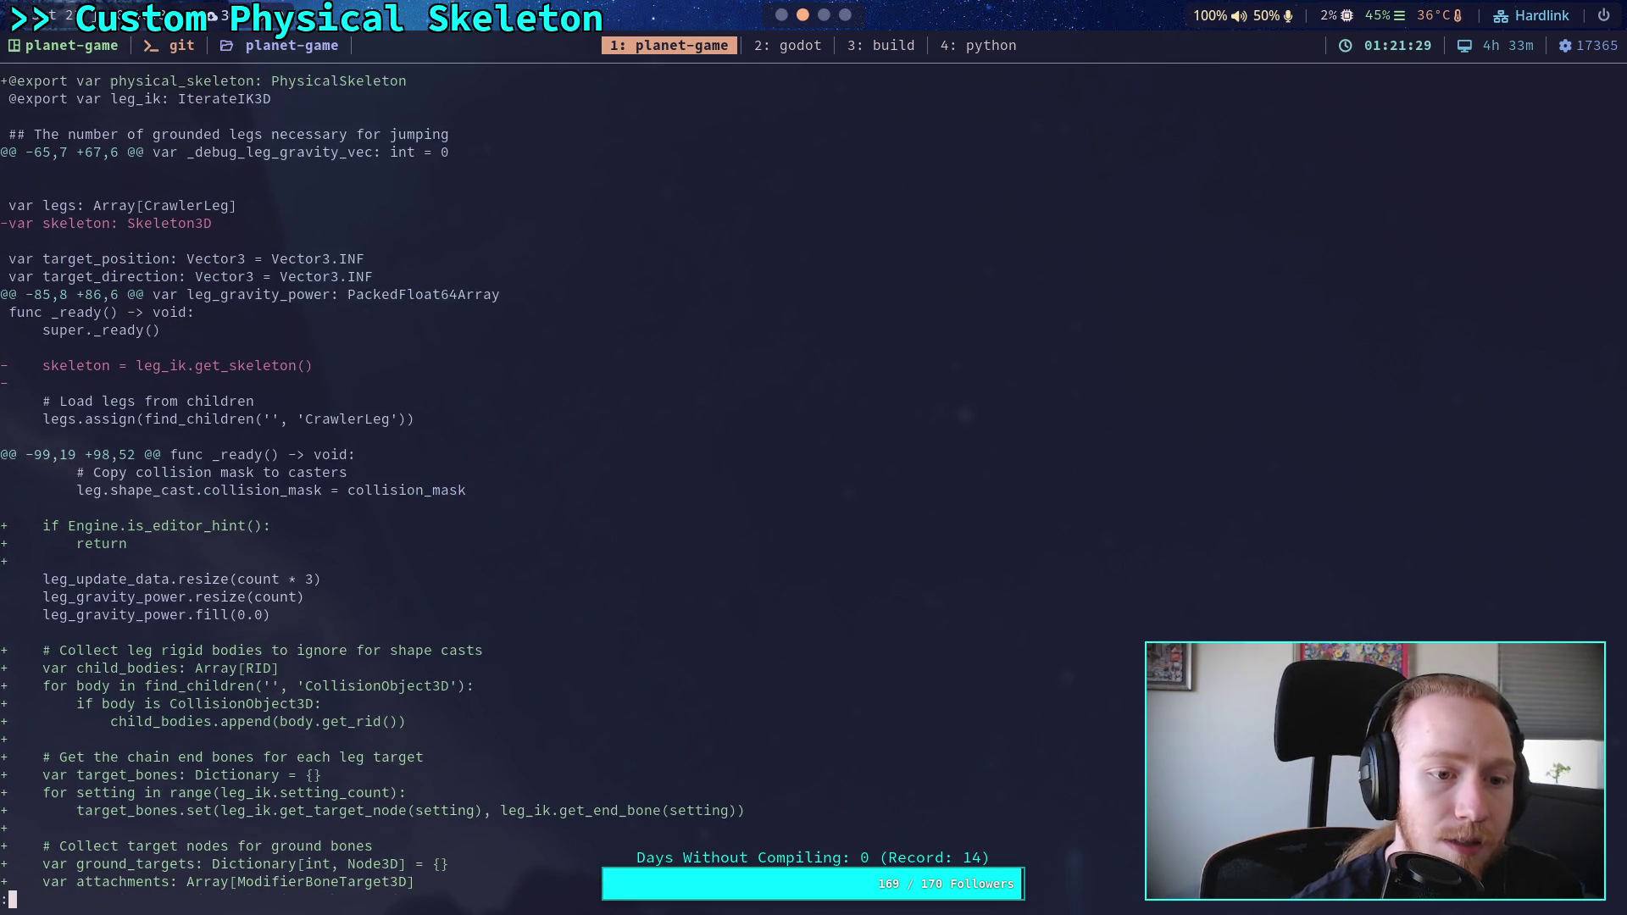
key("Up")
key("Up")
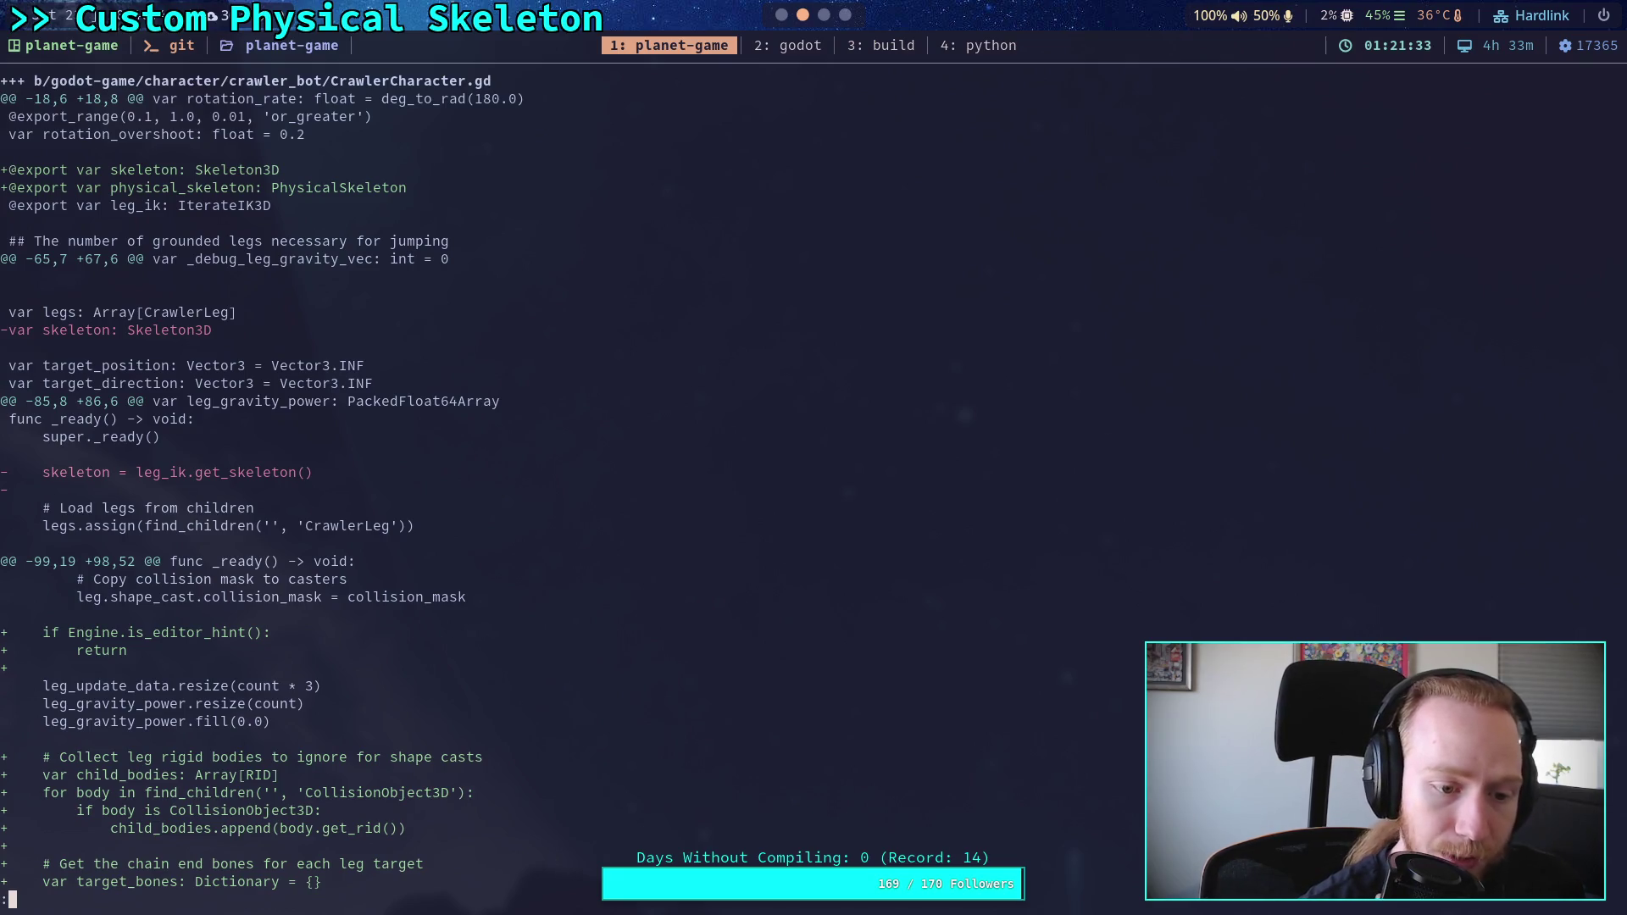
Step: Scroll the diff on to CrawlerLeg.gd's debug_enable change, then return to Godot
scroll(367, 481, "down", 4)
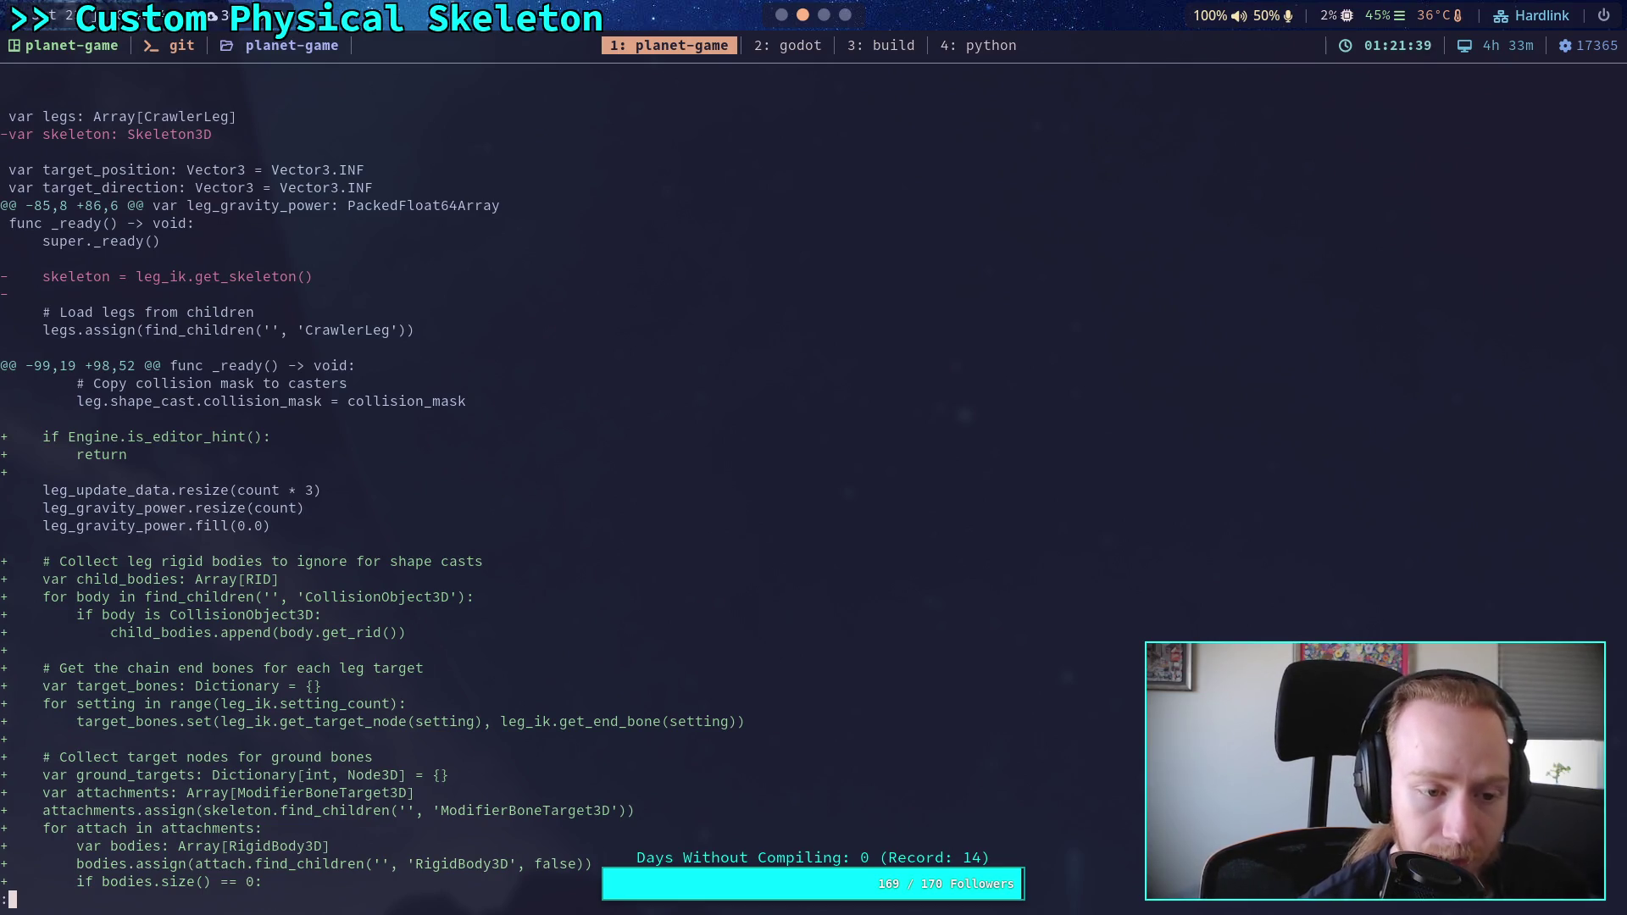
scroll(367, 481, "down", 7)
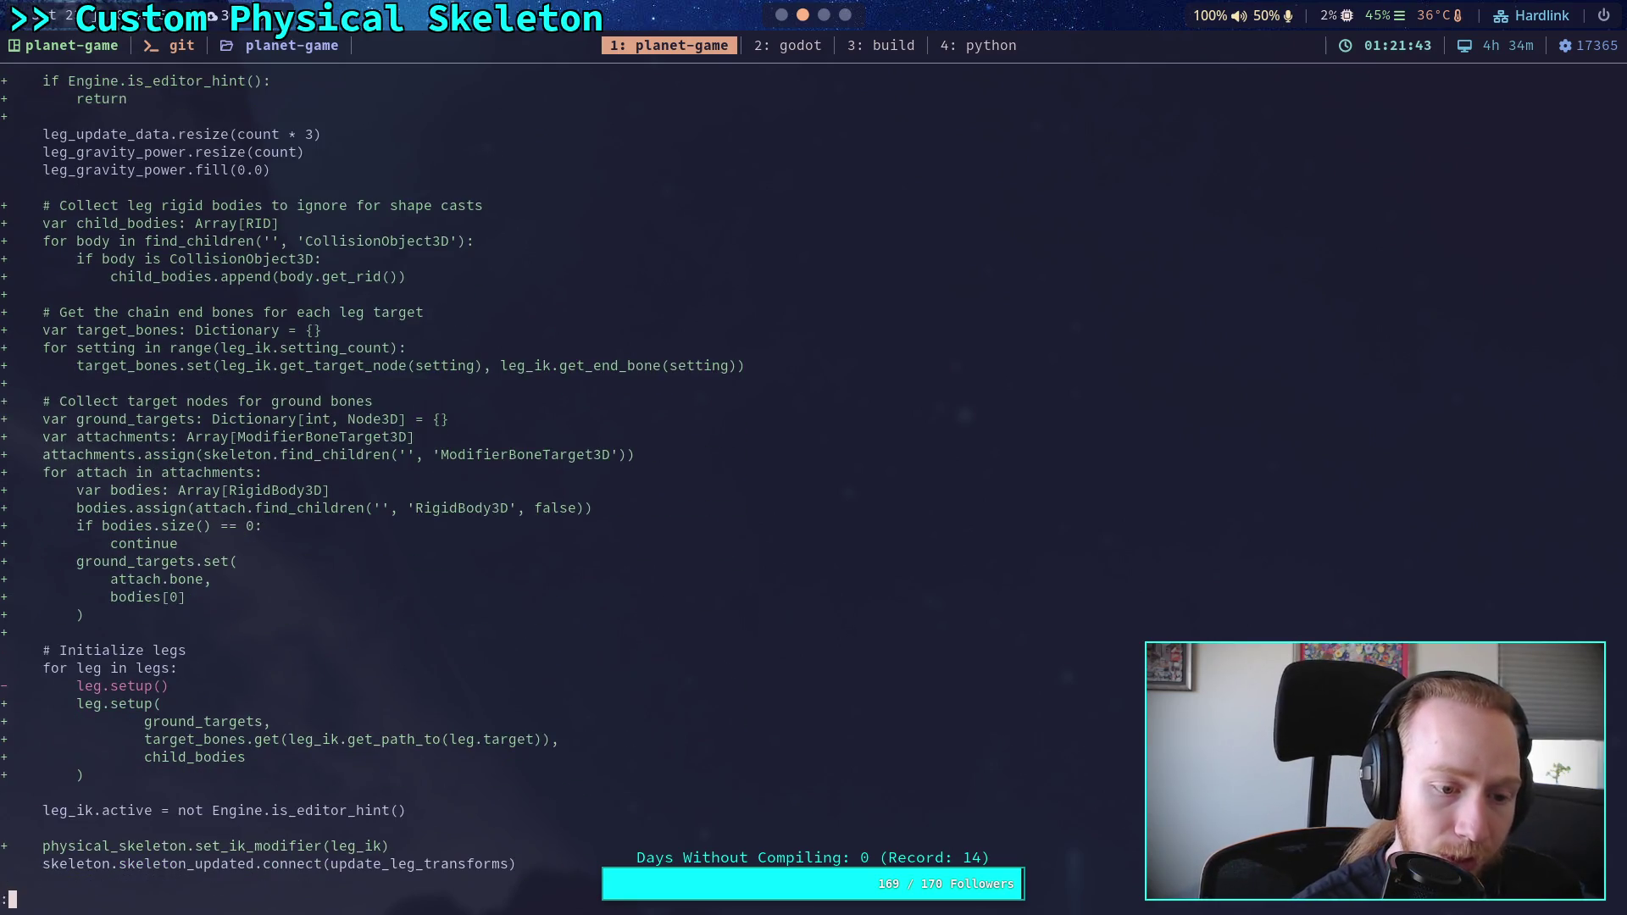
scroll(367, 482, "down", 4)
scroll(367, 482, "down", 4)
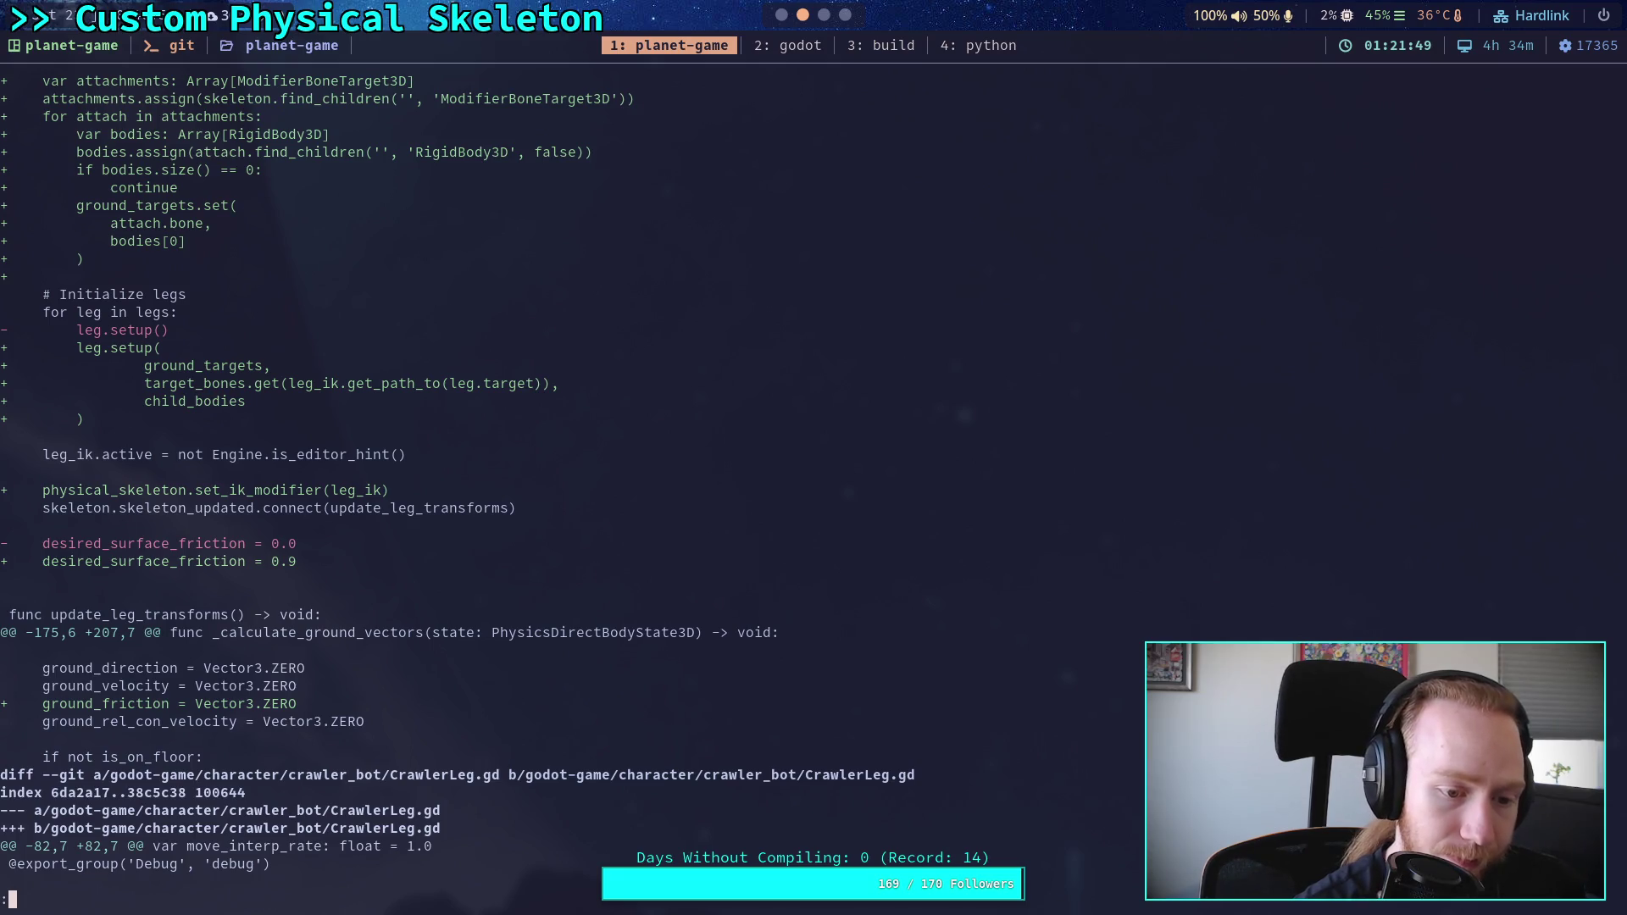
scroll(367, 481, "down", 7)
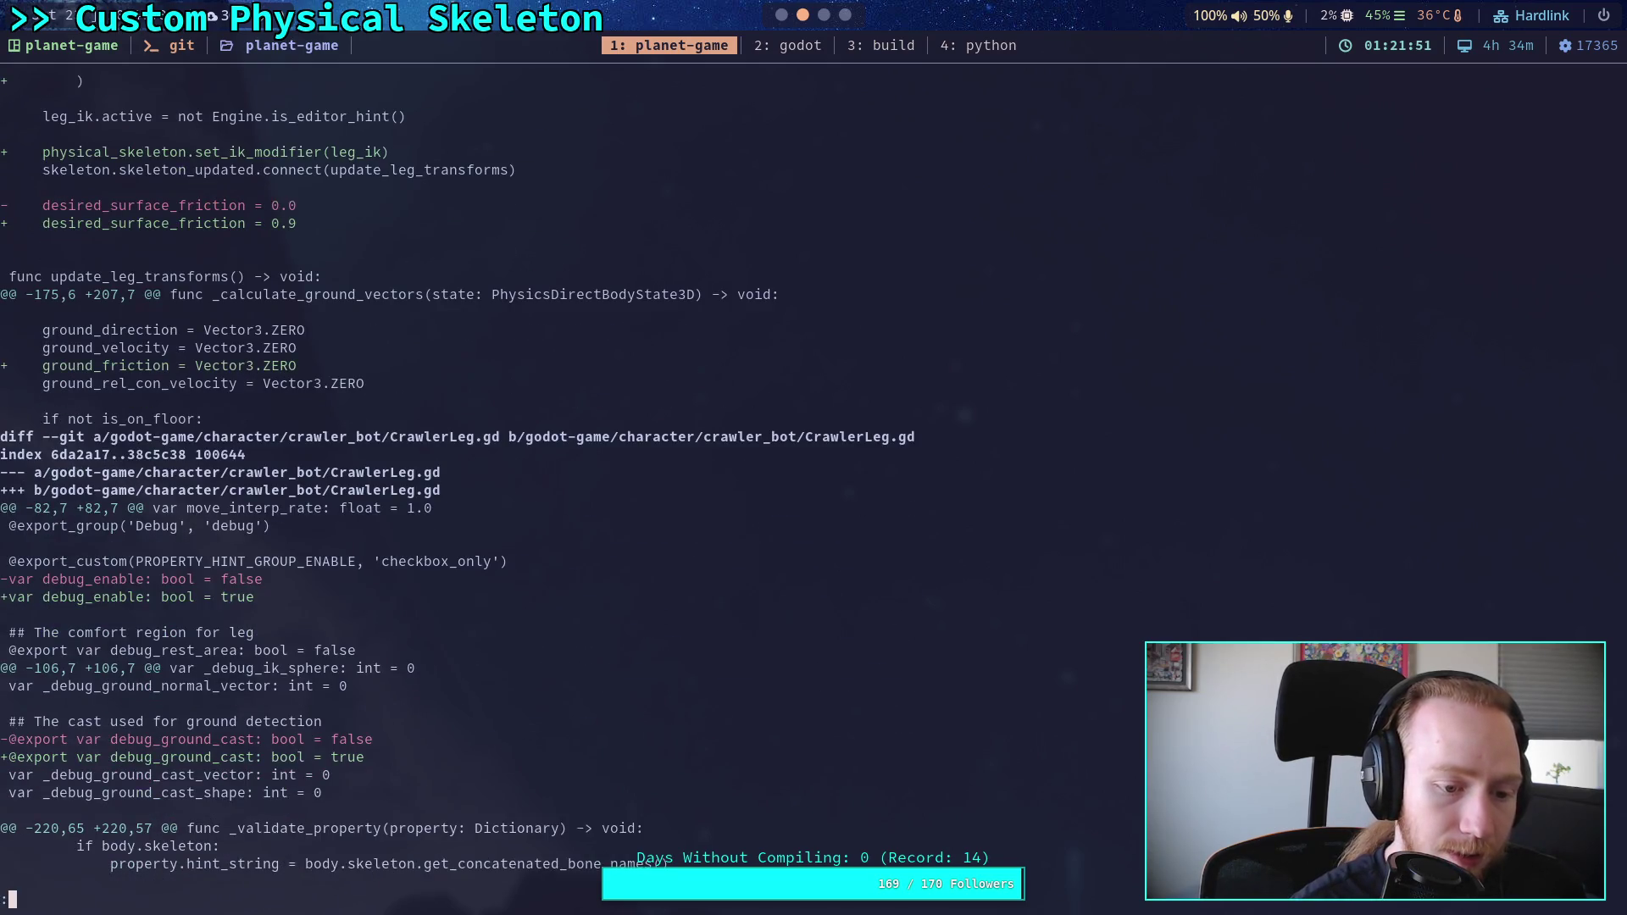
scroll(367, 482, "down", 4)
scroll(367, 481, "up", 8)
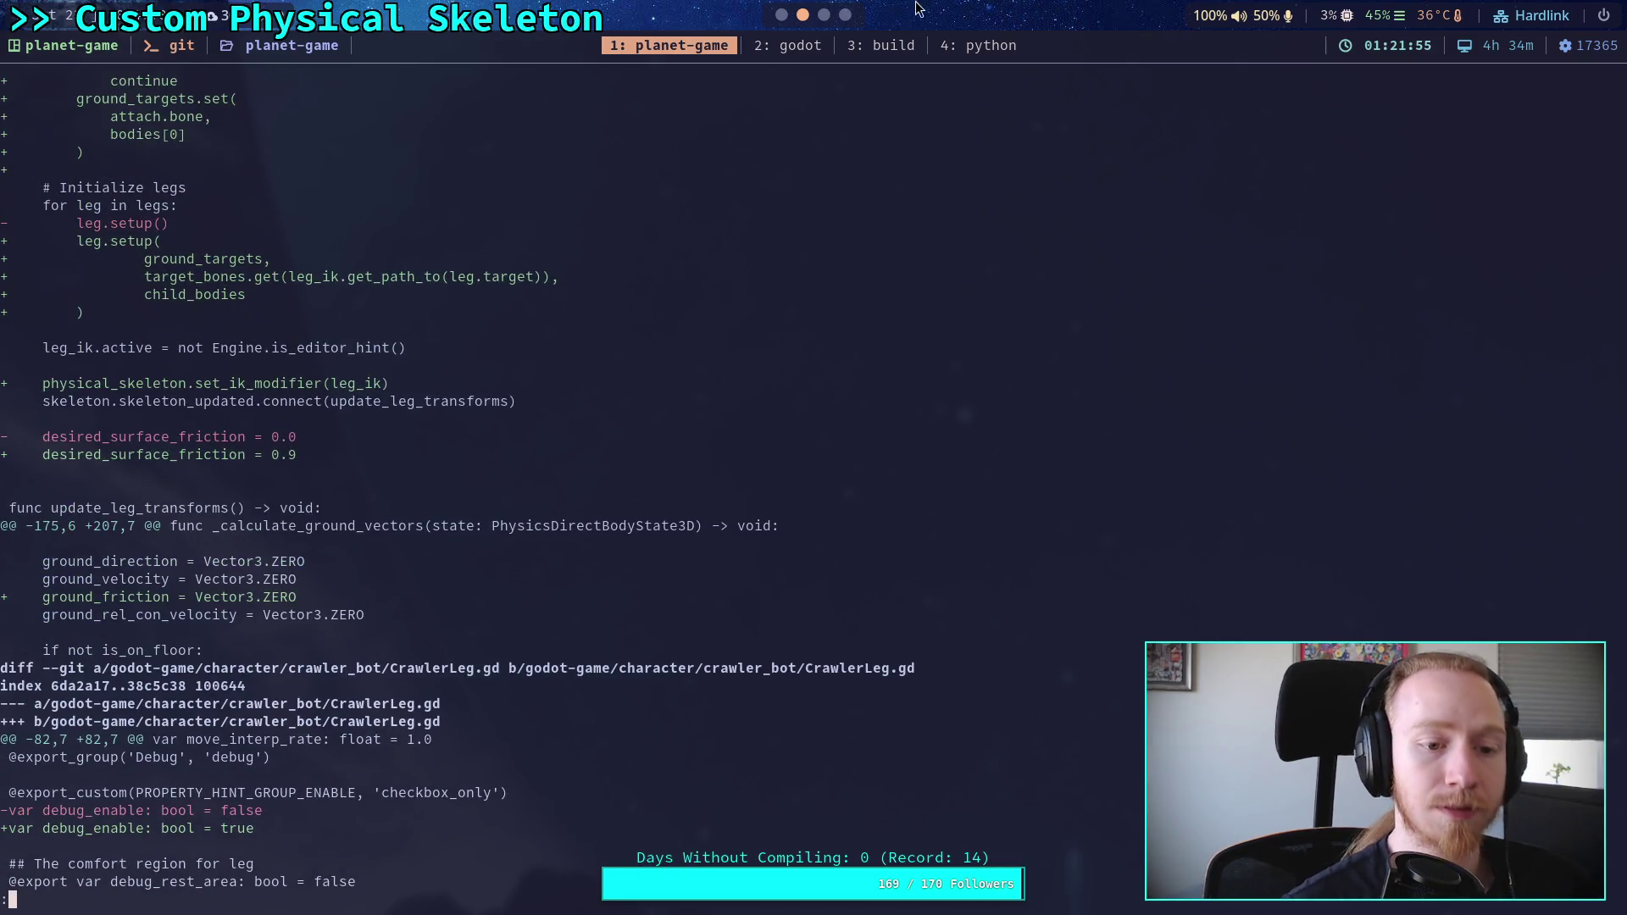
key("super+2")
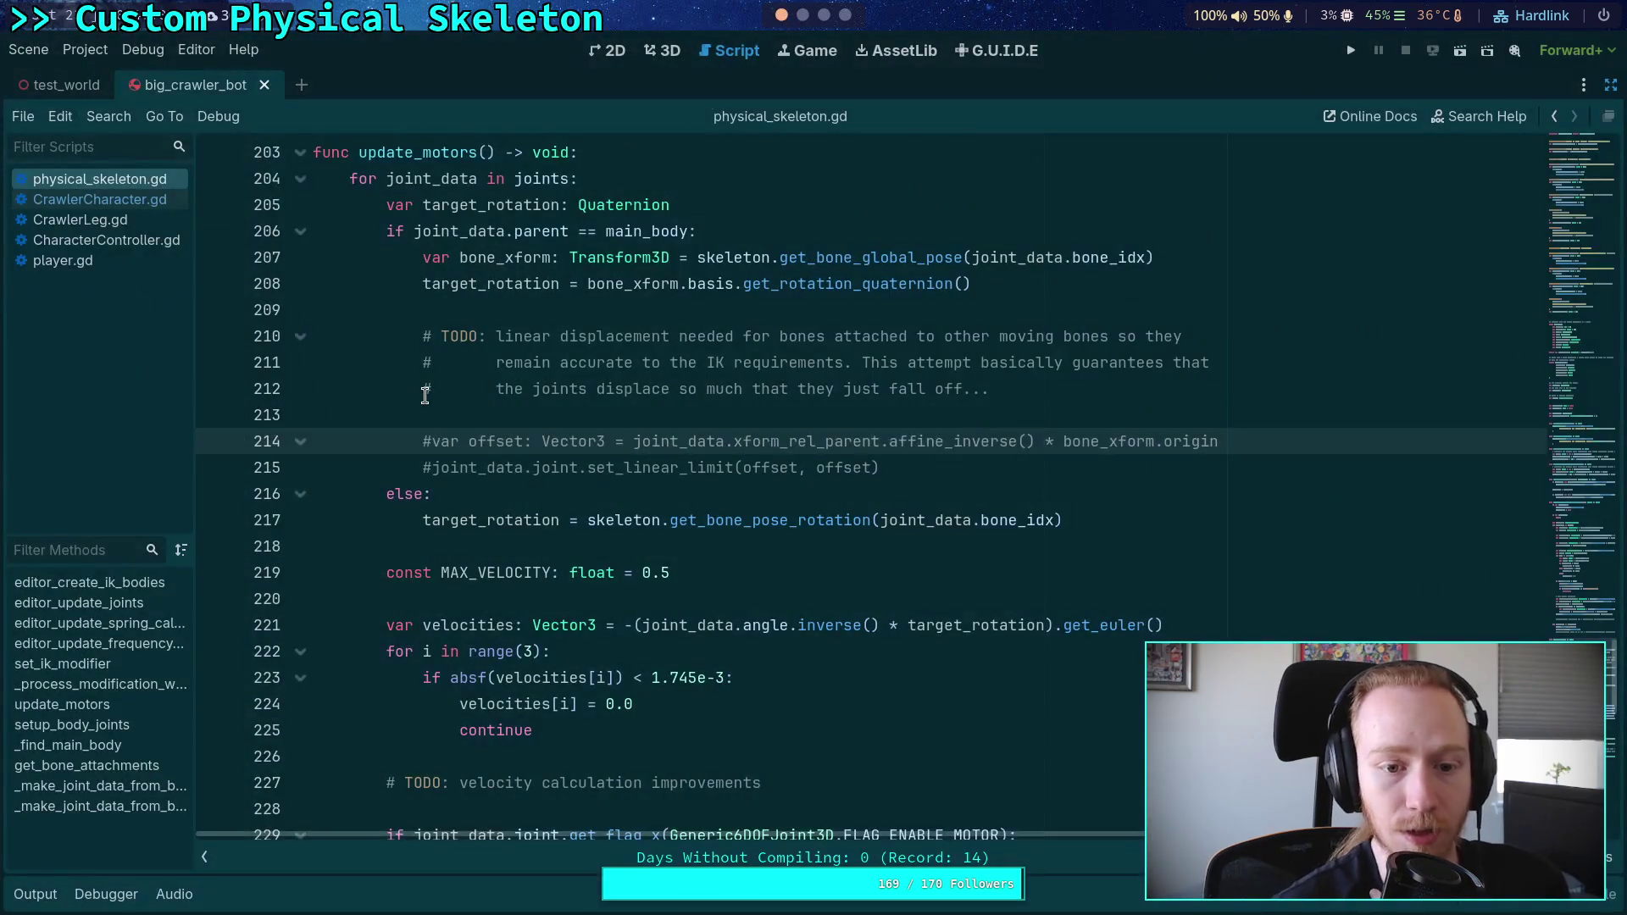
Step: Relaunch the project from the Godot toolbar to test the updated motor code
scroll(426, 395, "down", 10)
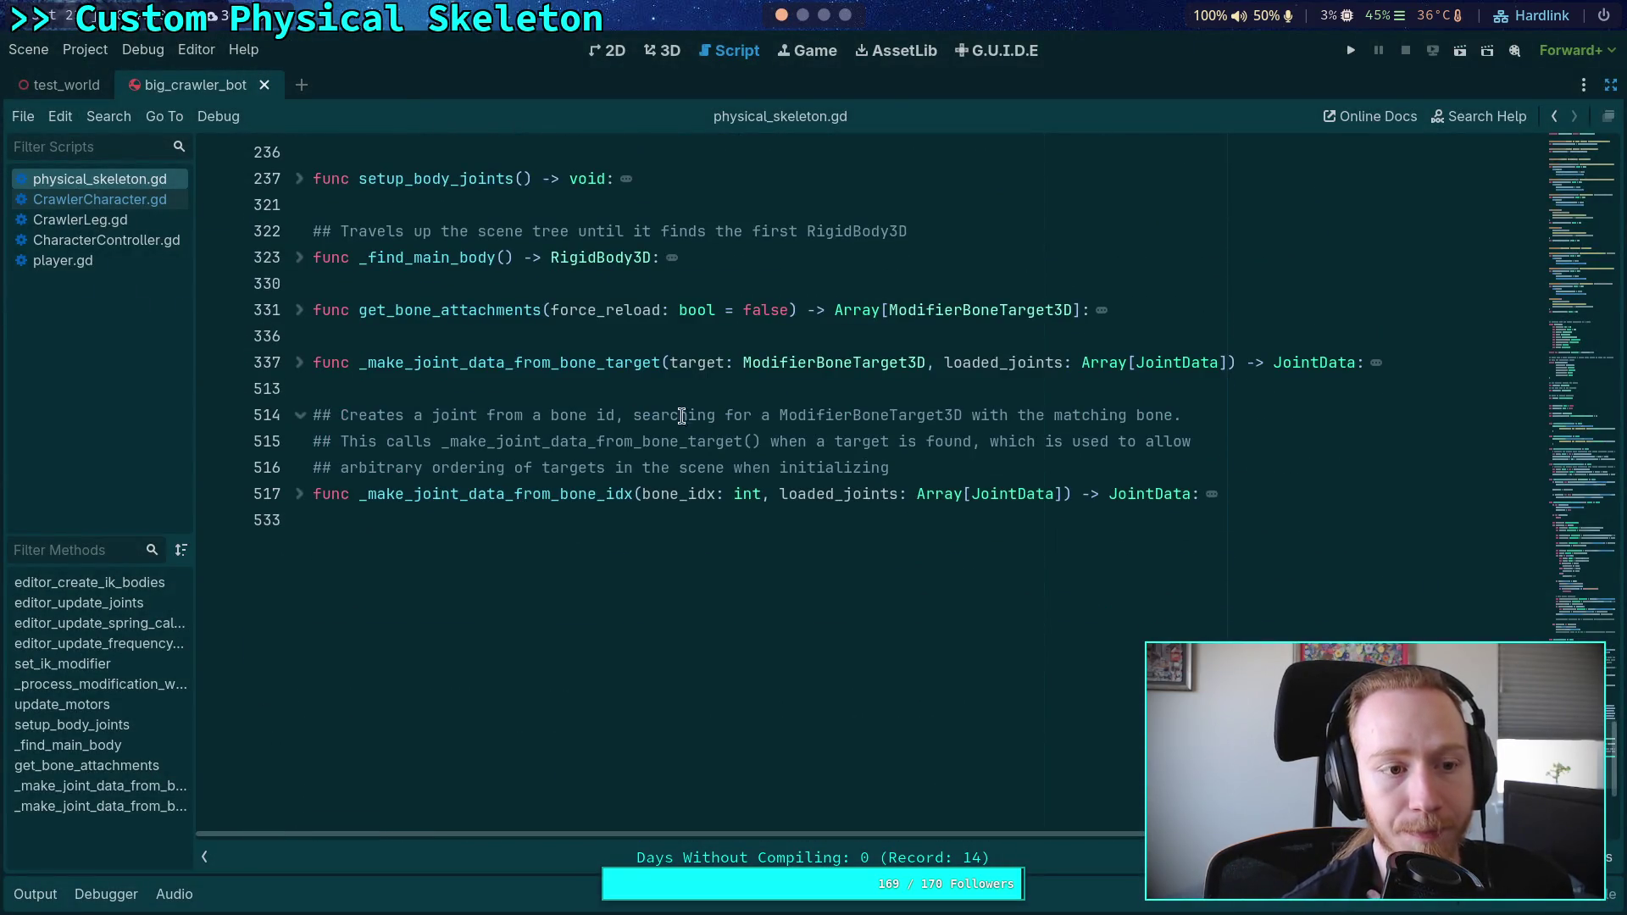
left_click(1351, 50)
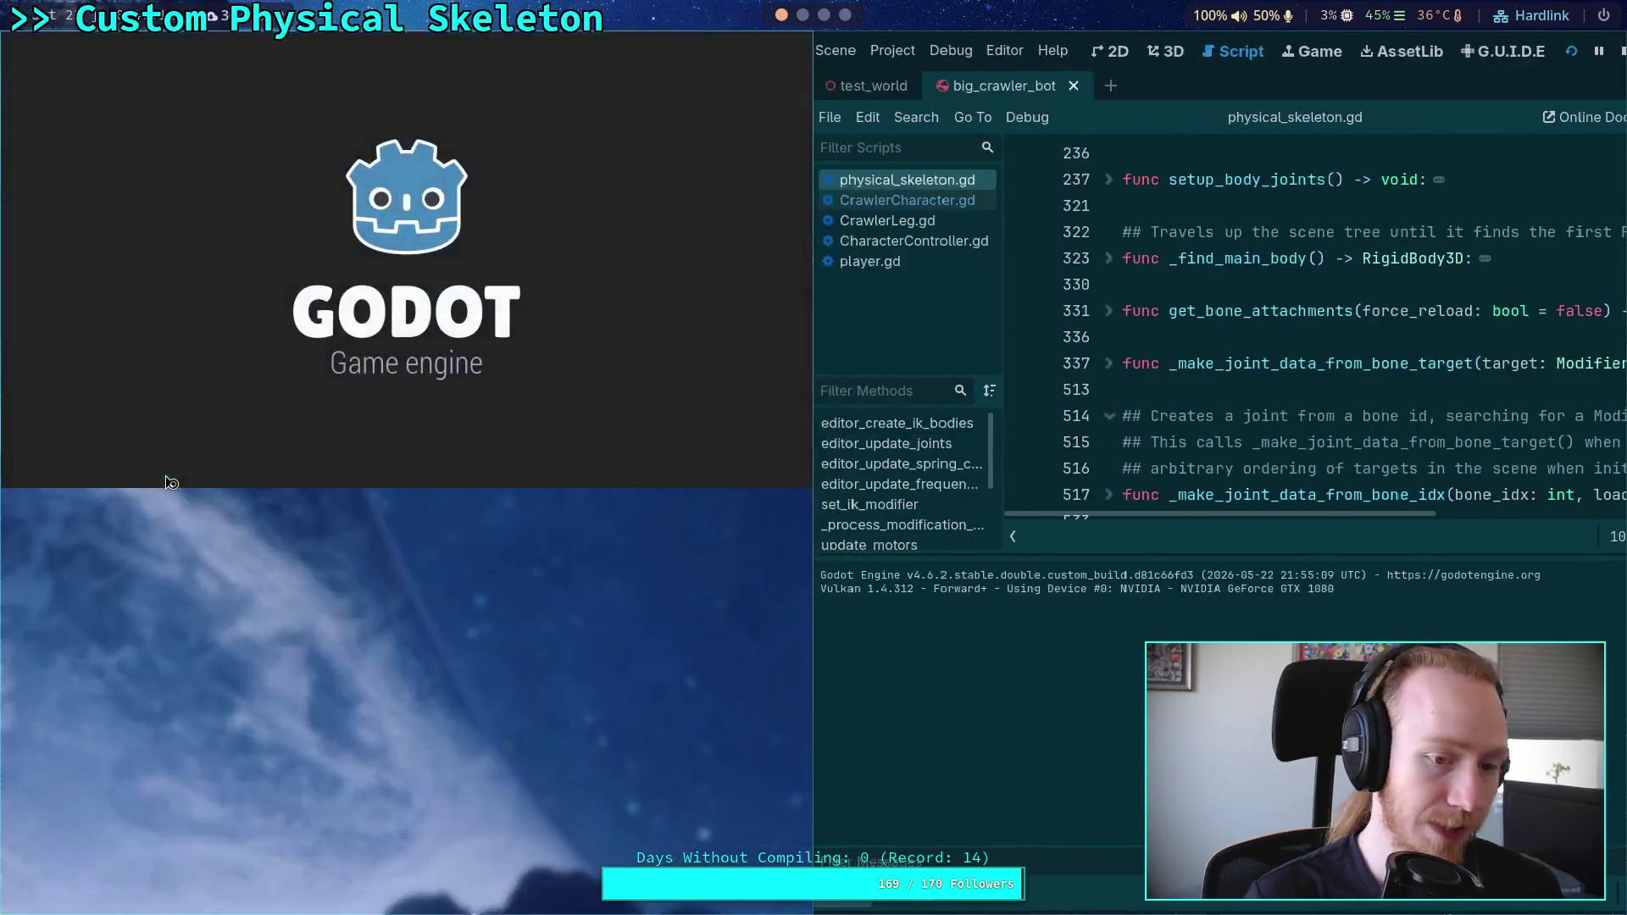
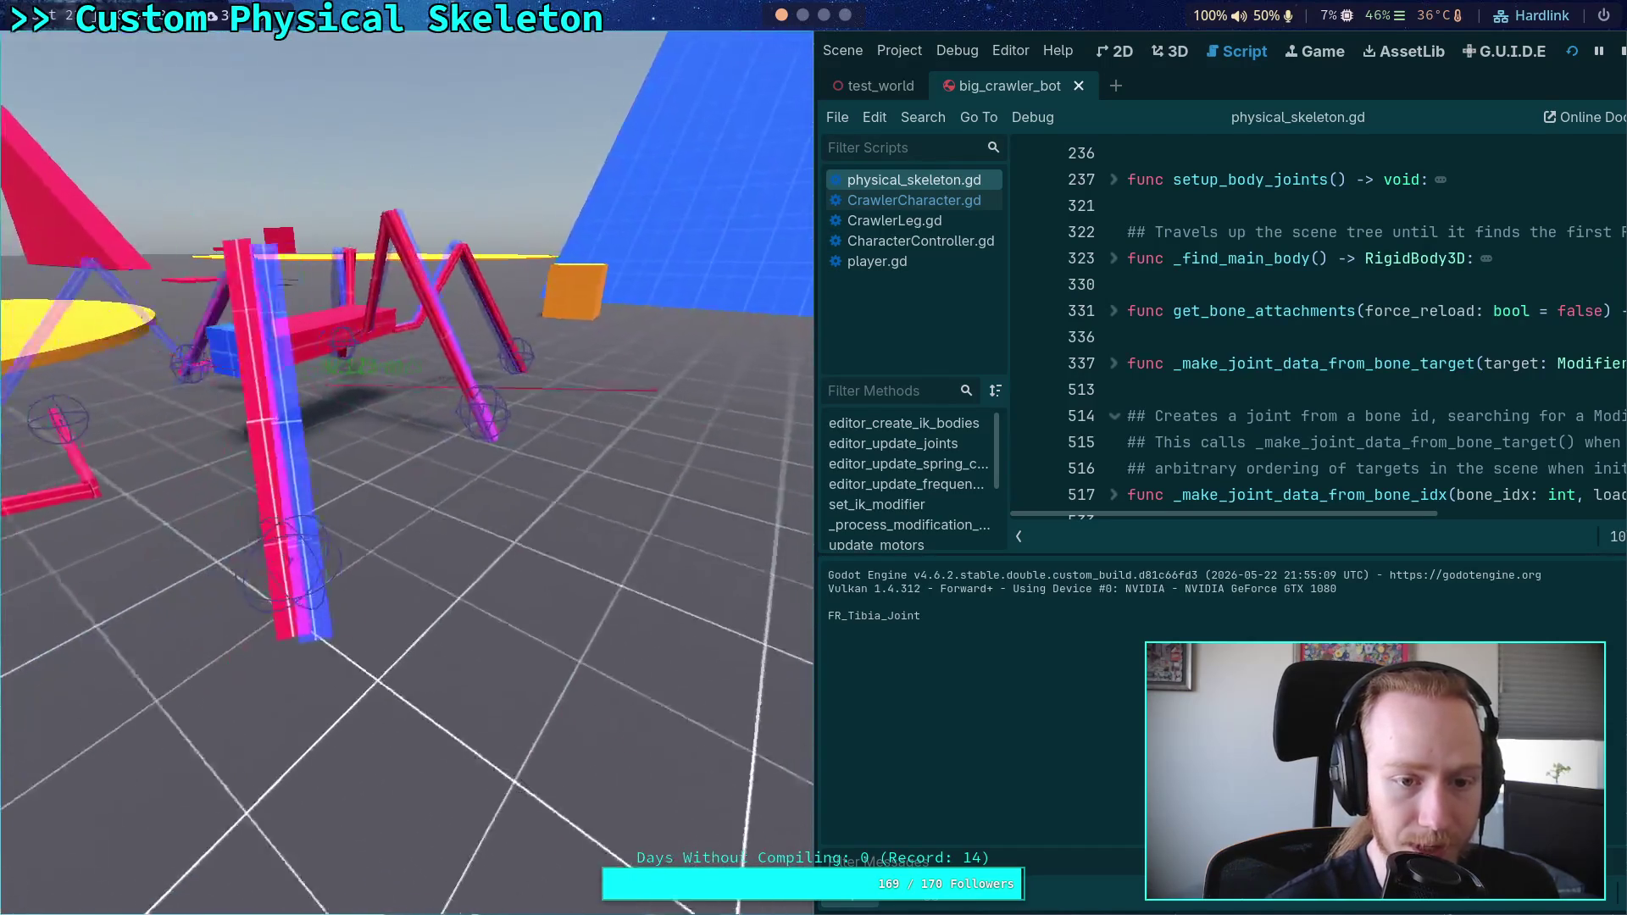
Step: Stop the game and change the friction value on line 146 of CrawlerCharacter.gd from 0.9 to 0.0
key("F8")
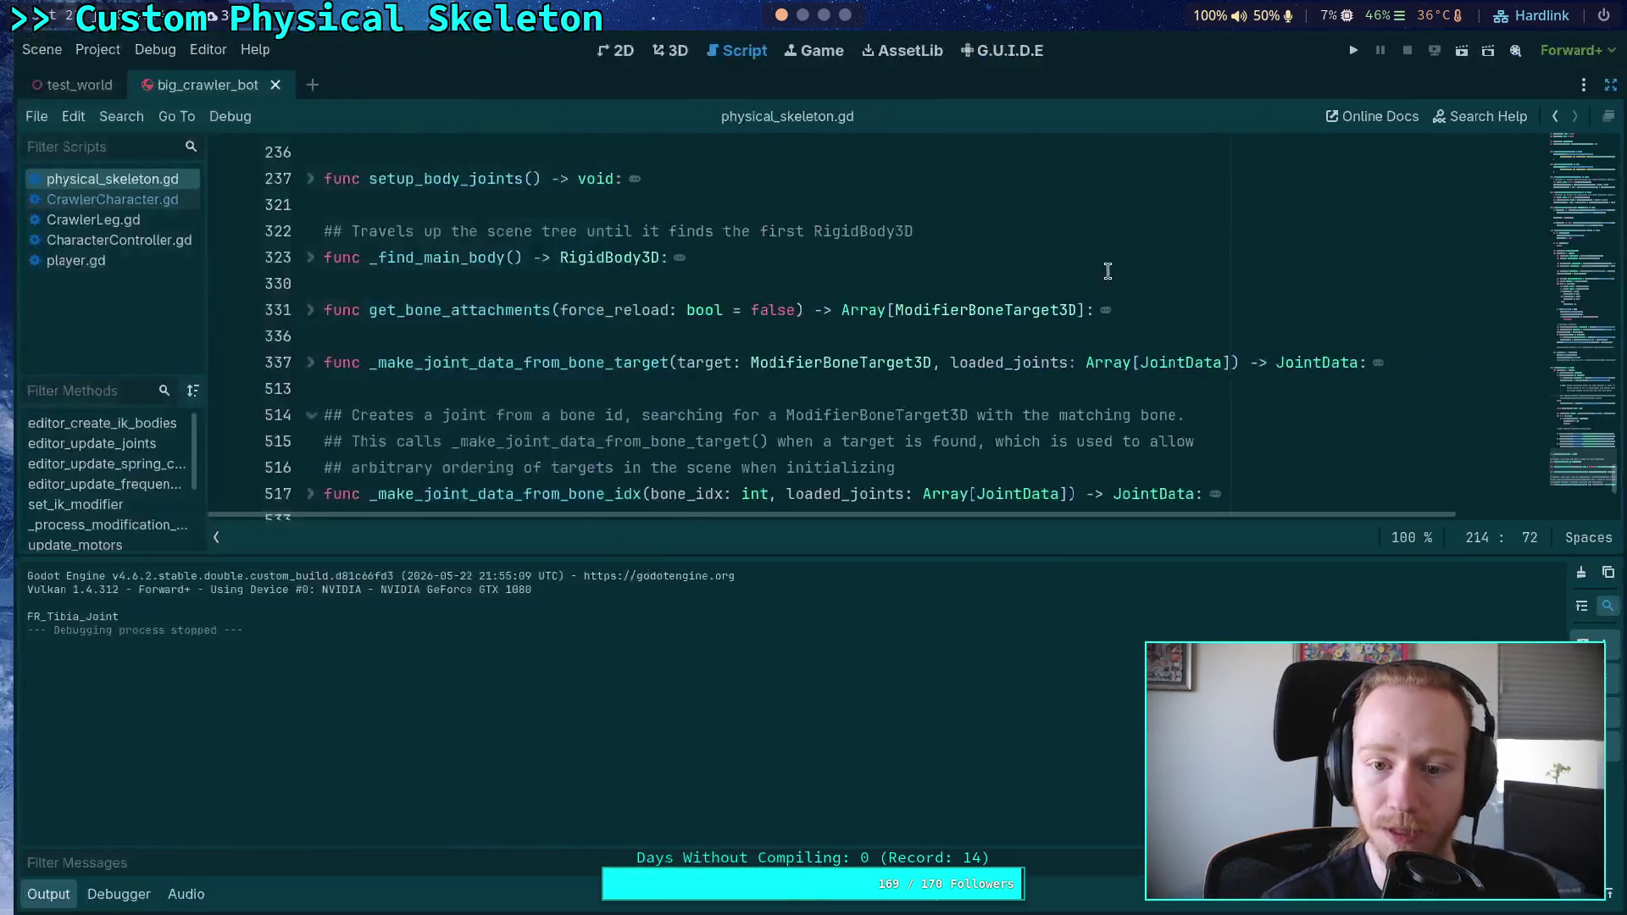
left_click(99, 199)
left_click(35, 894)
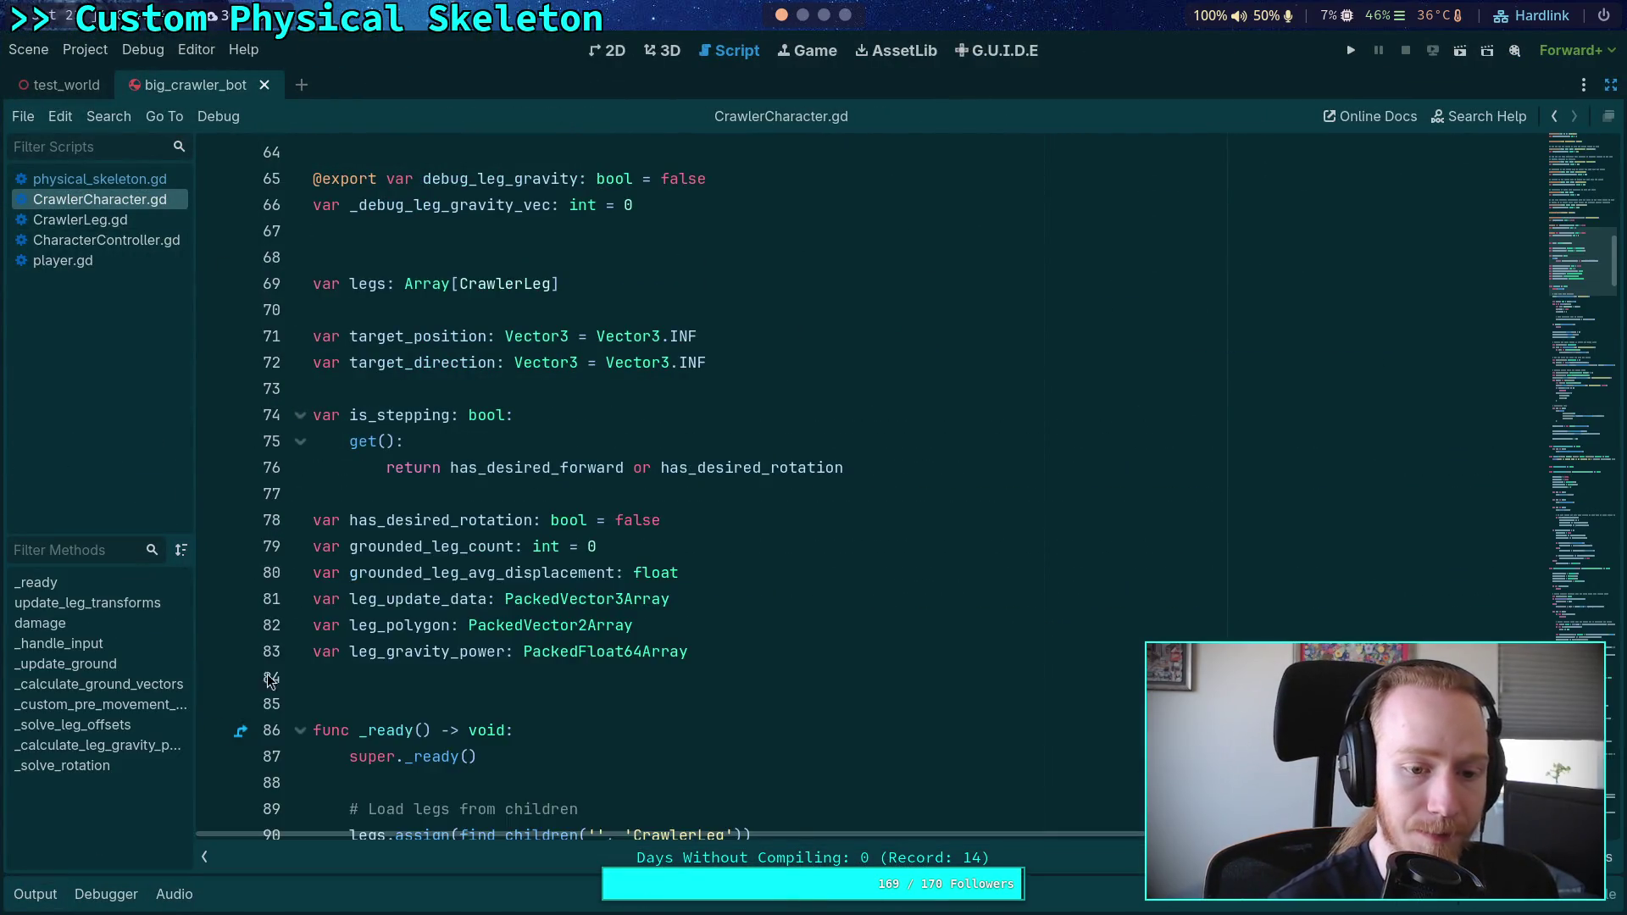
scroll(507, 527, "down", 20)
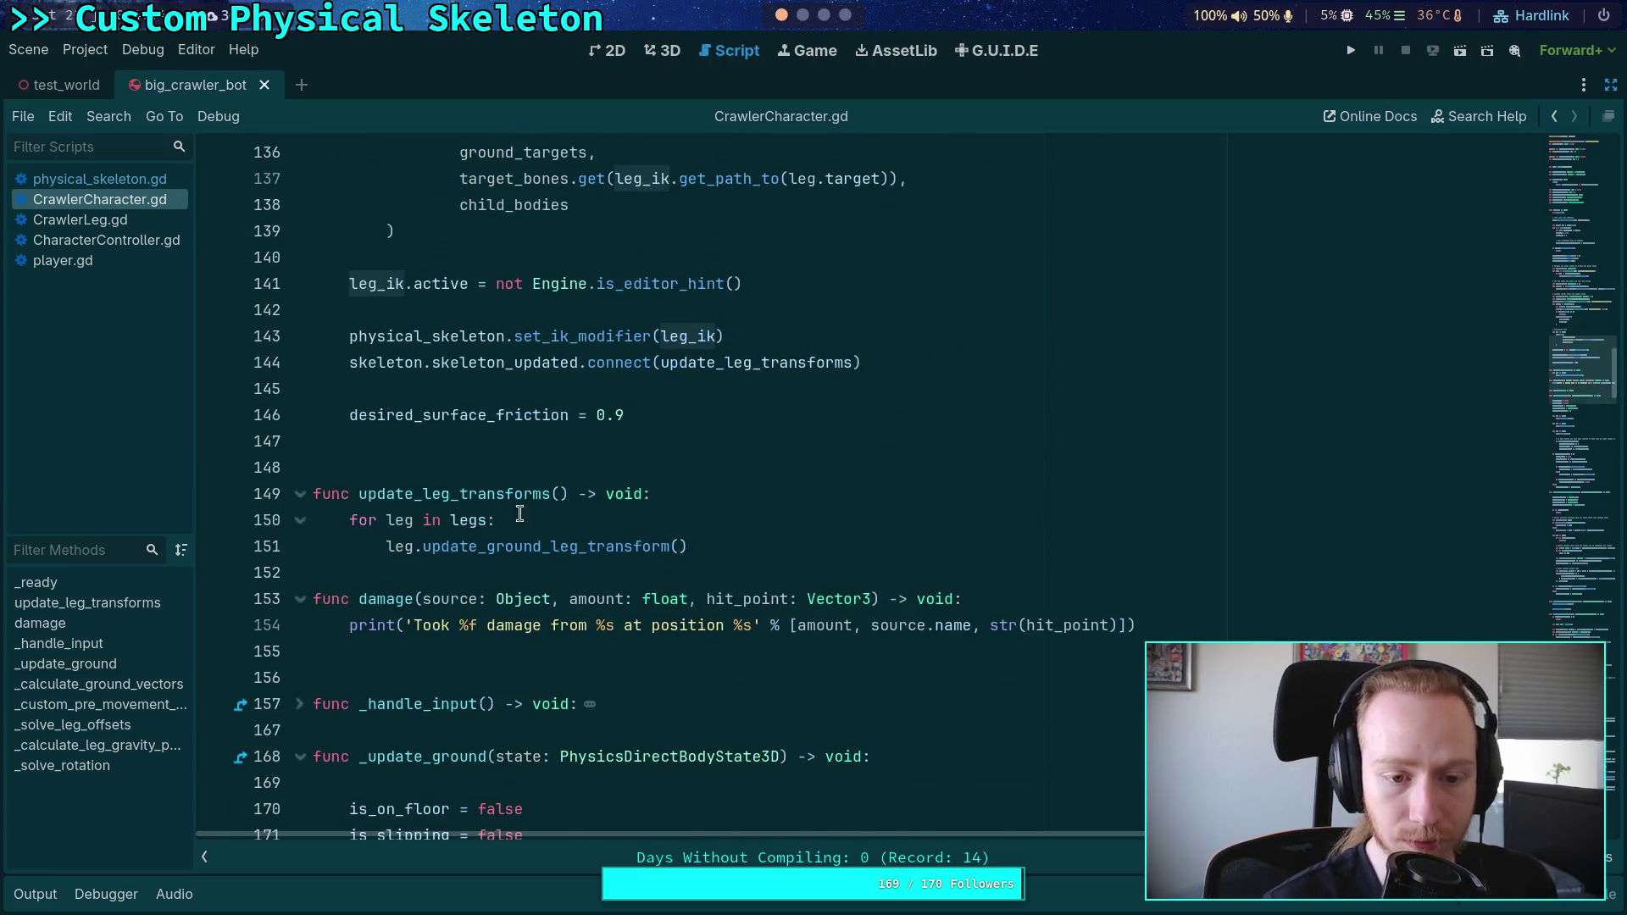
left_click(615, 415)
type("0")
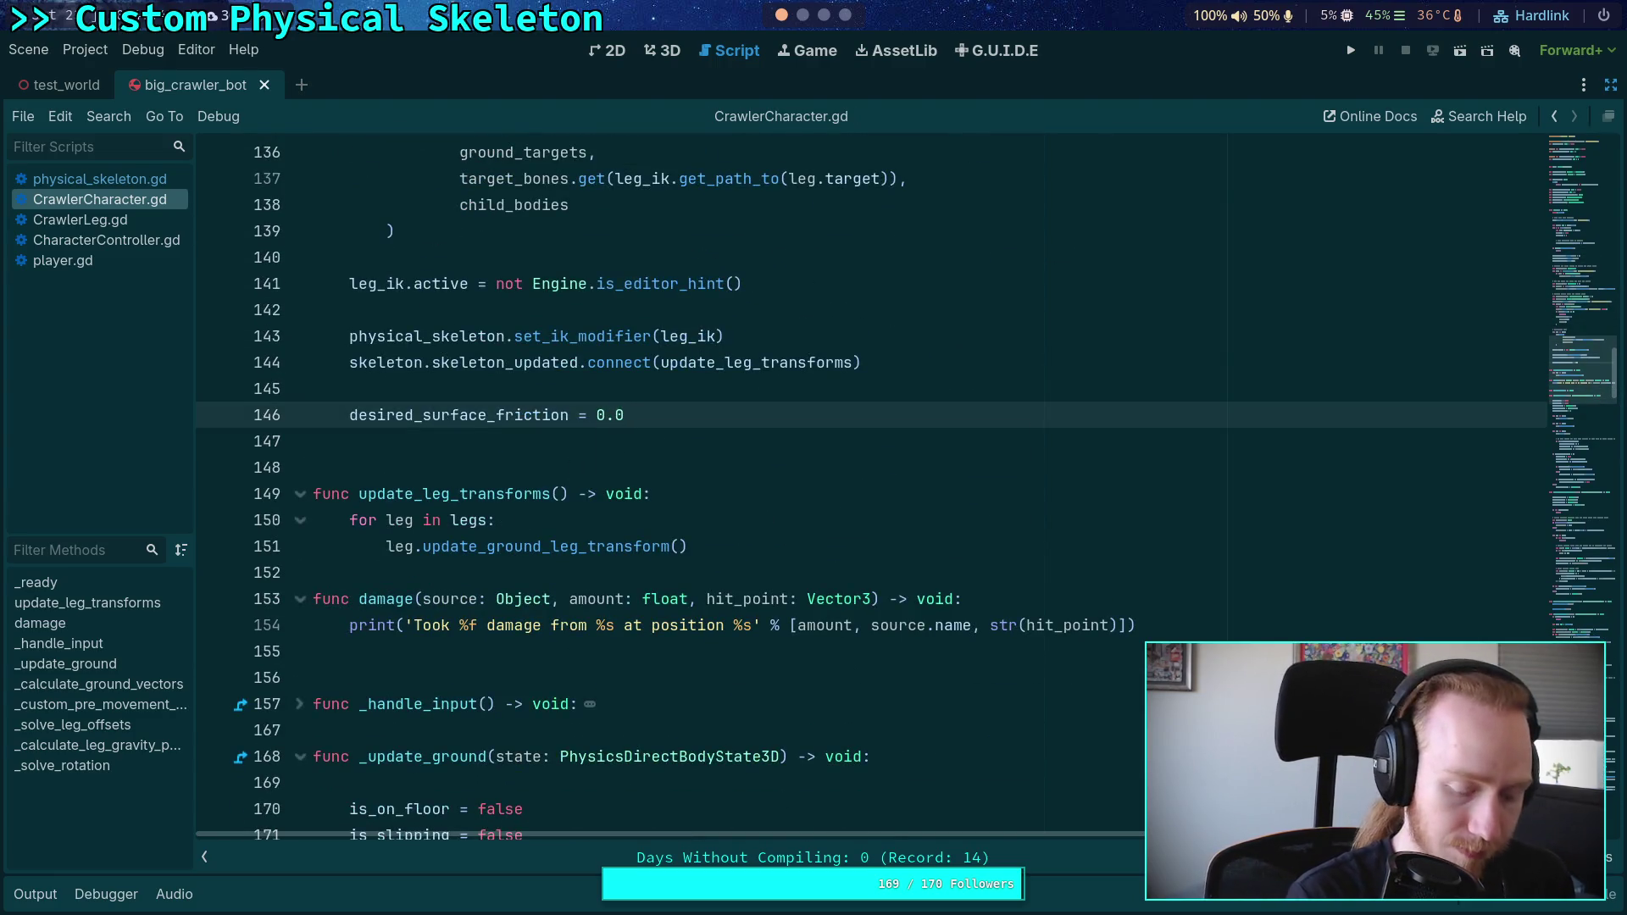
Step: Test-run the zero-friction change, then delete the ground_friction reset on line 210
left_click(1351, 51)
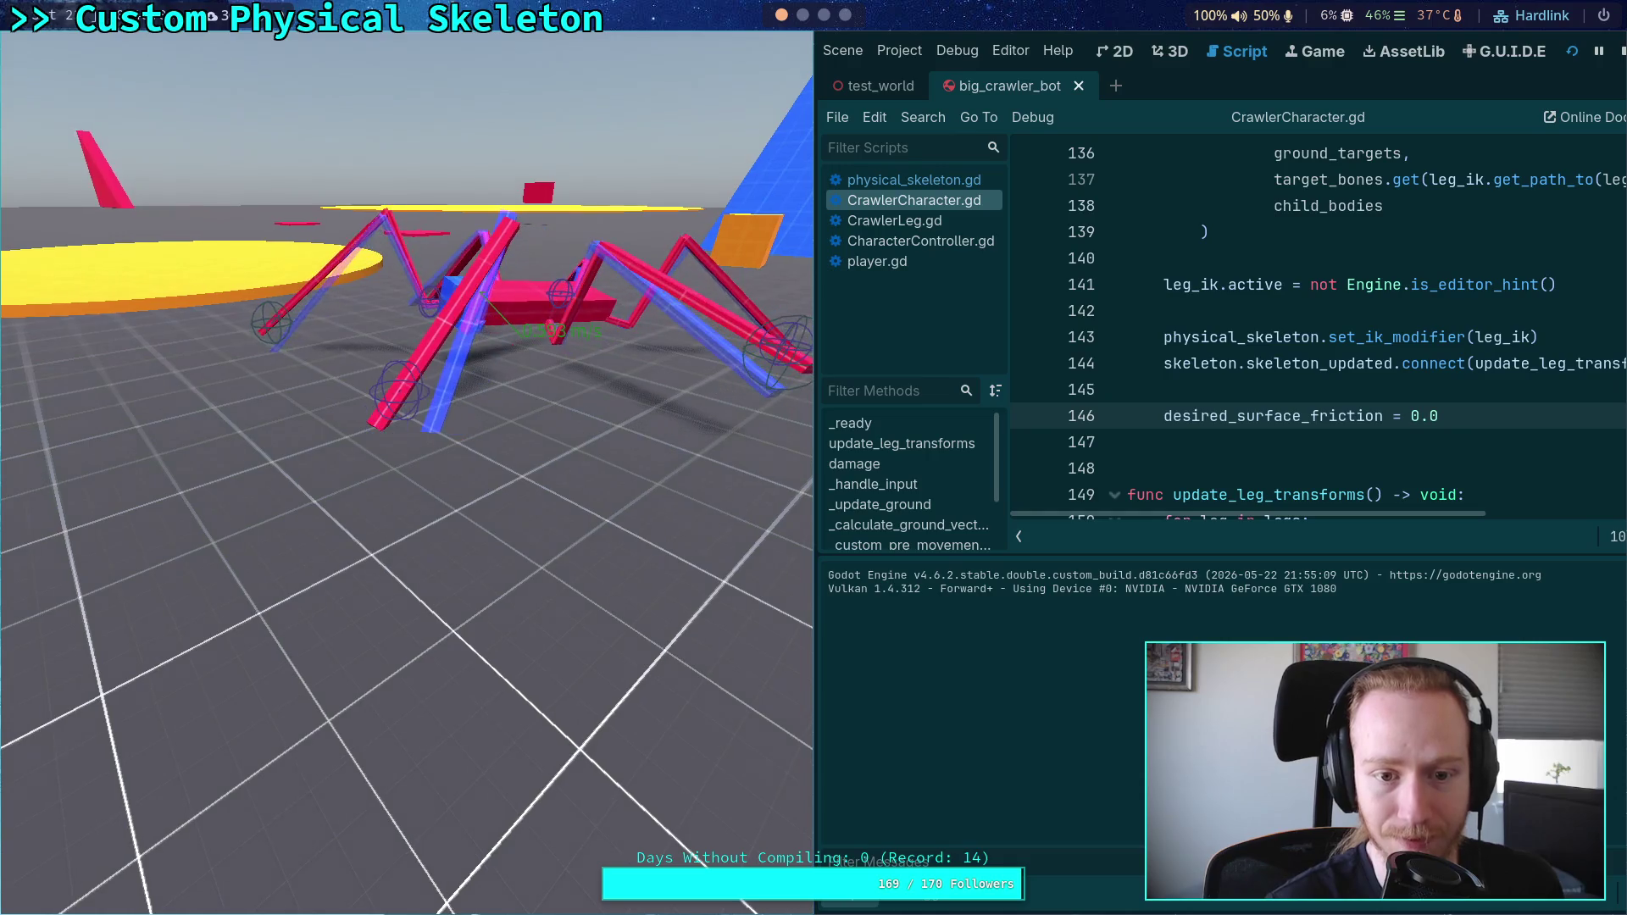
left_click(1622, 51)
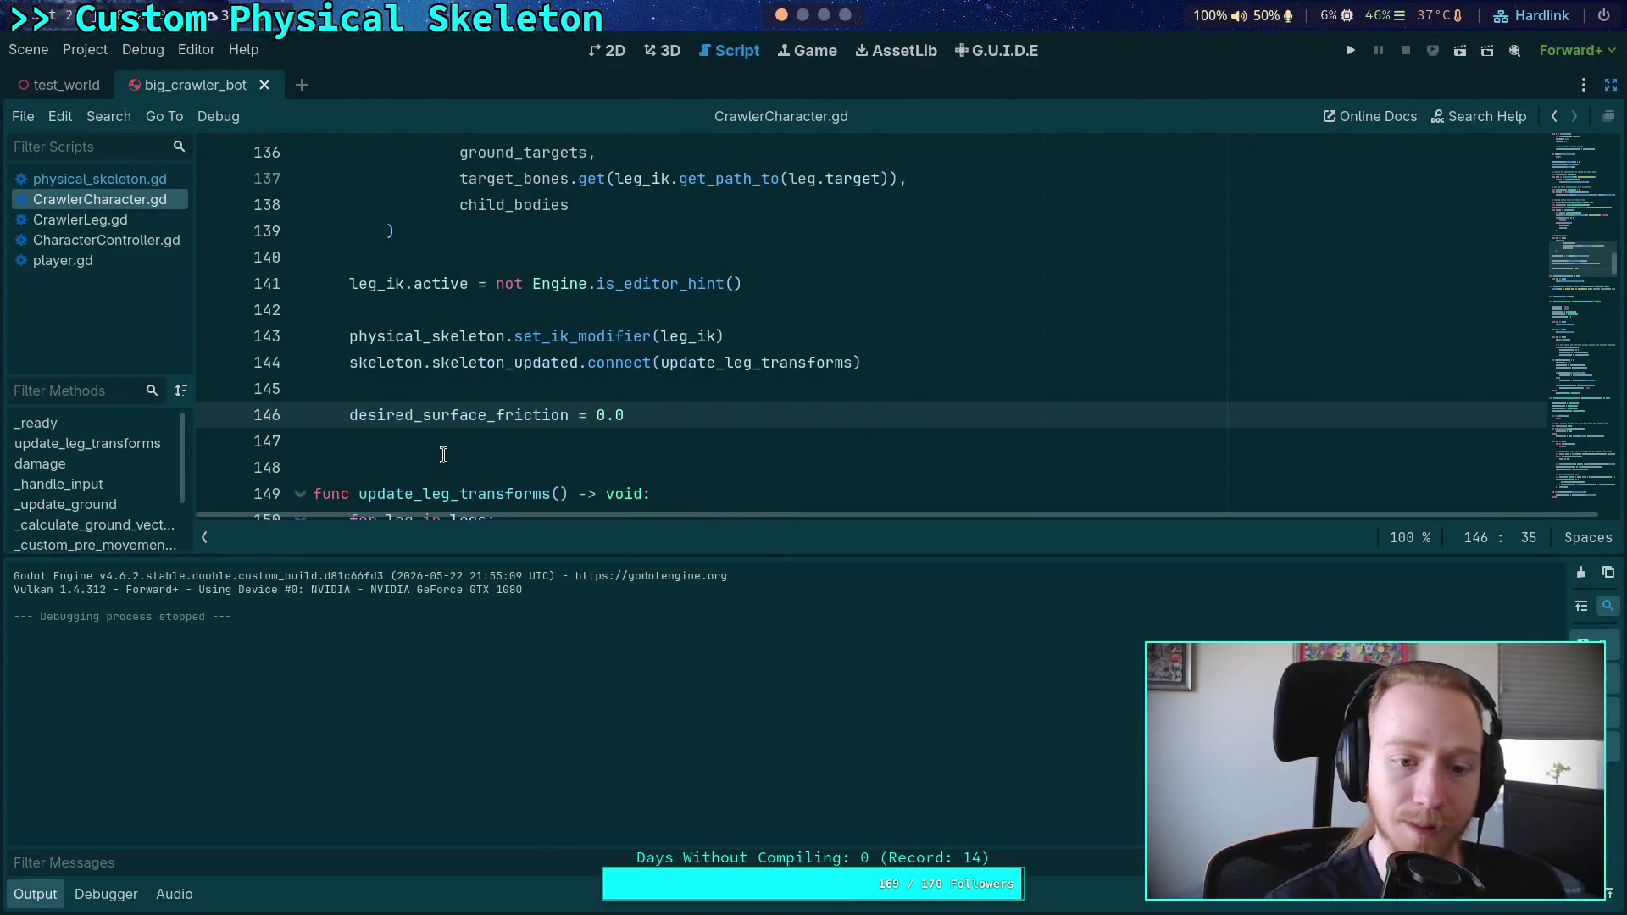
scroll(433, 363, "down", 12)
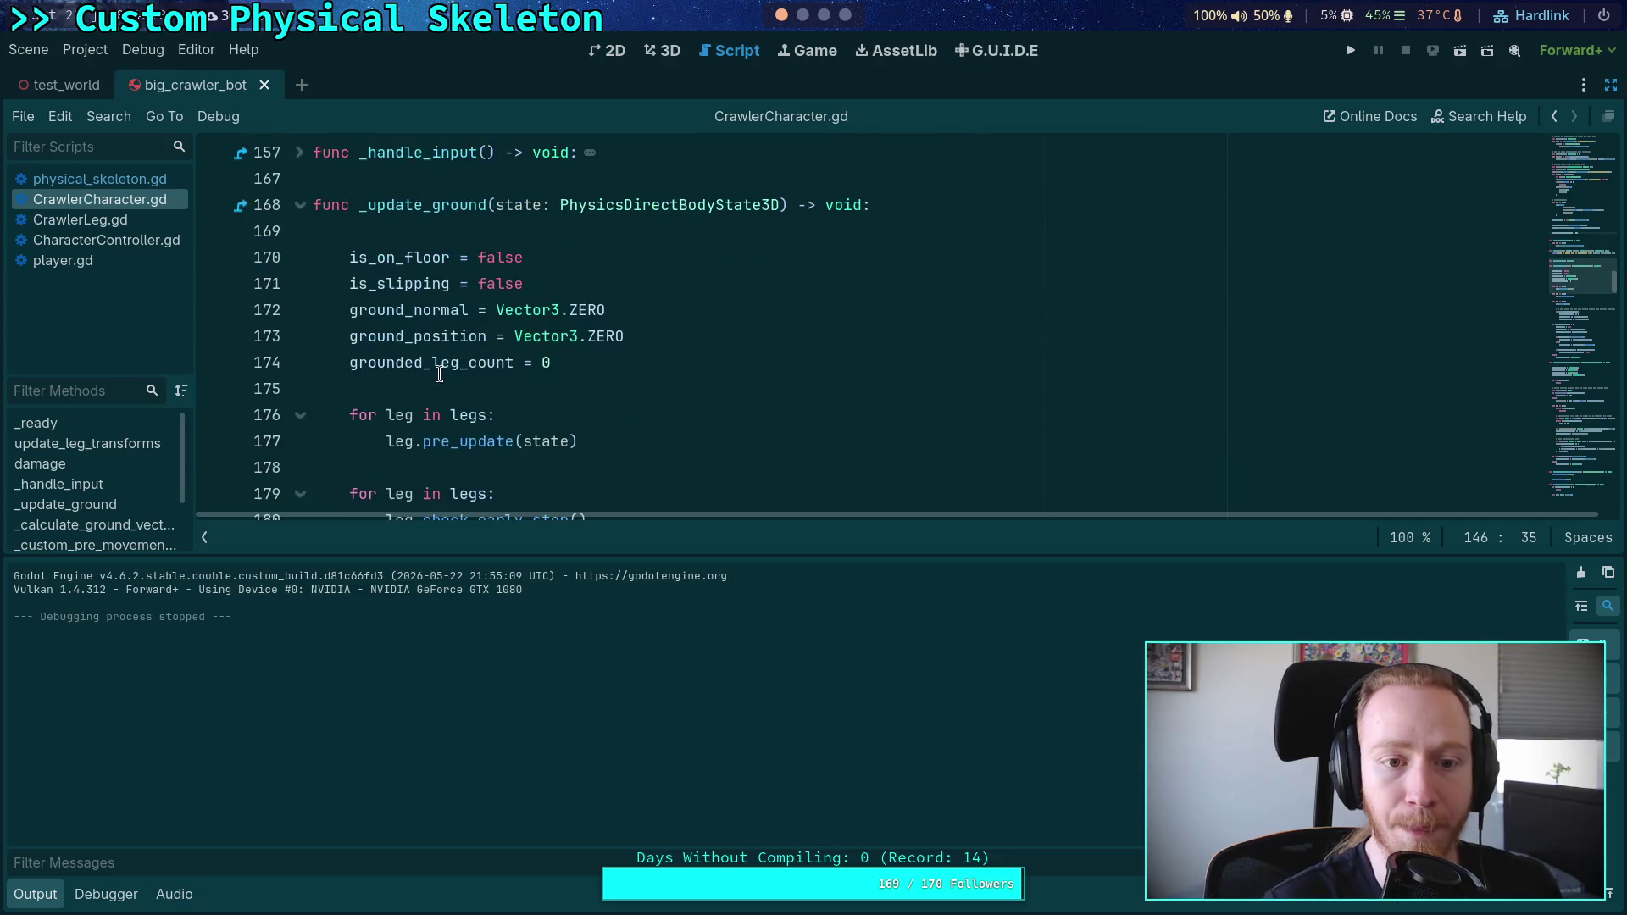
scroll(433, 363, "down", 13)
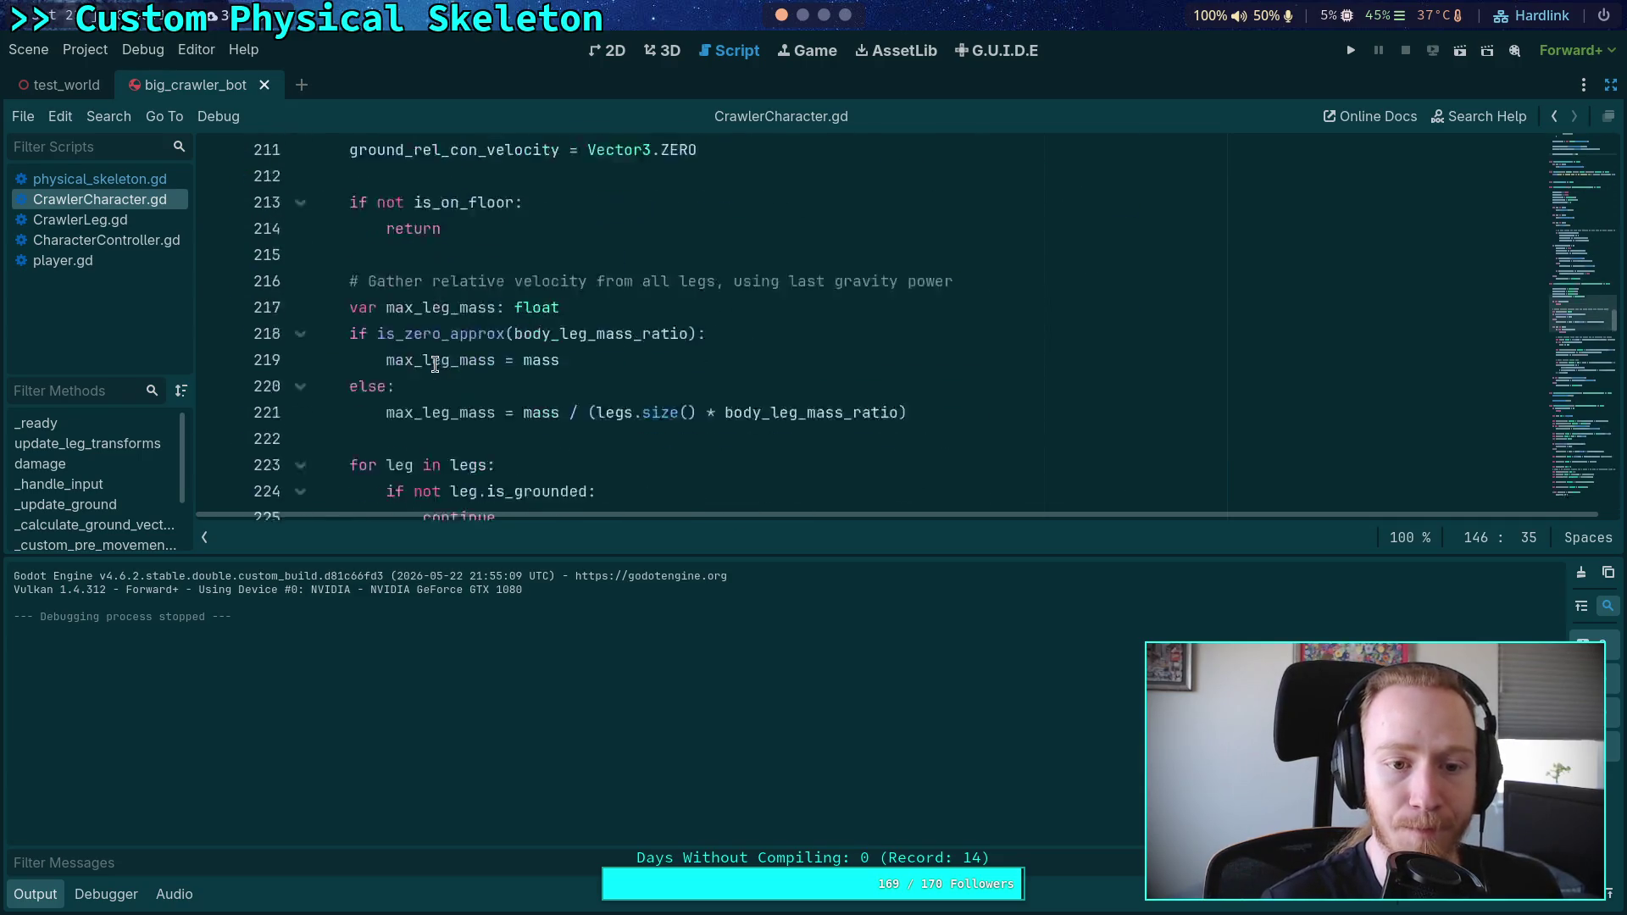
scroll(433, 363, "up", 2)
double_click(411, 285)
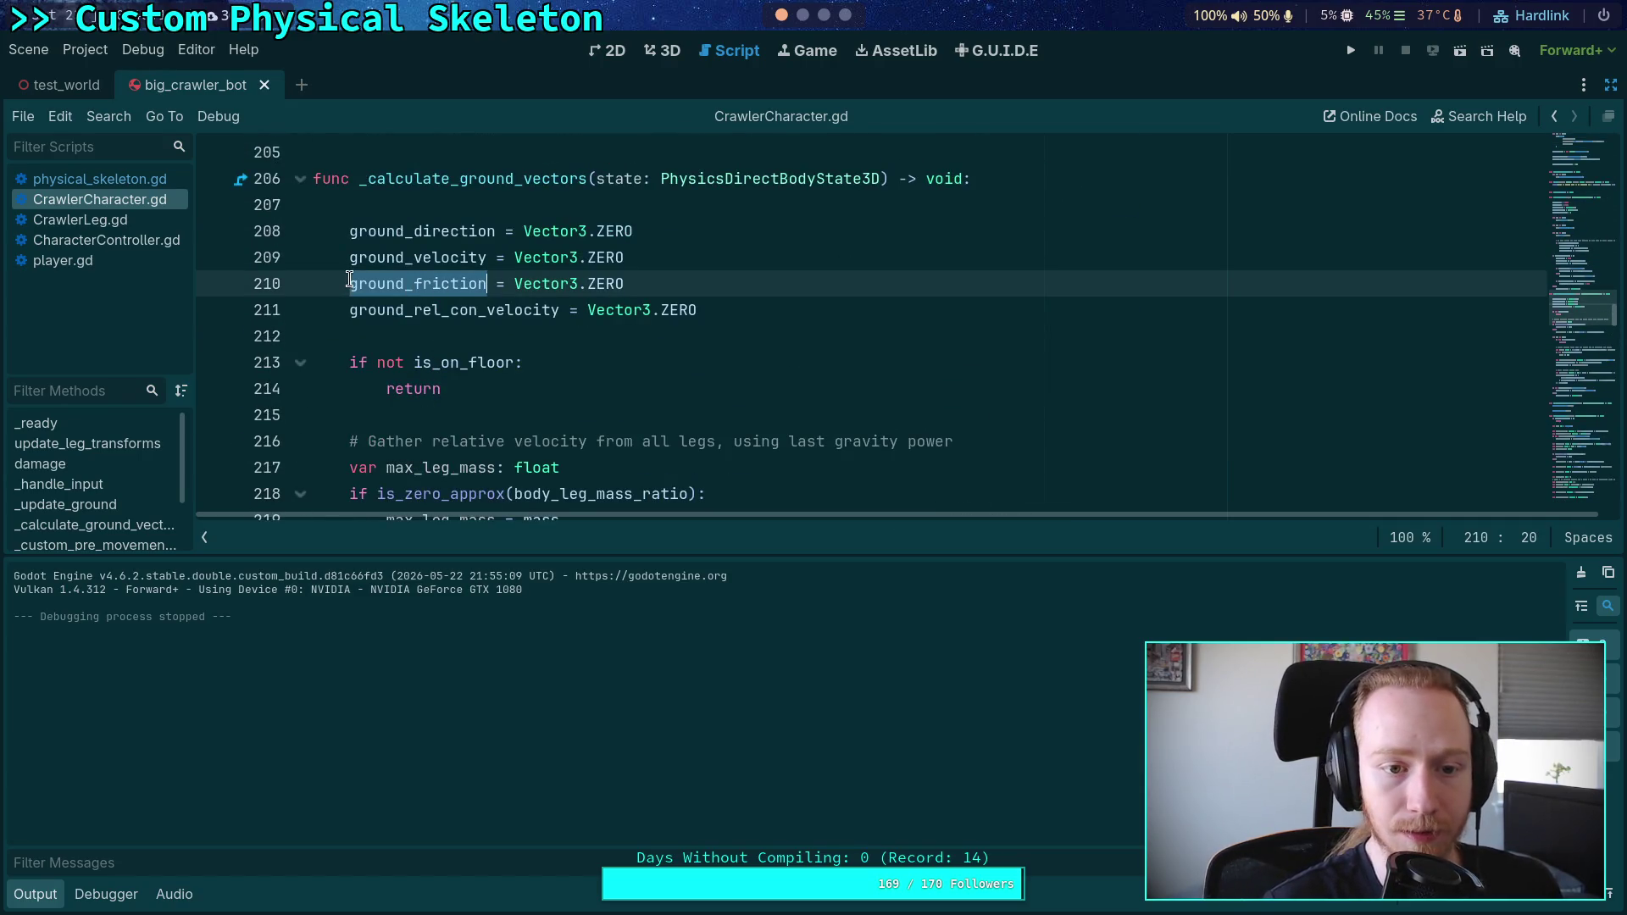
left_click(350, 283)
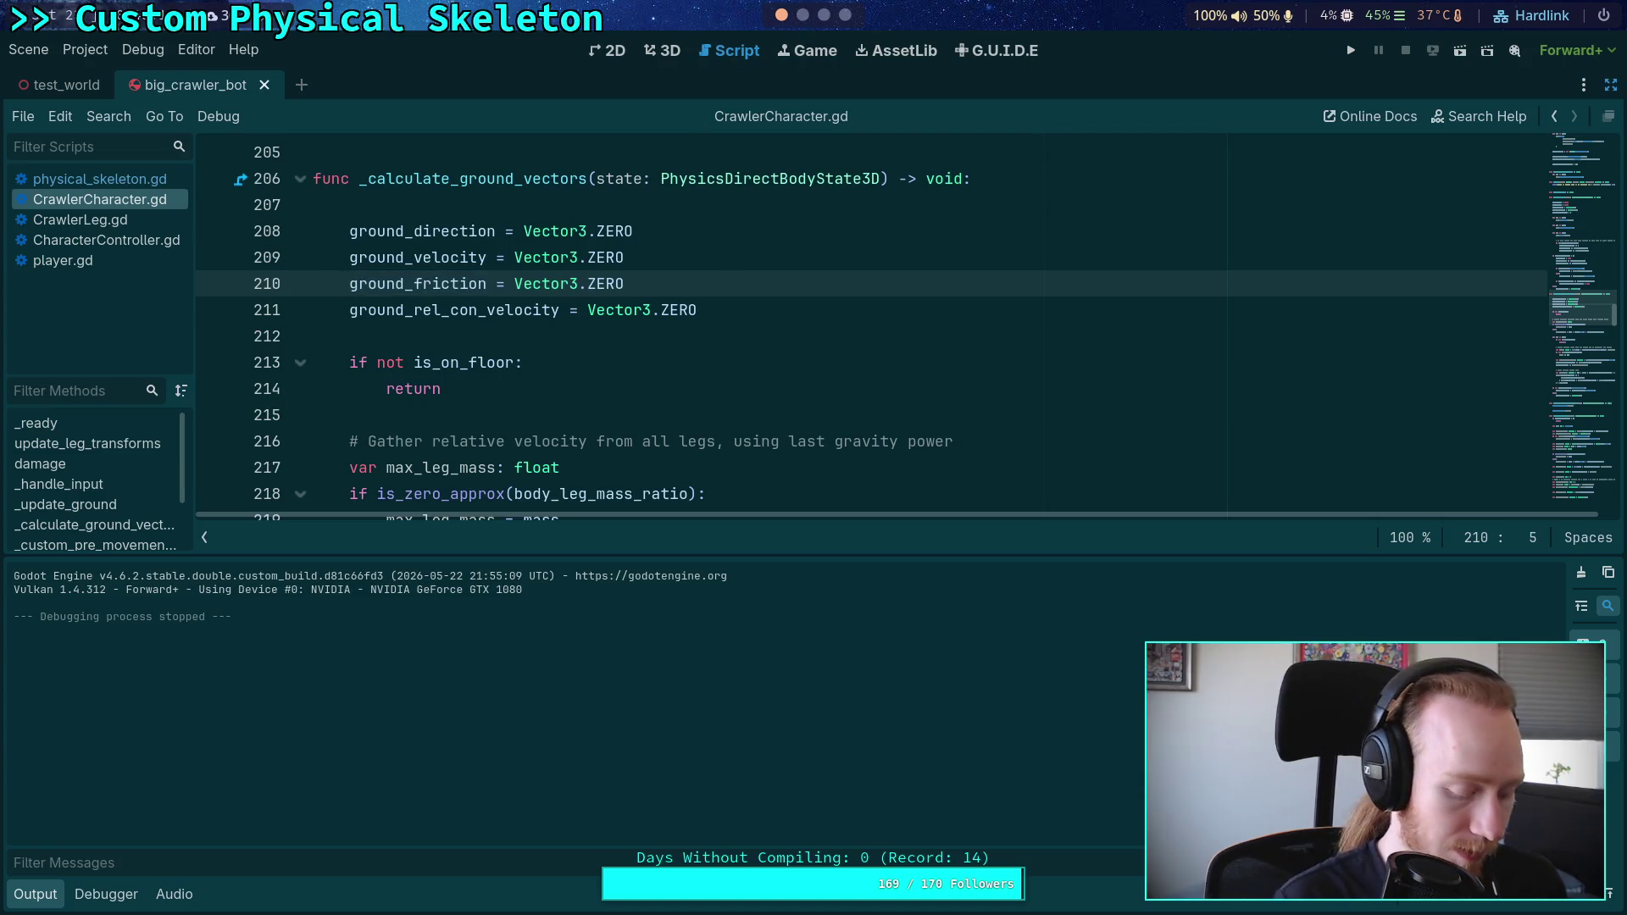
key("ctrl+shift+k")
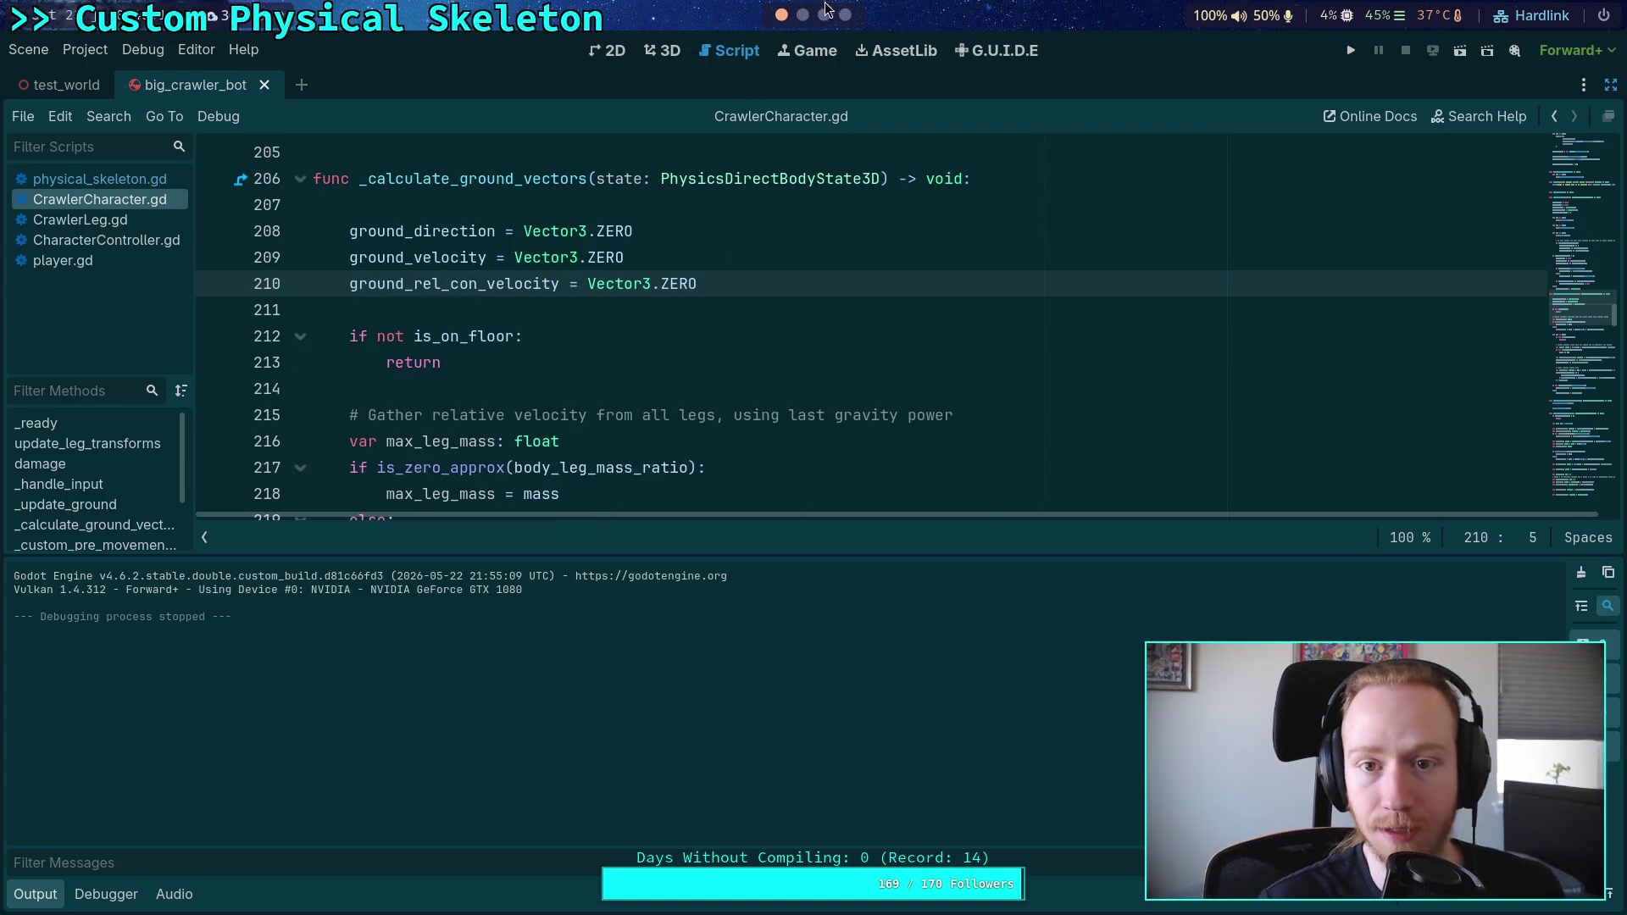
left_click(825, 10)
left_click(803, 15)
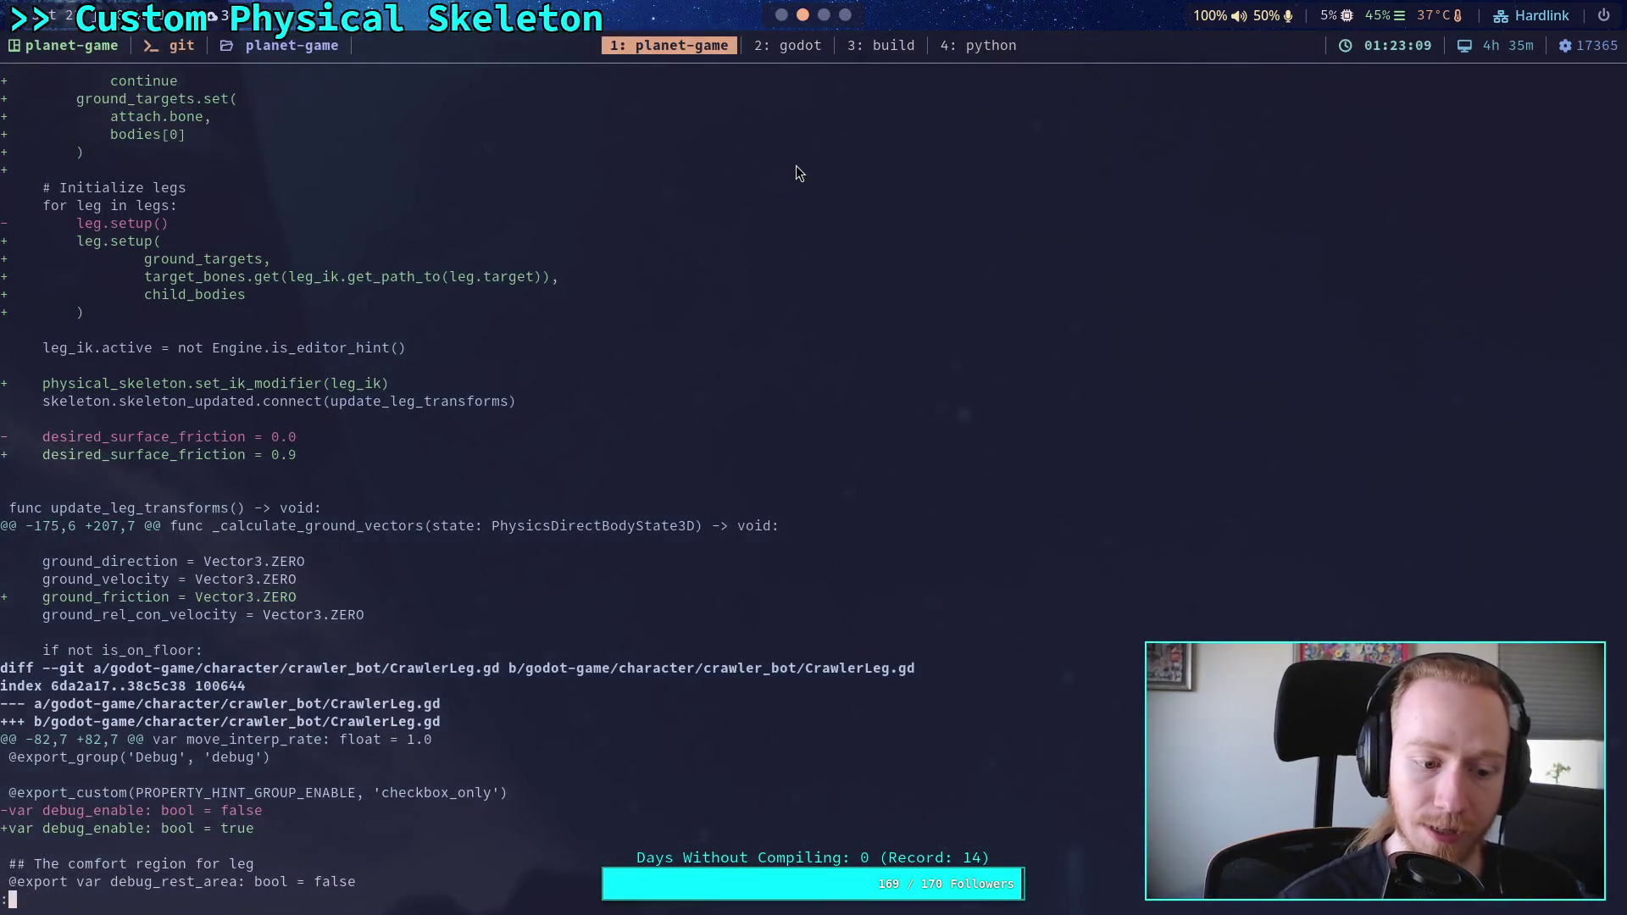
Step: Stage all changes with git add . and show the staged diff
key("q")
key("Up")
key("Up")
key("Return")
key("Up")
key("Up")
key("Return")
Step: Restore the deleted ground_friction line in CrawlerCharacter.gd and save the script
left_click(768, 44)
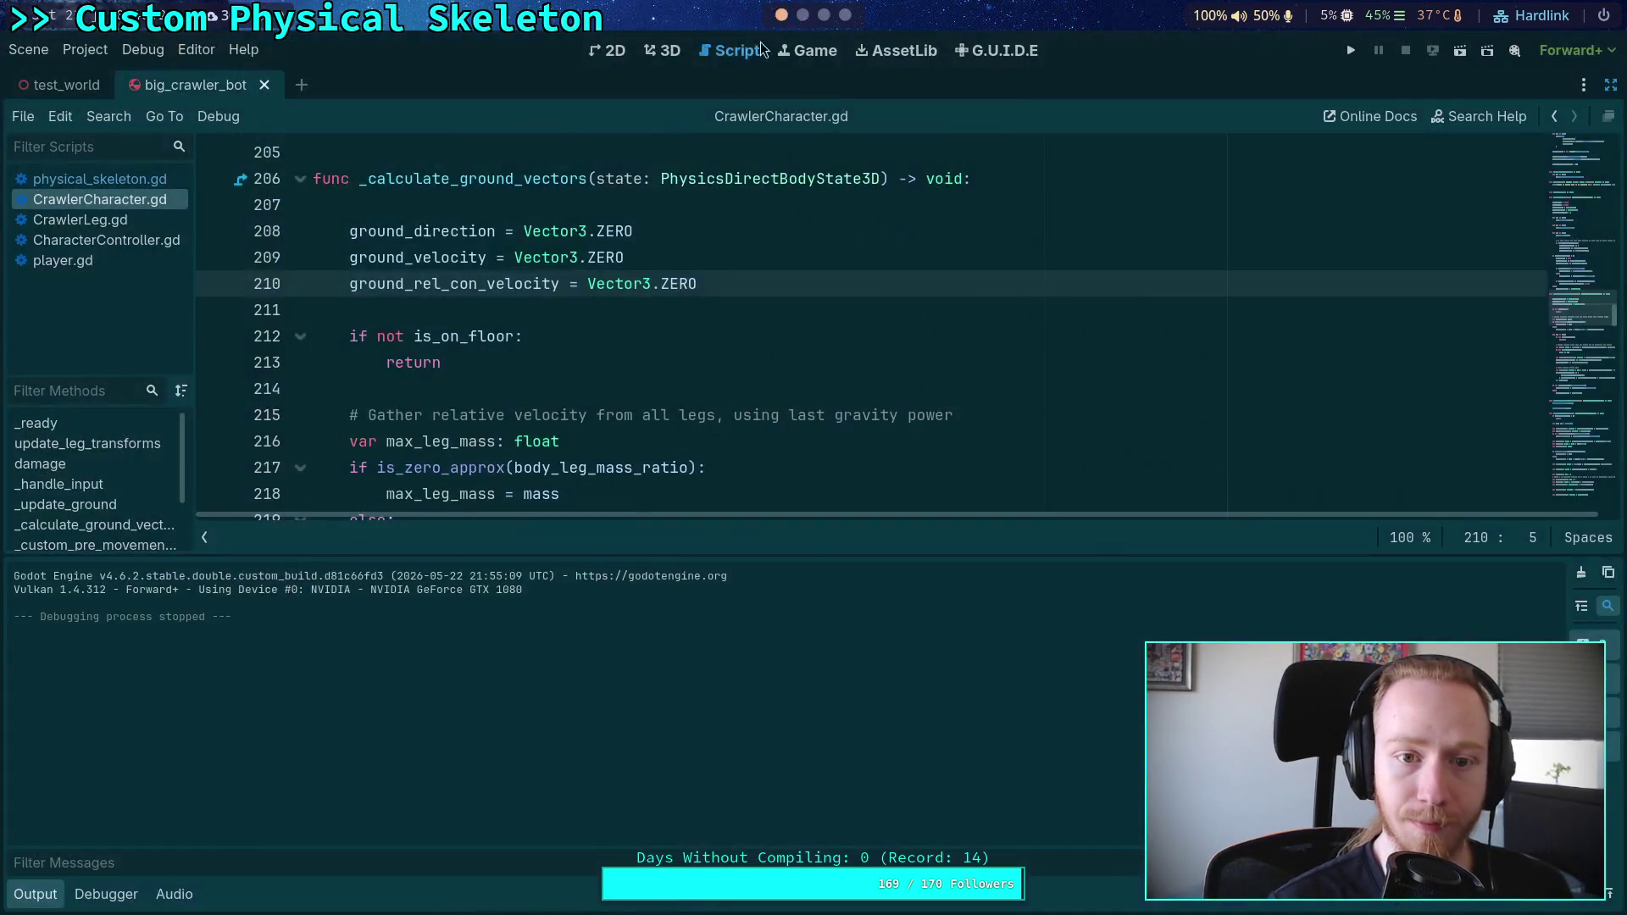
type("ground_friction = Vector3.ZERO")
key("ctrl+s")
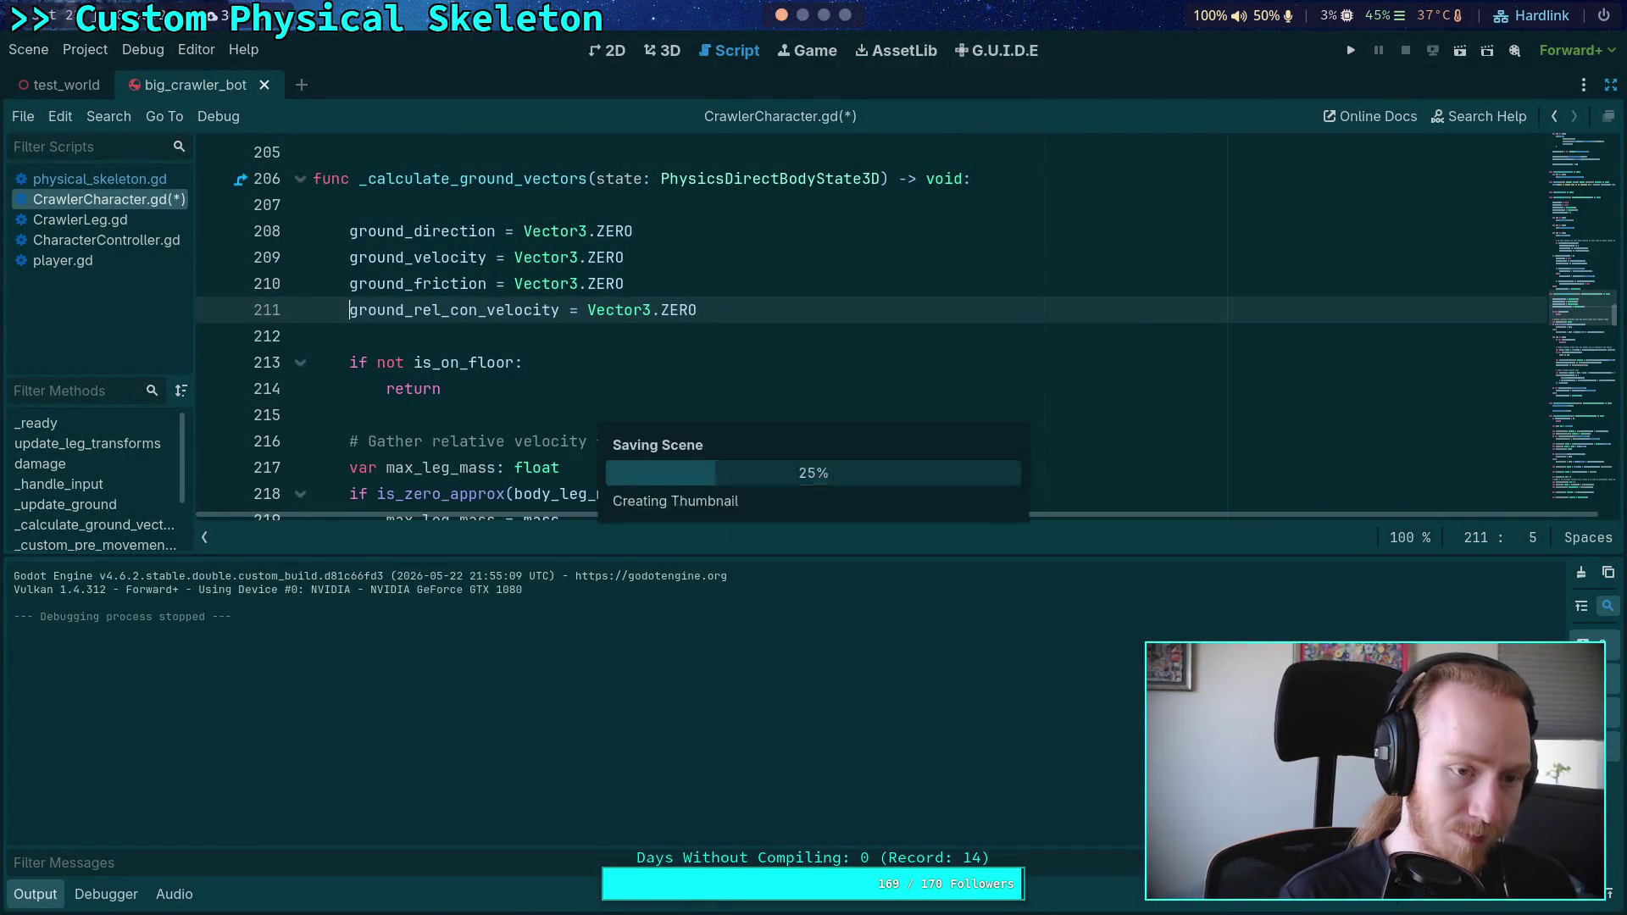
Step: Rerun git diff --staged and page through the CrawlerCharacter.gd and CrawlerLeg.gd changes
left_click(823, 15)
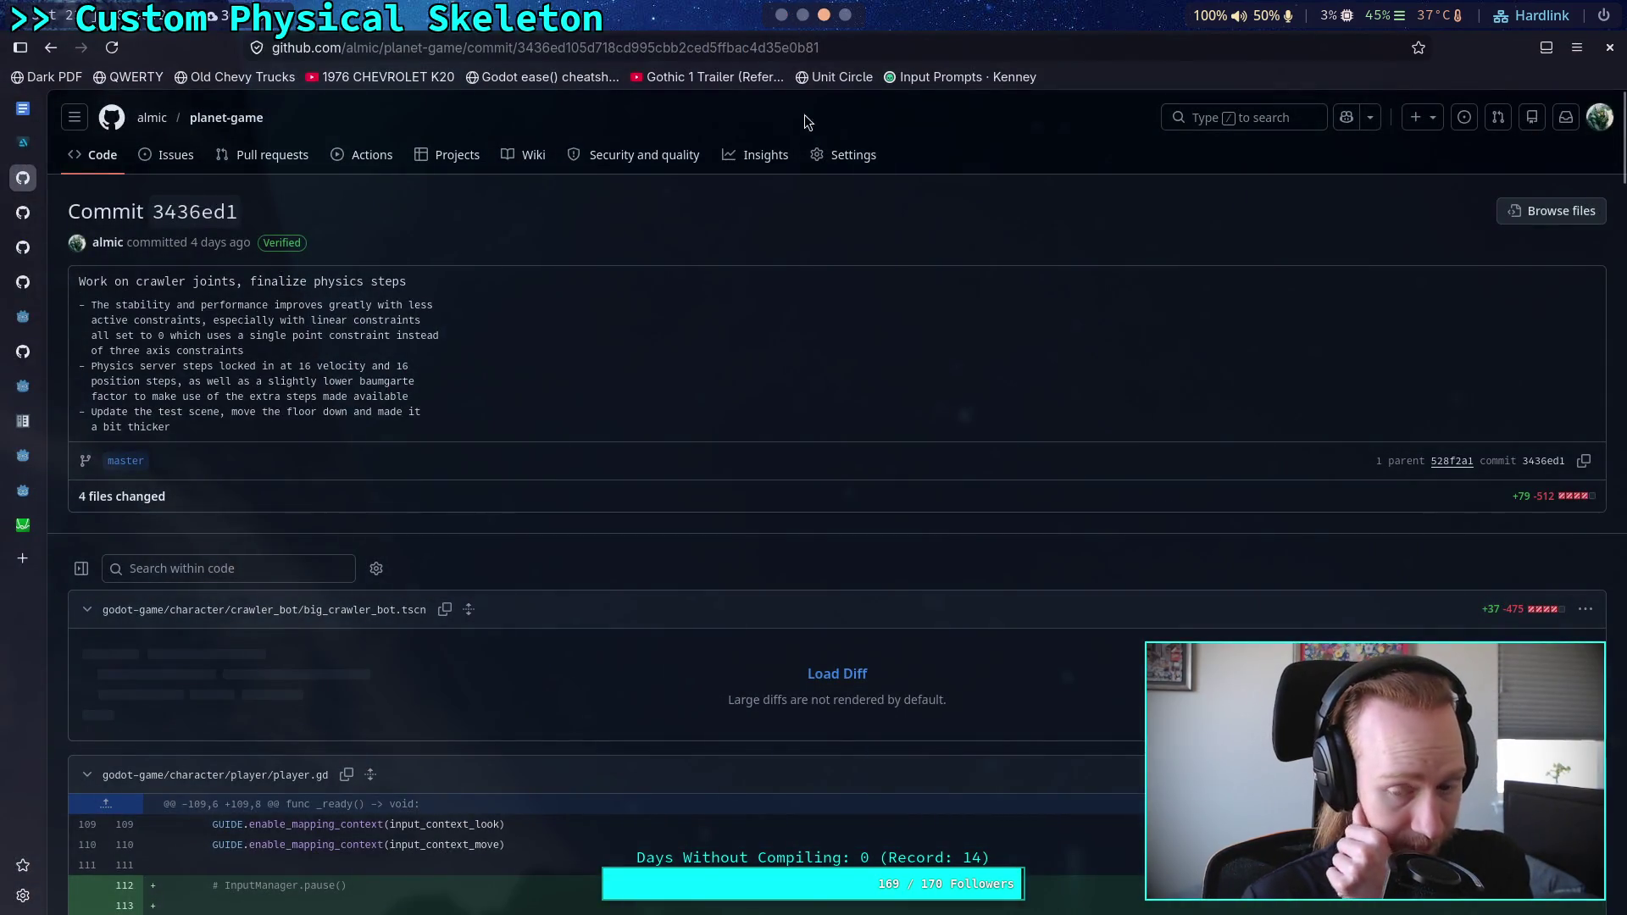
left_click(801, 16)
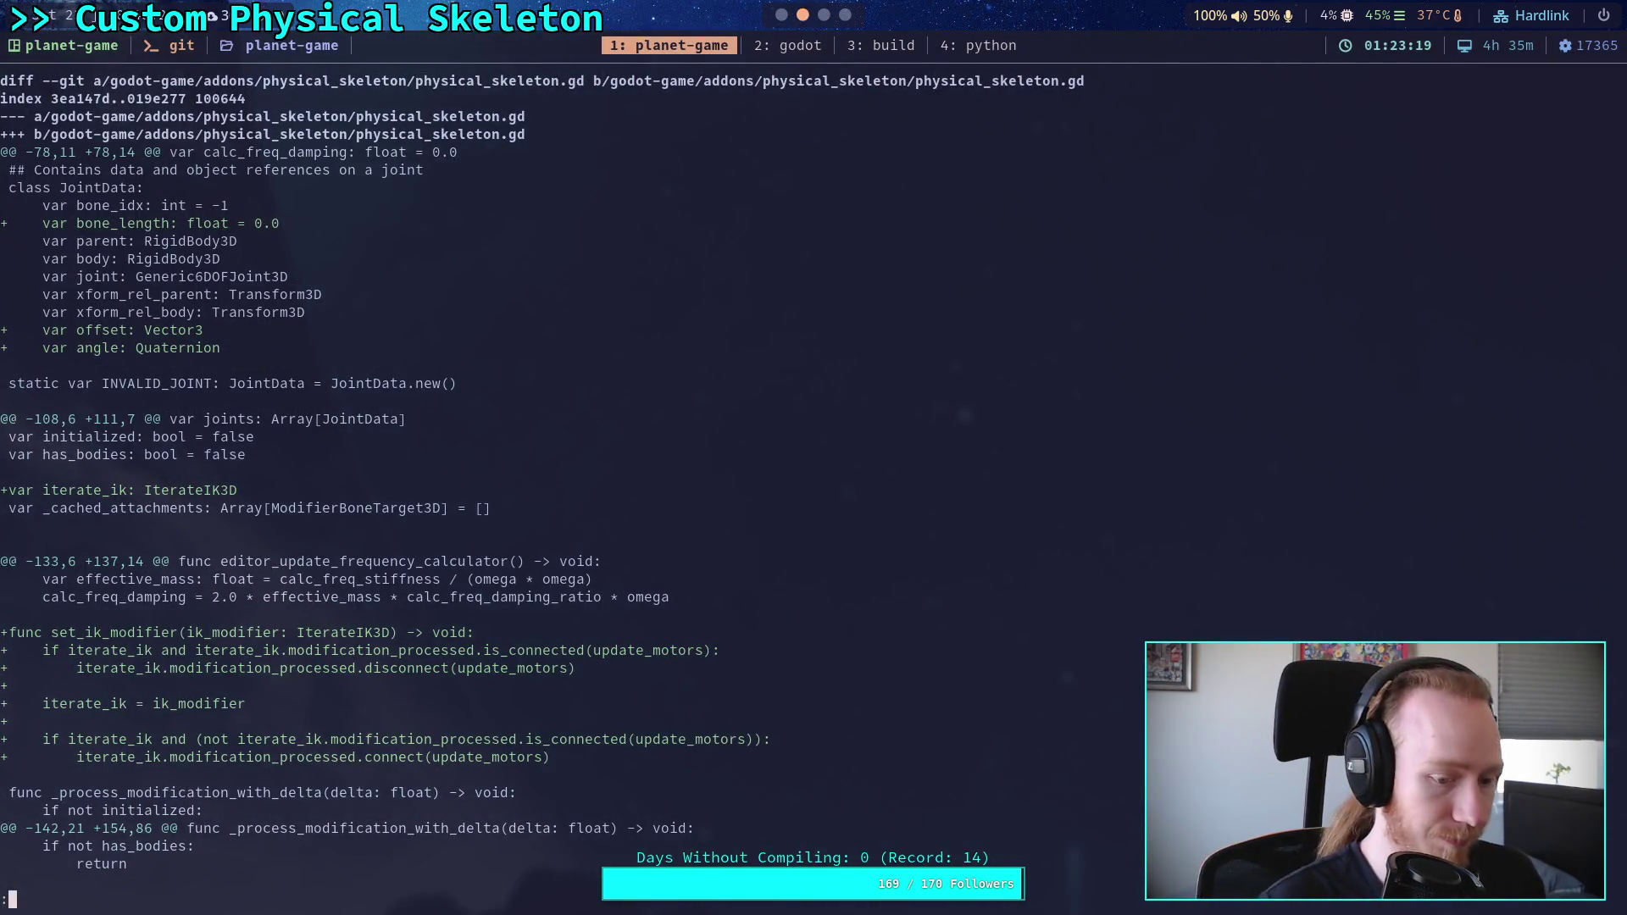
type("qgit diff --staged")
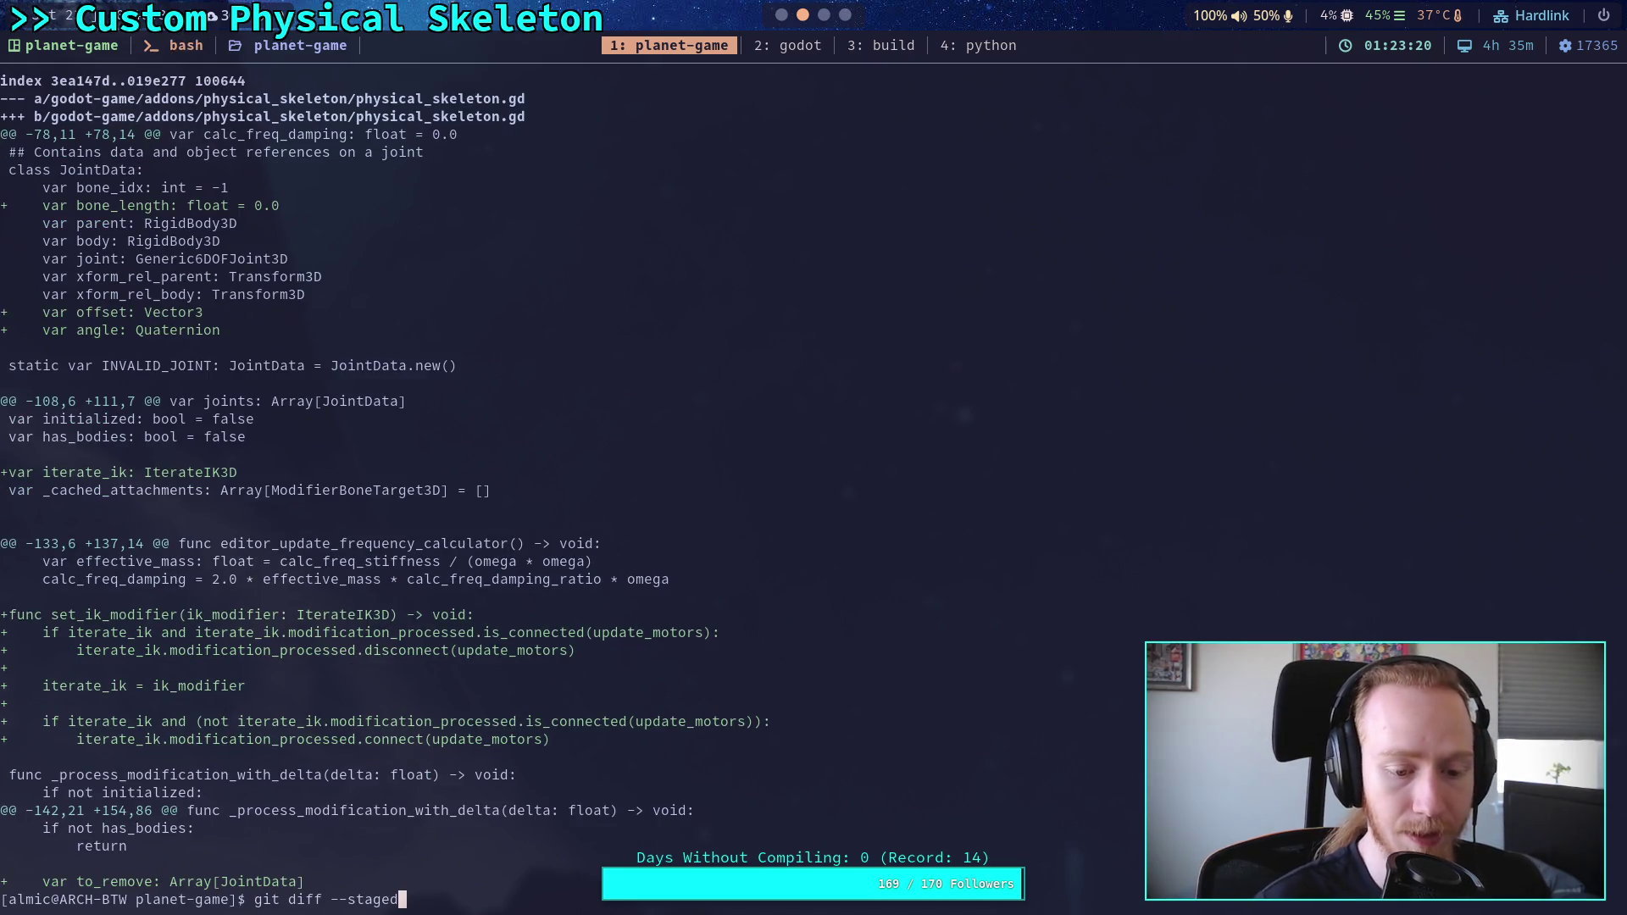
key("Return")
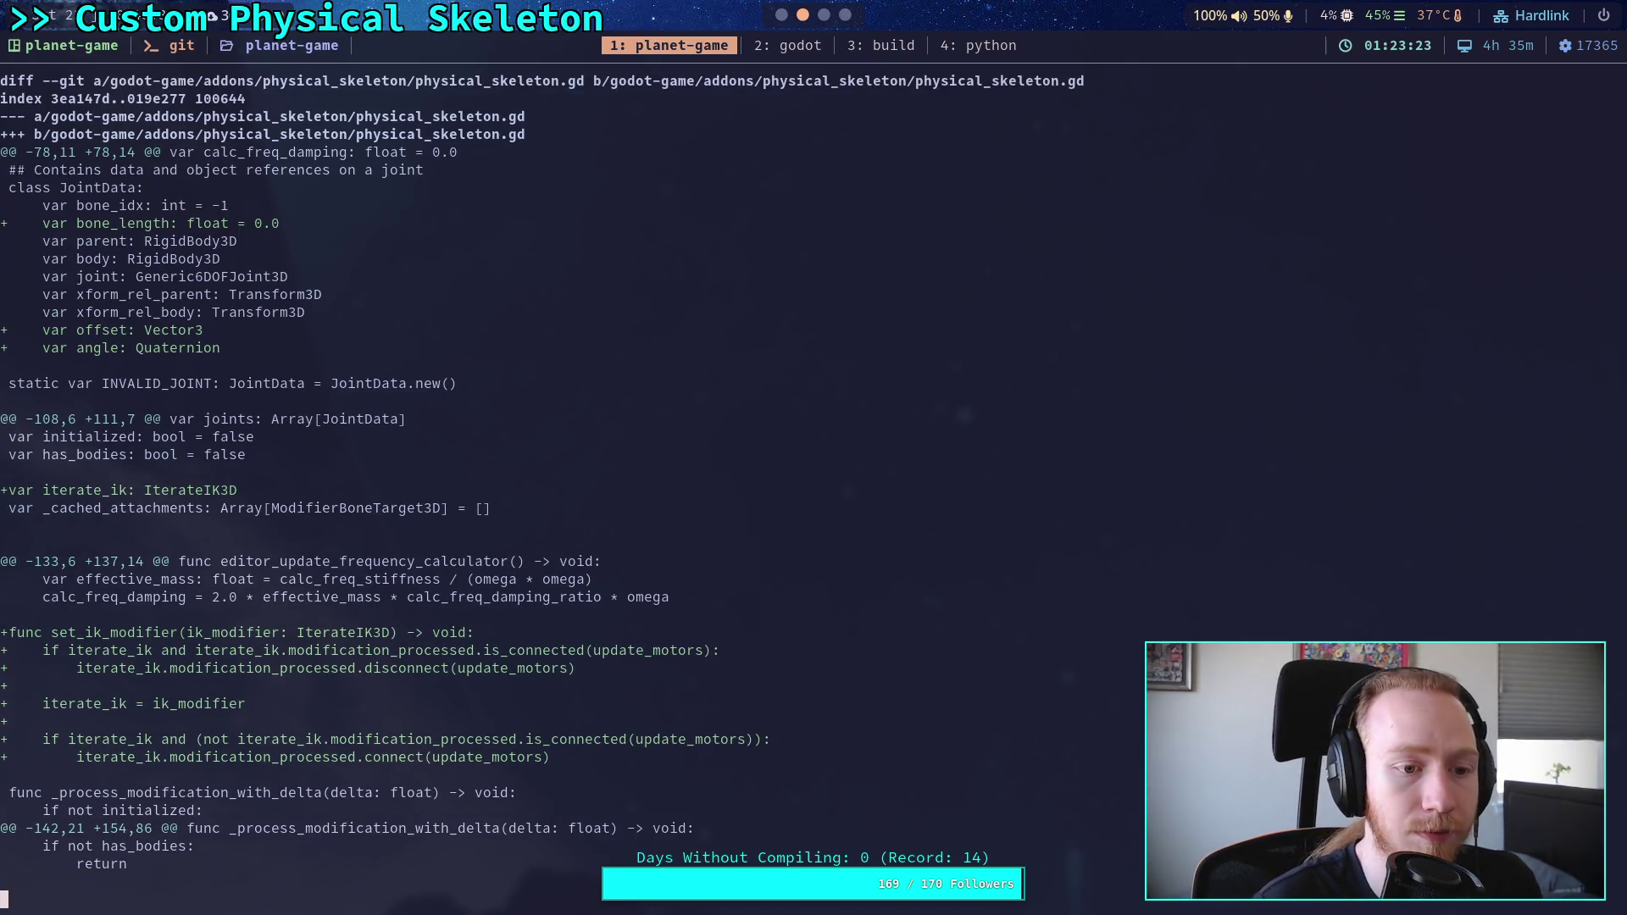
key("space")
key("space")
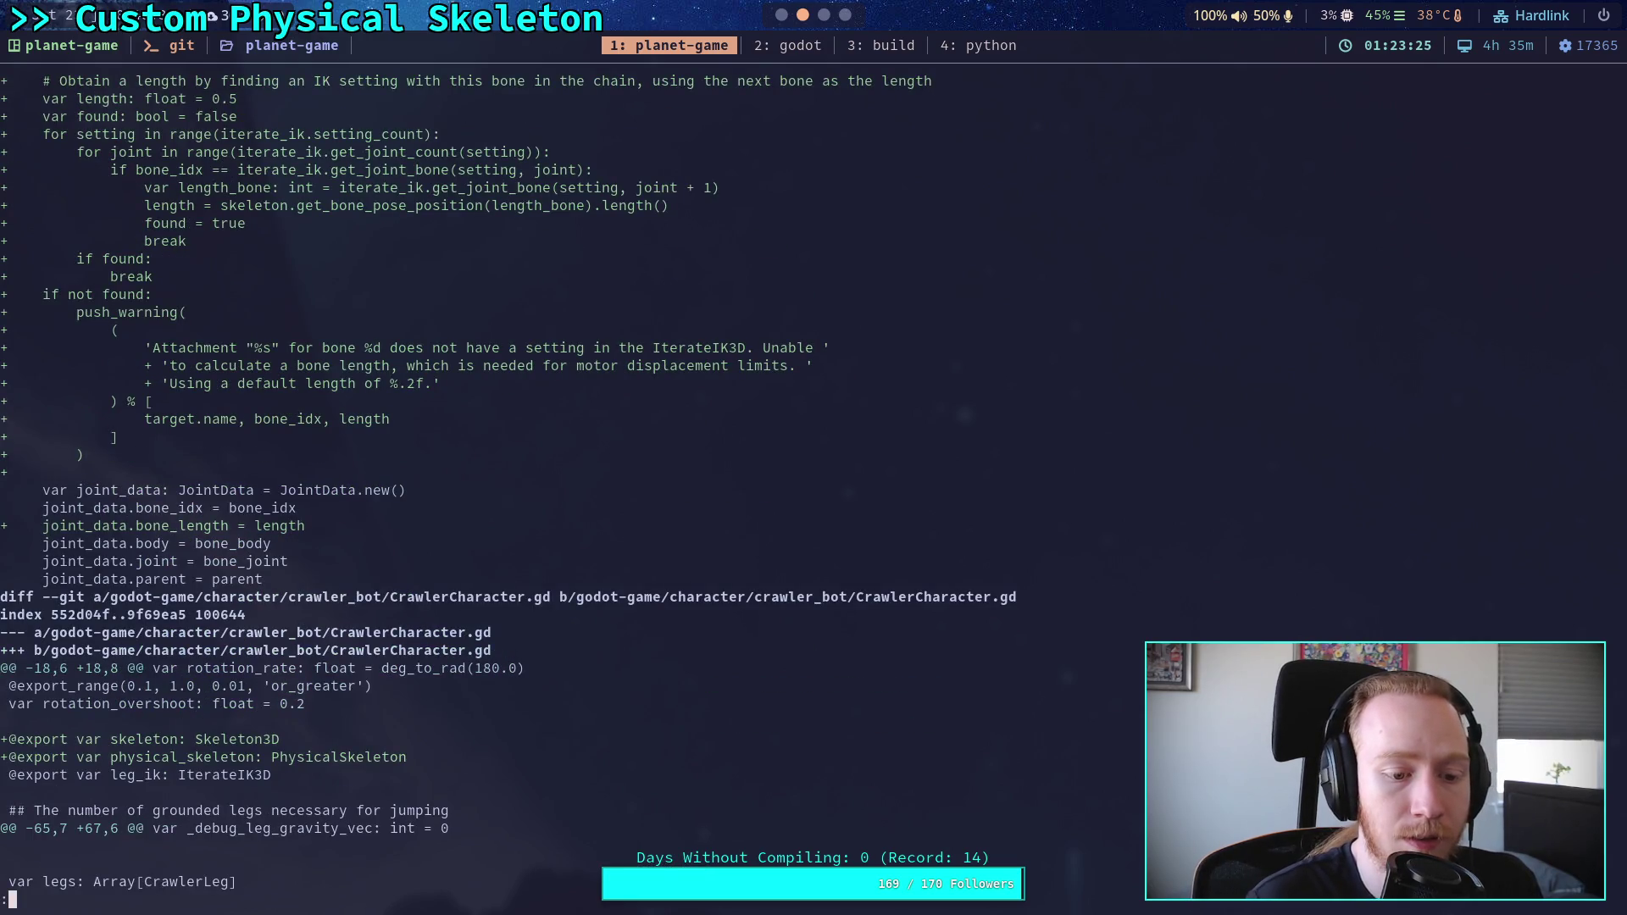
key("space")
key("Down")
key("Down")
key("Down")
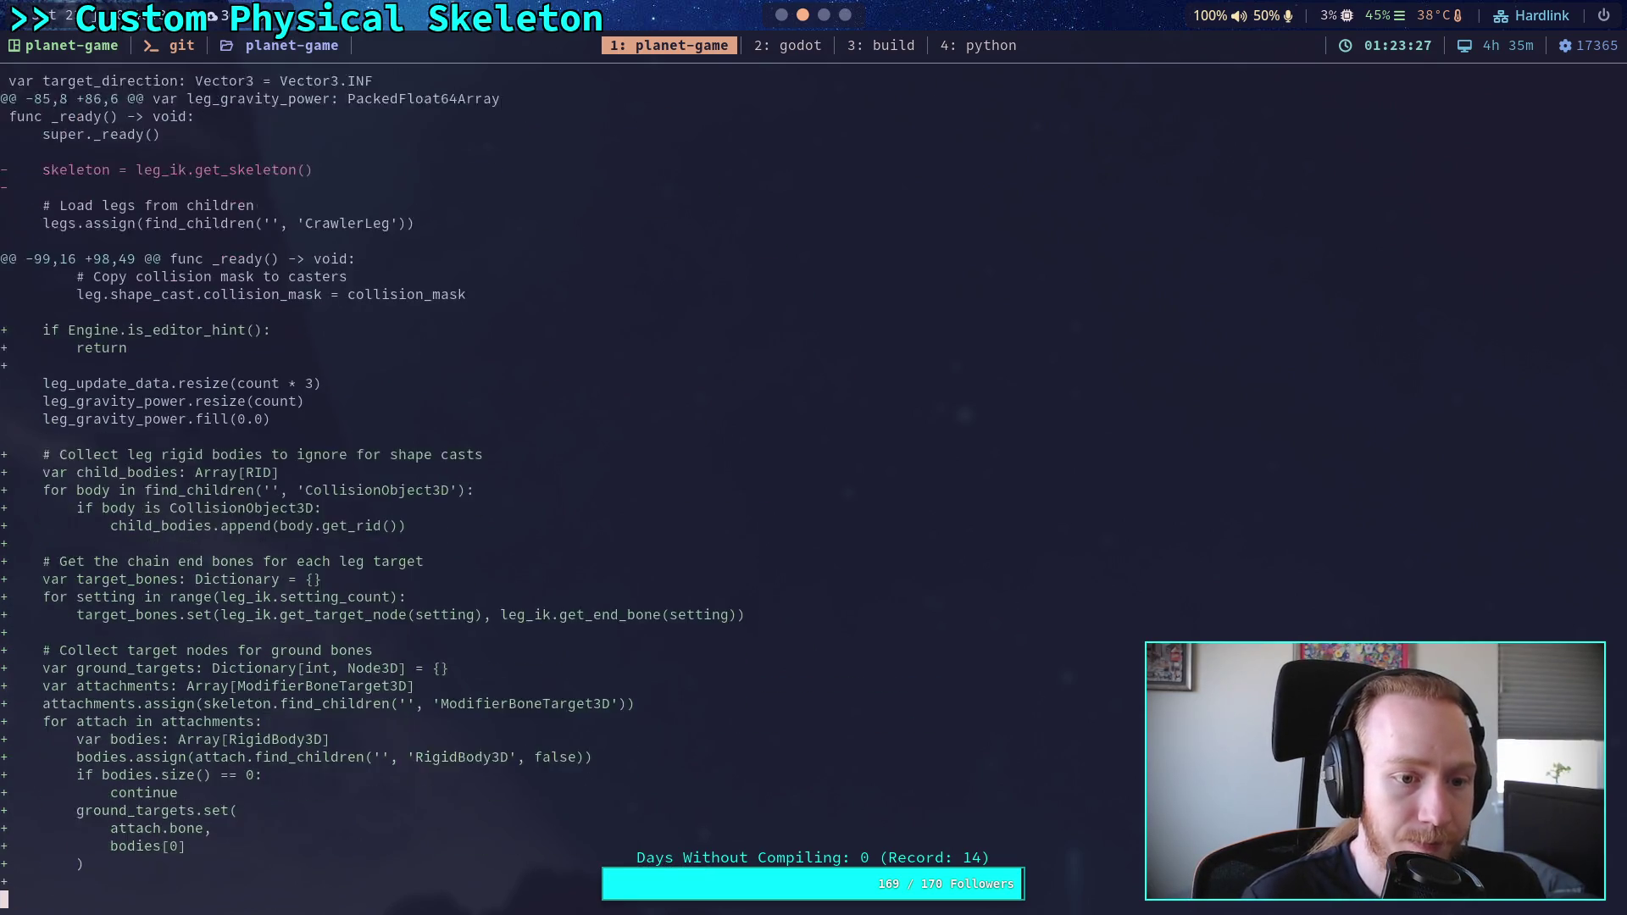
key("Down")
key("Down")
key("Down")
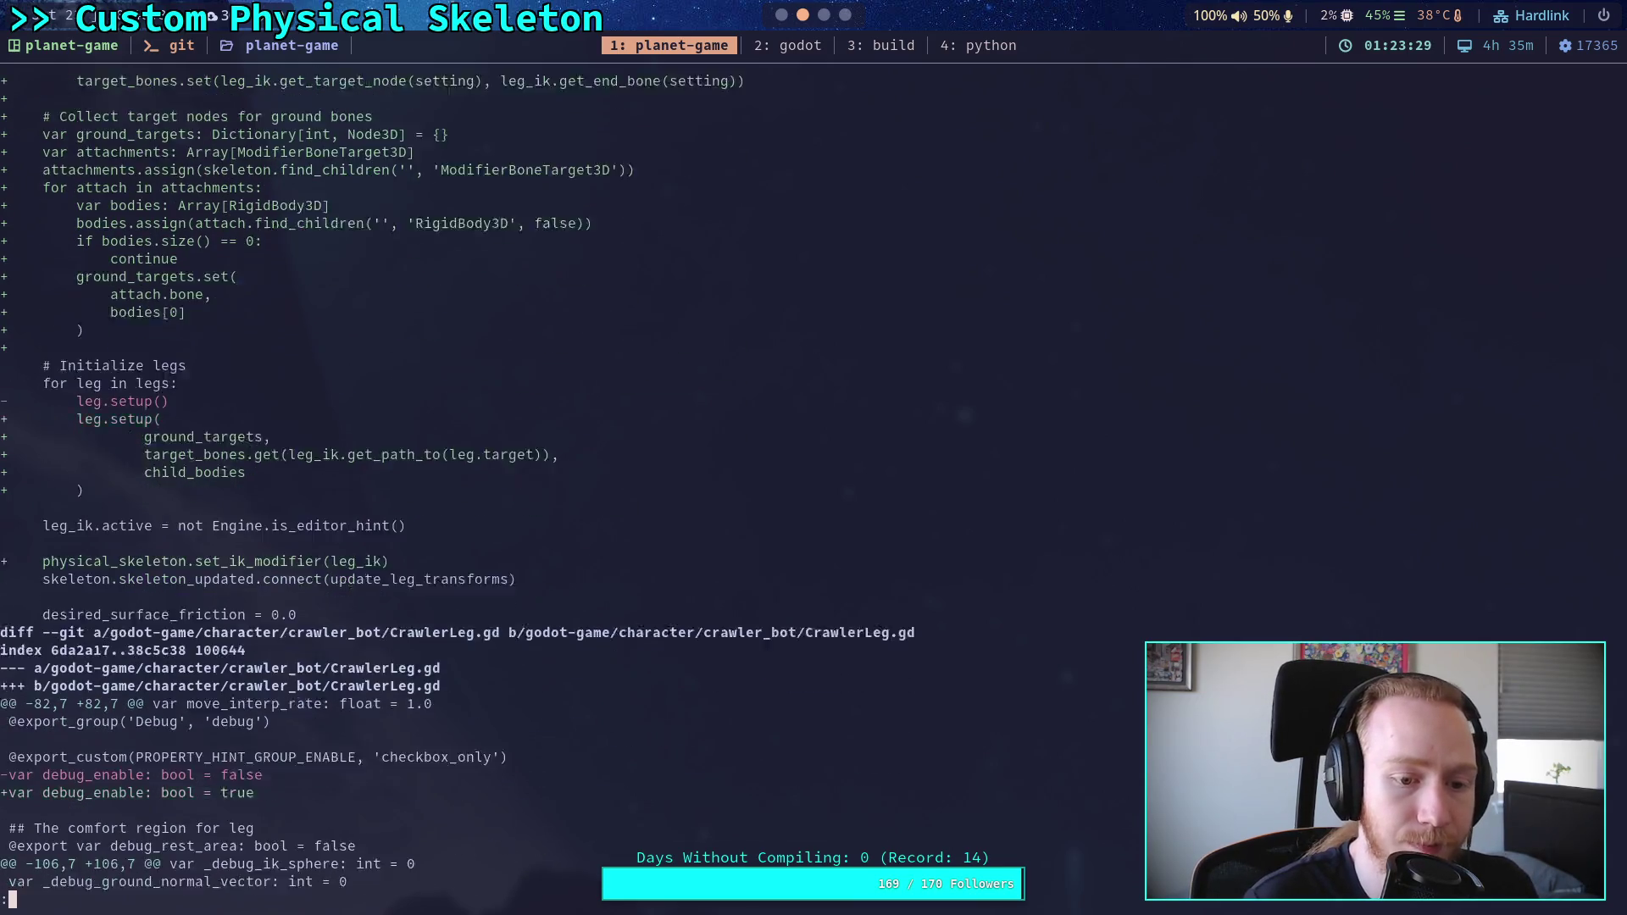
key("Down")
key("Down")
key("Down")
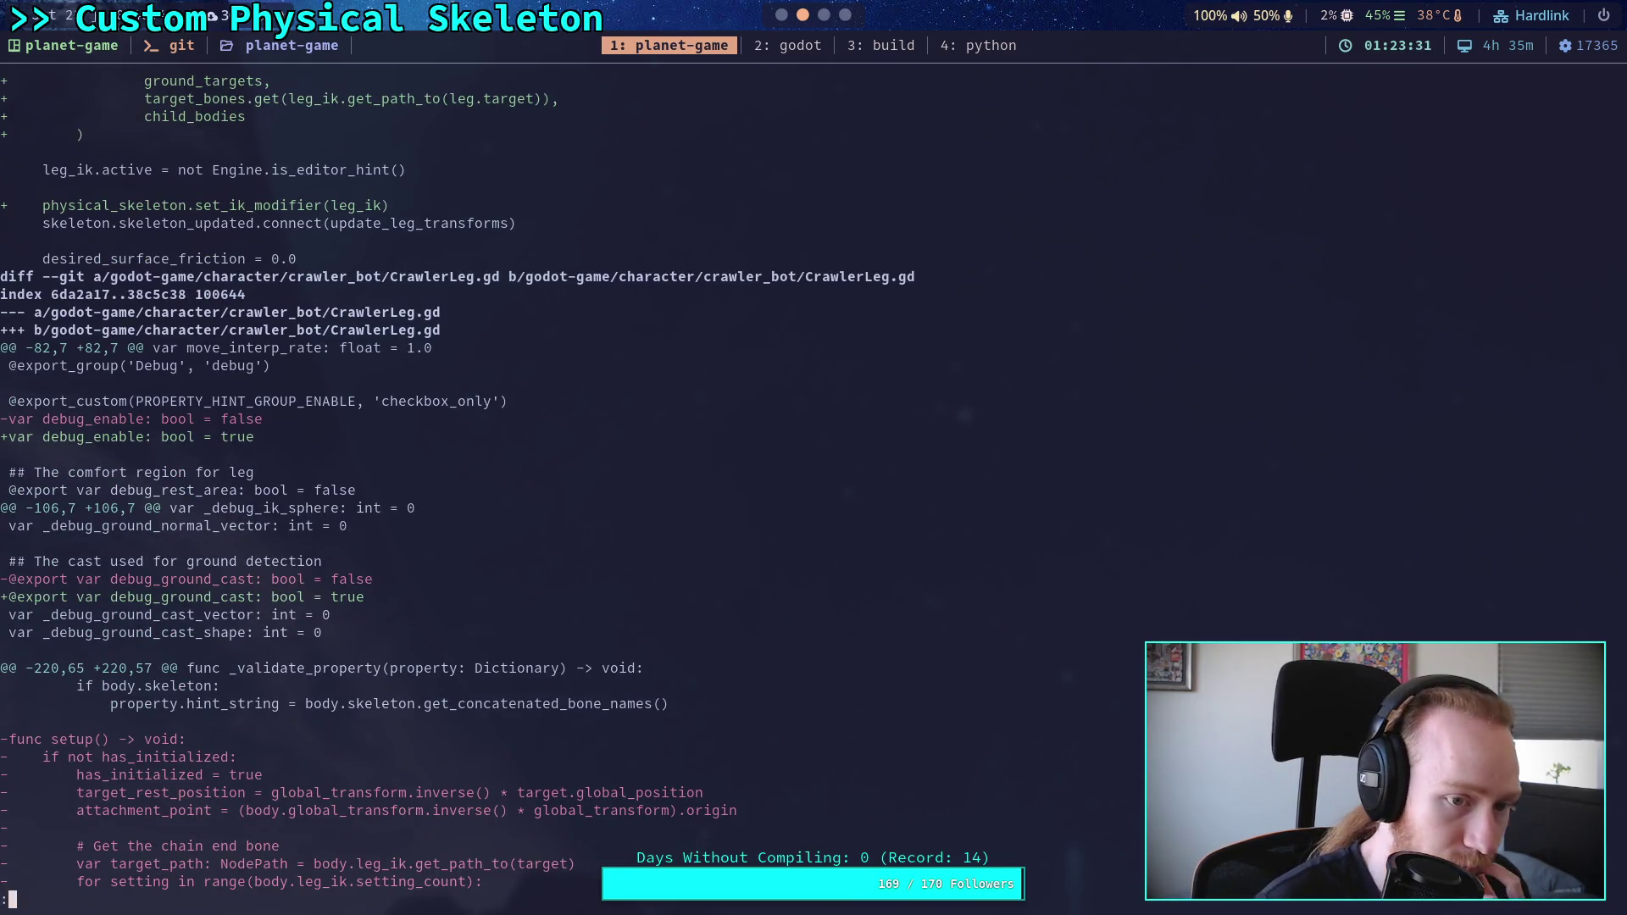
key("Down")
key("Down")
key("Down")
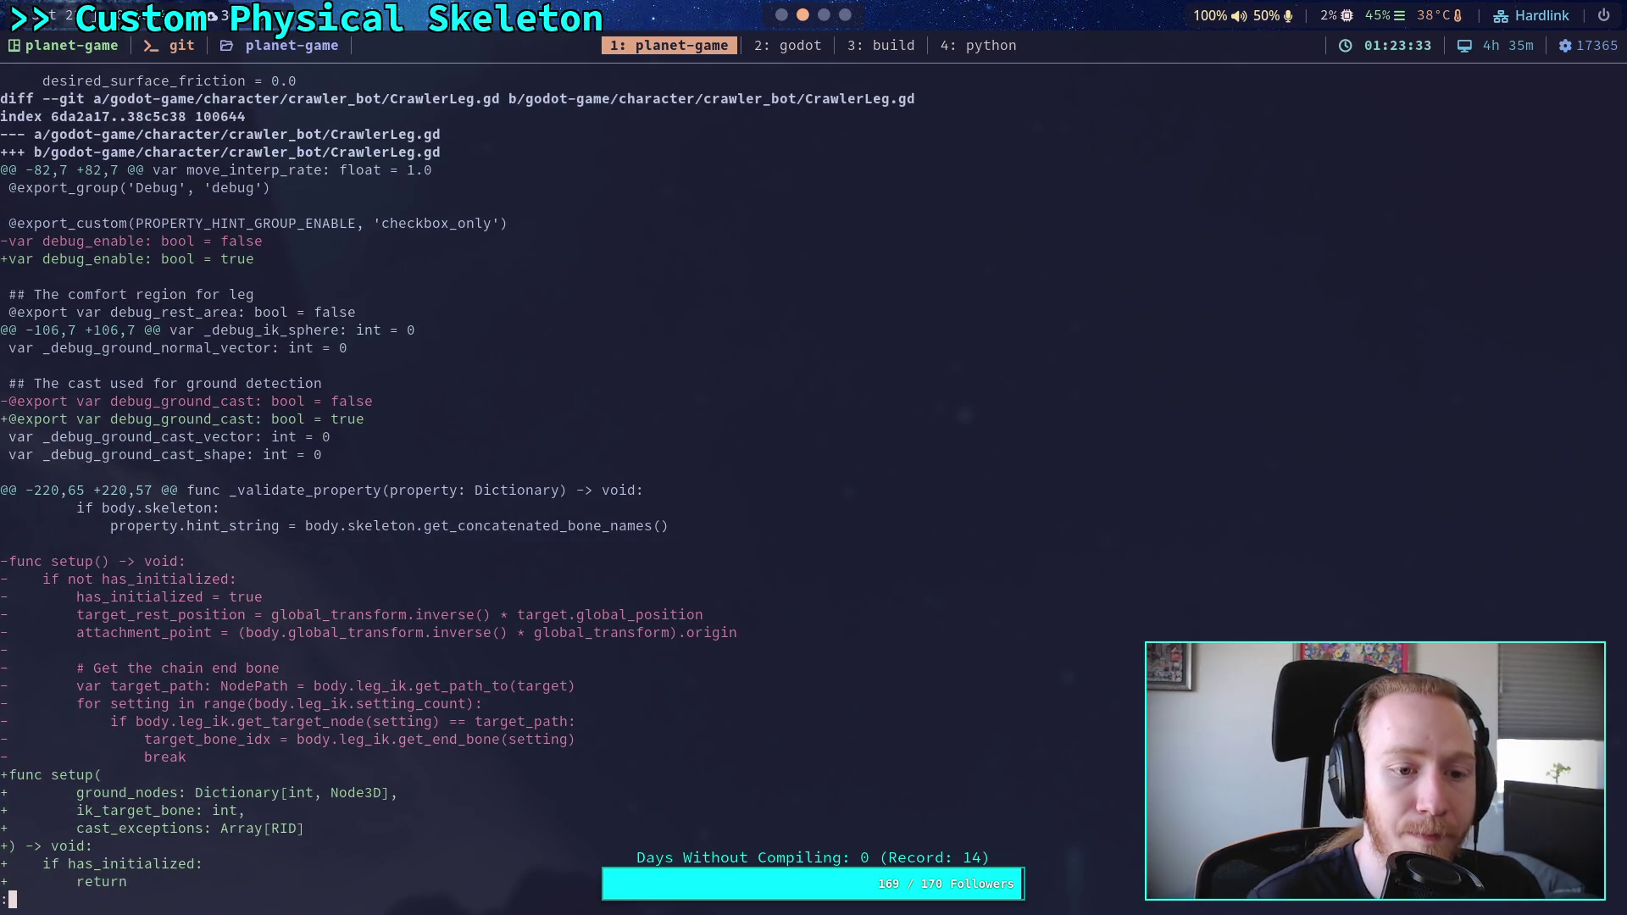
left_click(823, 14)
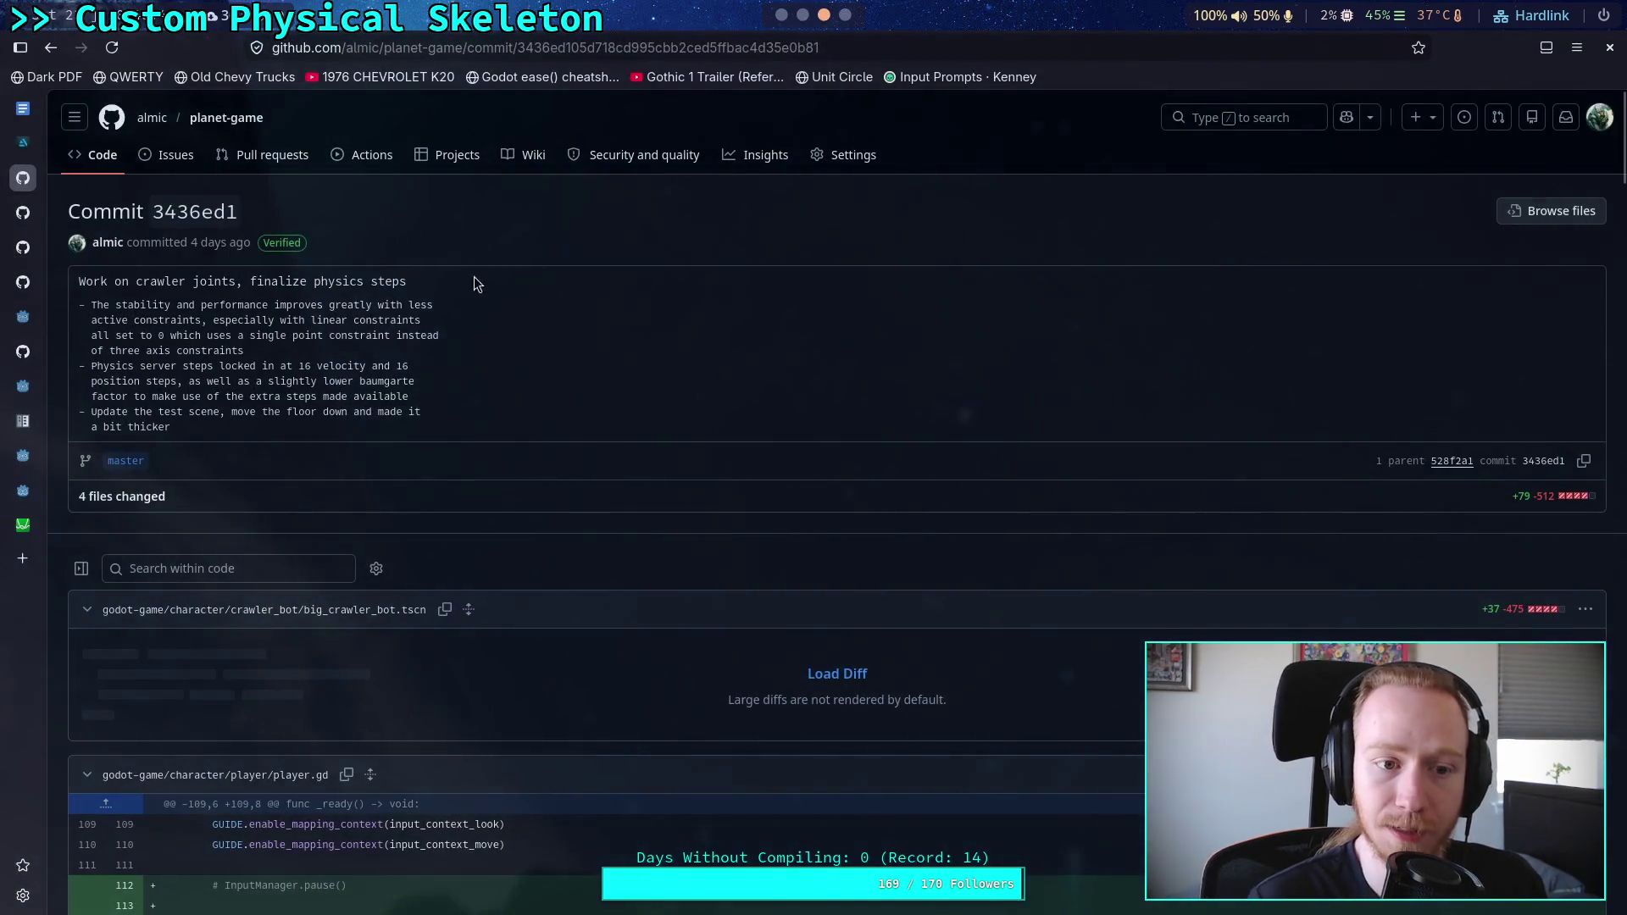
left_click(782, 14)
Step: In CrawlerLeg.gd, set debug_ground_cast and debug_enable from true to false
left_click(81, 219)
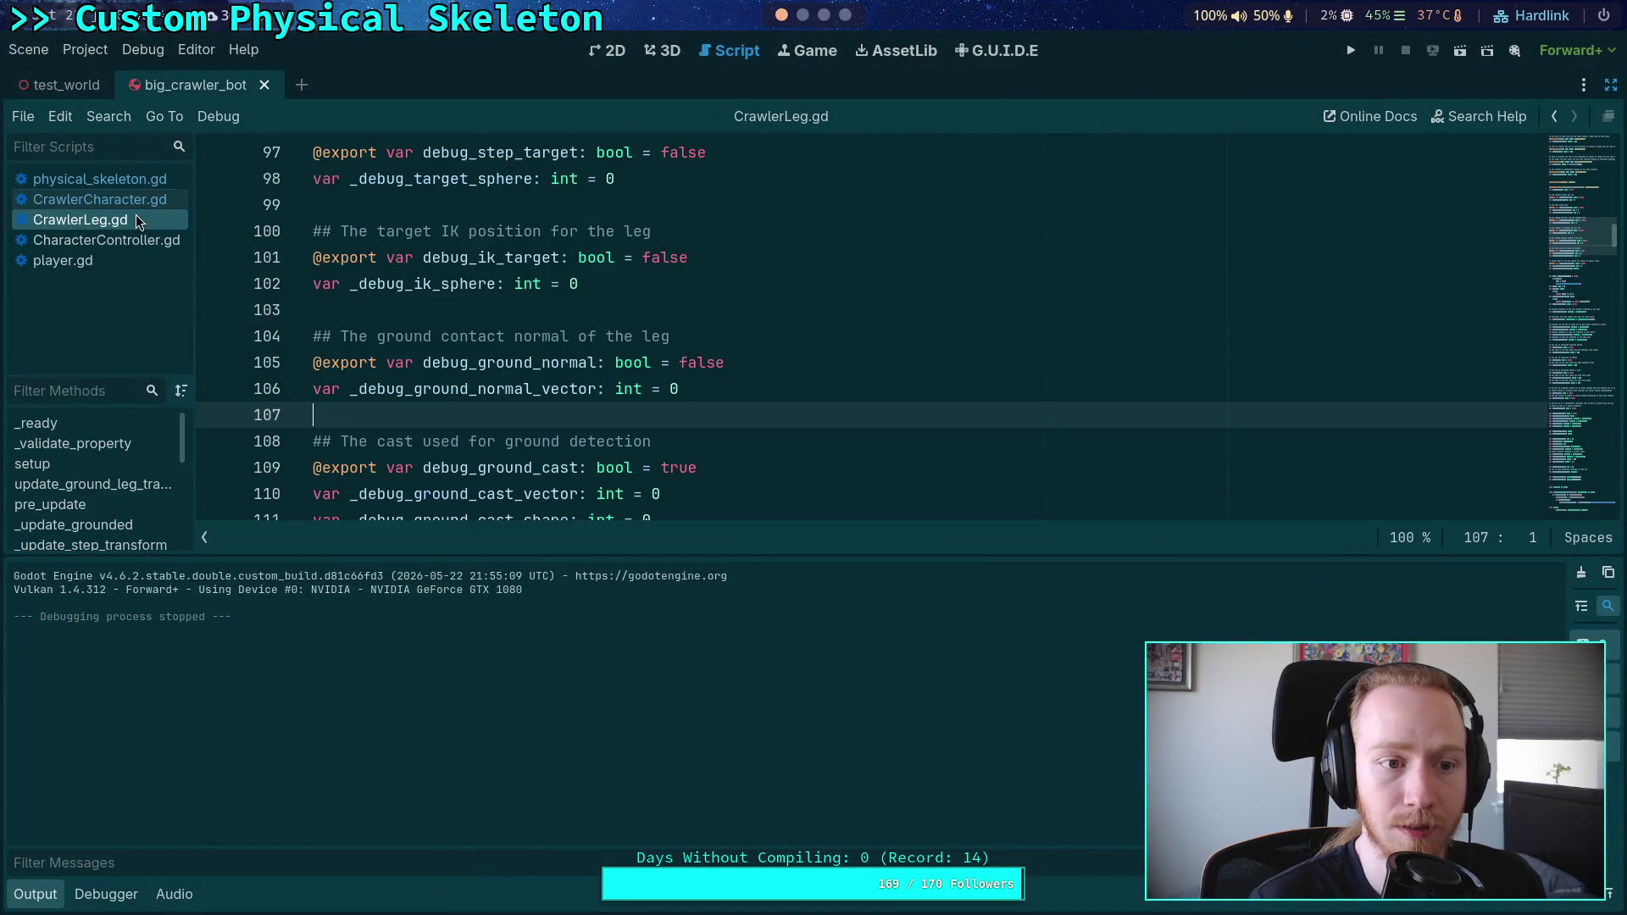
left_click(34, 894)
scroll(549, 456, "up", 3)
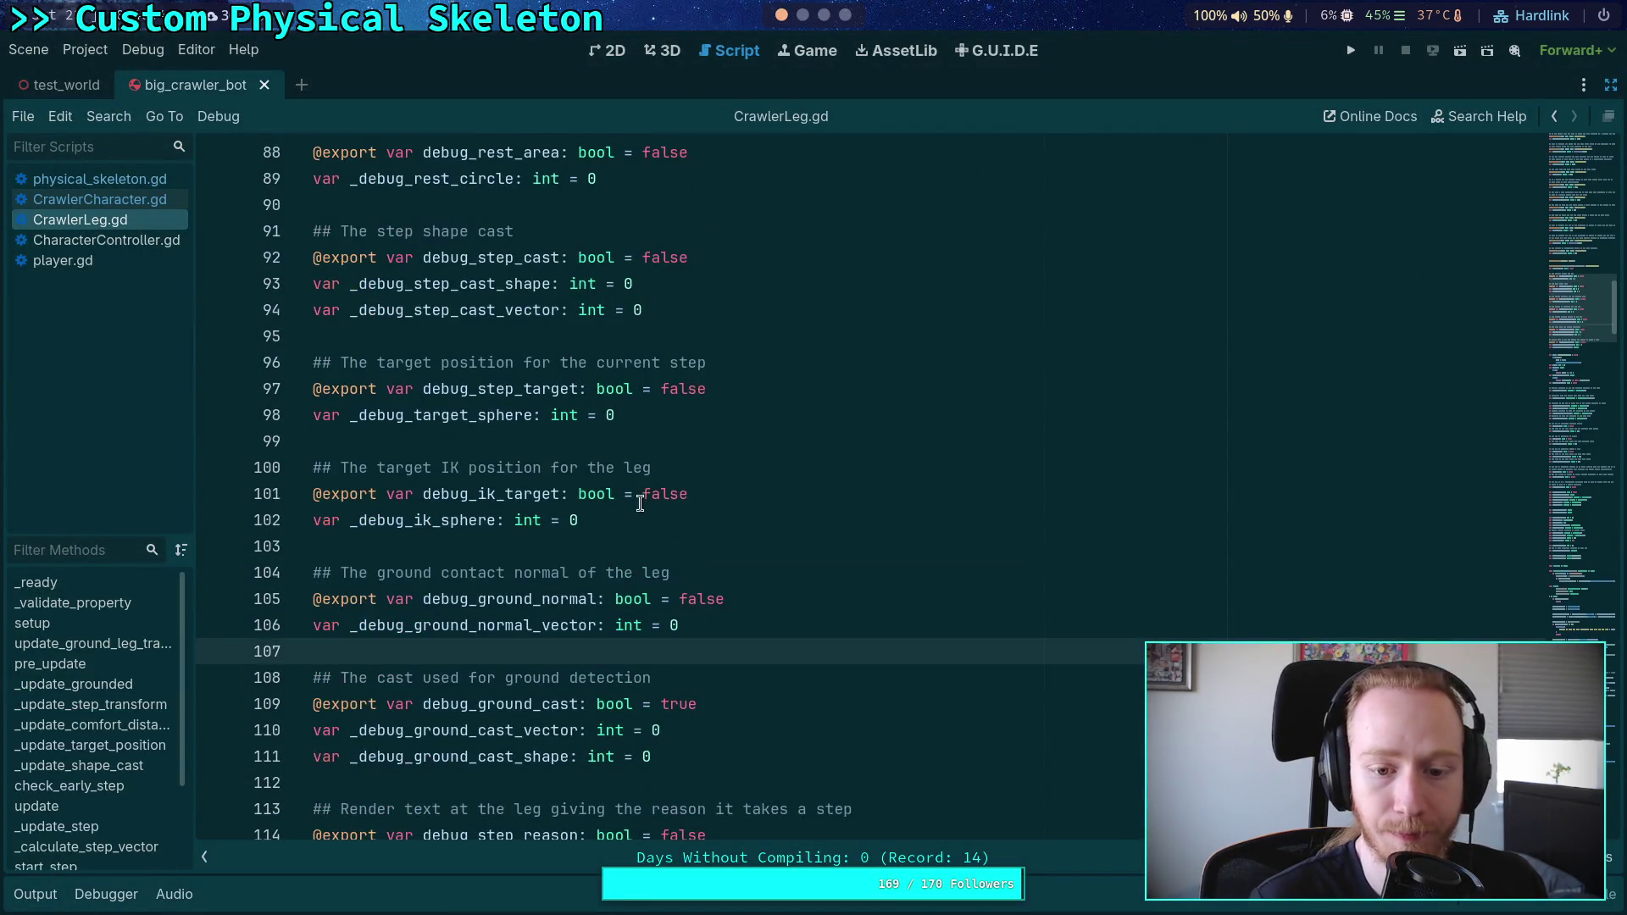
double_click(680, 706)
type("fals")
scroll(642, 431, "up", 4)
double_click(568, 391)
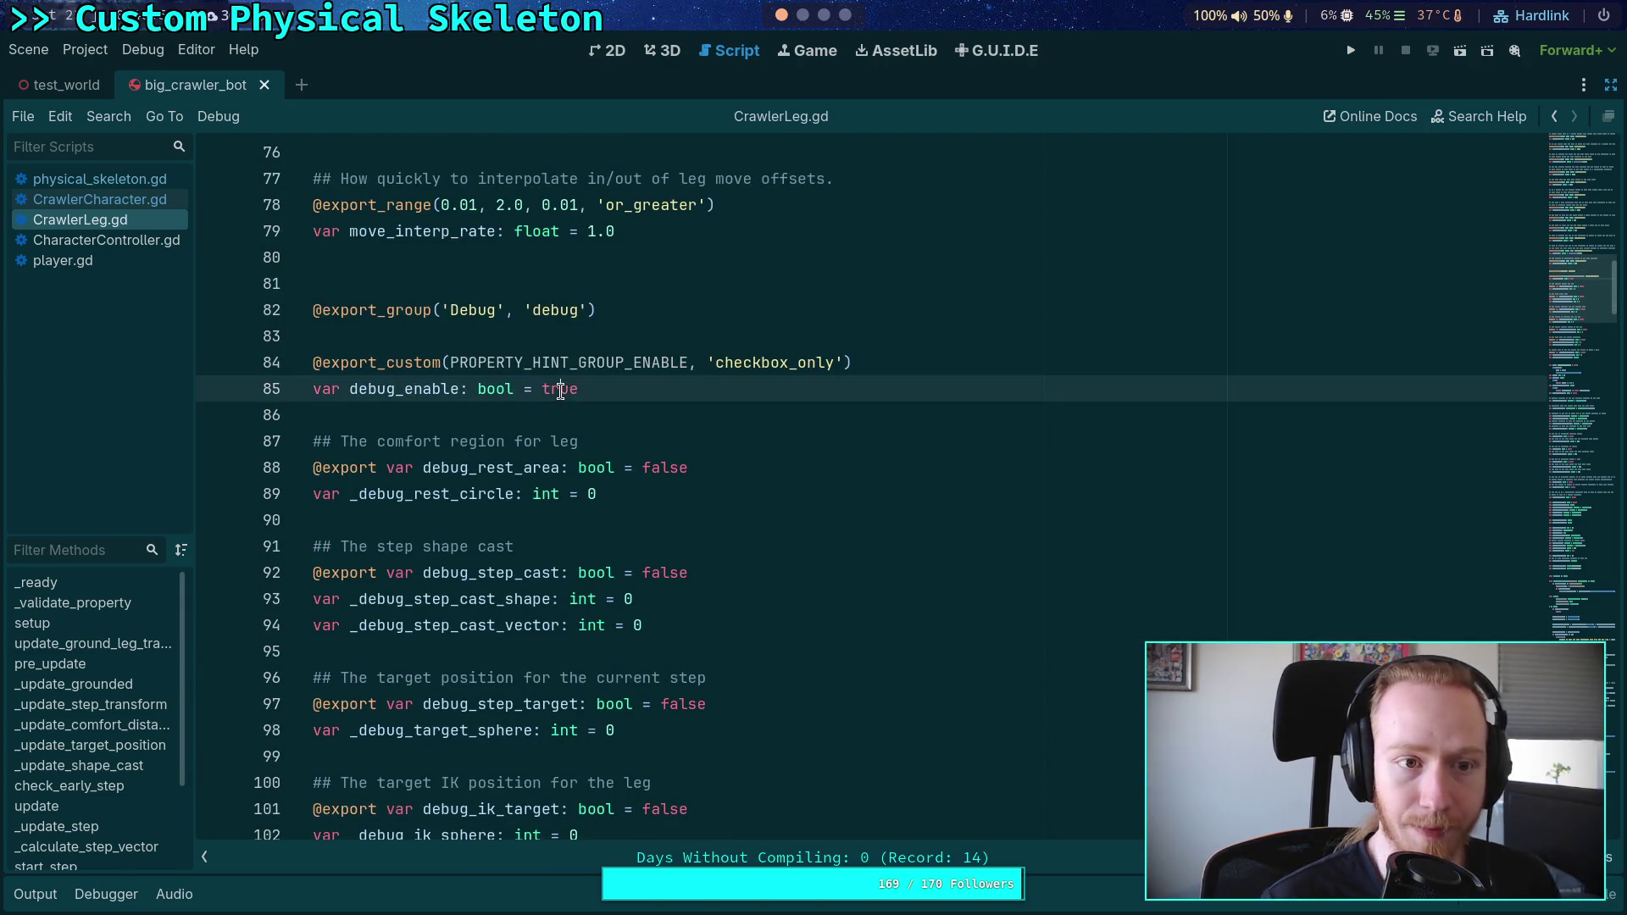
type("fals")
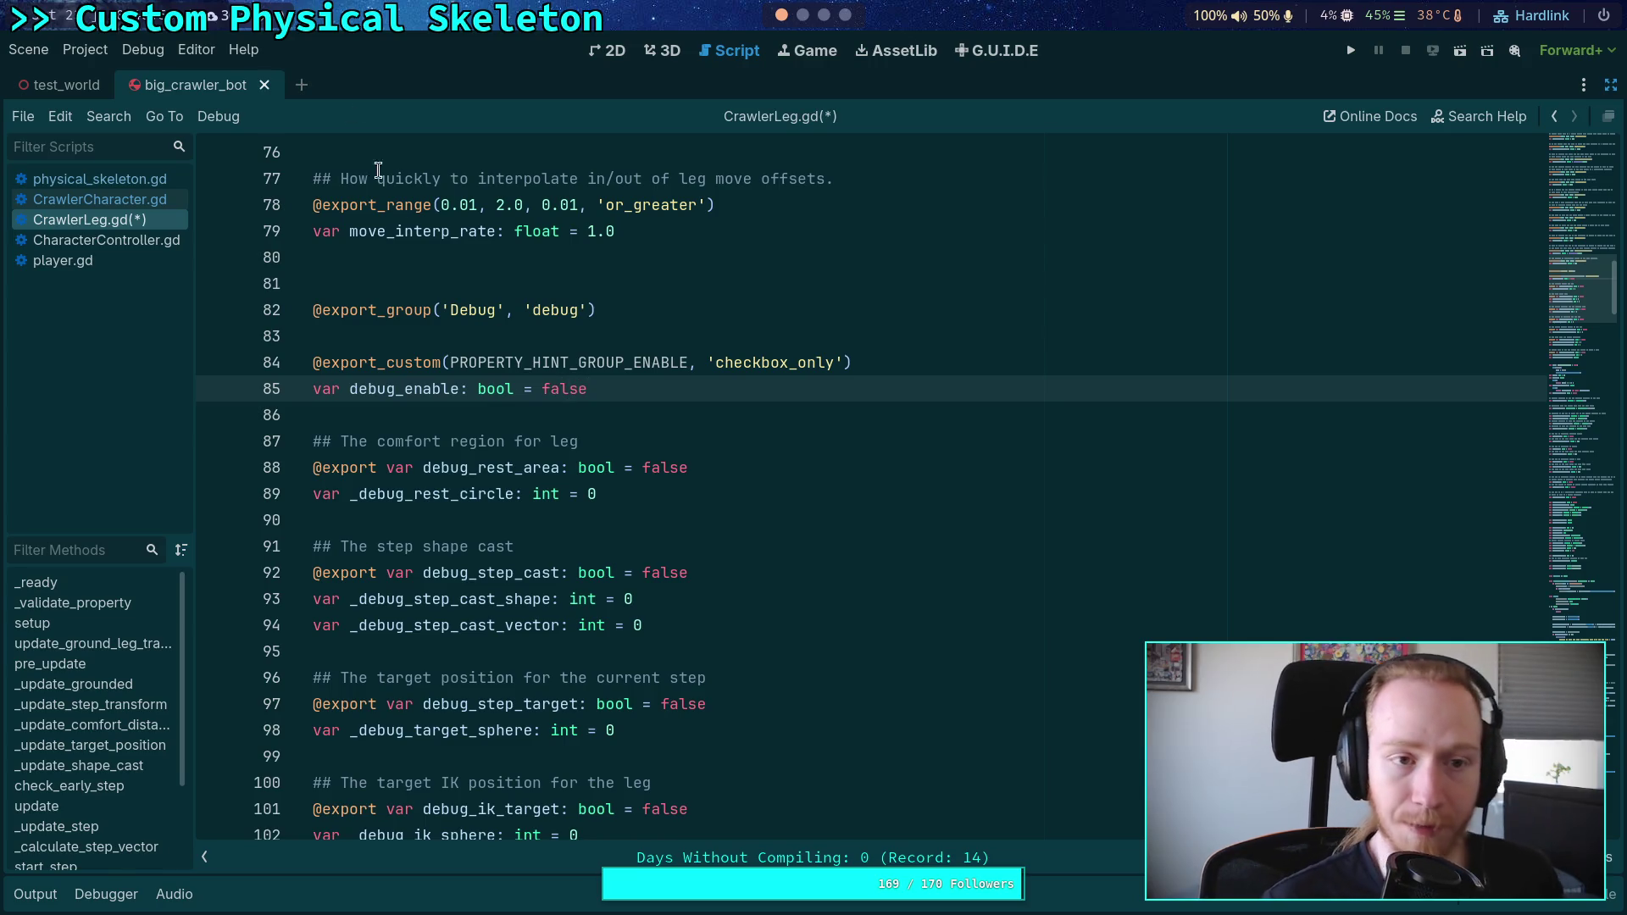
Step: Close the big_crawler_bot scene and save CrawlerLeg.gd
left_click(264, 86)
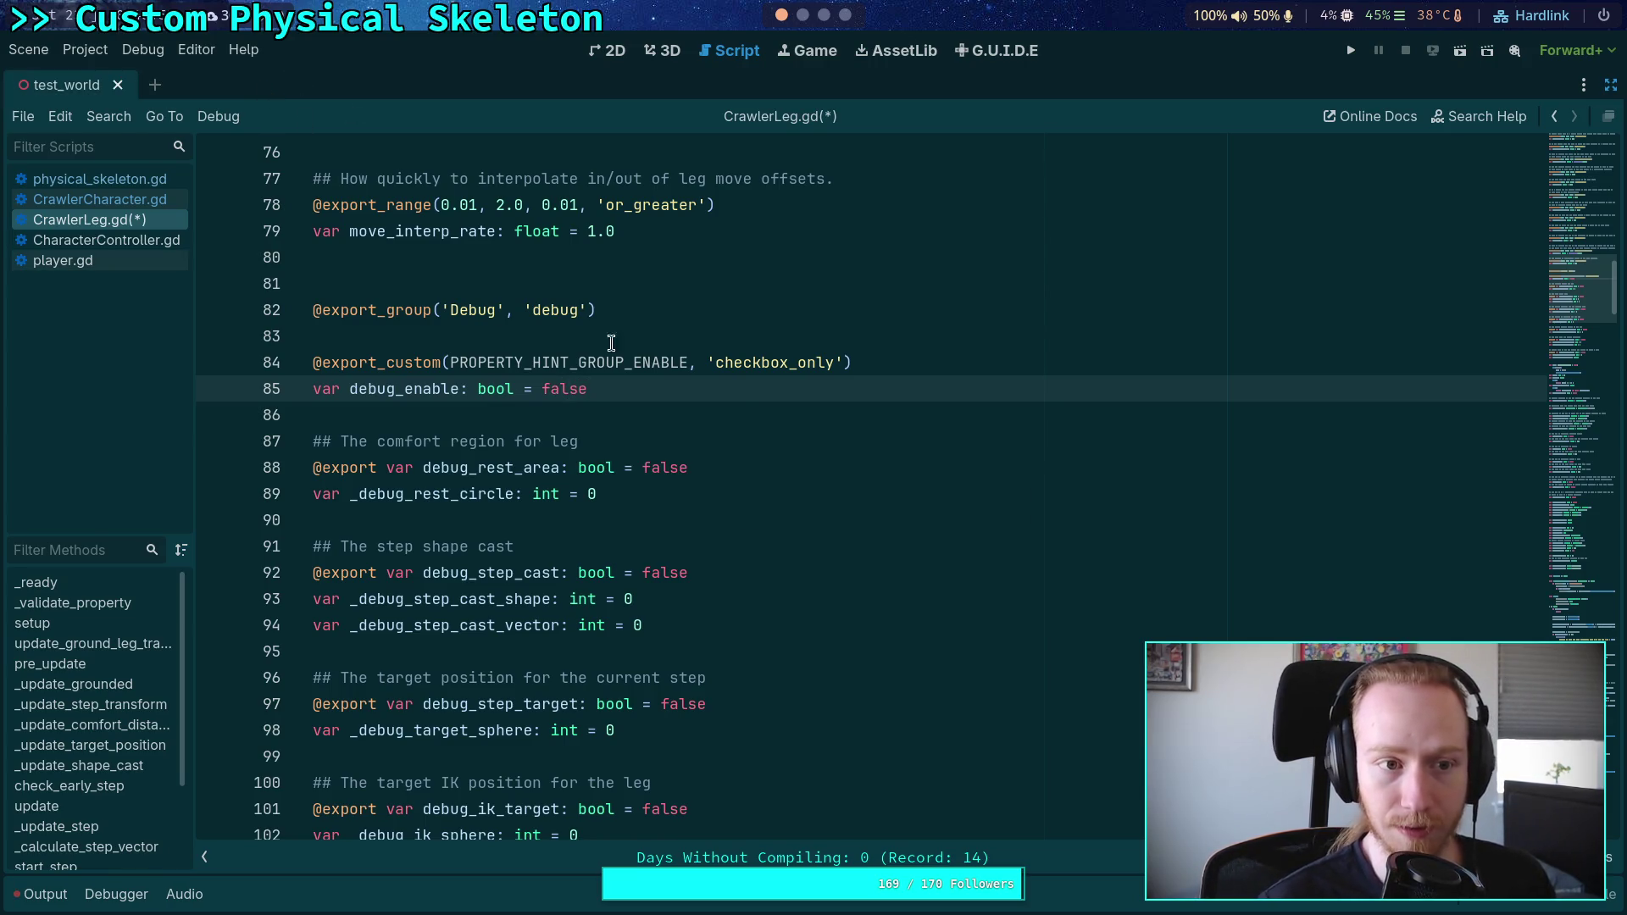
left_click(756, 415)
key("ctrl+s")
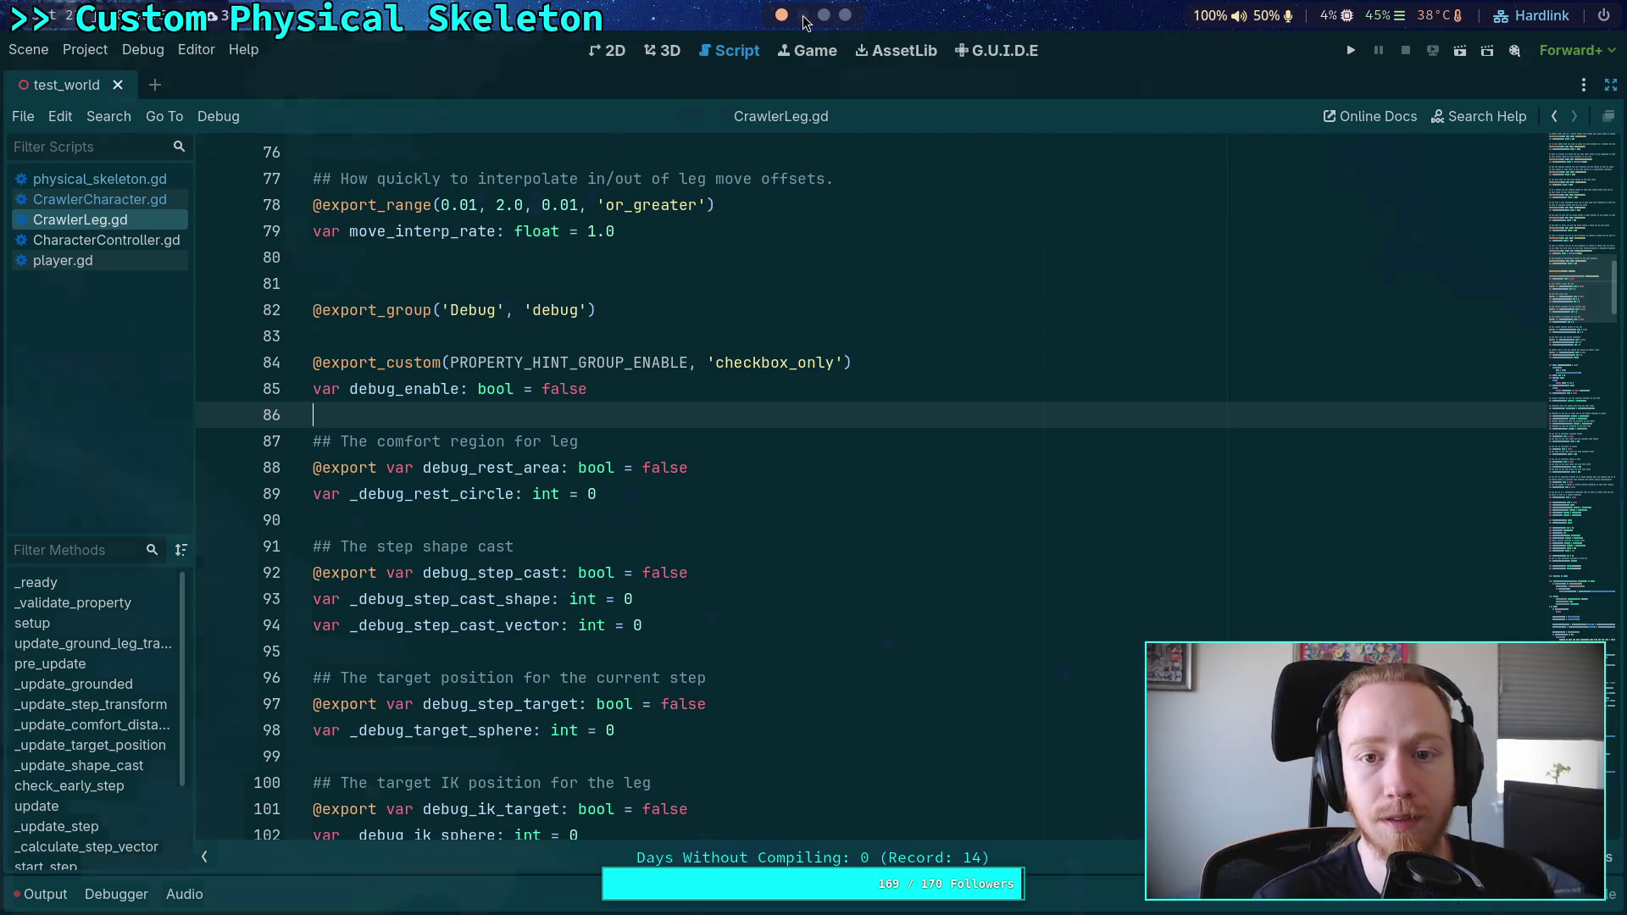
left_click(803, 16)
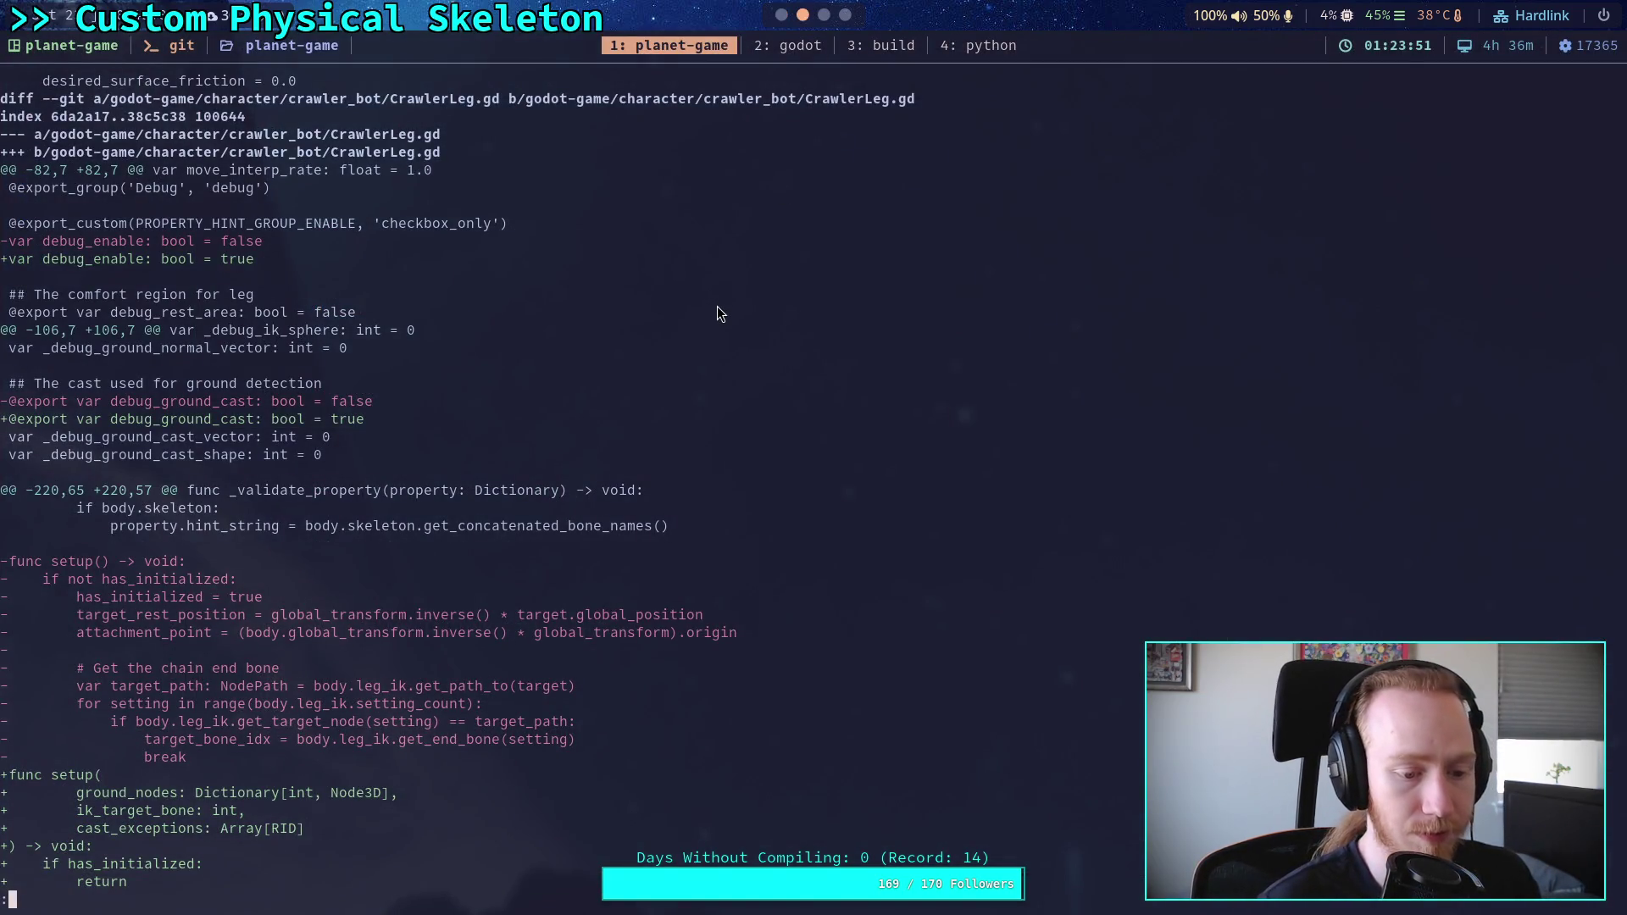
Step: Stage the godot-game/character/crawler_bot/ folder with git add
key("q")
key("Up")
key("ctrl+w")
key("ctrl+w")
type("add godot-game/character/")
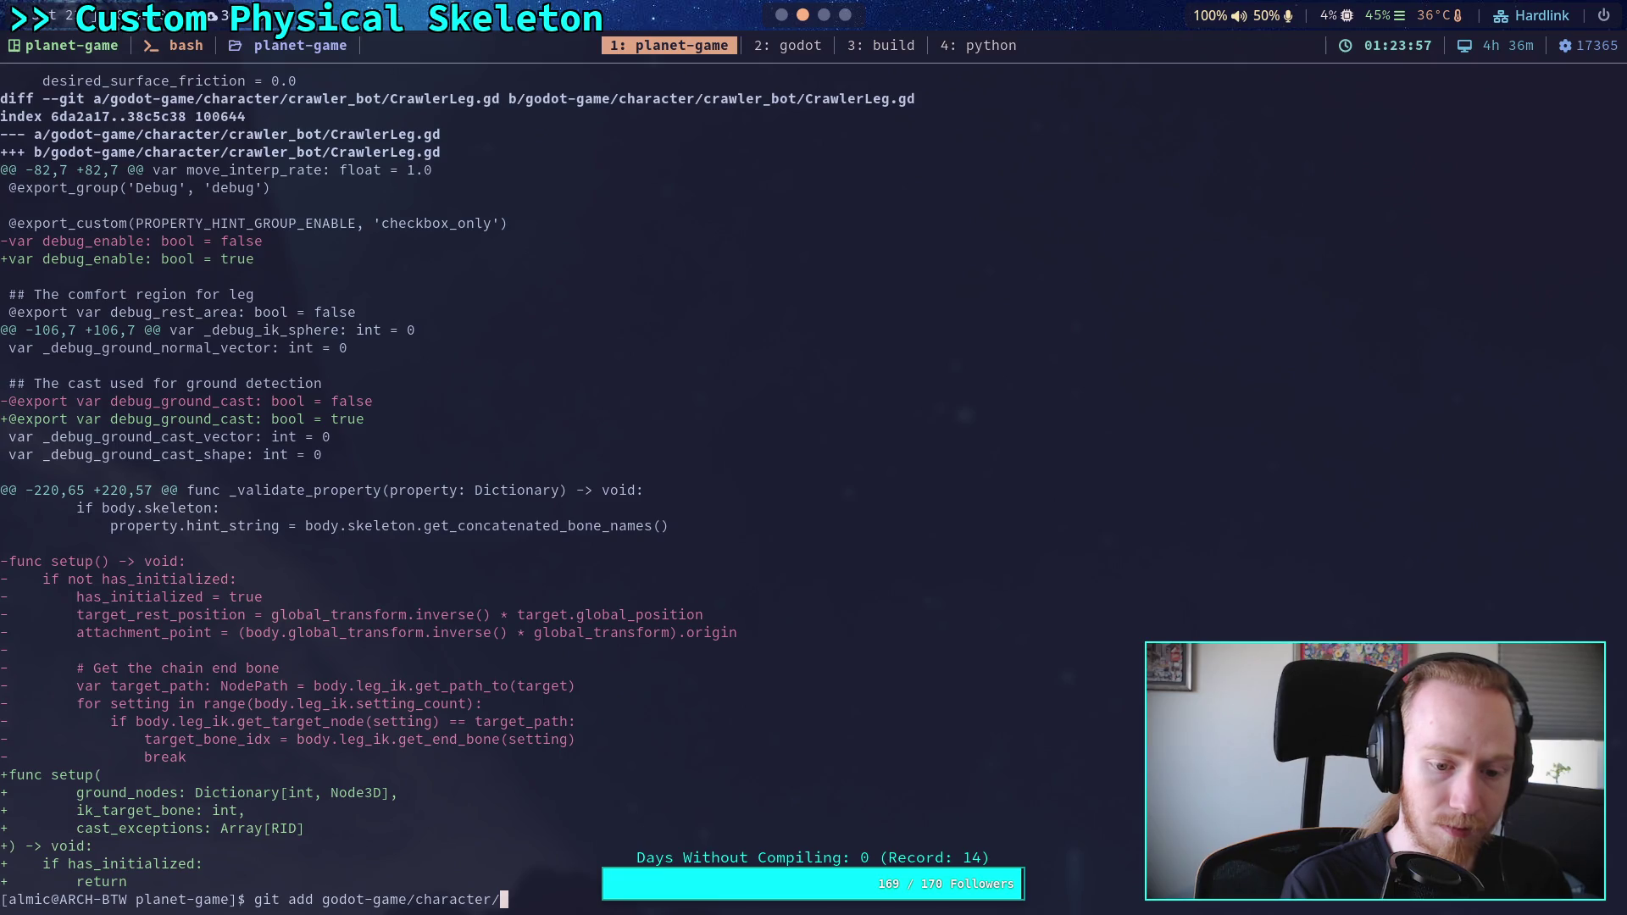
type("crawler_bot/crawler")
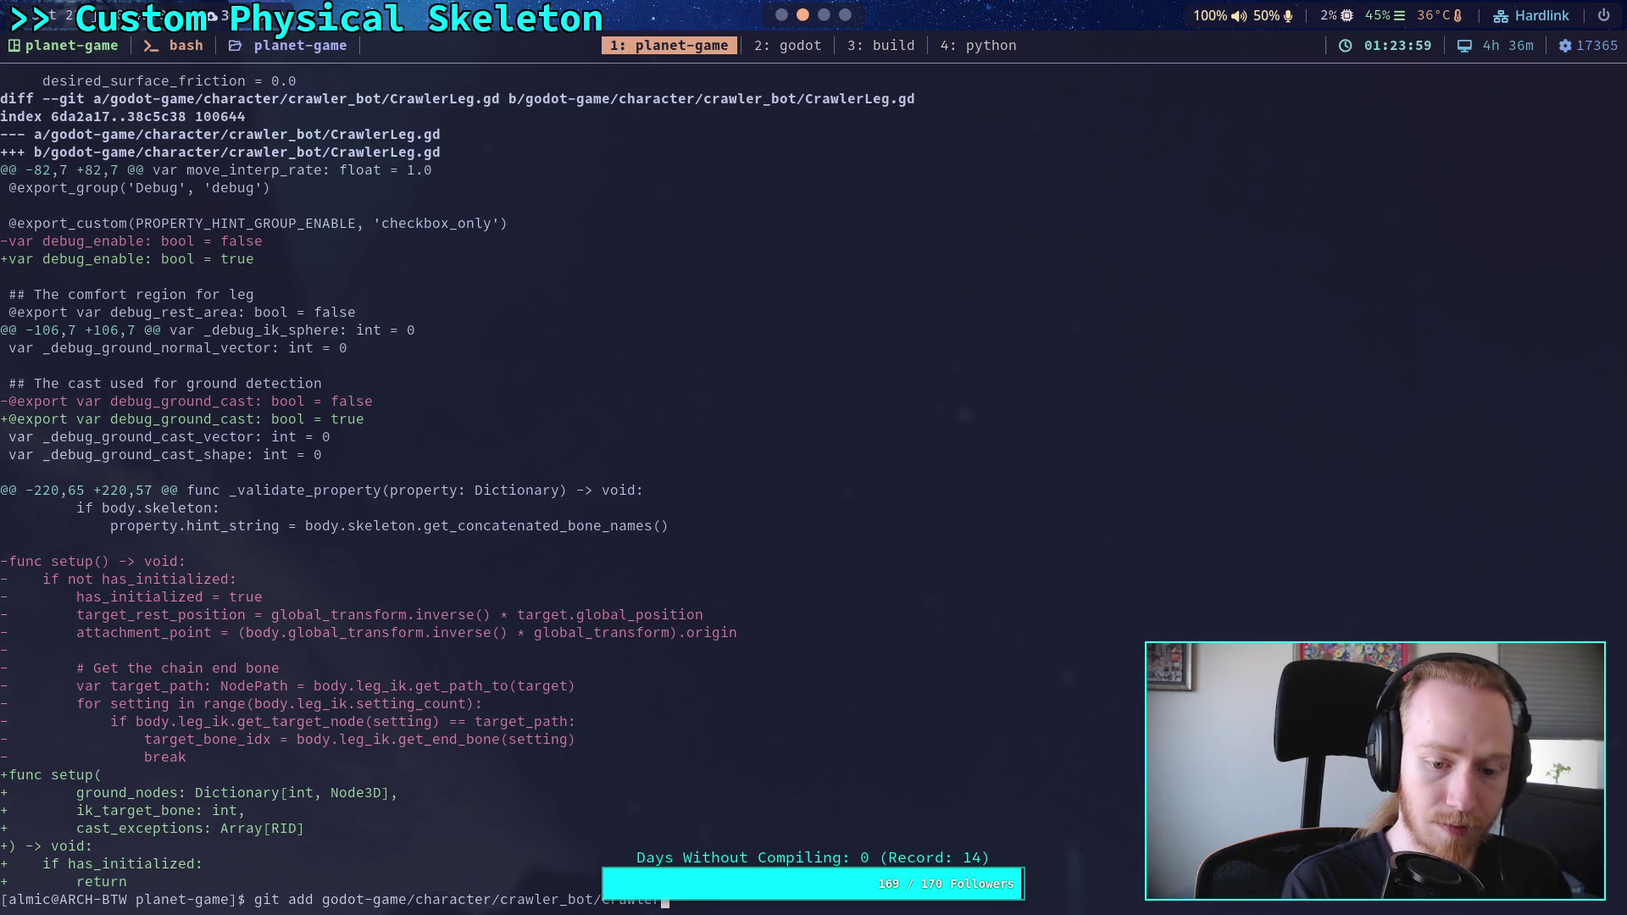
key("Return")
Step: Review the staged changes with git diff --staged, paging through to the end
type("git diff --staged")
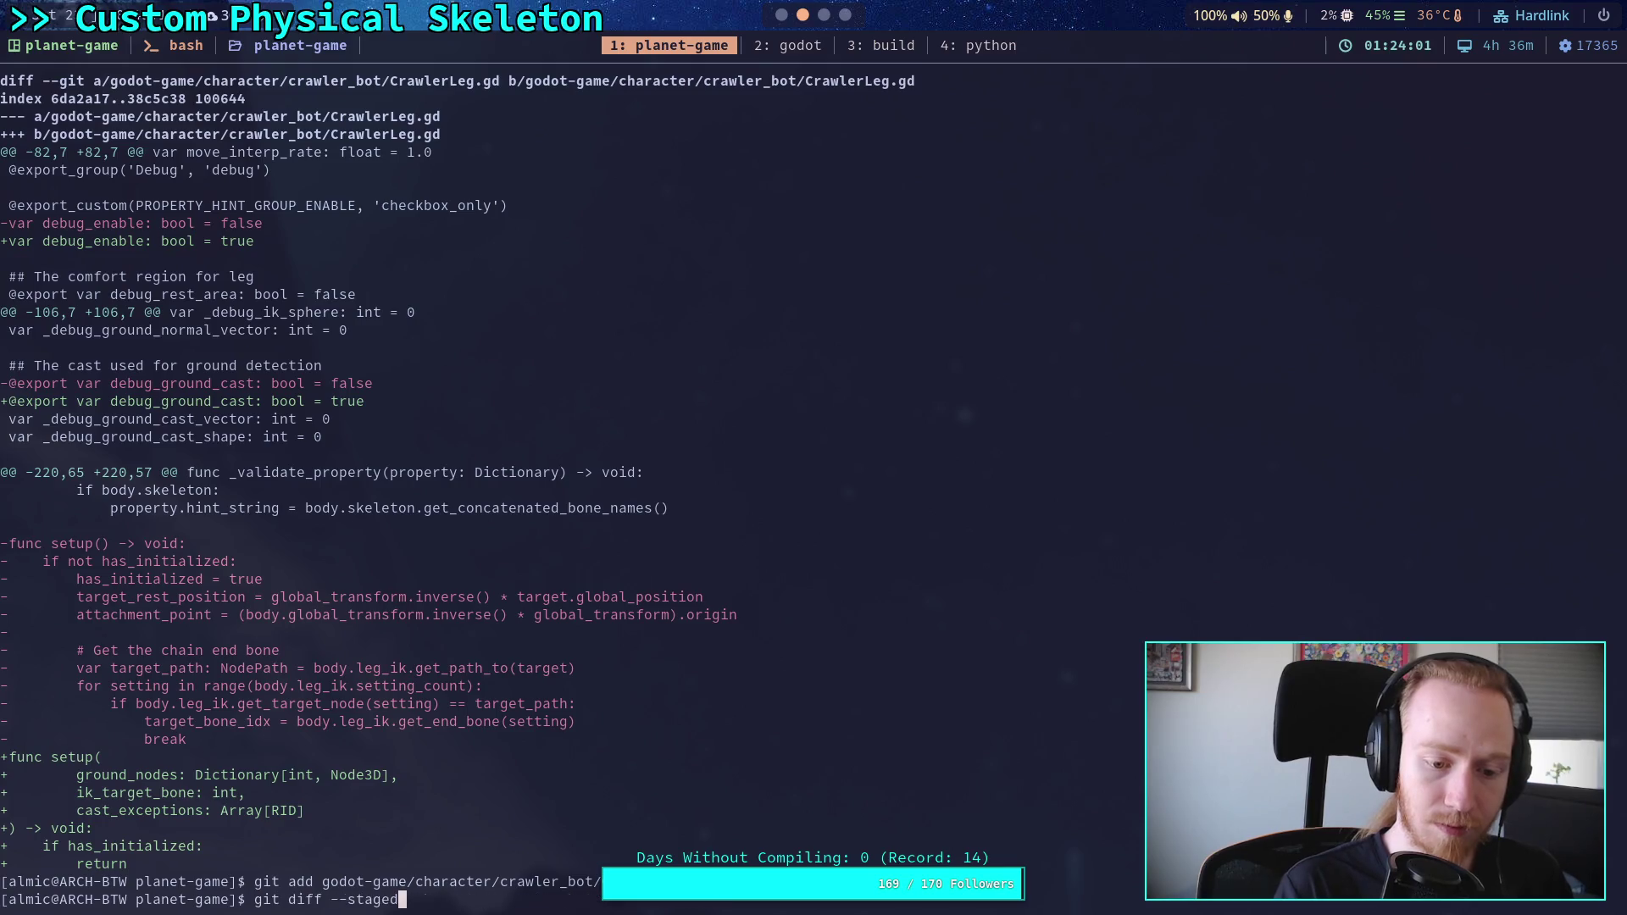
key("Return")
key("space")
key("space")
key("space")
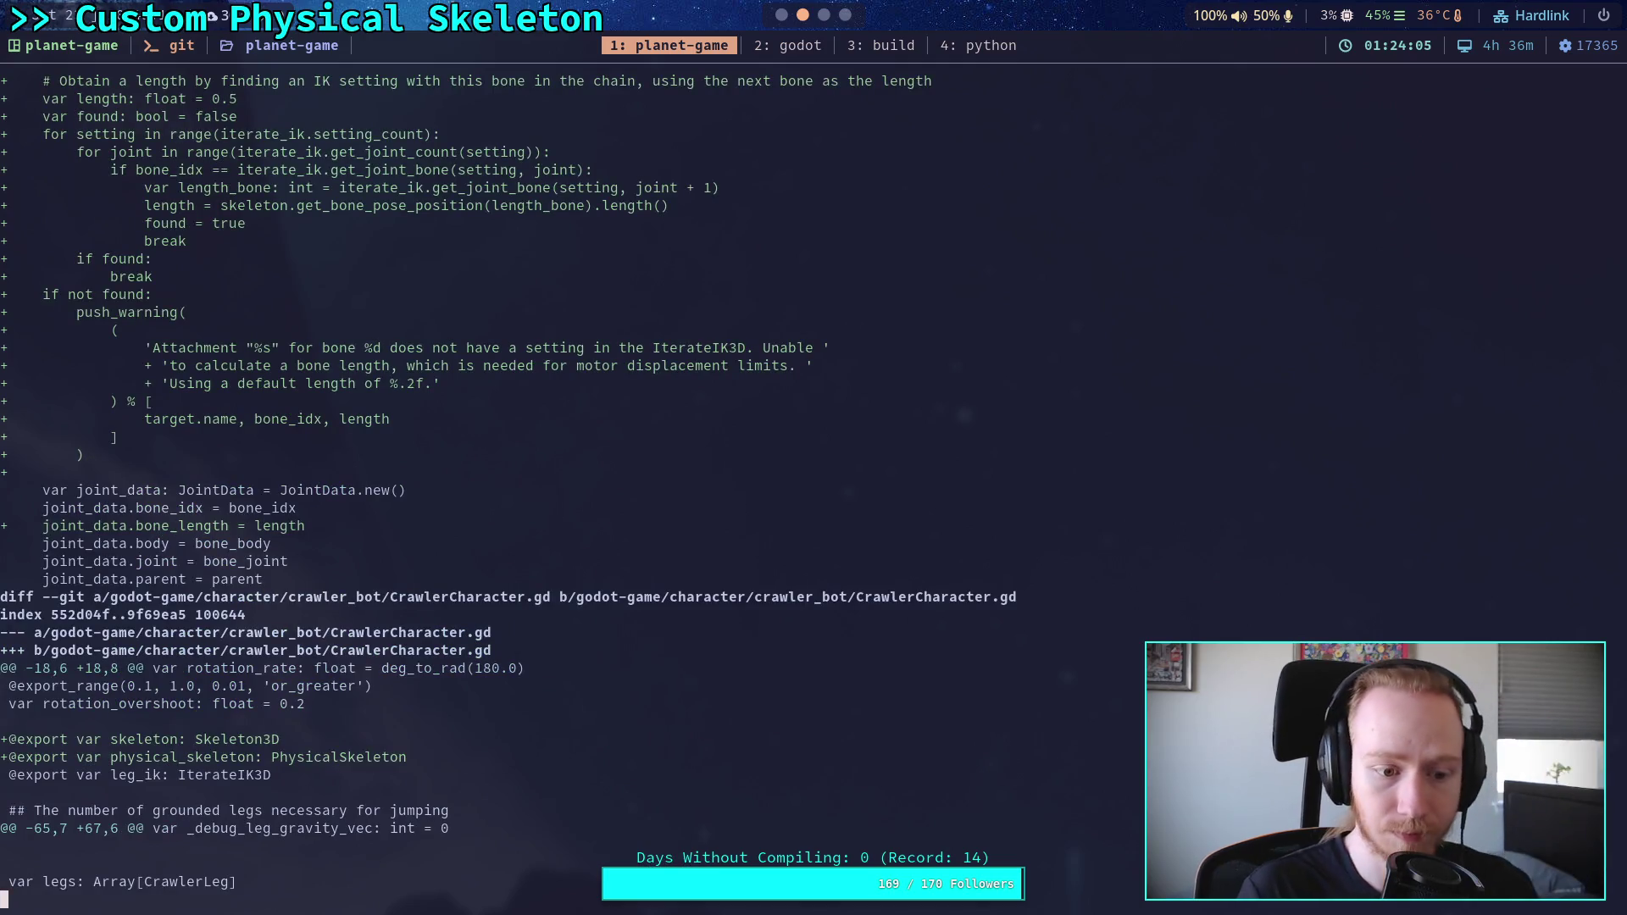
key("space")
key("space")
scroll(458, 481, "down", 10)
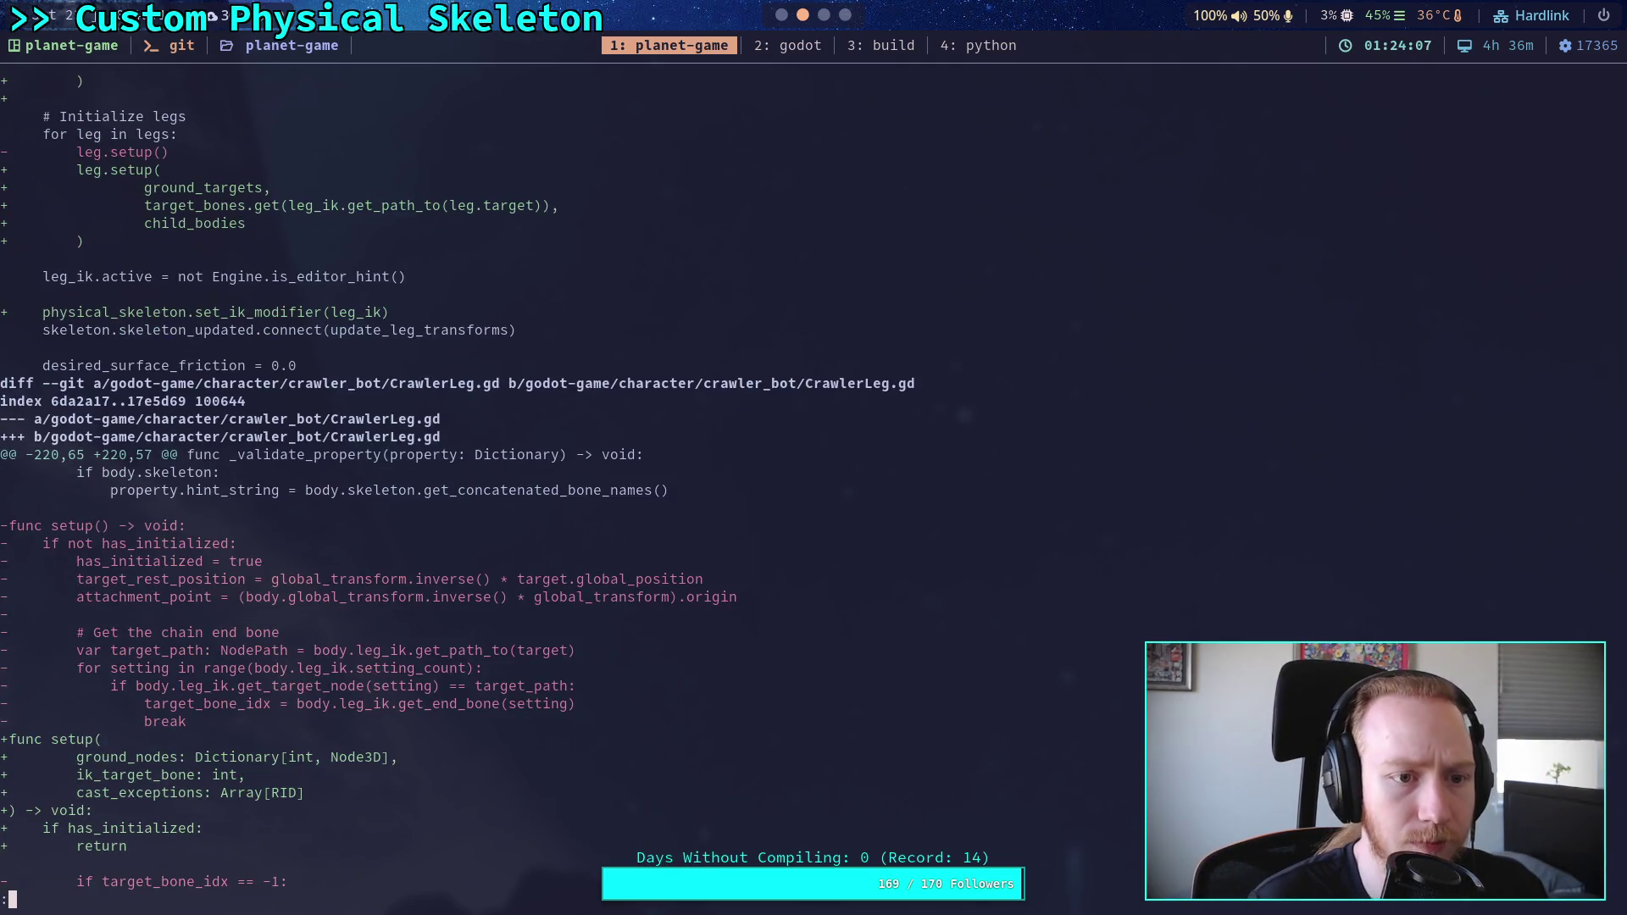
scroll(458, 492, "down", 8)
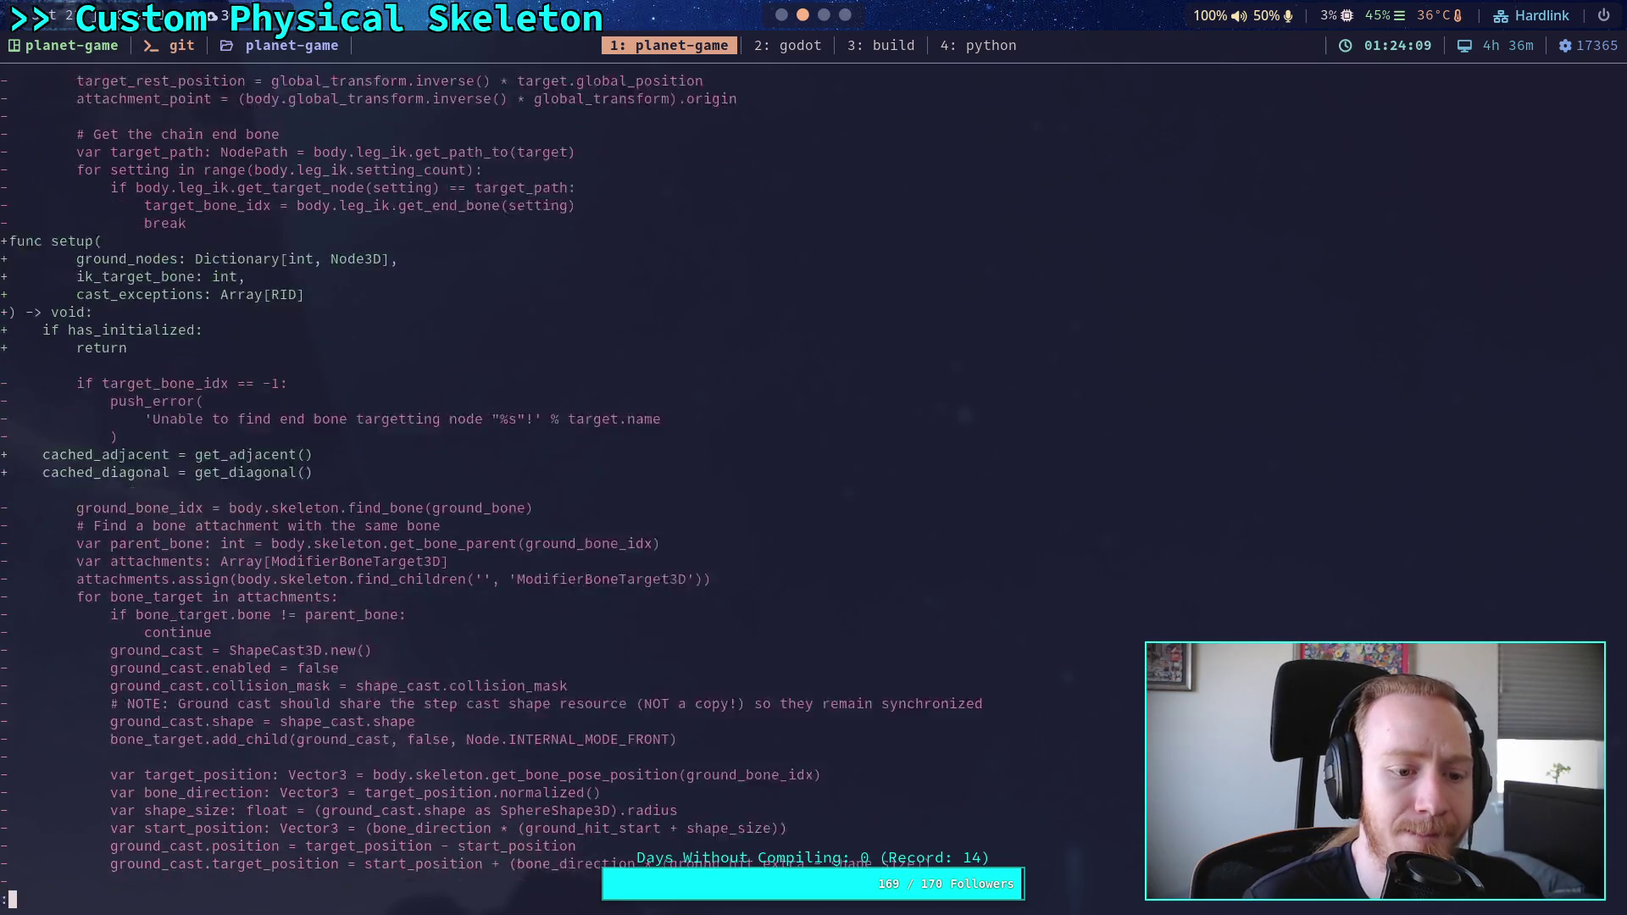
scroll(458, 481, "down", 15)
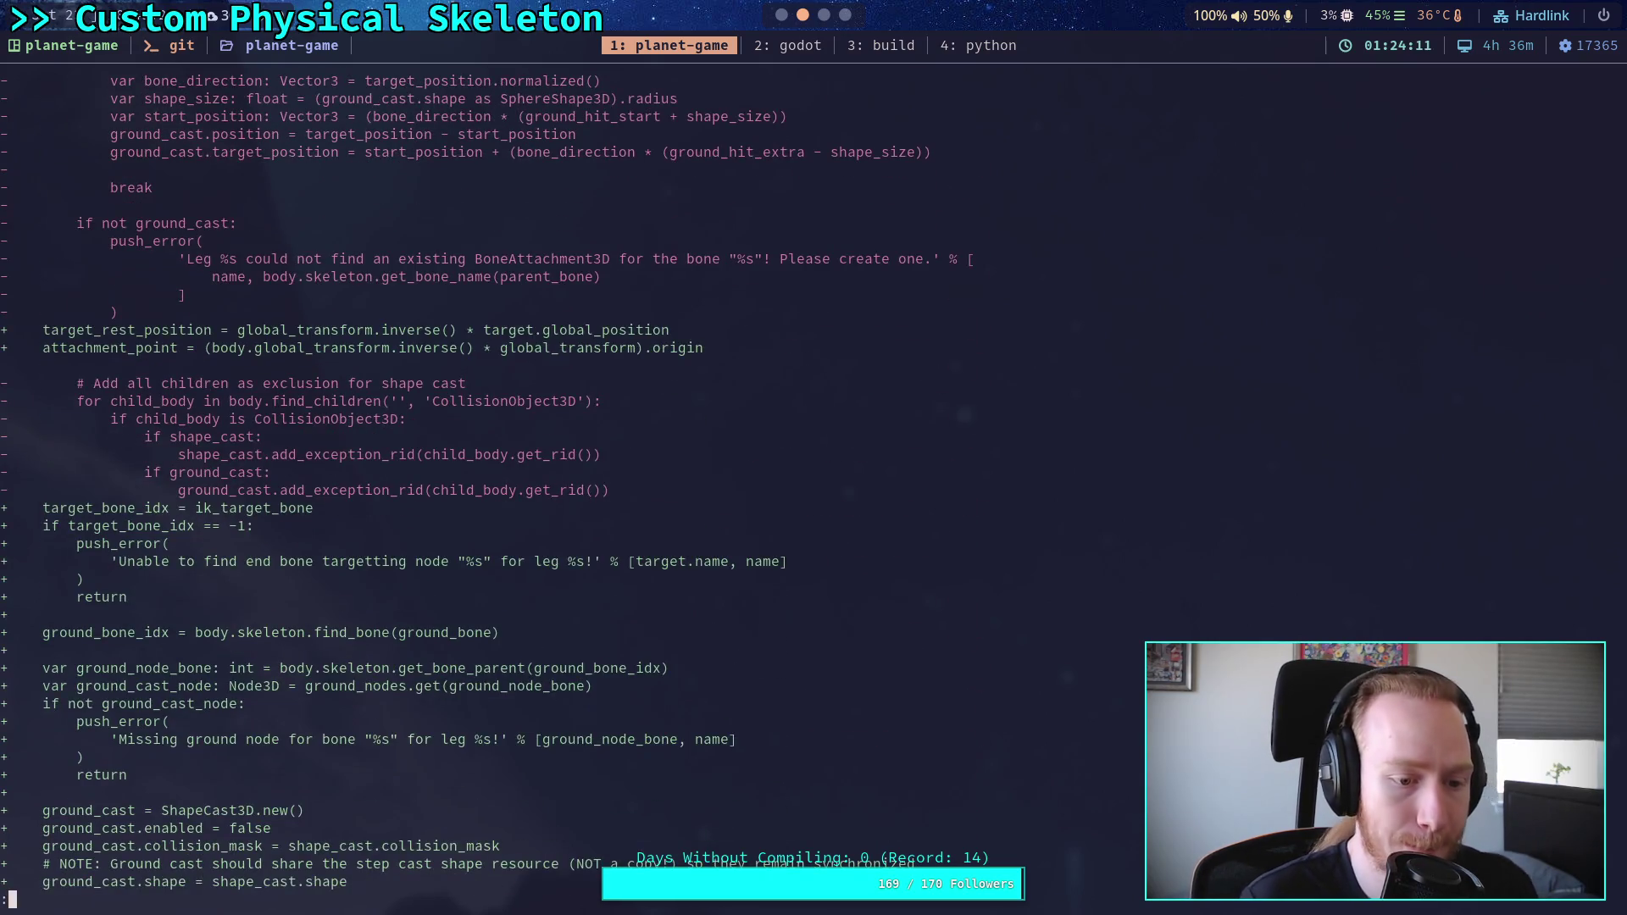
scroll(458, 481, "down", 10)
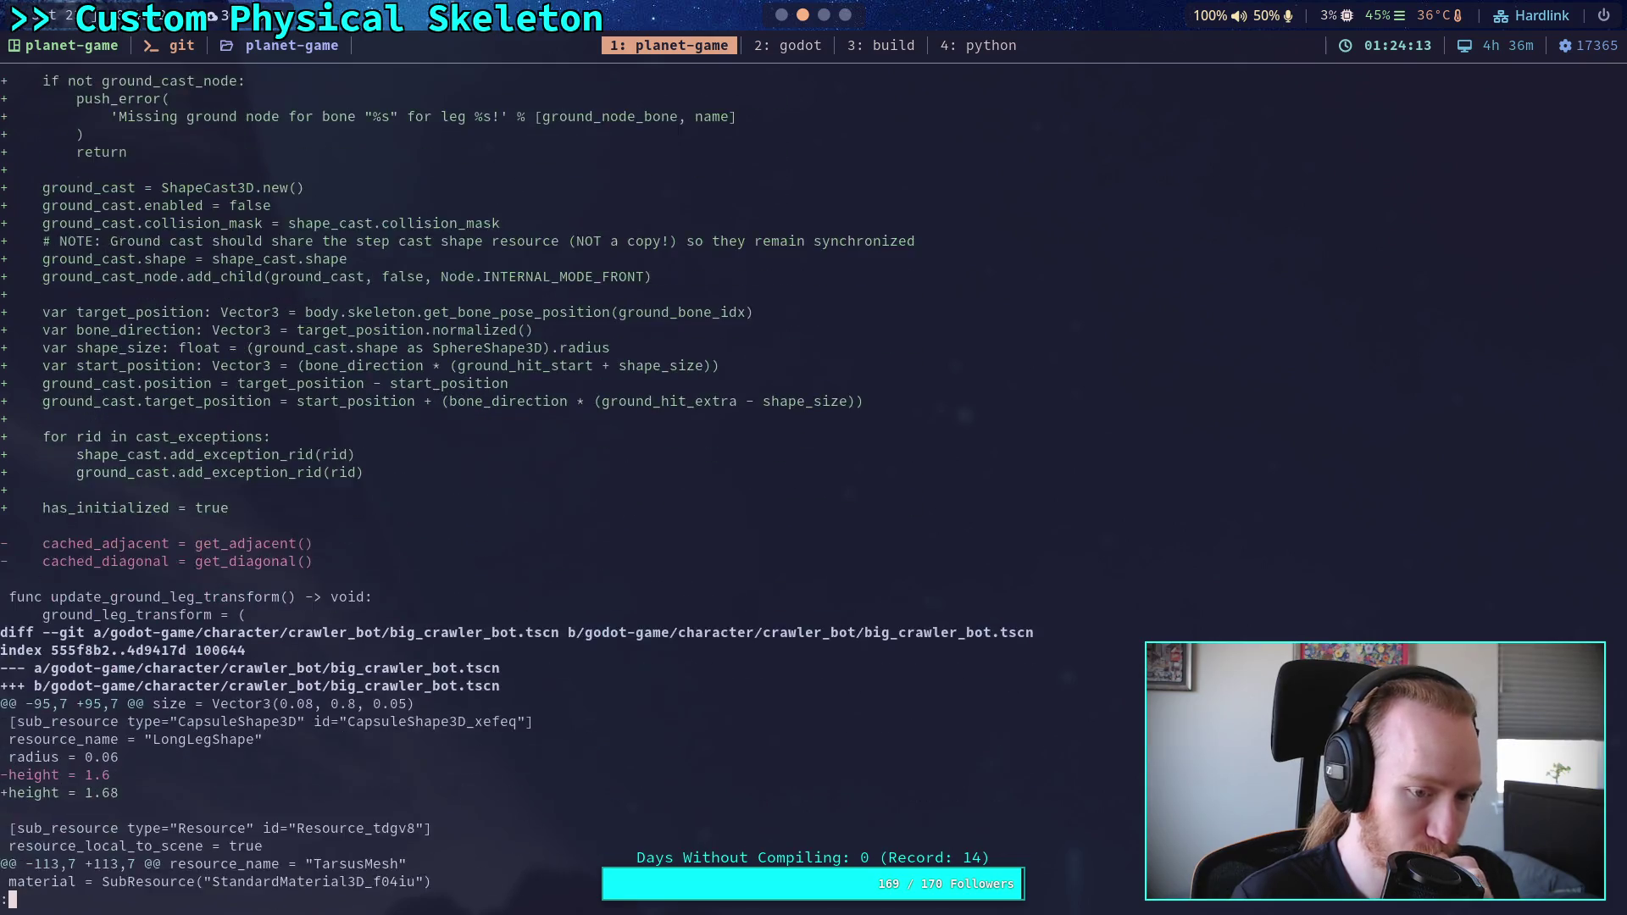
scroll(458, 481, "down", 5)
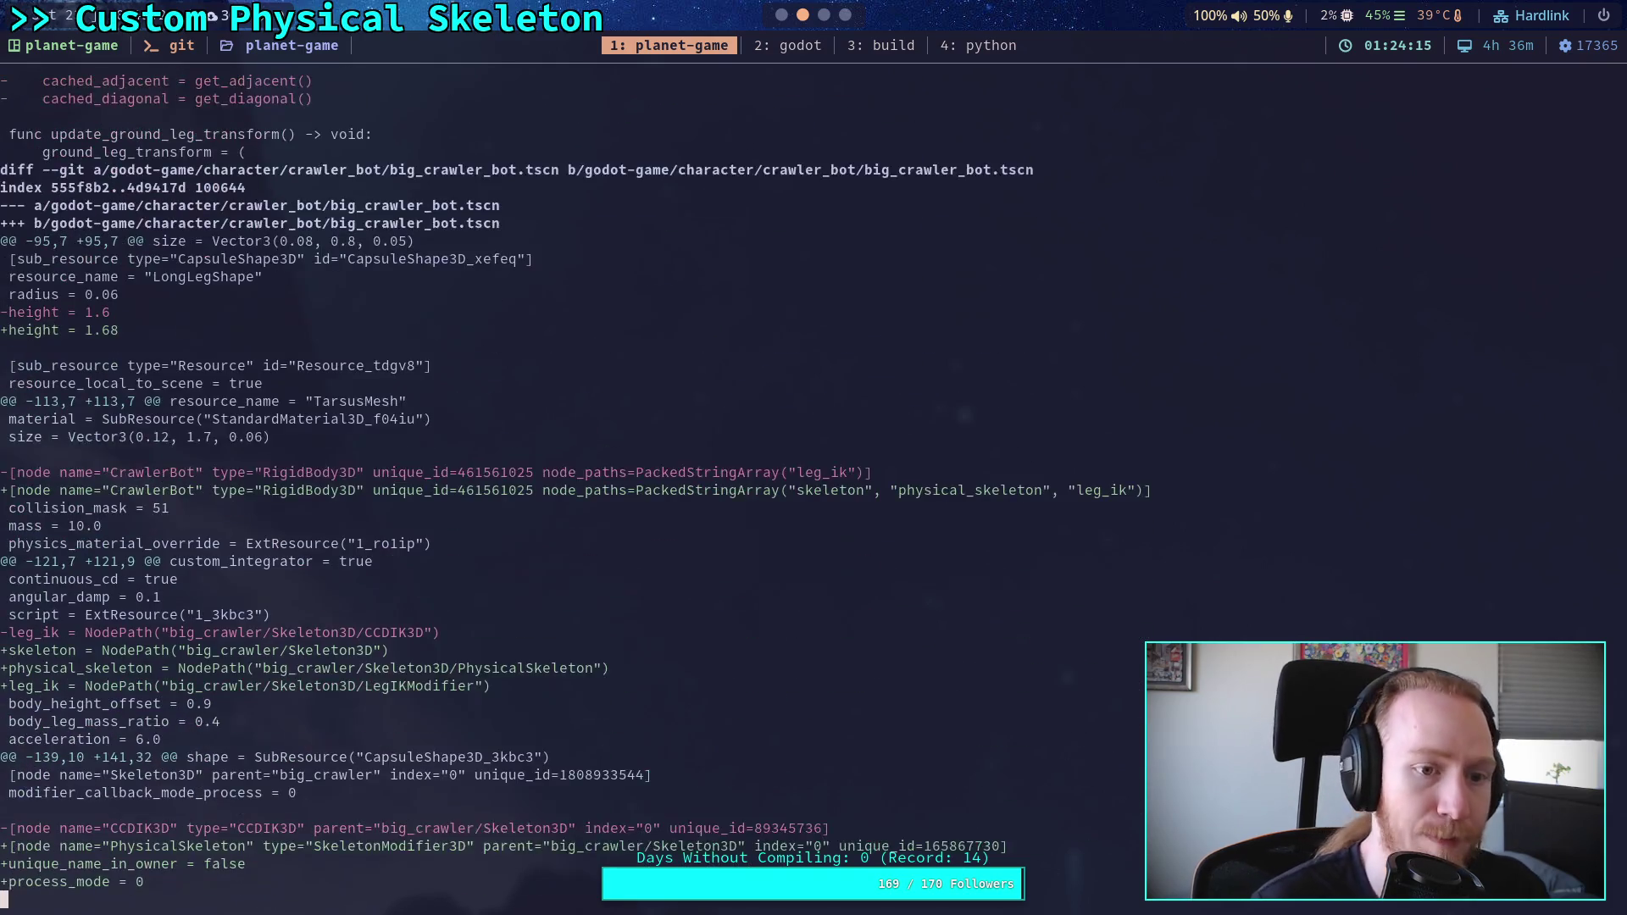
scroll(458, 481, "down", 10)
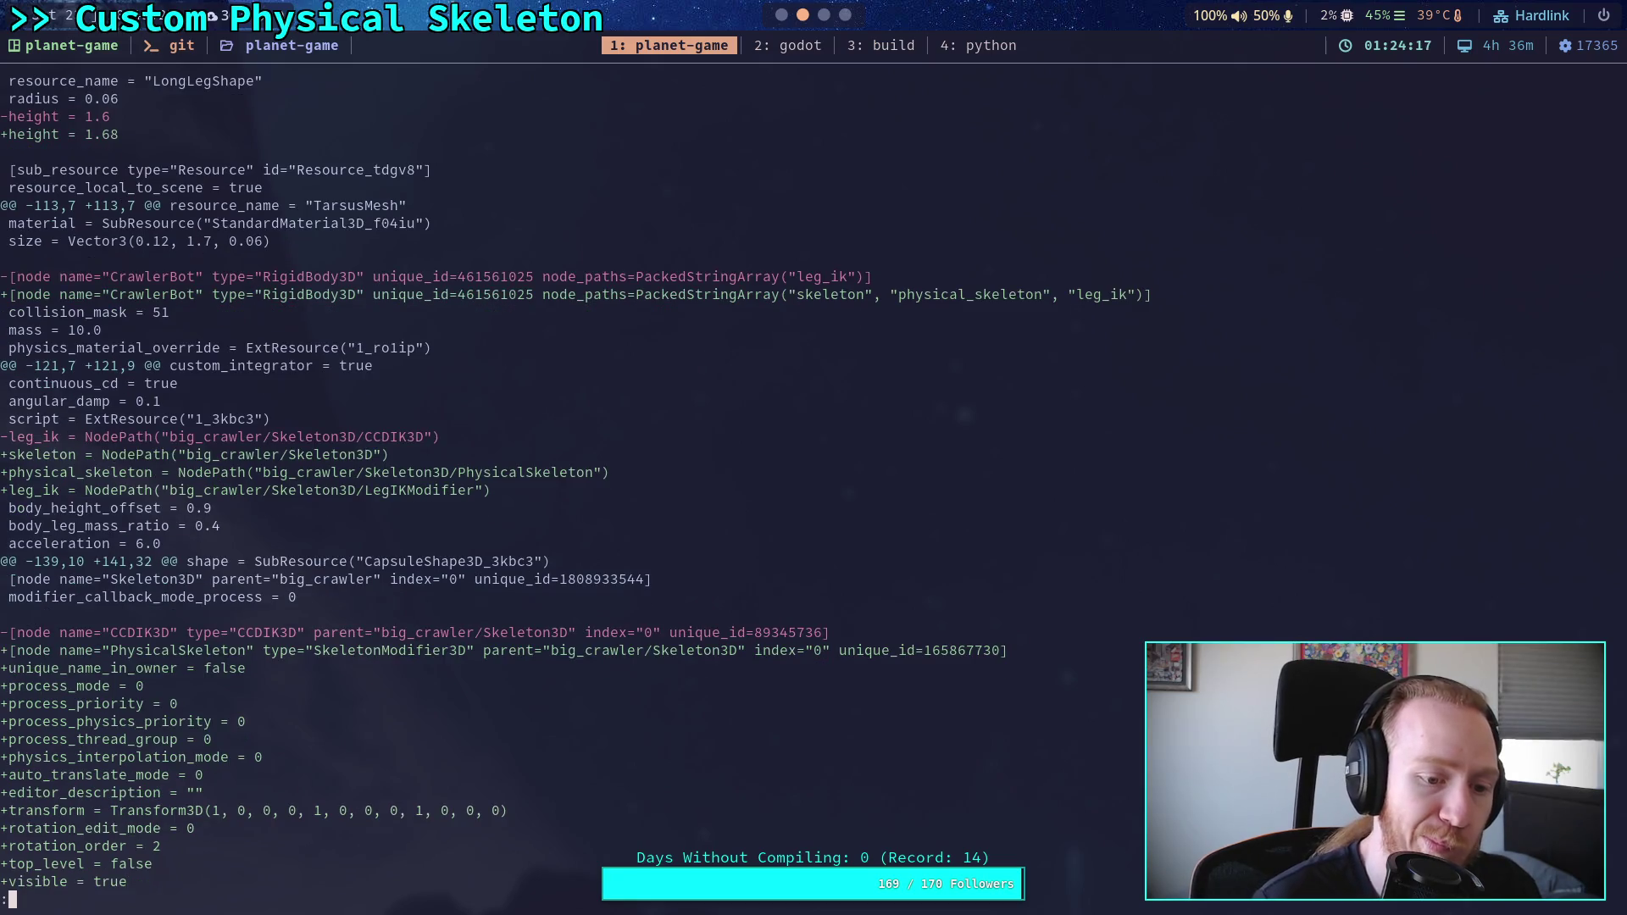
scroll(458, 481, "down", 15)
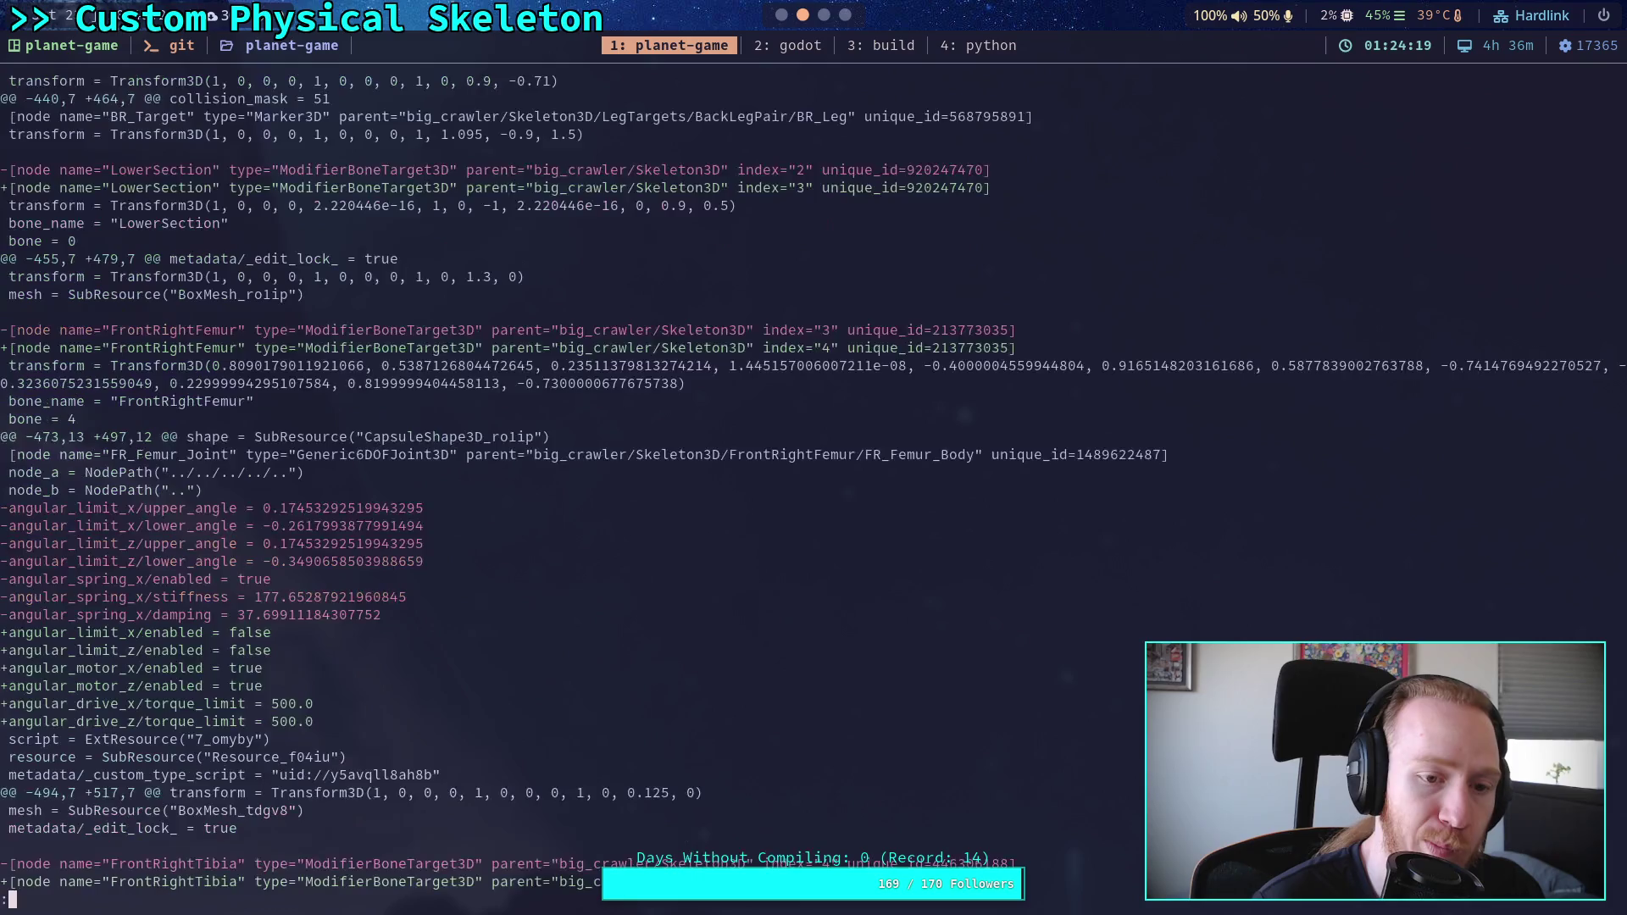
scroll(458, 482, "down", 20)
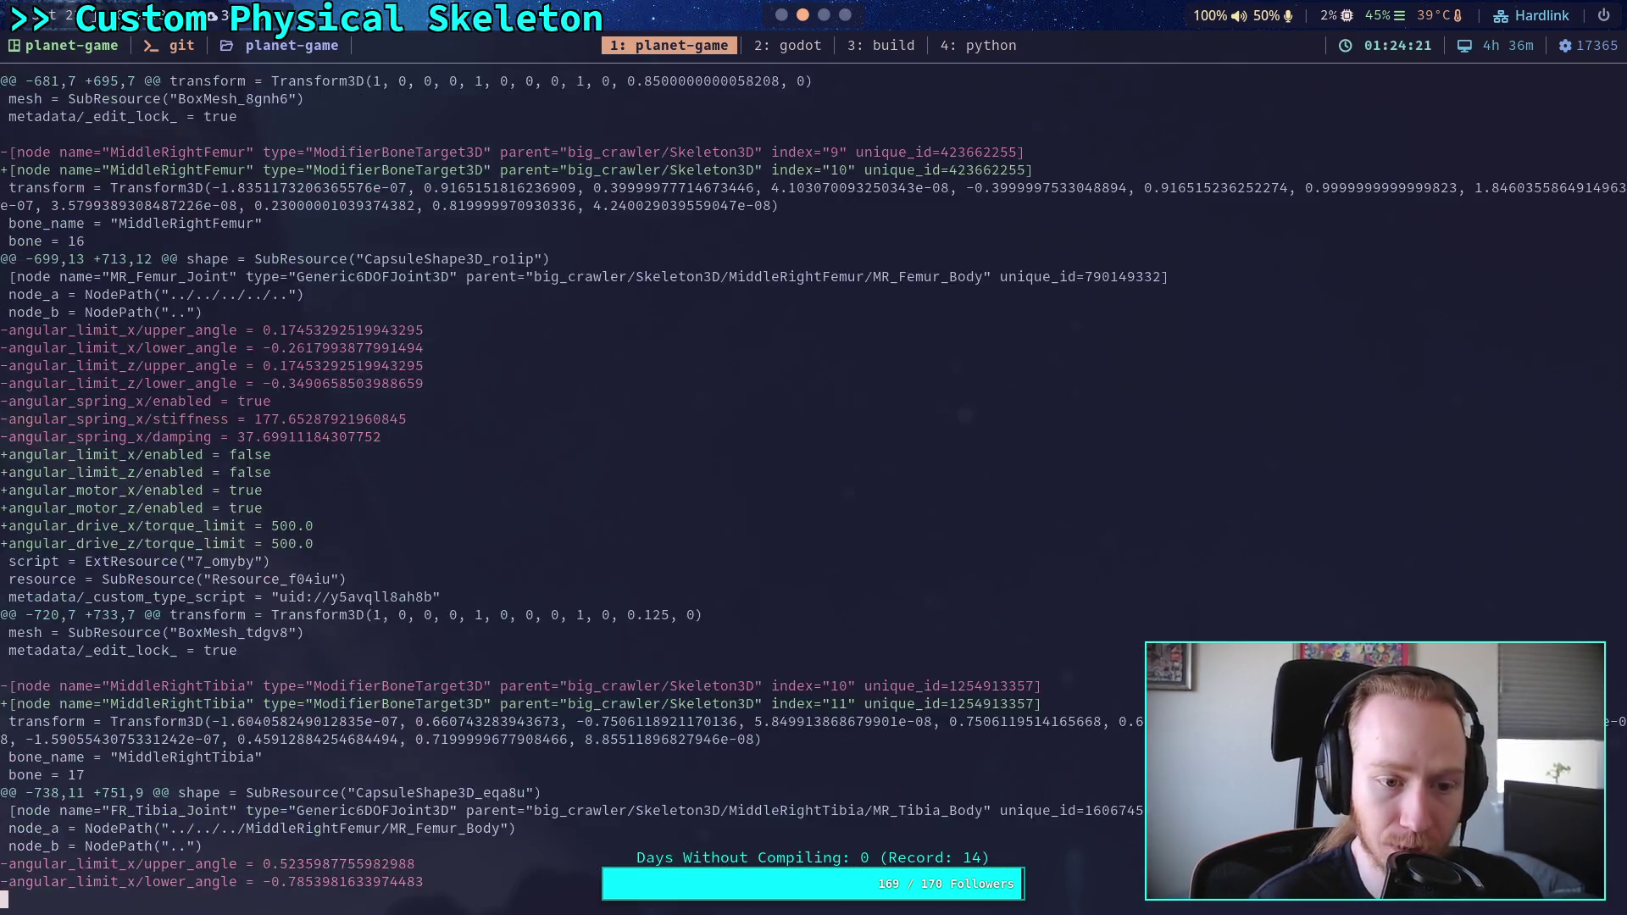
scroll(457, 481, "down", 20)
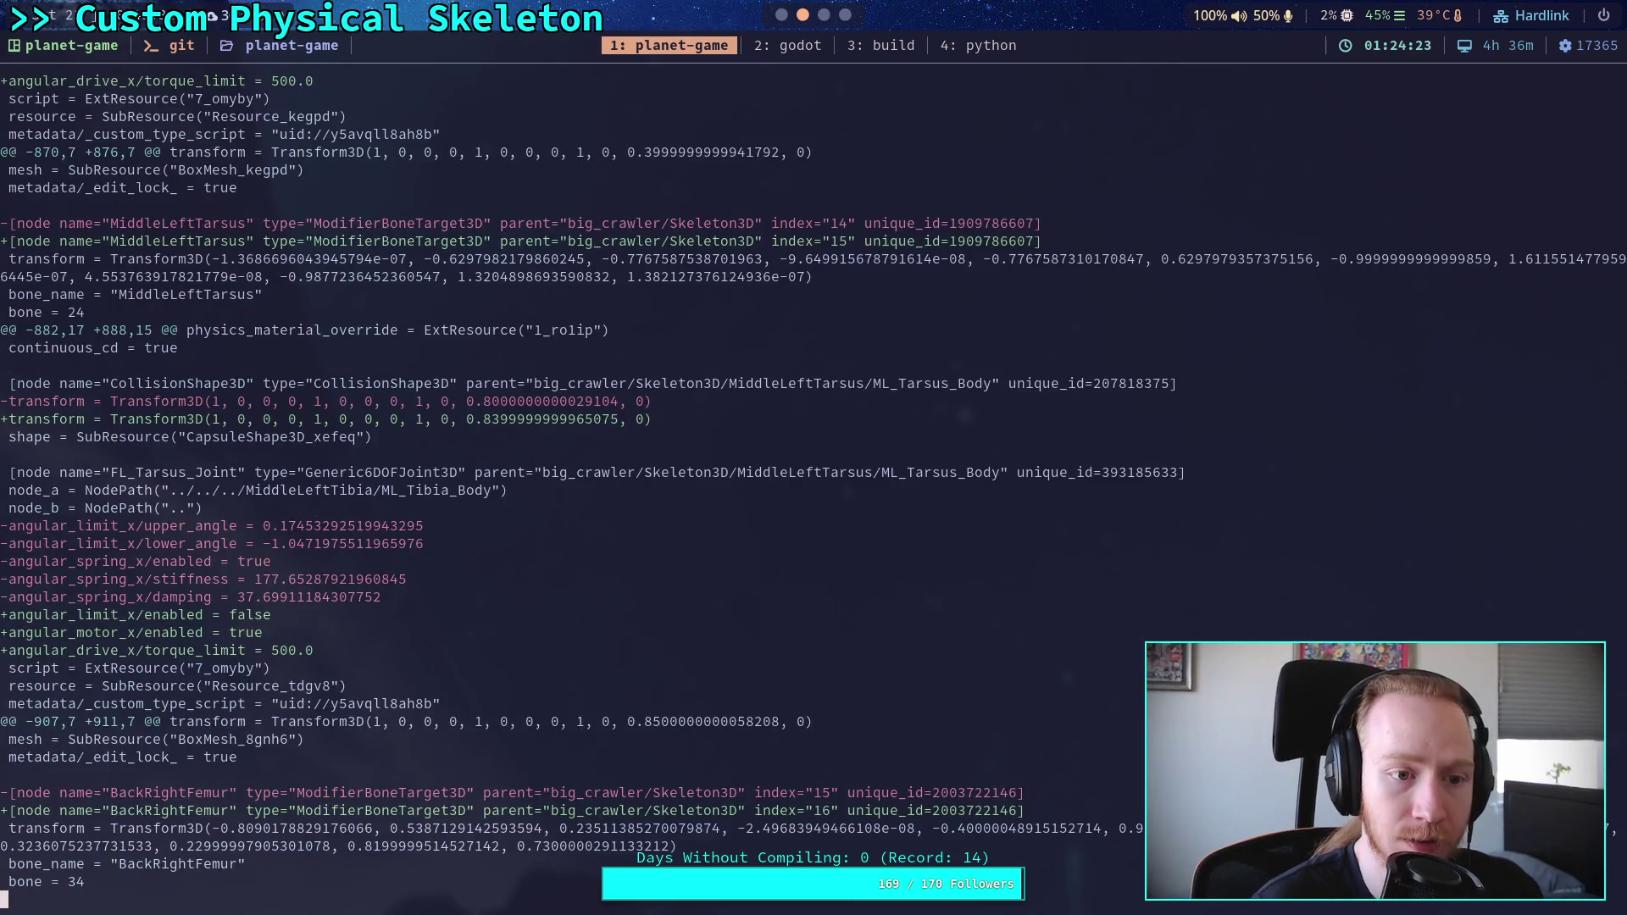
key("space")
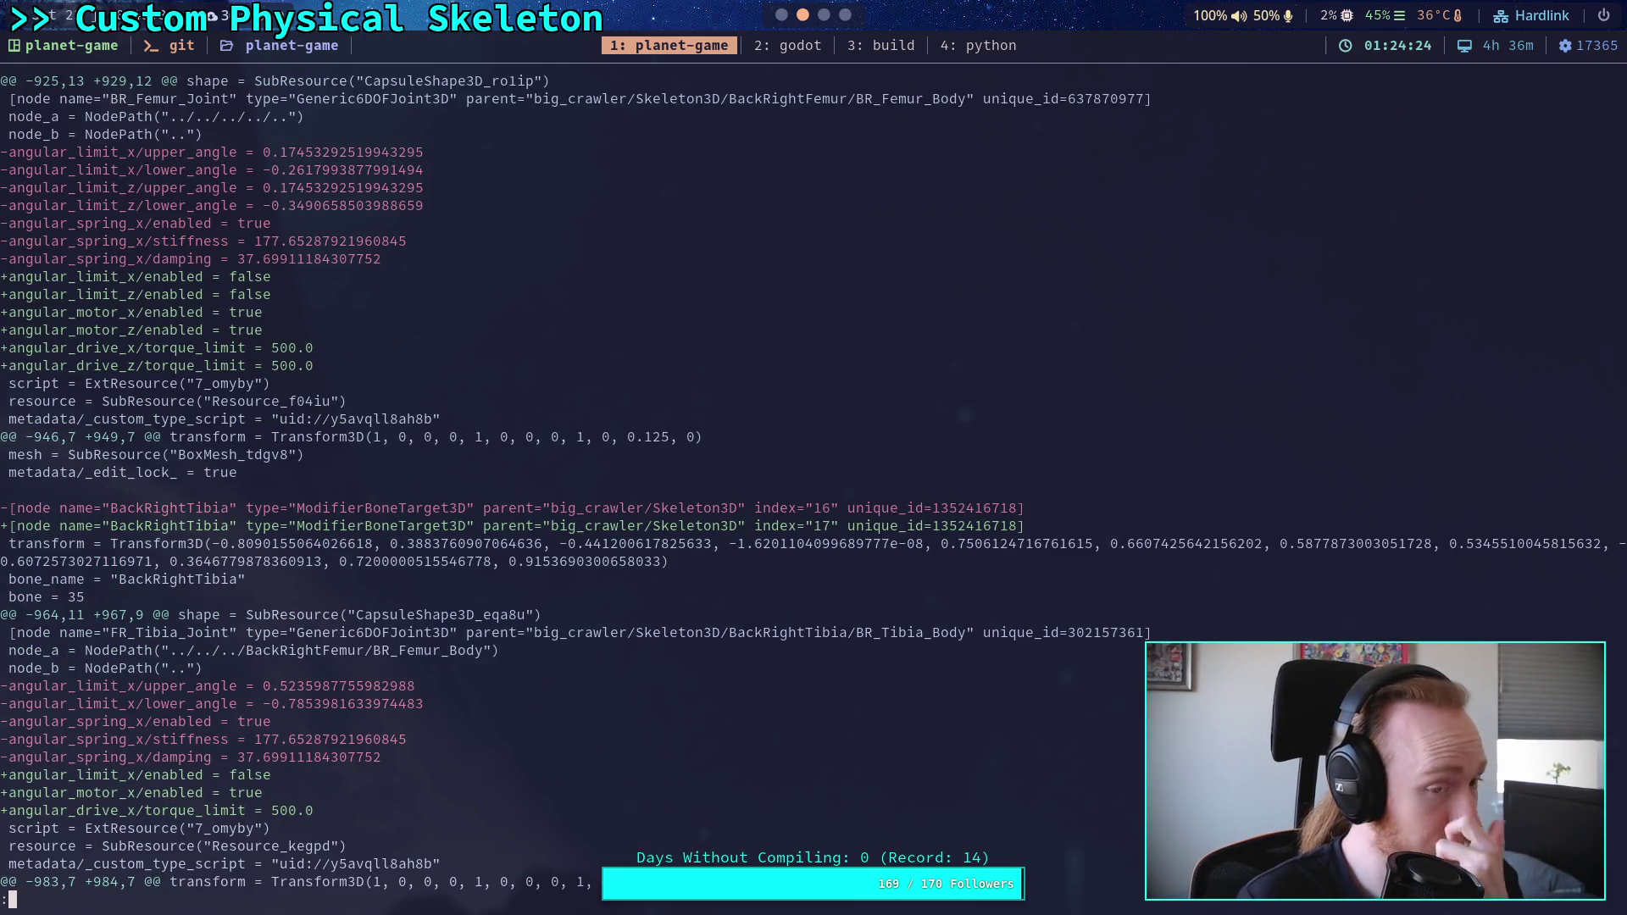
key("space")
key("space")
key("space")
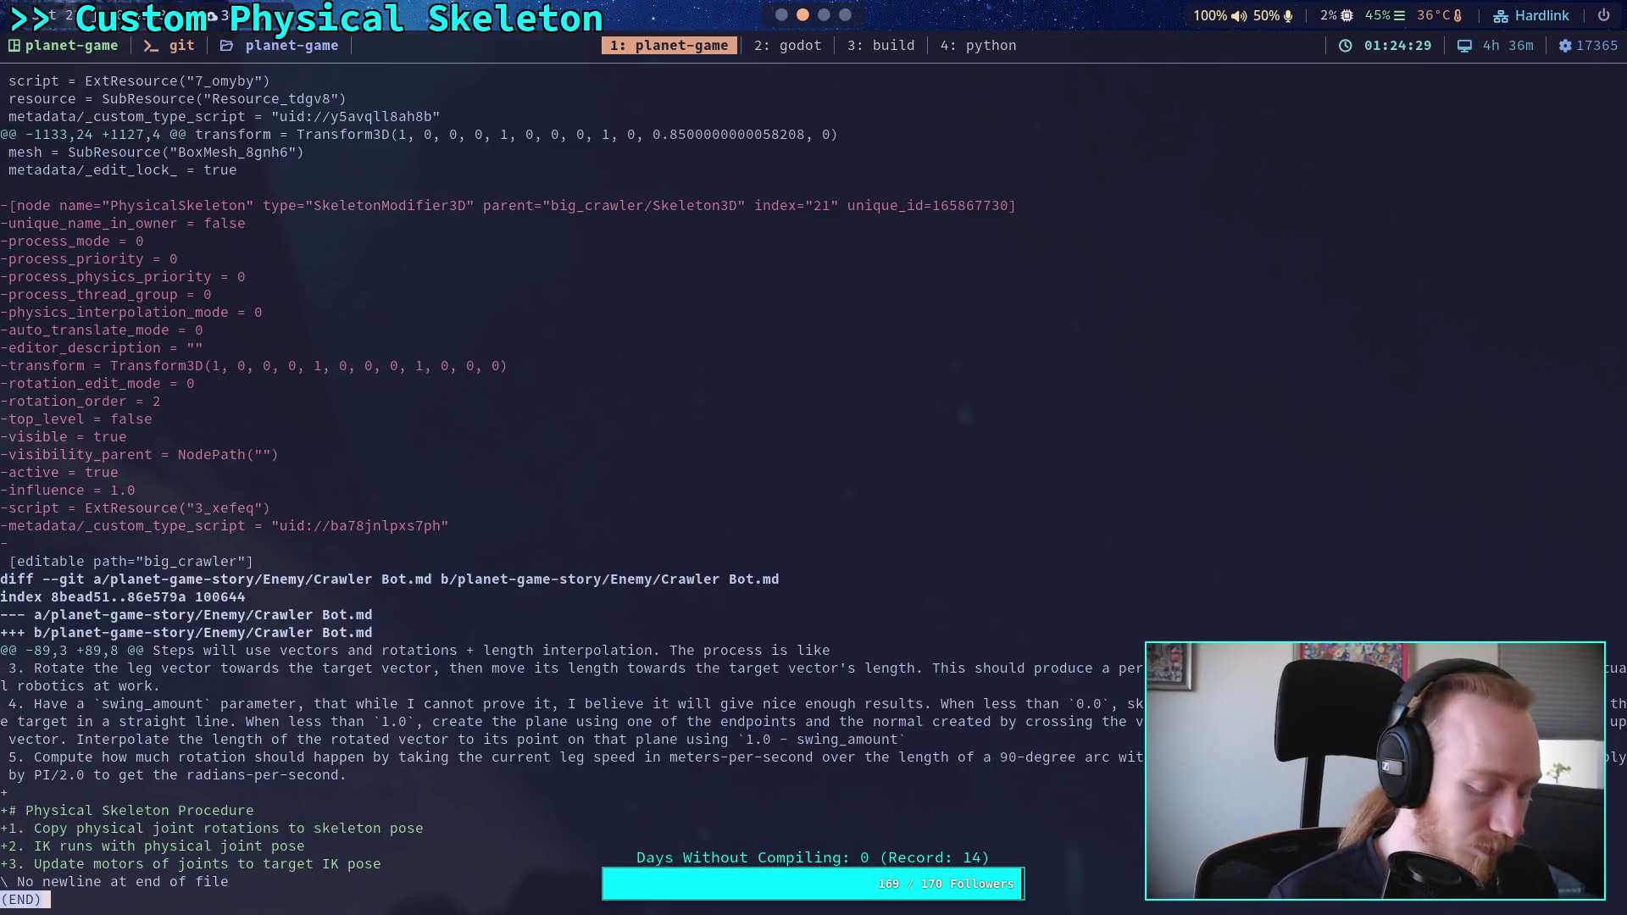
Step: Check git status and the unstaged git diff, then start git commit
type("qgit status")
key("Return")
type("gi")
key("BackSpace")
type("diff")
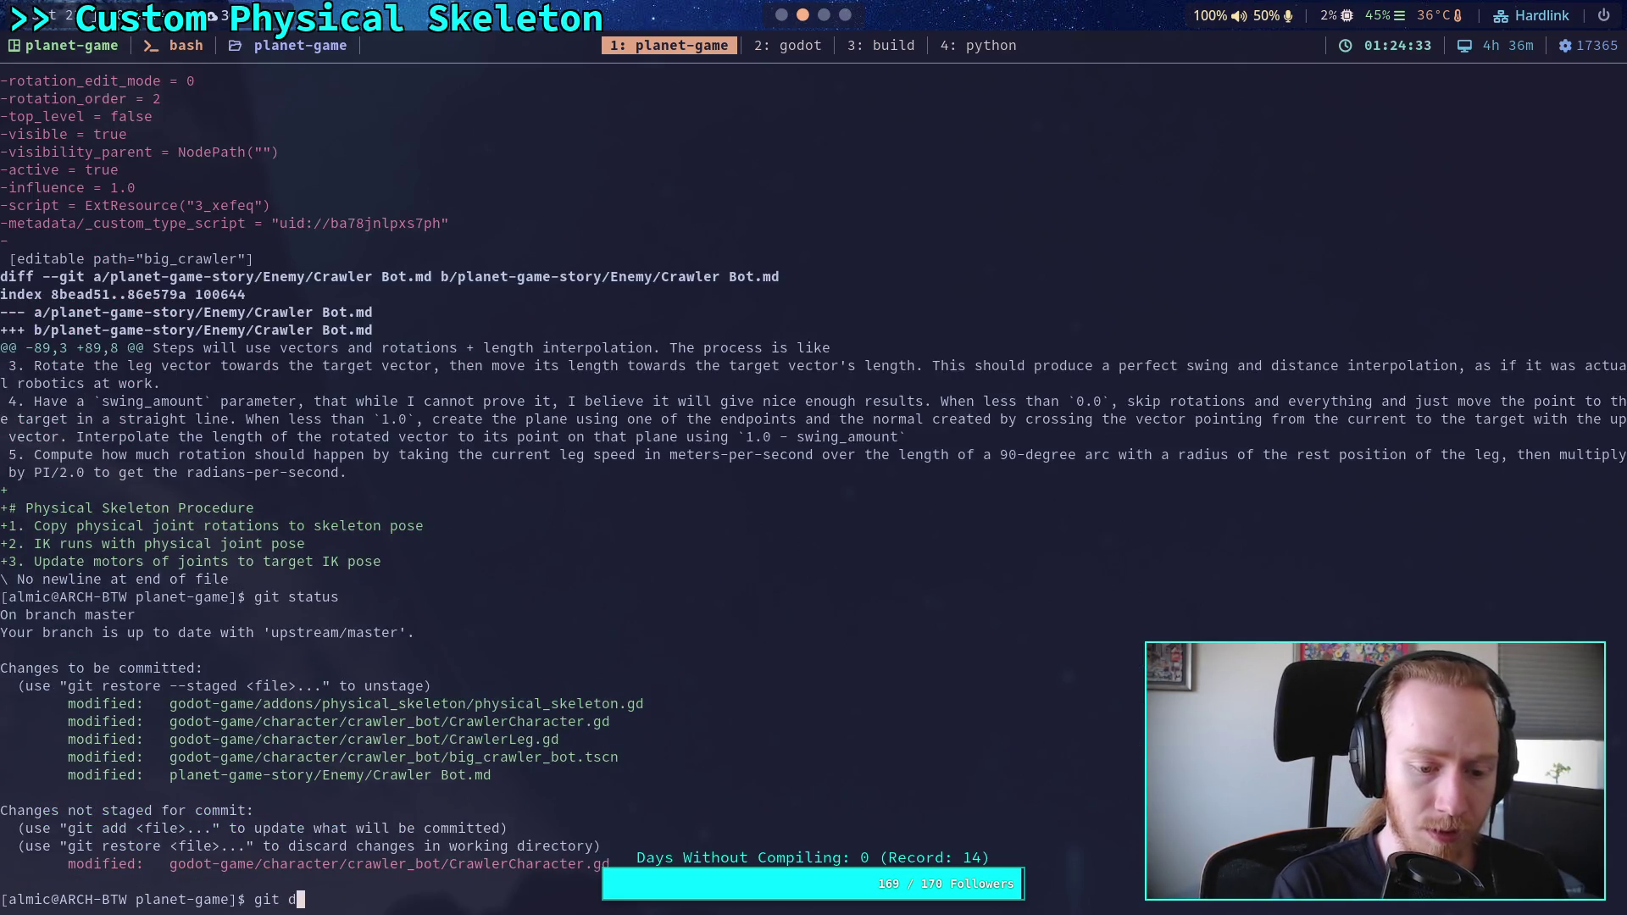
key("Return")
type("git commit")
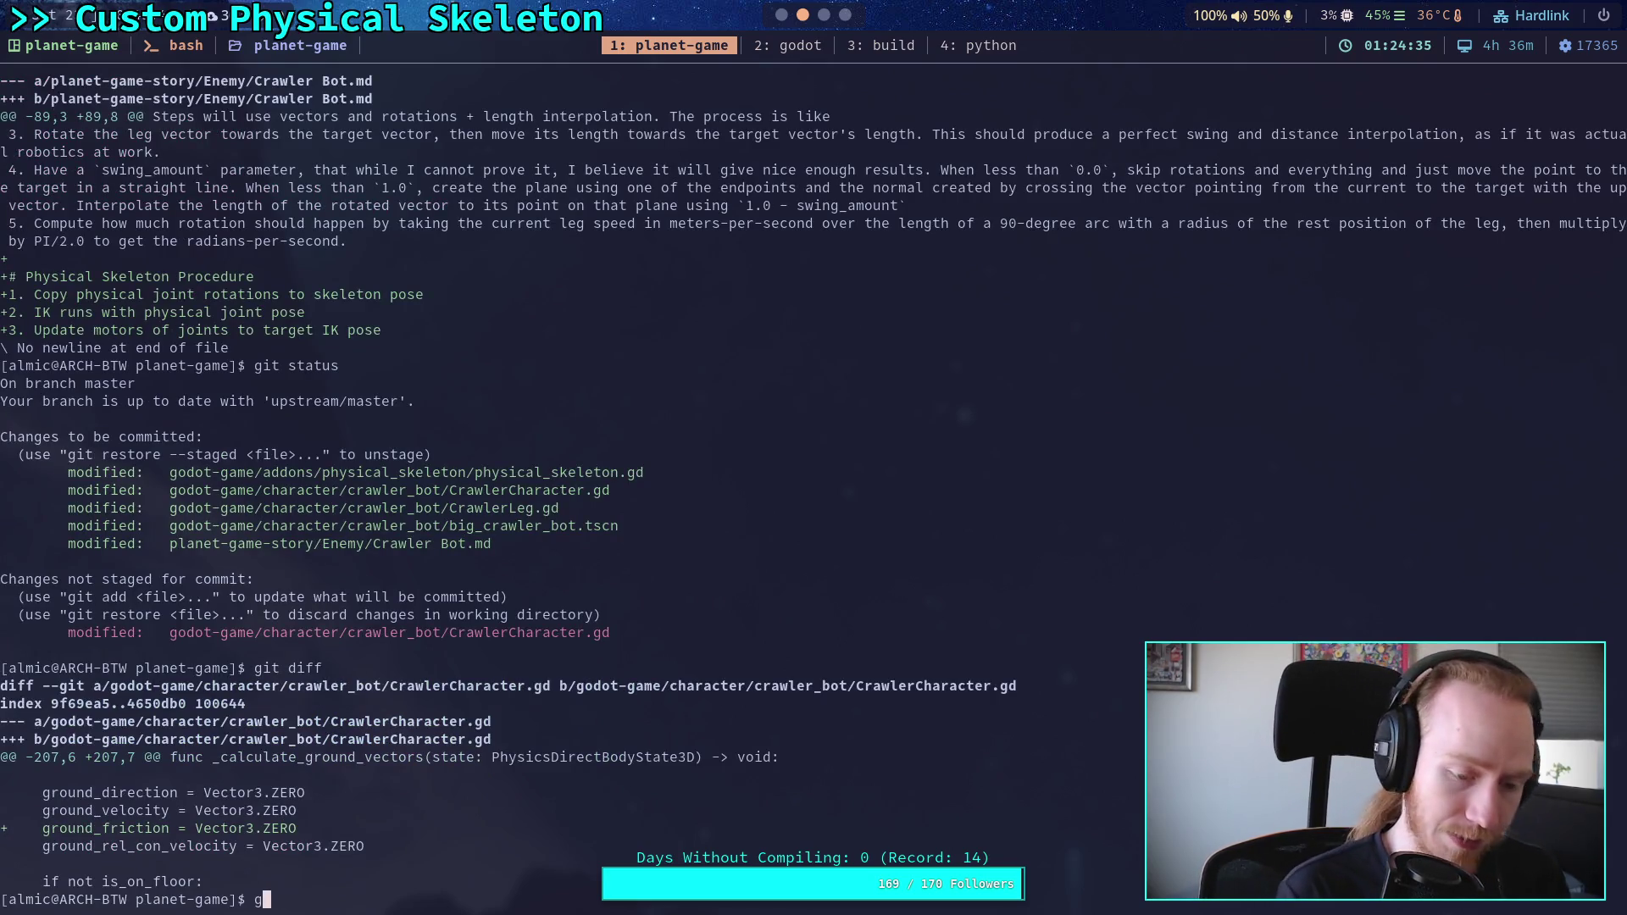
key("Return")
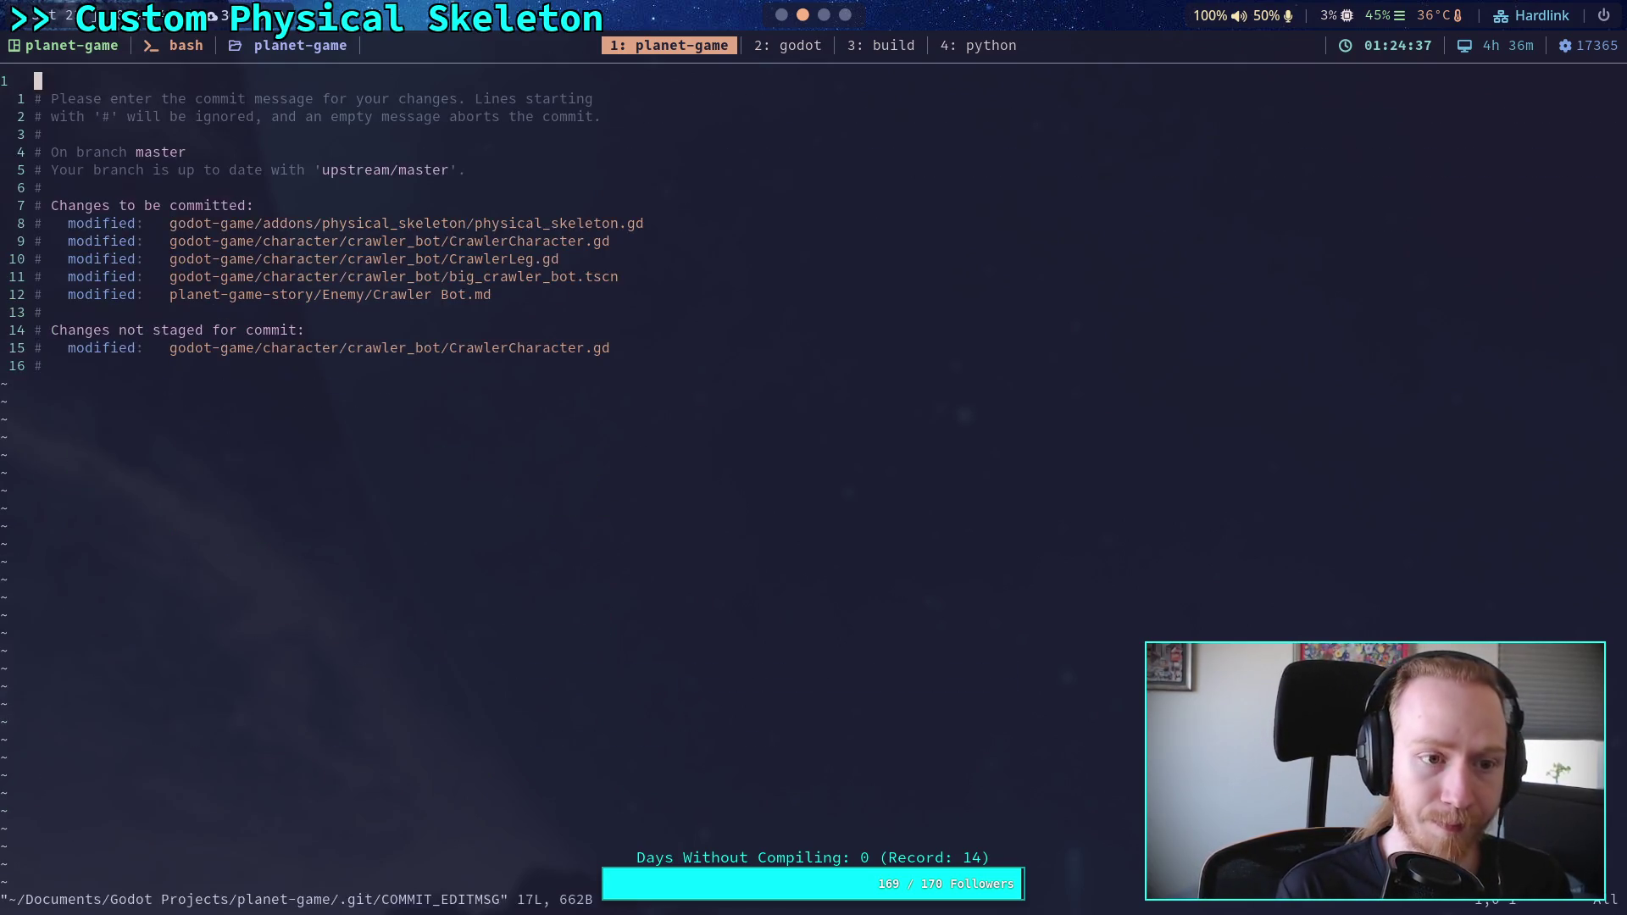
Step: Enter the commit title 'Work on crawler leg motors' and open the message body
type("iWork on cra")
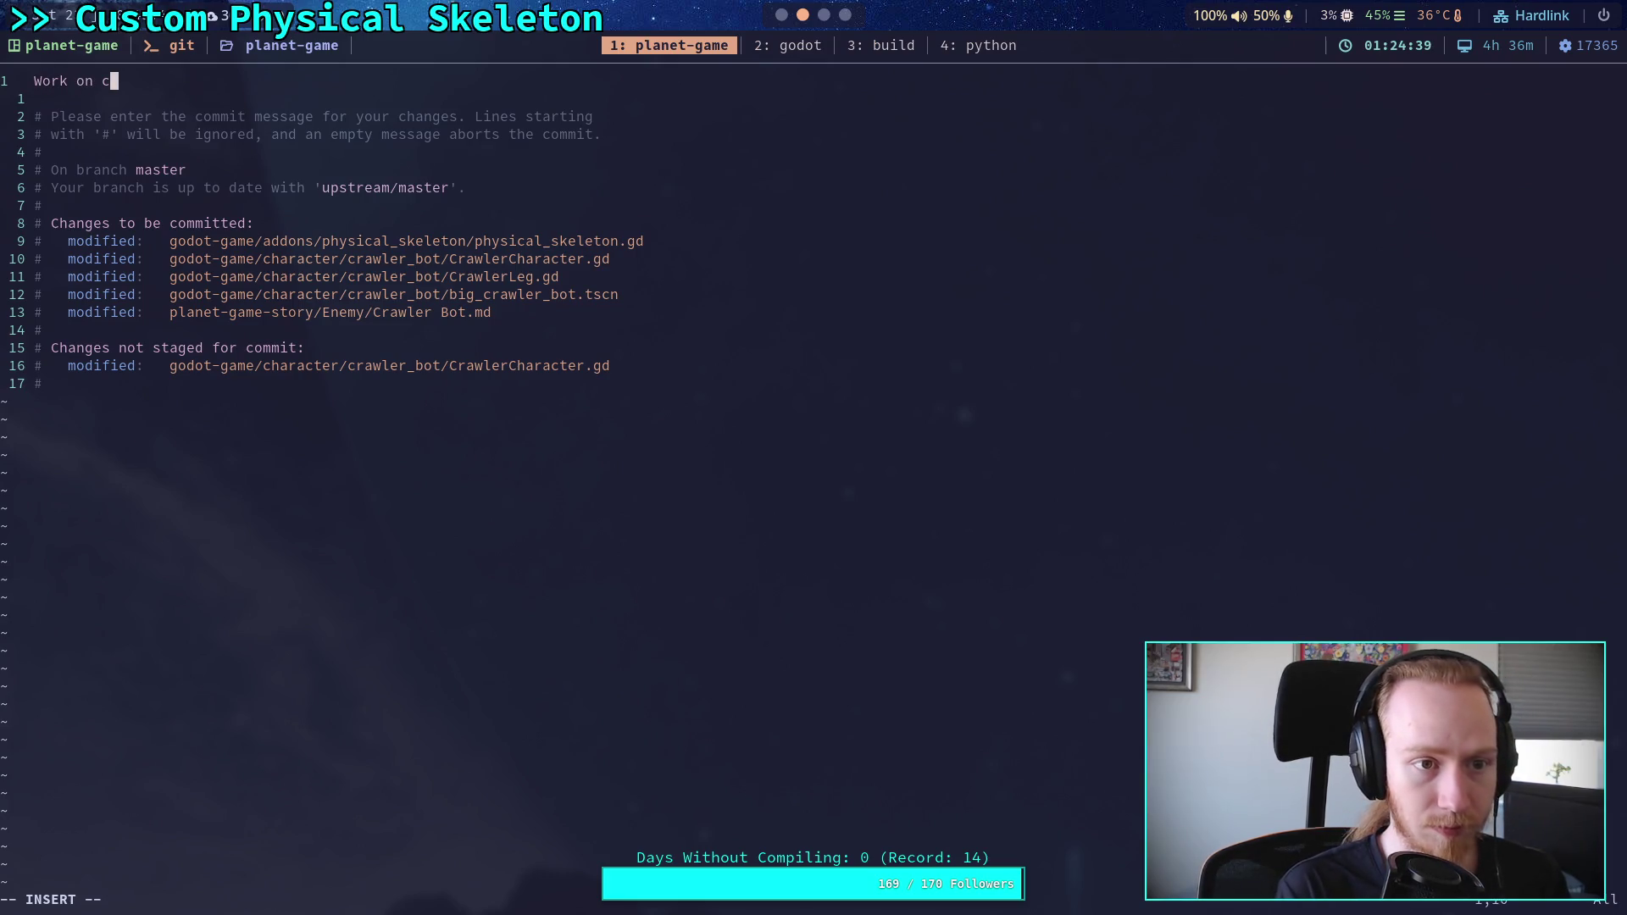
type("er leg ")
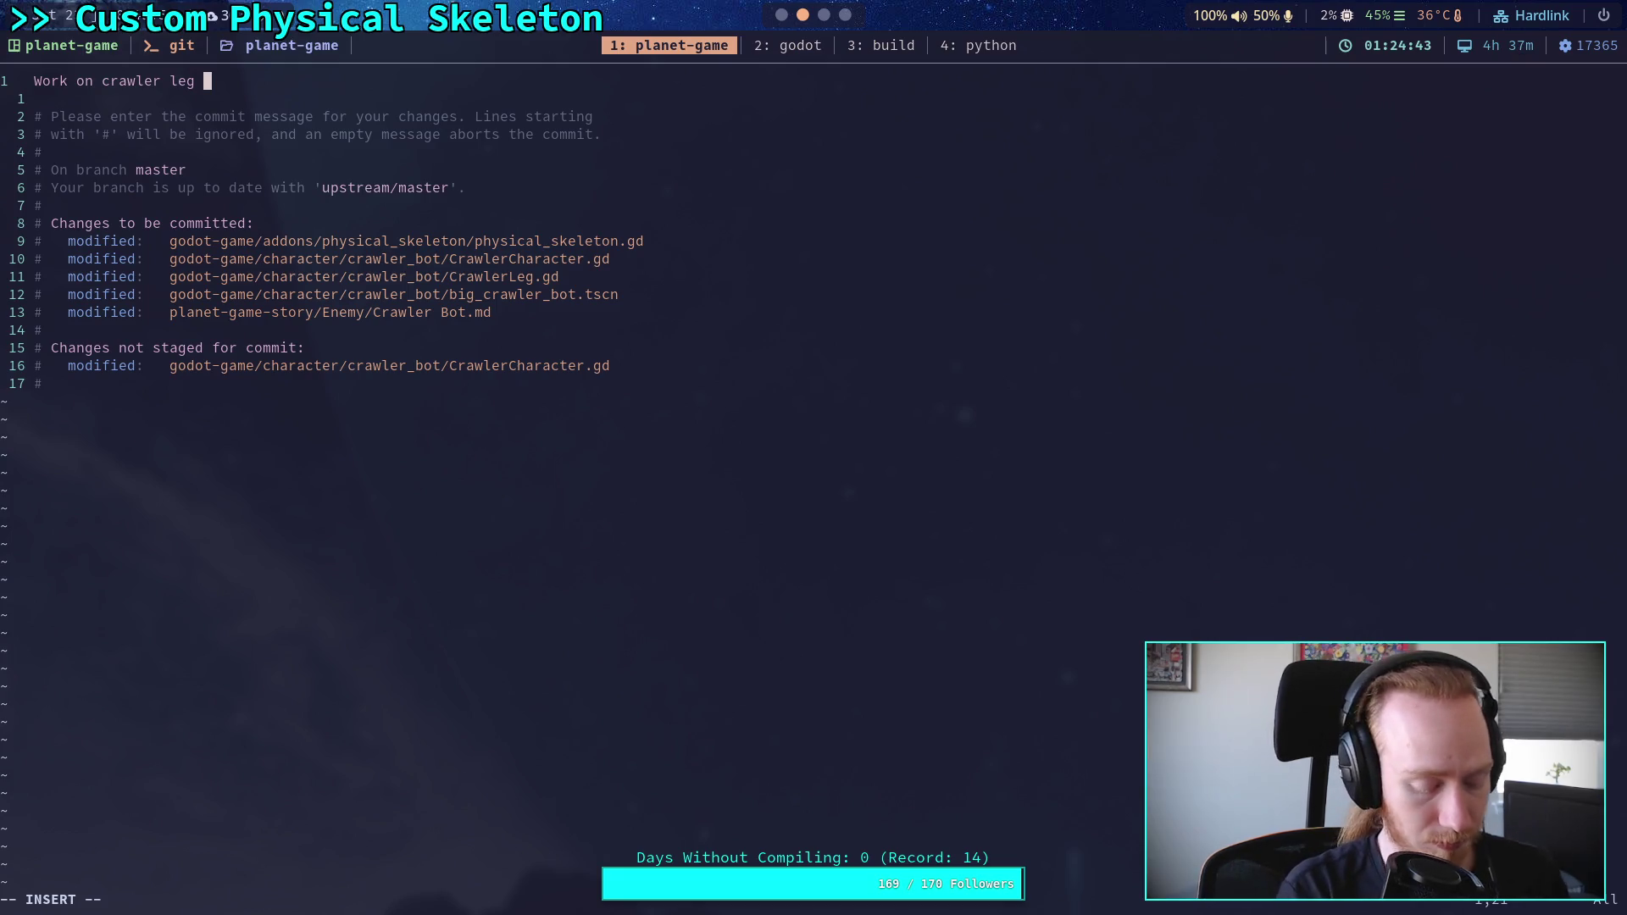
type("motors")
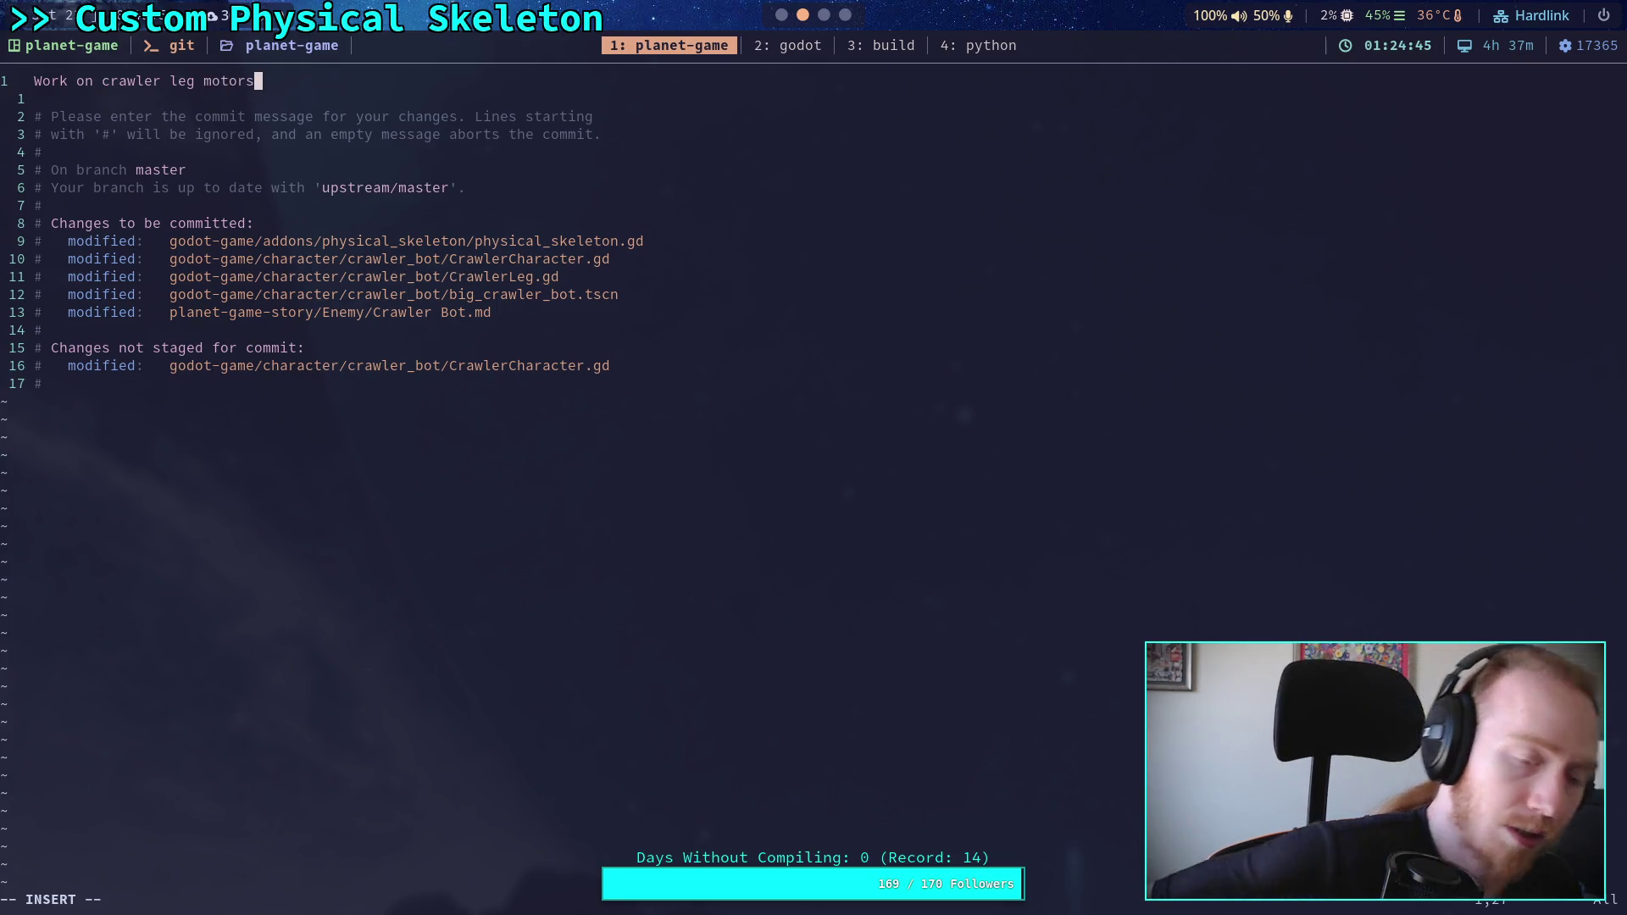
key("Return")
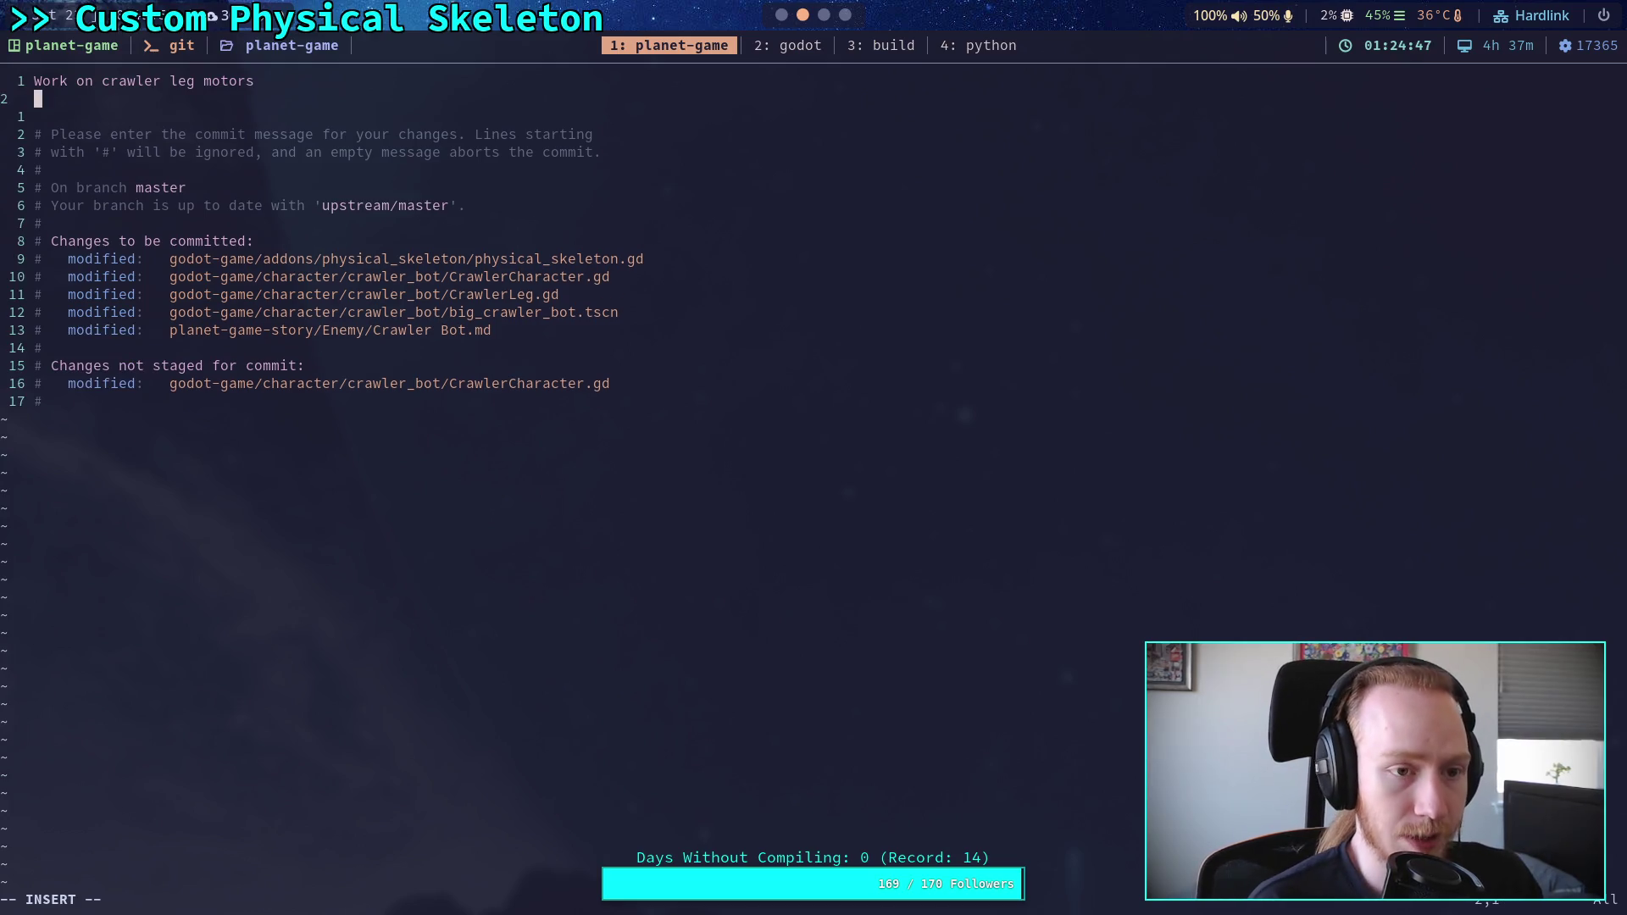
type("-")
key("BackSpace")
key("Return")
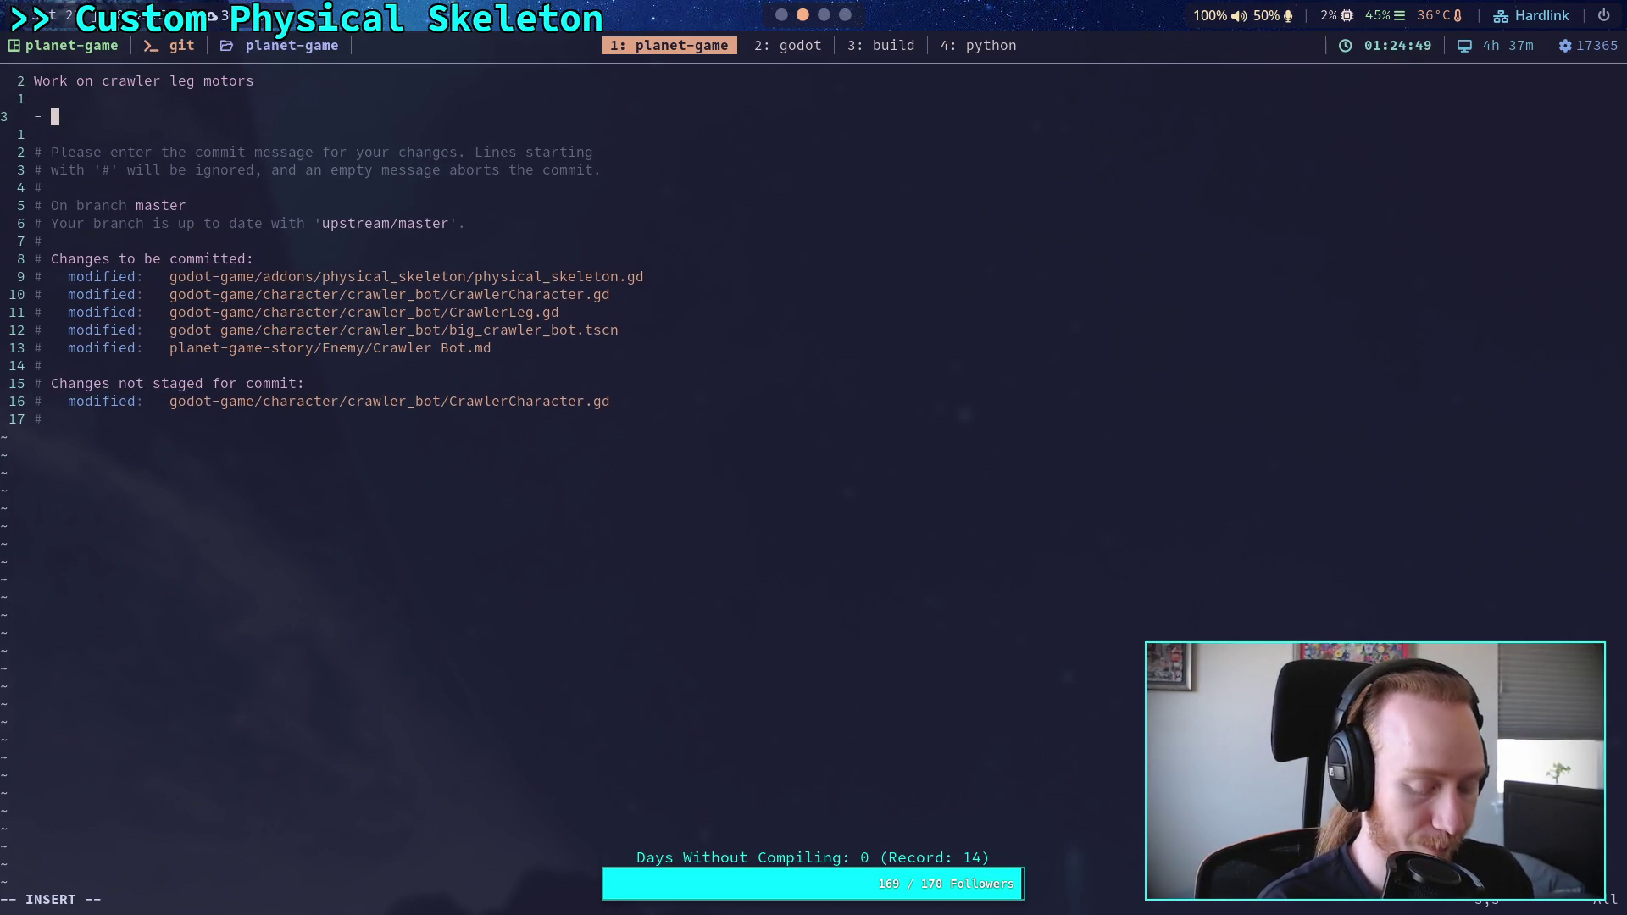
Step: Write the bullet 'Legs are now simulated to match the IK, and IK solves from the current real leg positions'
type("Legs are ")
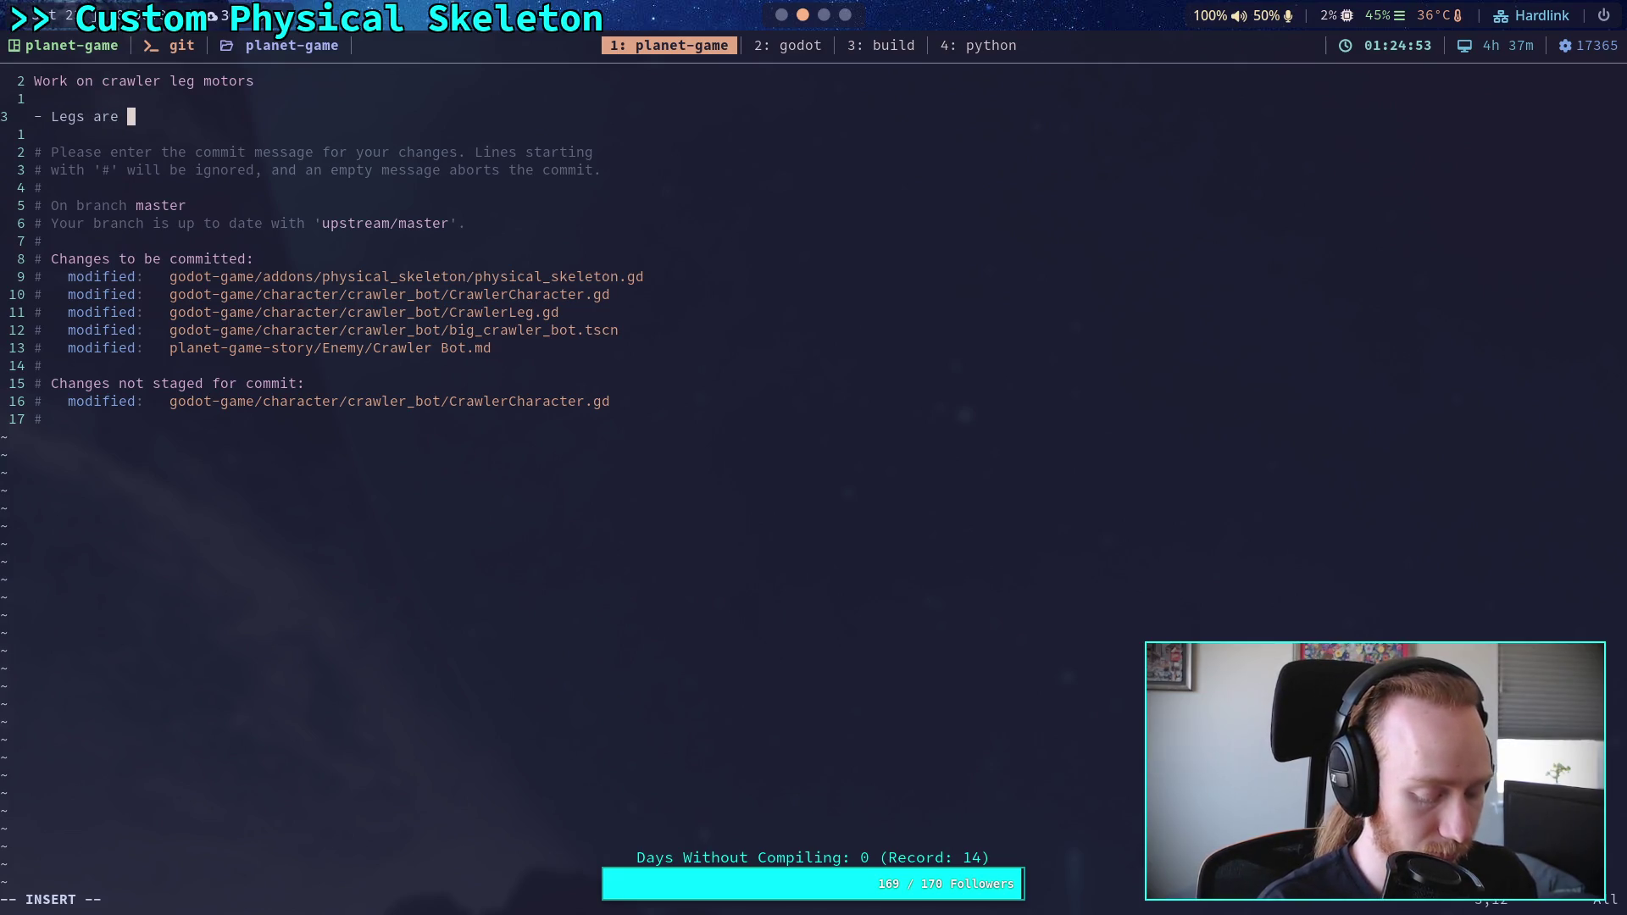
type("one step c")
type("loser to foll")
type("o")
key("BackSpace")
key("BackSpace")
key("BackSpace")
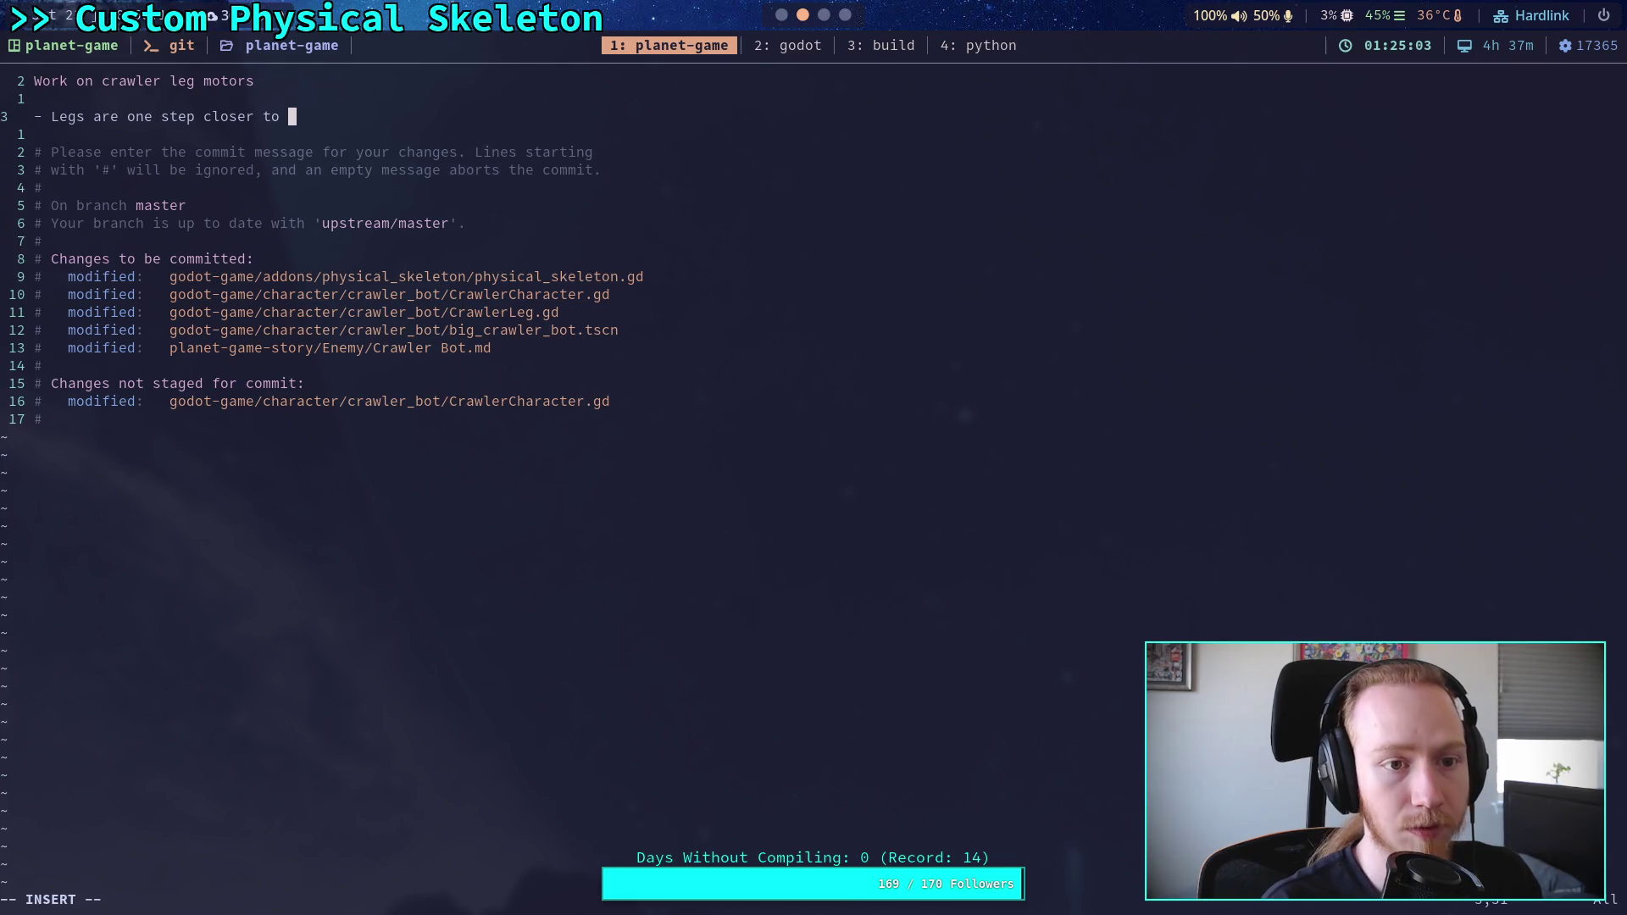
key("BackSpace")
key("BackSpace")
key("BackSpace")
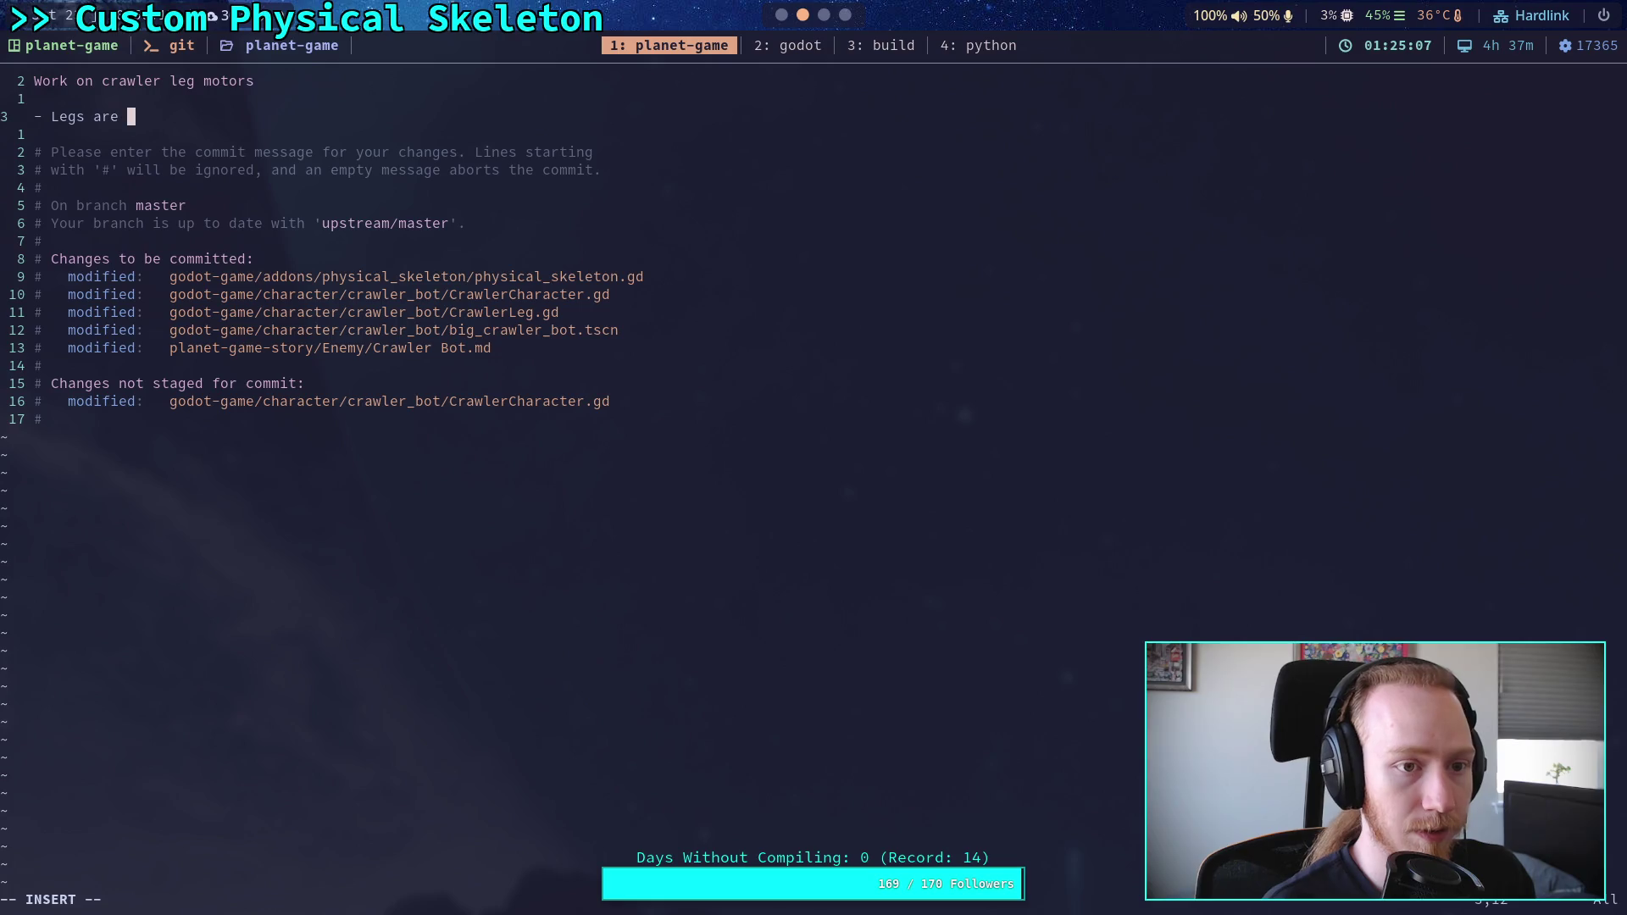
type("now ")
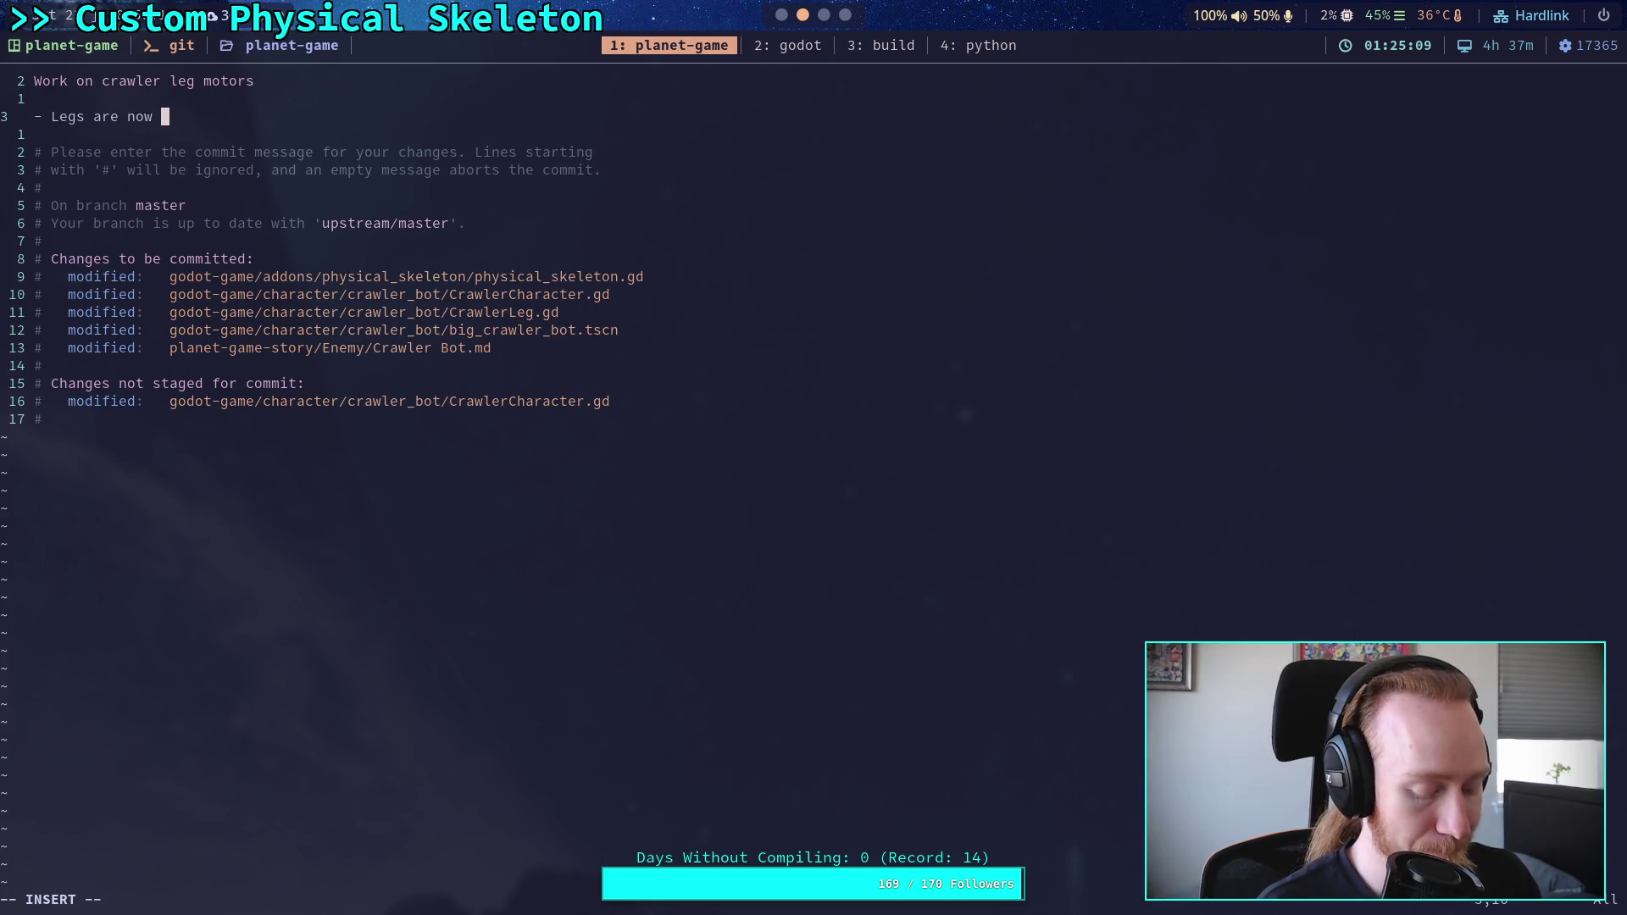
type("some")
key("BackSpace")
key("BackSpace")
key("BackSpace")
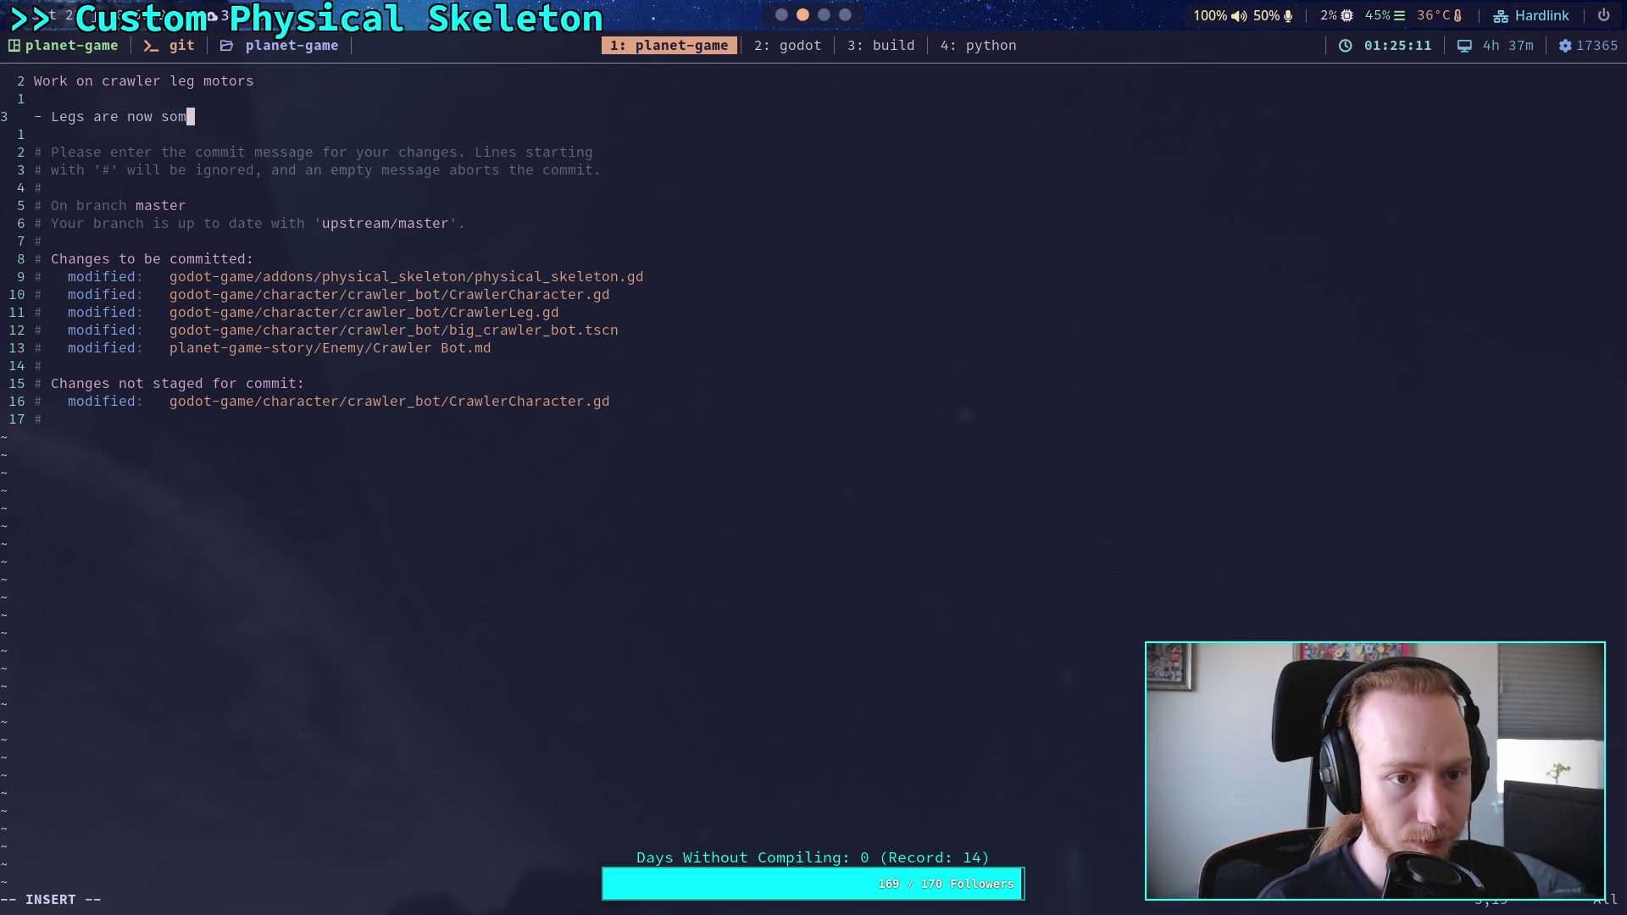
type("imulat")
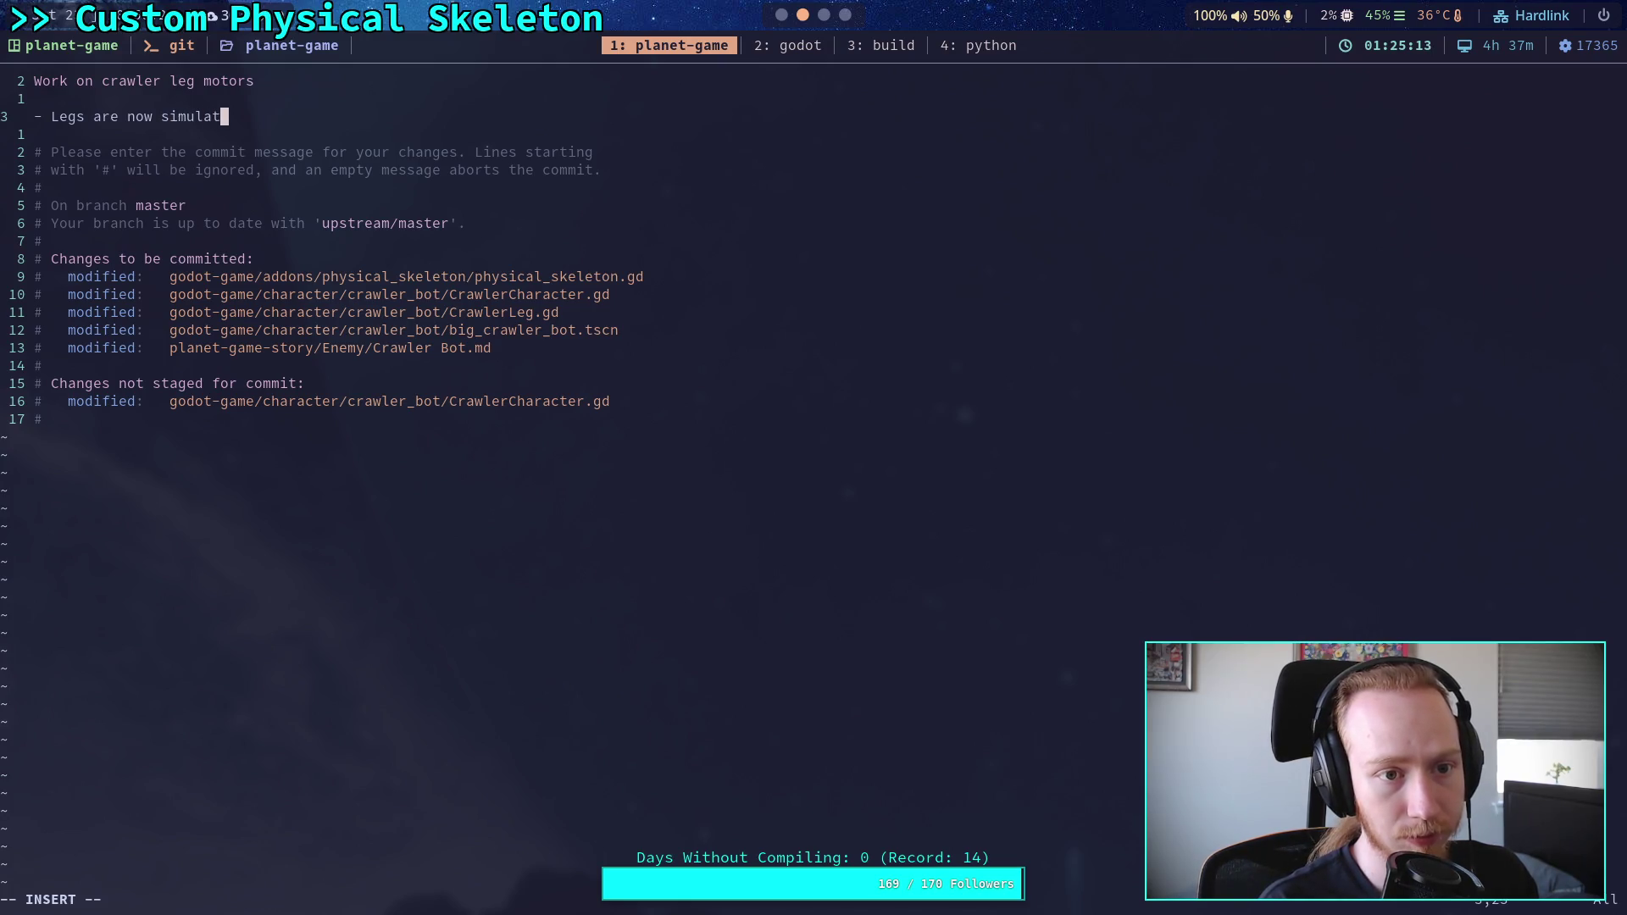
type("ed to ")
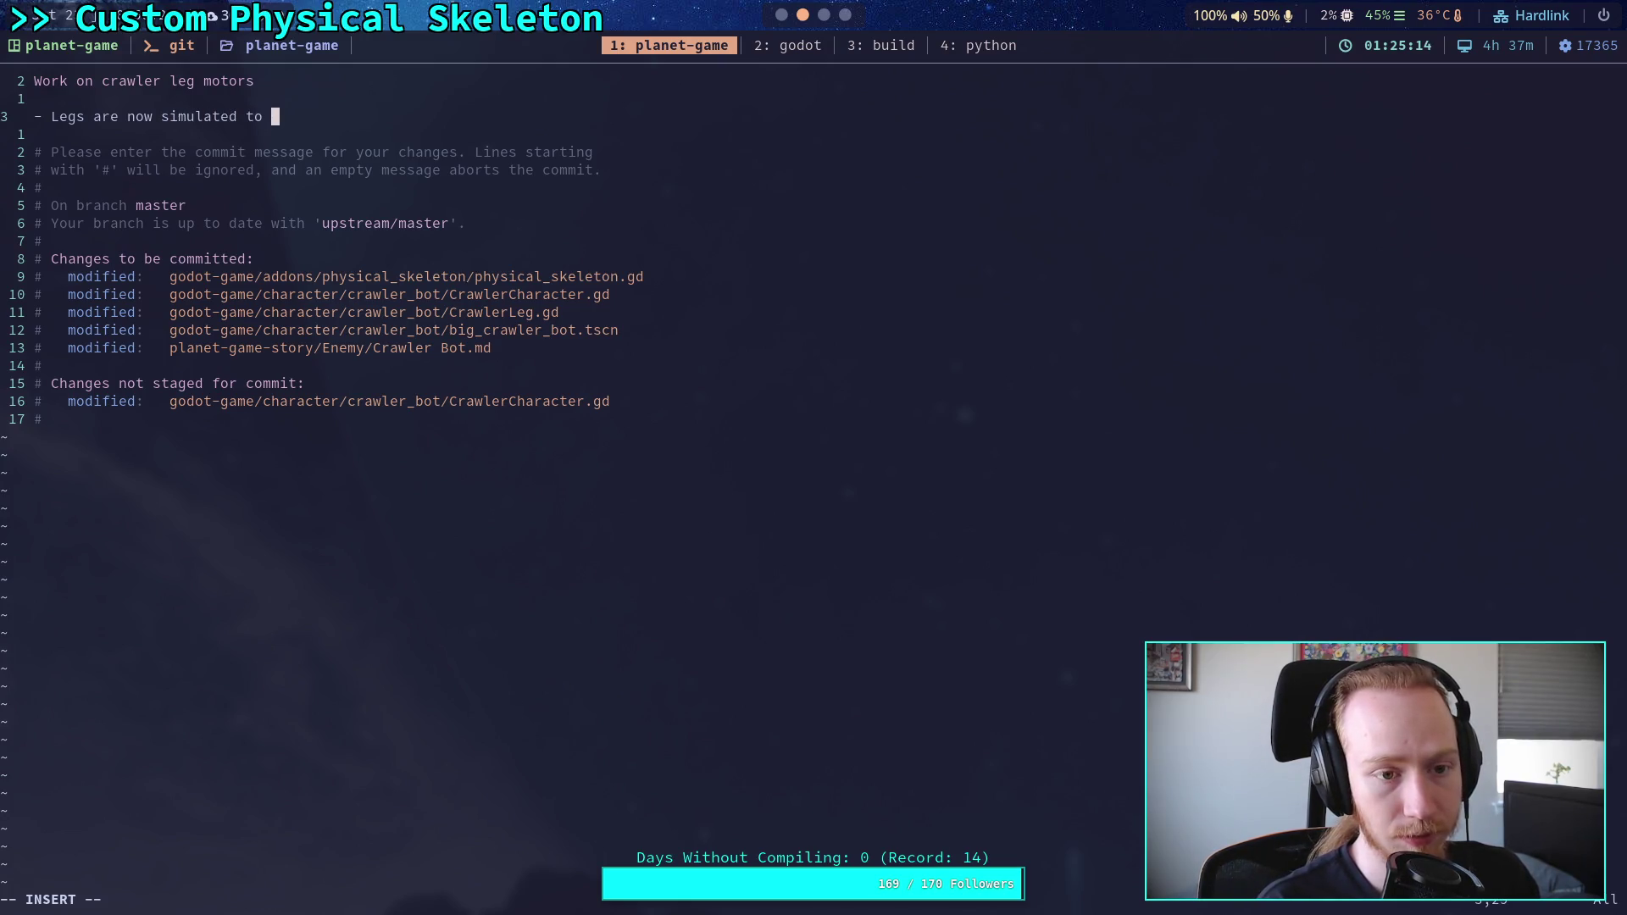
type("match th")
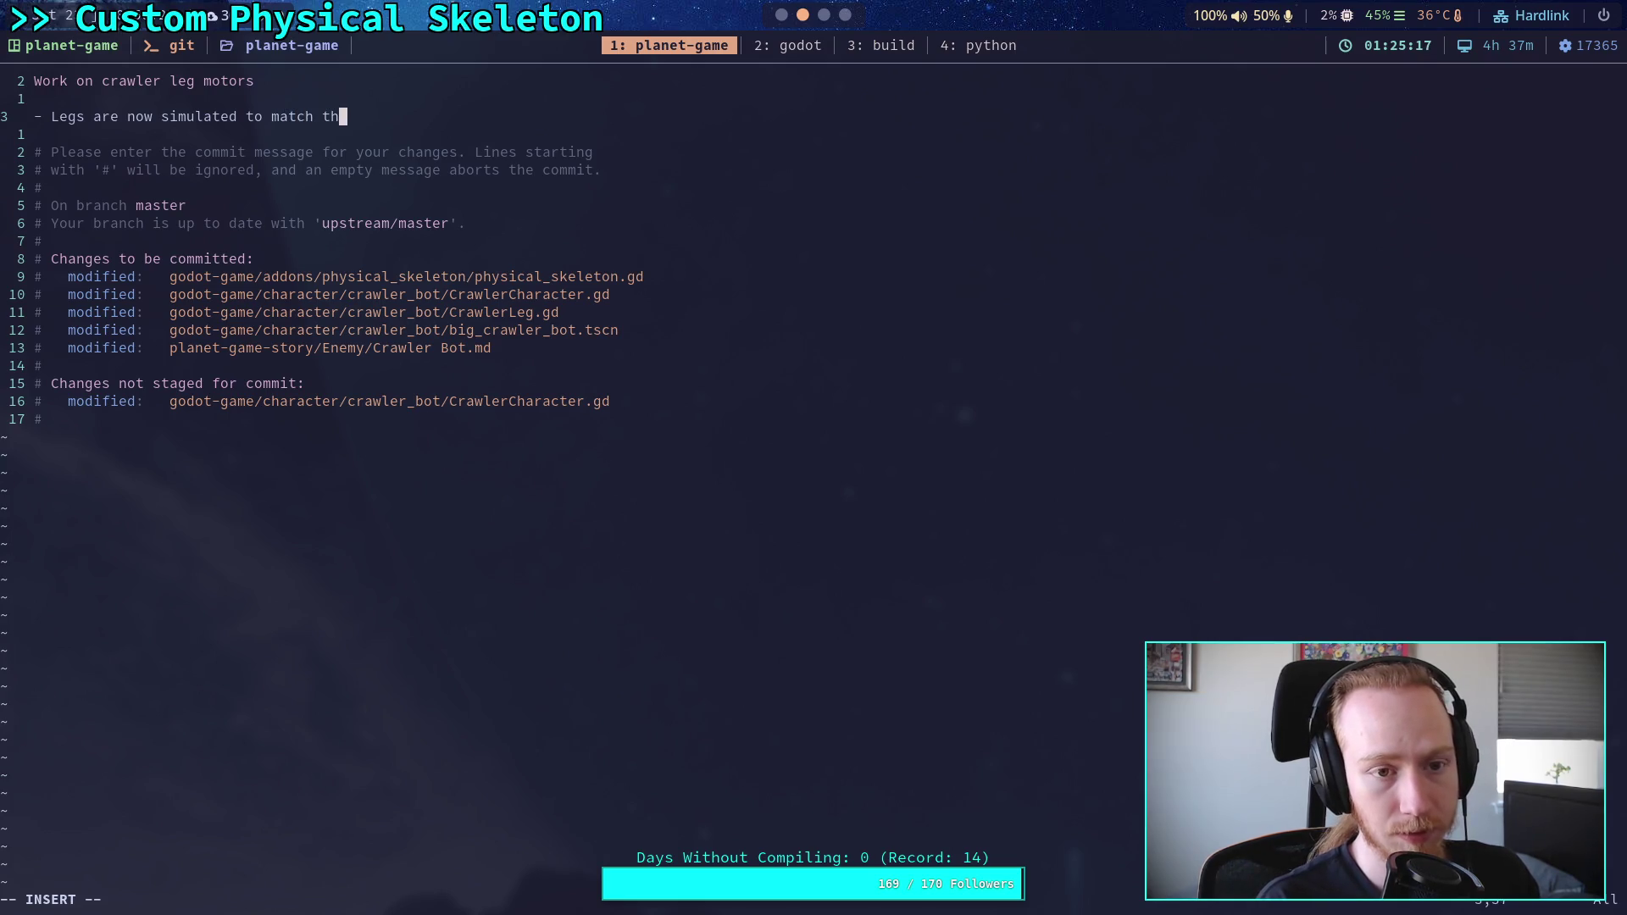
type("e IK")
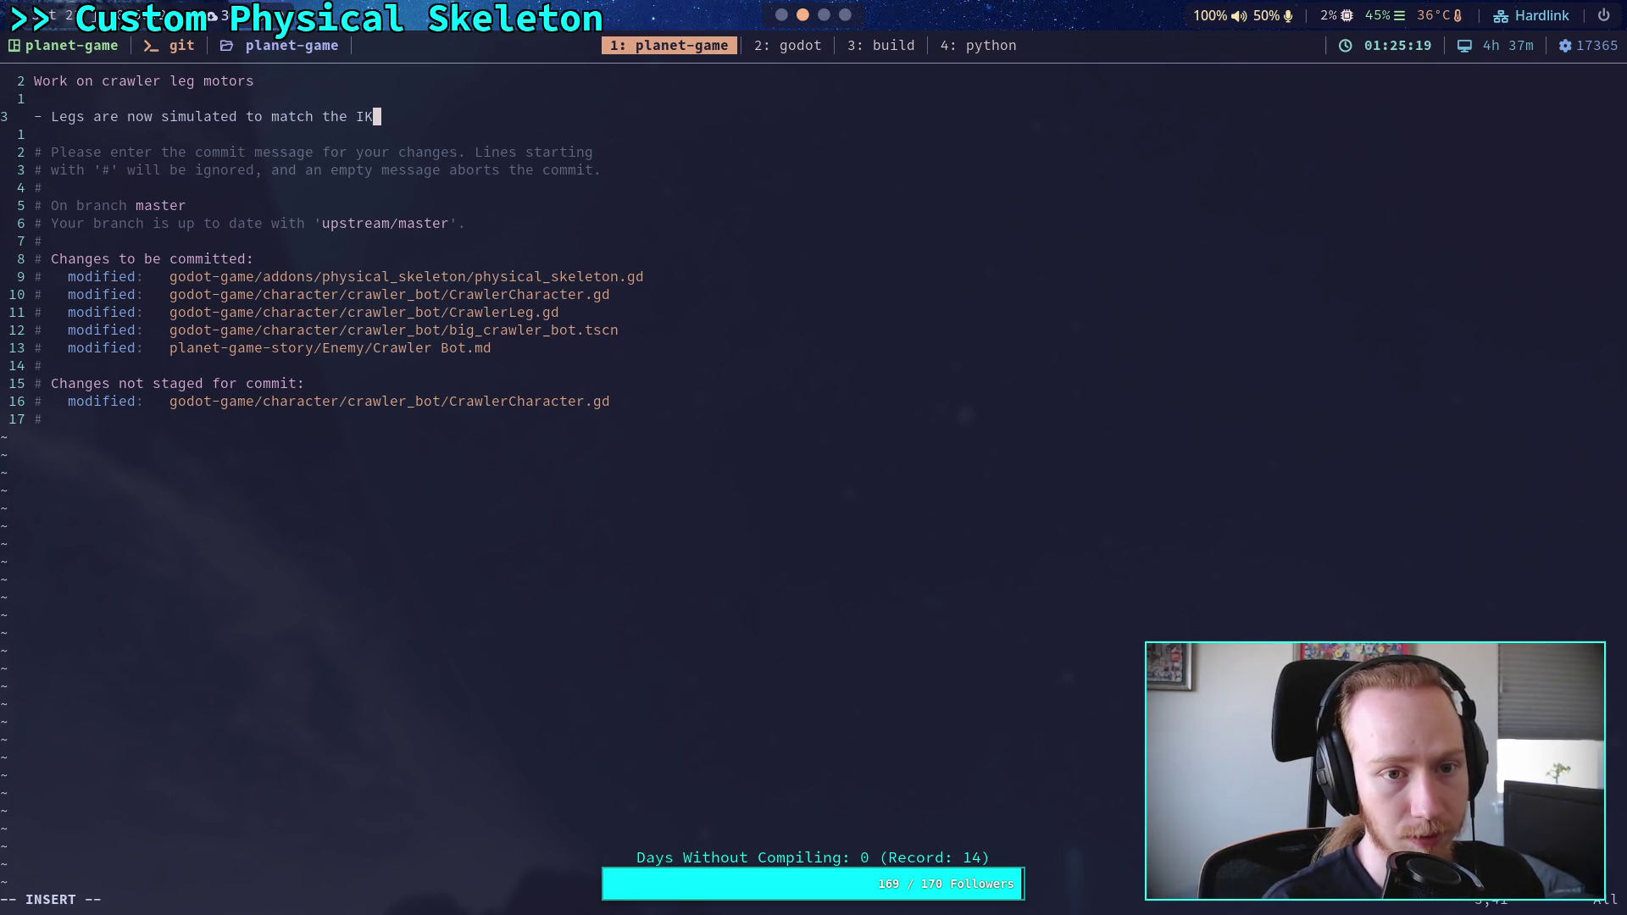
type(", and ")
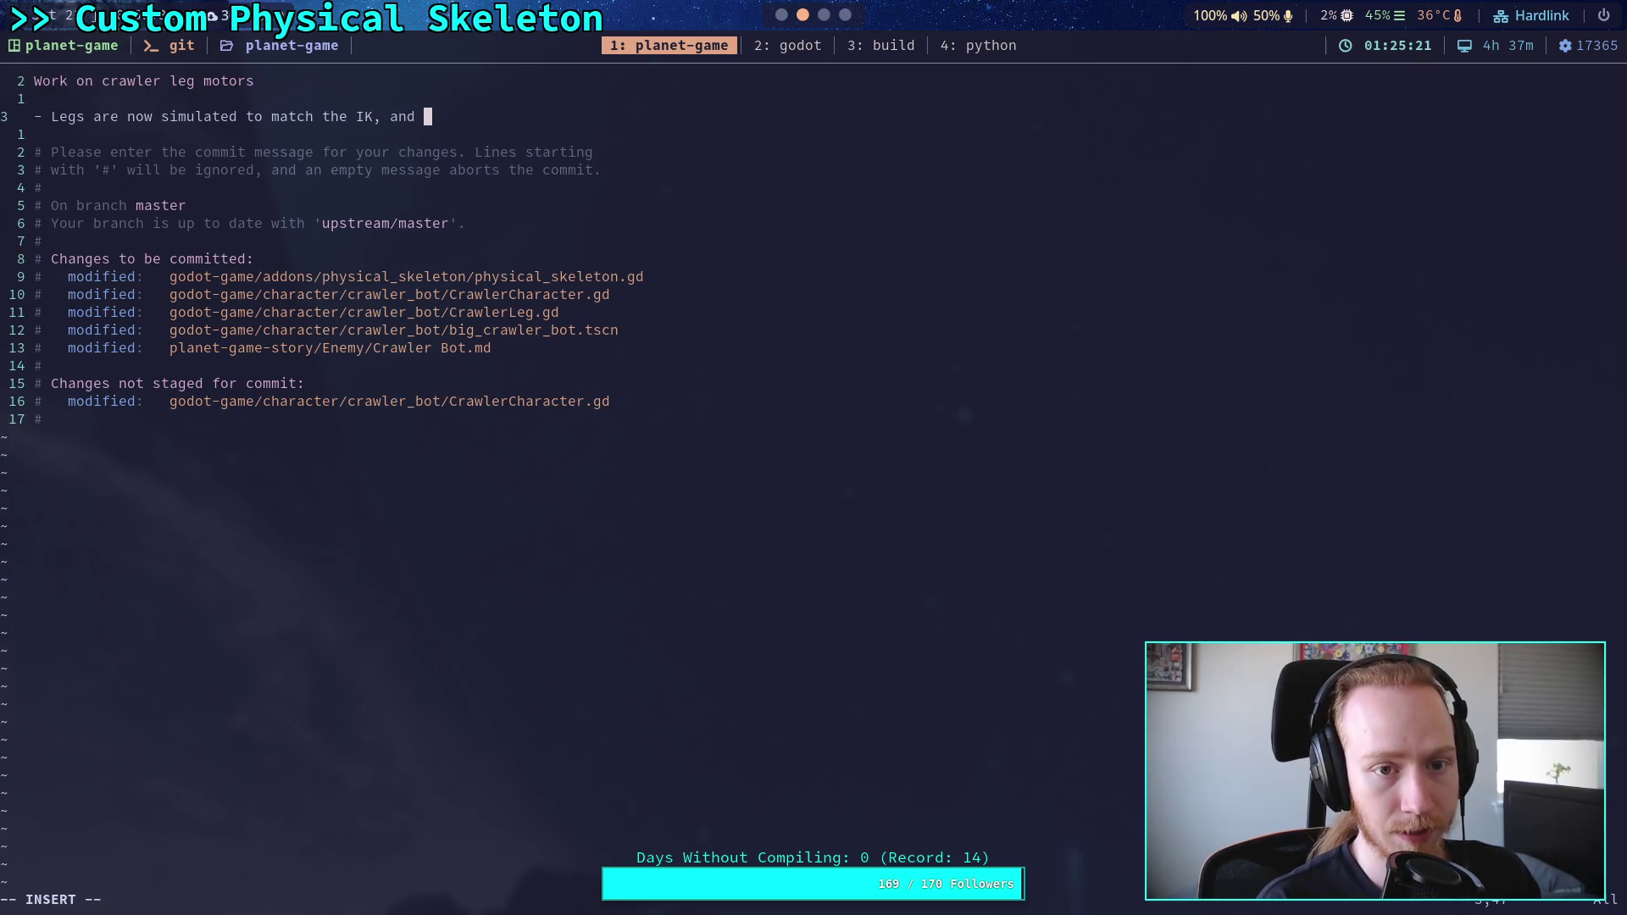
type("IK so")
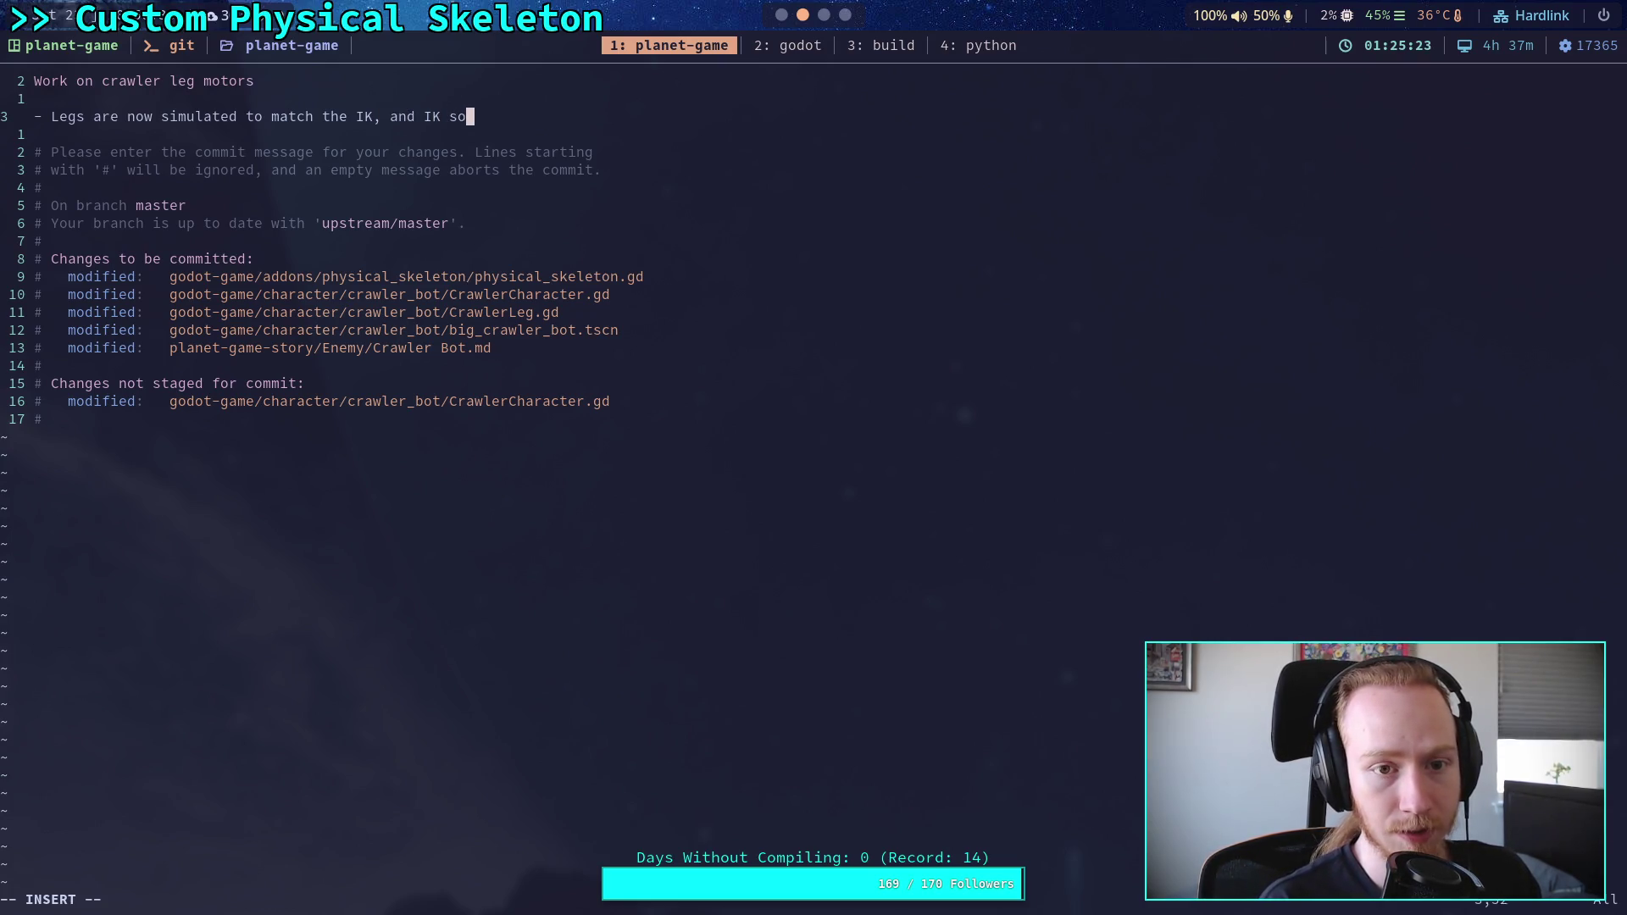
type("lves from")
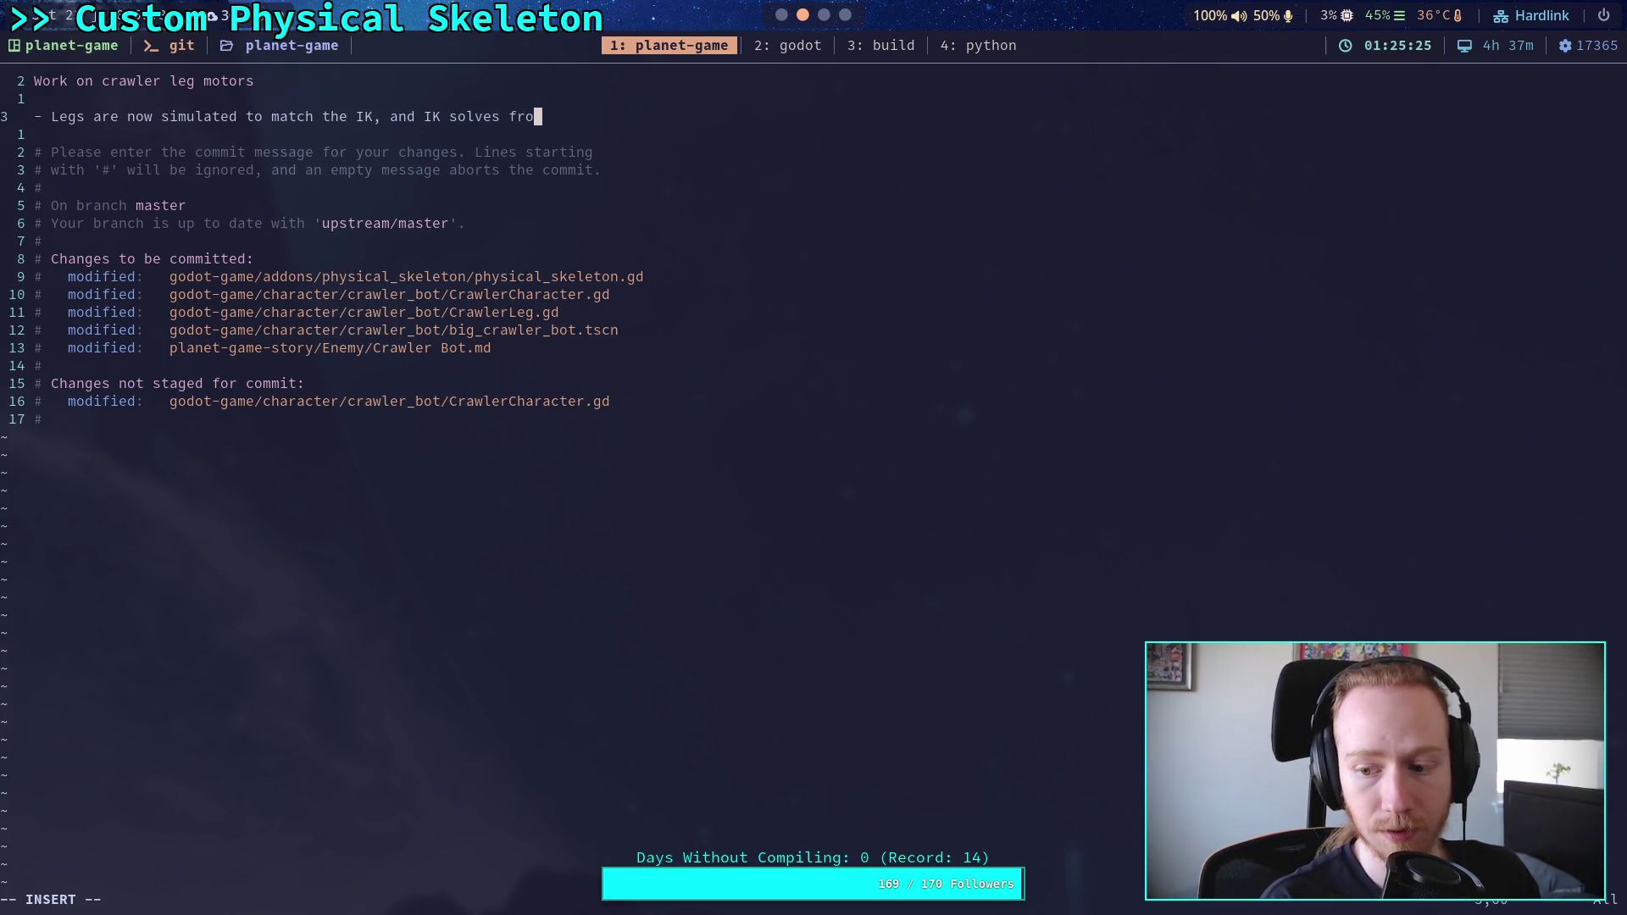
key("BackSpace")
key("BackSpace")
key("BackSpace")
key("Return")
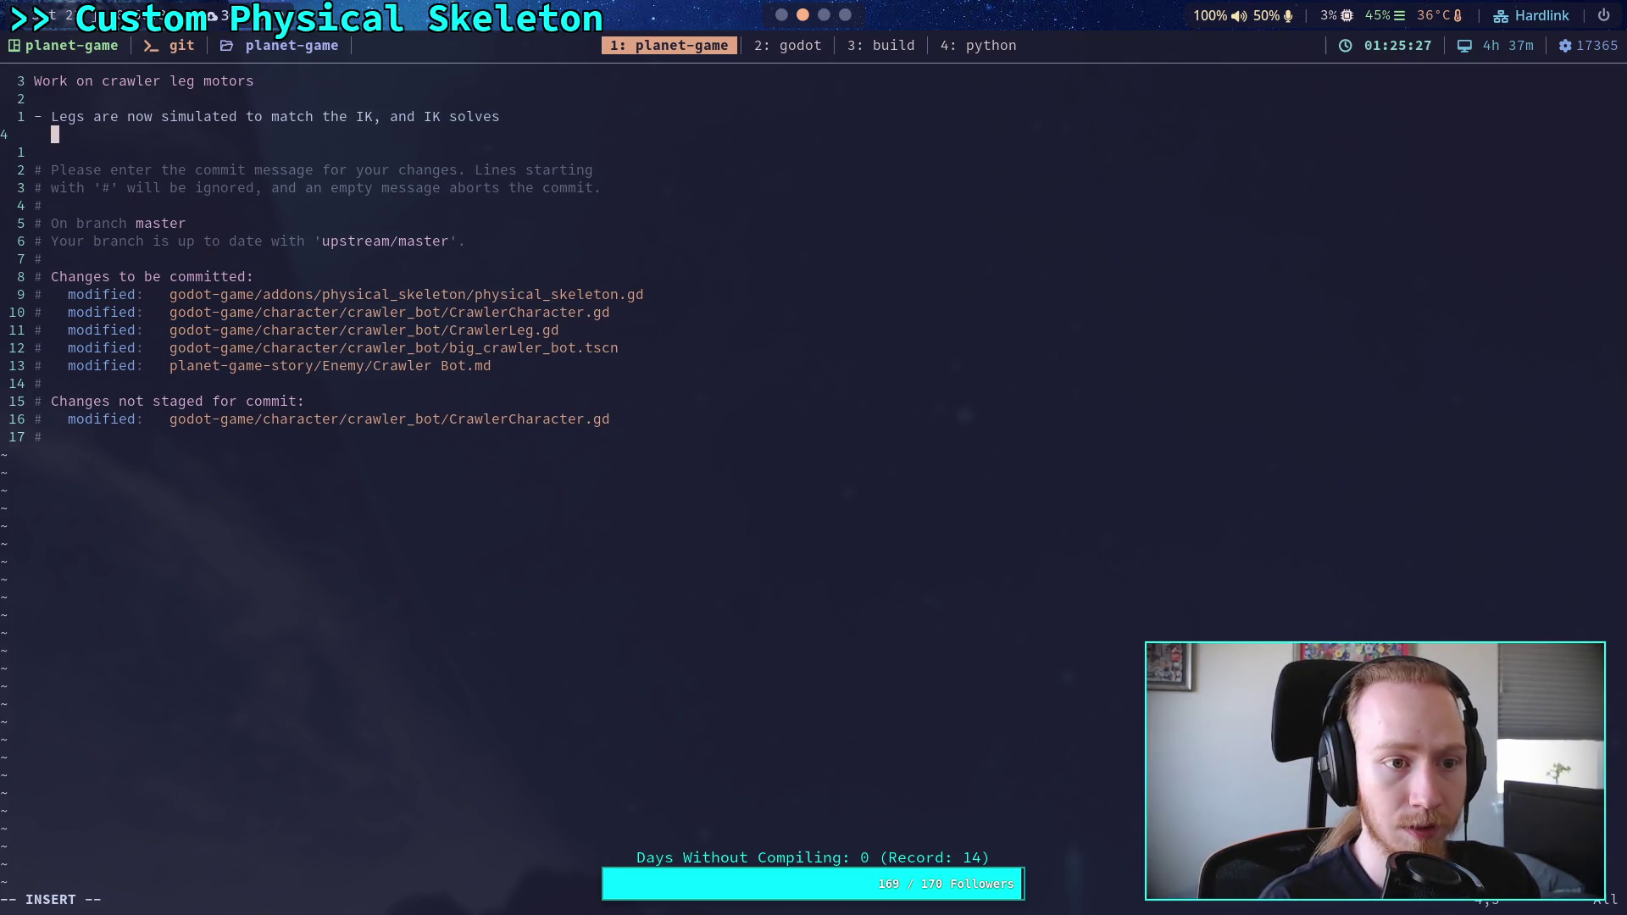
type("from the")
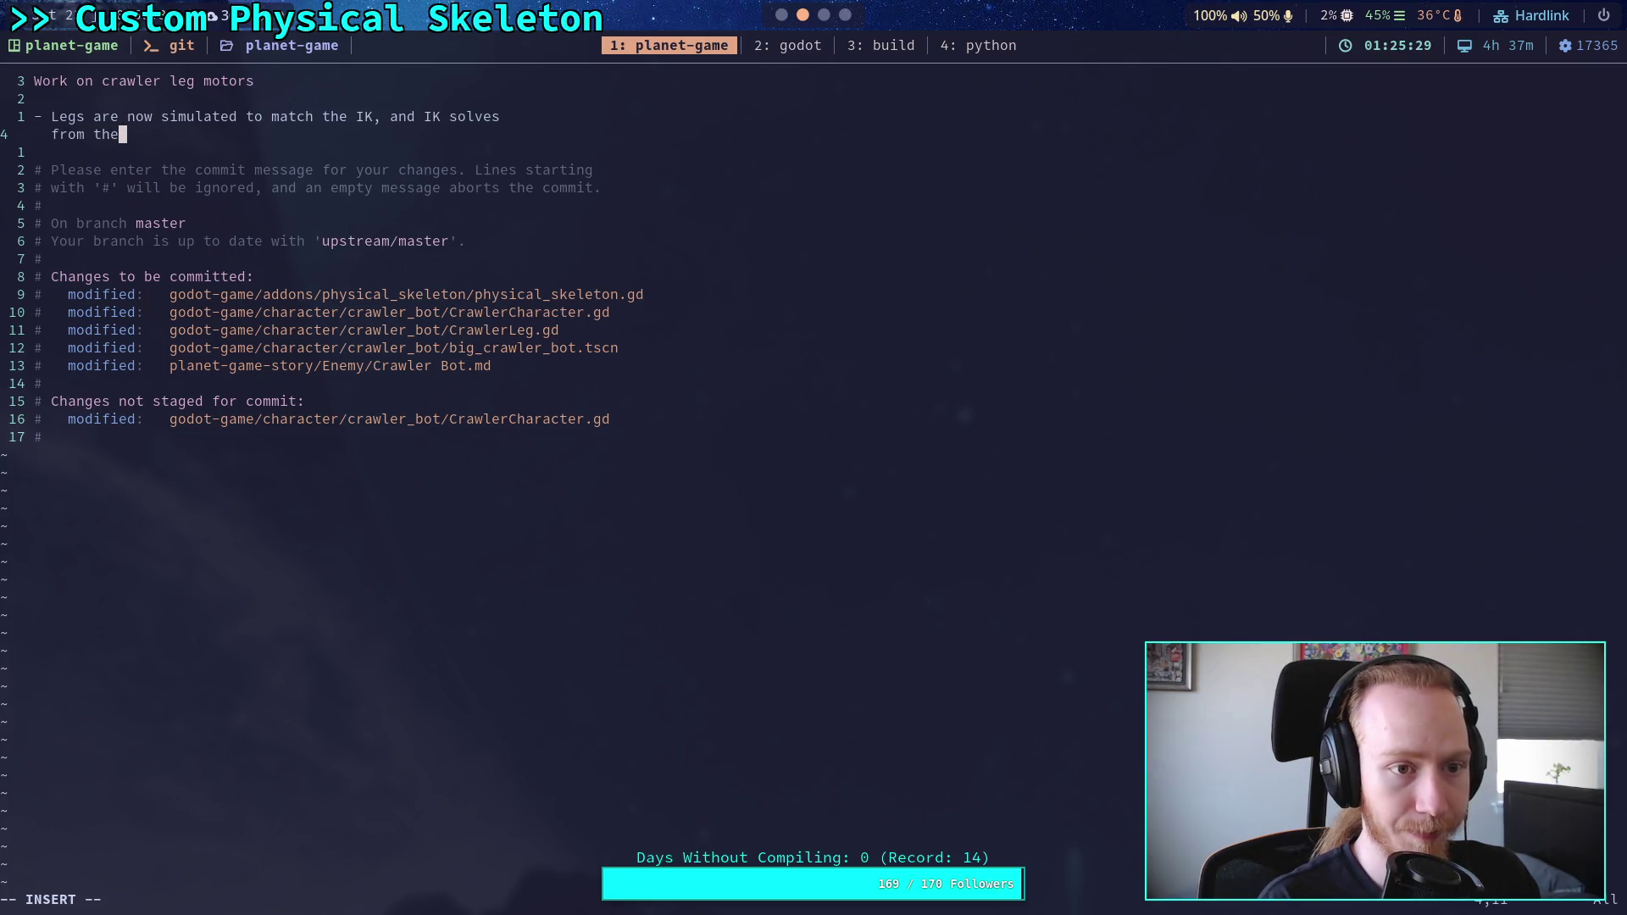
type(" current real ")
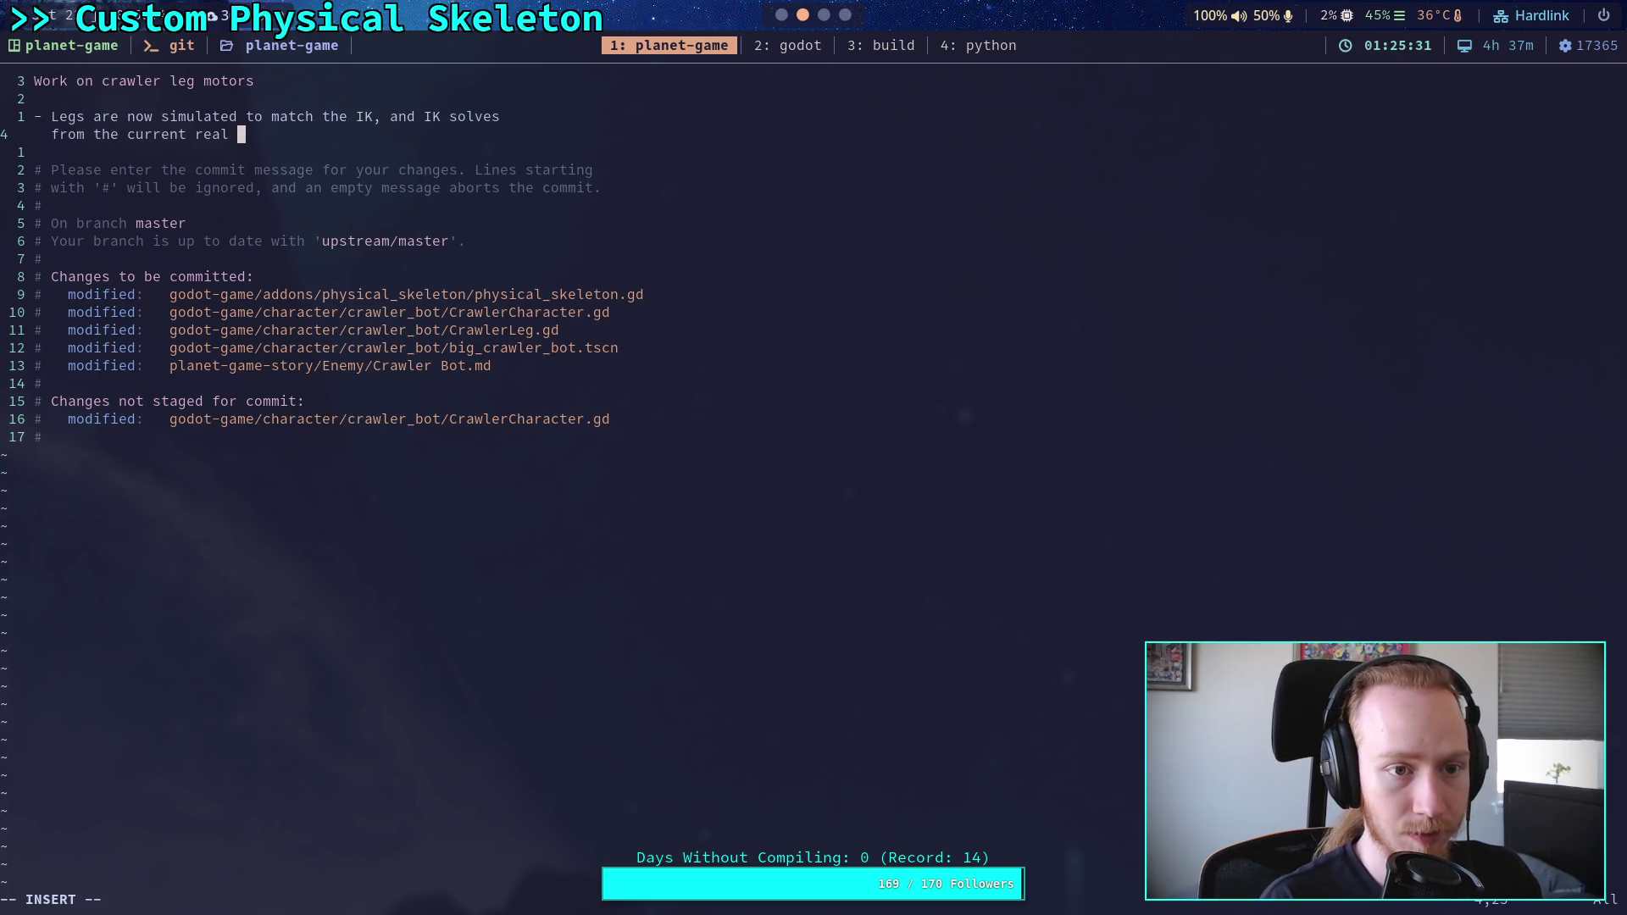
type("leg pos")
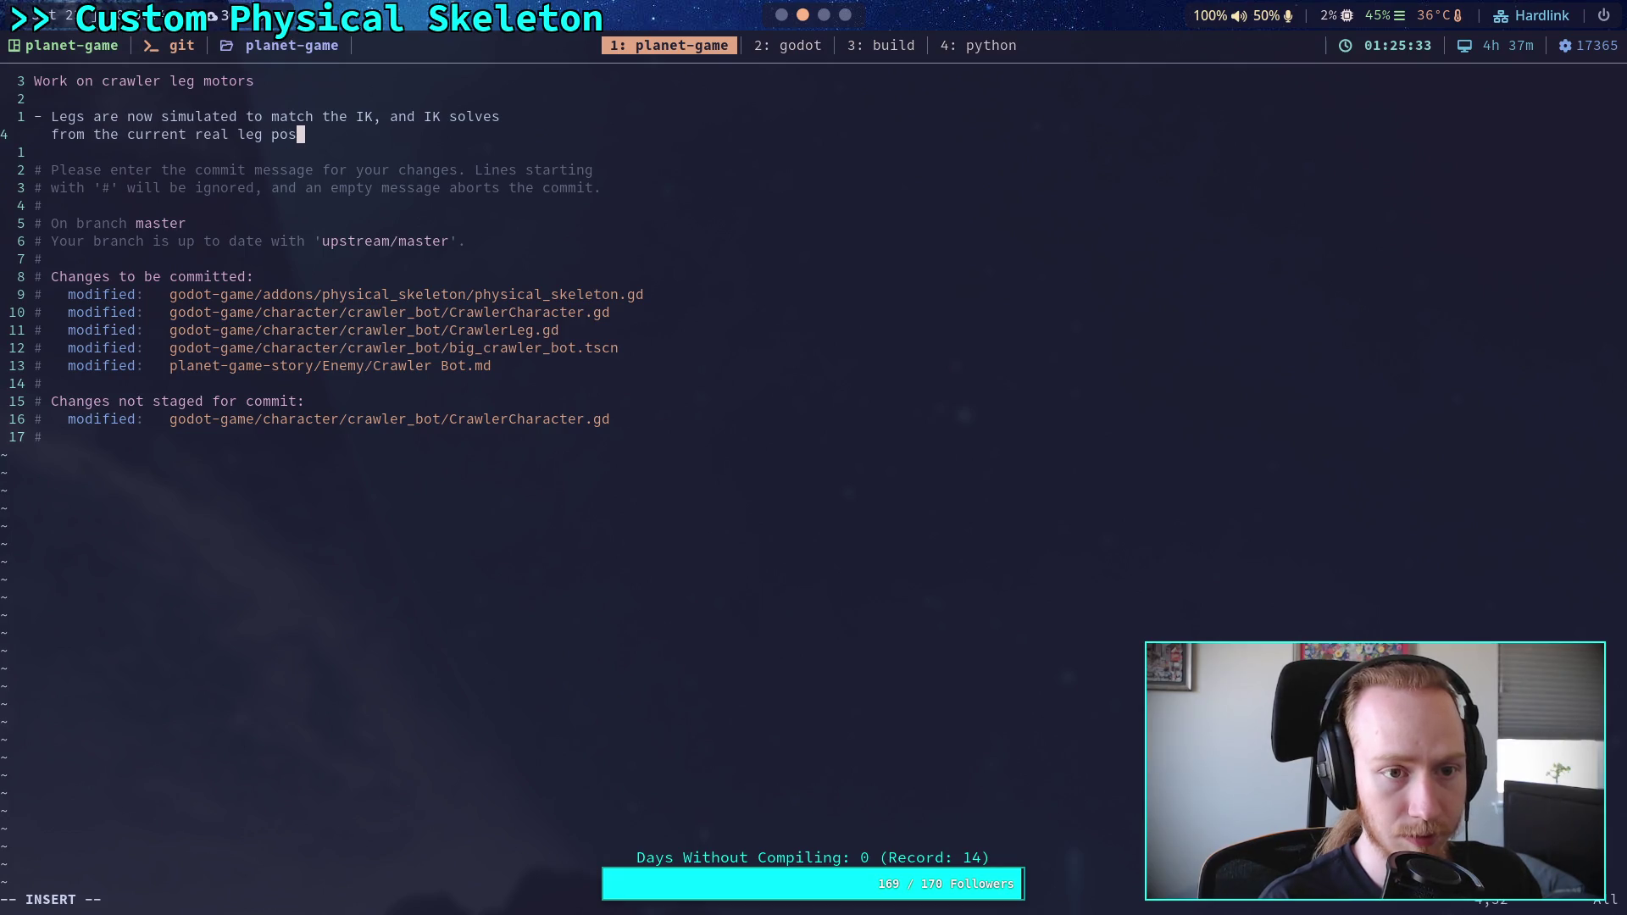
type("itions")
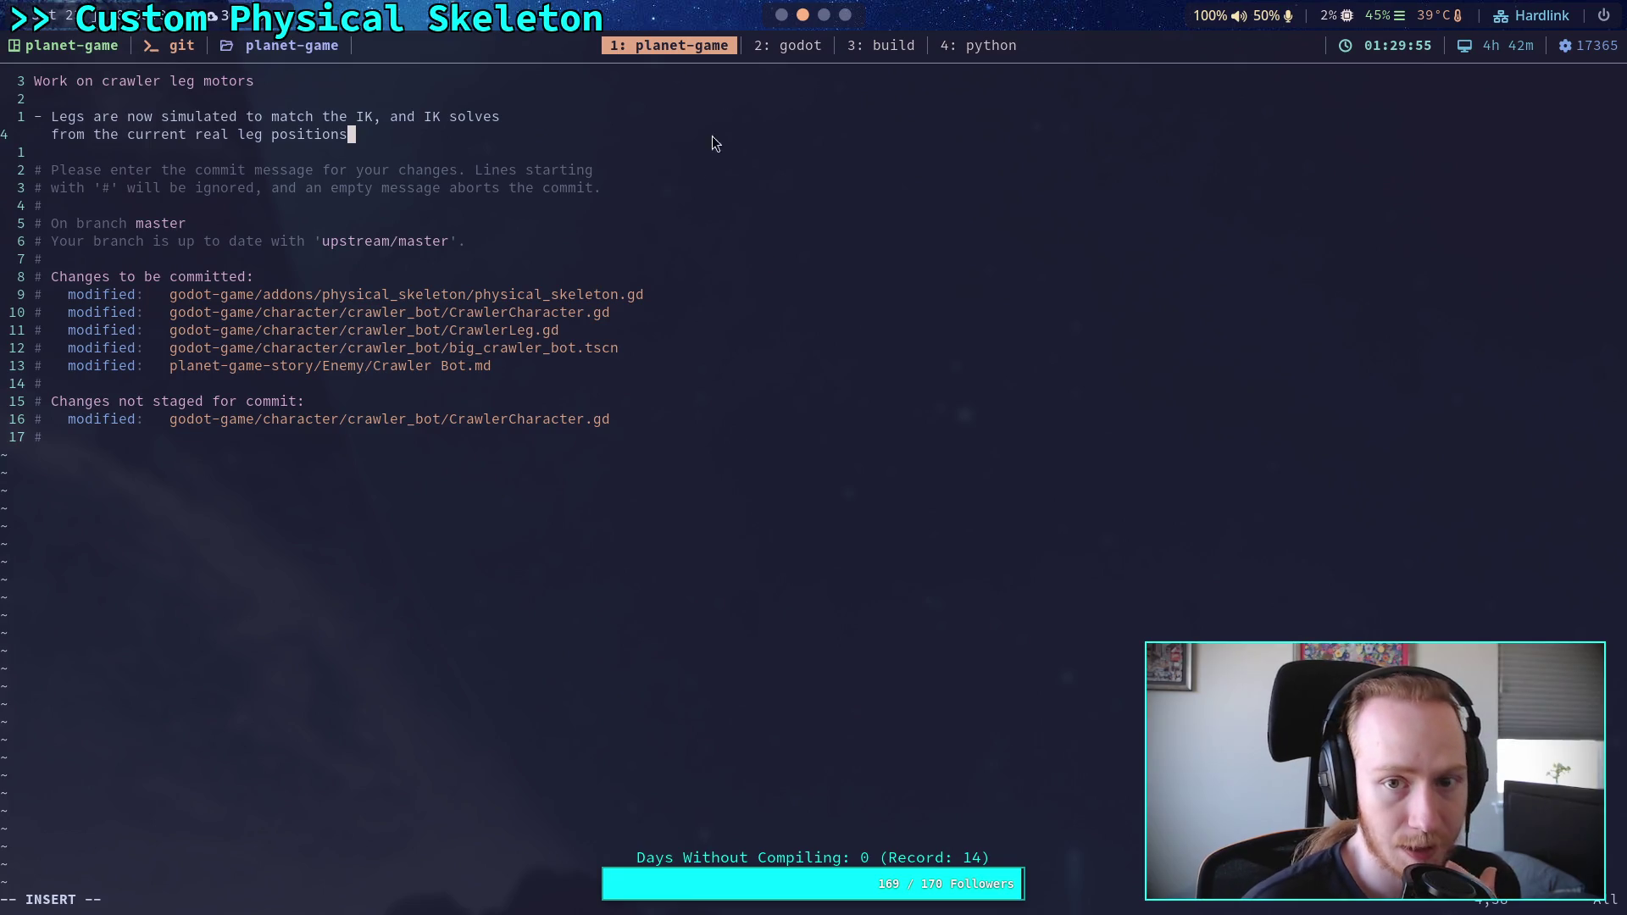
Step: Switch back to the Godot editor showing CrawlerLeg.gd
left_click(824, 16)
left_click(782, 16)
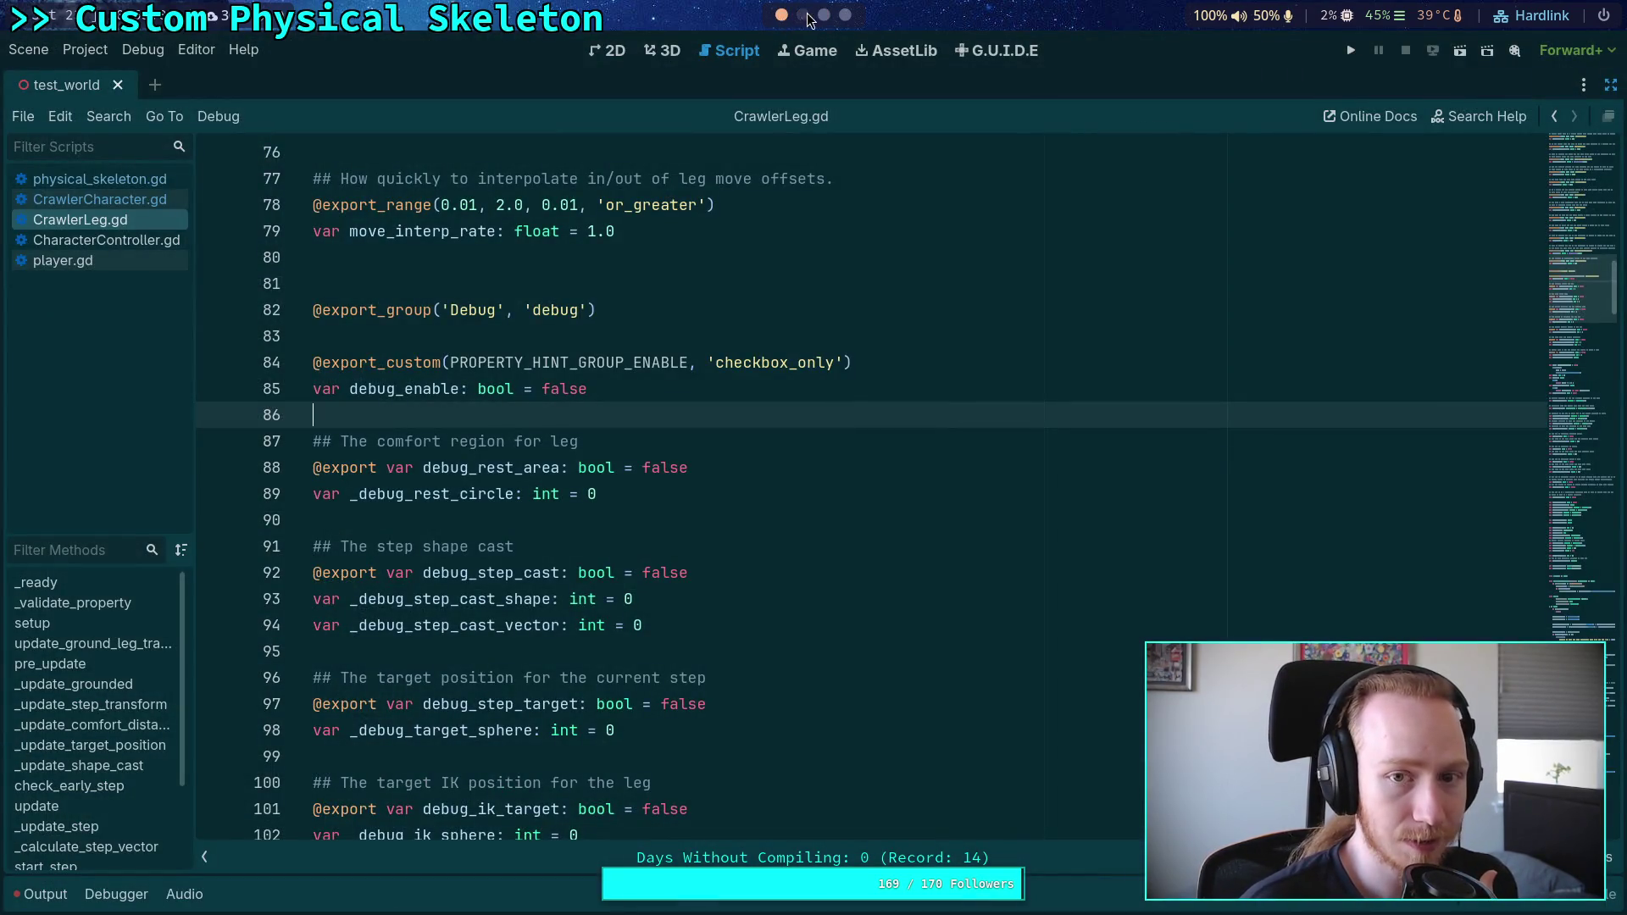
left_click(101, 56)
left_click(102, 73)
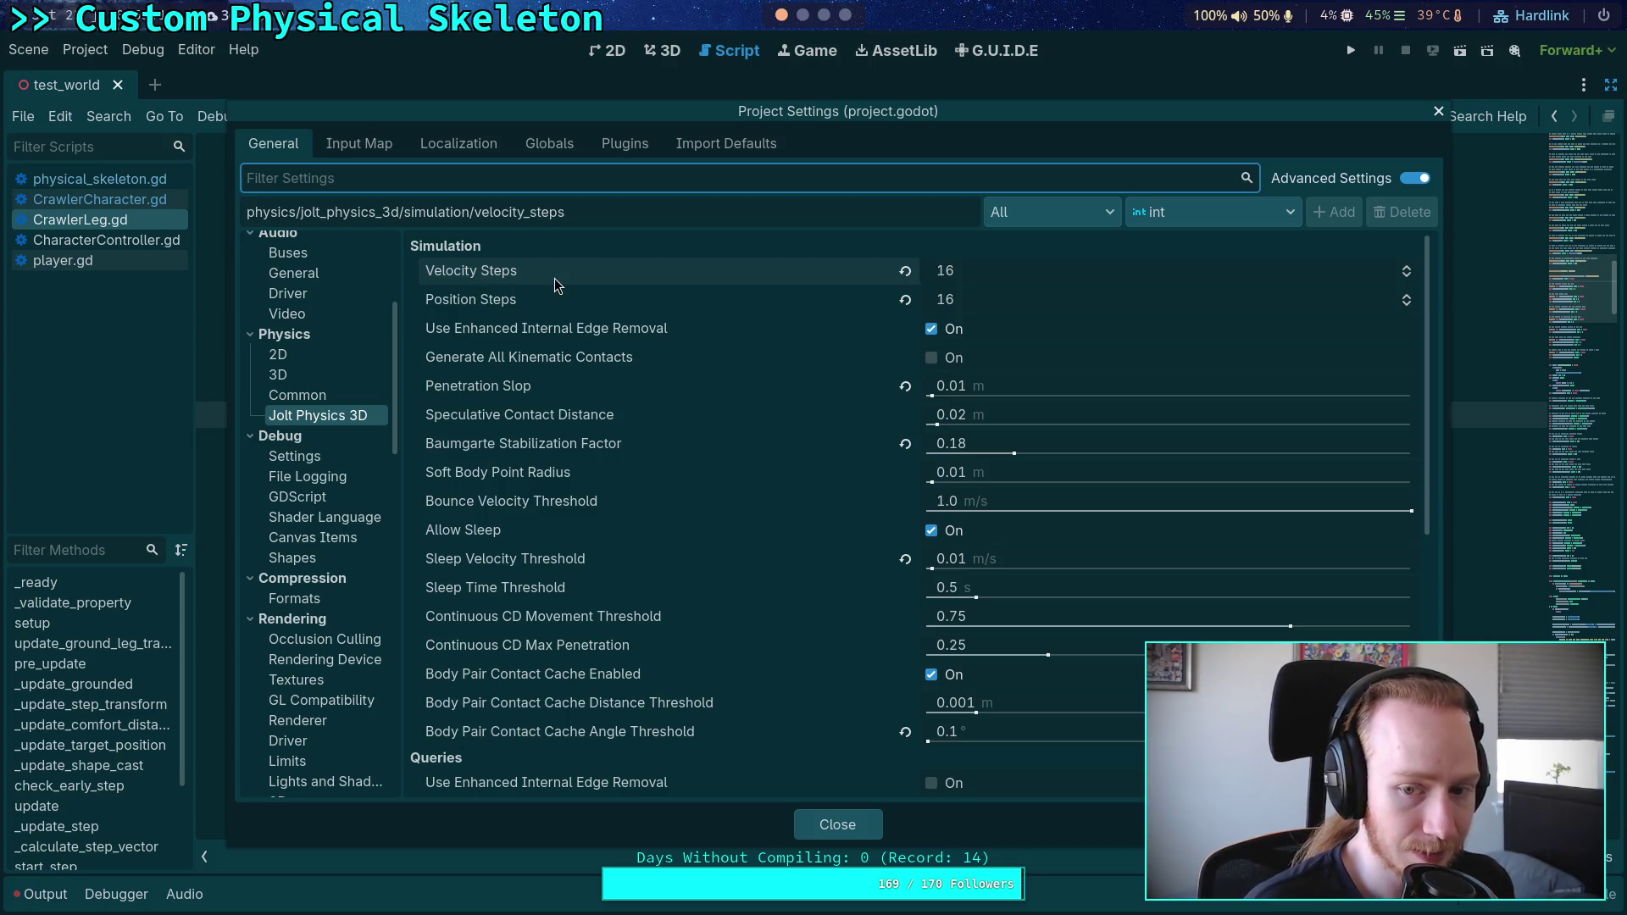
mouse_move(555, 284)
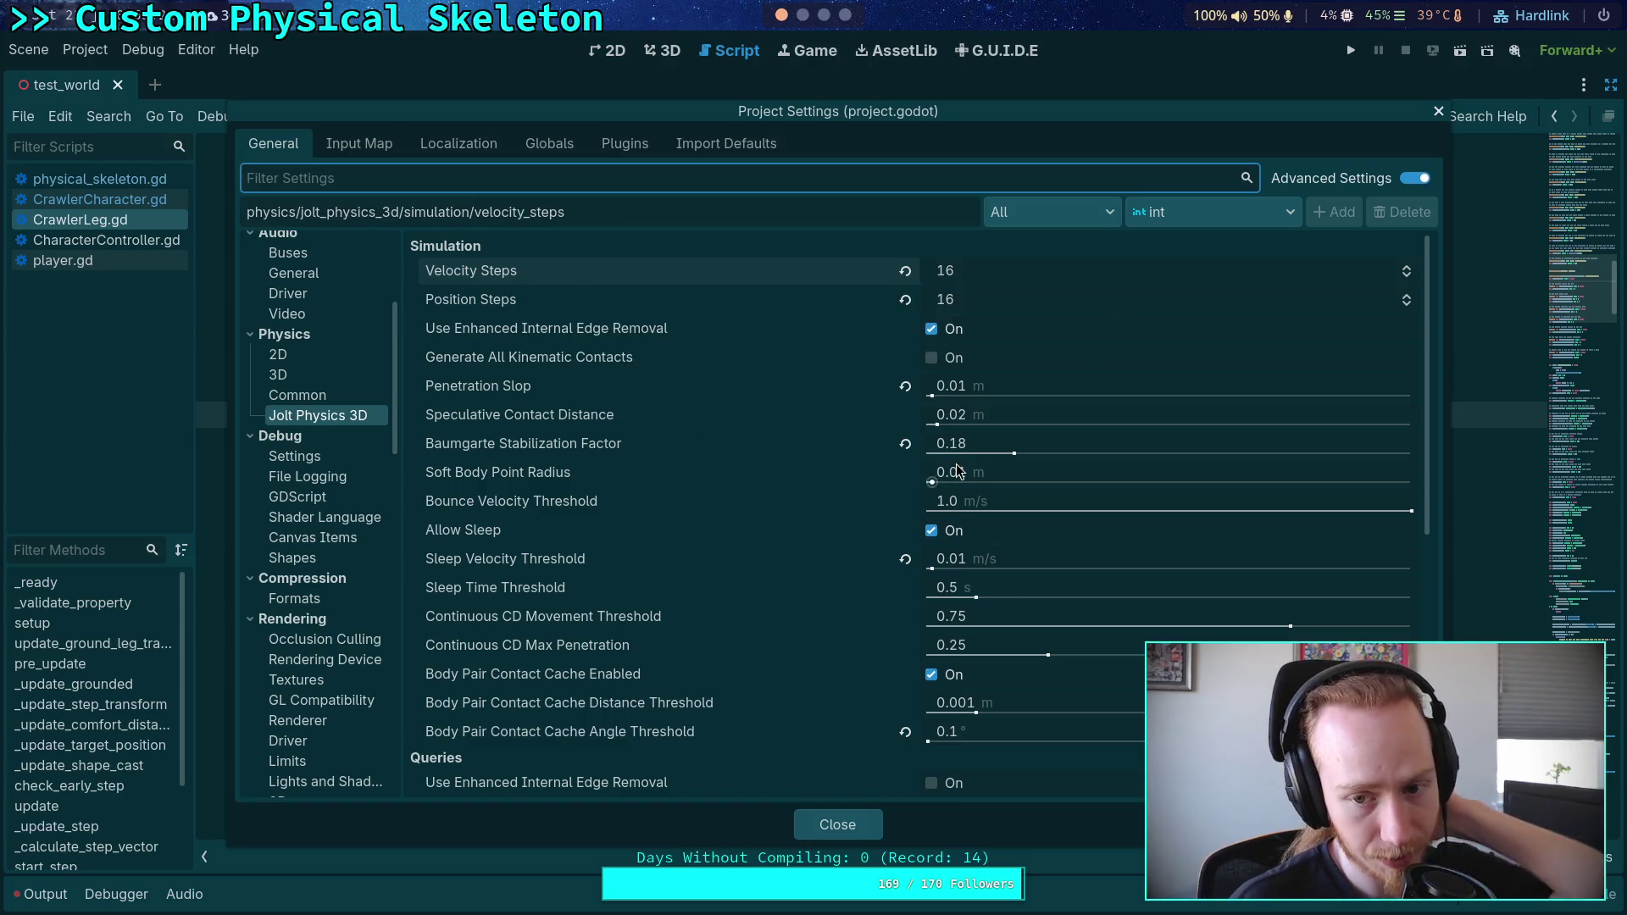
mouse_move(958, 458)
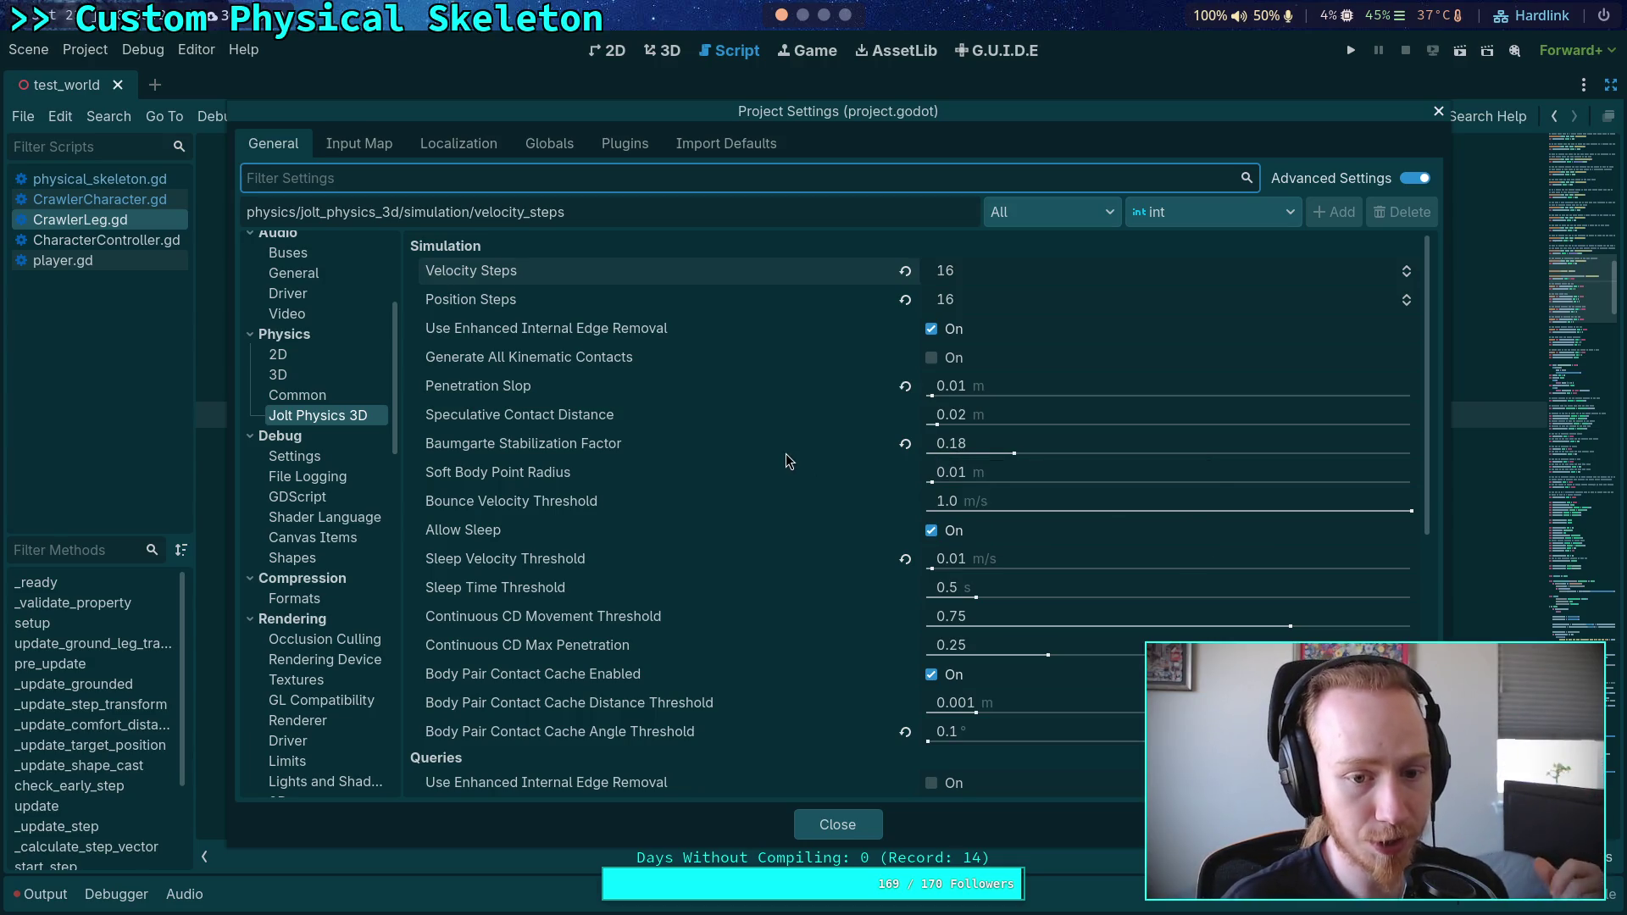
mouse_move(787, 460)
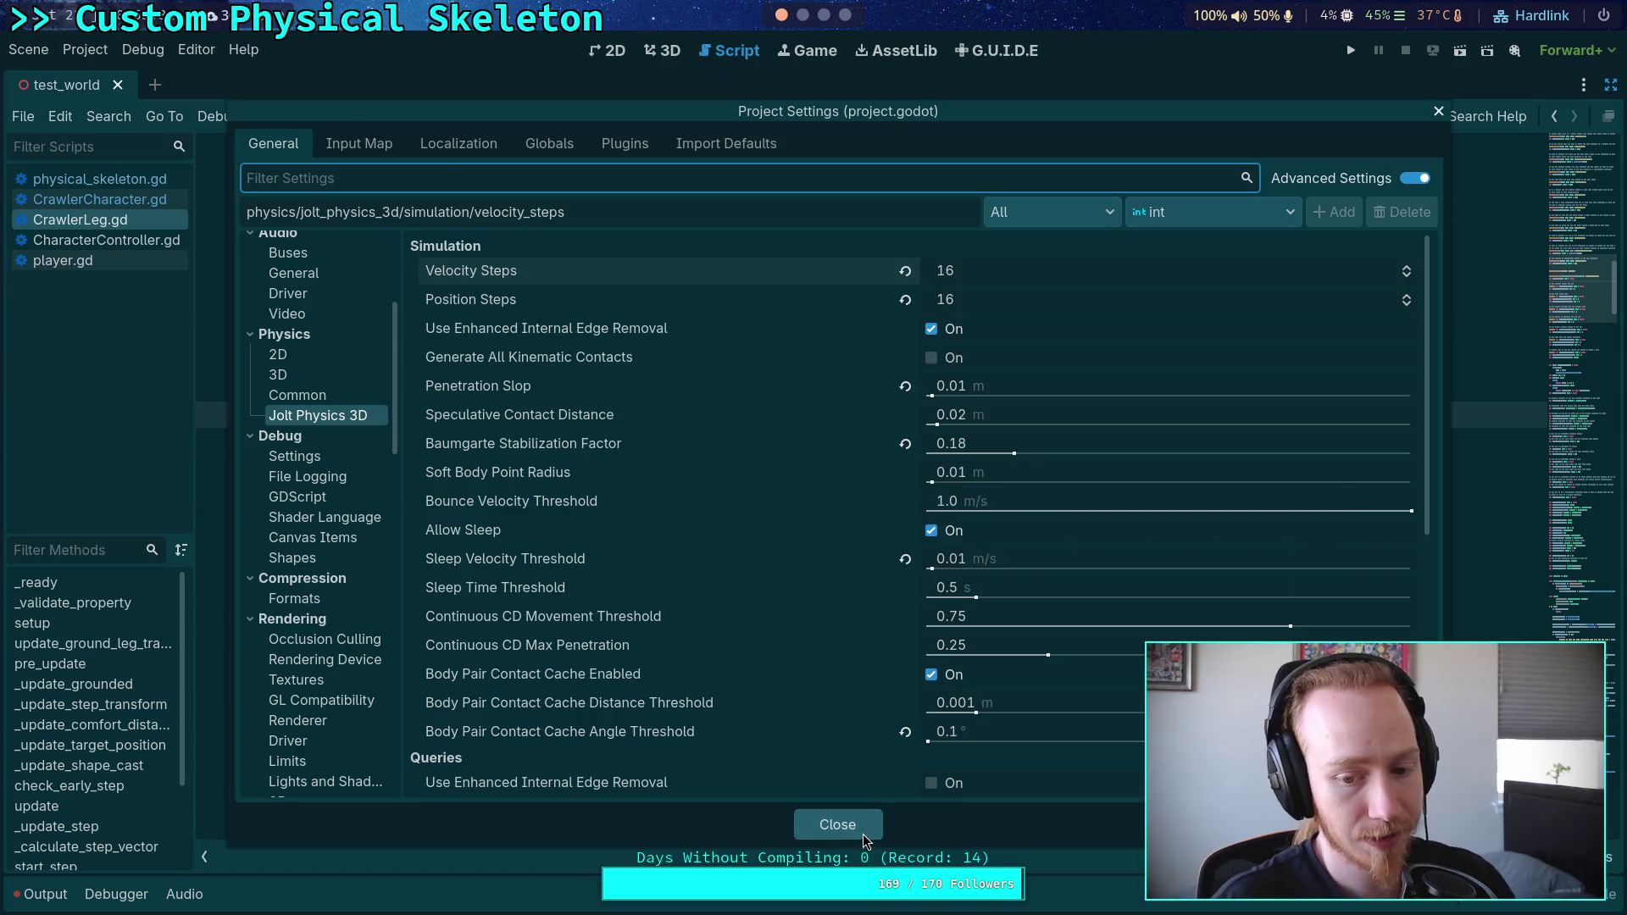
left_click(838, 825)
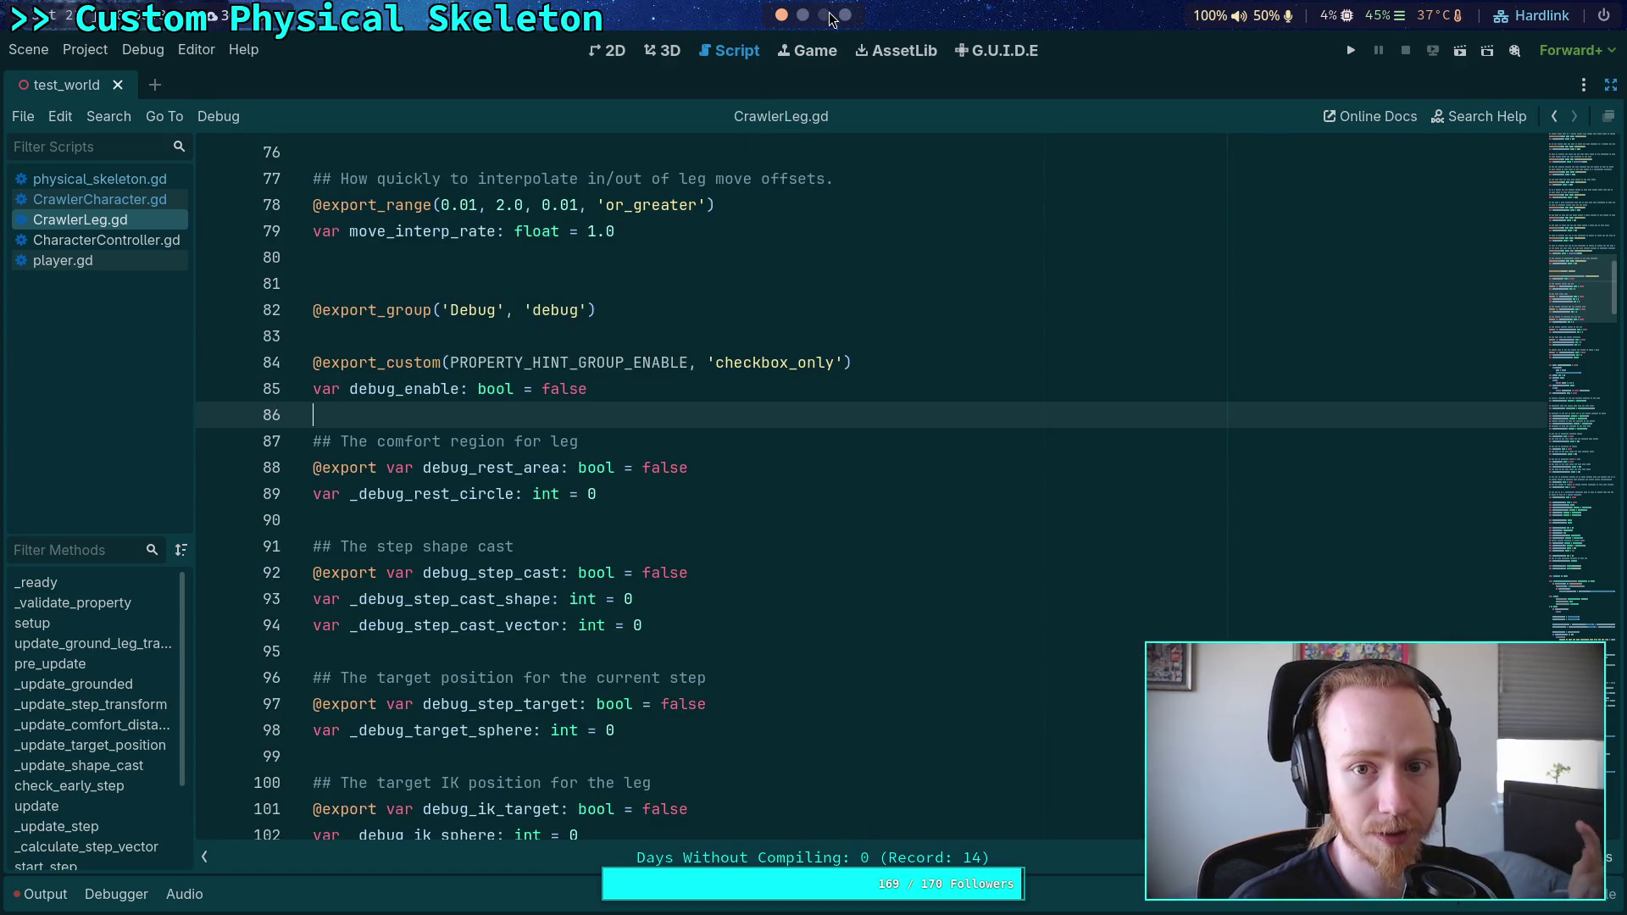
left_click(823, 16)
left_click(803, 15)
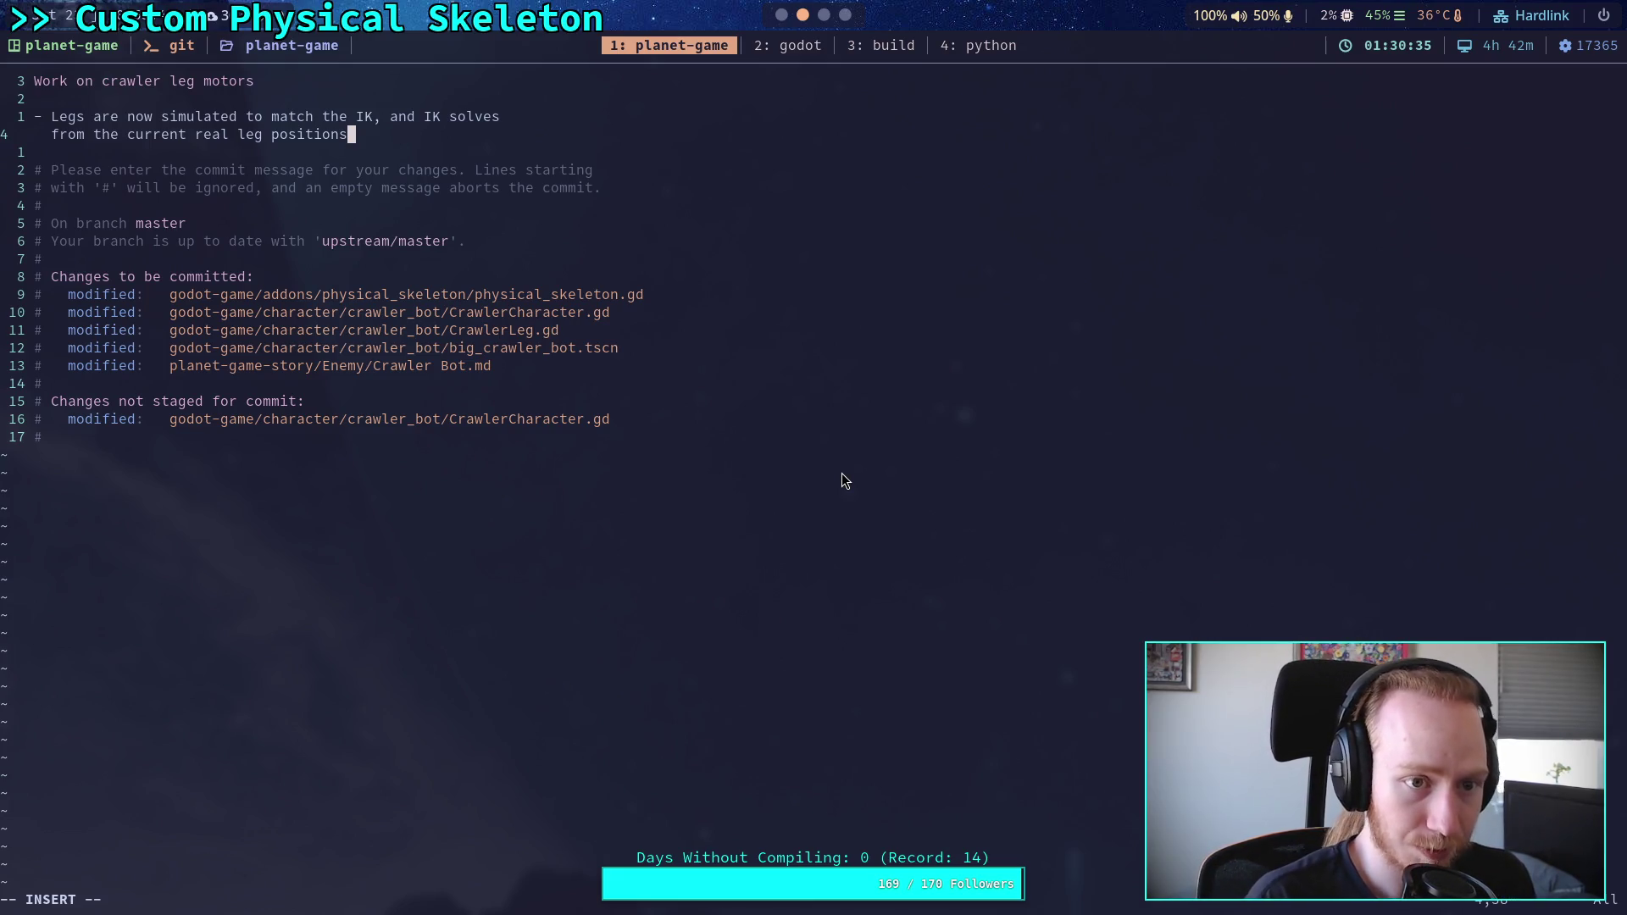
Step: Reword the bullet ending to 'from the current real joint angles'
key("BackSpace")
key("BackSpace")
key("BackSpace")
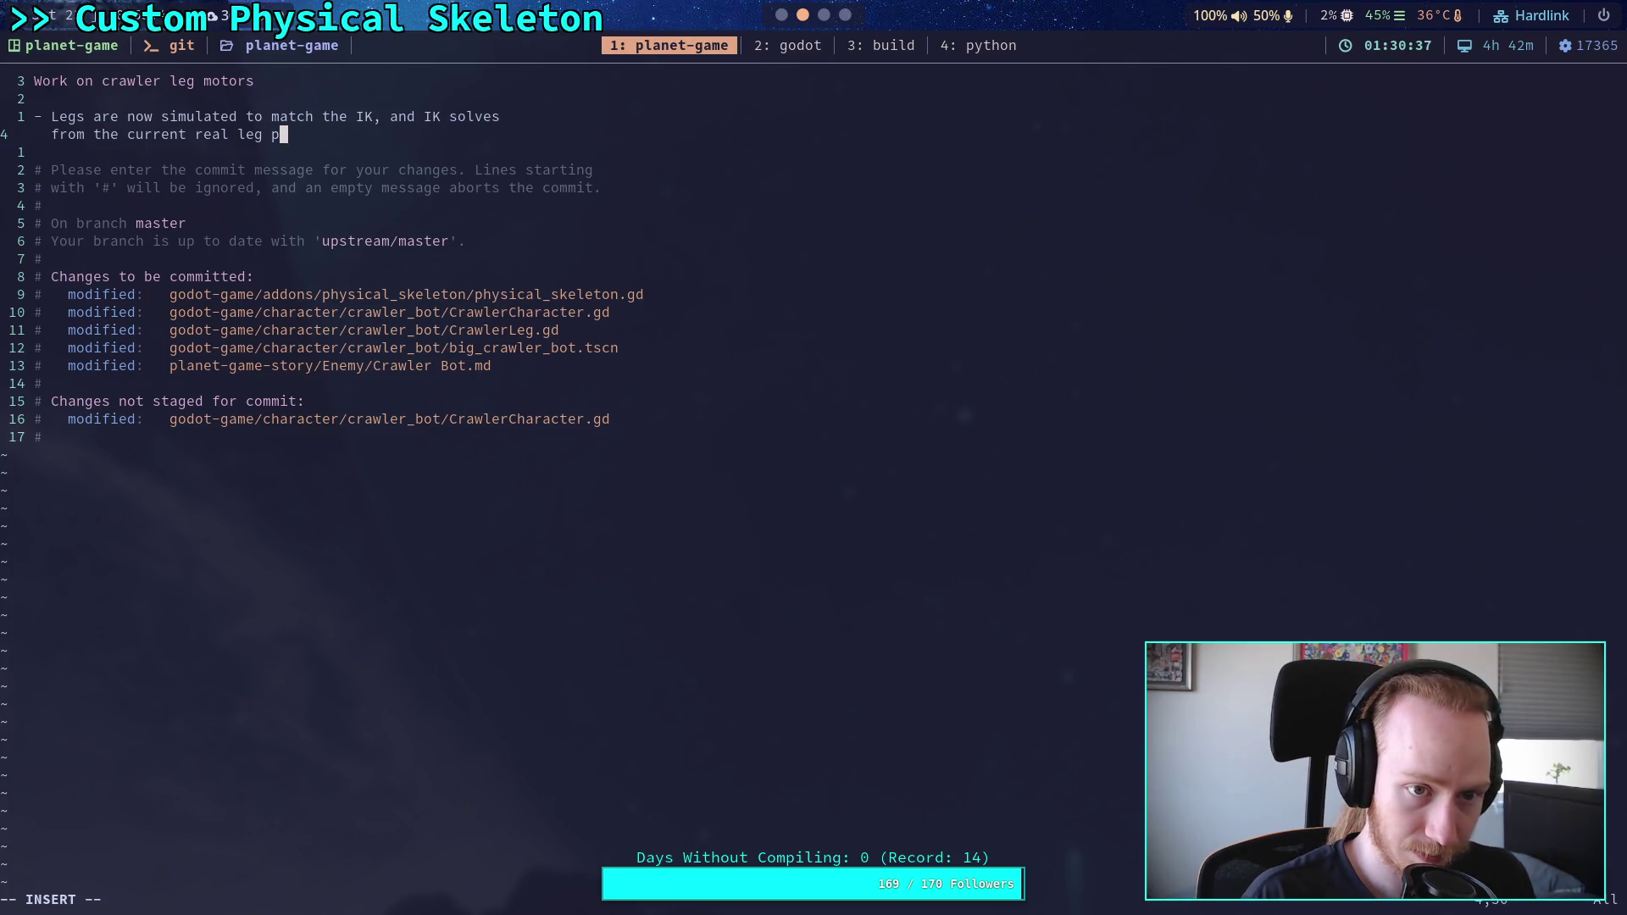
key("BackSpace")
key("BackSpace")
key("BackSpace")
type("jo")
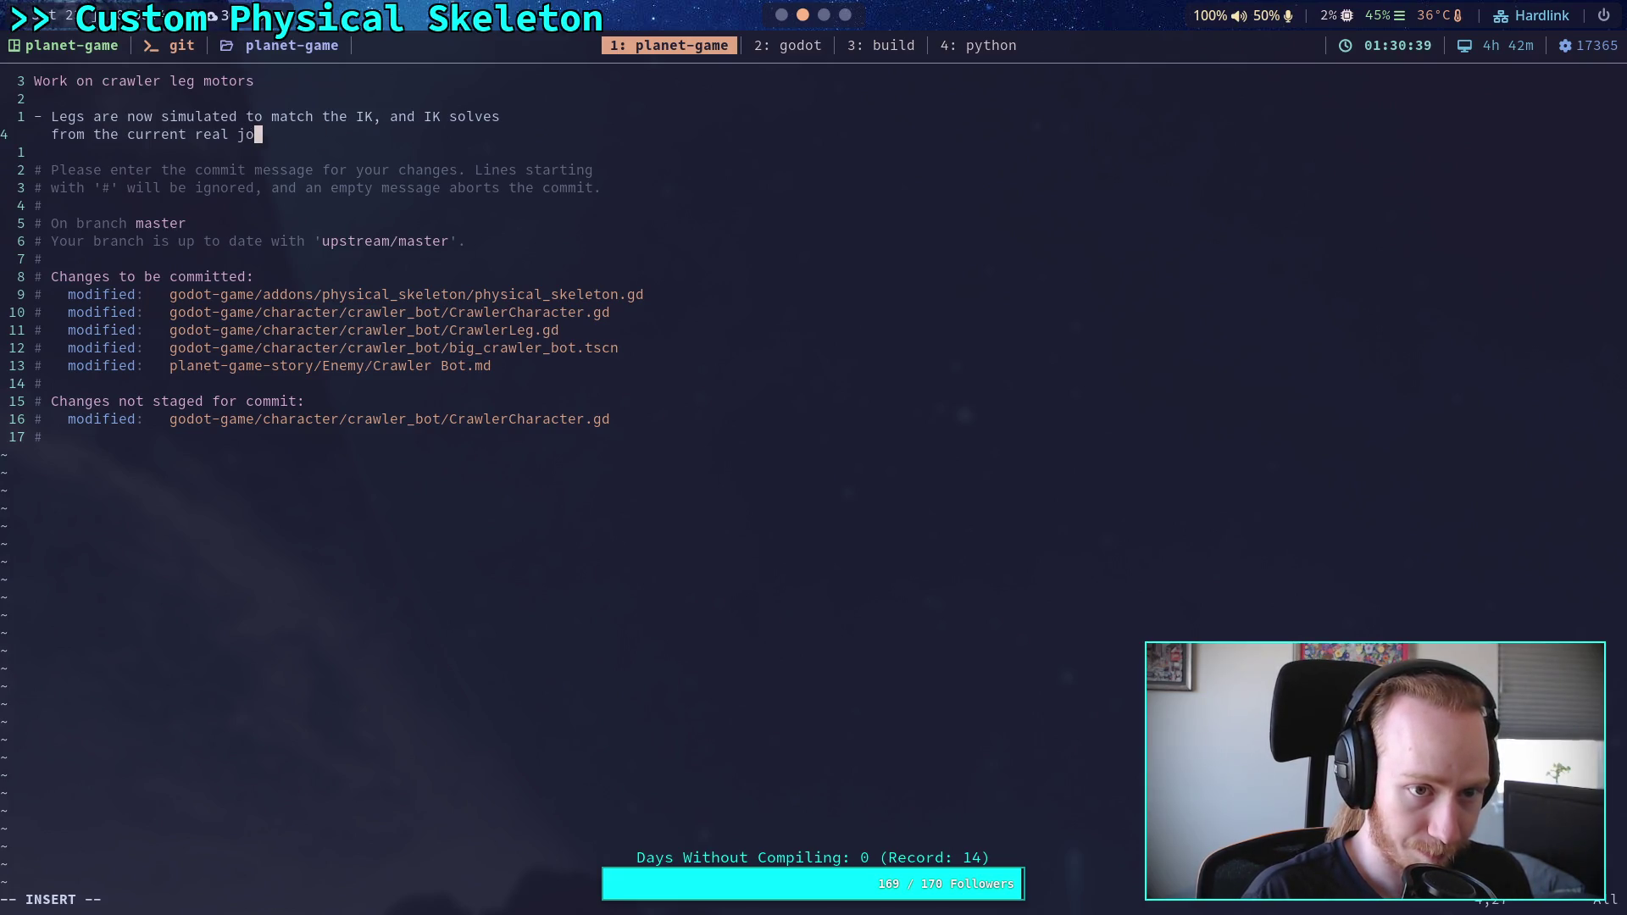
type("int angles")
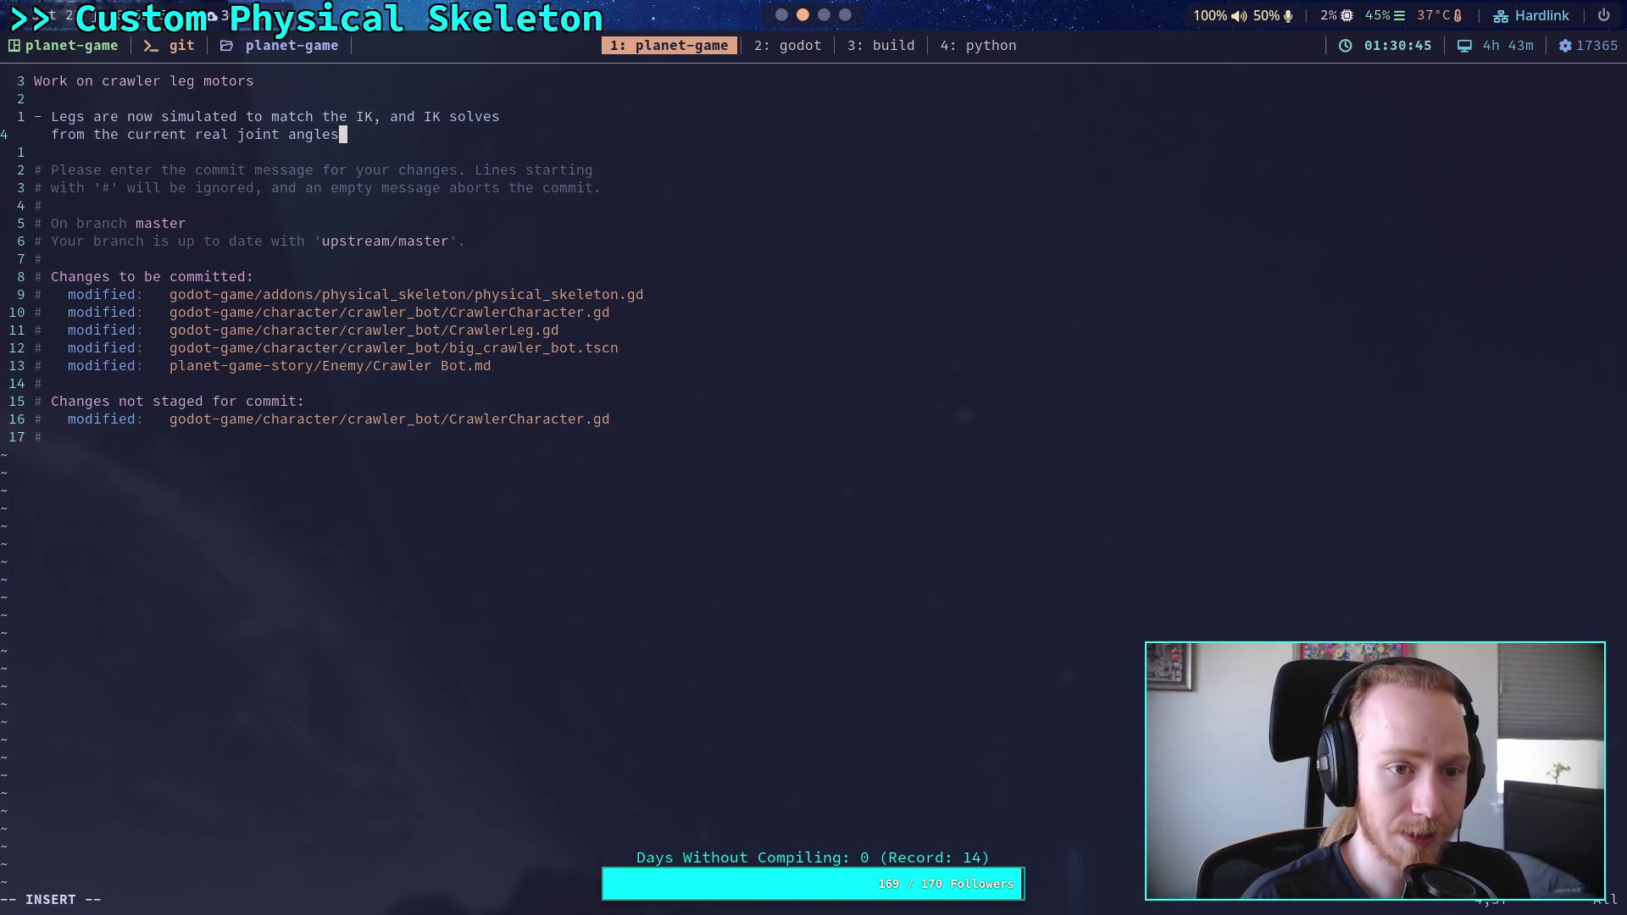
type(".")
Step: Start a new '-' bullet below, discarding the false-start word 'Better'
key("BackSpace")
key("Return")
type("-")
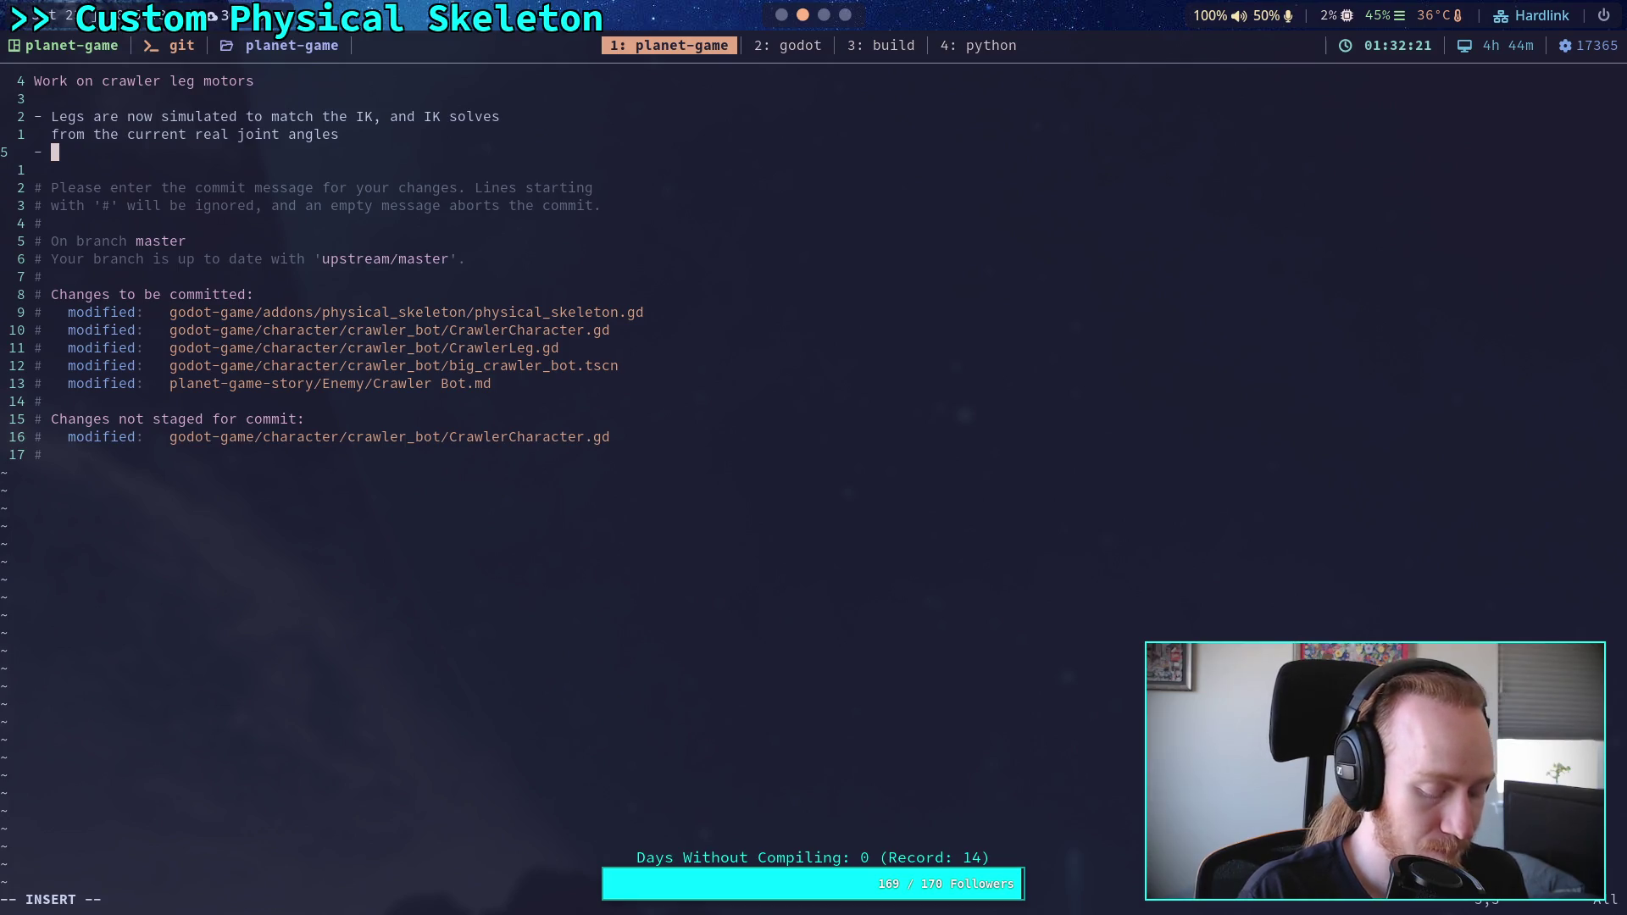
type("B")
type("etter")
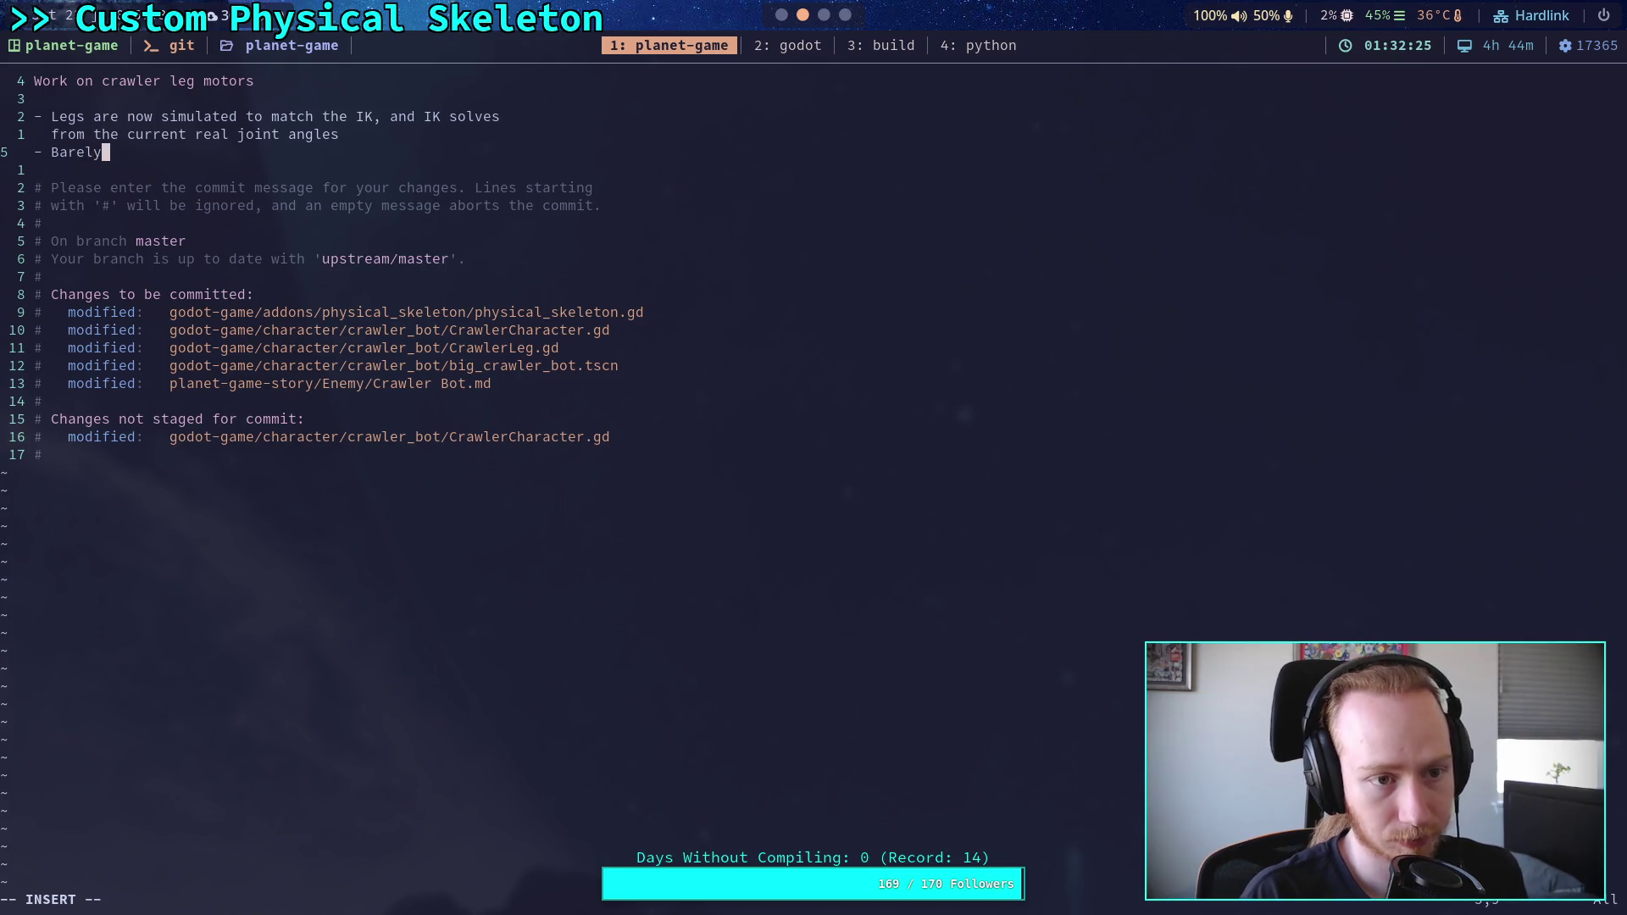
key("ctrl+w")
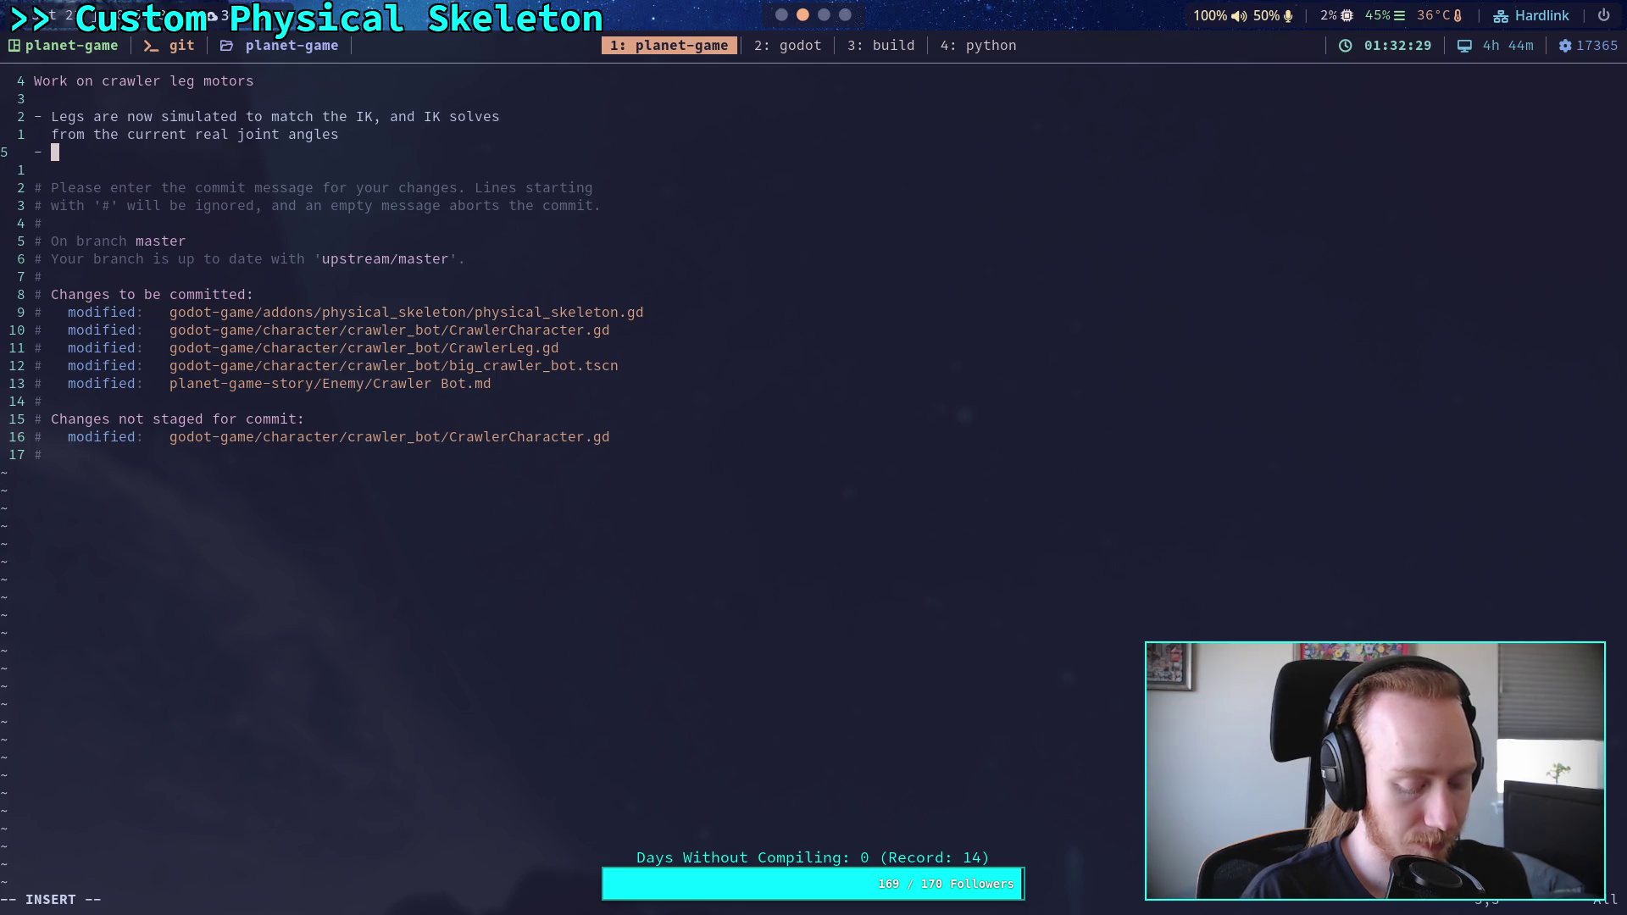
Step: Begin the second bullet: 'Basically useless right now, cannot balance after small movements'
type("Basically")
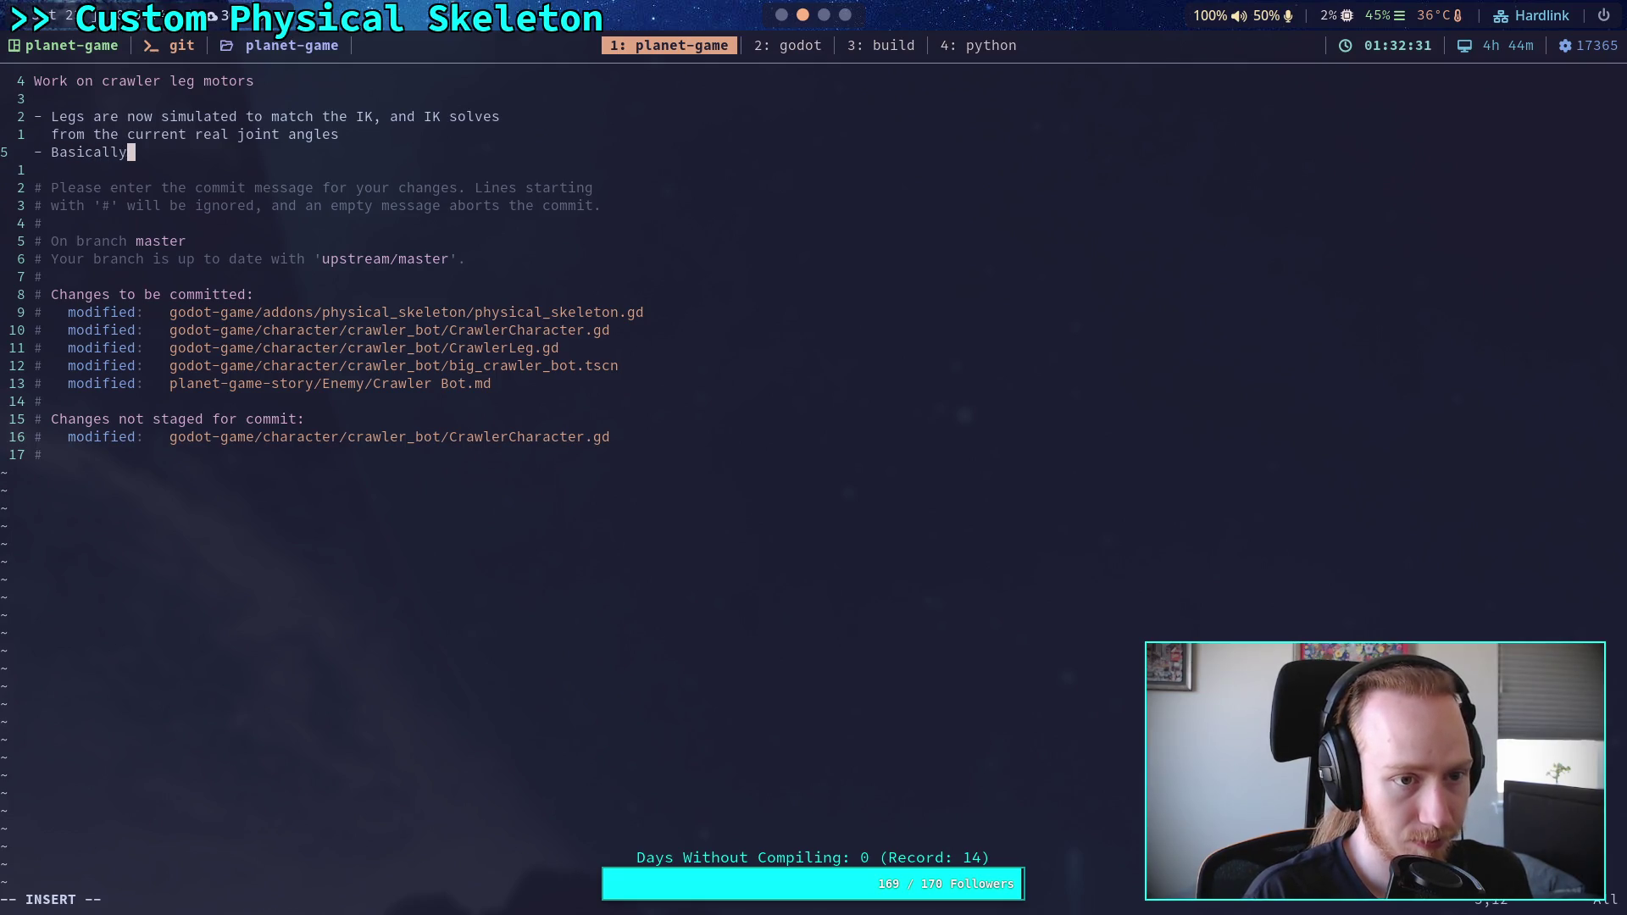
type(" useles")
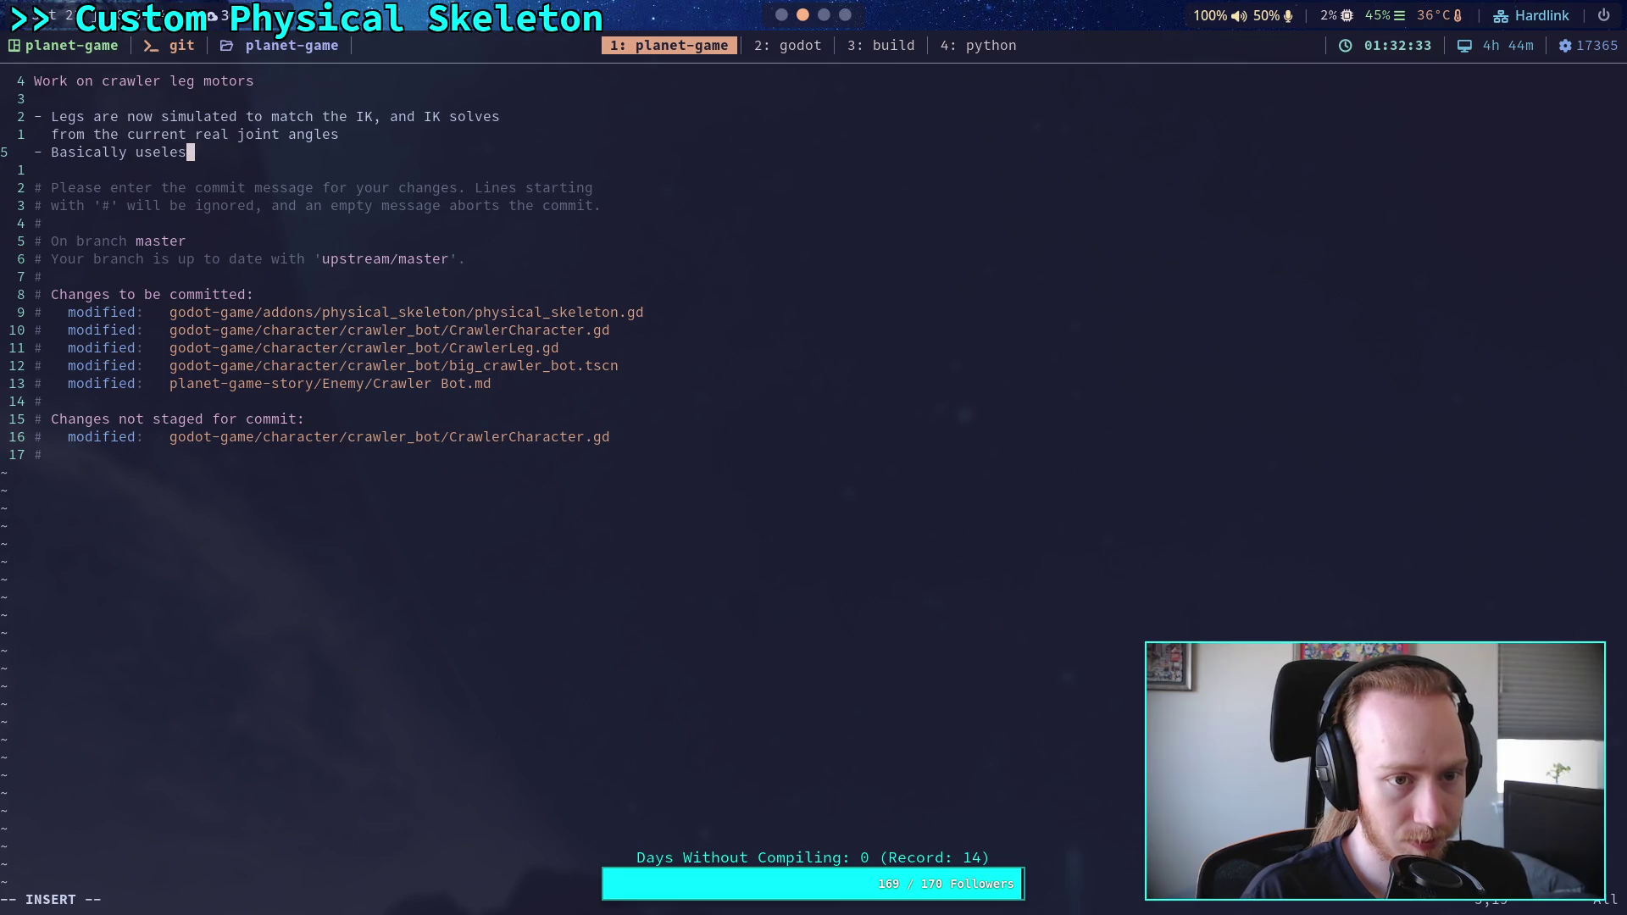
type("s right now, ")
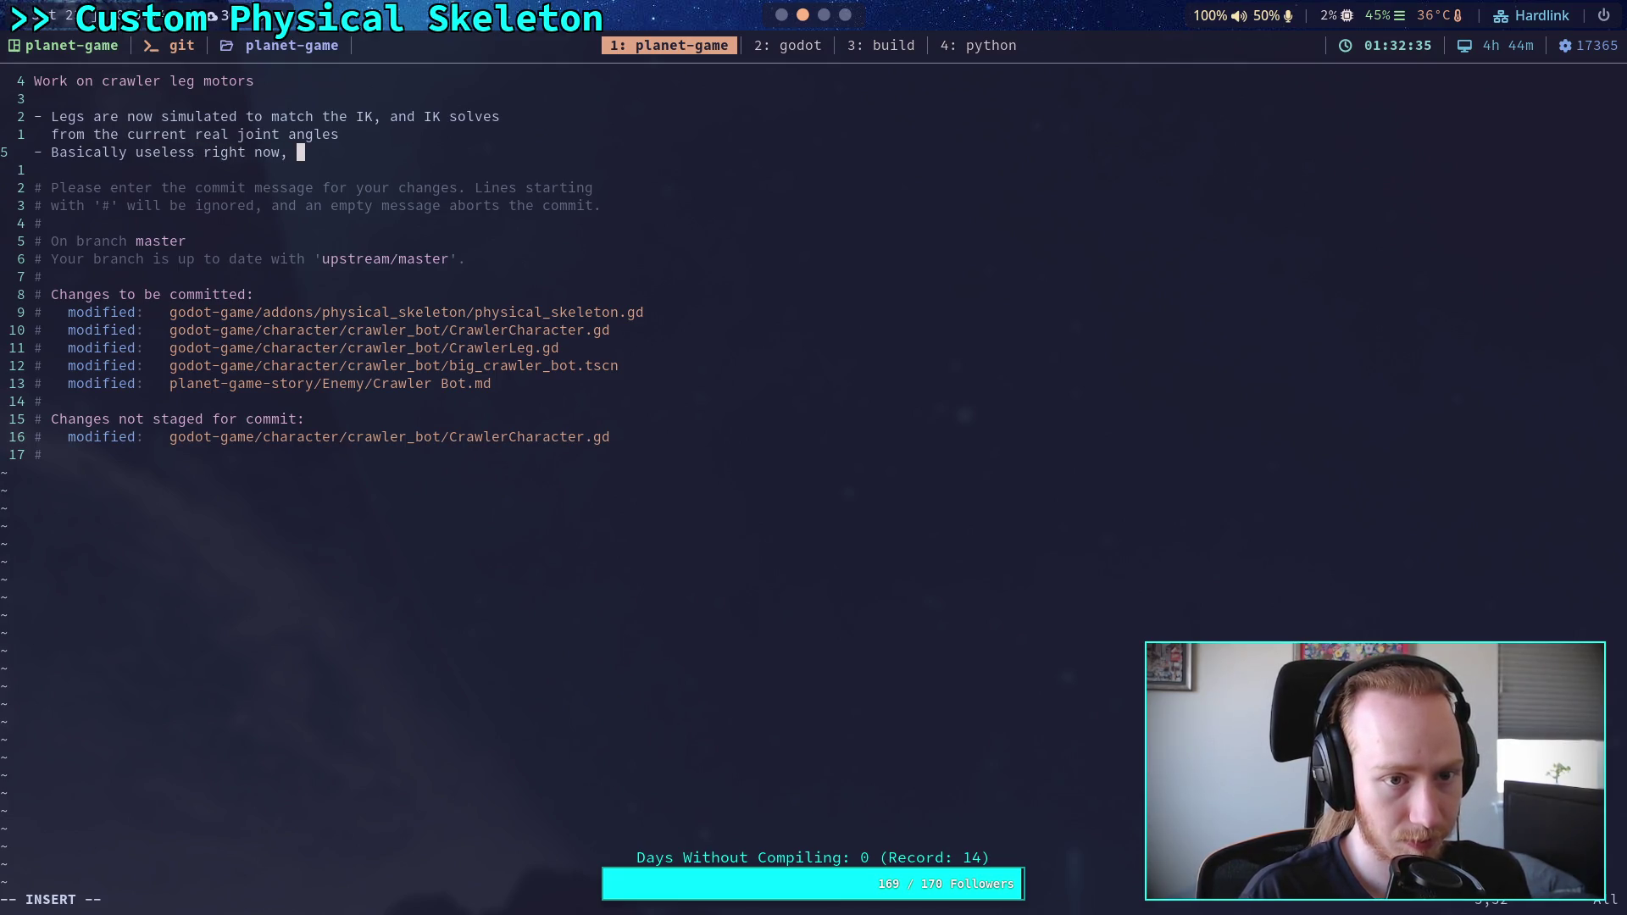
type("can be us")
key("BackSpace")
key("BackSpace")
key("BackSpace")
key("BackSpace")
type("not ")
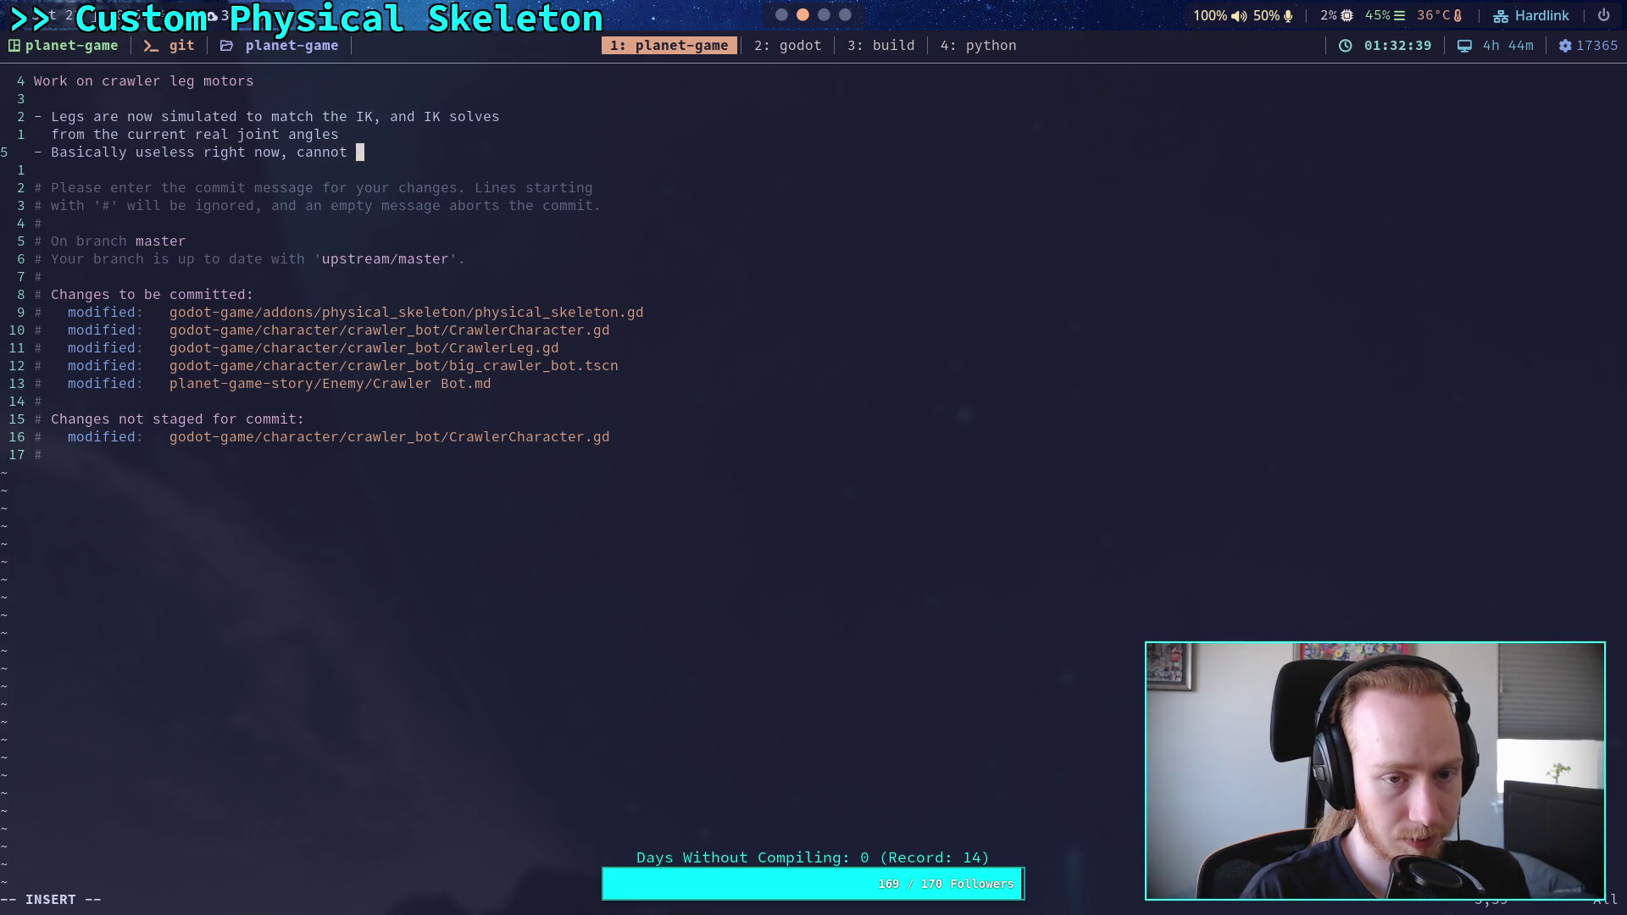
type("balance aft")
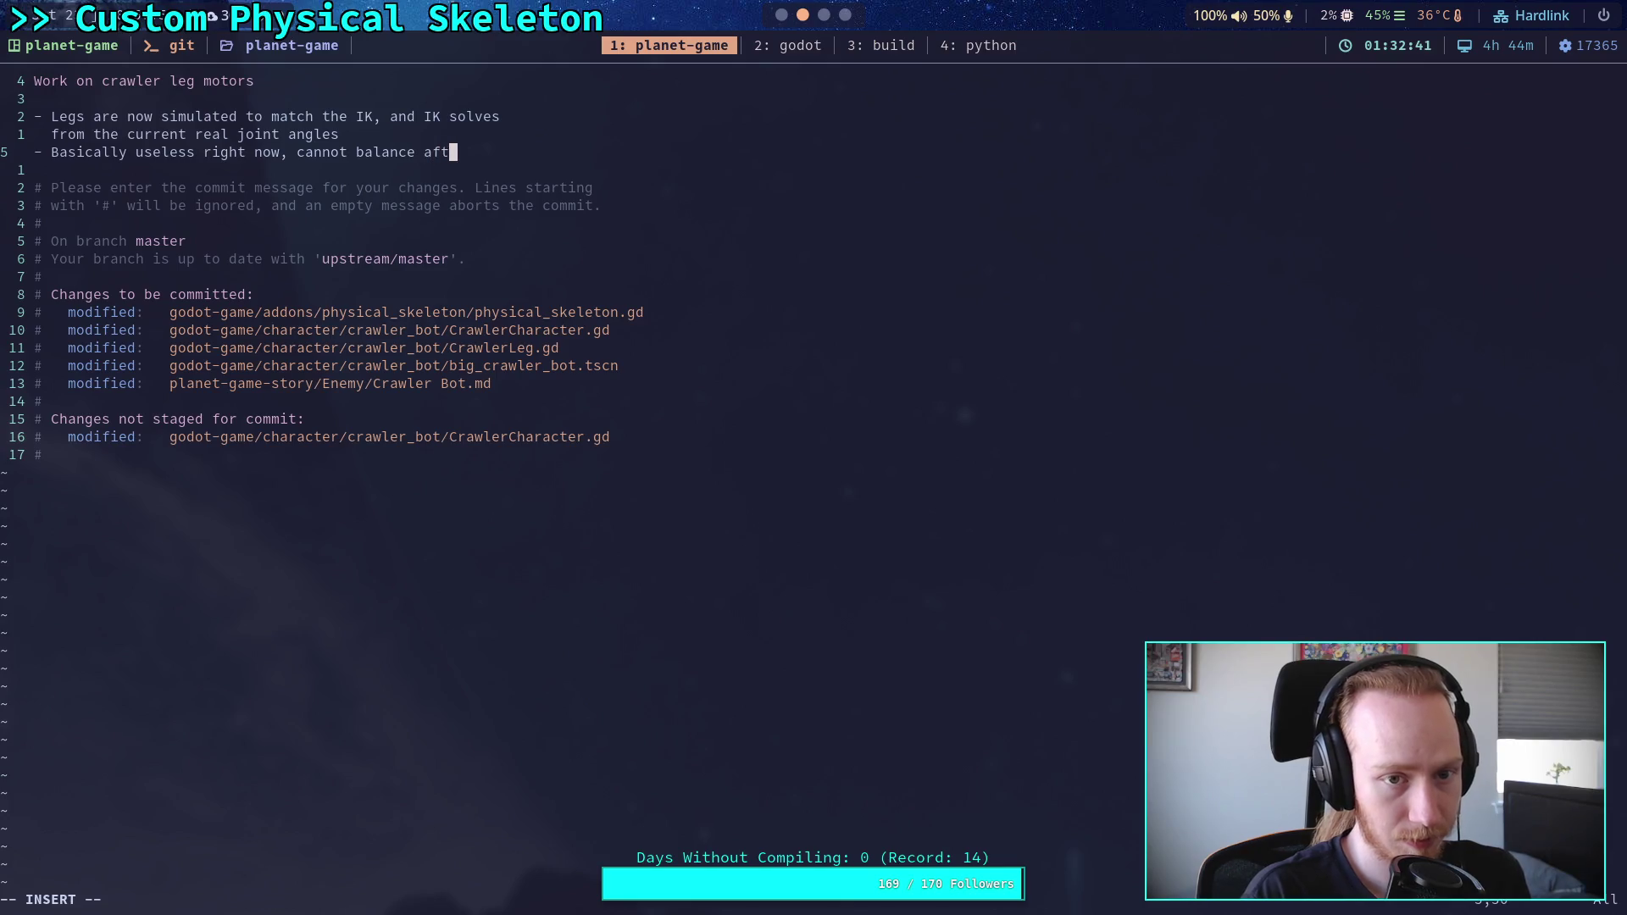
type("er small")
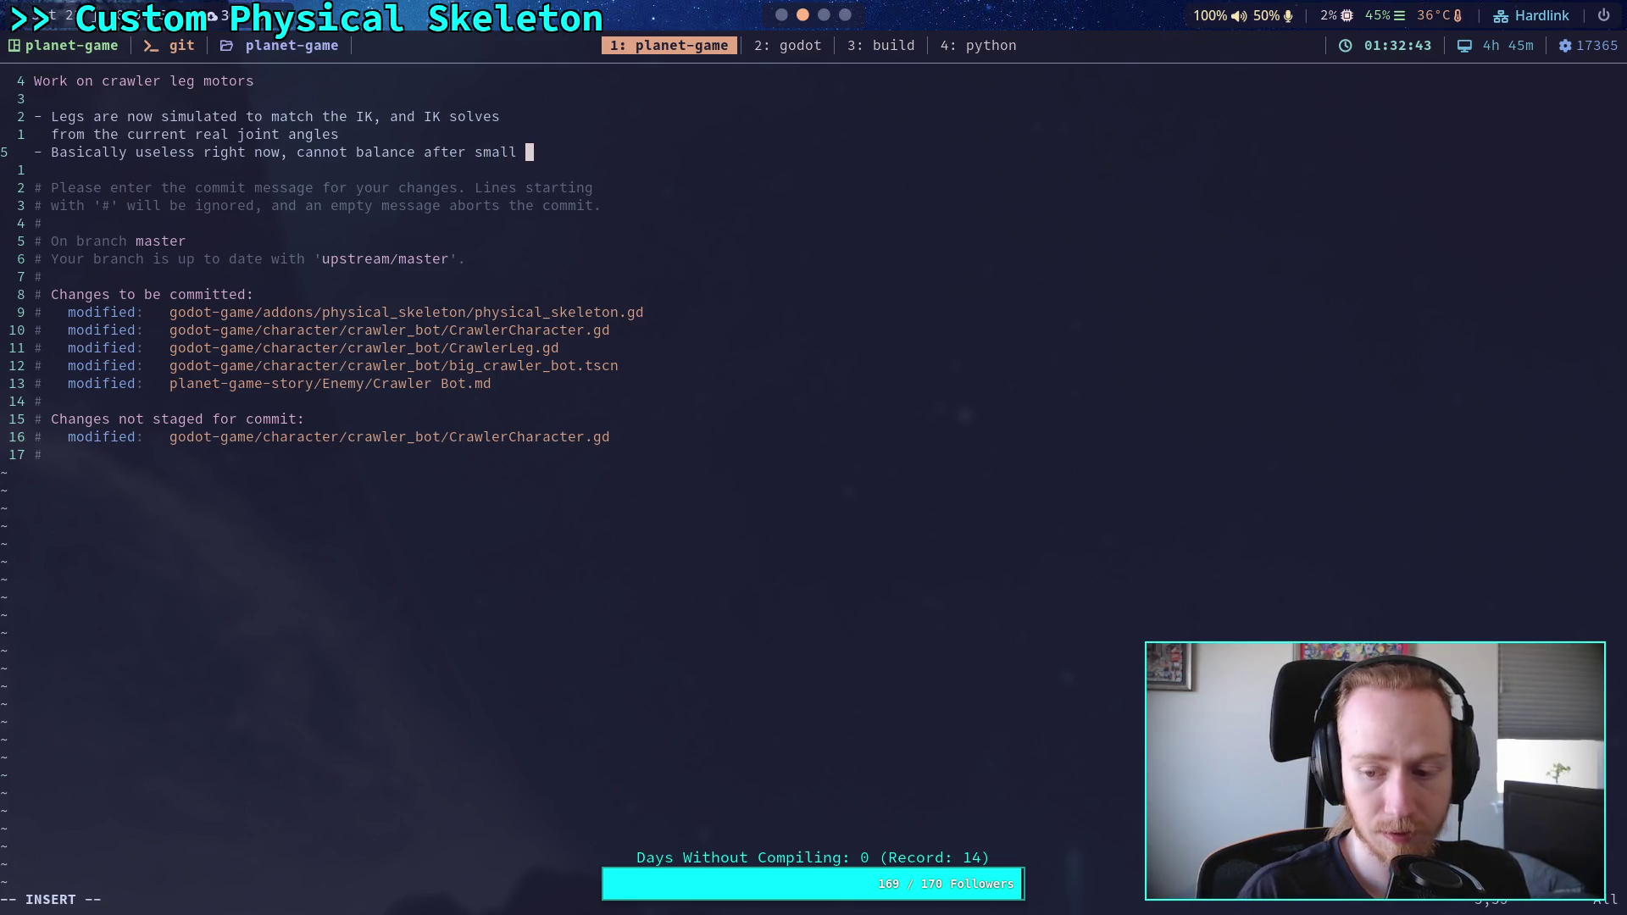
key("Return")
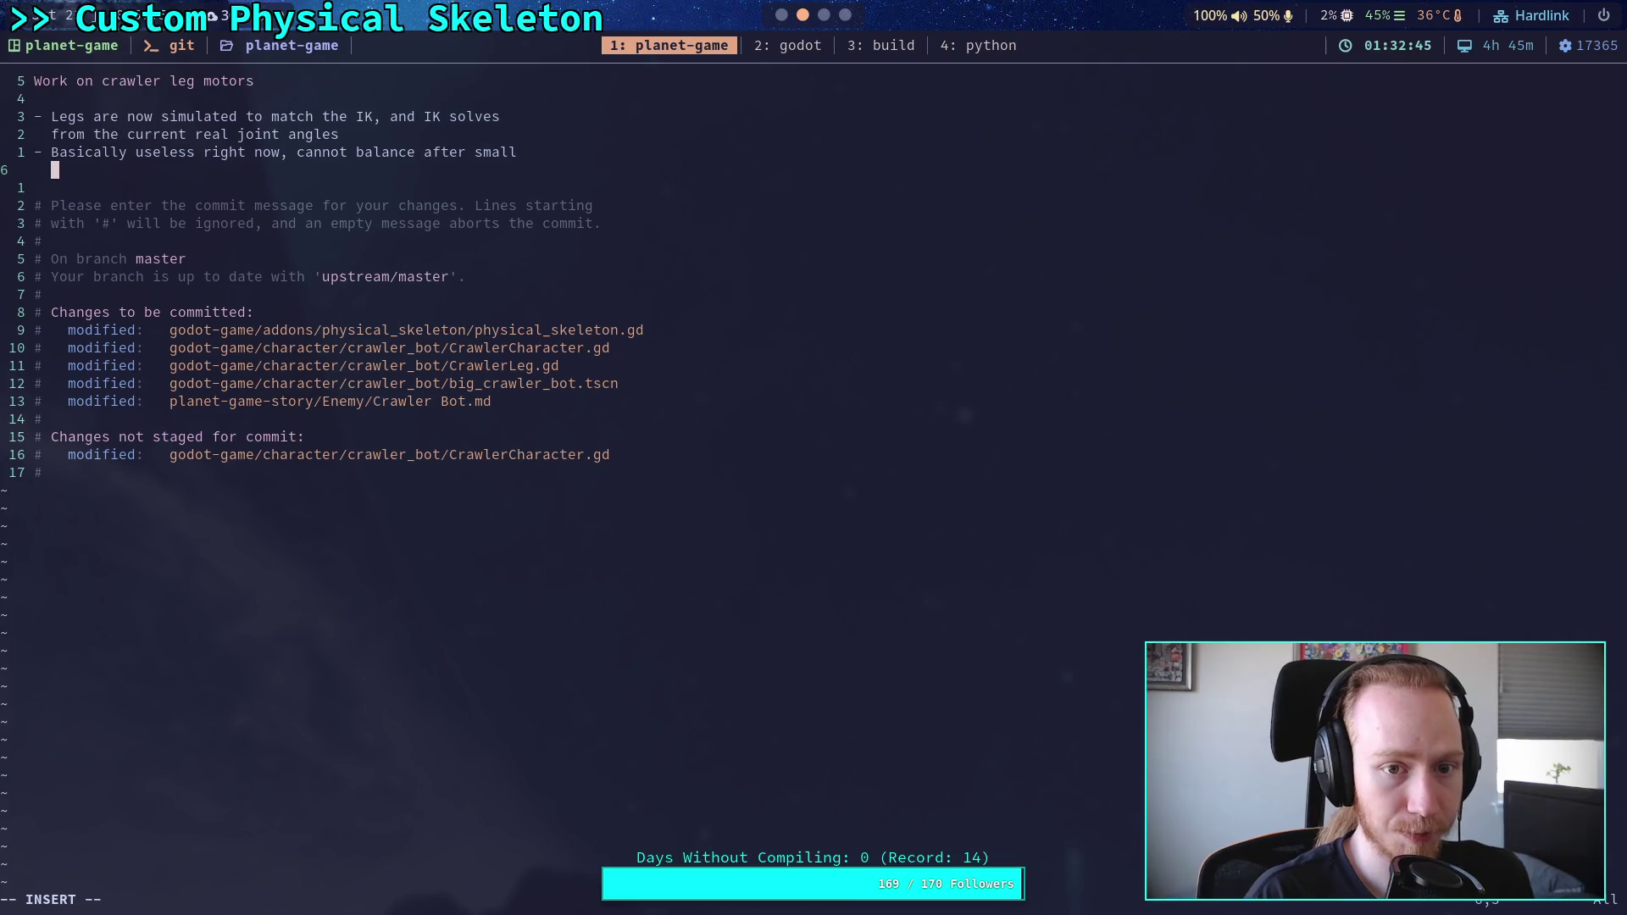
type("movements and total")
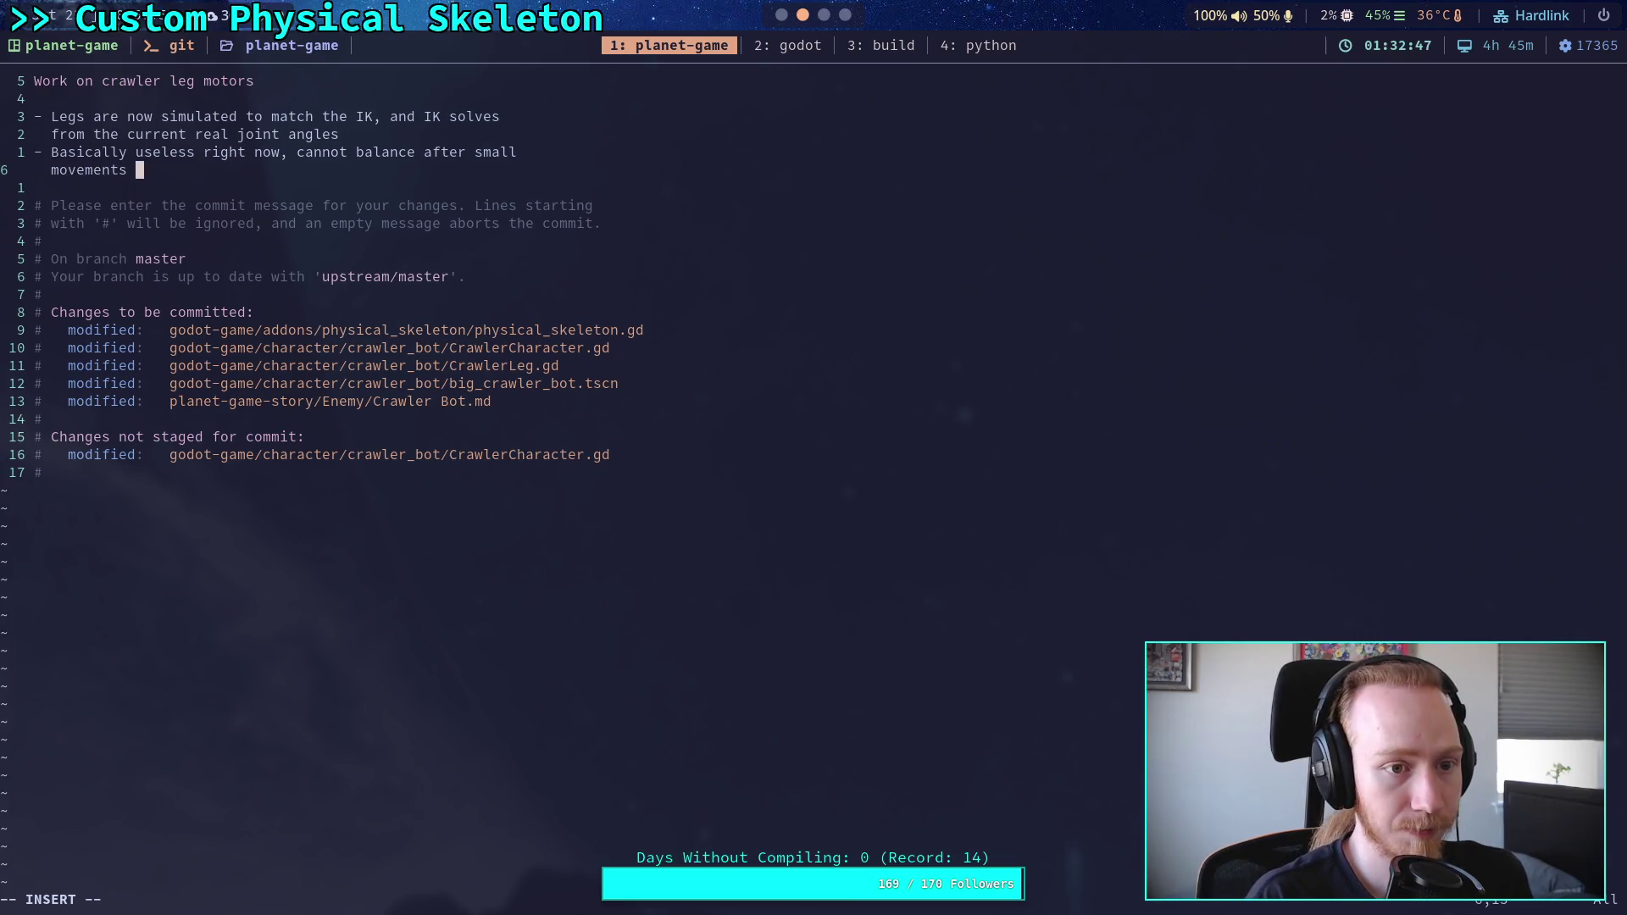
Step: Continue it with 'completely unable to match IK goals in a reasonable time, and IK targets seem to move incorrectly'
key("BackSpace")
key("BackSpace")
key("BackSpace")
type("co")
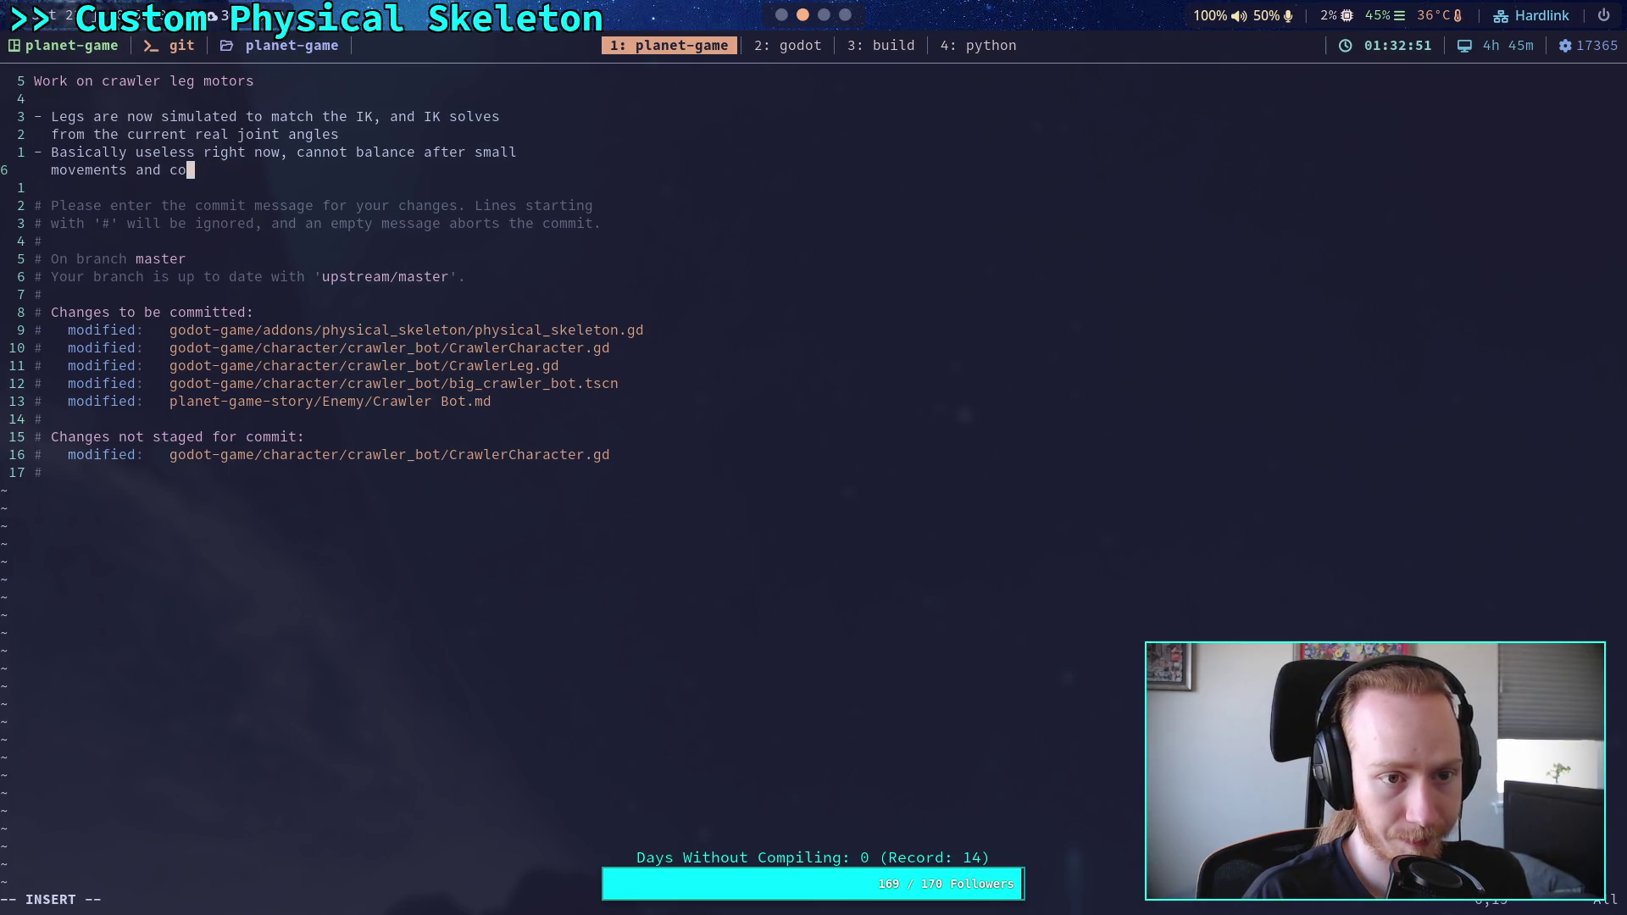
type("mpletely unab")
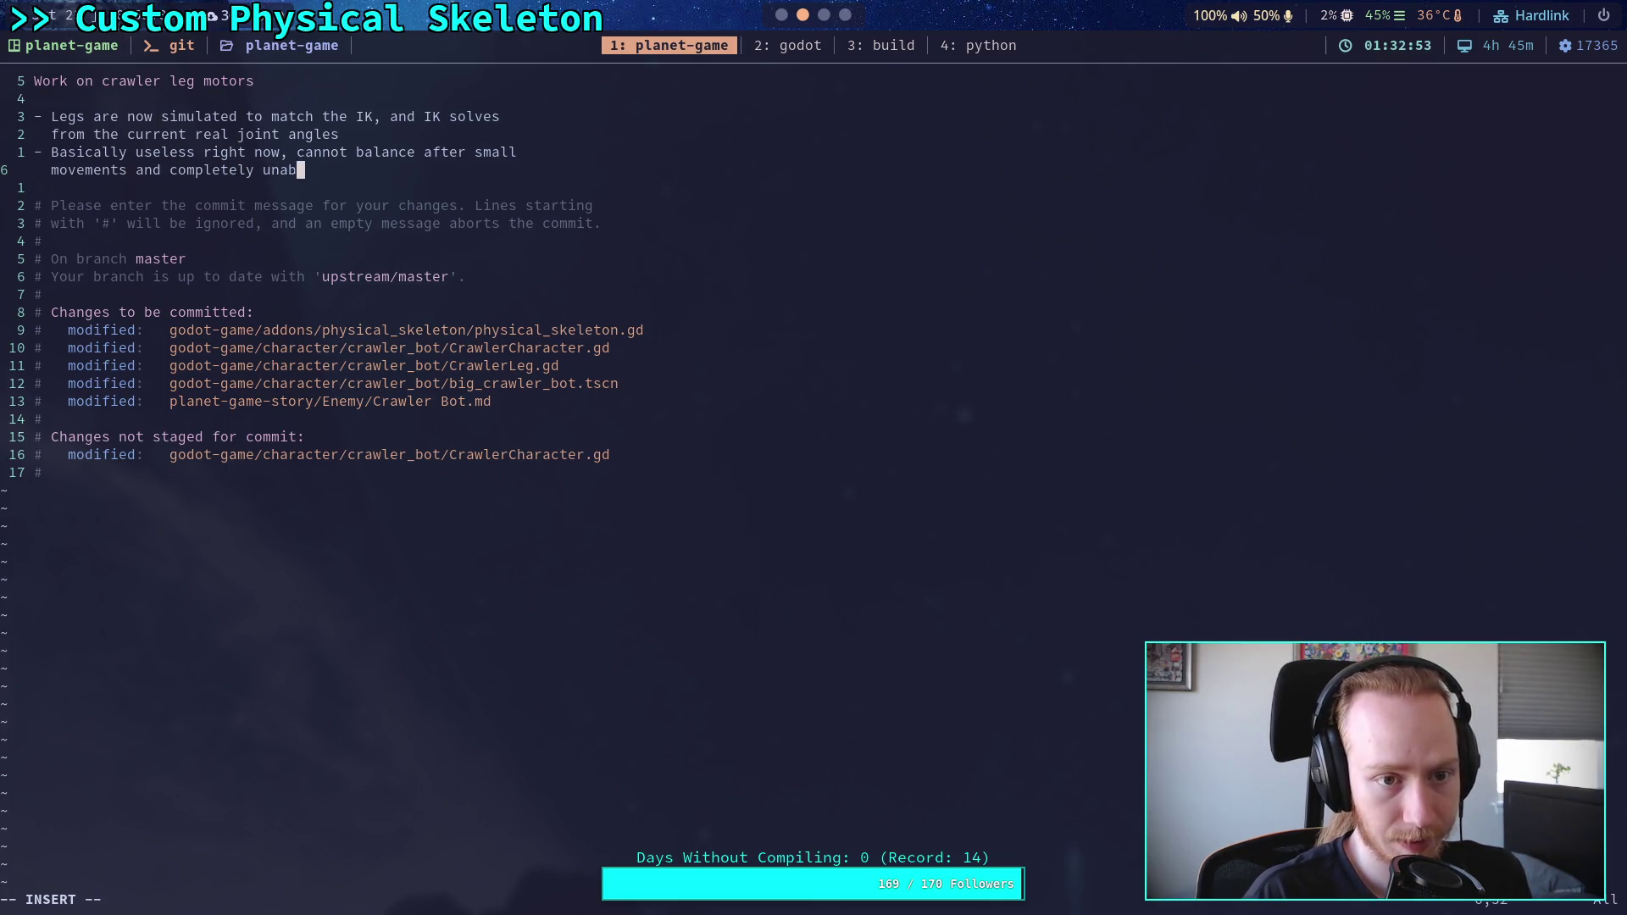
type("le to match ")
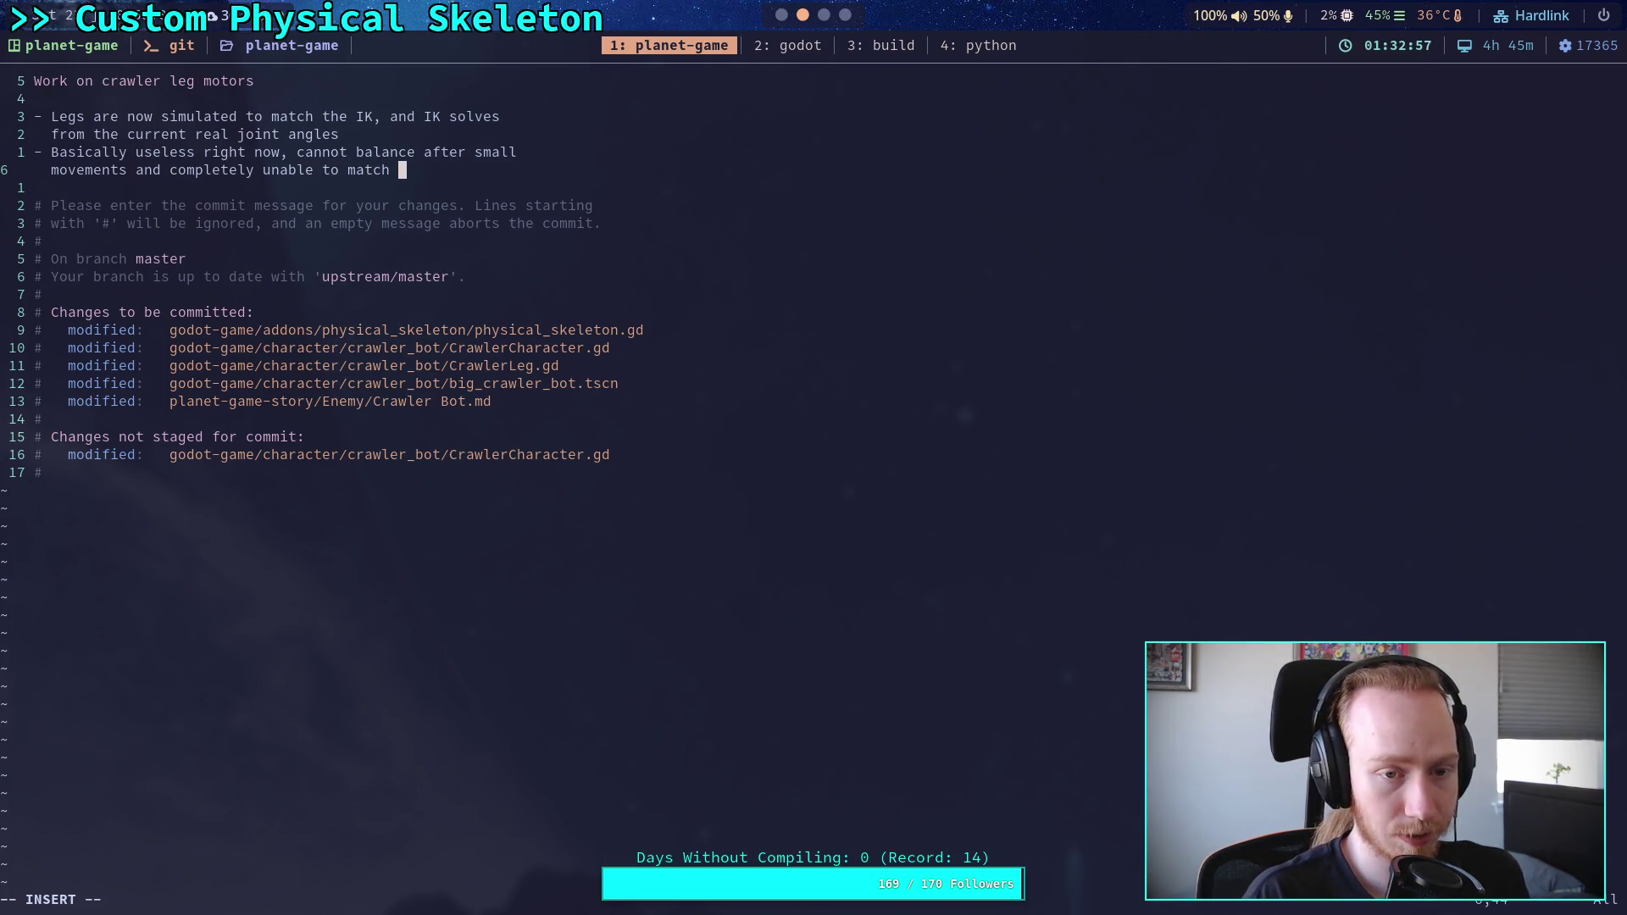
type("I")
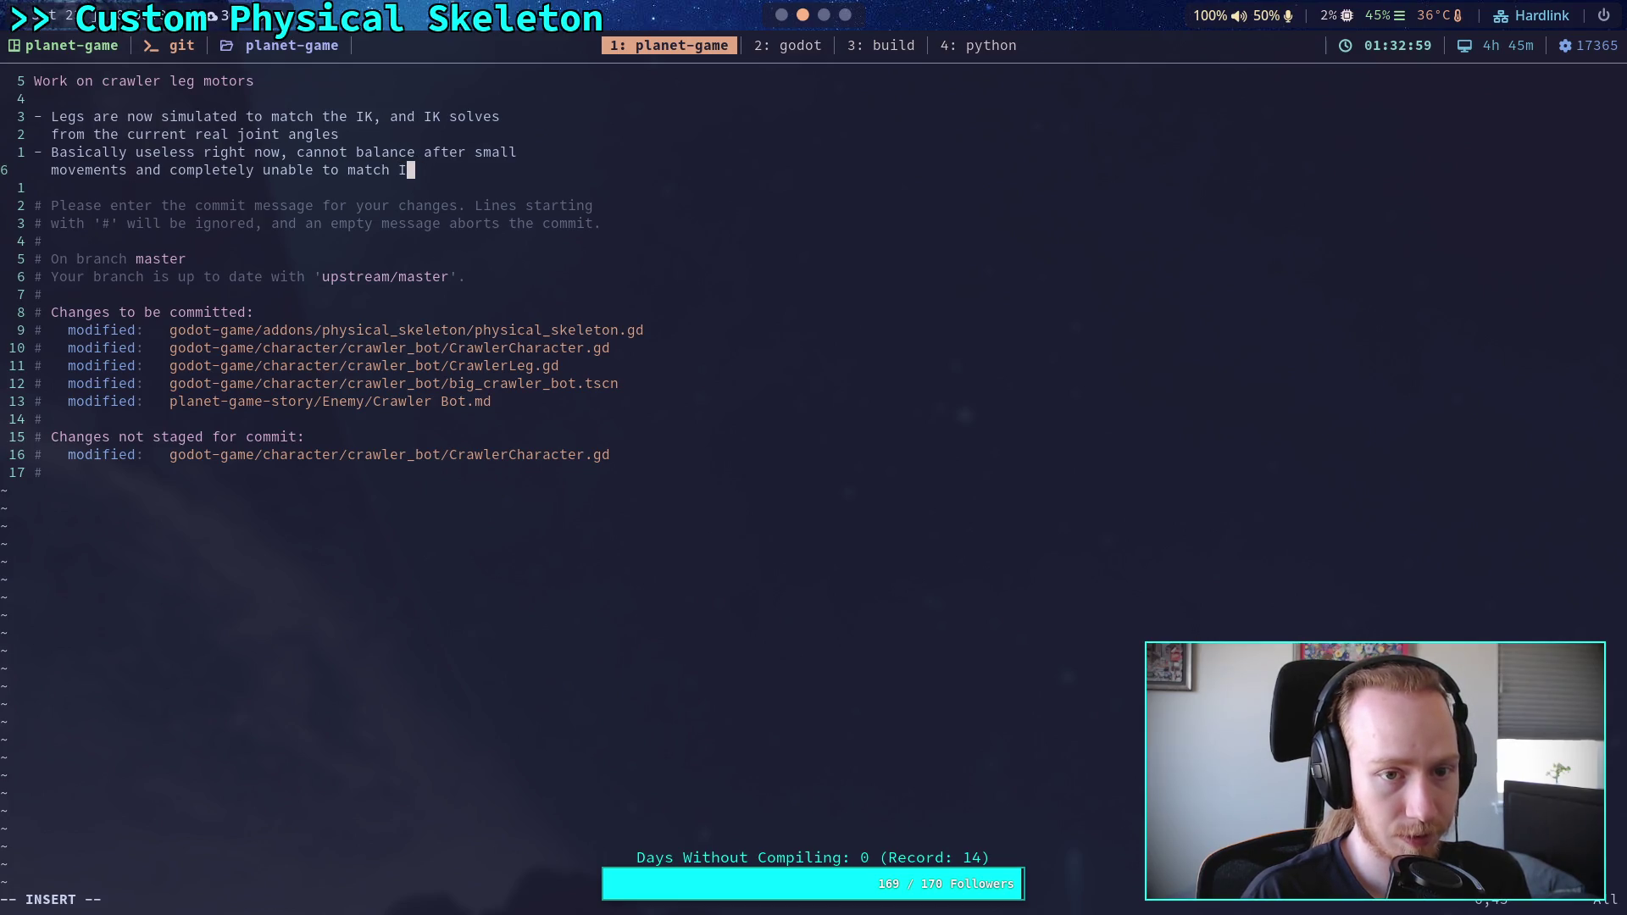
type("K targ")
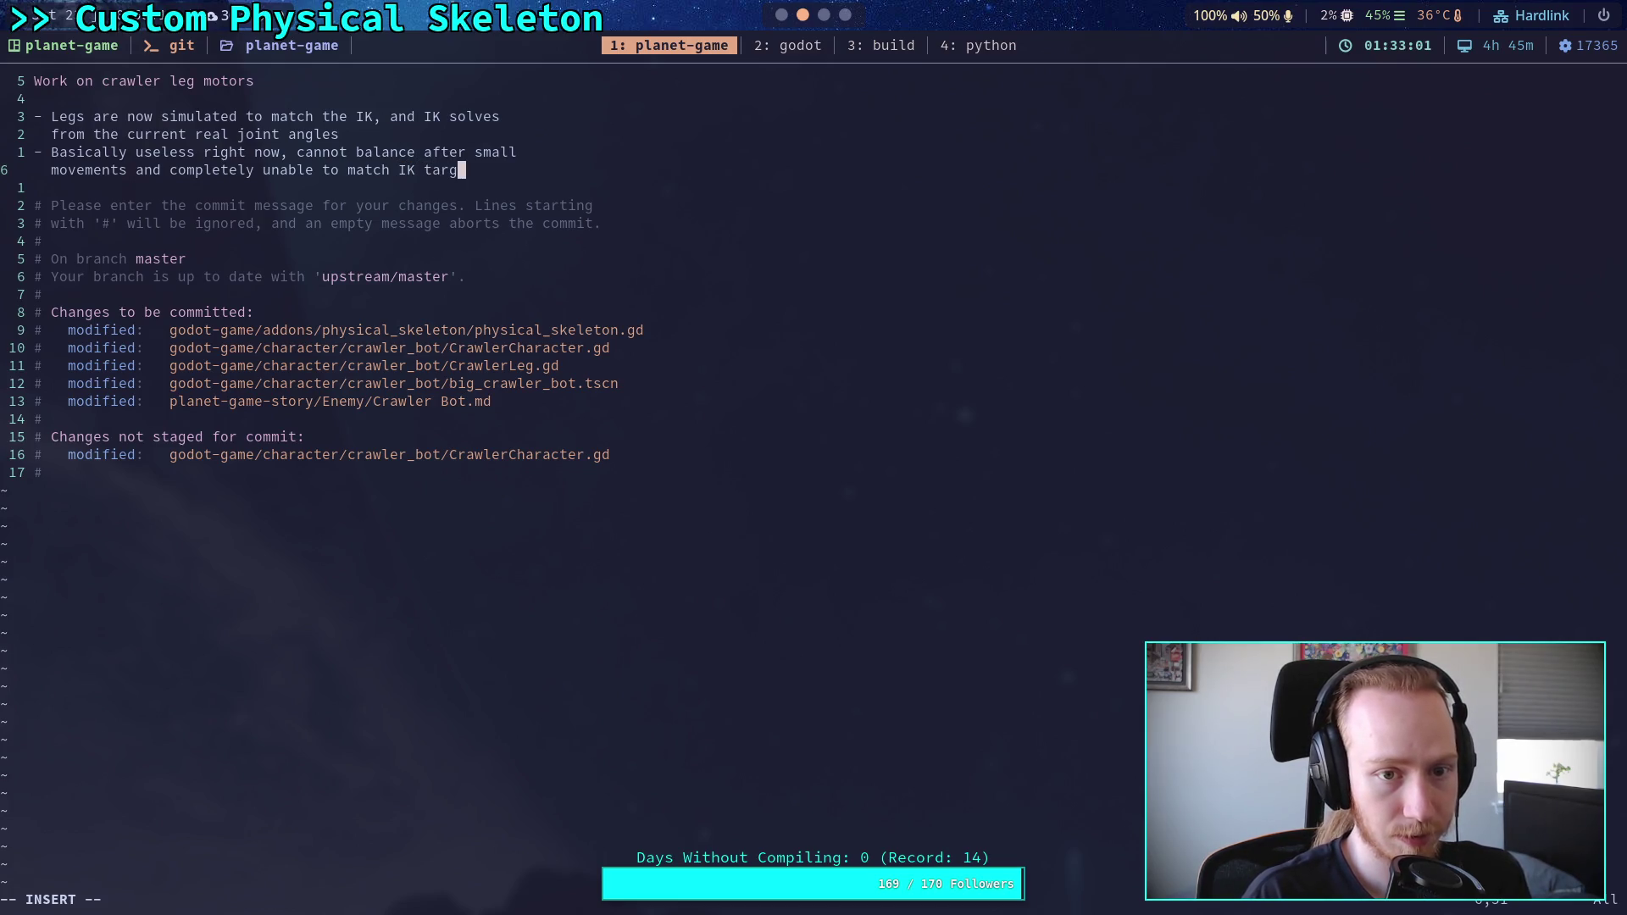
key("BackSpace")
key("BackSpace")
key("BackSpace")
key("BackSpace")
type("goa")
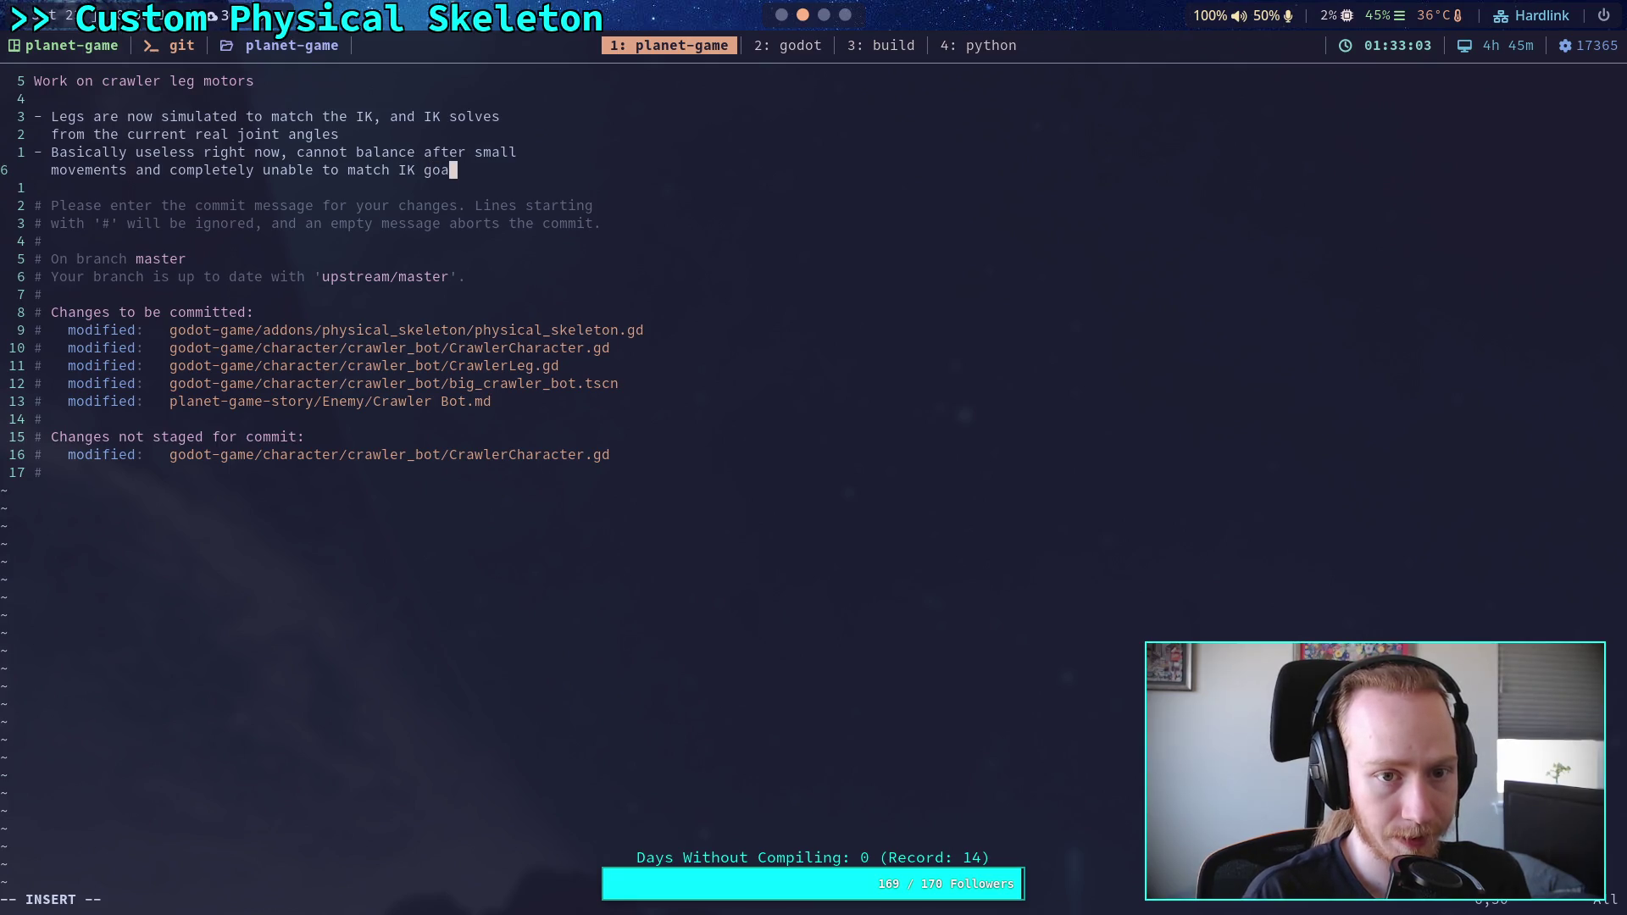
type("ls in ")
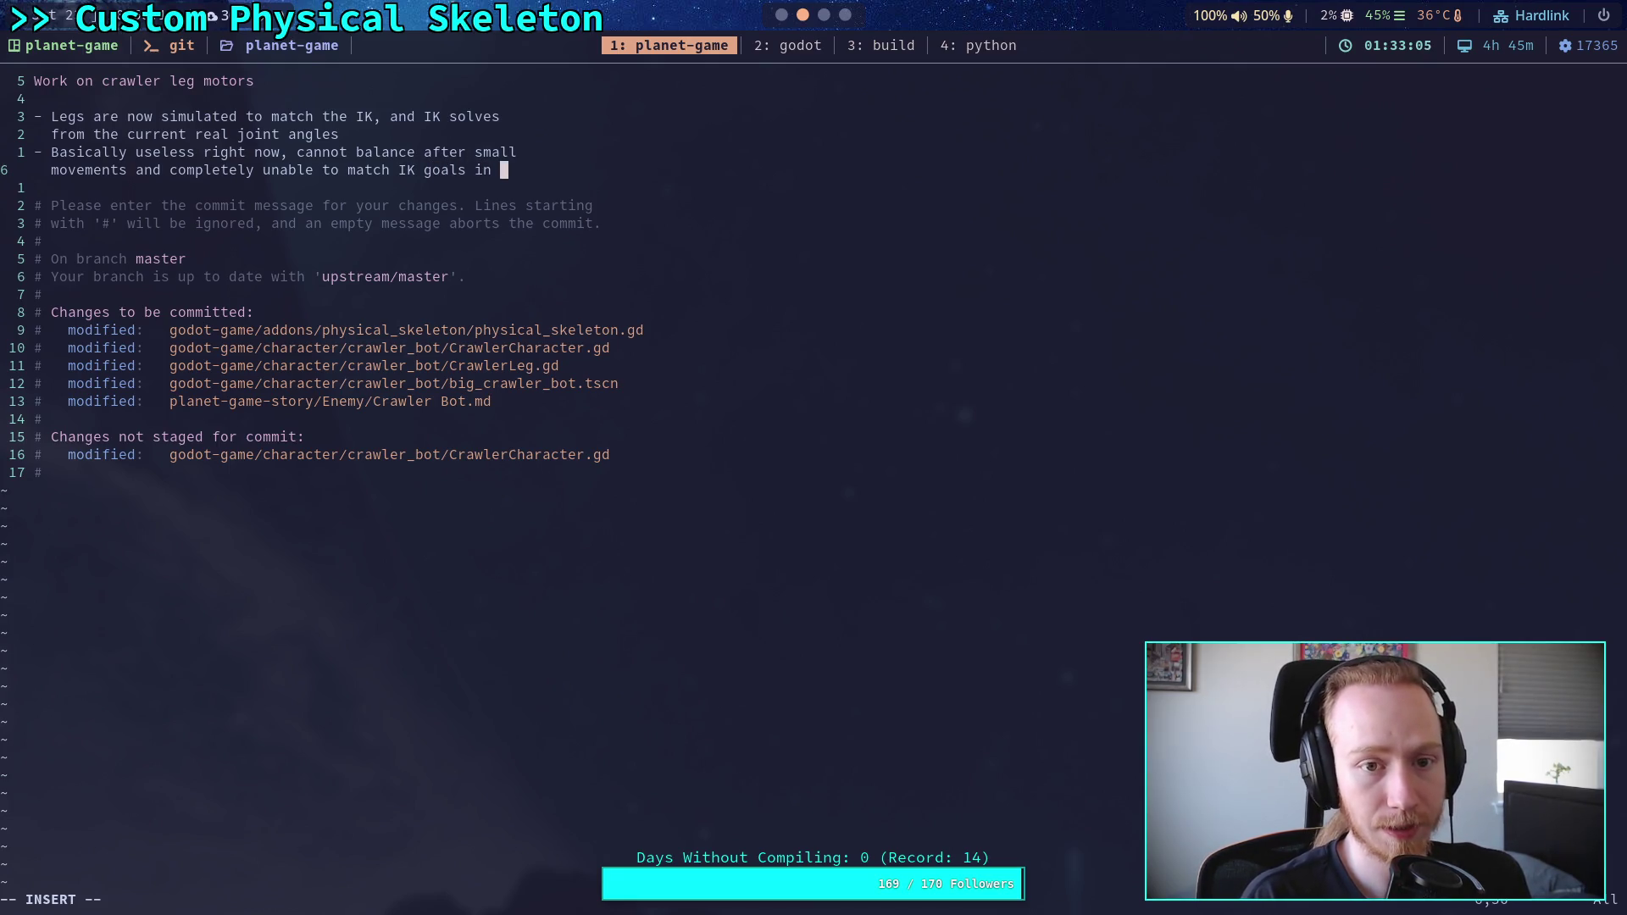
type("a   reas")
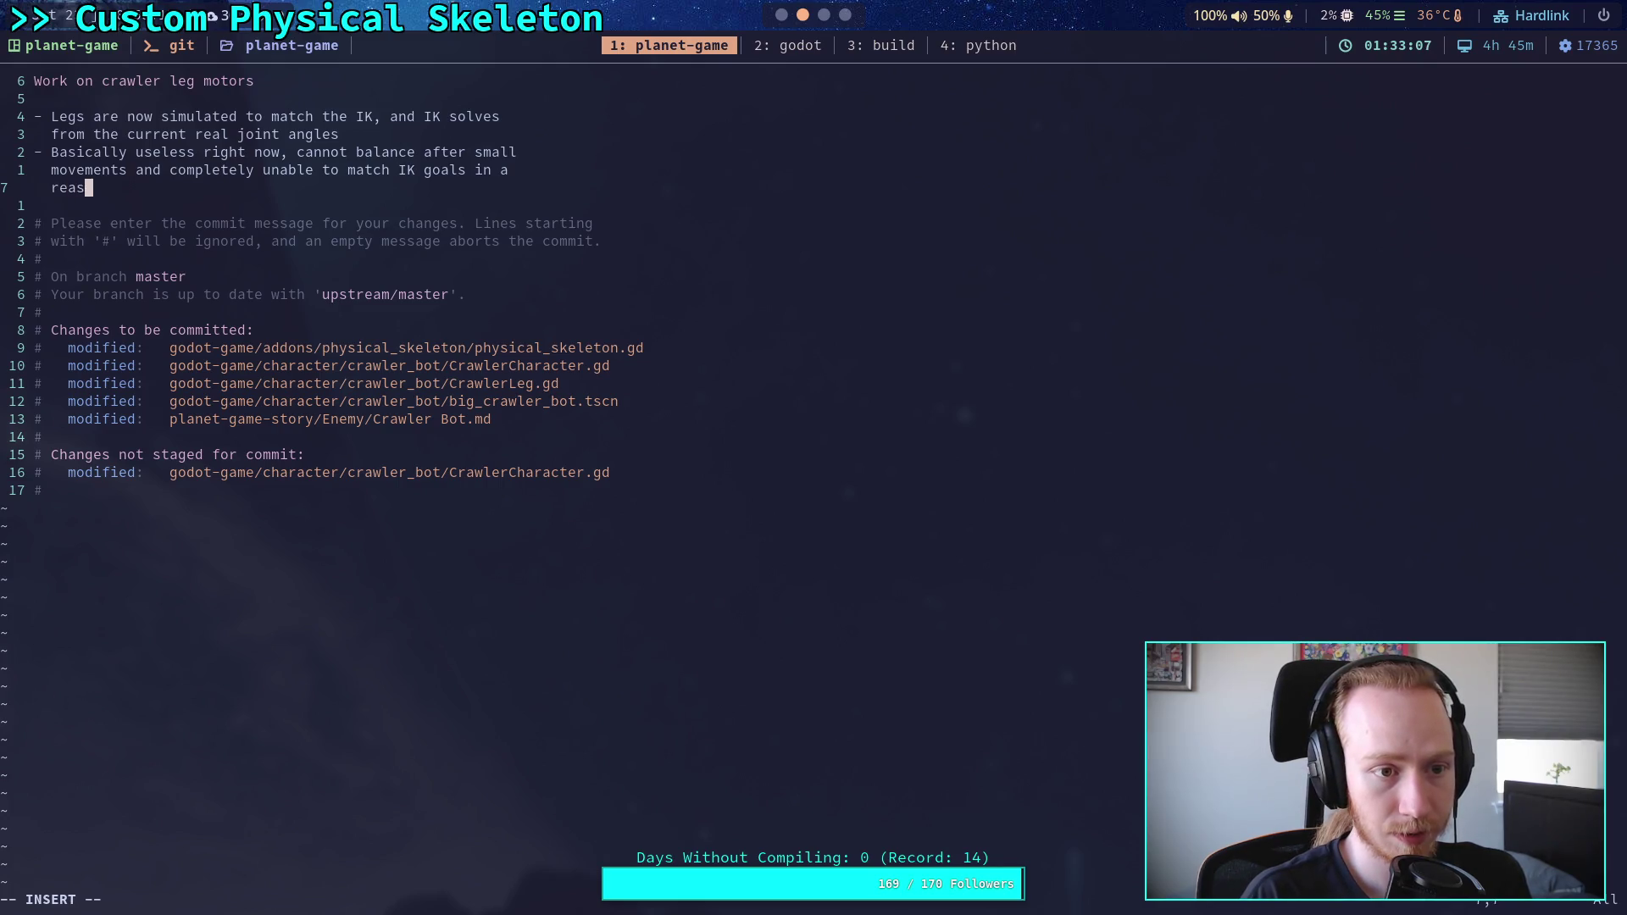
type("onable time")
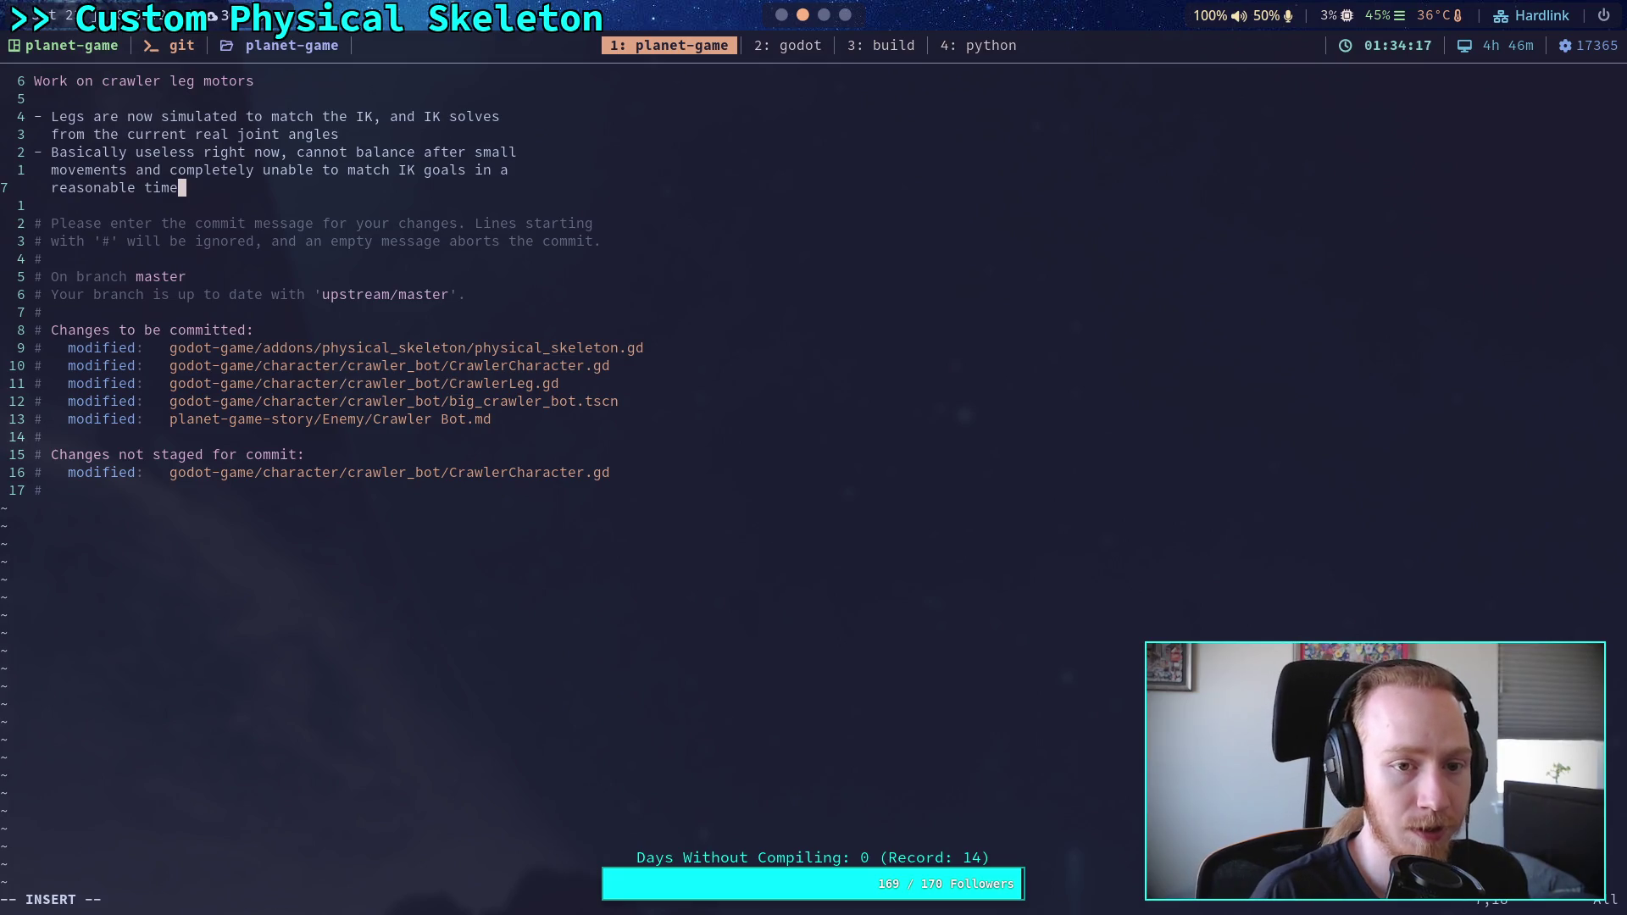
type(", and IK ")
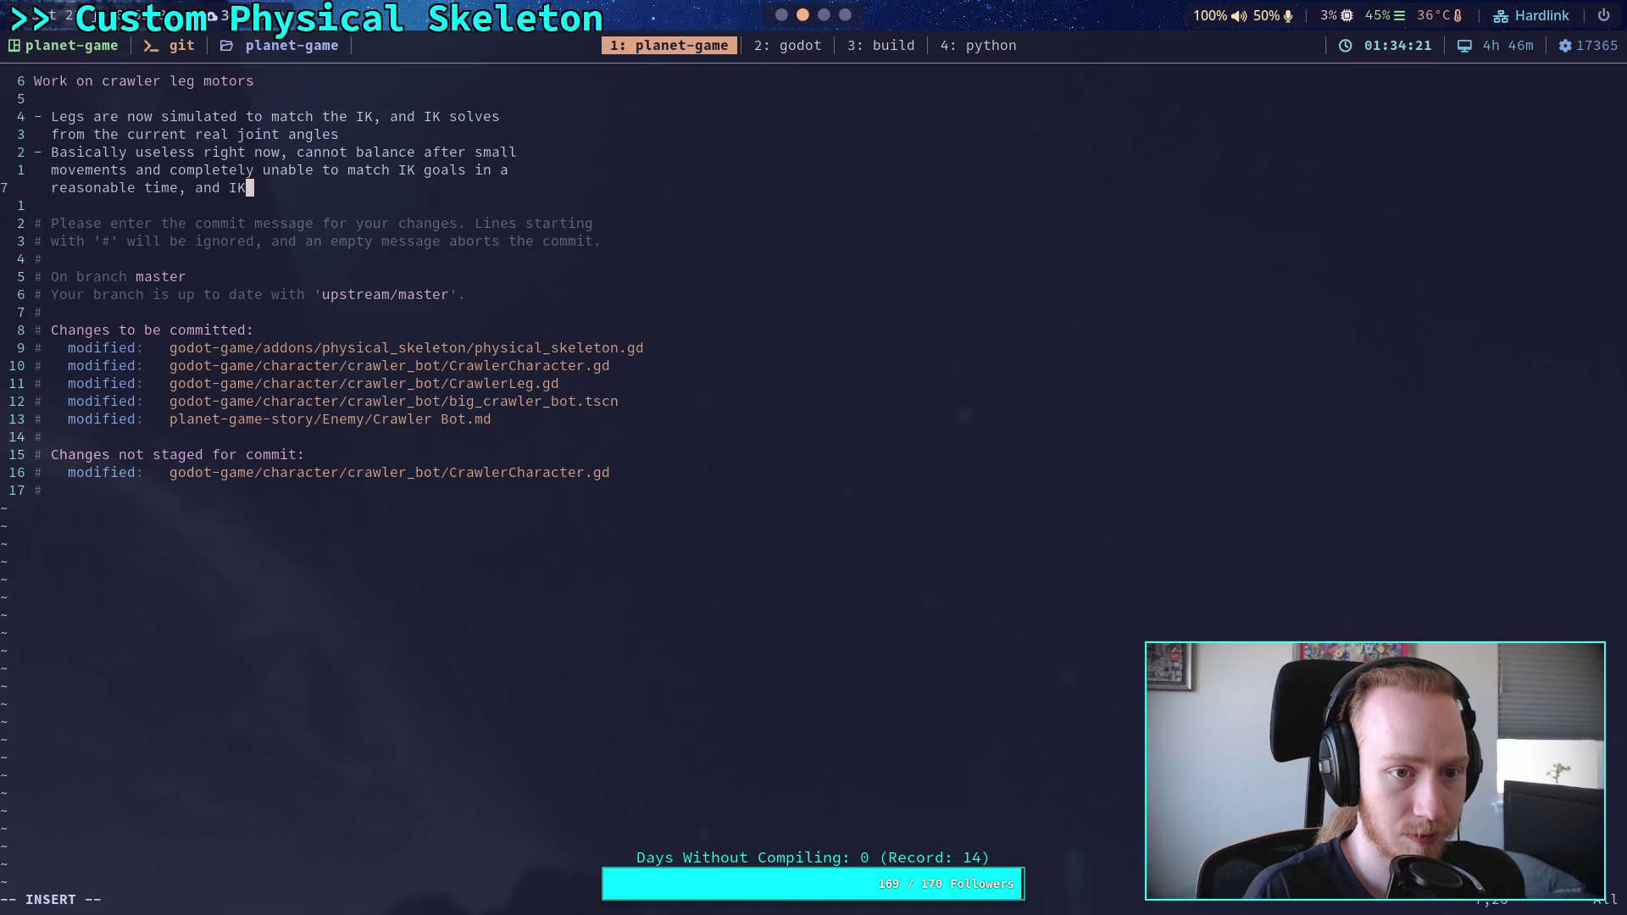
type("targ")
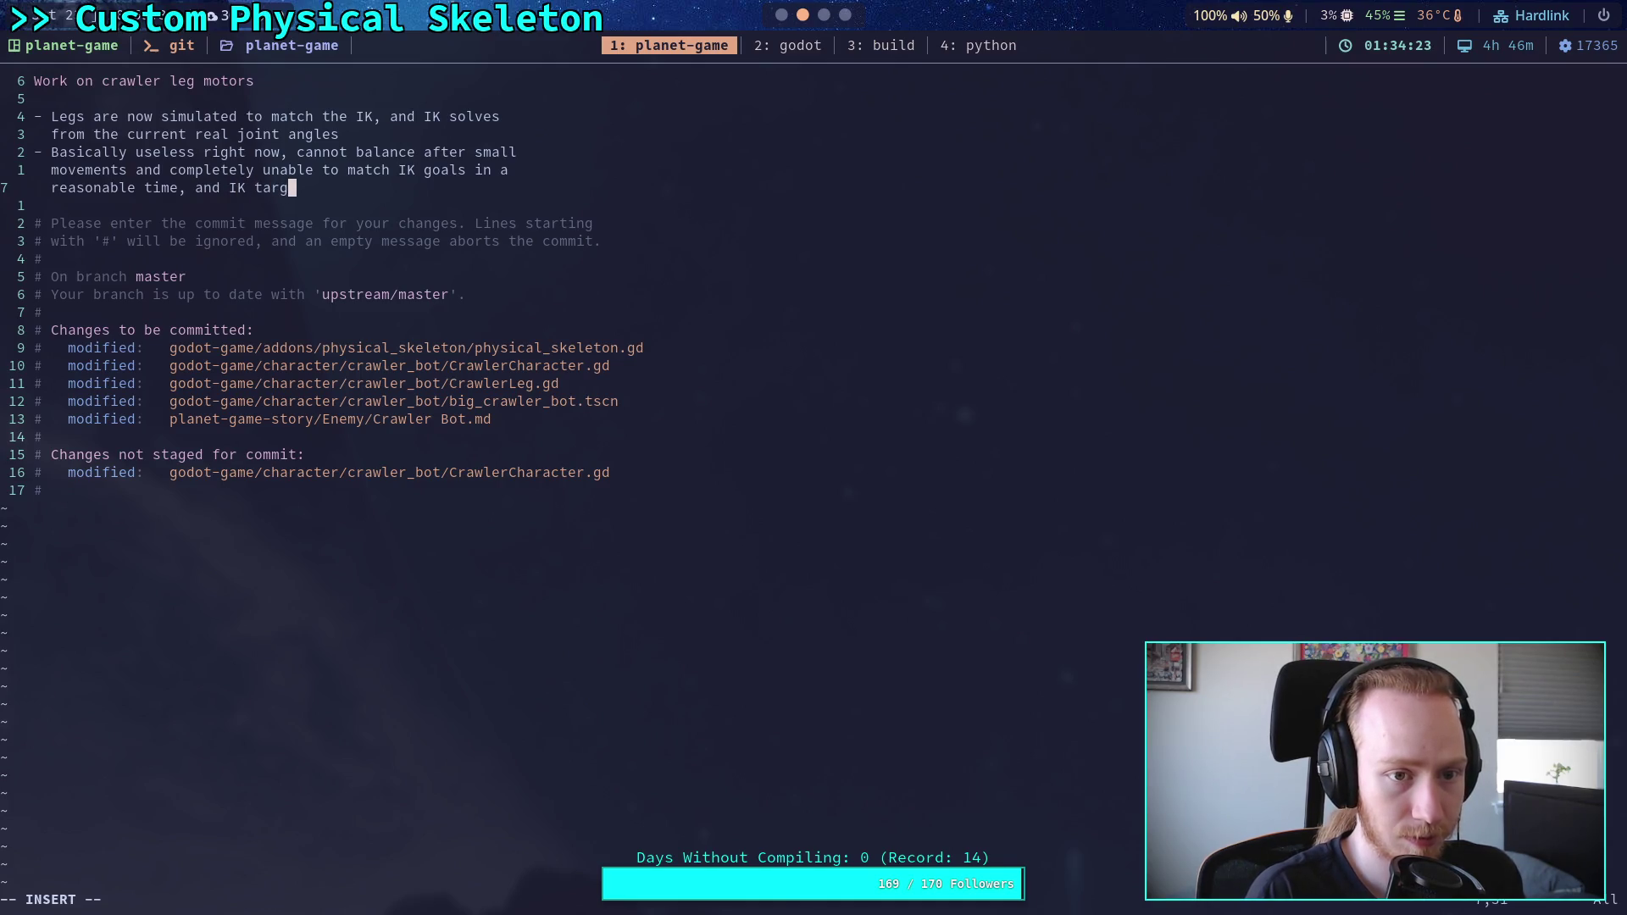
type("ets soem to move ")
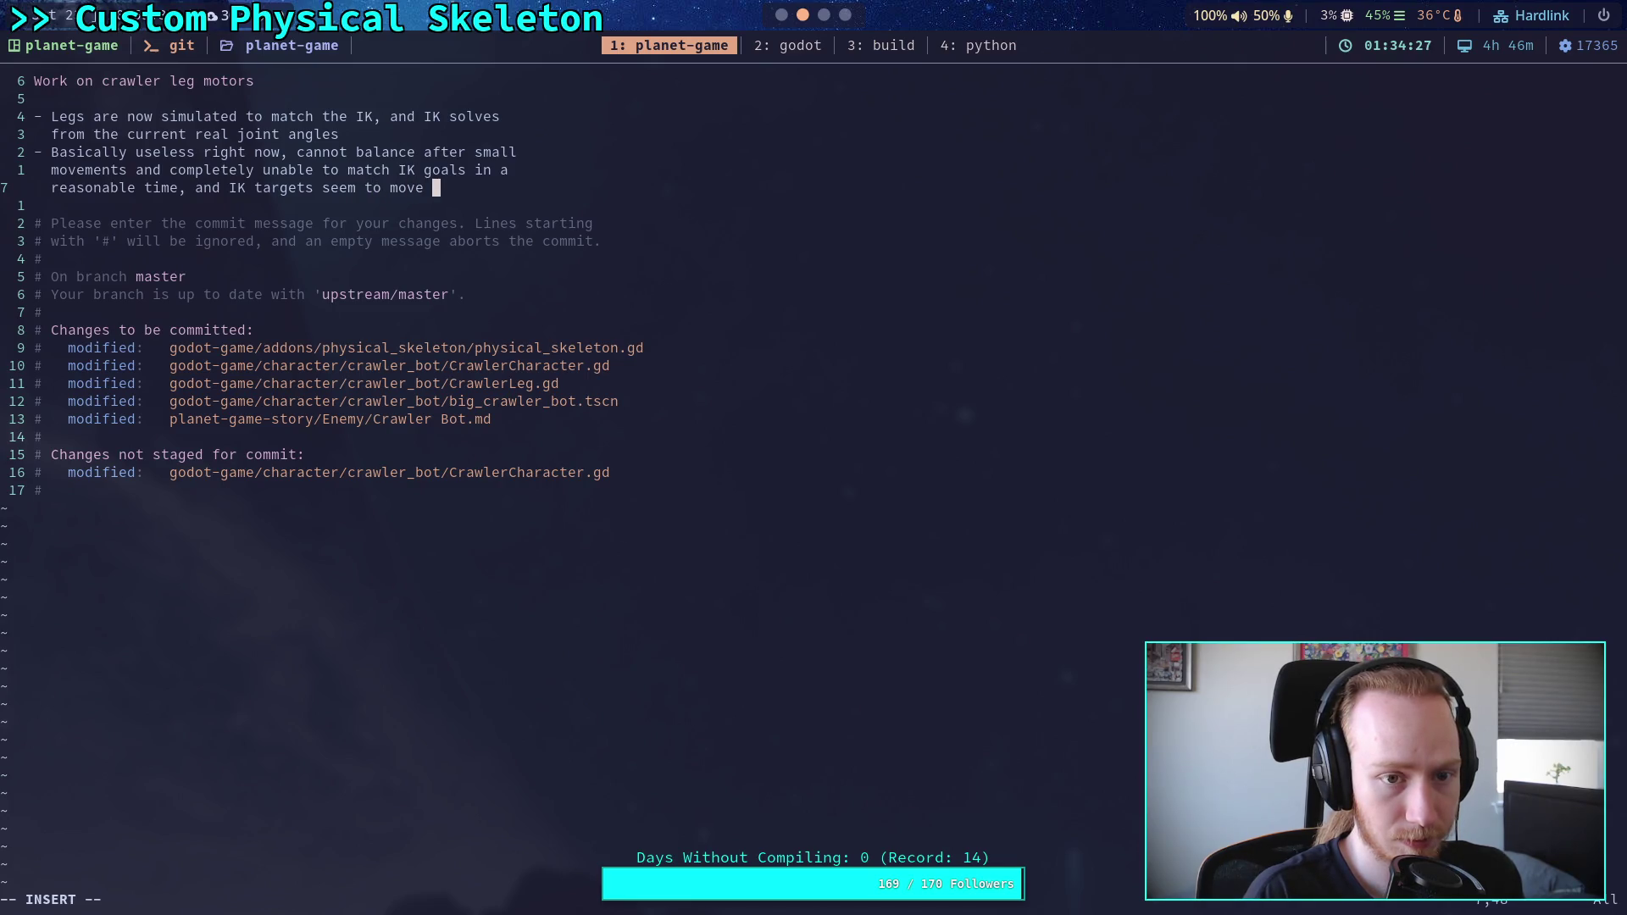
type("incorrectly")
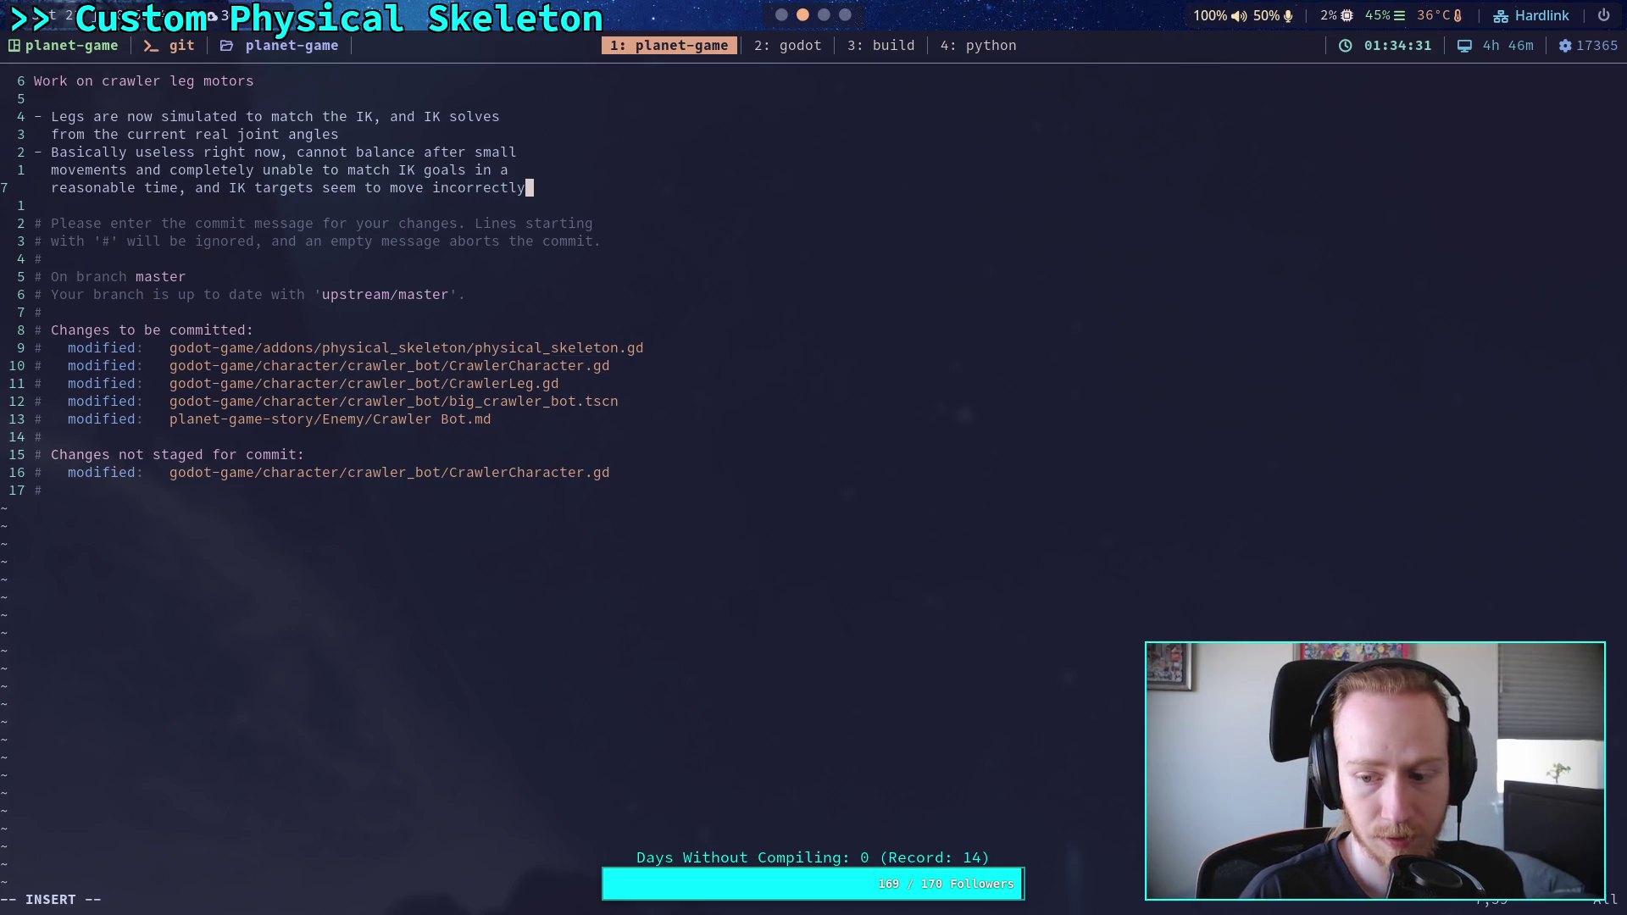
key("Return")
Step: Add a bullet: needs better velocity and displacement calculation; leg behavior must use physical, not IK, state
type("- ")
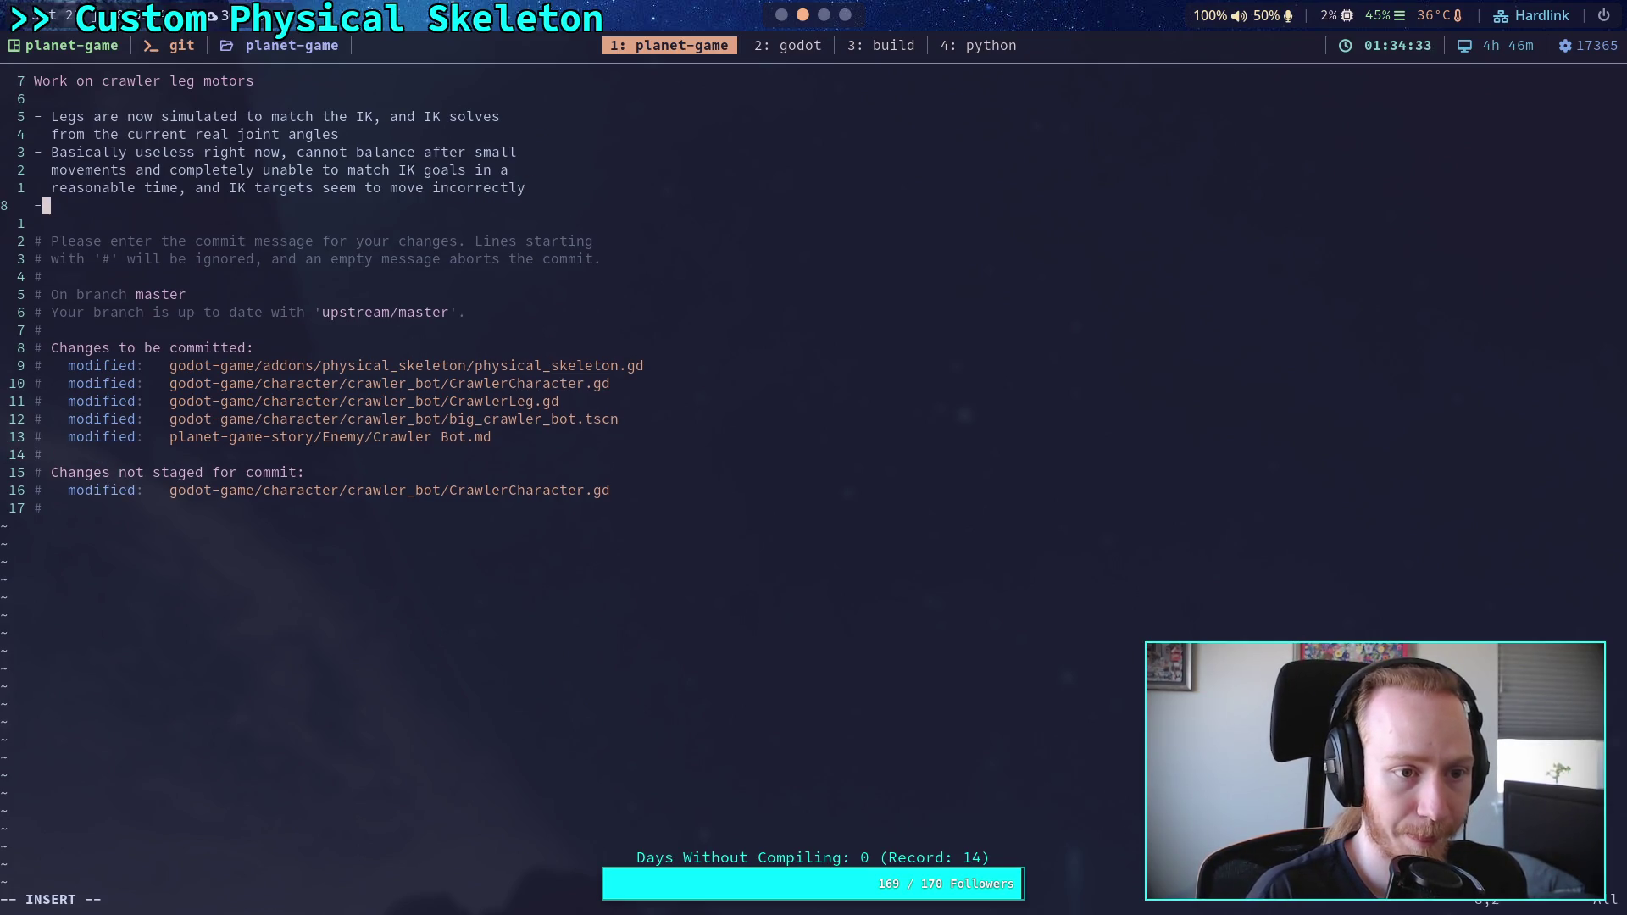
type("Needs a ")
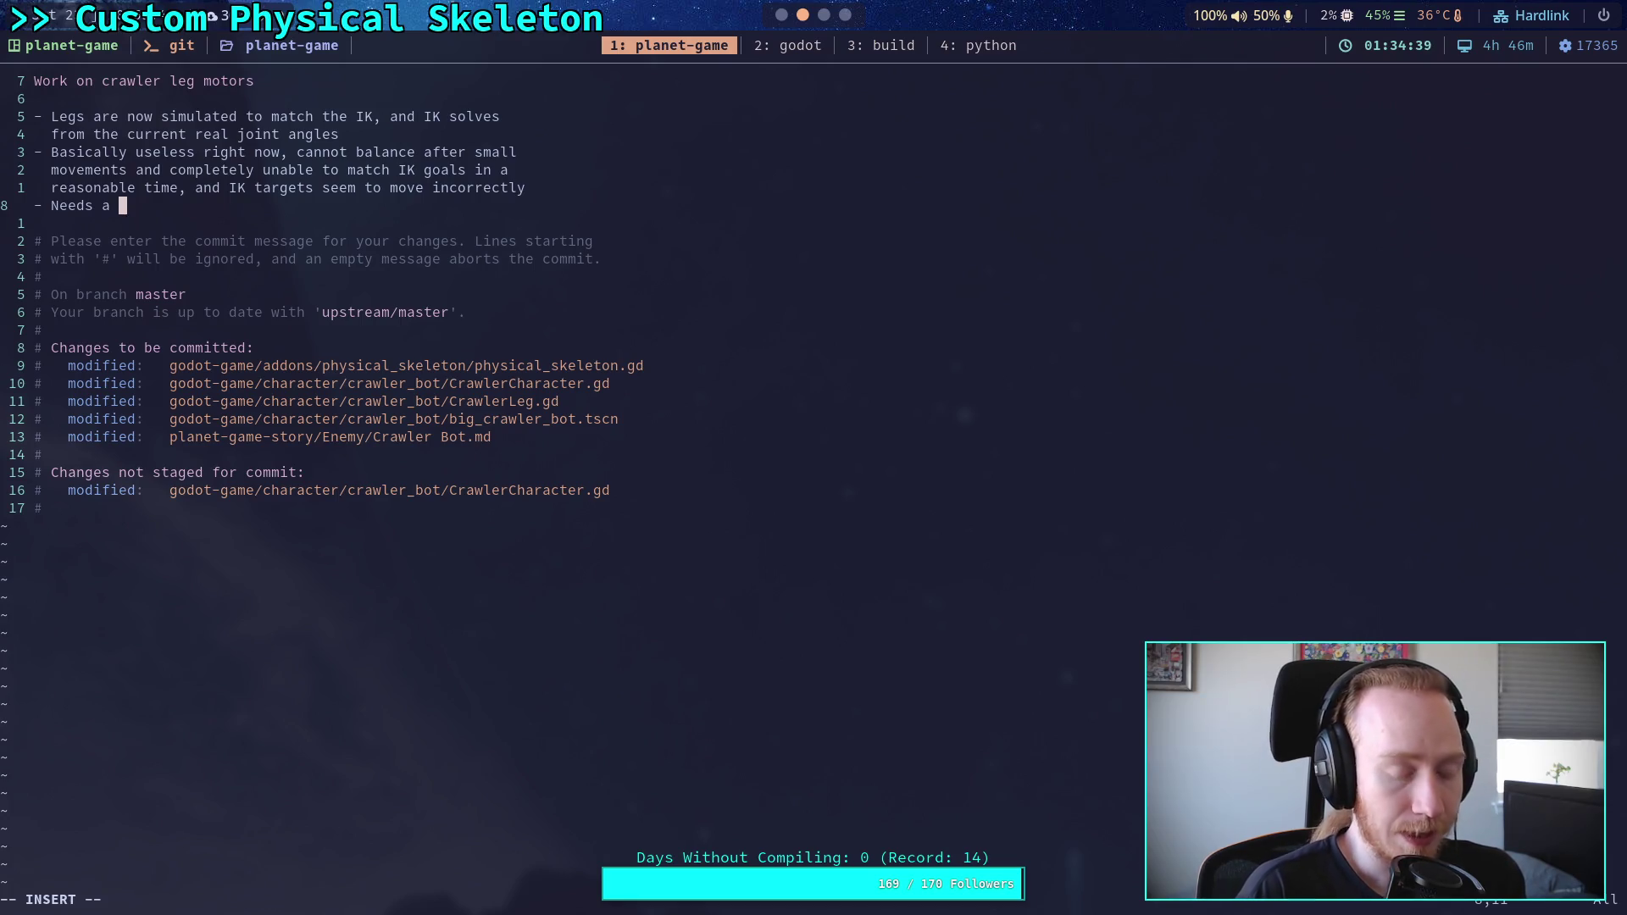
type("better ")
type("velocit")
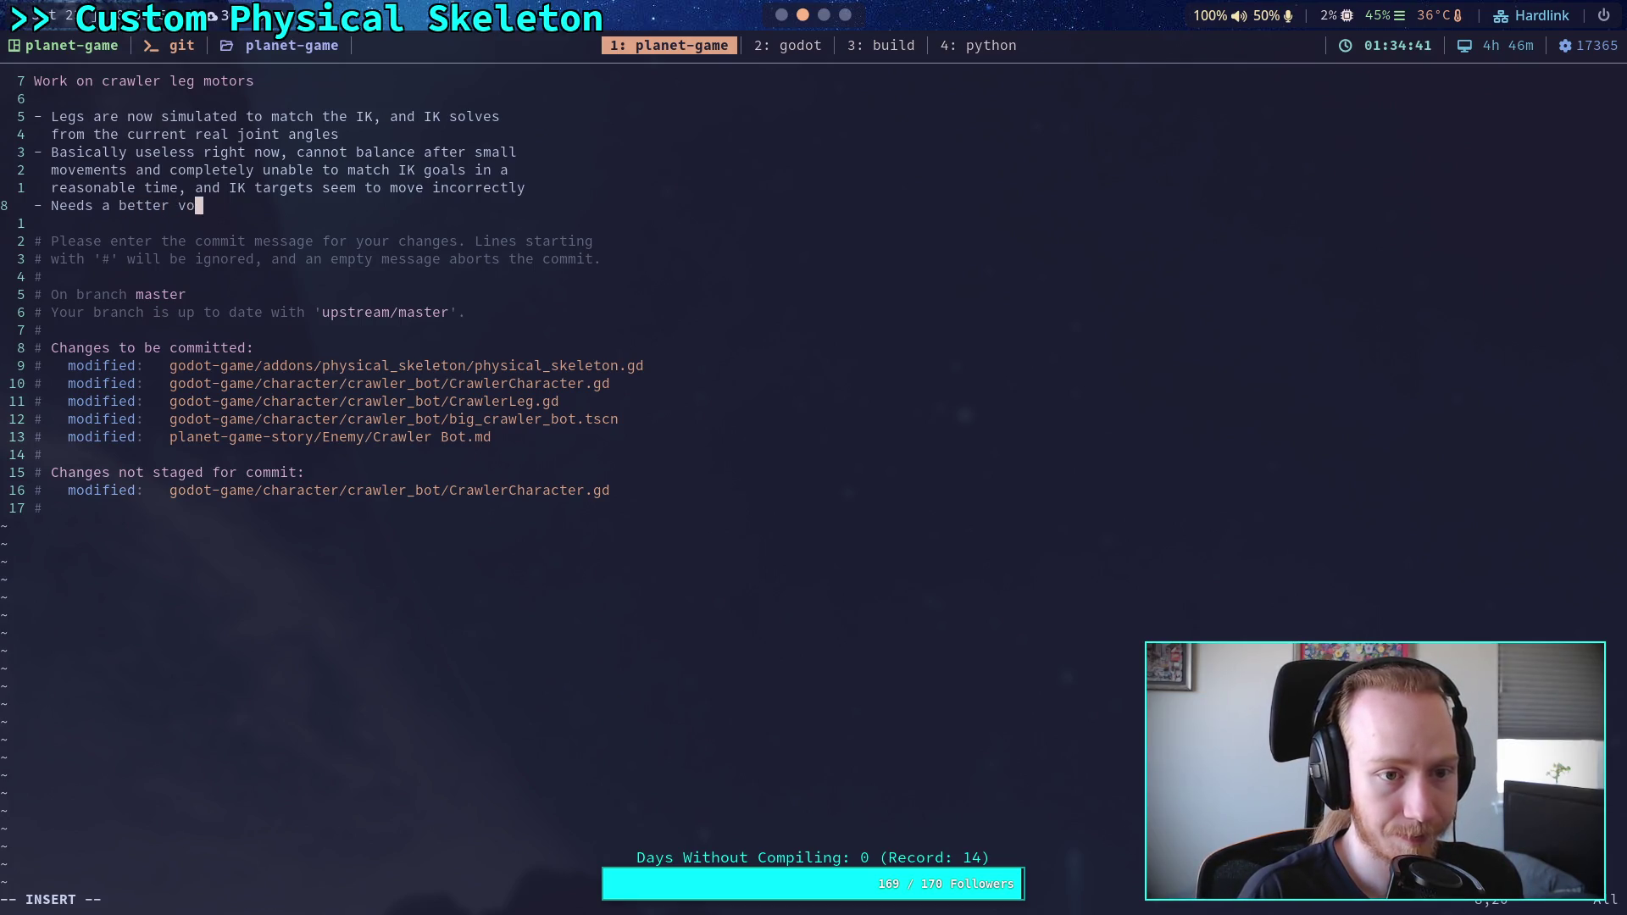
type("y and dis")
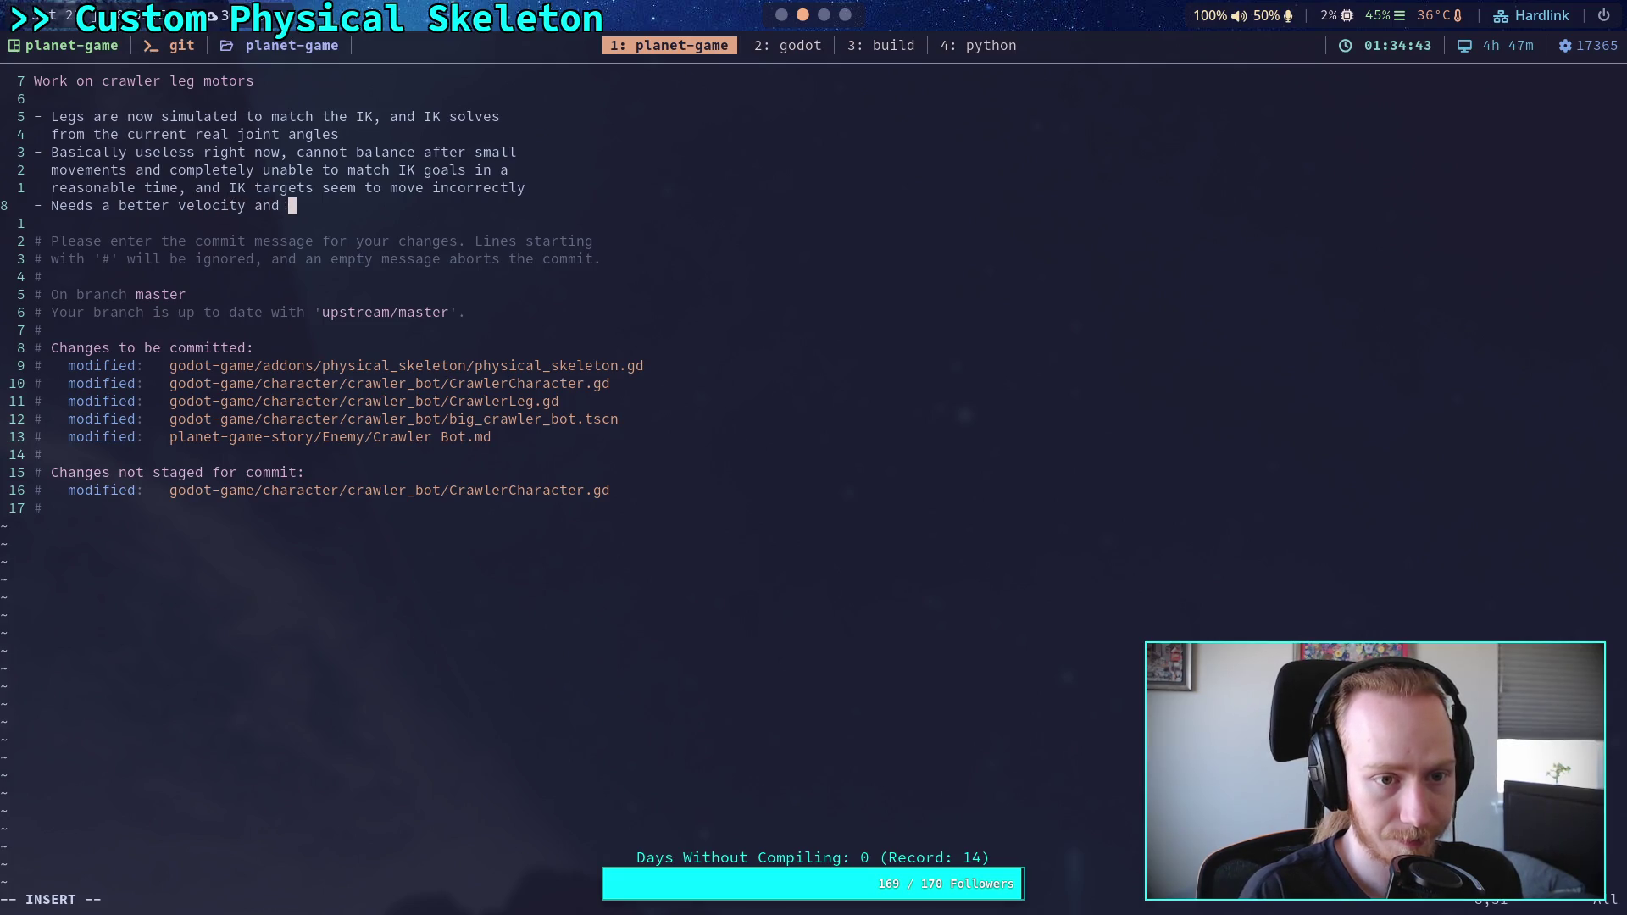
key("BackSpace")
key("BackSpace")
key("BackSpace")
type("displacment")
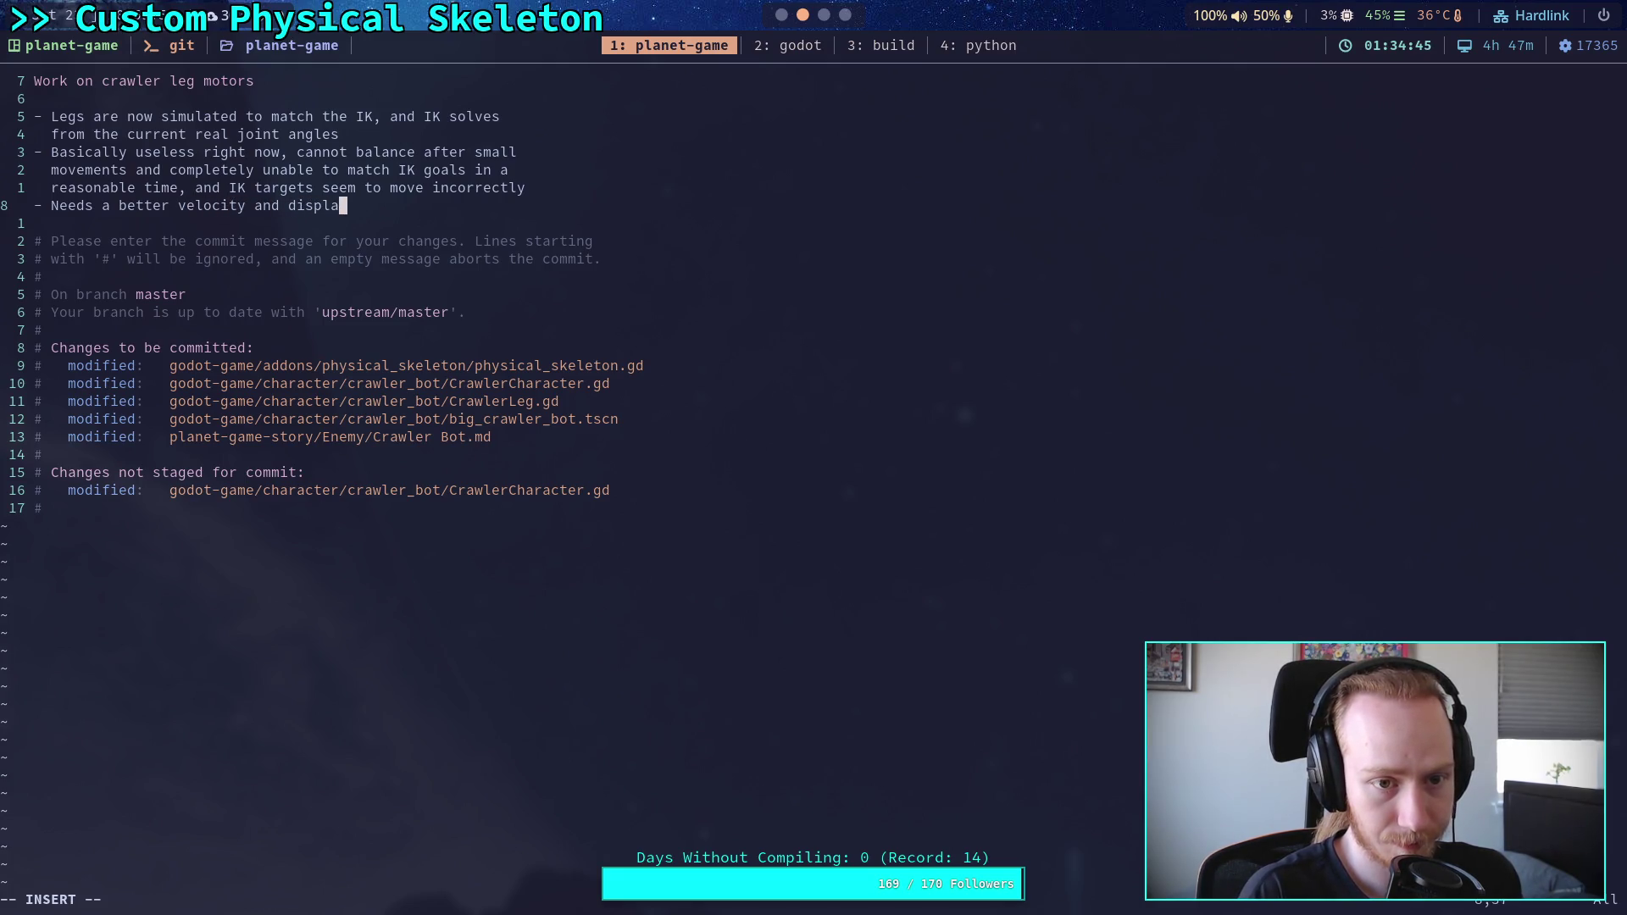
key("BackSpace")
key("BackSpace")
key("BackSpace")
type("ement ag")
key("BackSpace")
key("BackSpace")
type("calculation")
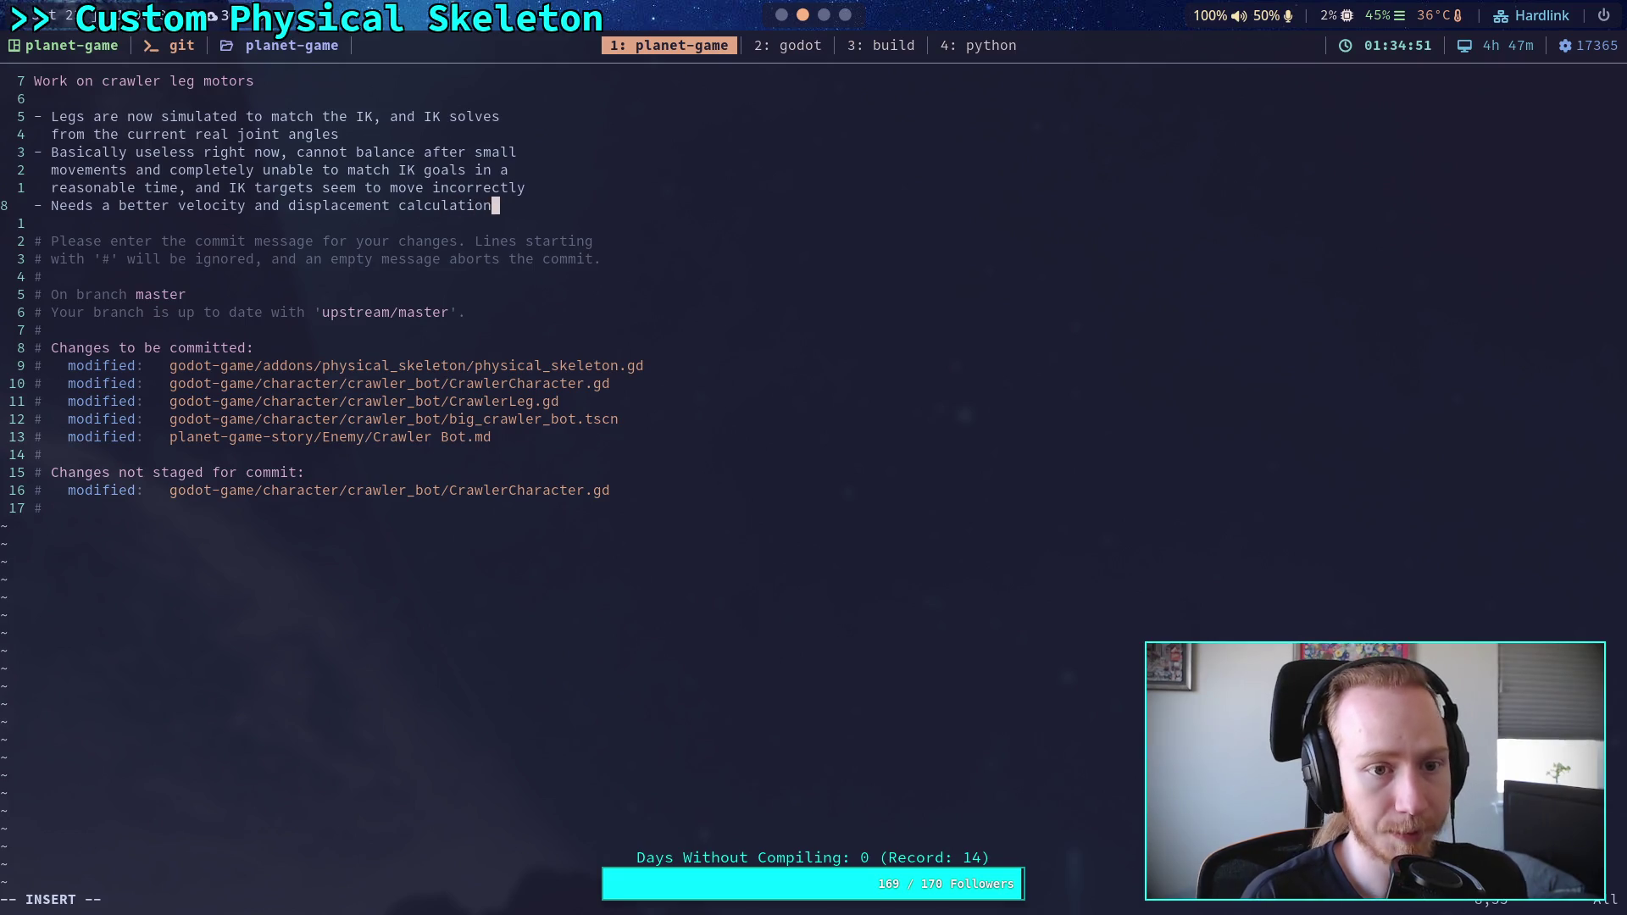
type(",")
key("Return")
type("an")
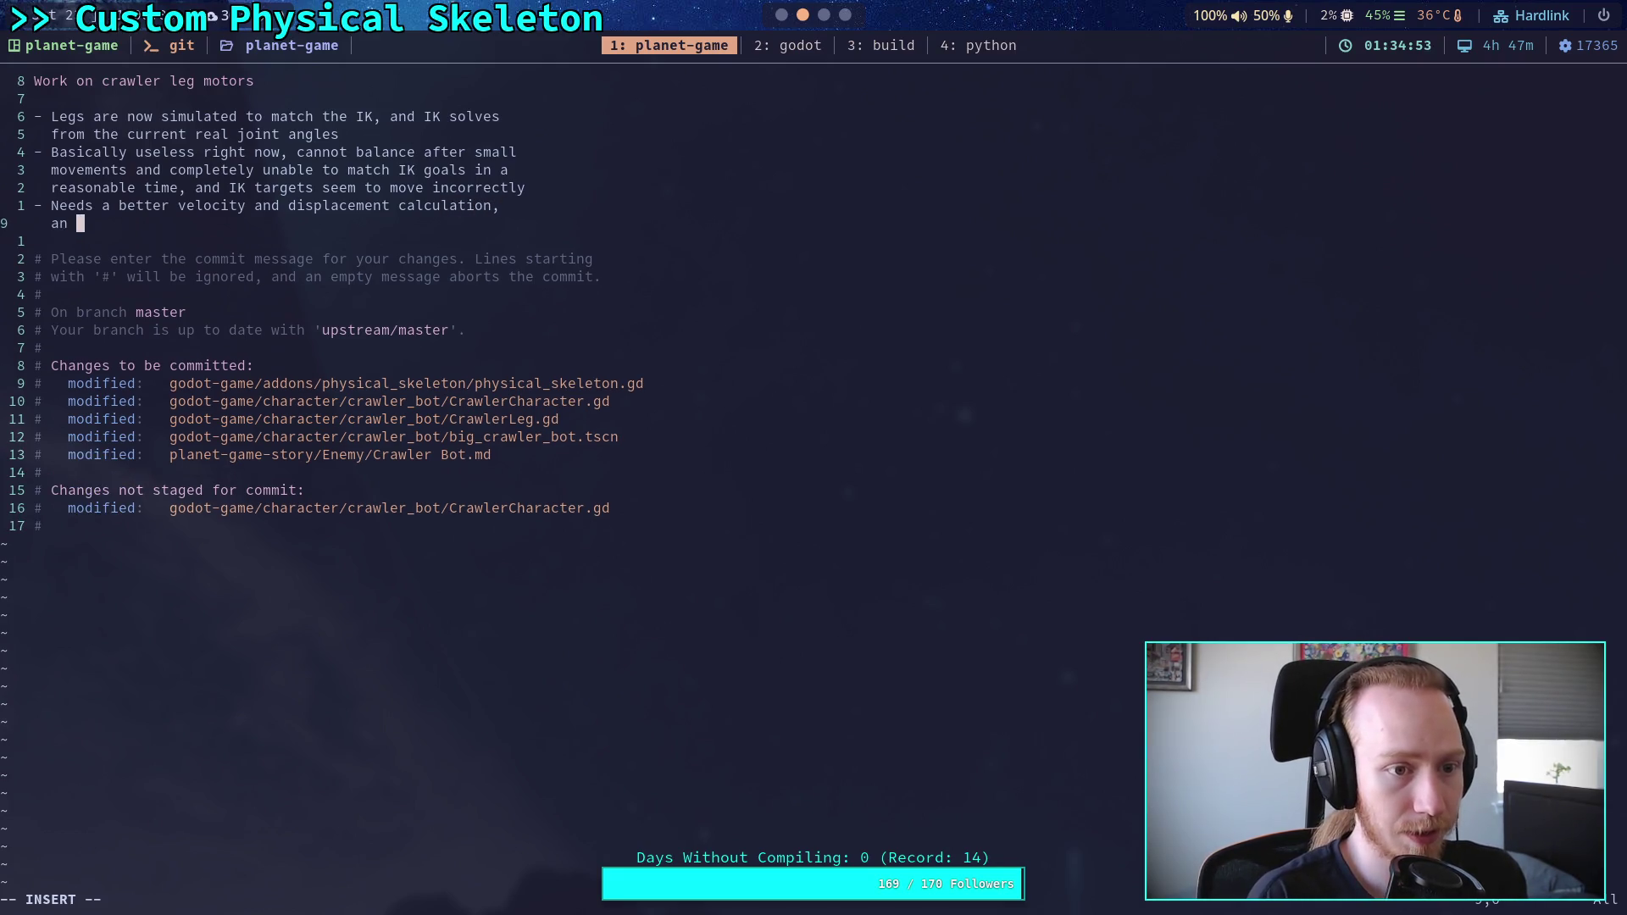
type("d leg beha")
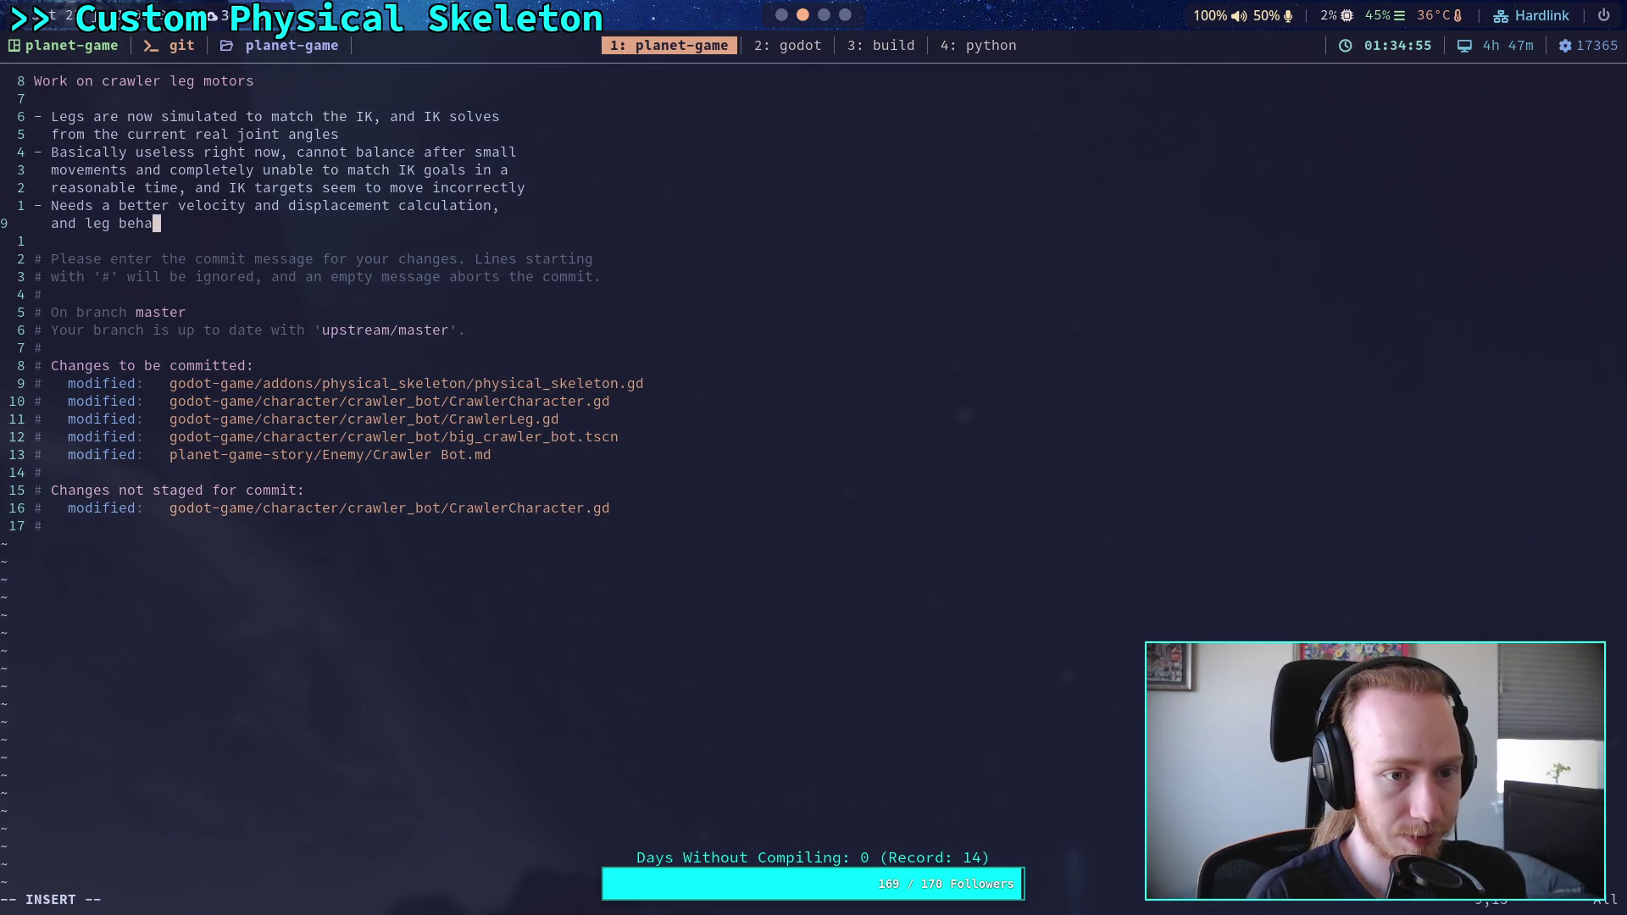
type("vi")
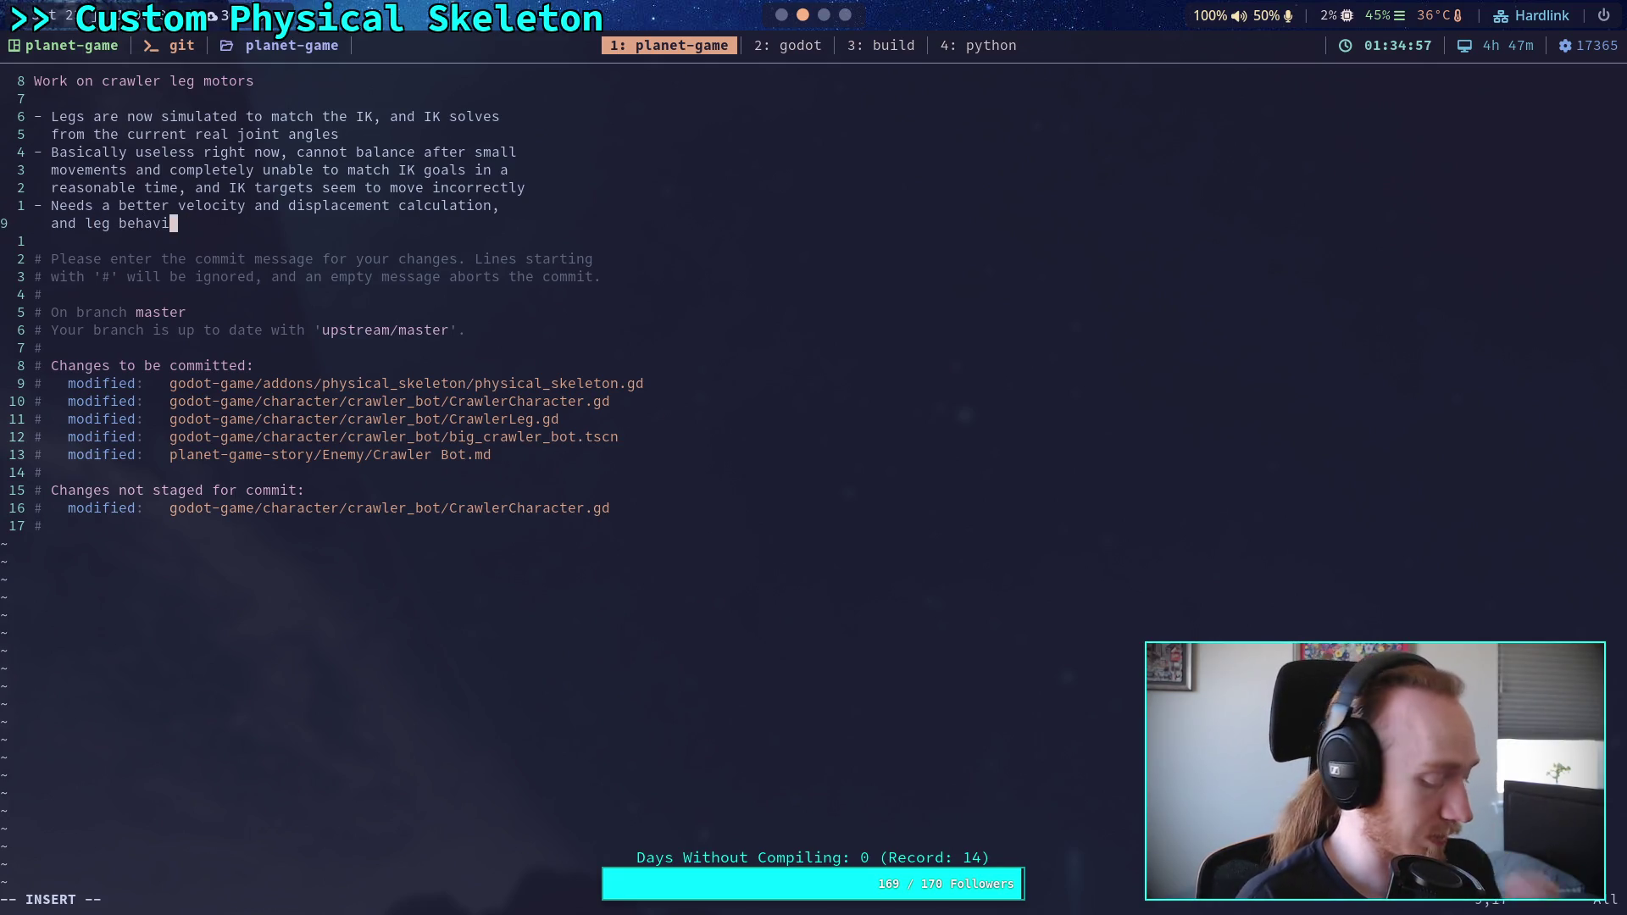
type("or need")
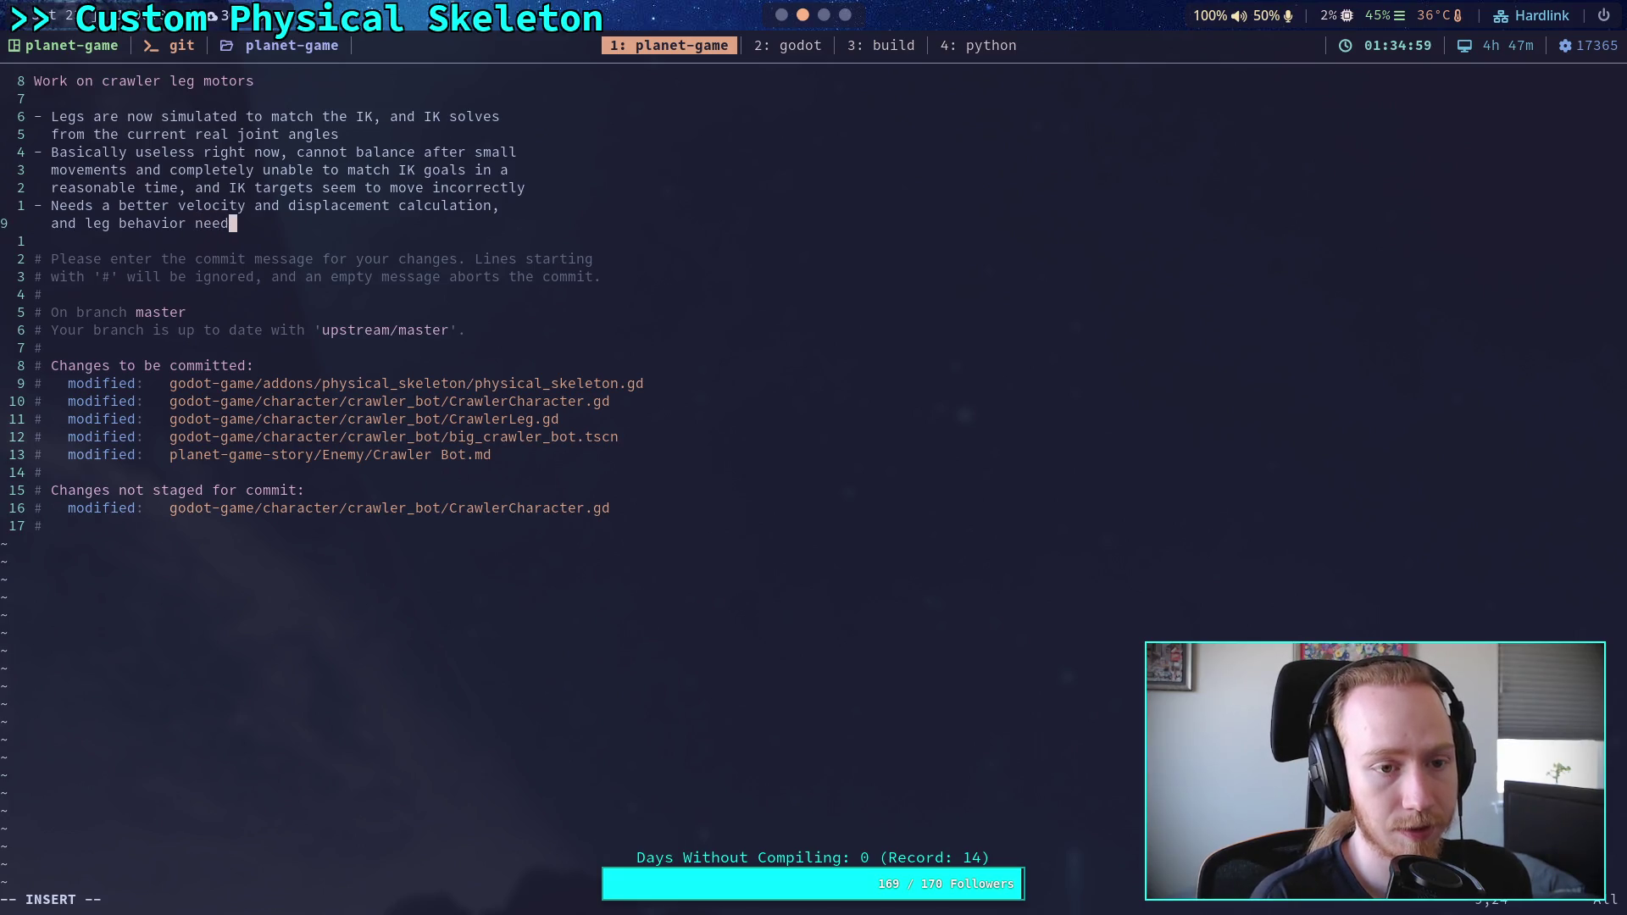
type("s to be modifi")
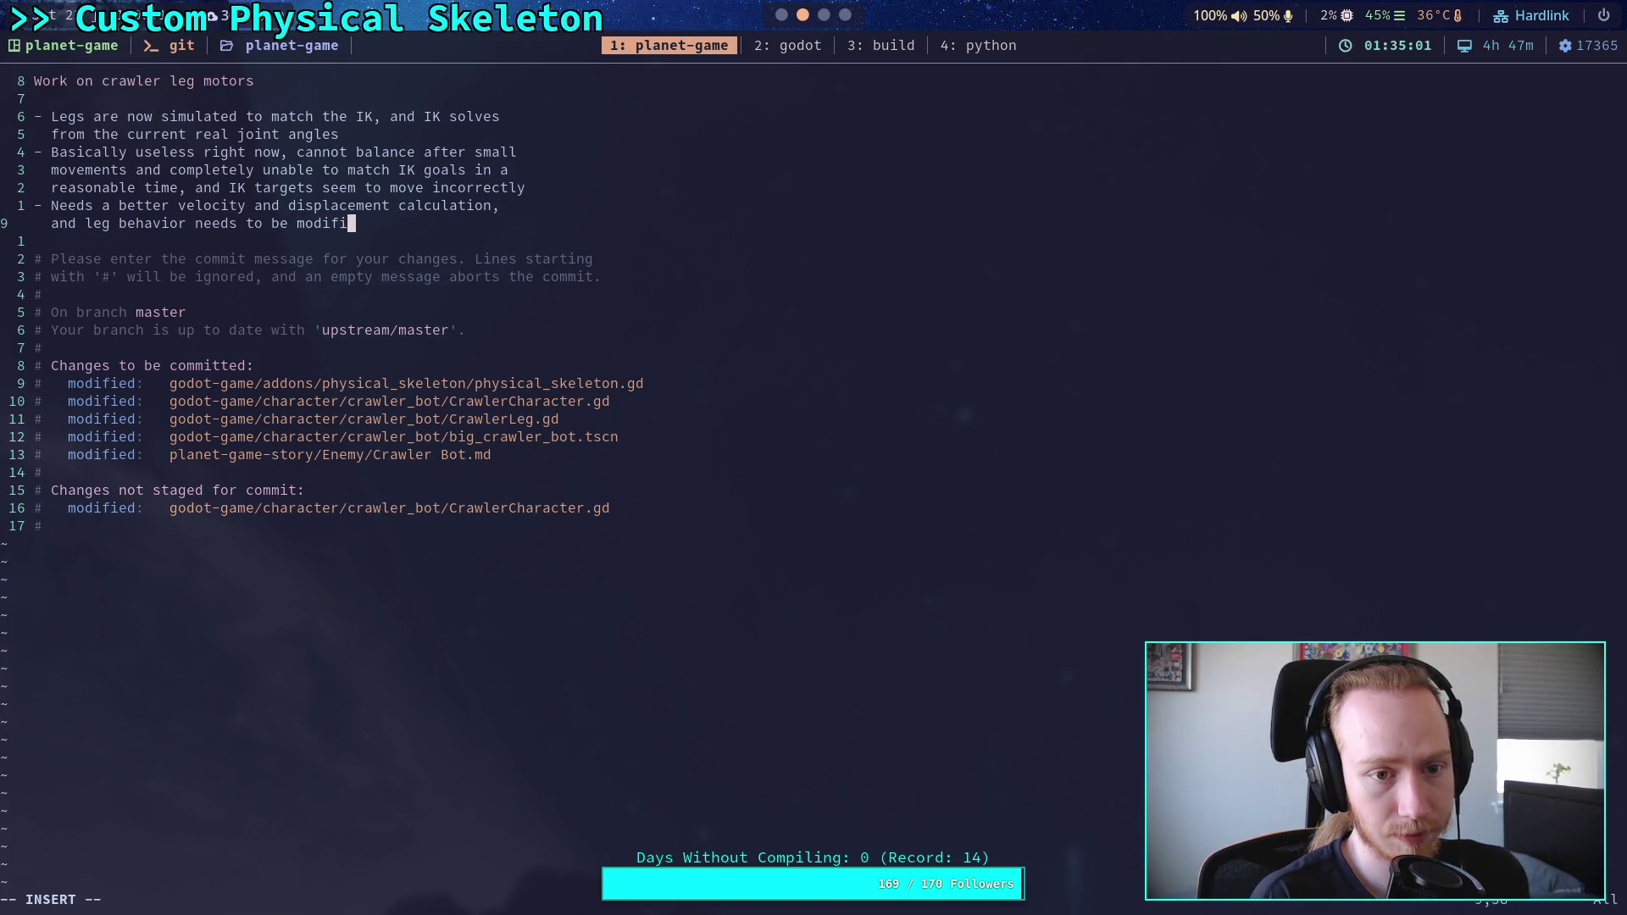
type("ed to account for   ")
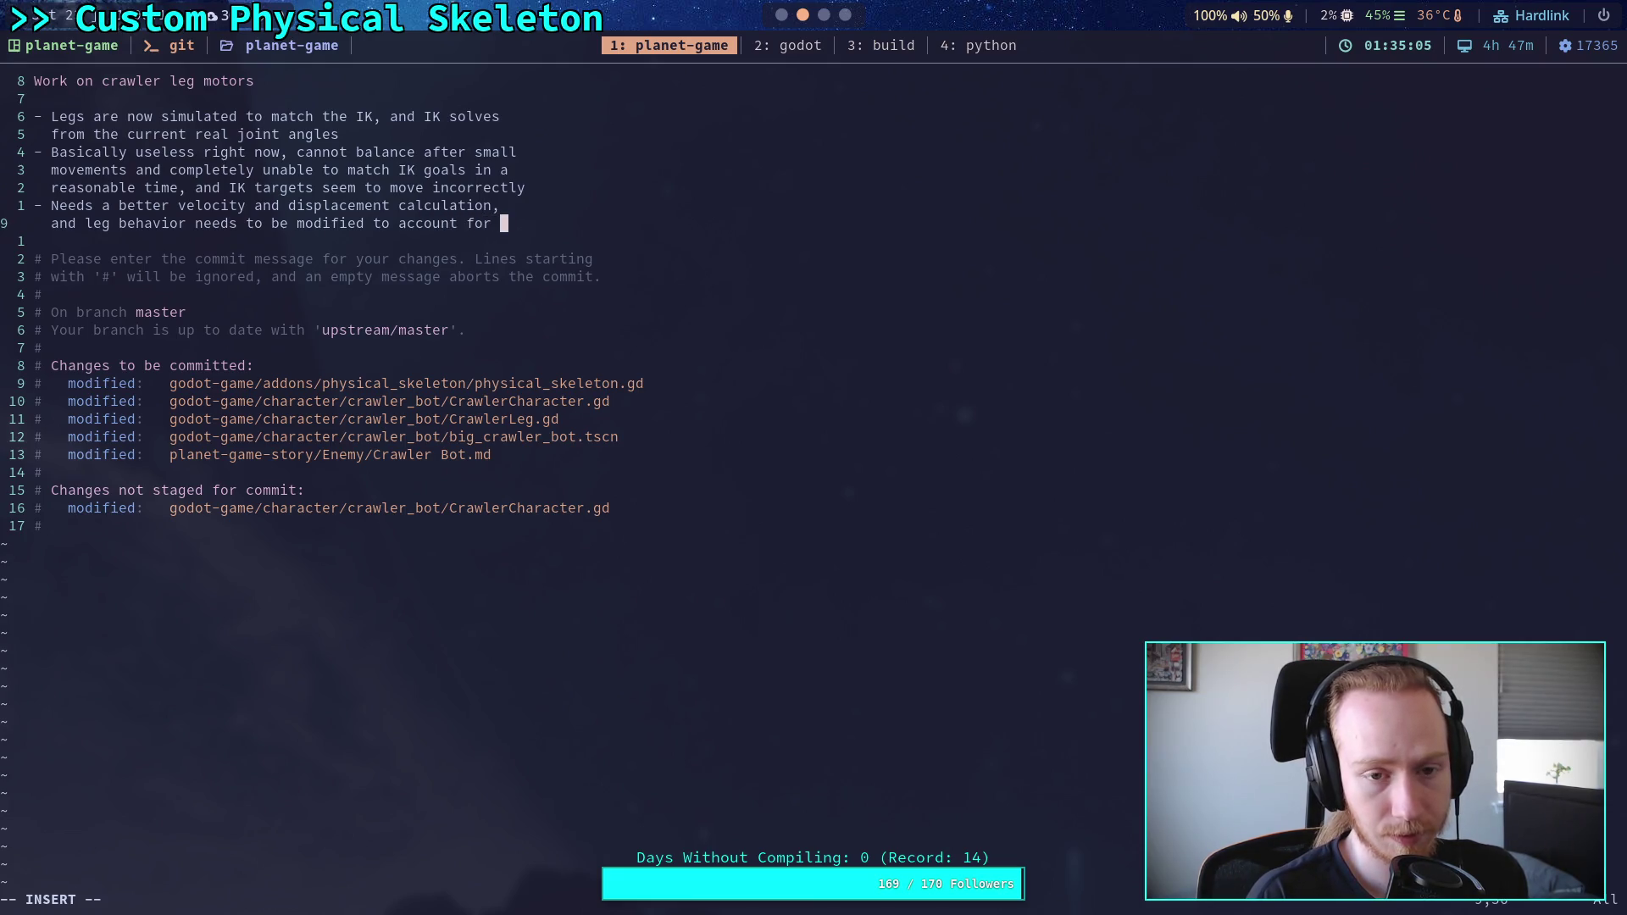
type("ph")
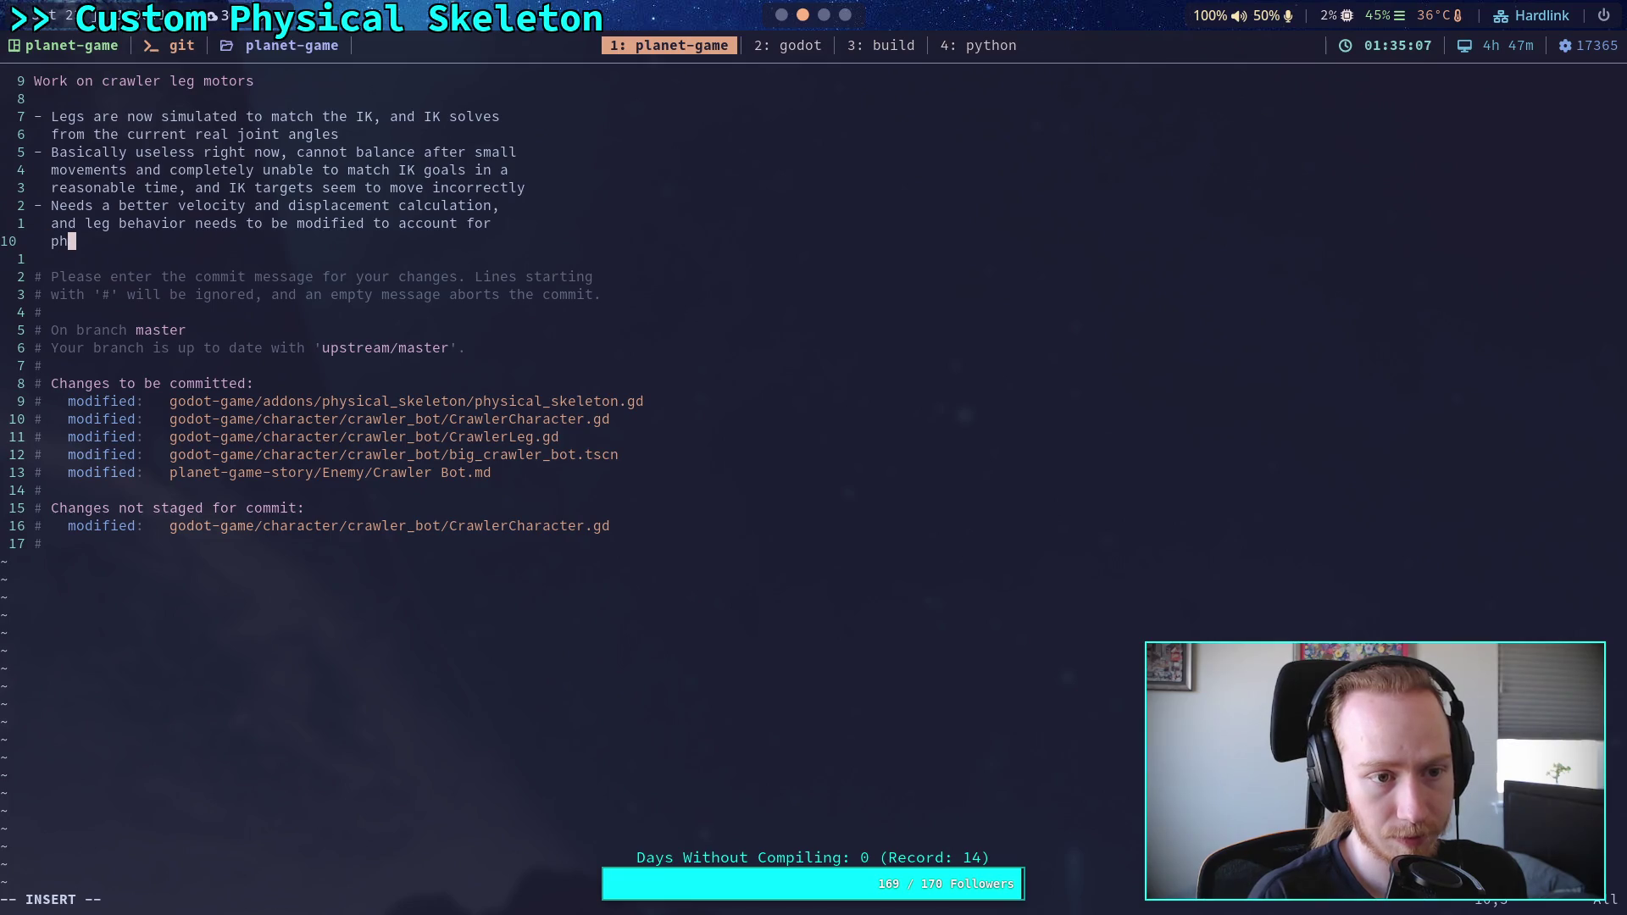
type("ysical leg sta")
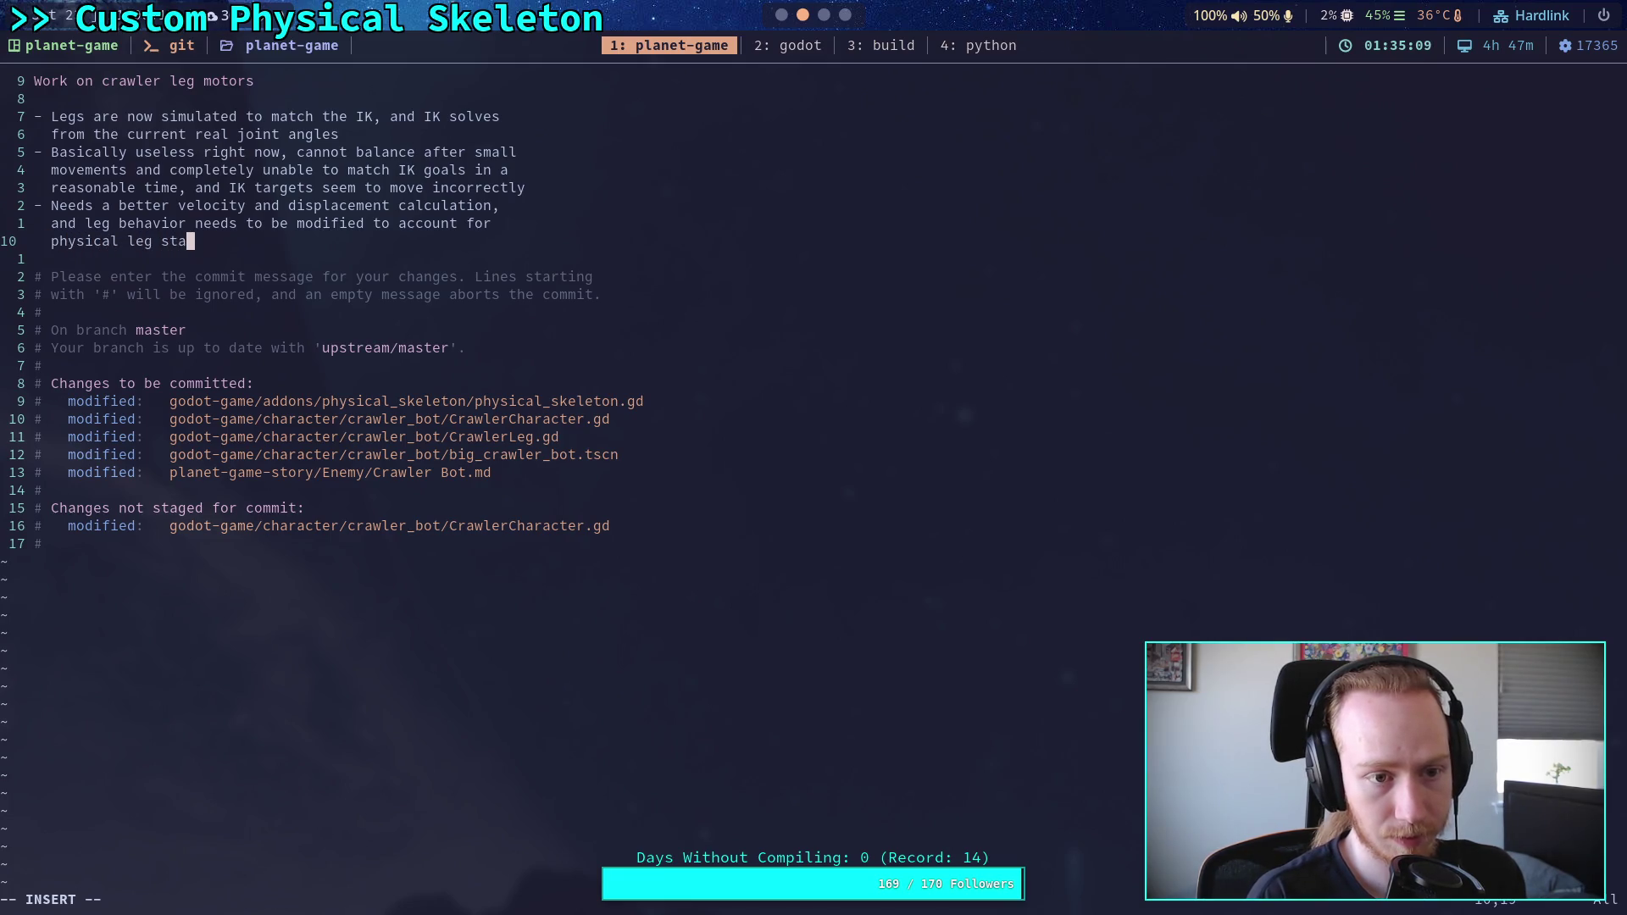
type("te instead of I")
type("K ")
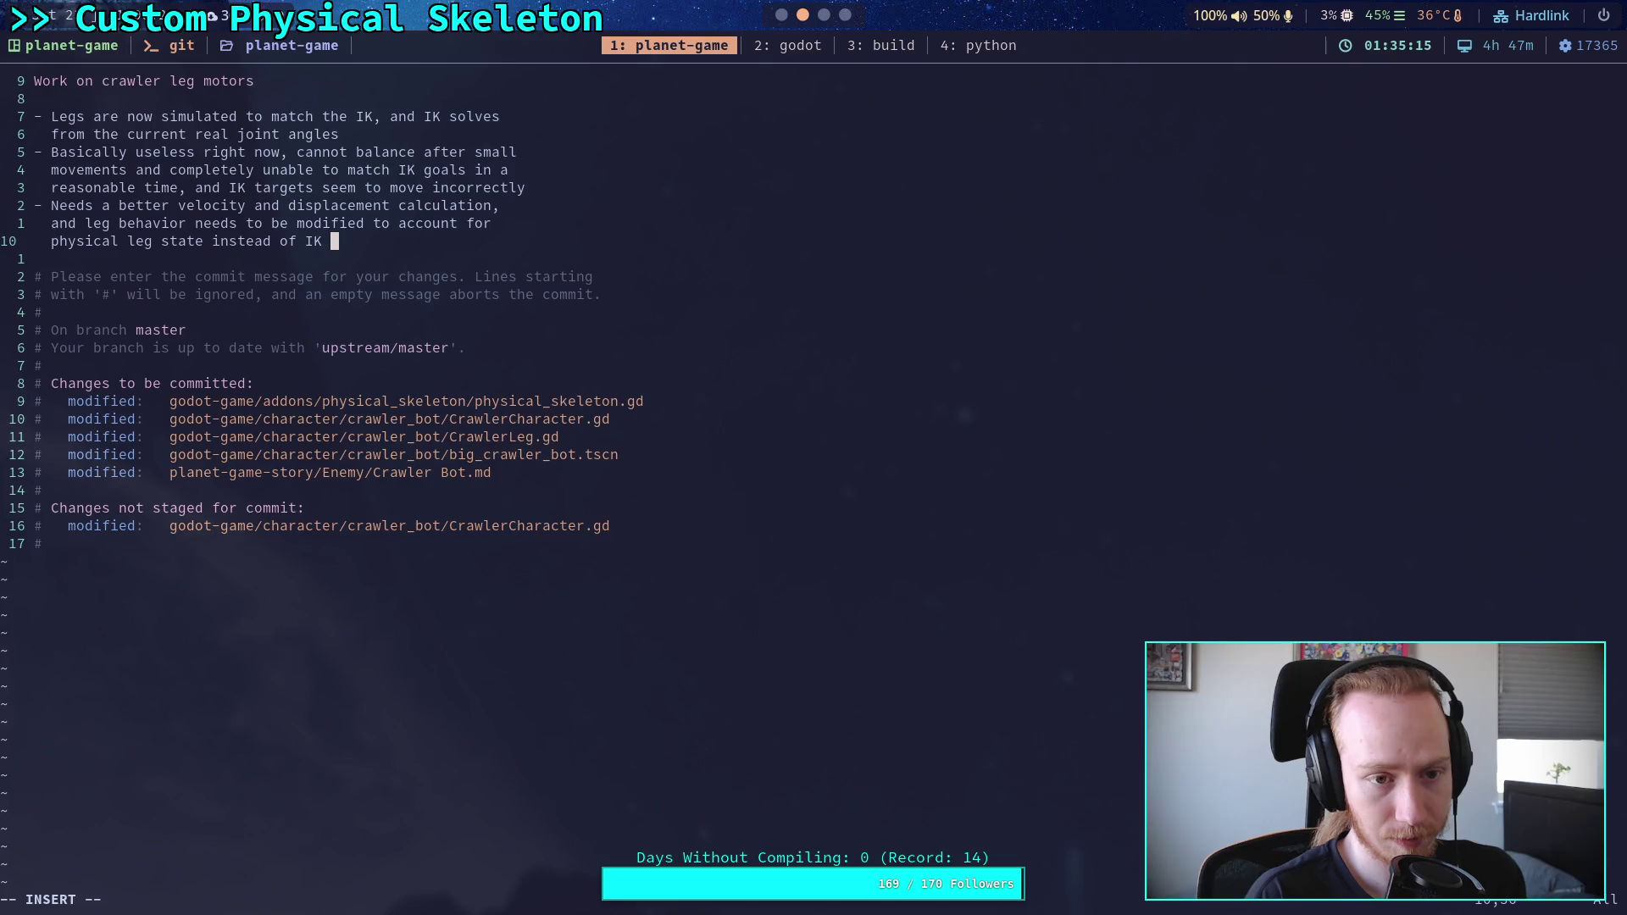
type("state.")
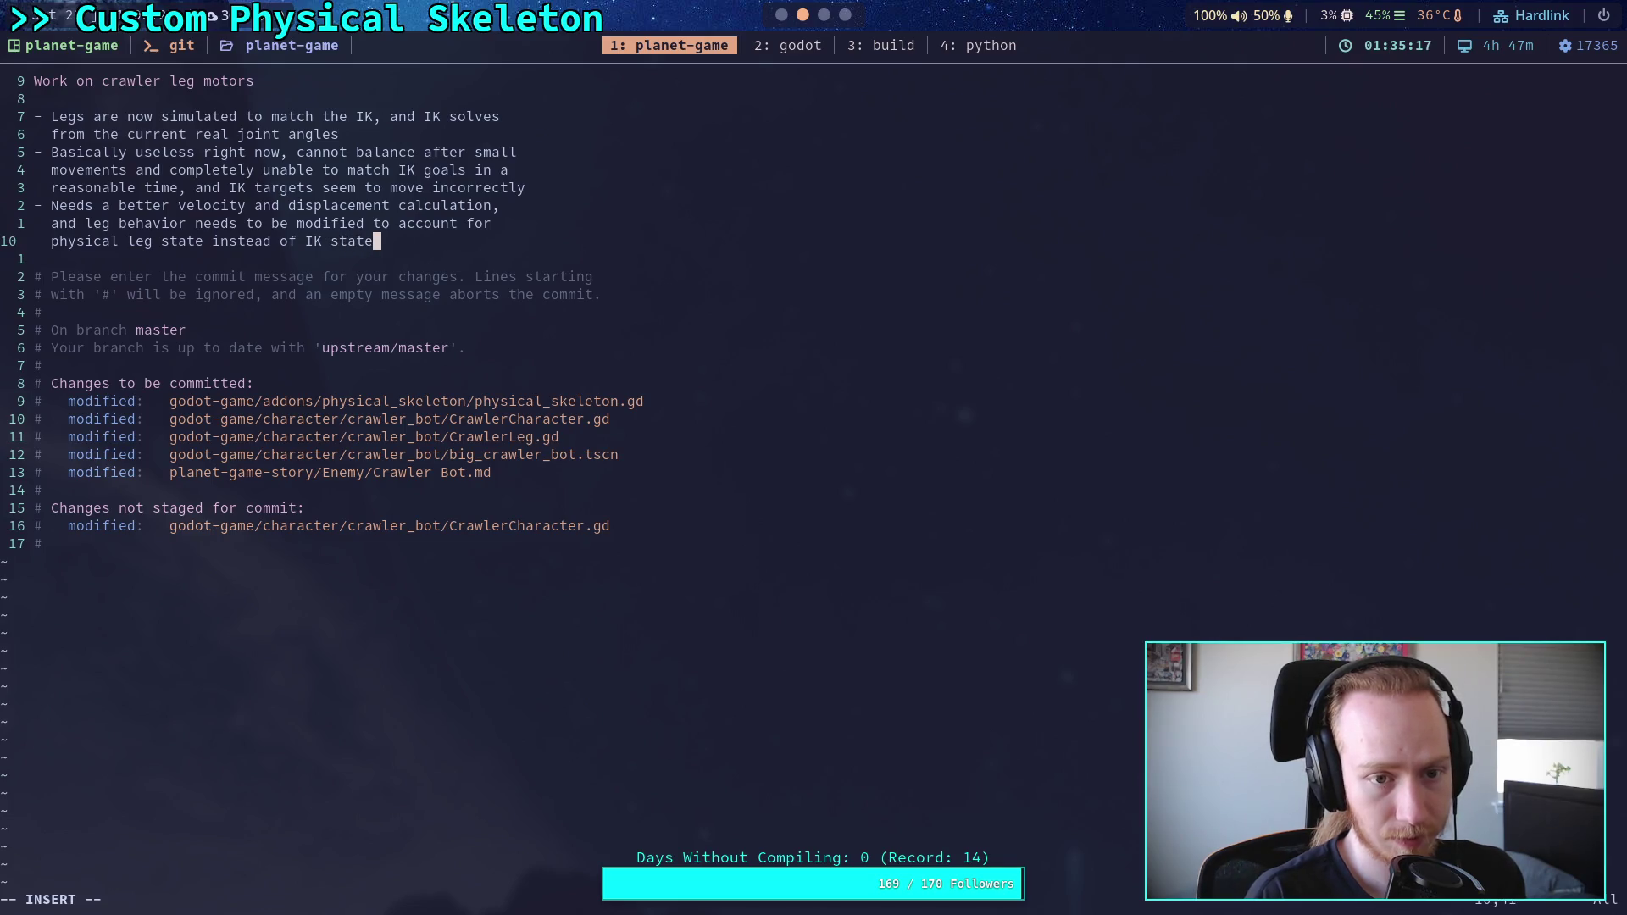
Step: Leave Vim insert mode and open physical_skeleton.gd in the Godot script editor
key("Escape")
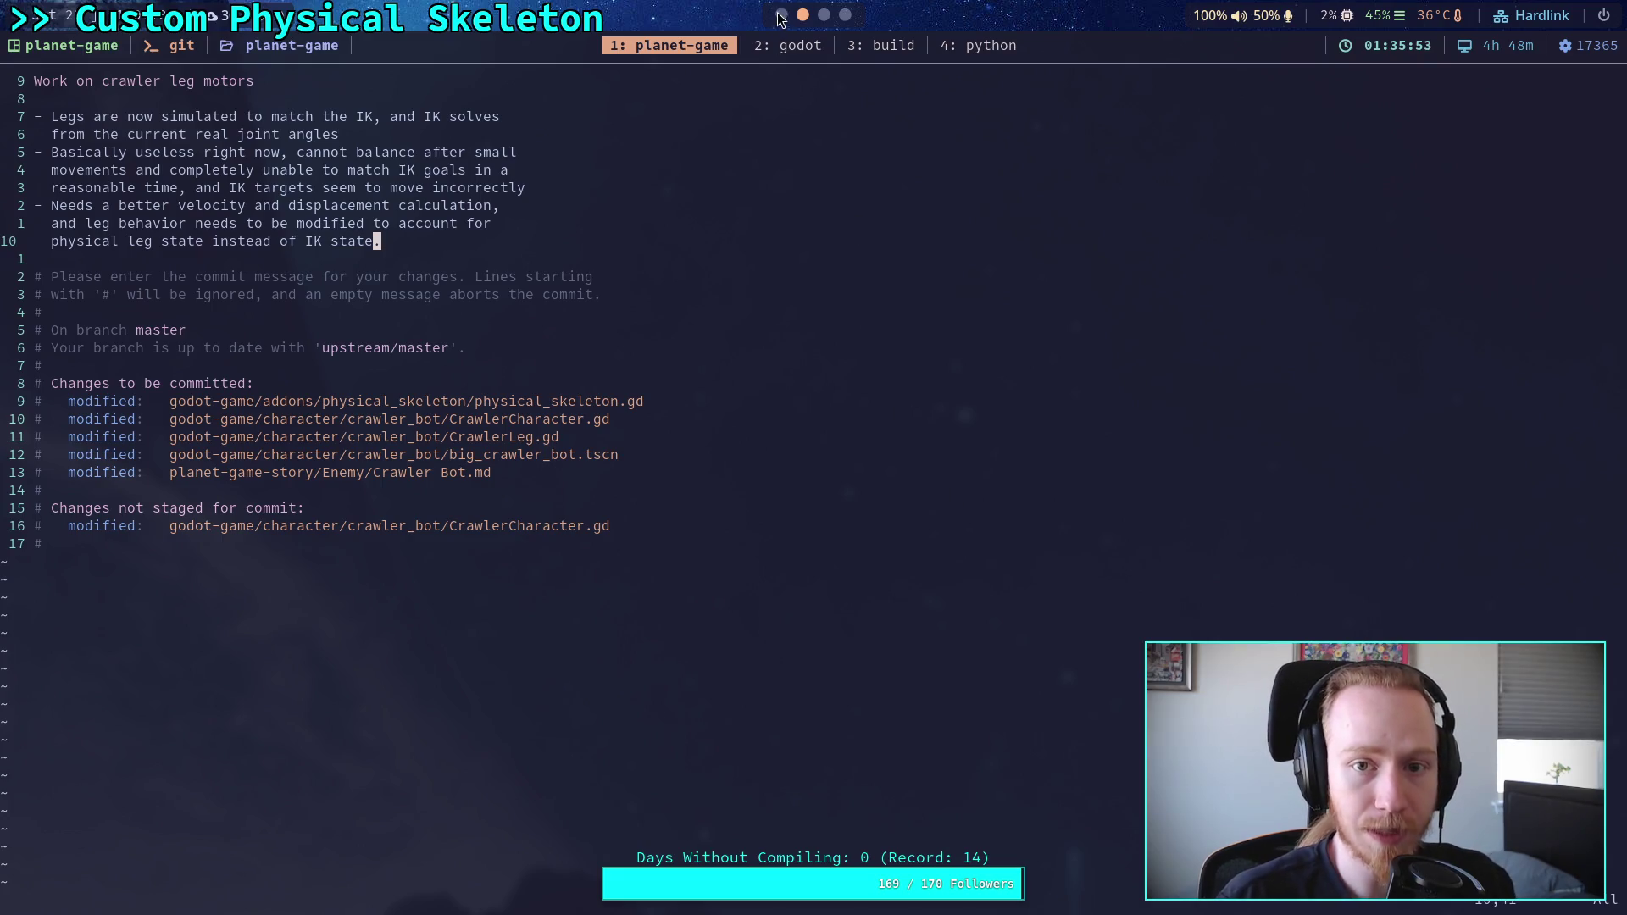
key("super+2")
left_click(100, 179)
scroll(539, 415, "up", 10)
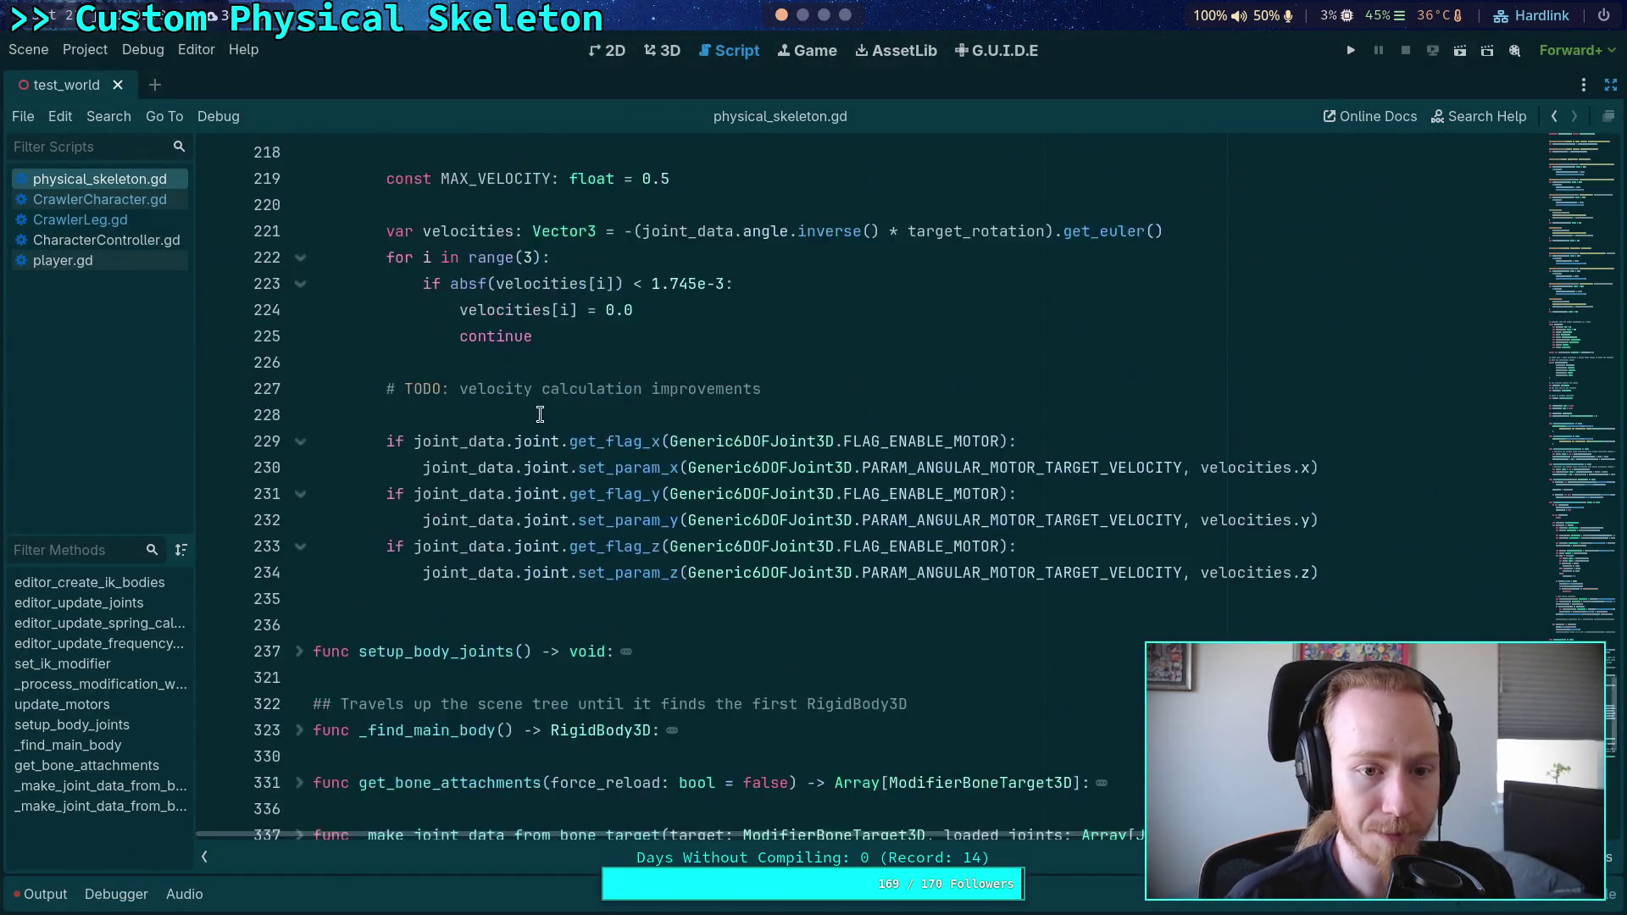
Step: Open CrawlerCharacter.gd and scroll through it to the leg initialisation code
scroll(540, 415, "up", 3)
left_click(99, 199)
scroll(478, 450, "down", 8)
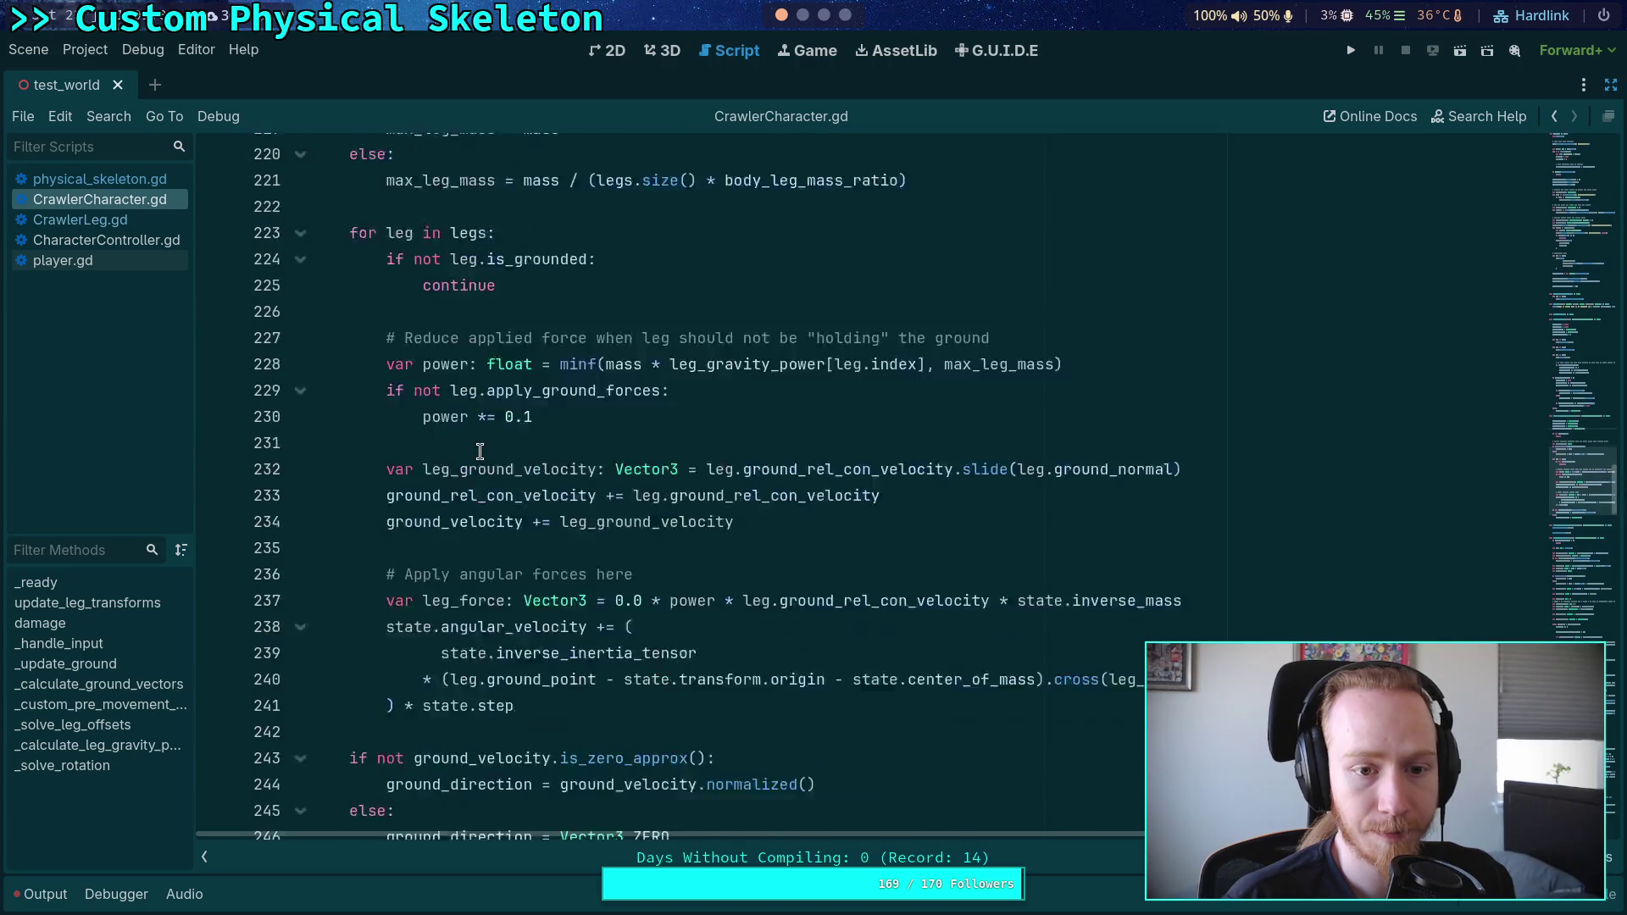
scroll(481, 450, "down", 4)
scroll(482, 450, "up", 6)
scroll(487, 440, "down", 10)
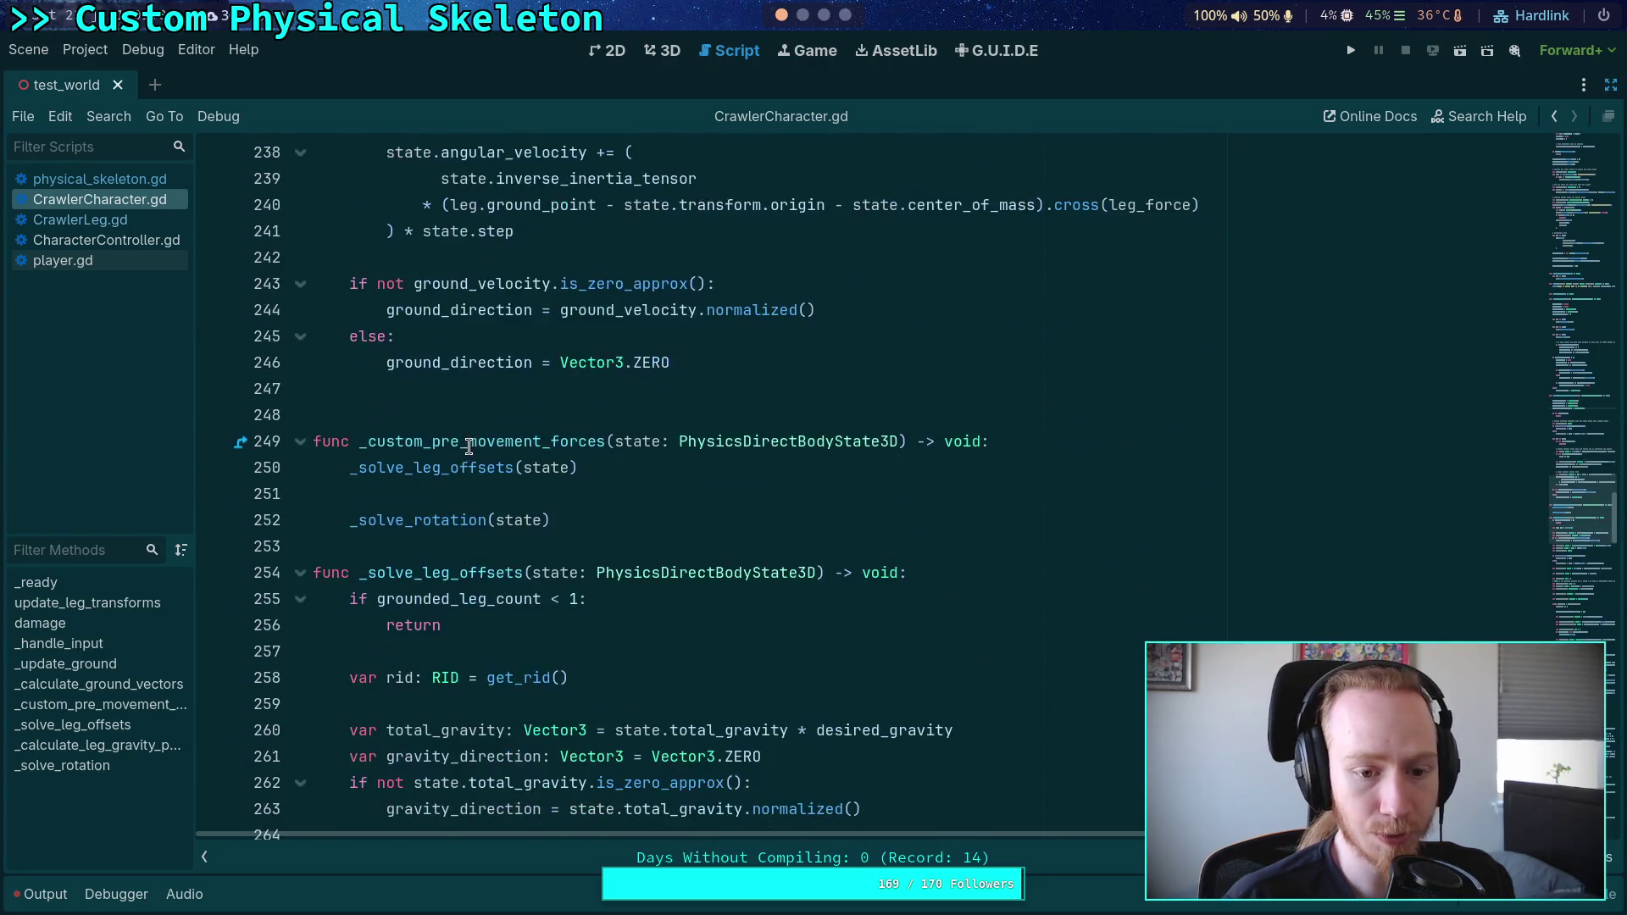
scroll(494, 433, "up", 20)
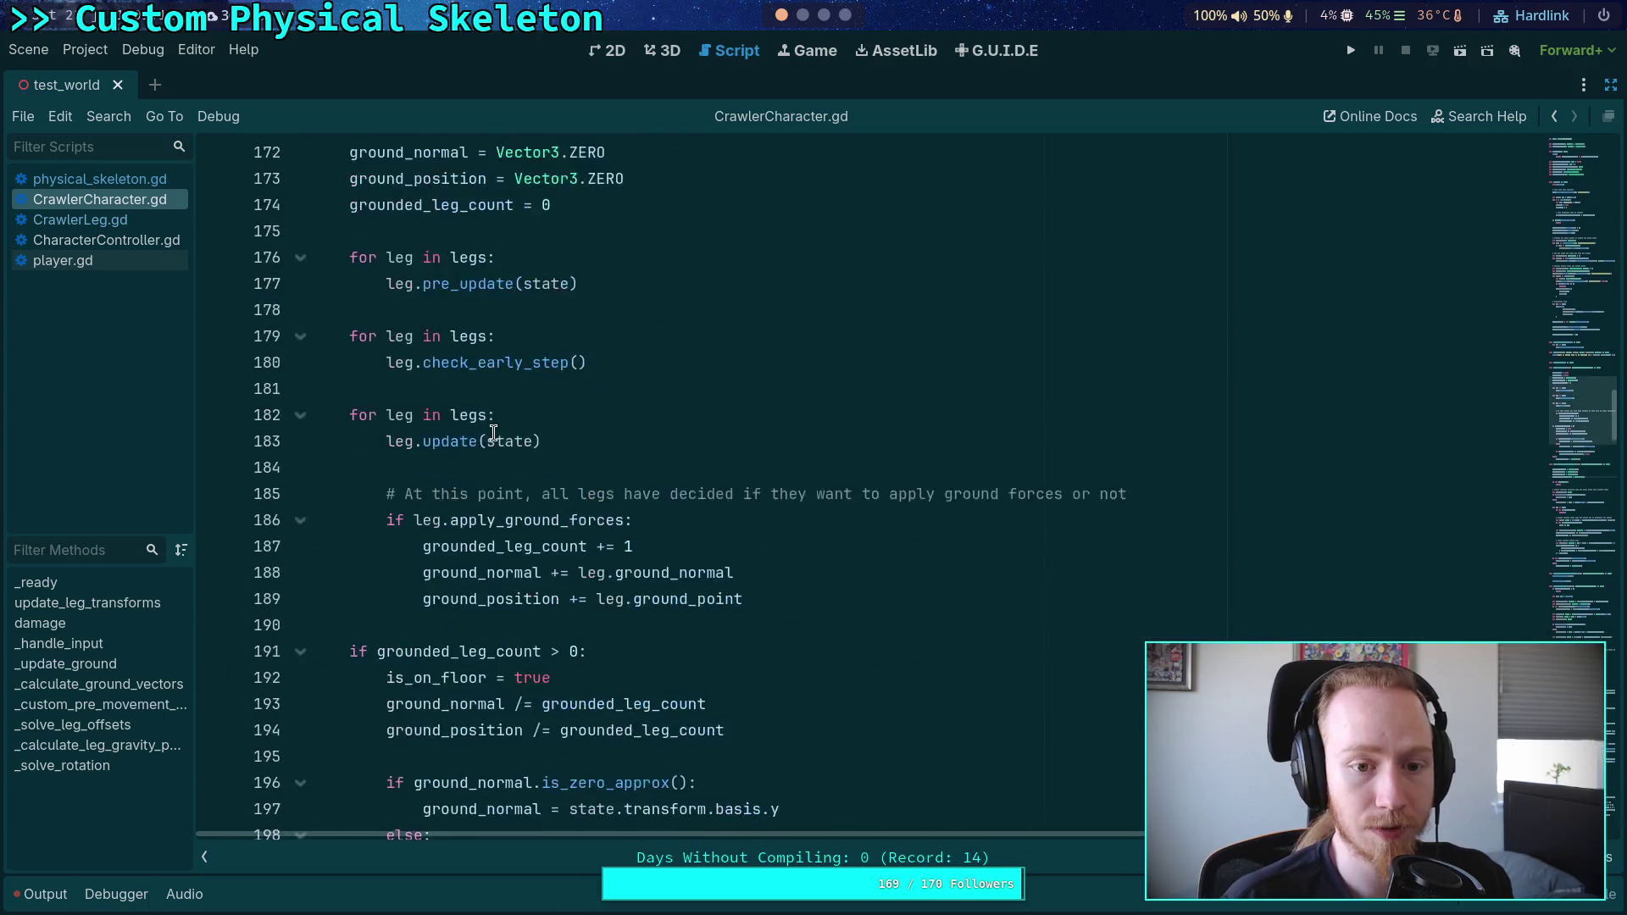
scroll(493, 433, "up", 6)
Step: Inspect physical_skeleton, set_ik_modifier(leg_ik), skeleton_updated and update_leg_transforms on lines 143–144
left_click_drag(350, 599, 763, 601)
double_click(763, 600)
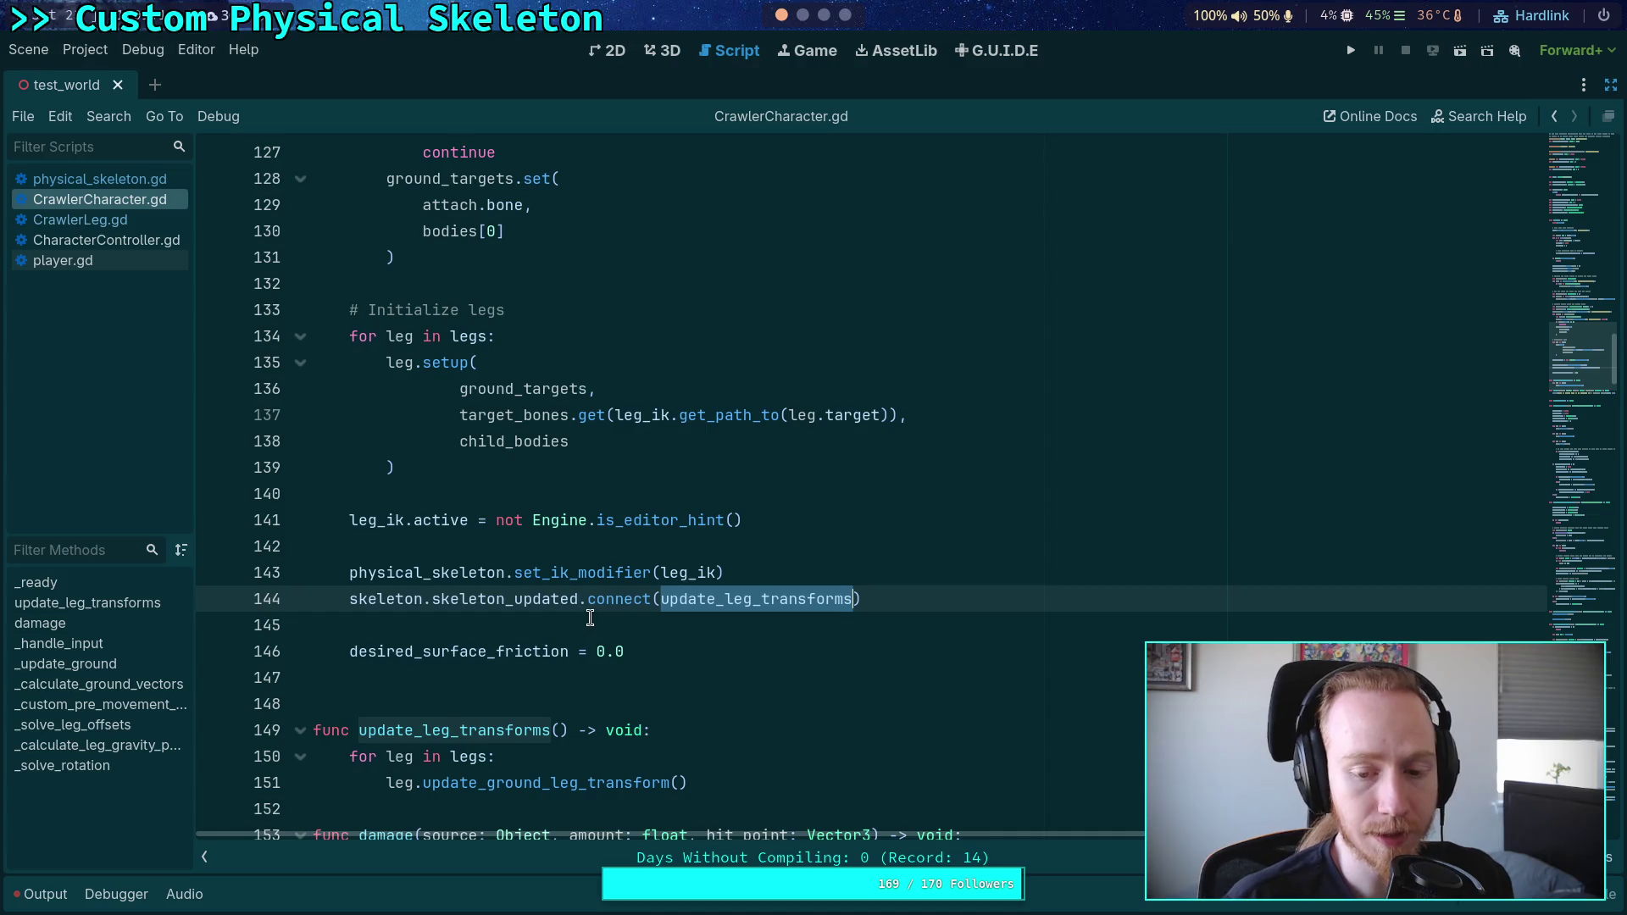
double_click(447, 573)
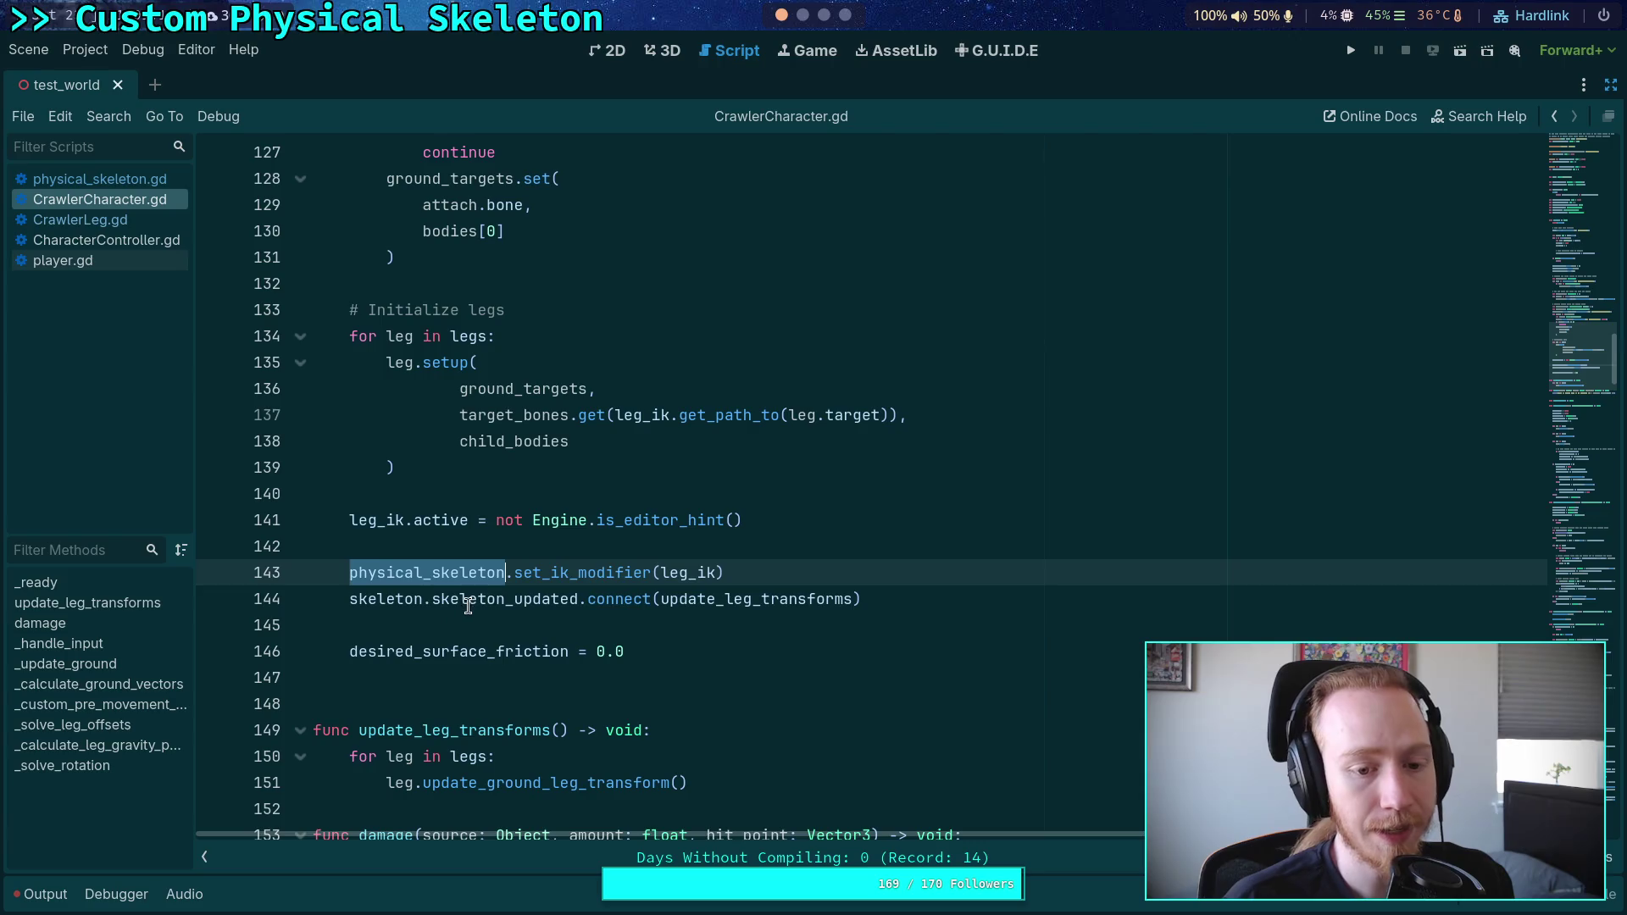
double_click(467, 599)
mouse_move(350, 599)
left_mouse_down()
mouse_move(661, 599)
mouse_move(579, 599)
left_mouse_up()
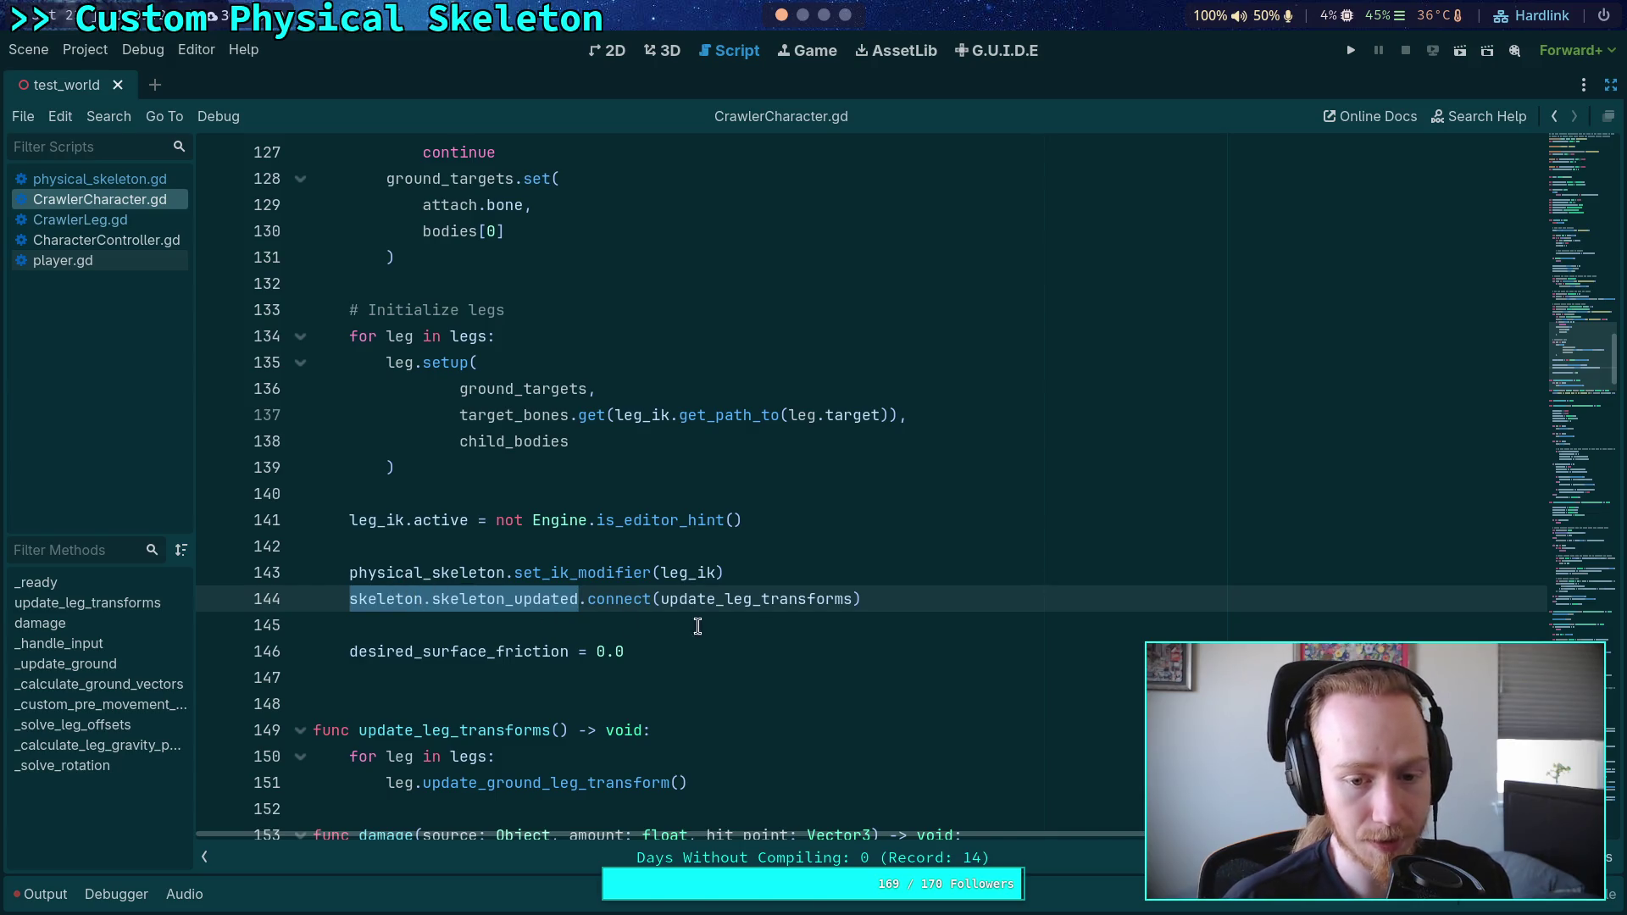
mouse_move(705, 602)
left_click_drag(514, 572, 781, 575)
double_click(466, 599)
double_click(755, 599)
scroll(505, 585, "down", 5)
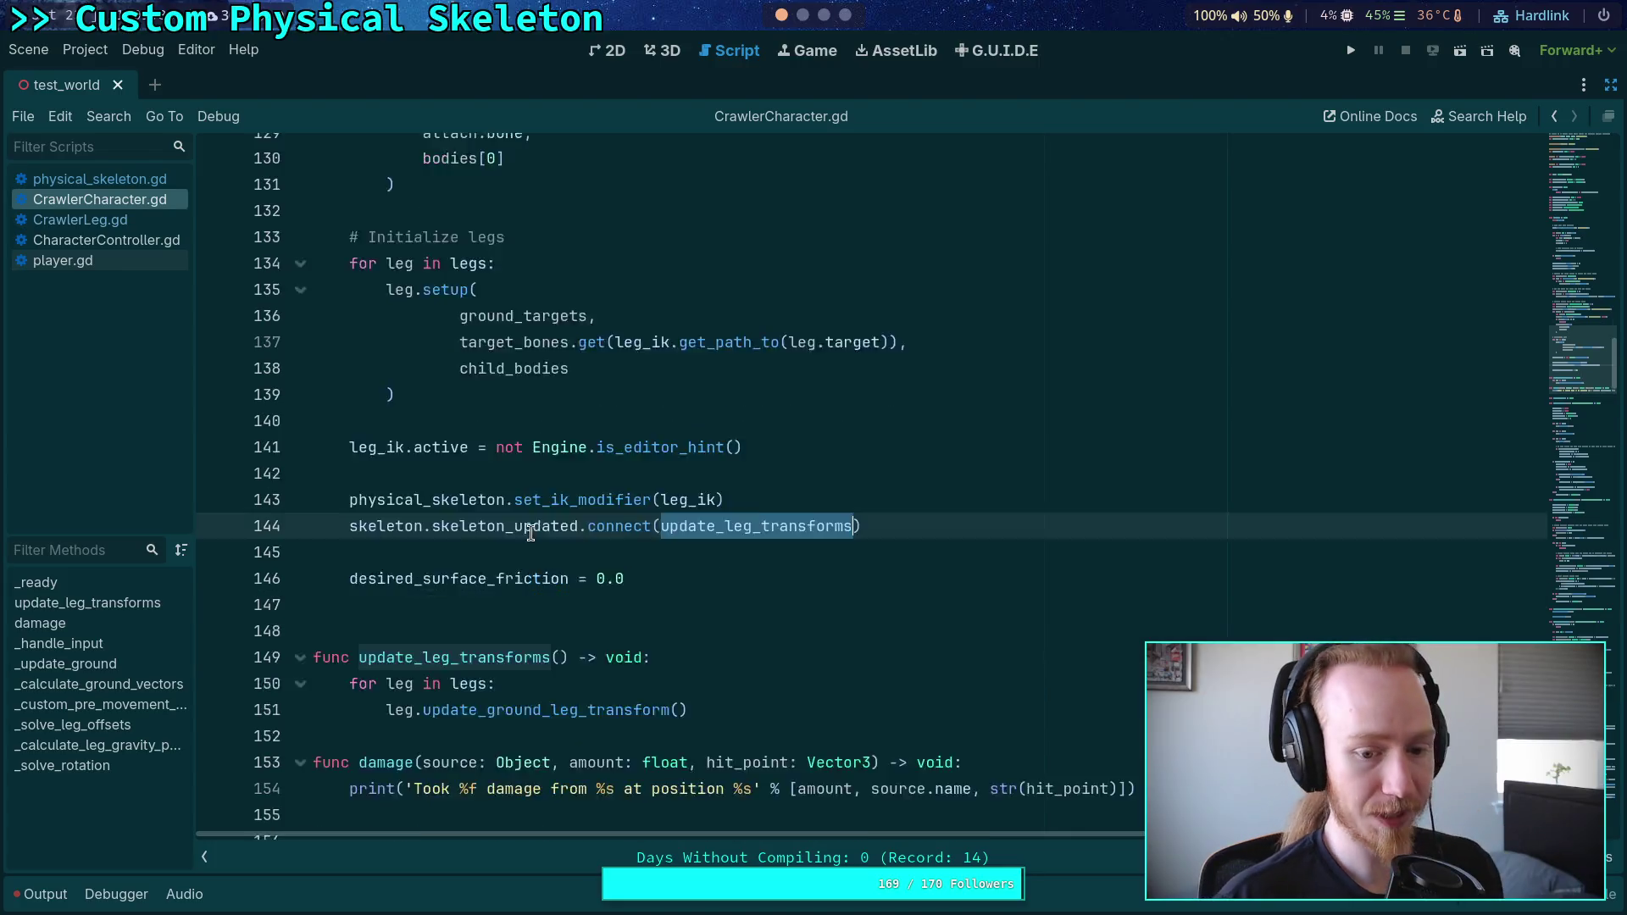
left_click(434, 519)
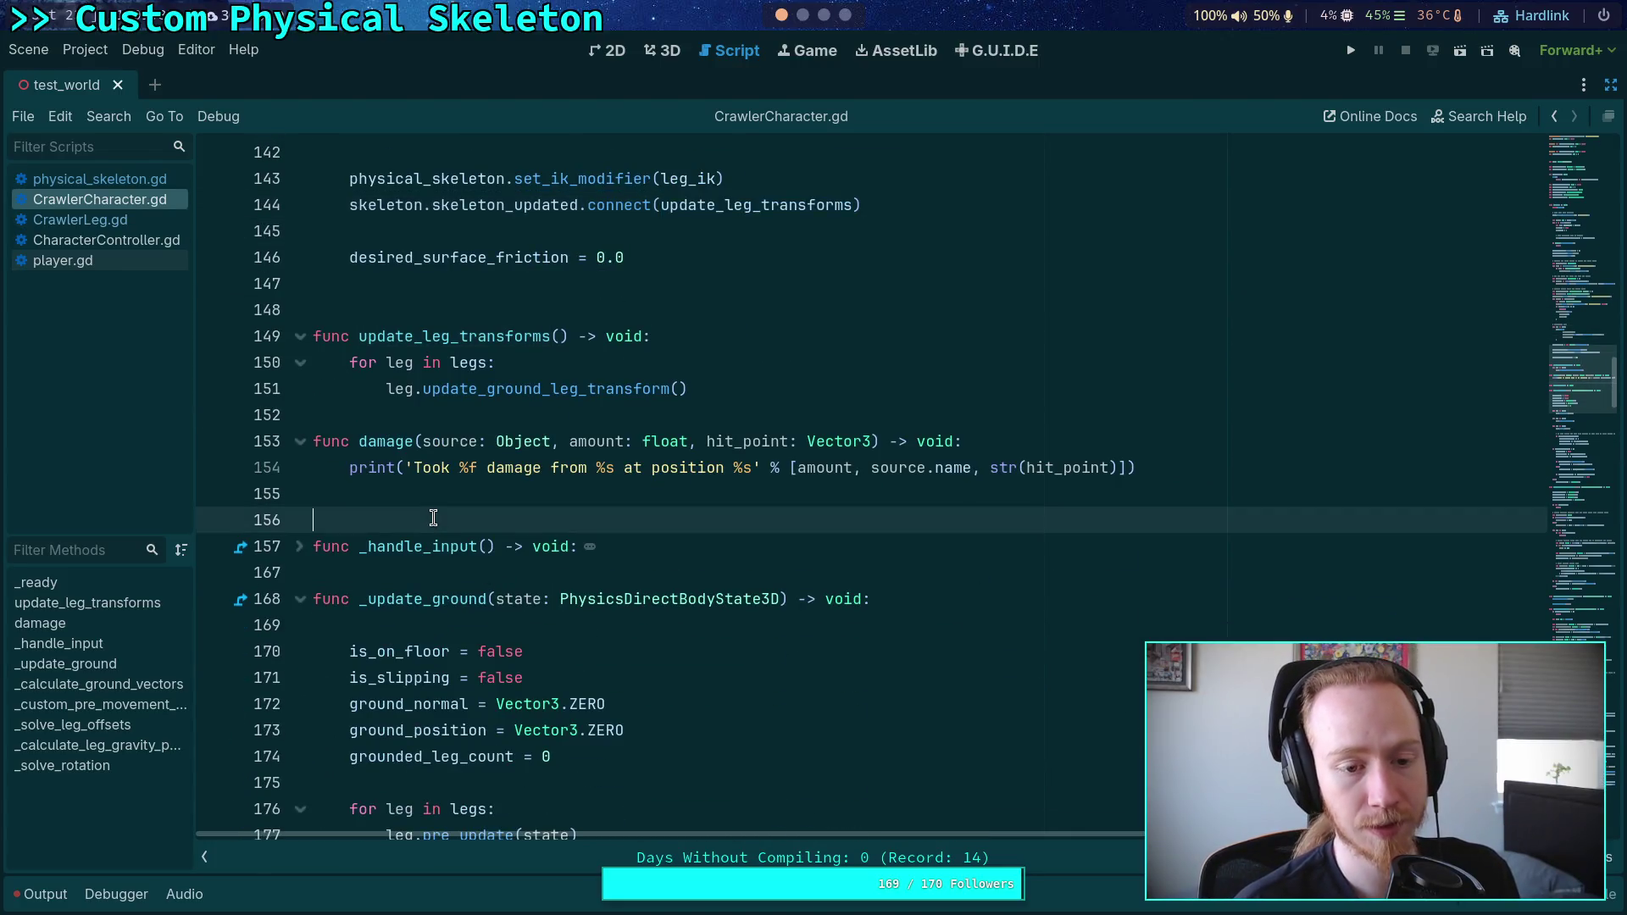
scroll(430, 521, "up", 2)
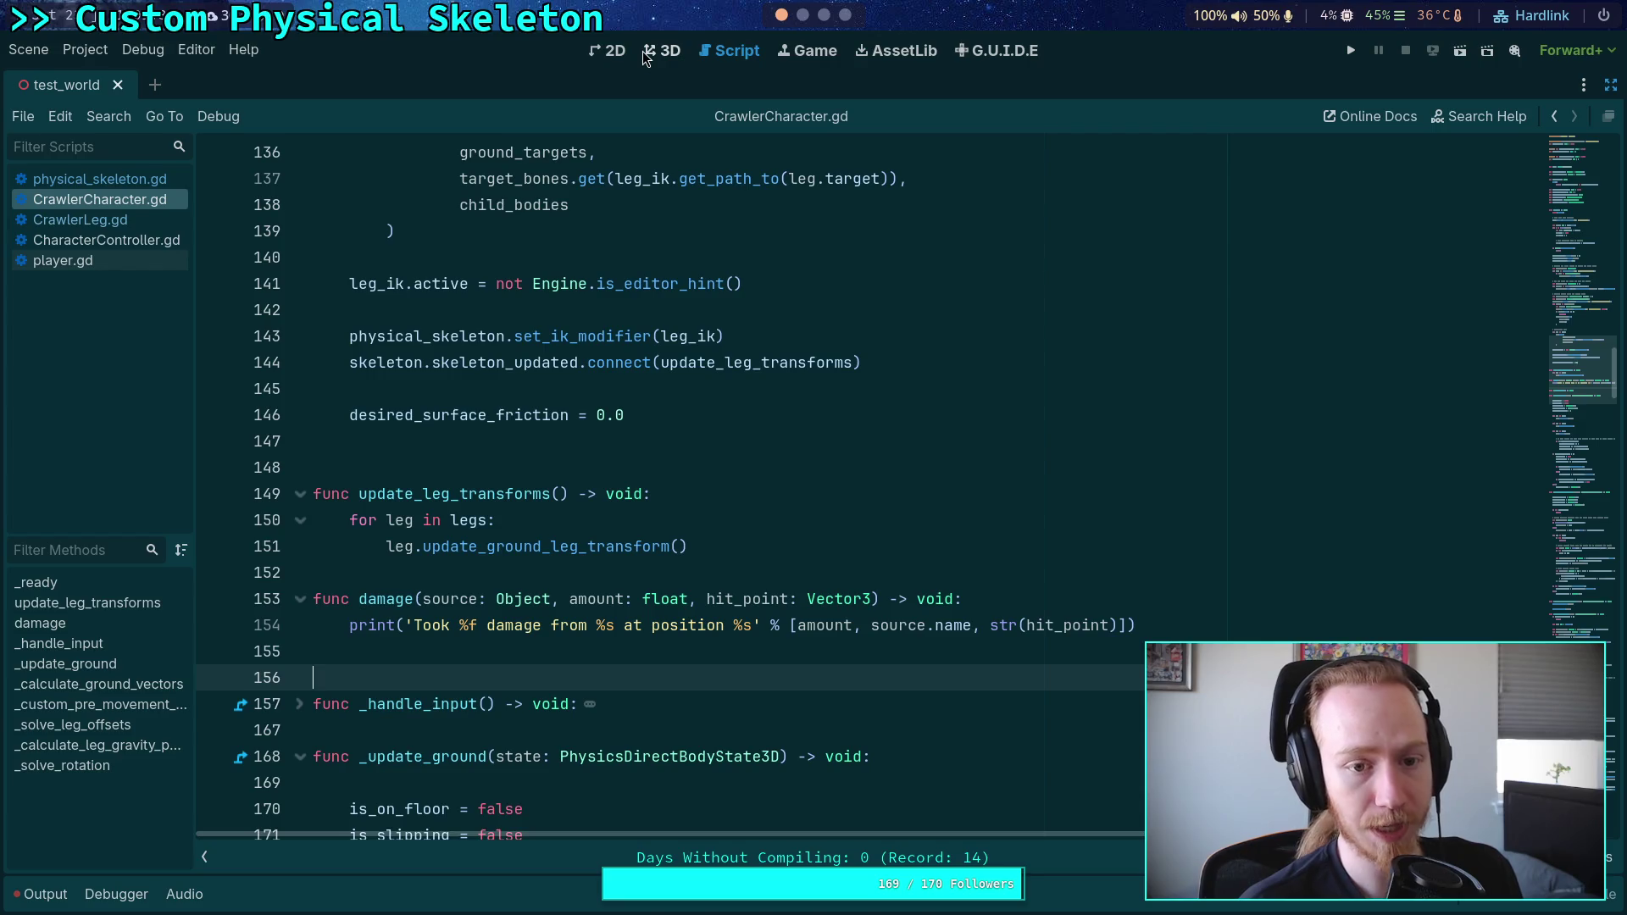
Step: Delete the trailing period from the last bullet and save the commit message with :wq
key("super+2")
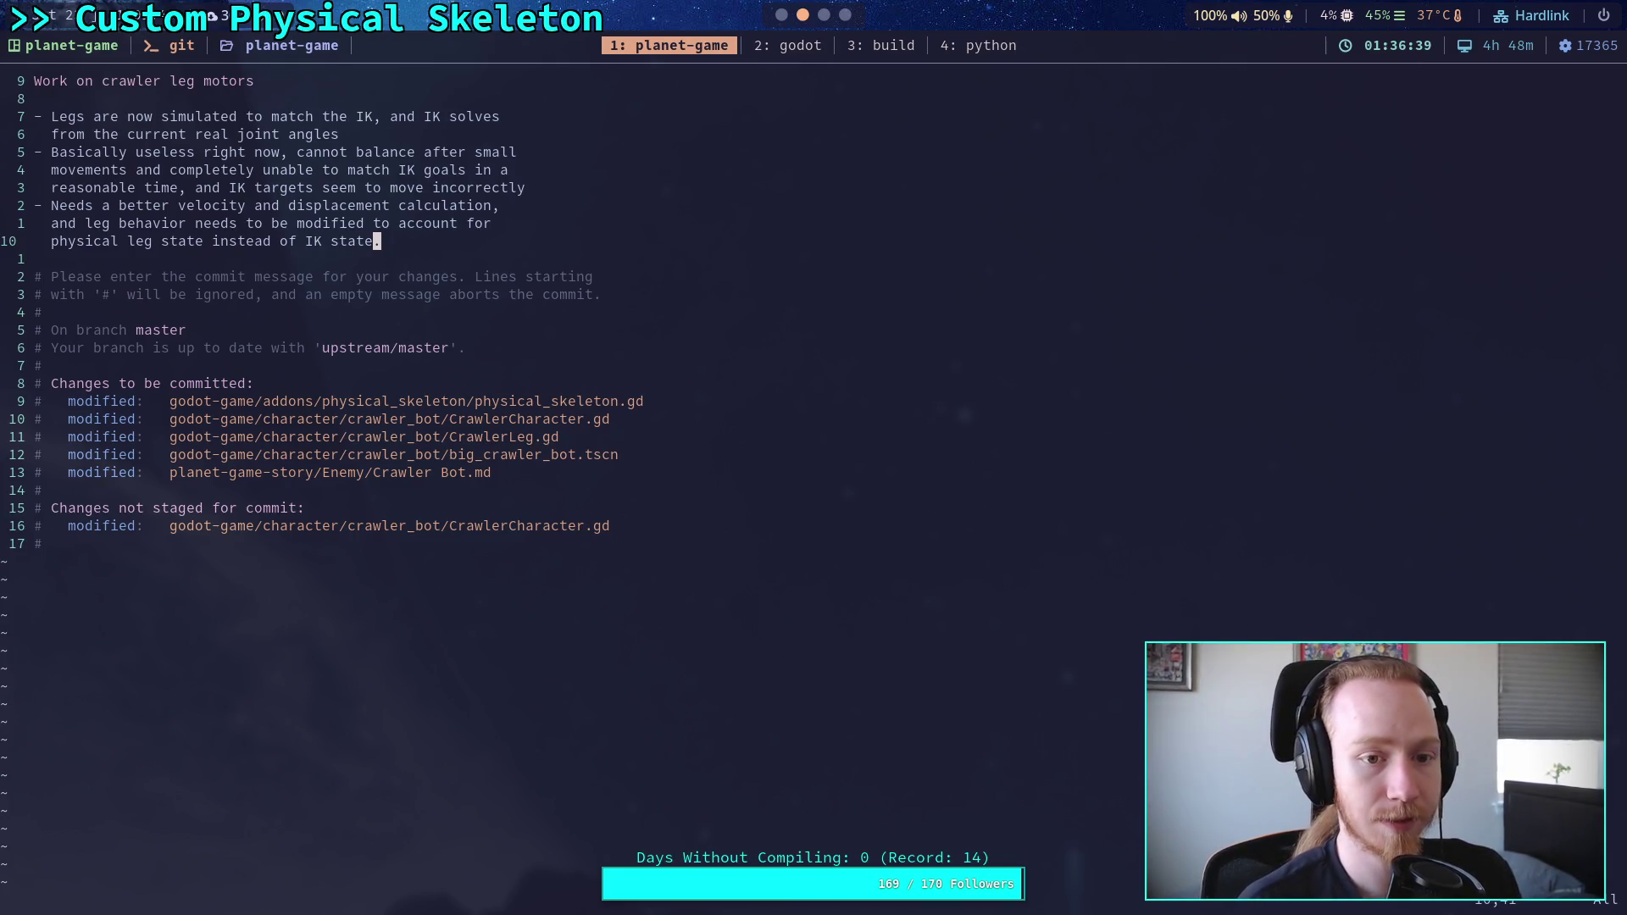
key("h")
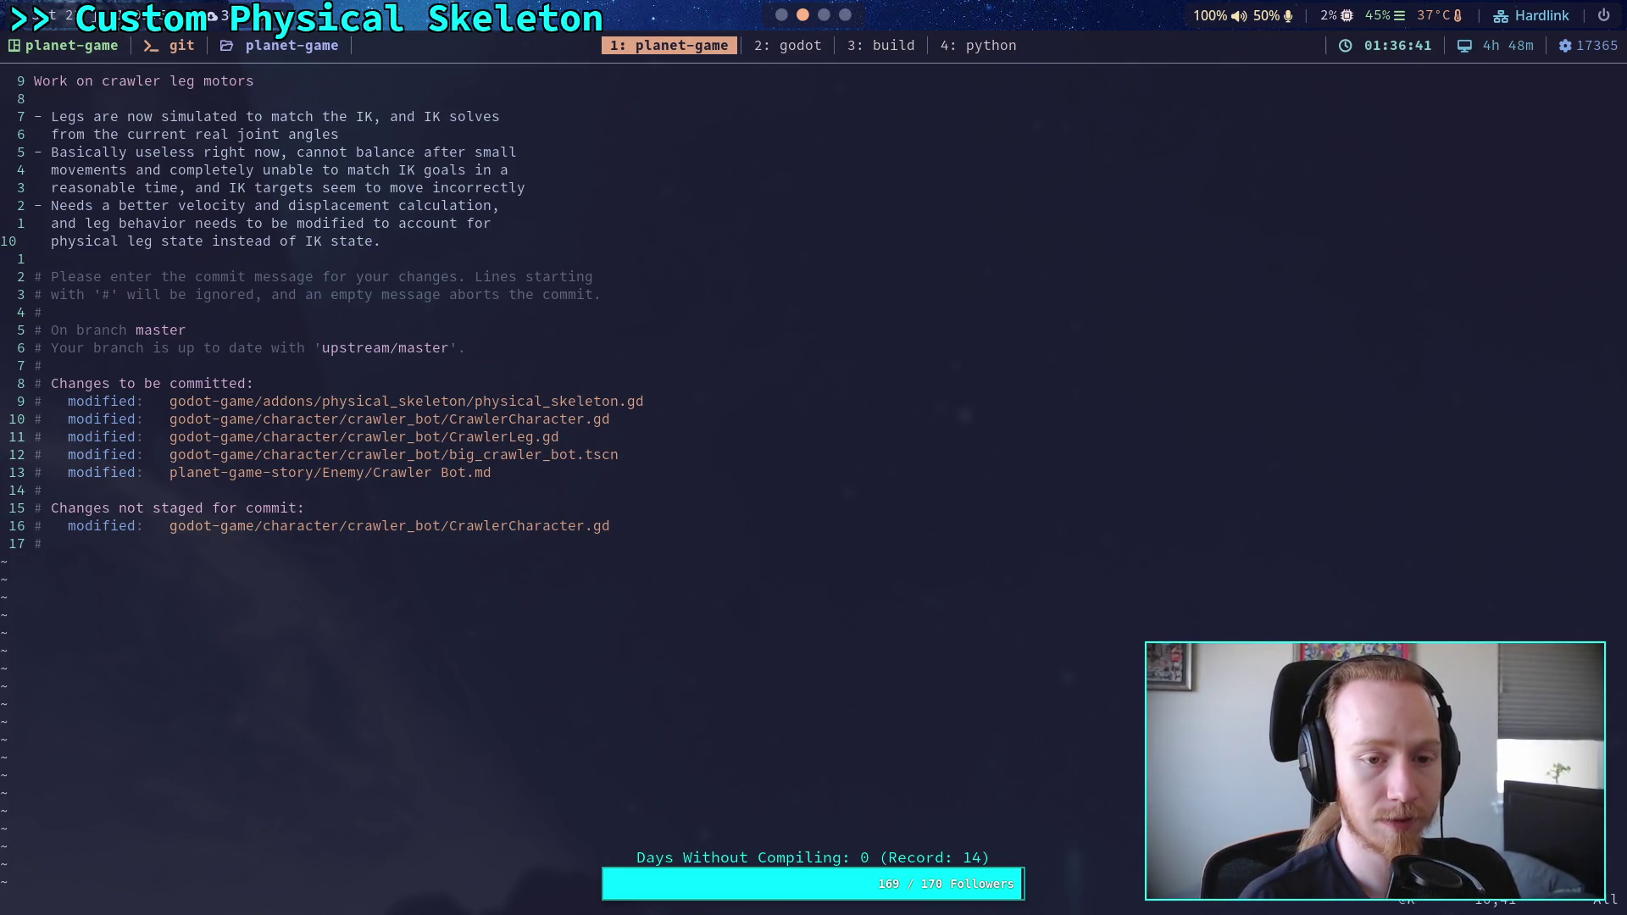
key("A")
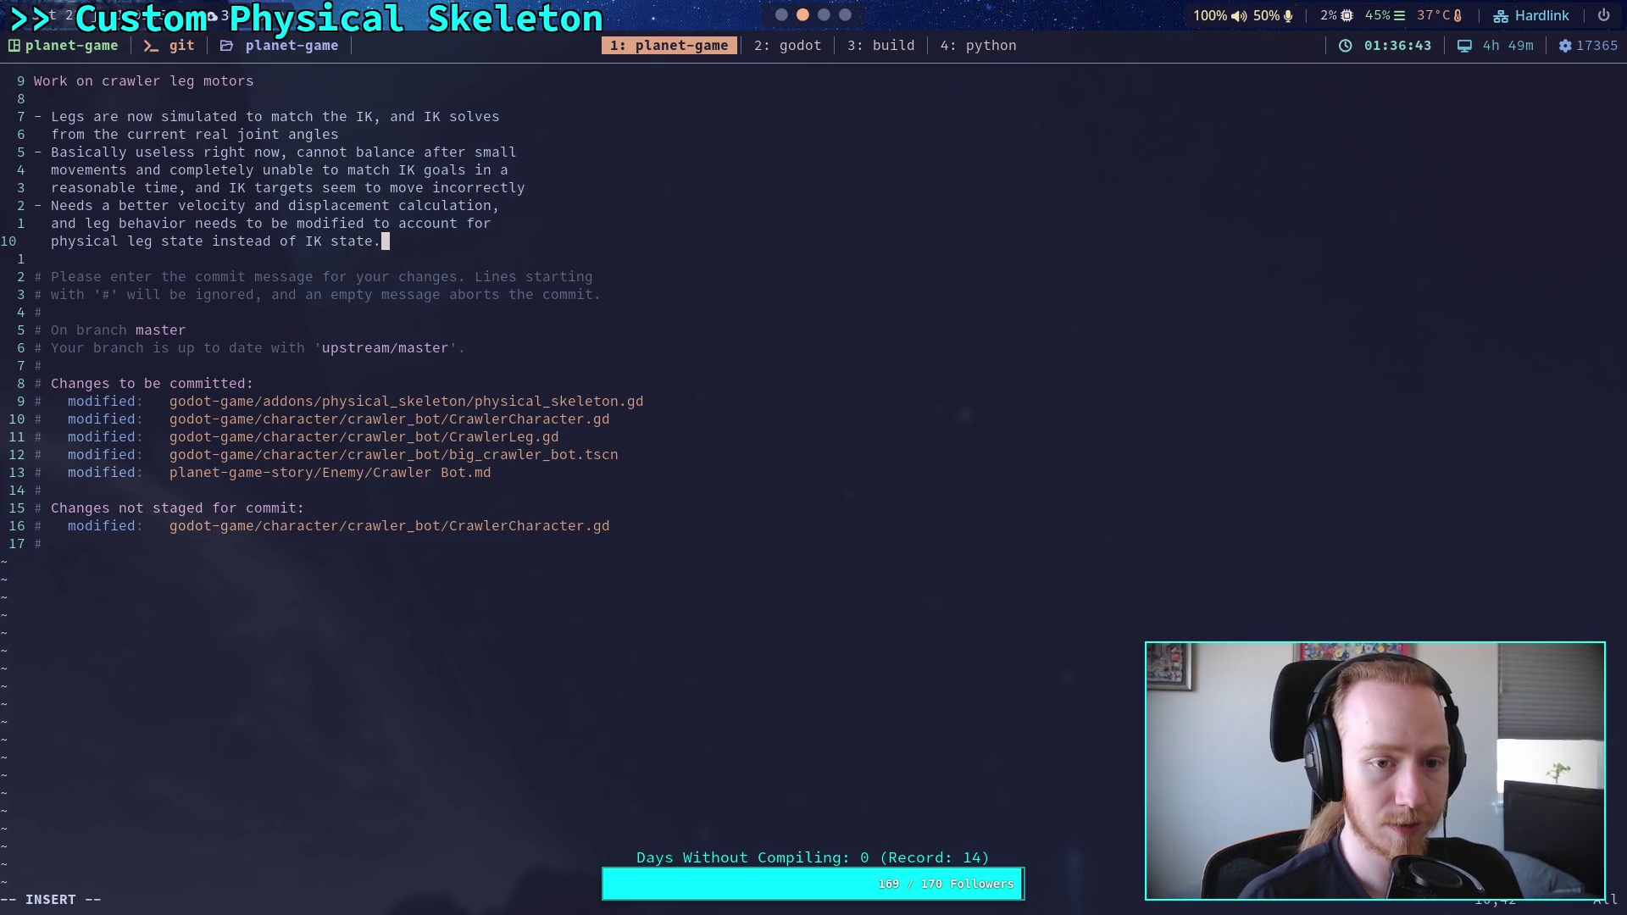
key("BackSpace")
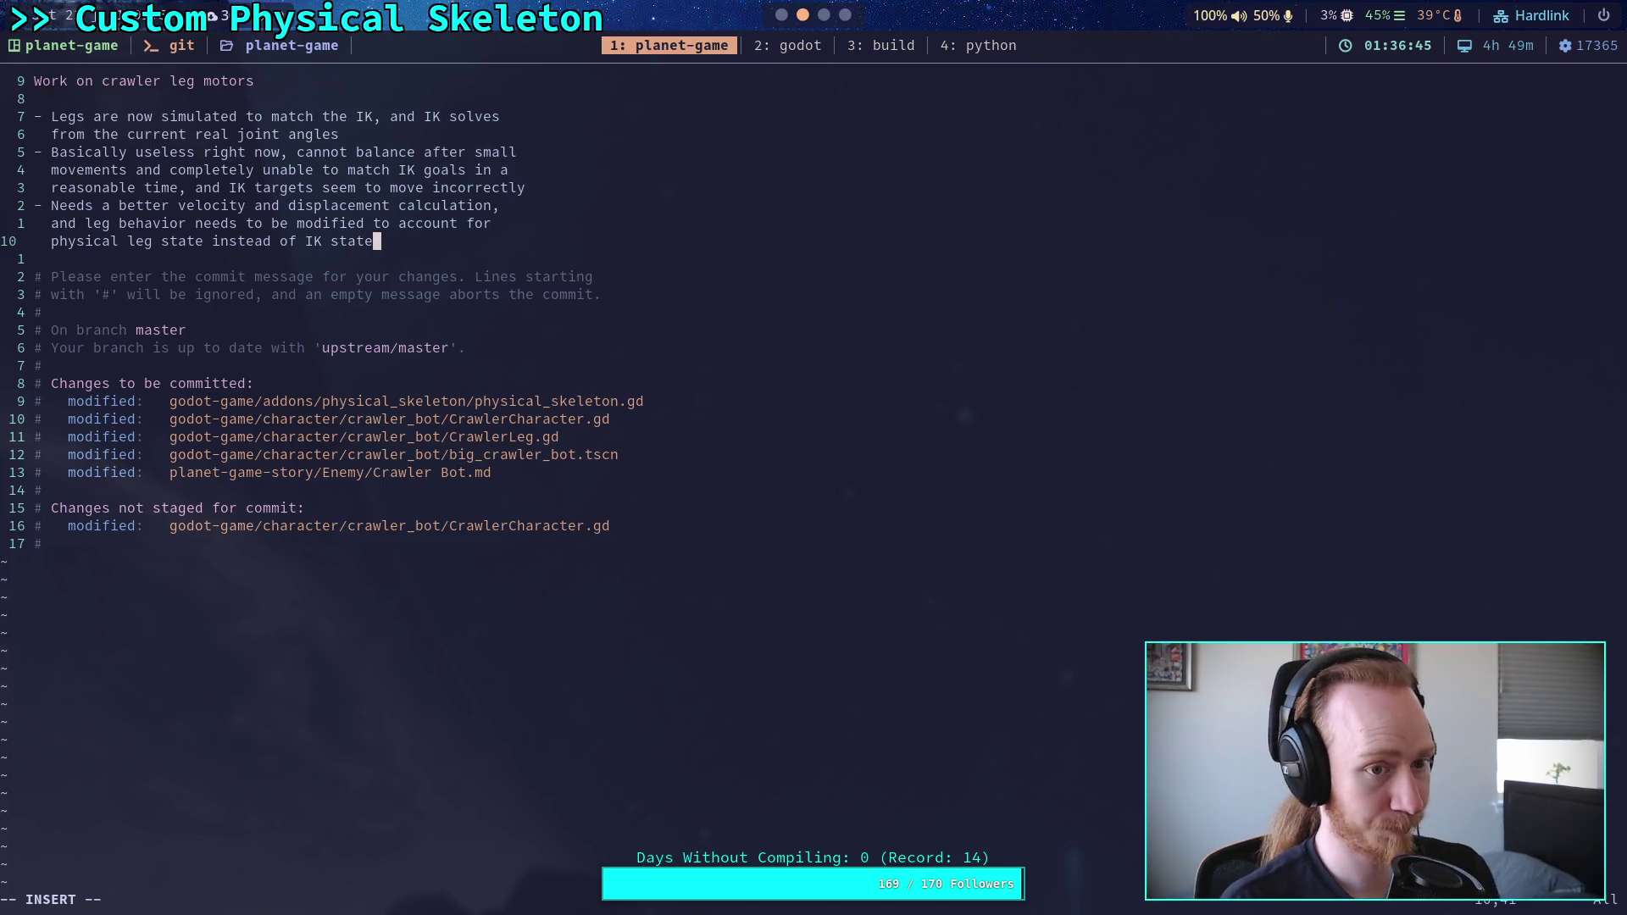
key("Escape")
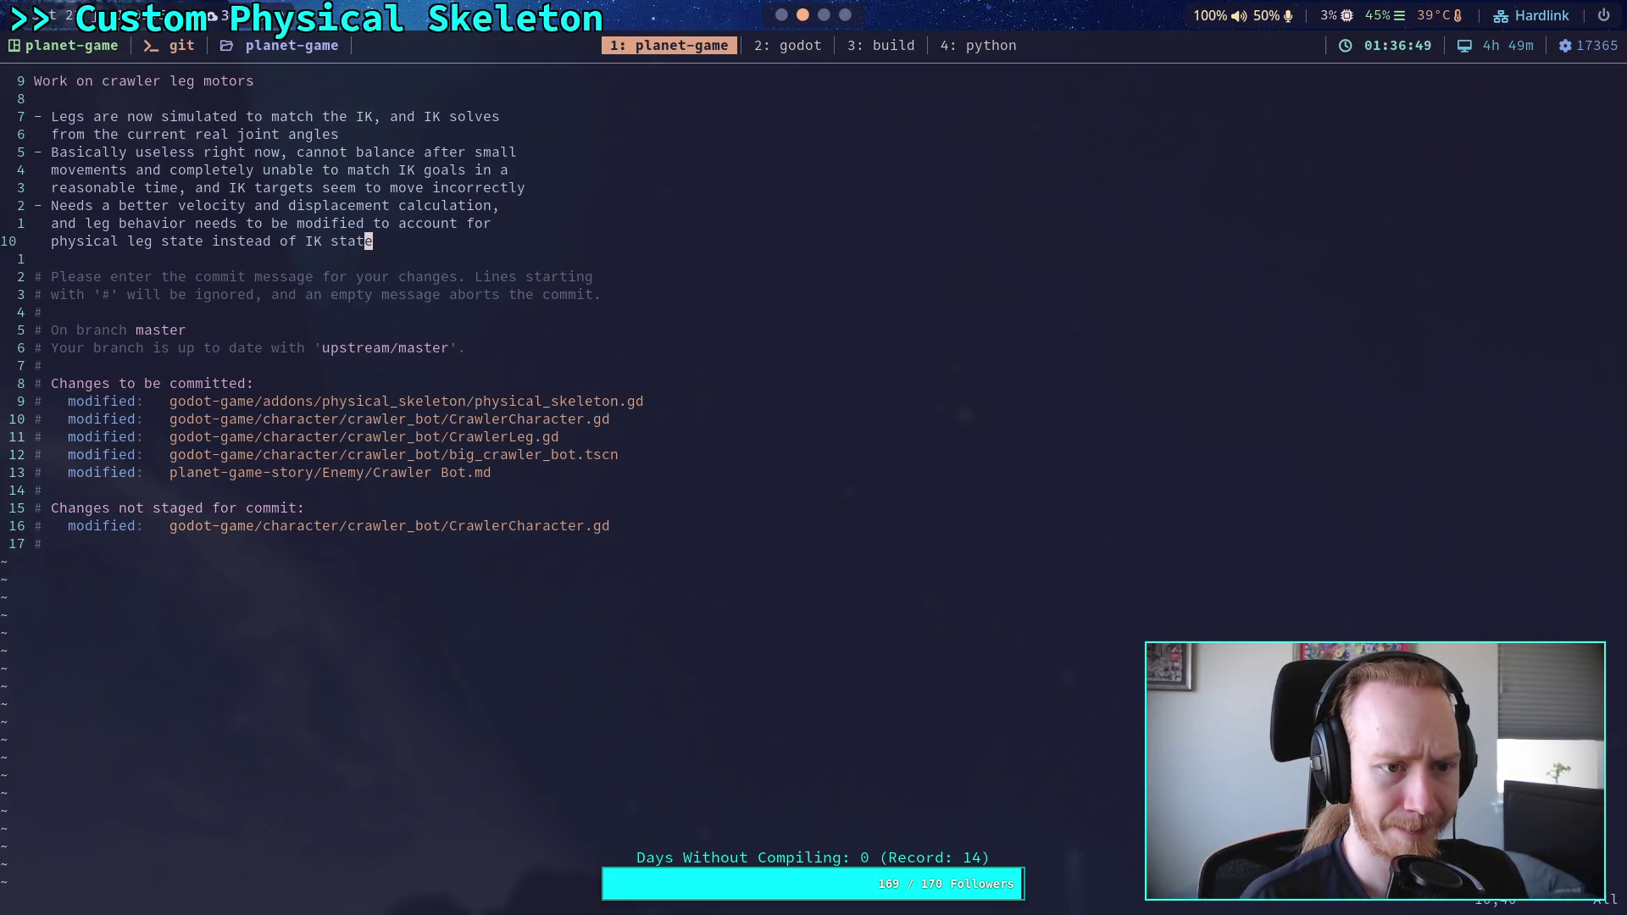
type(":wq")
key("Return")
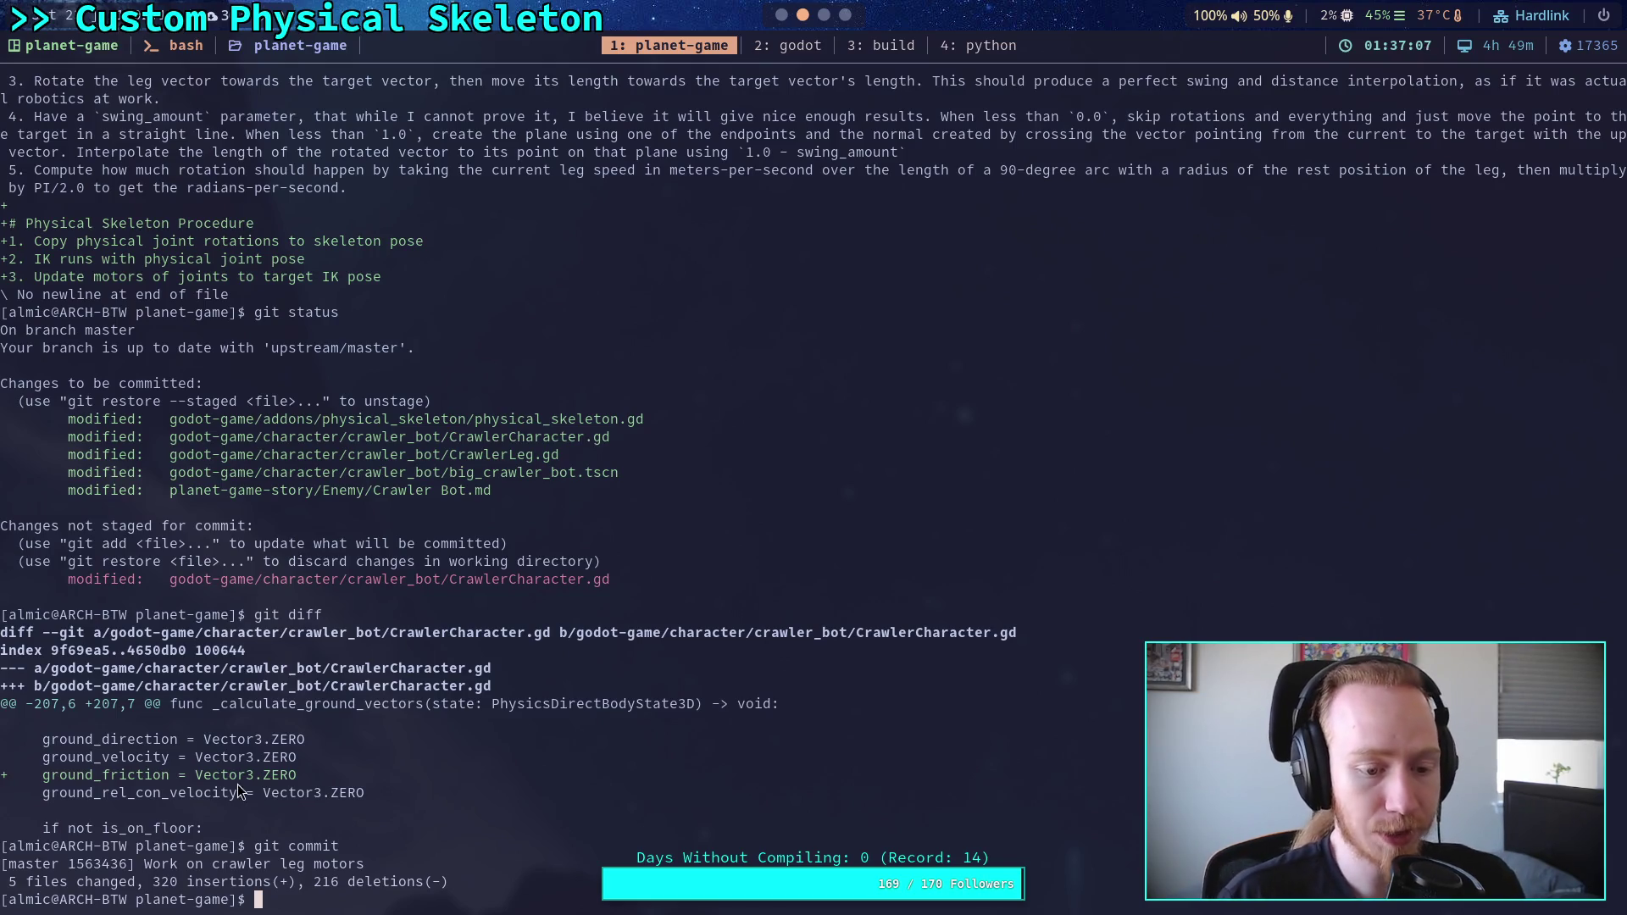
Step: In the Godot editor, collapse the _update_ground function and go to the ground_friction line
left_click(781, 15)
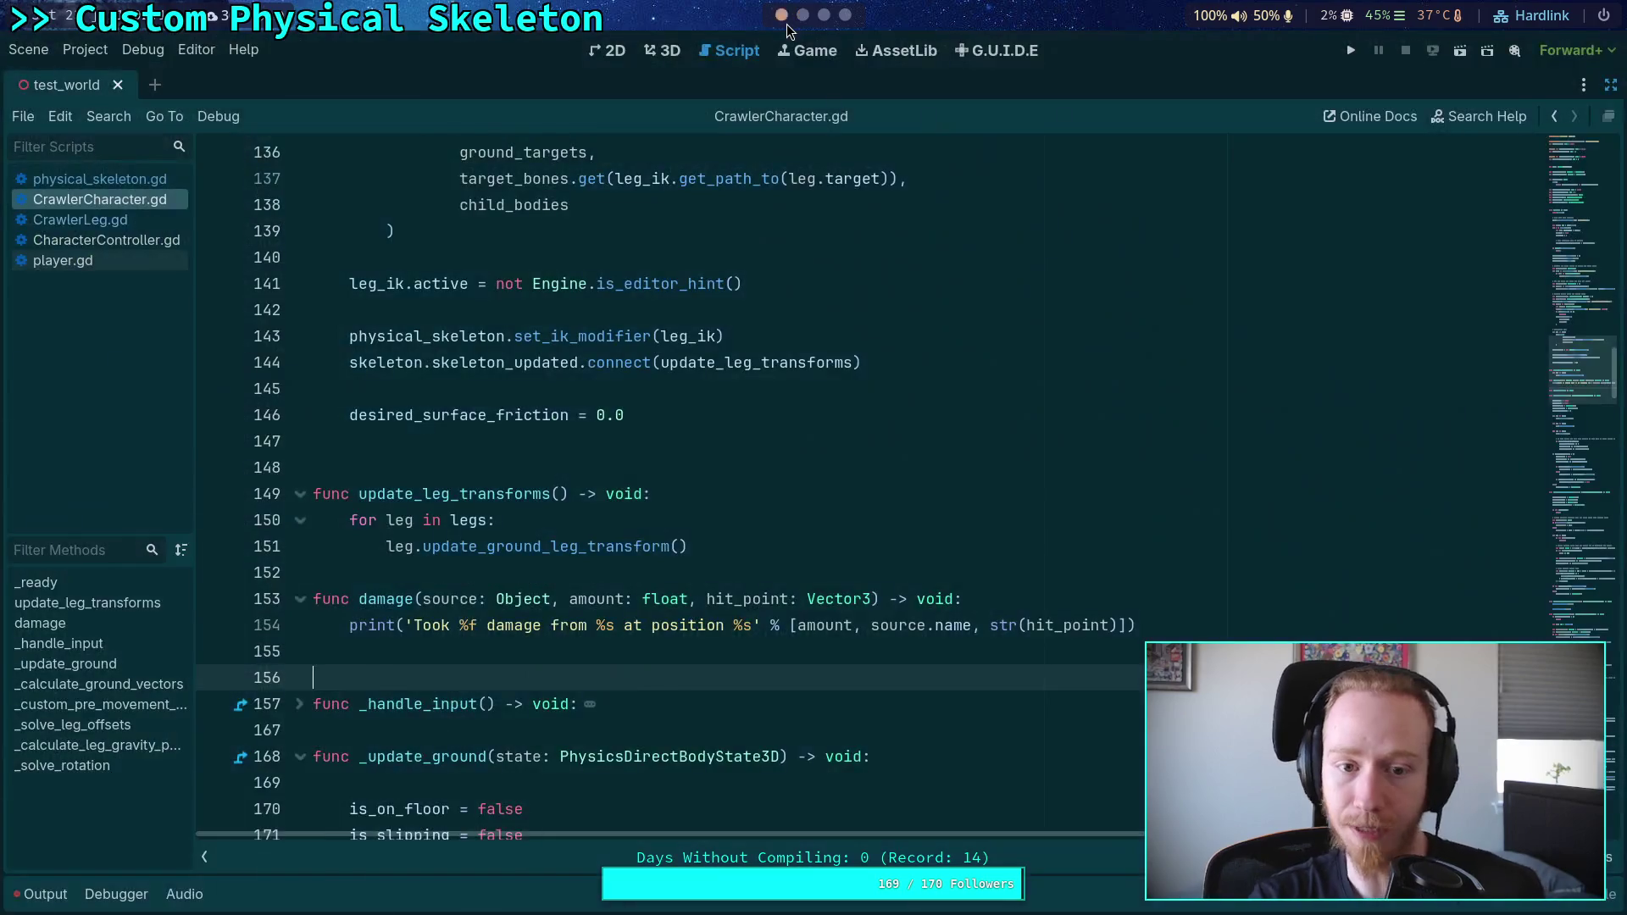
scroll(373, 350, "down", 12)
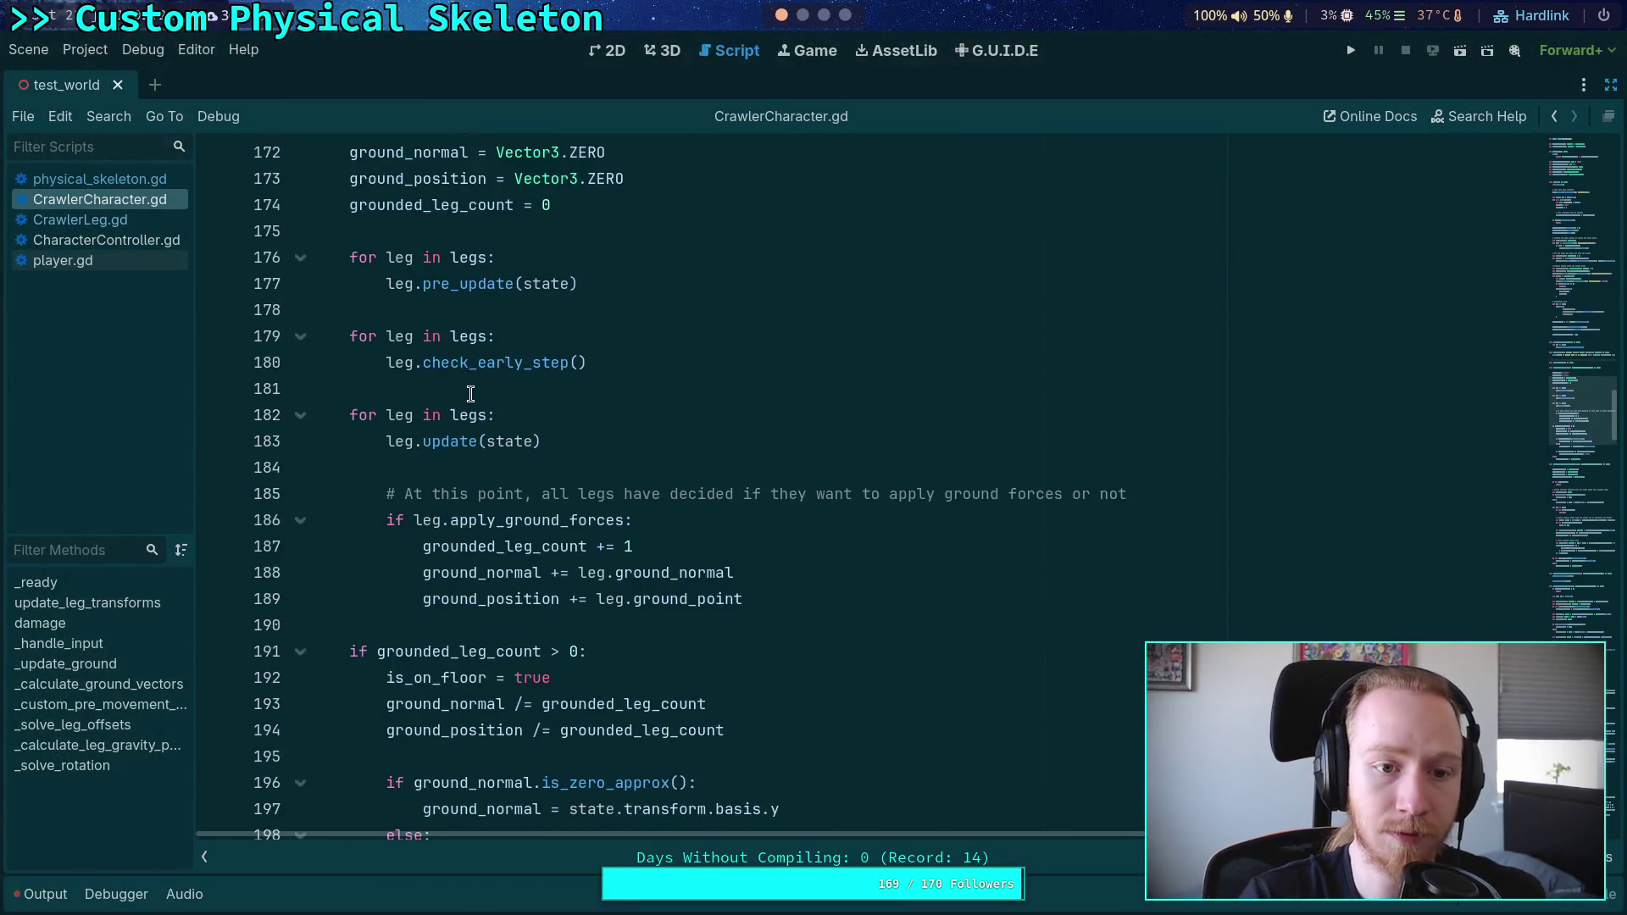
scroll(467, 390, "up", 6)
left_click(300, 284)
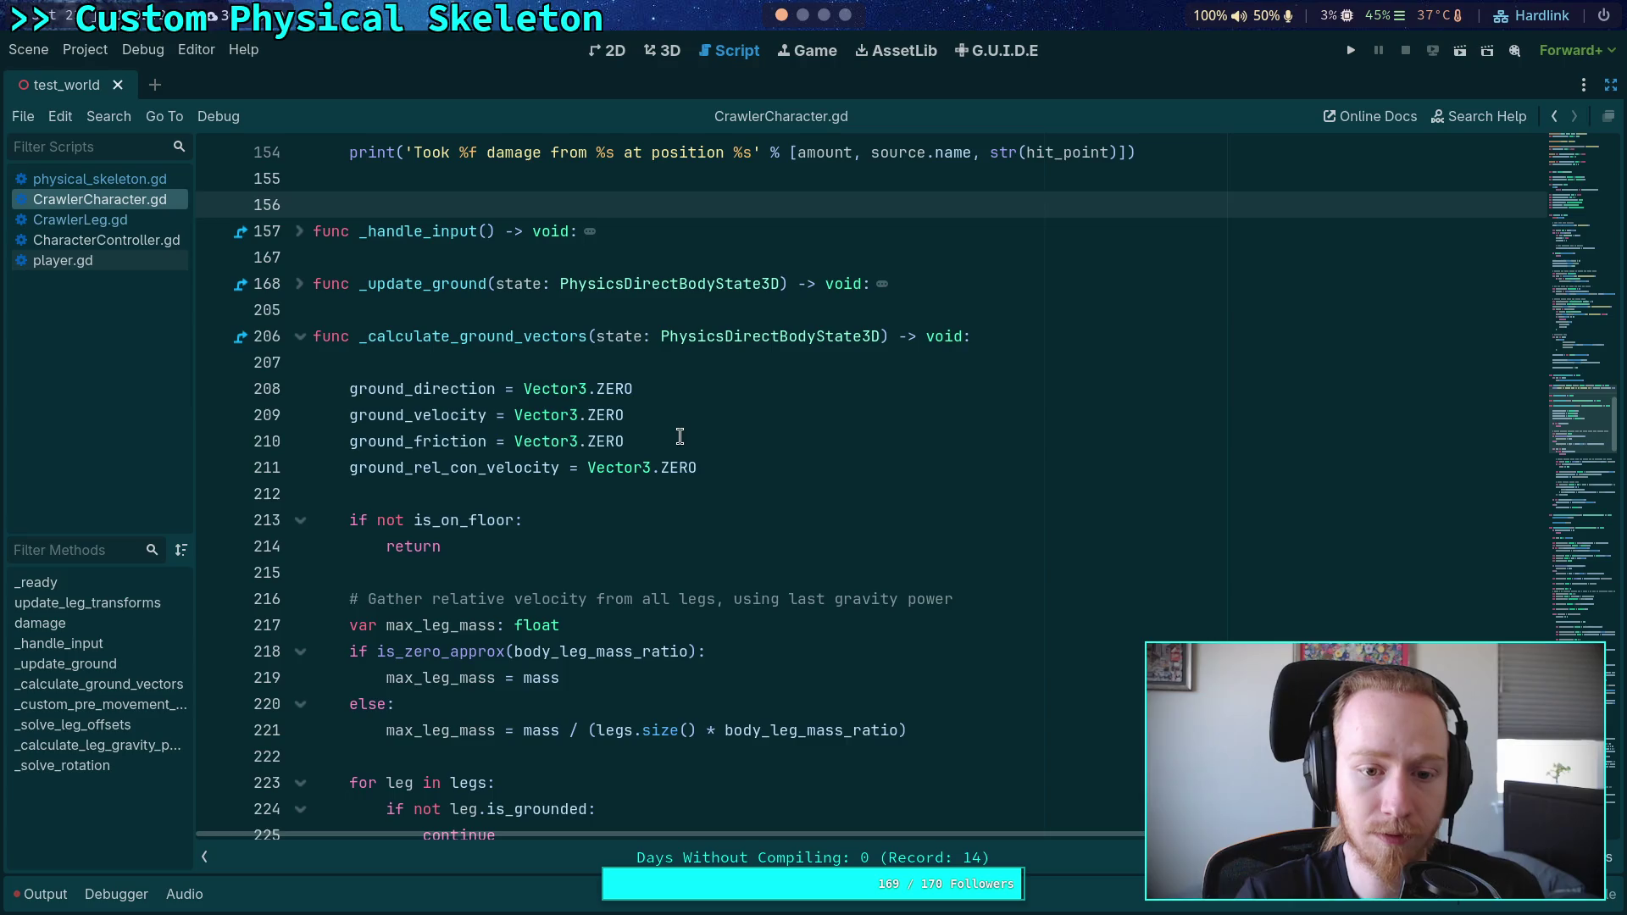
left_click(680, 420)
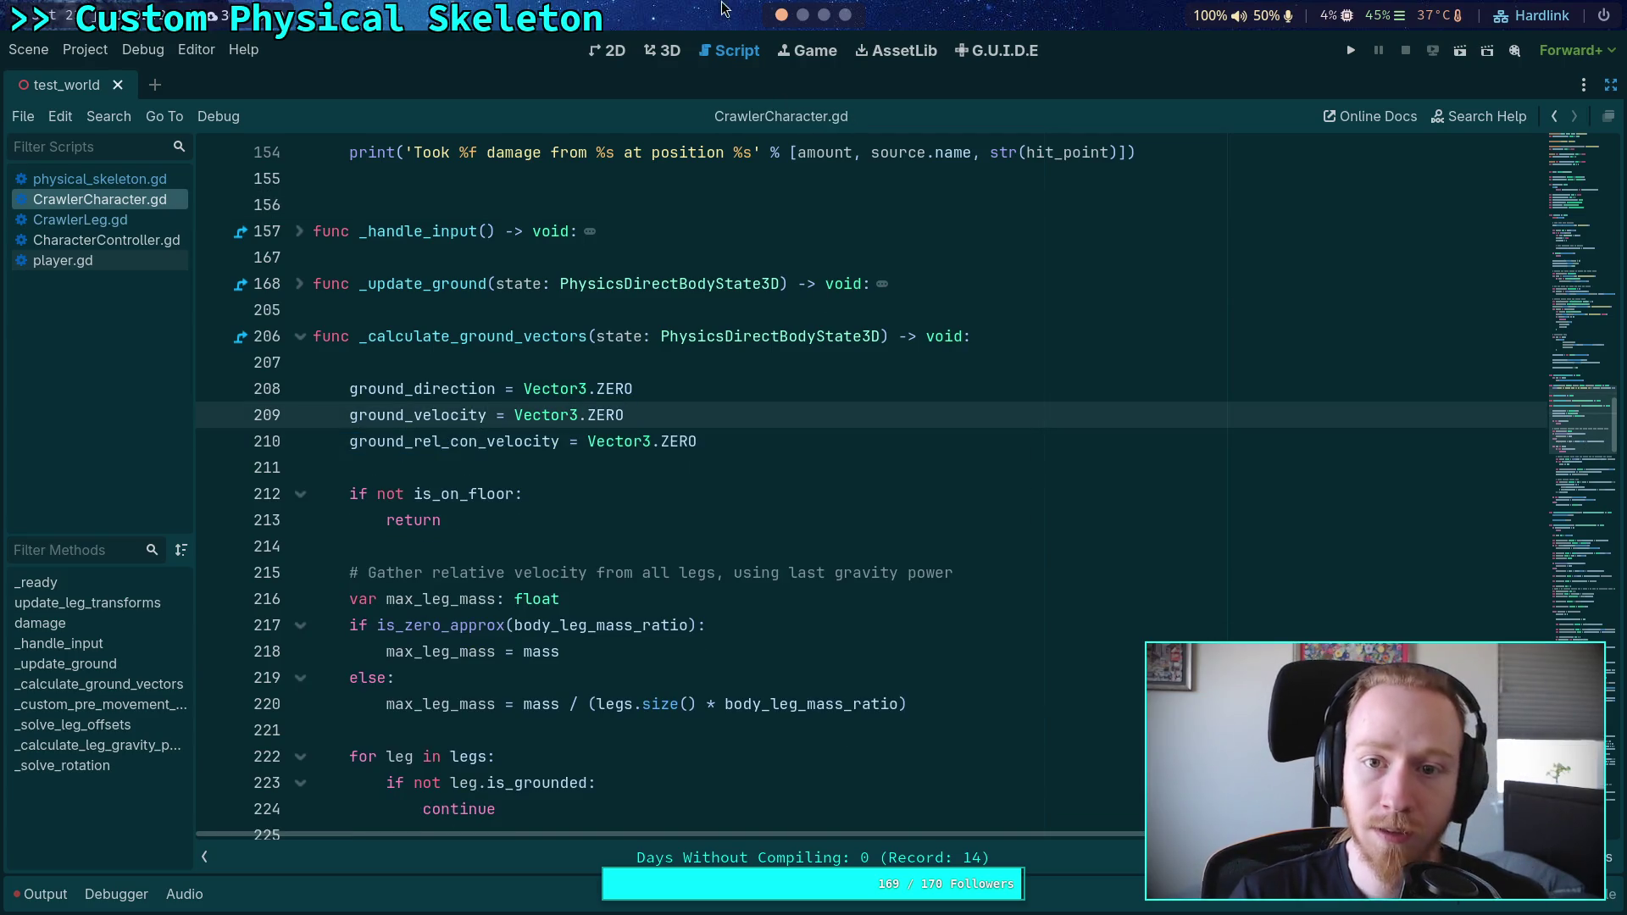
Step: Review remaining changes with git diff, then push the commit with git push
left_click(803, 14)
type("git diff")
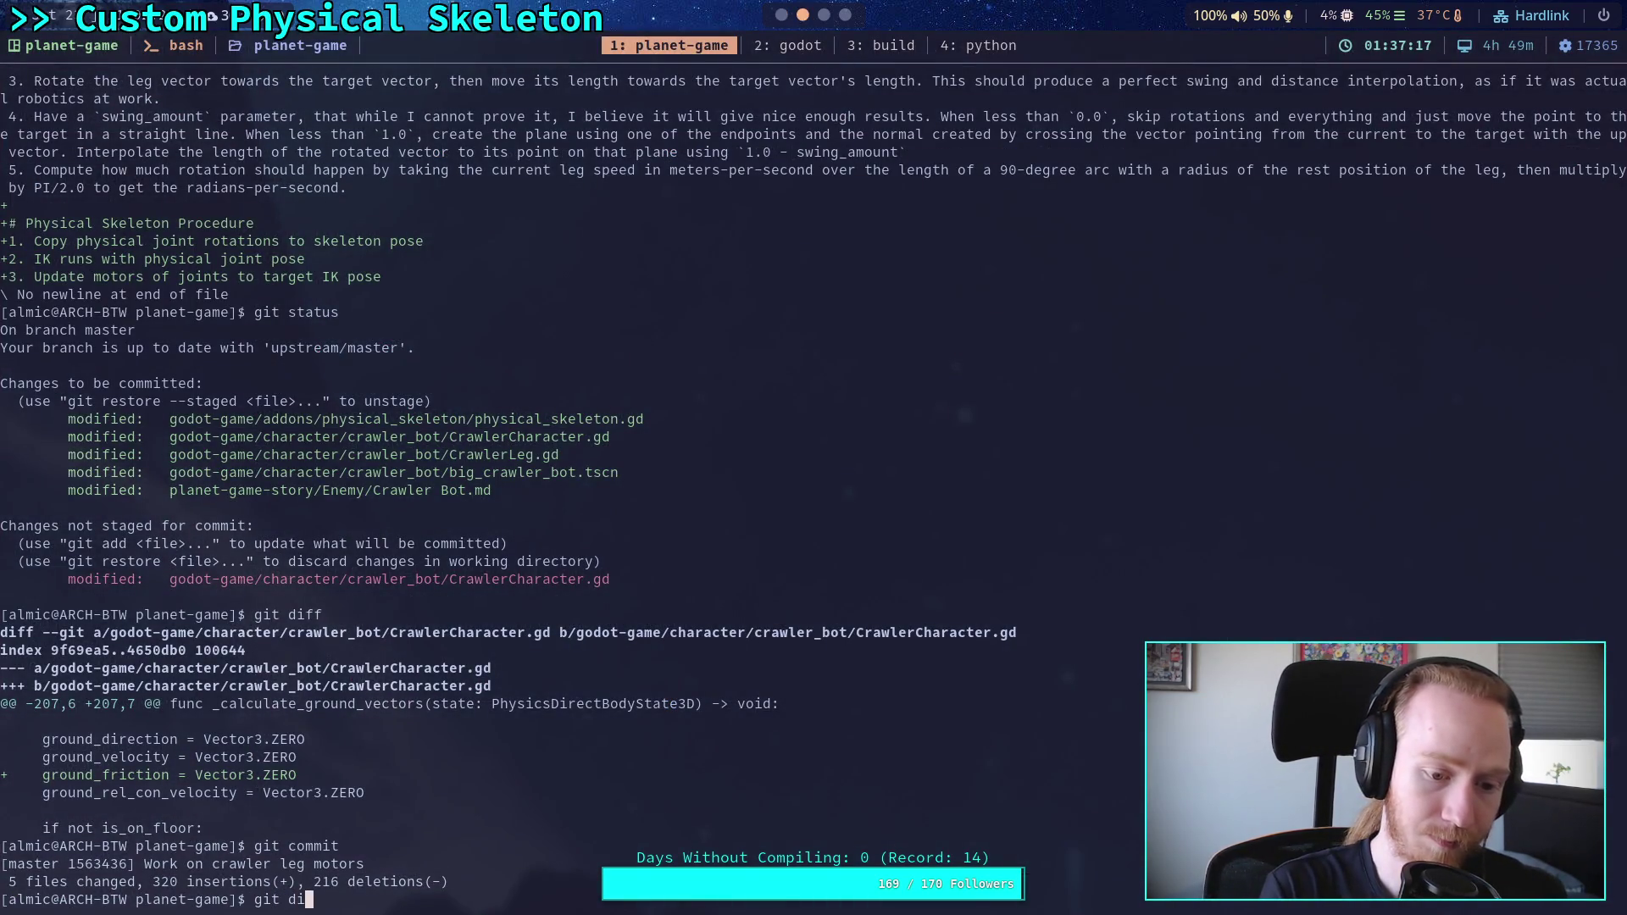
key("Return")
type("git push")
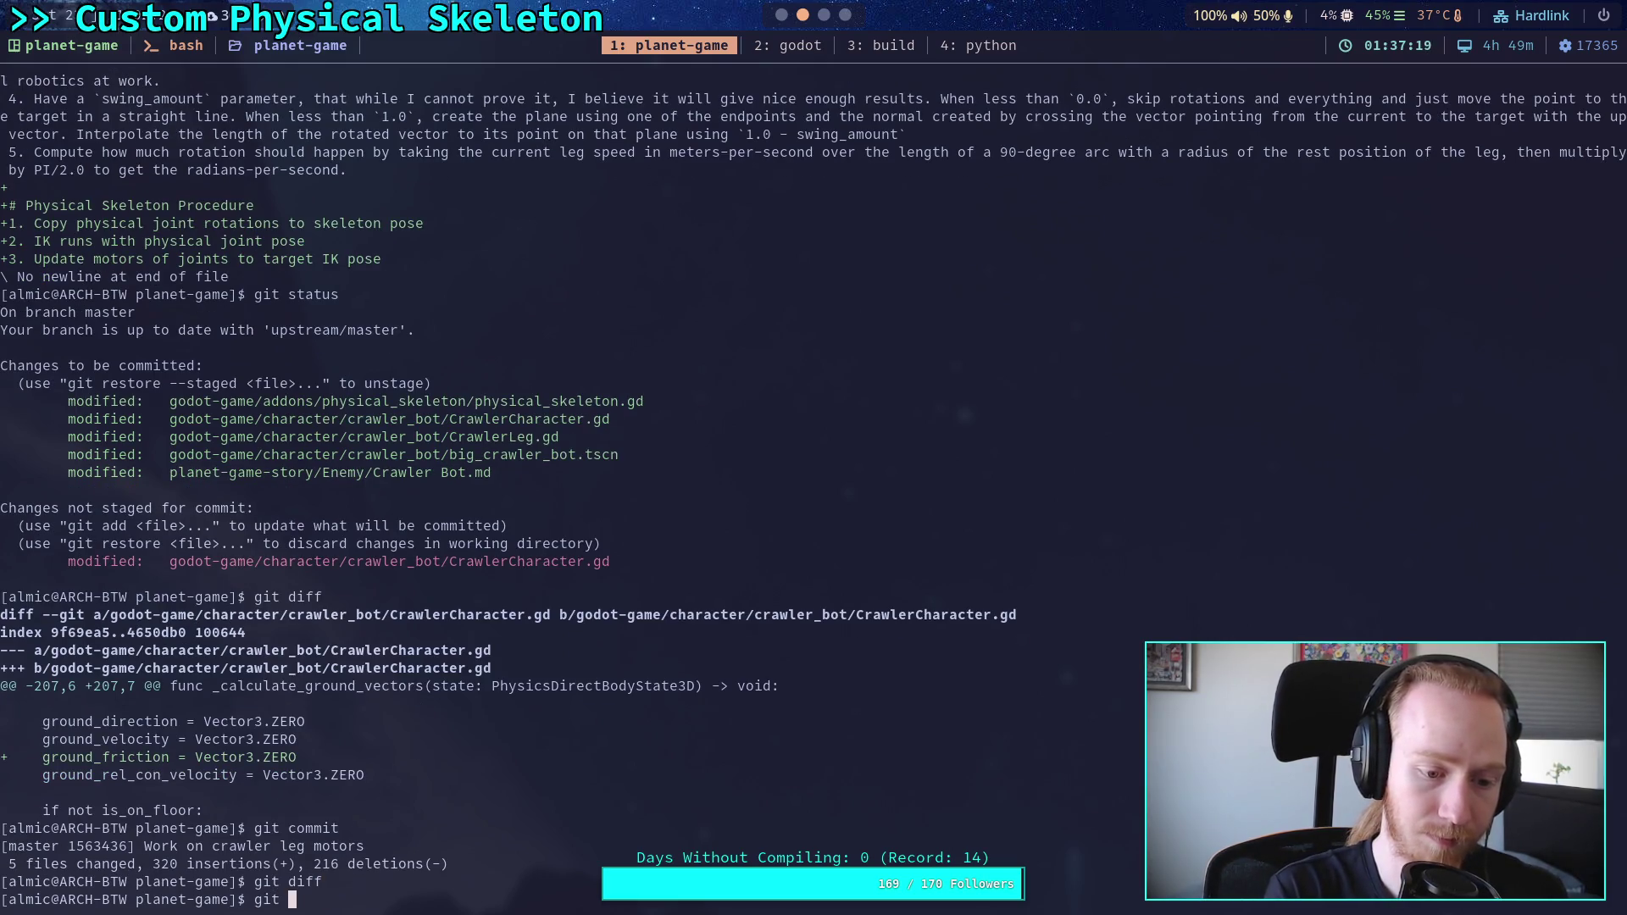
key("Return")
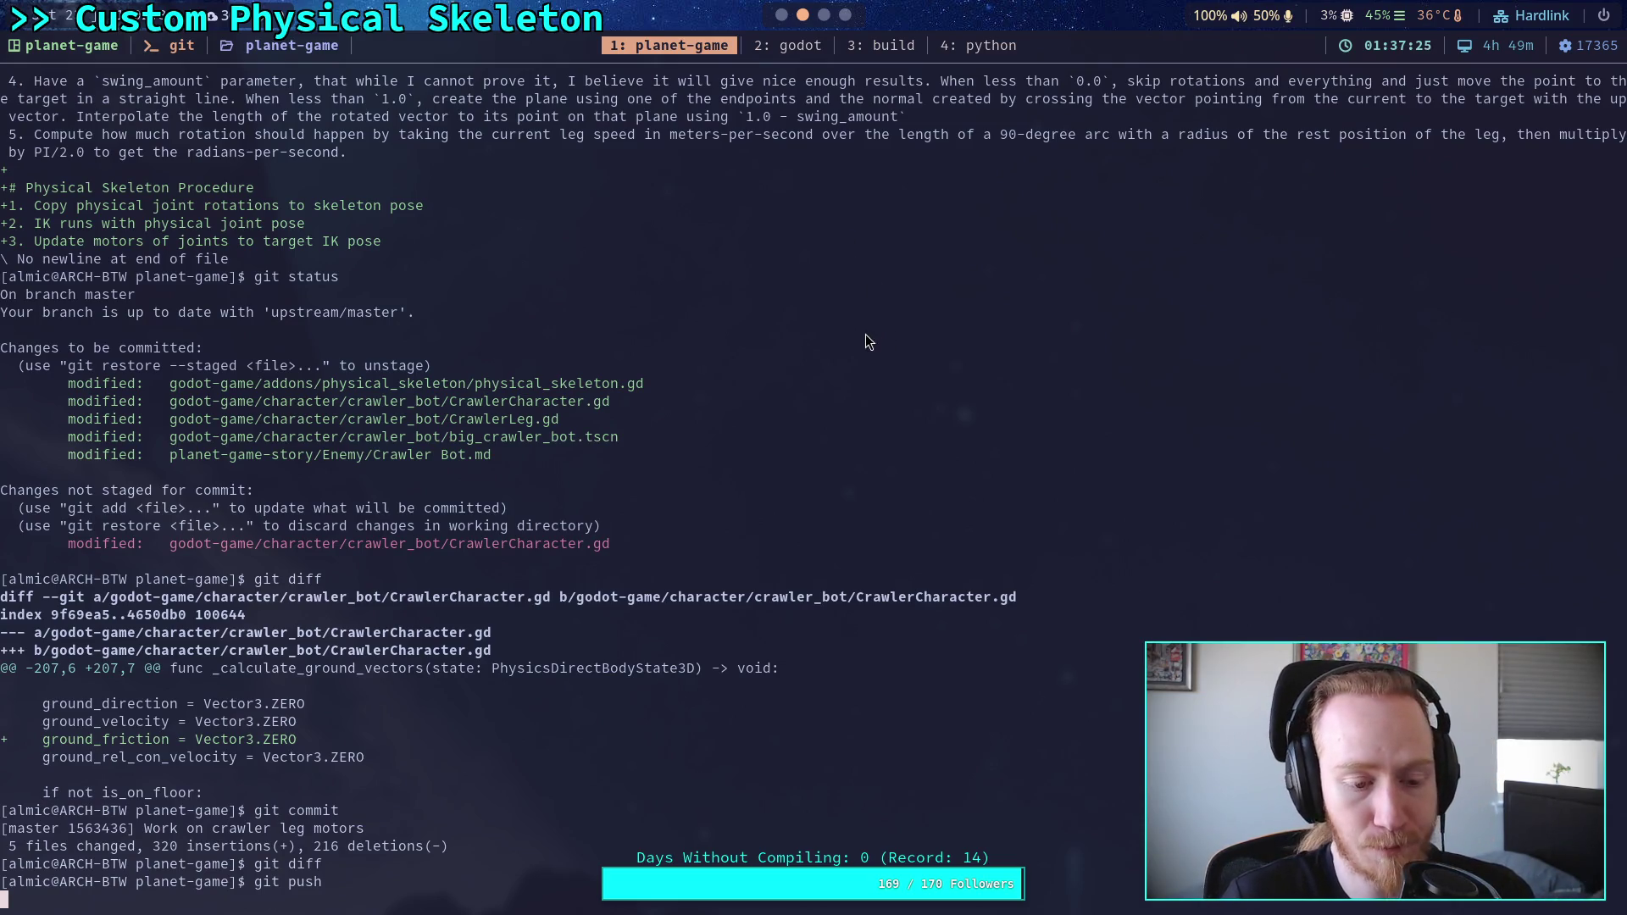
scroll(774, 20, "up", 1)
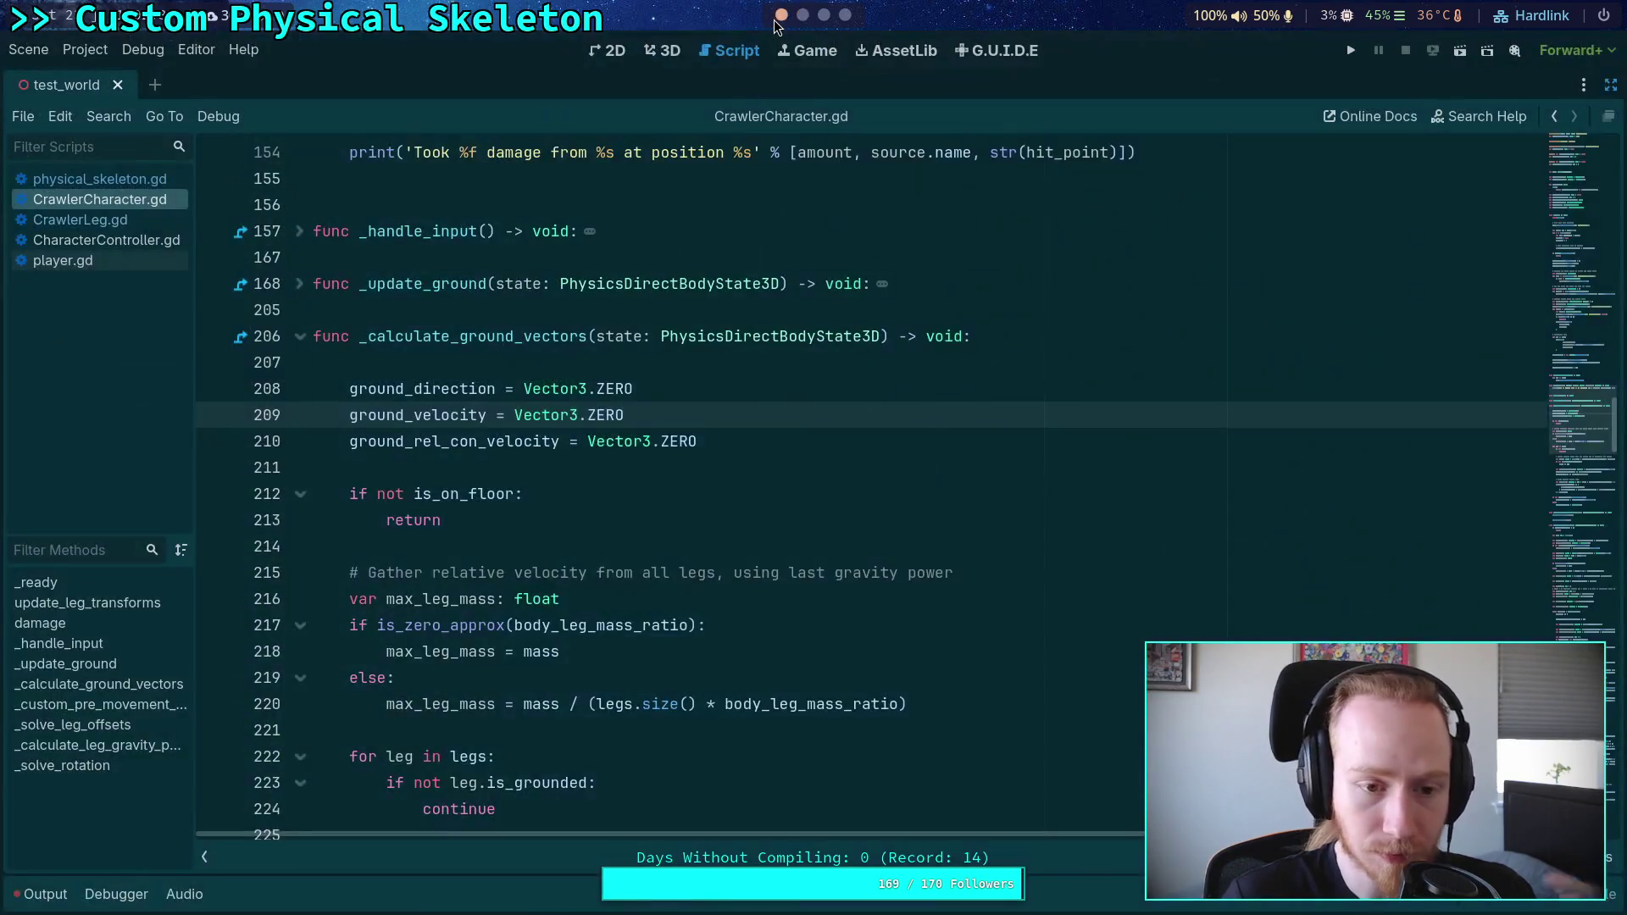
scroll(814, 21, "down", 2)
scroll(806, 26, "up", 1)
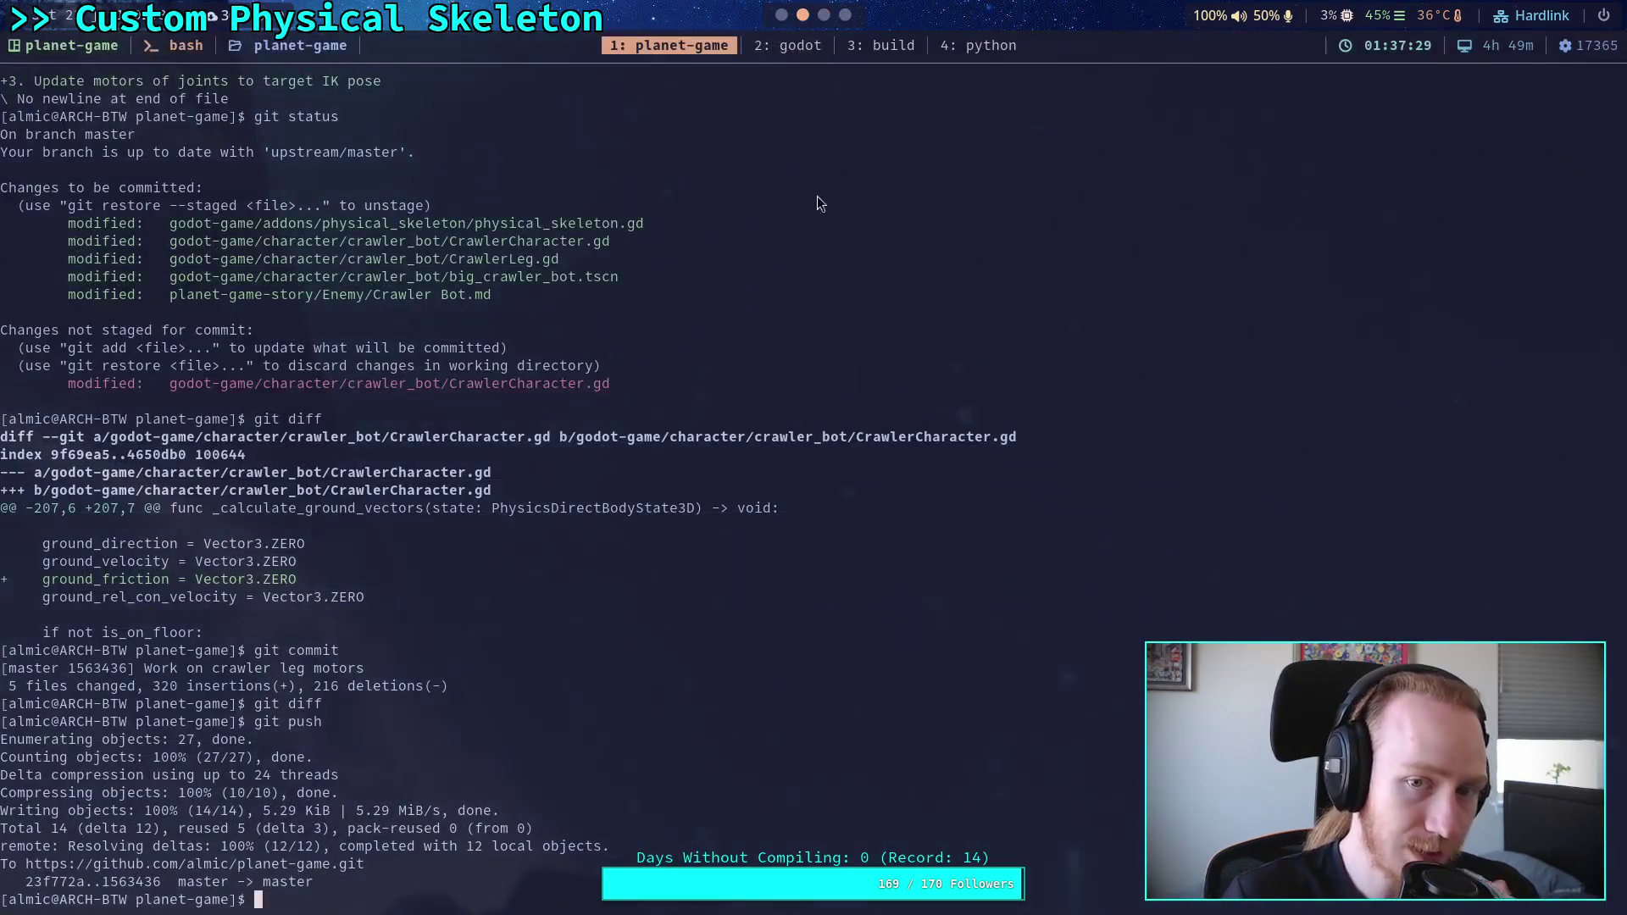
Step: On a fresh workspace, open and close a terminal, then launch Obsidian from the launcher
key("super+3")
key("super+Return")
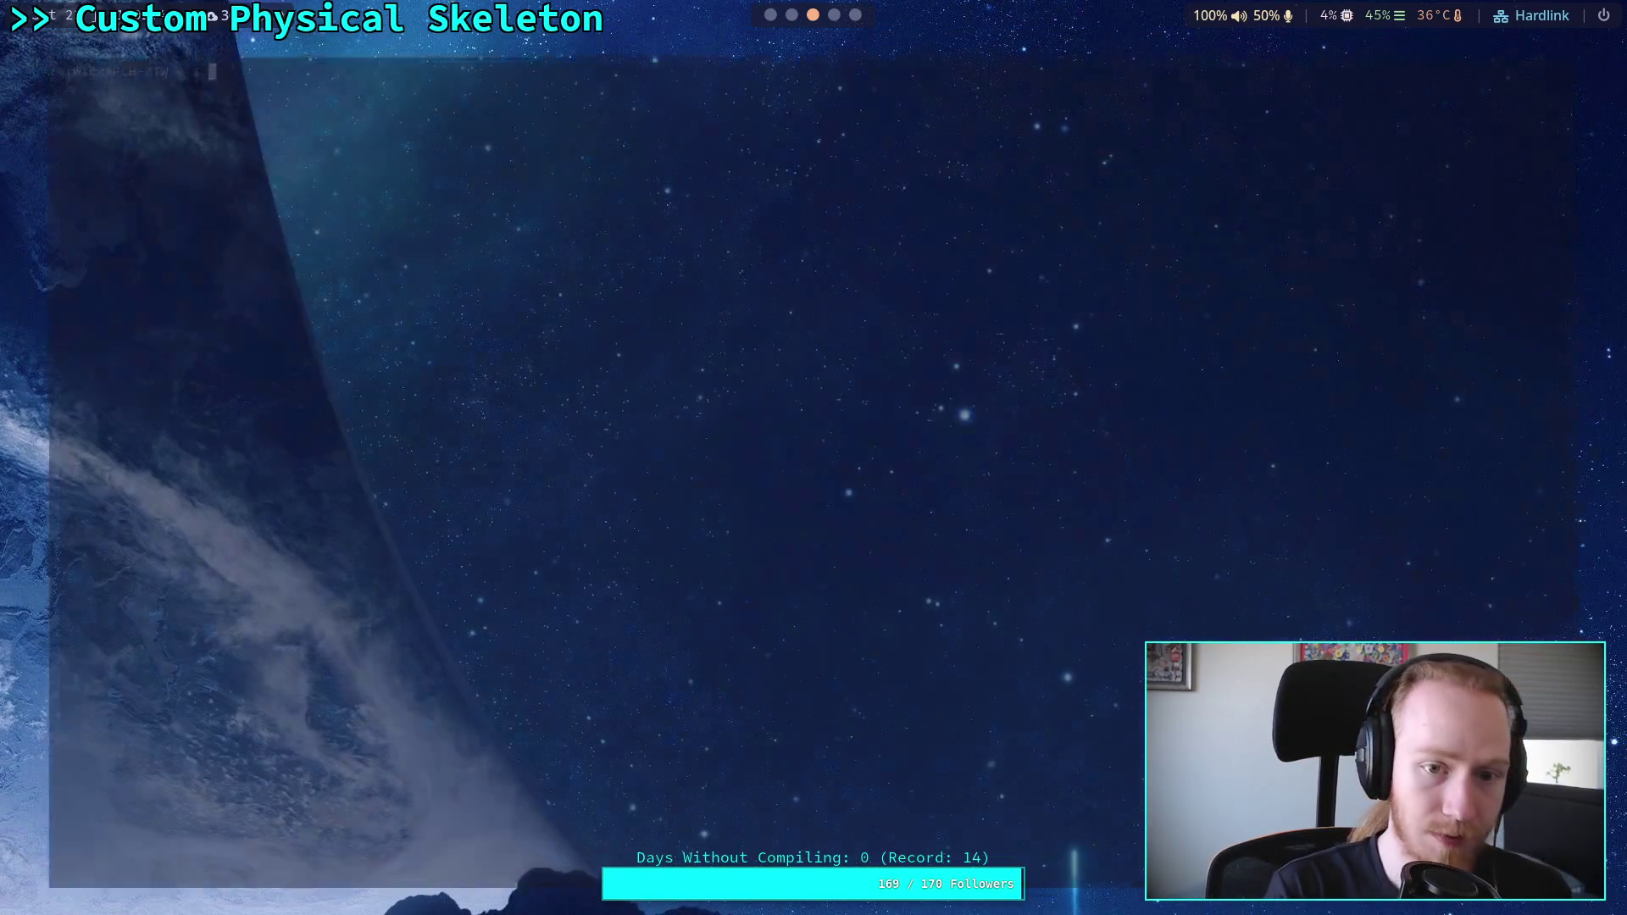
key("super+q")
key("super+d")
type("obsi")
key("Return")
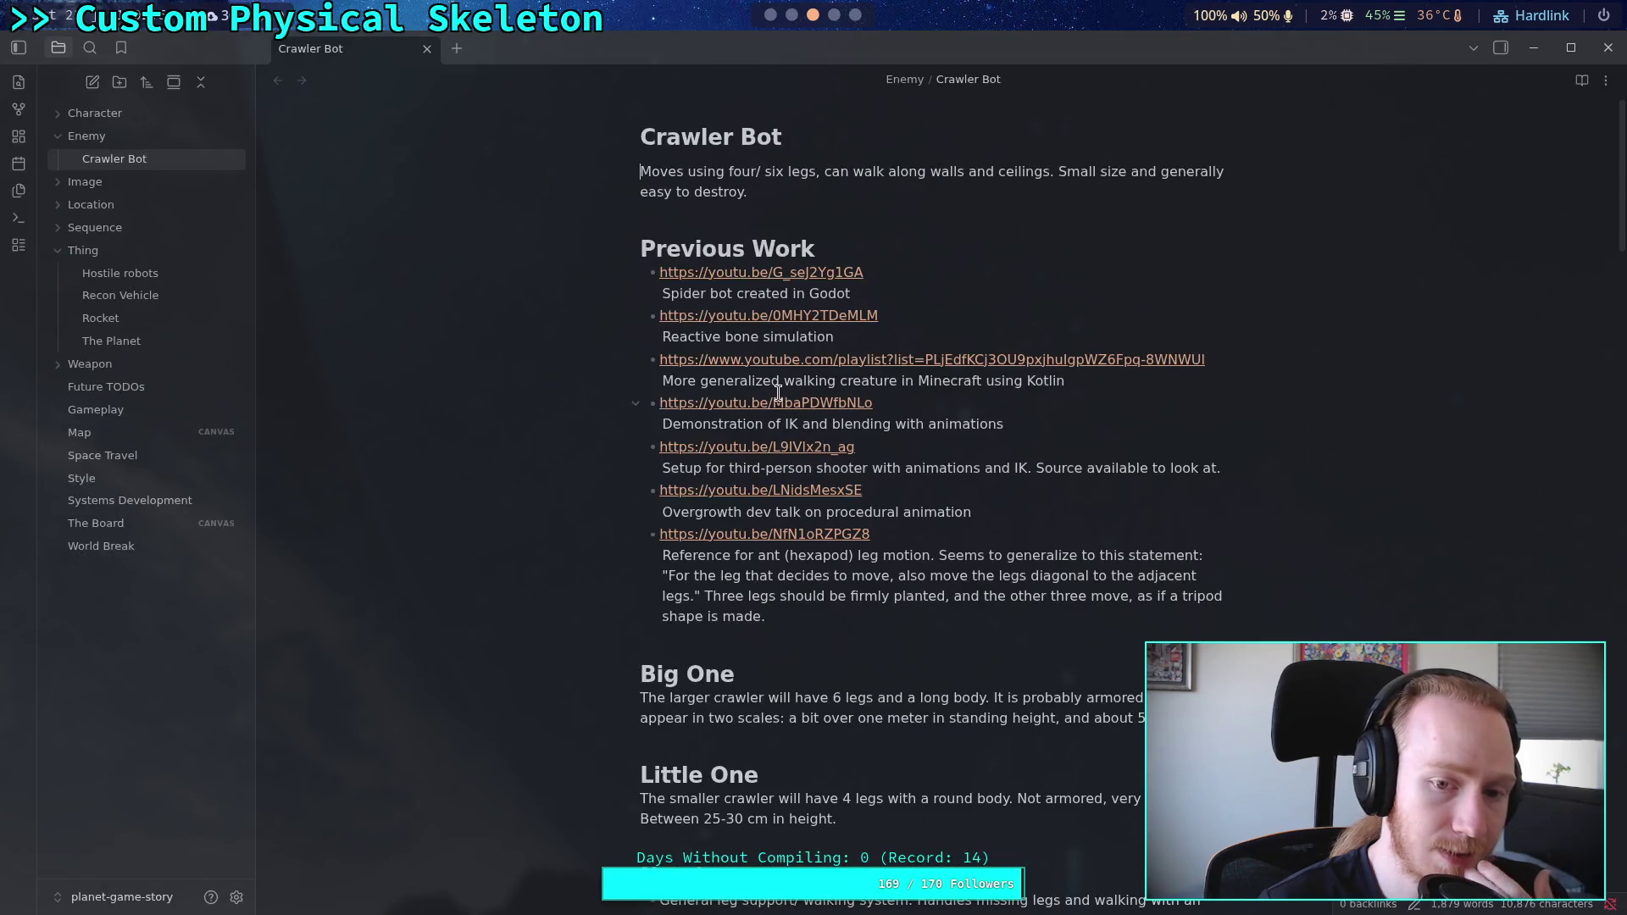
Step: Scroll the Crawler Bot note to its Plan checklist and review the four unchecked TODO lines
scroll(846, 435, "down", 5)
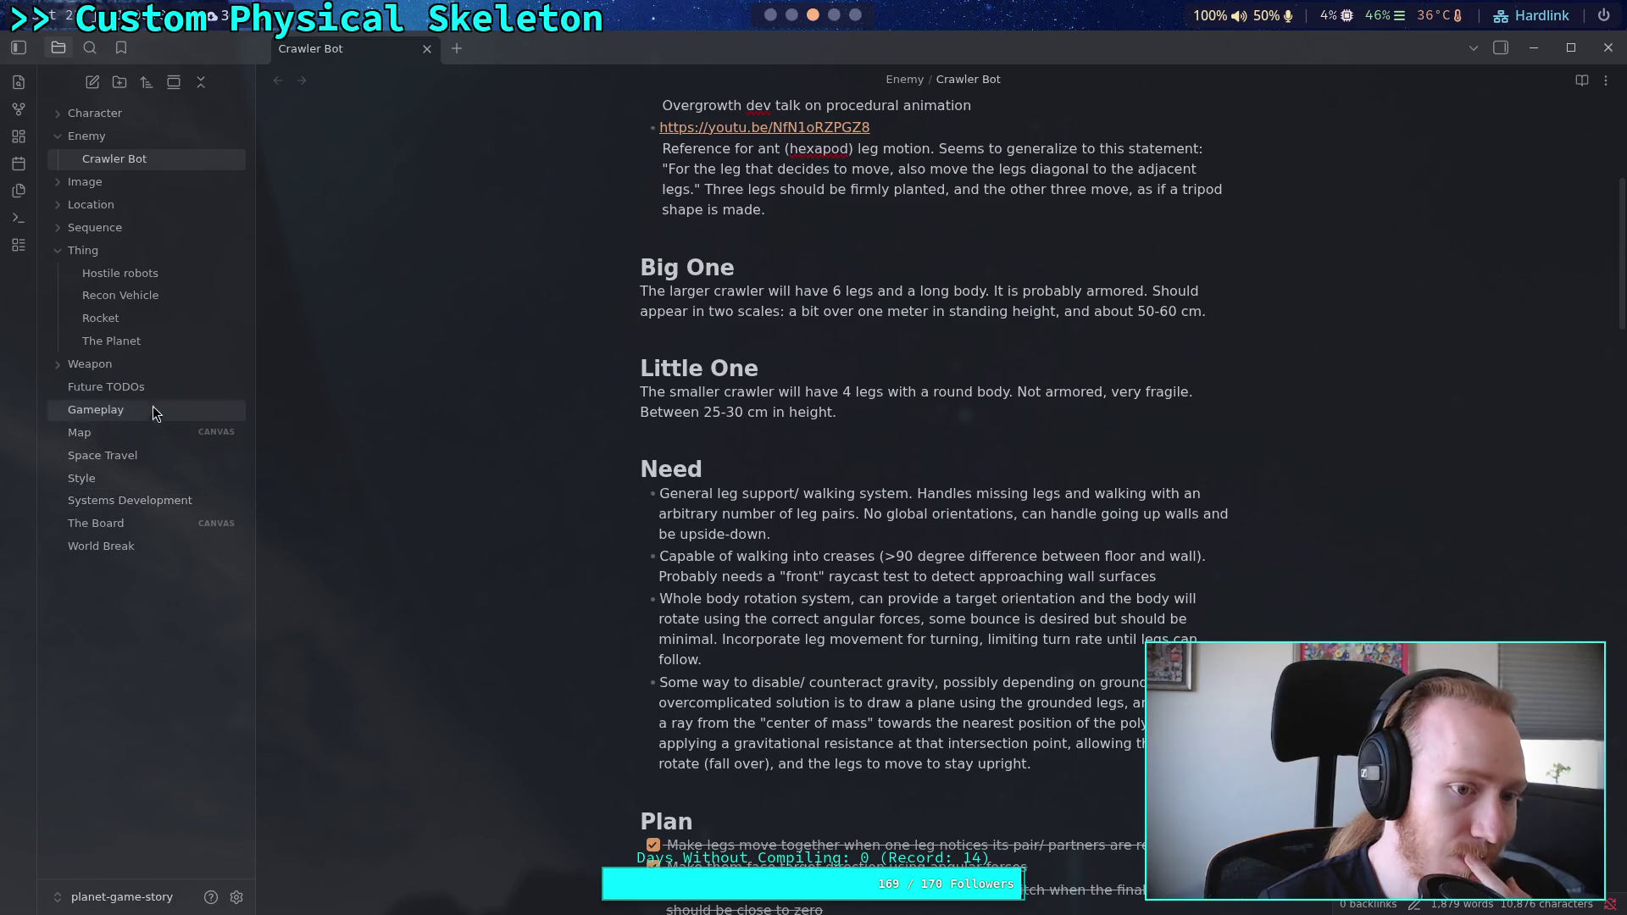
scroll(1011, 500, "down", 20)
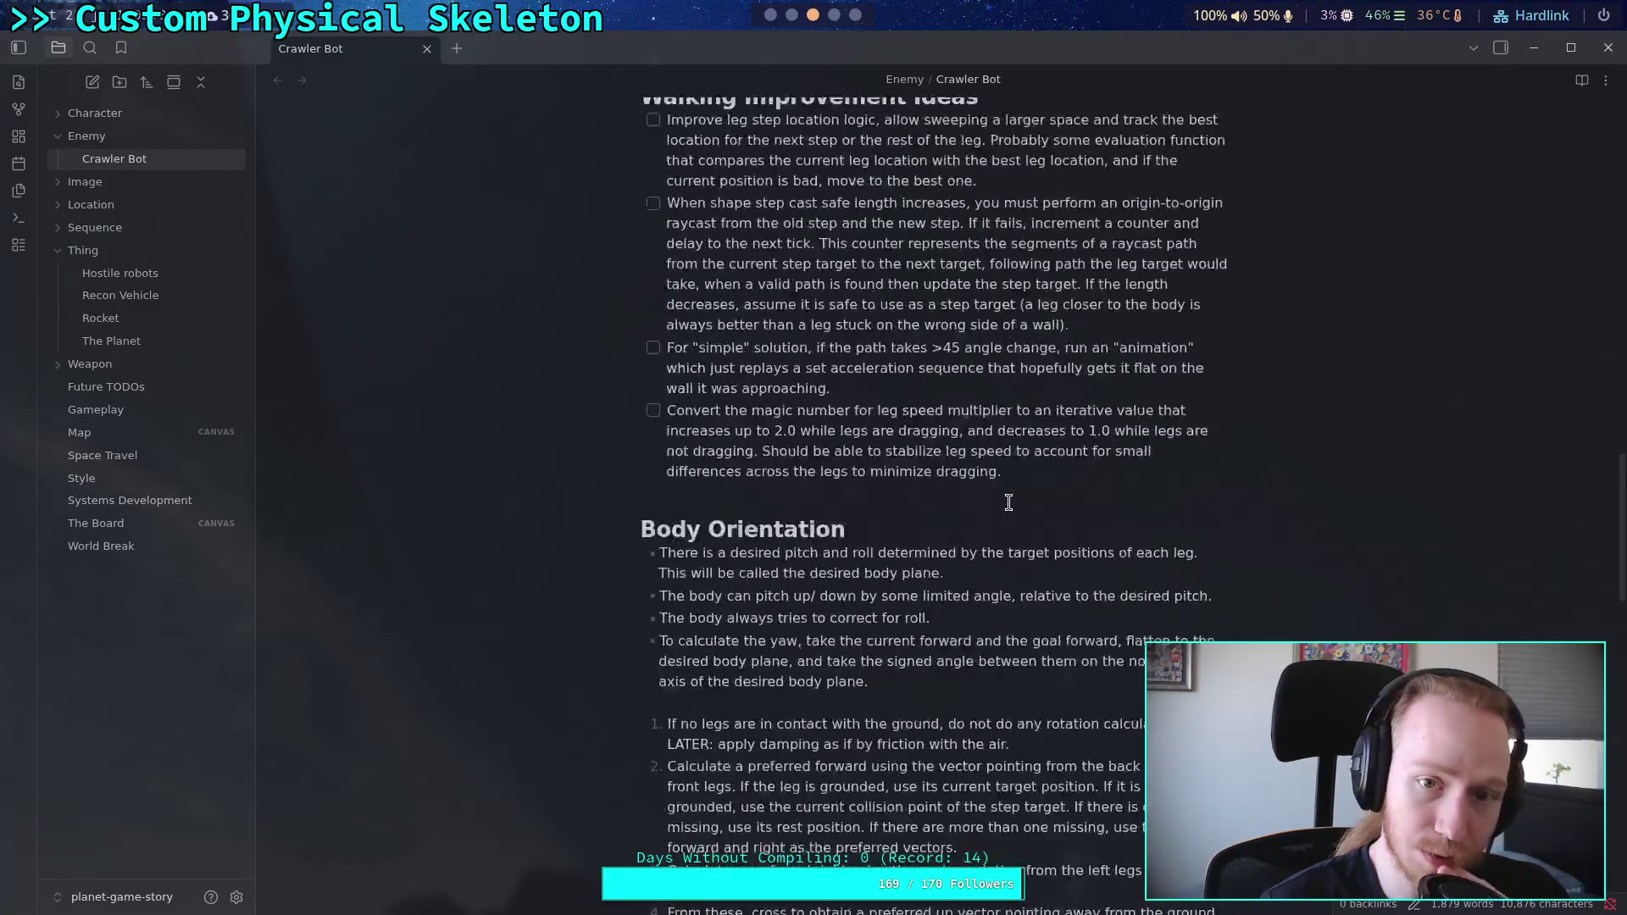
scroll(1009, 502, "up", 8)
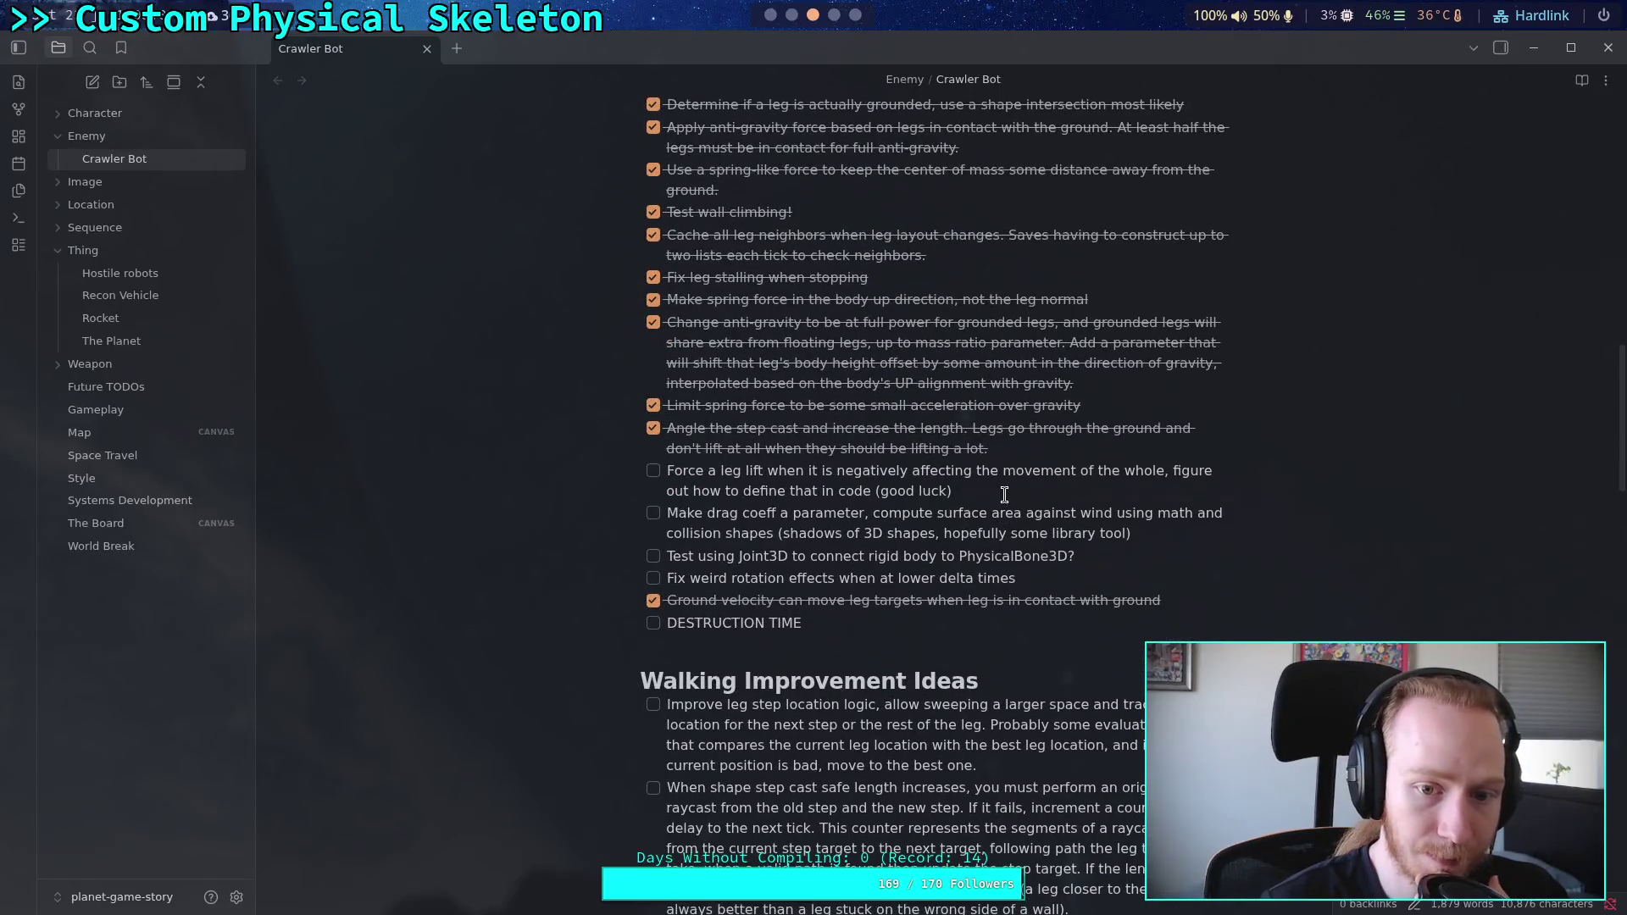
left_click_drag(1099, 586, 496, 474)
left_click(1098, 557)
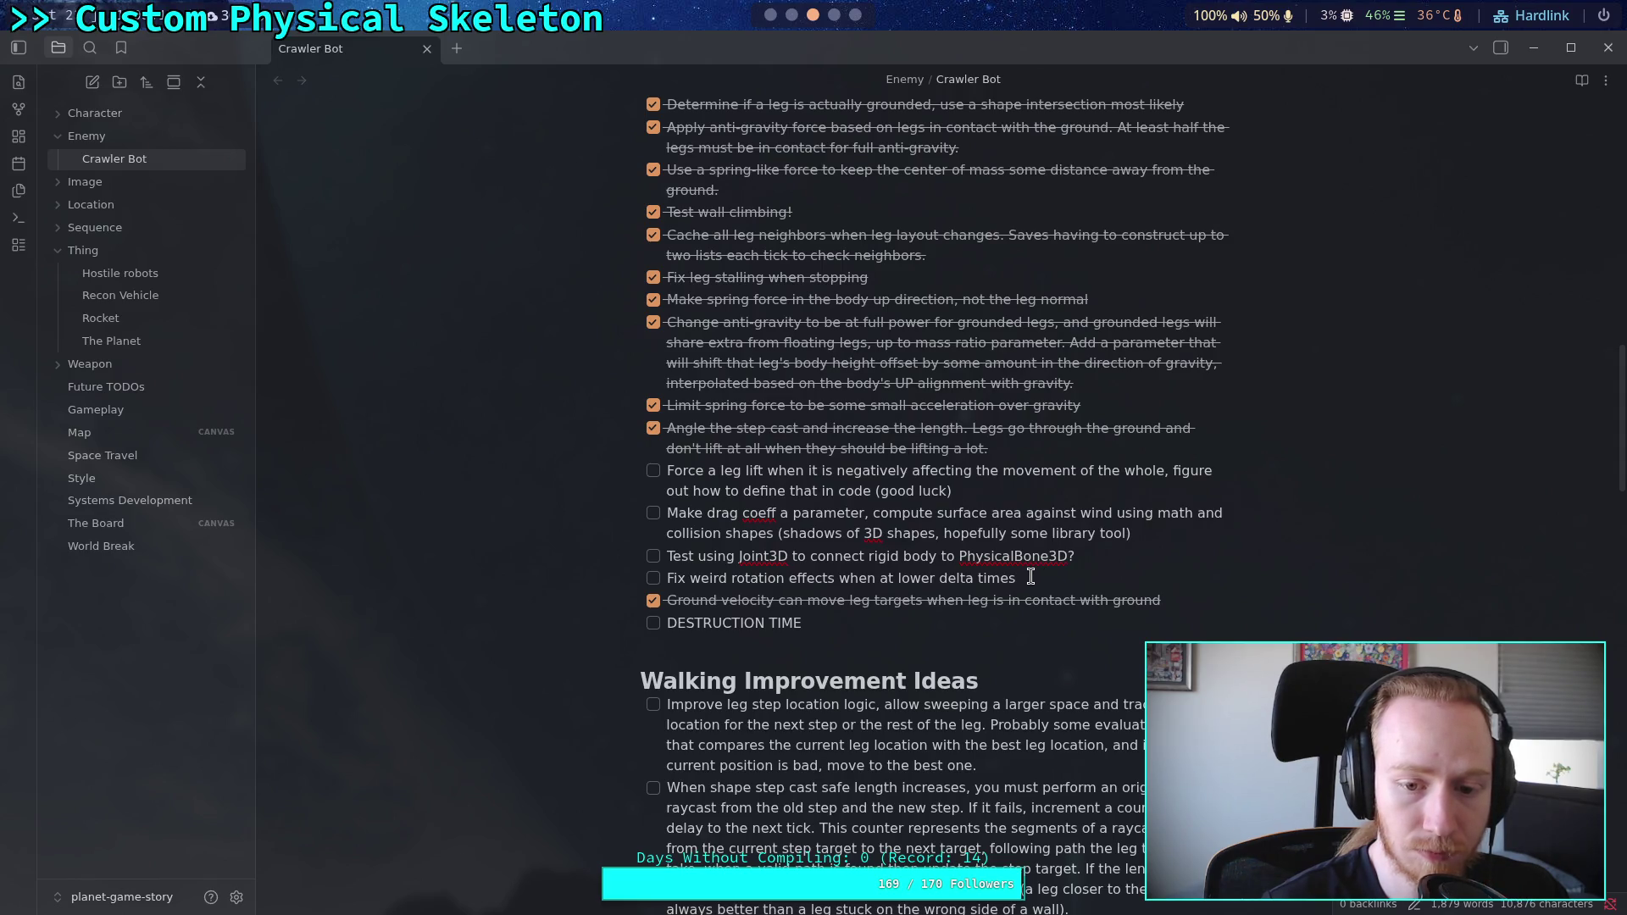
Step: Remove the 'Fix weird rotation' task from the checklist
mouse_move(1031, 578)
left_mouse_down()
mouse_move(667, 578)
mouse_move(1072, 558)
left_mouse_up()
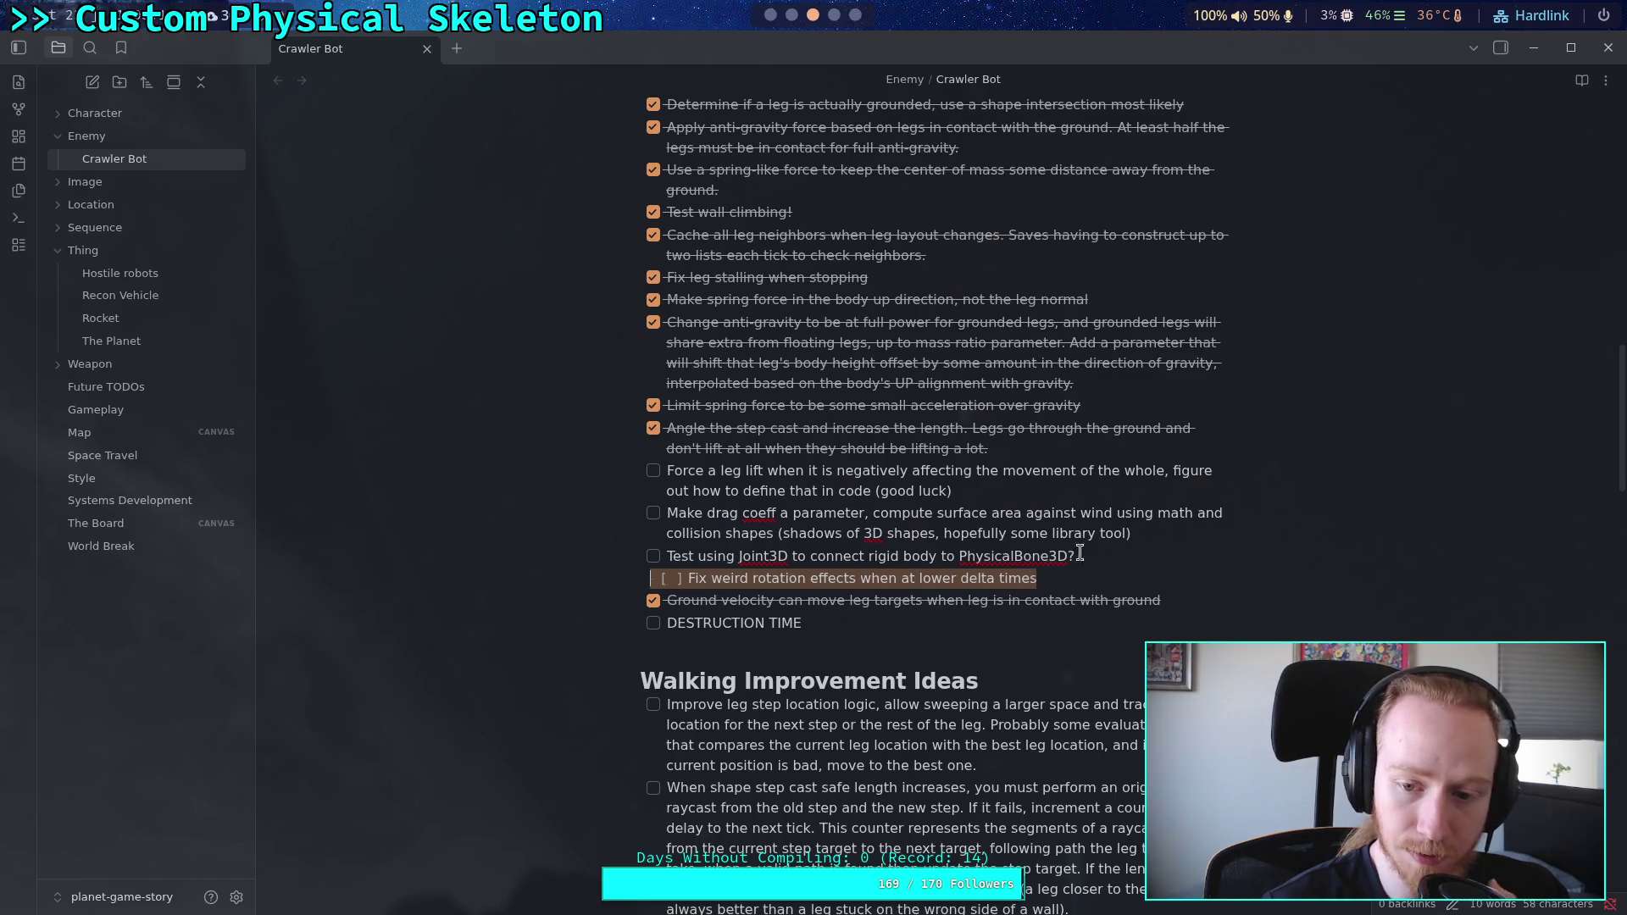
left_click(1071, 574)
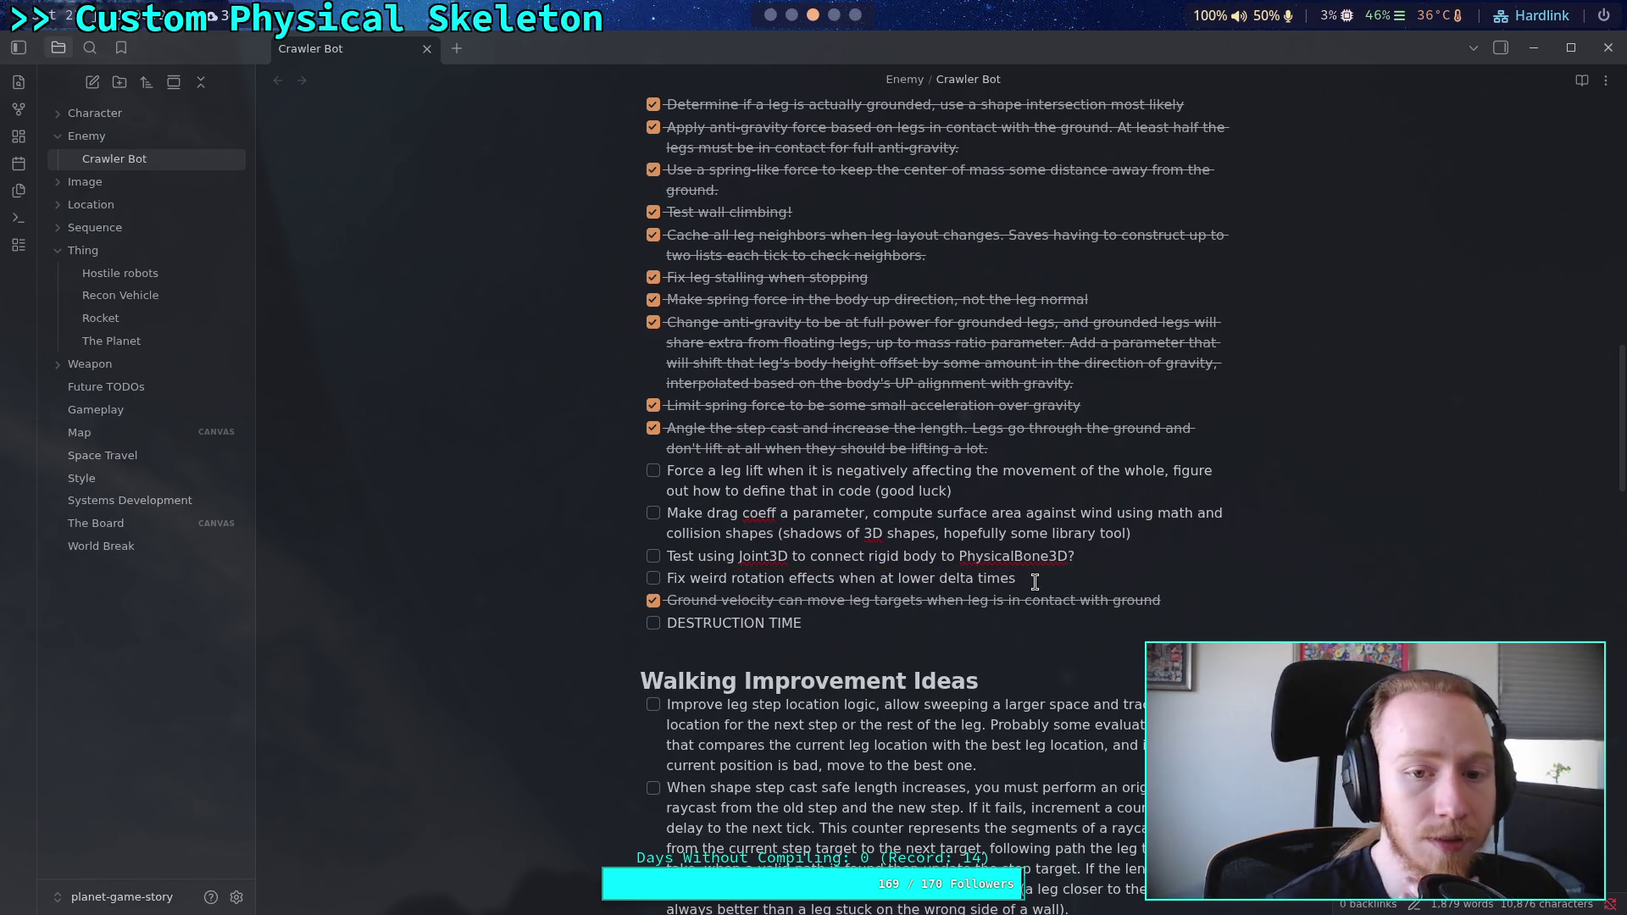
scroll(1033, 579, "up", 3)
scroll(1033, 579, "down", 4)
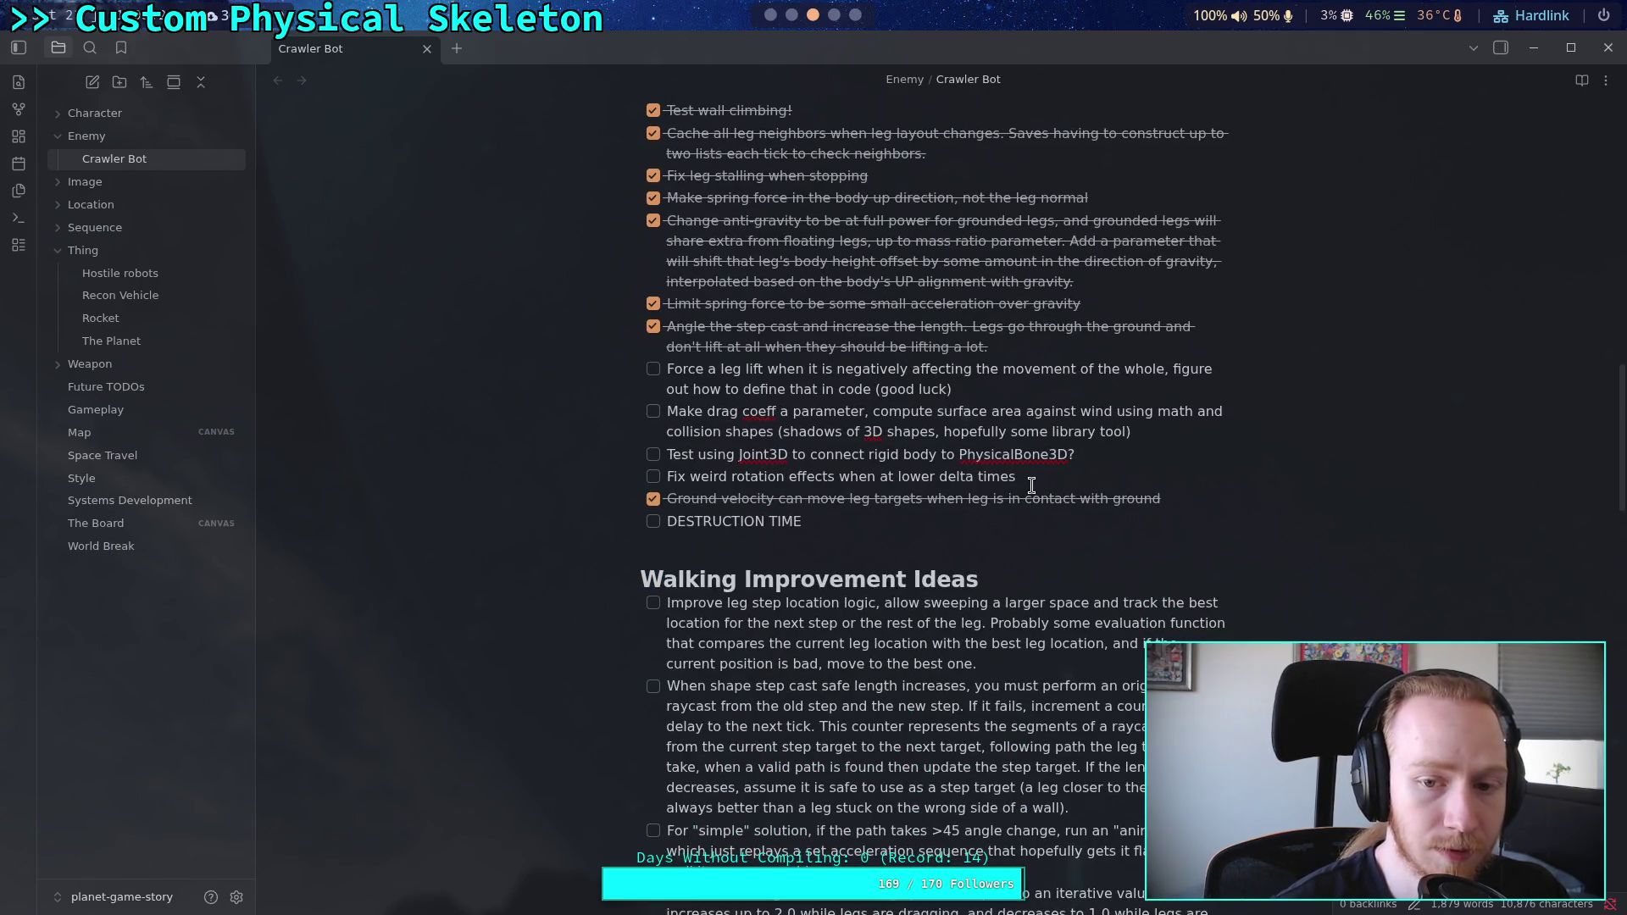
left_click_drag(1022, 476, 651, 476)
key("ctrl+x")
key("BackSpace")
Step: Check off the 'Test using Joint3D' task
scroll(949, 529, "up", 3)
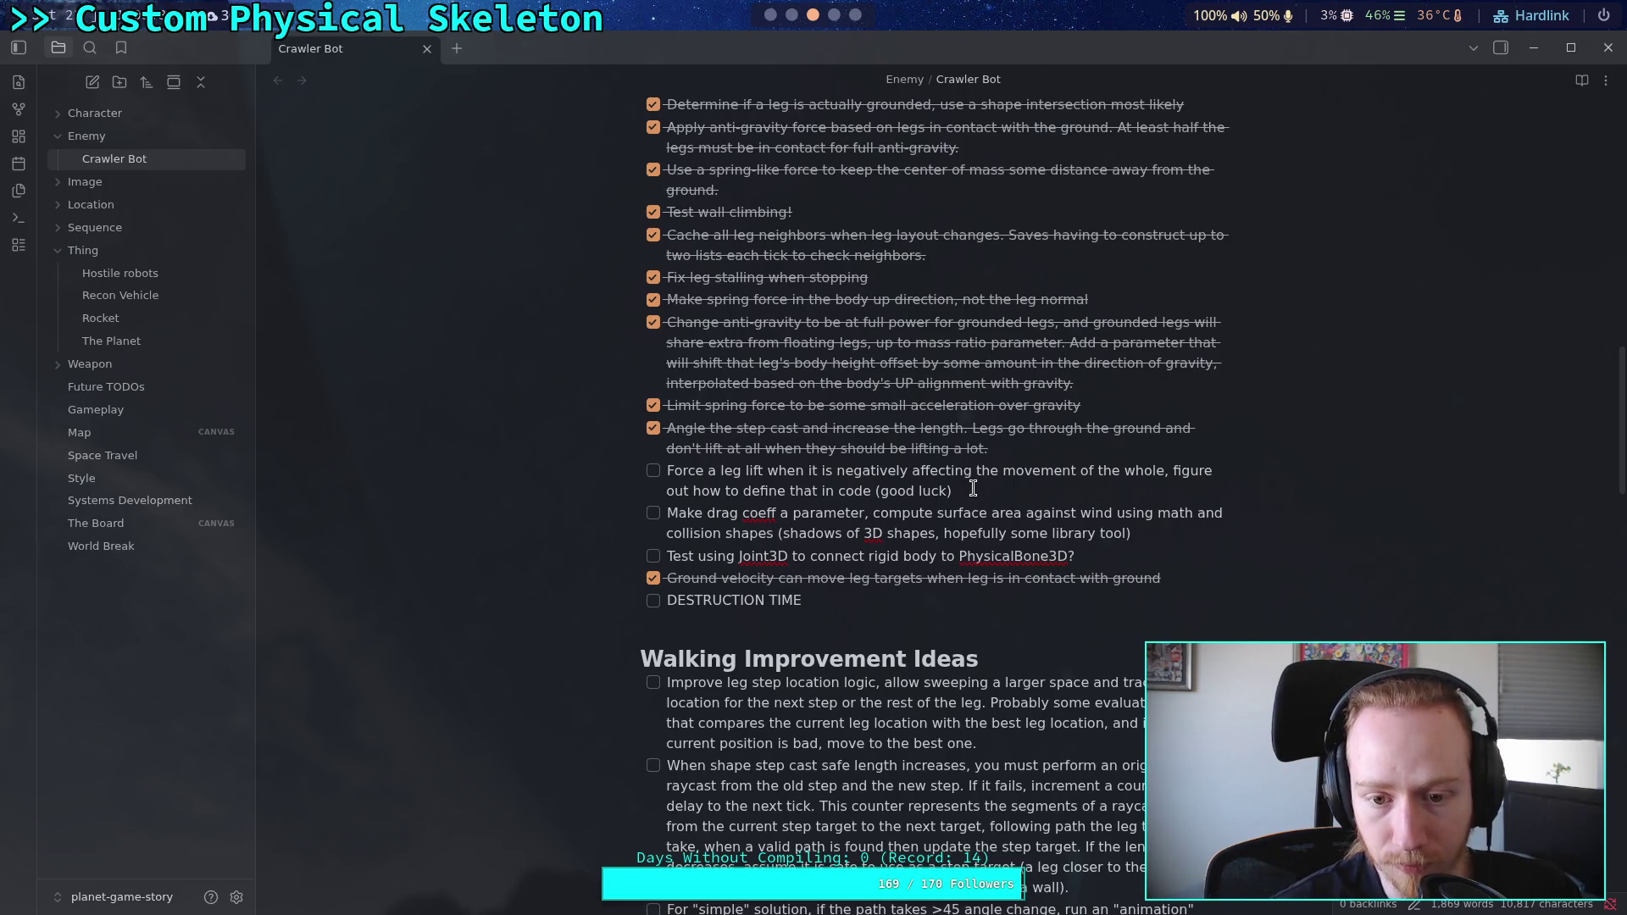
mouse_move(972, 491)
left_mouse_down()
mouse_move(675, 490)
mouse_move(668, 472)
left_mouse_up()
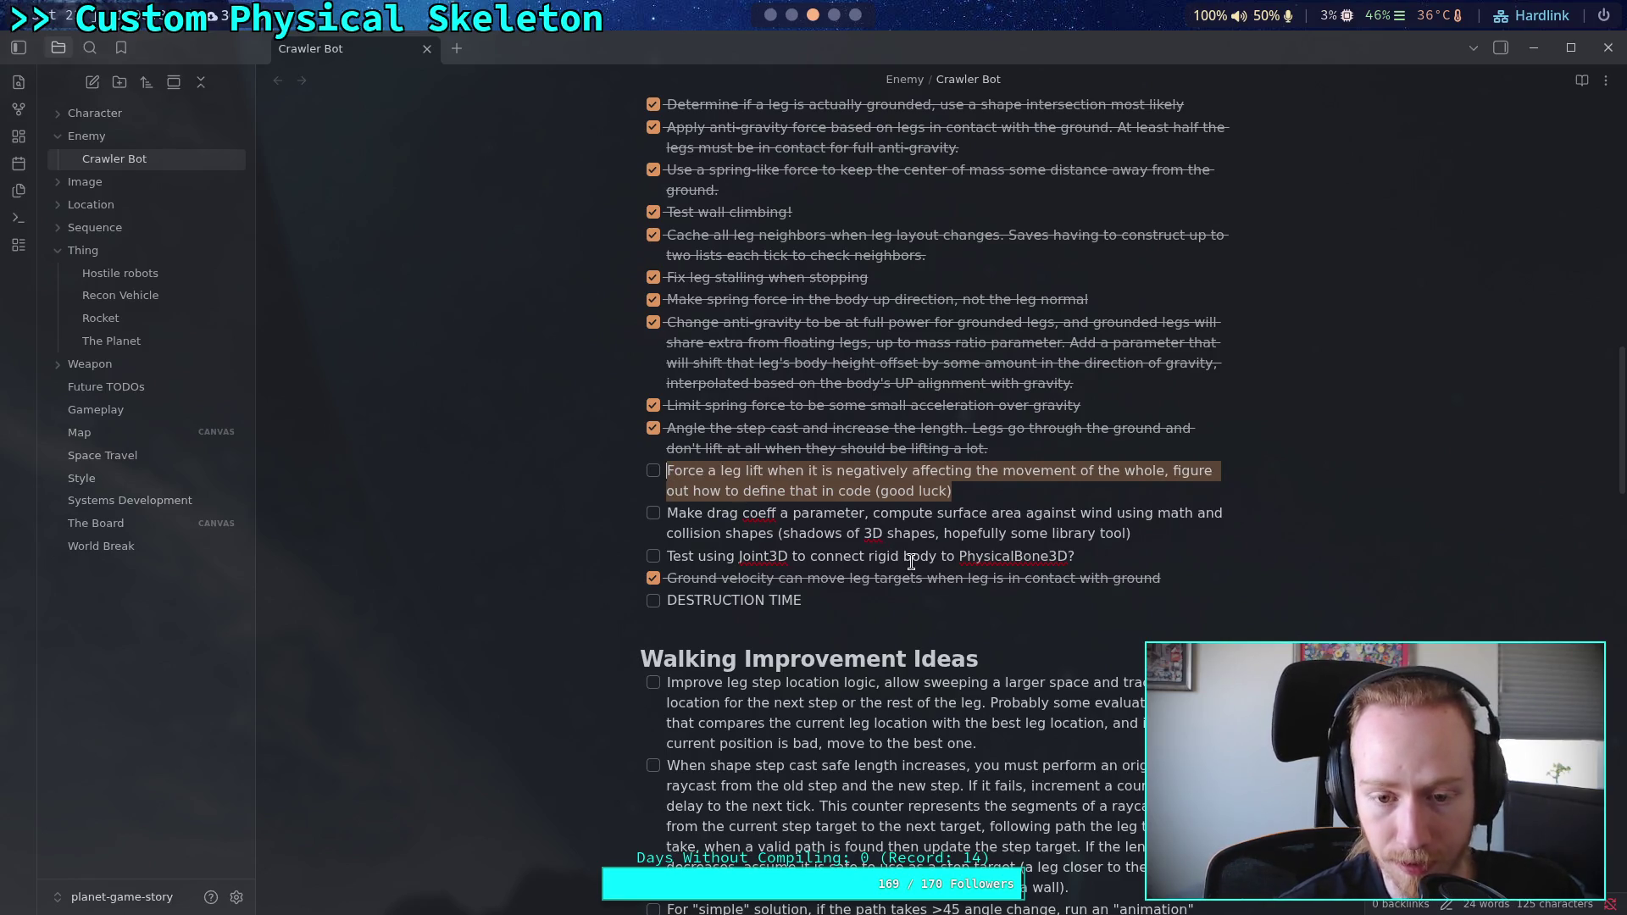
left_click_drag(1074, 556, 778, 556)
left_click(653, 556)
left_click(919, 533)
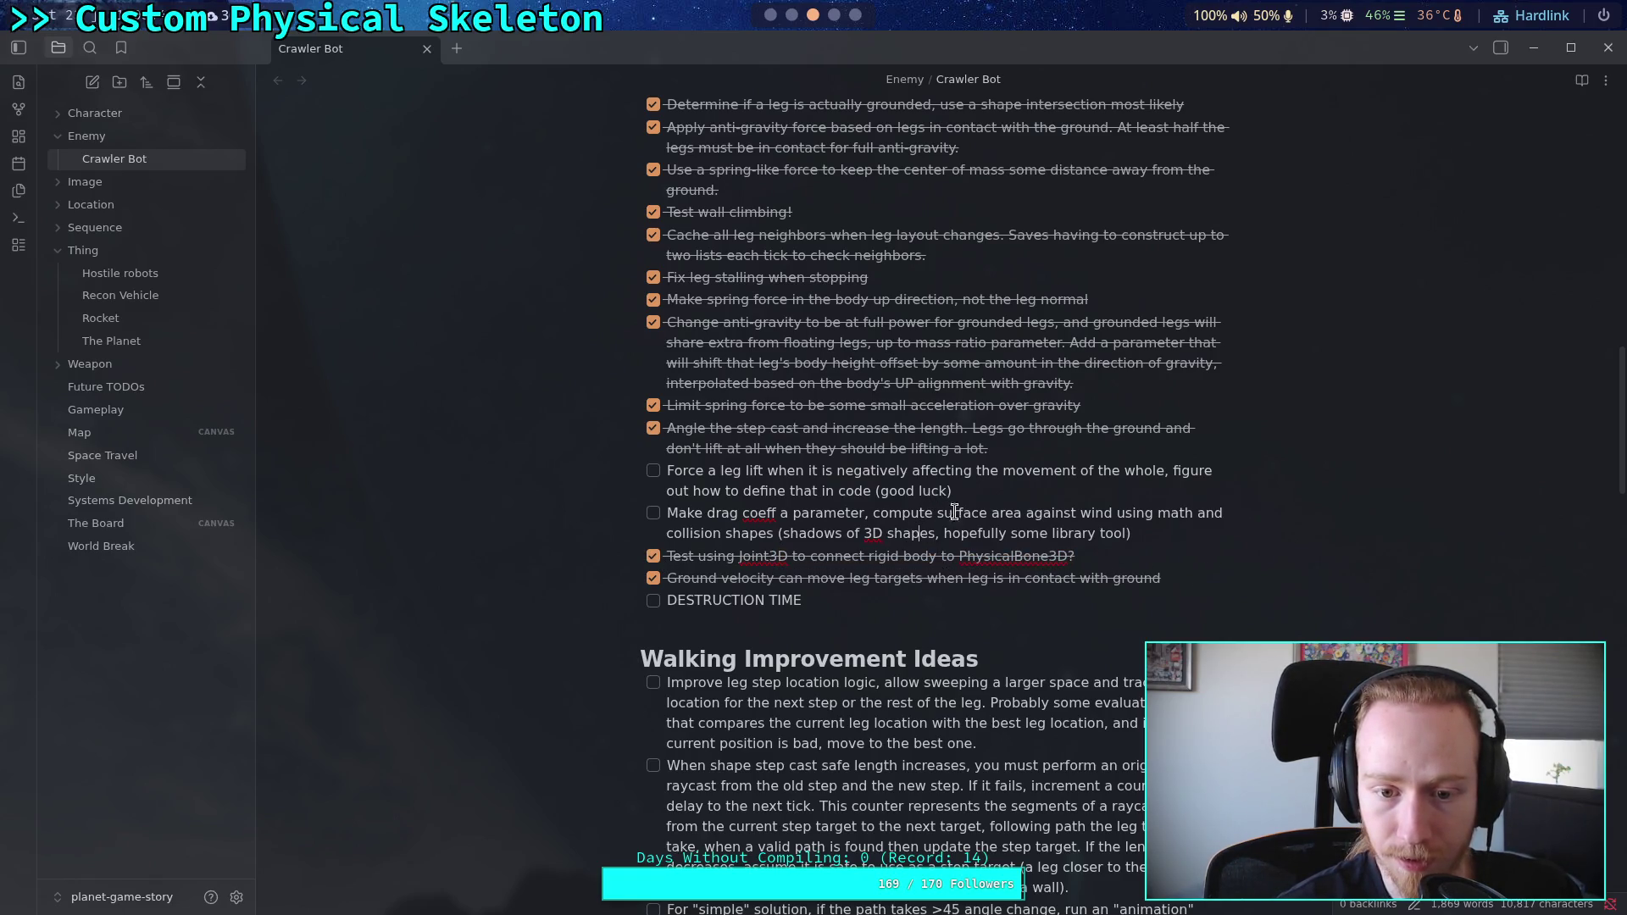
Step: Cut the 'Make drag coeff' task out of the list
mouse_move(1147, 534)
left_mouse_down()
mouse_move(608, 495)
mouse_move(529, 462)
left_mouse_up()
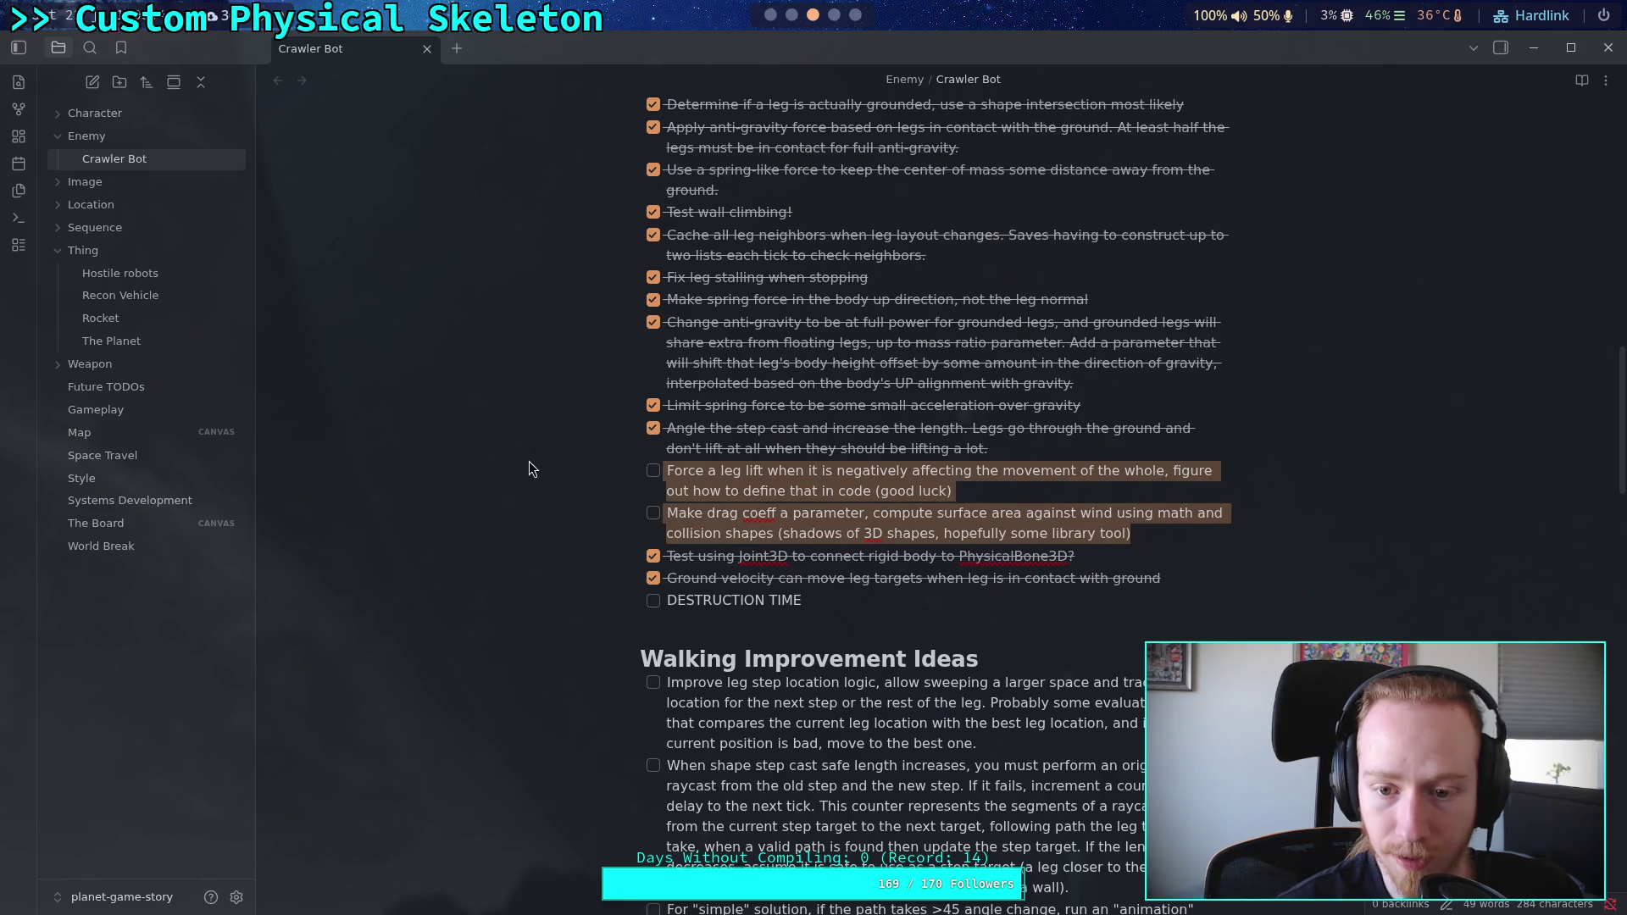
left_click(966, 538)
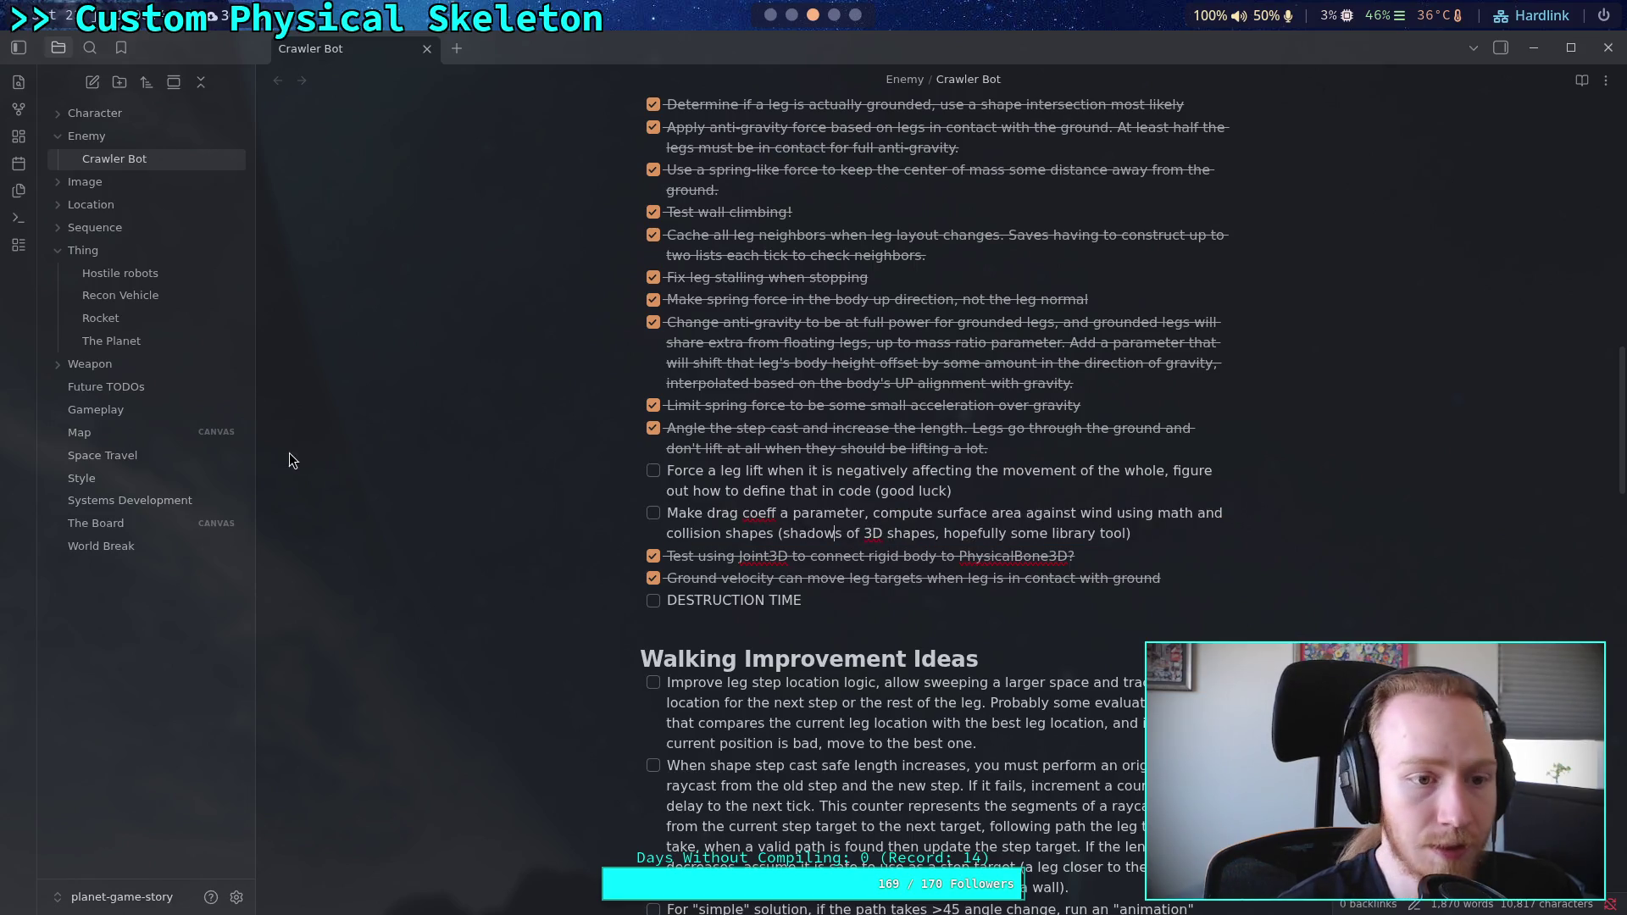
left_click_drag(1193, 534, 673, 527)
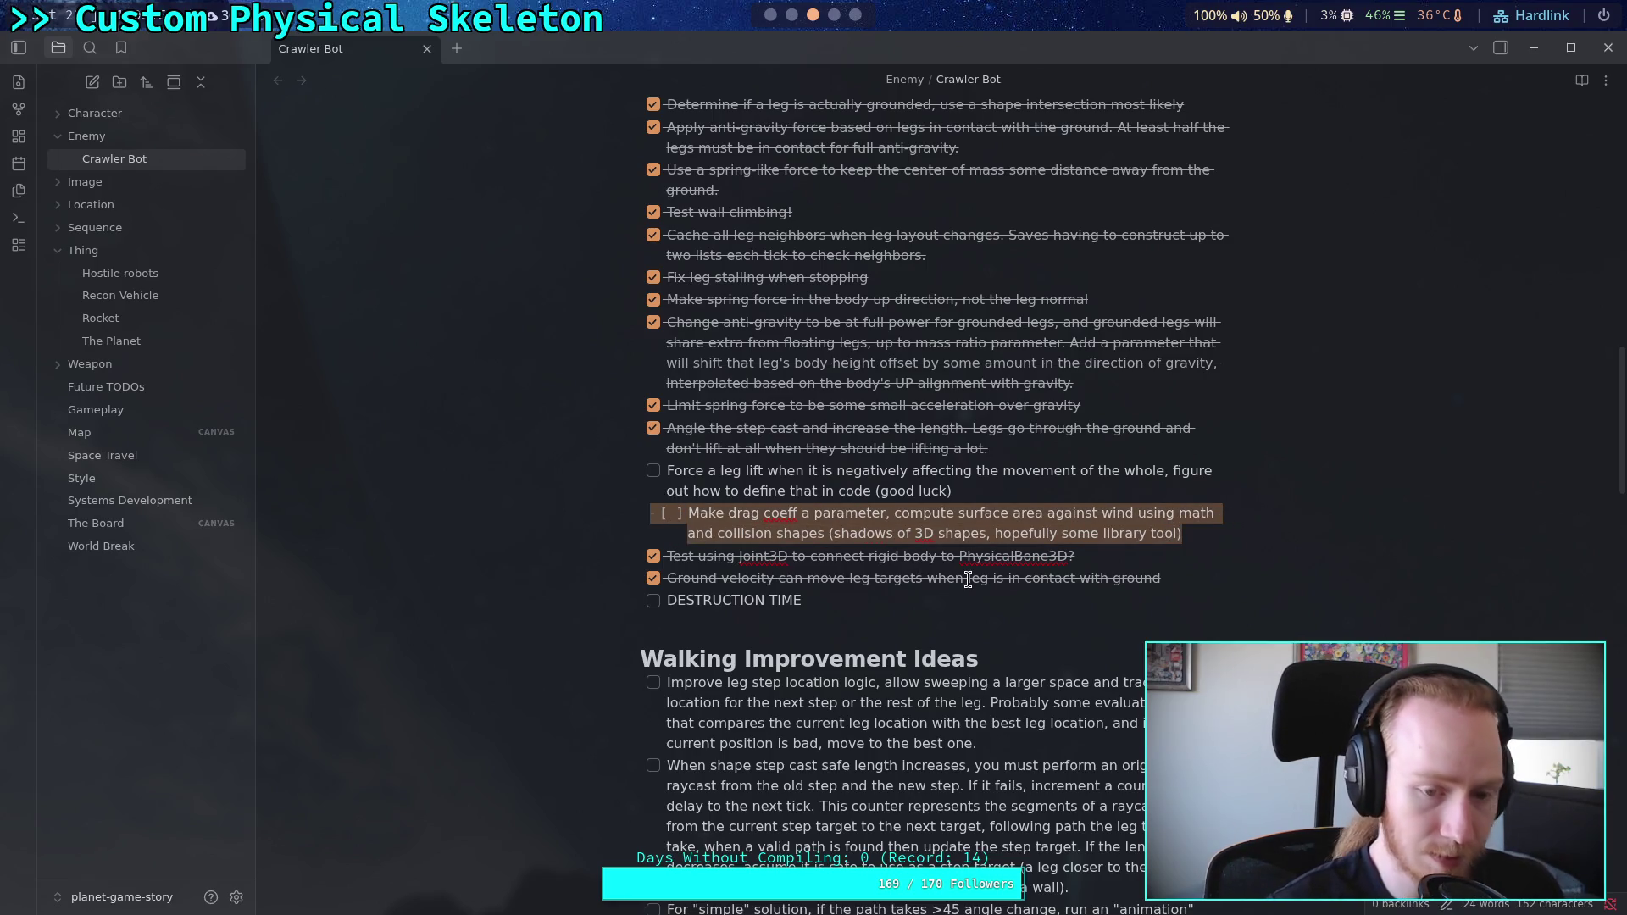
key("ctrl+x")
Step: In Future TODOs, add an item for air drag on all rigid bodies with lifting forces from localized vacuums
left_click(140, 388)
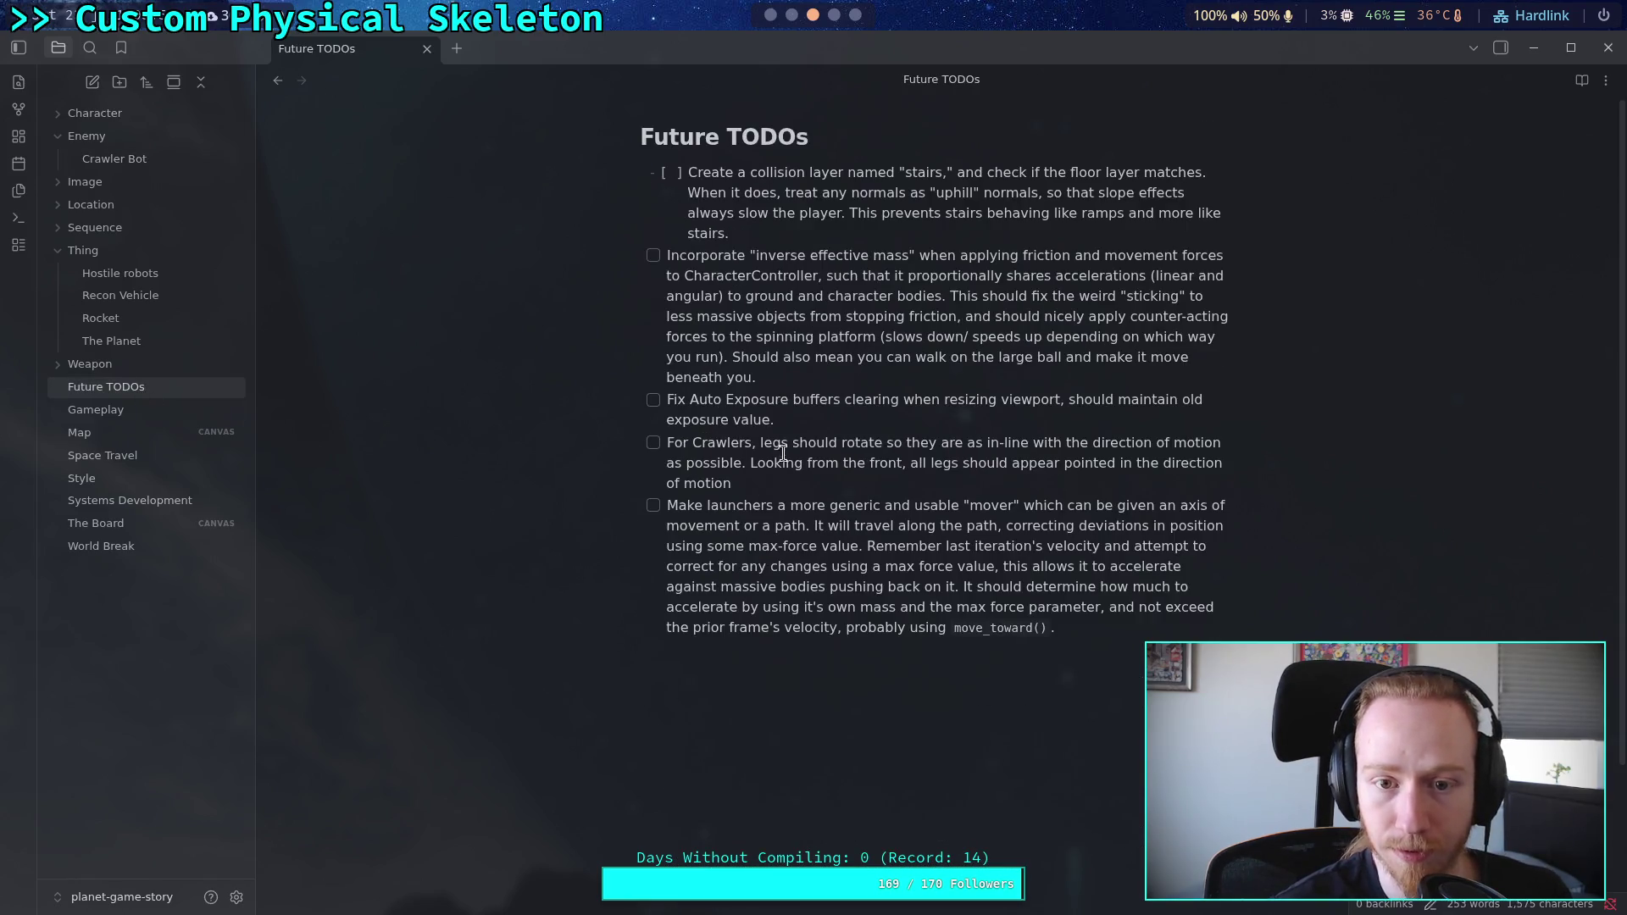
left_click(885, 358)
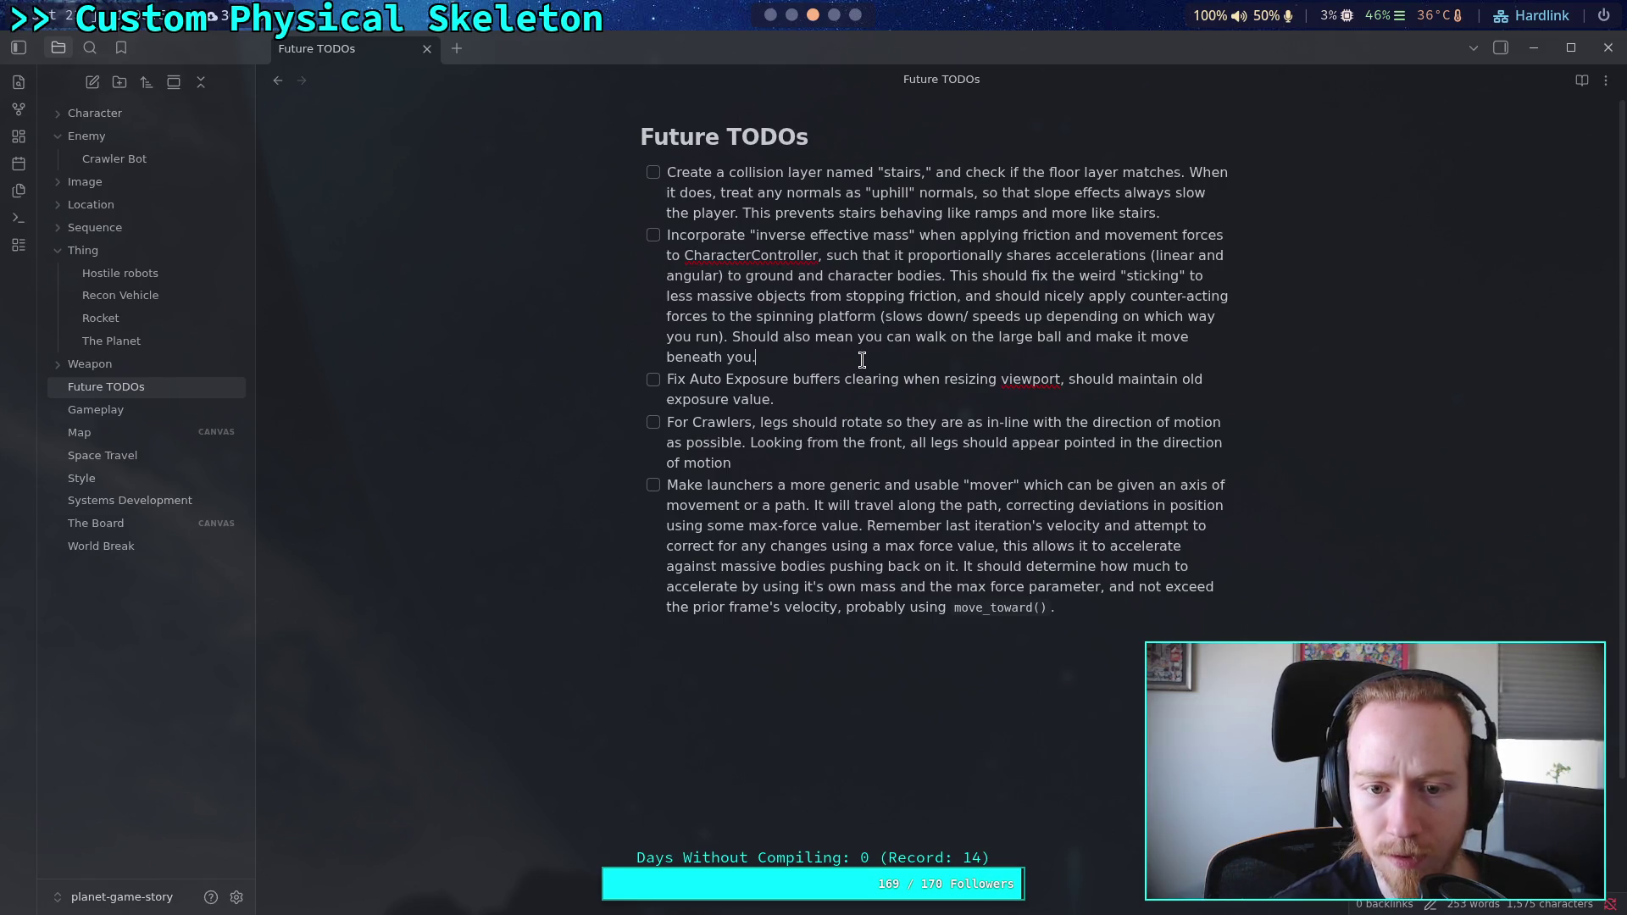
key("Return")
type("ADd")
key("BackSpace")
key("BackSpace")
key("BackSpace")
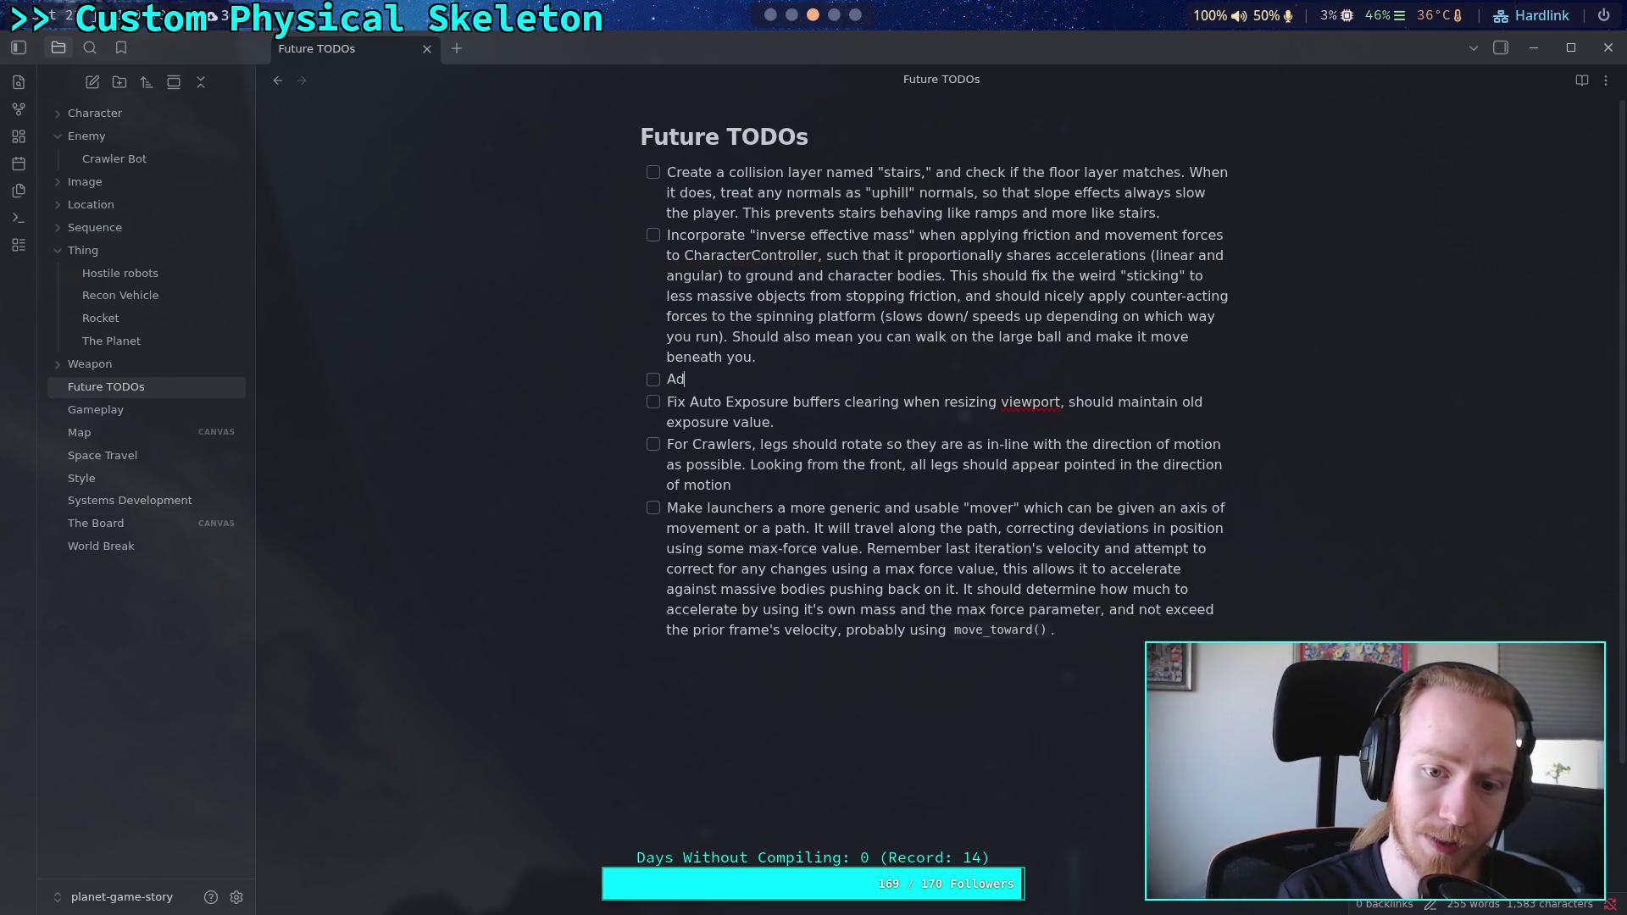
type("d general air drag")
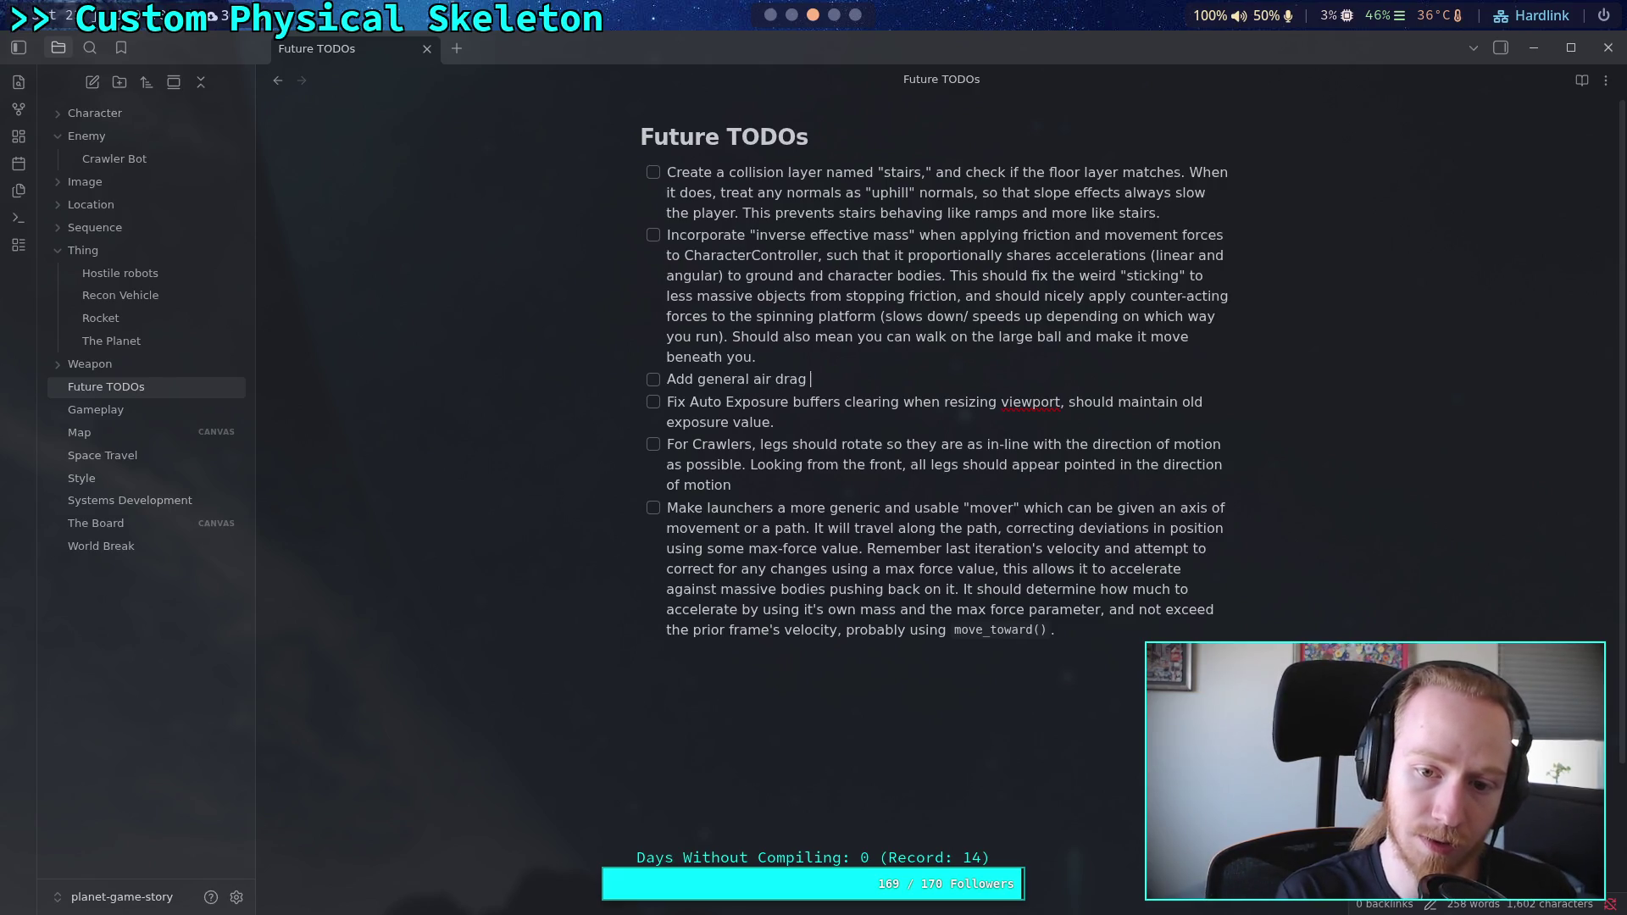
type("to all rigi")
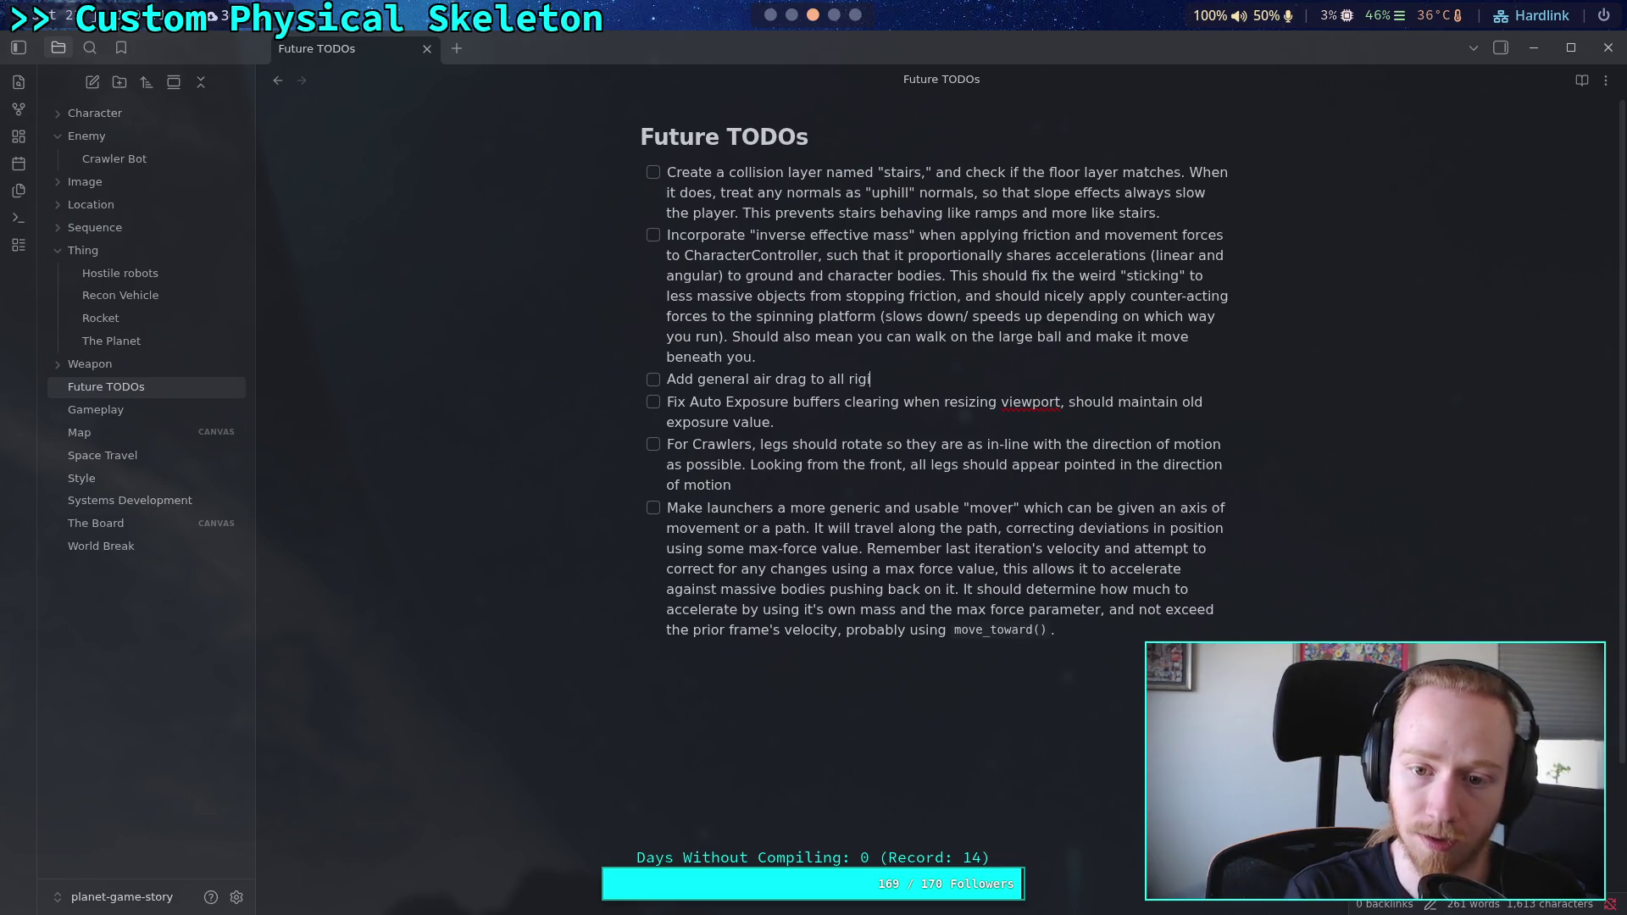
type("d bodies whi")
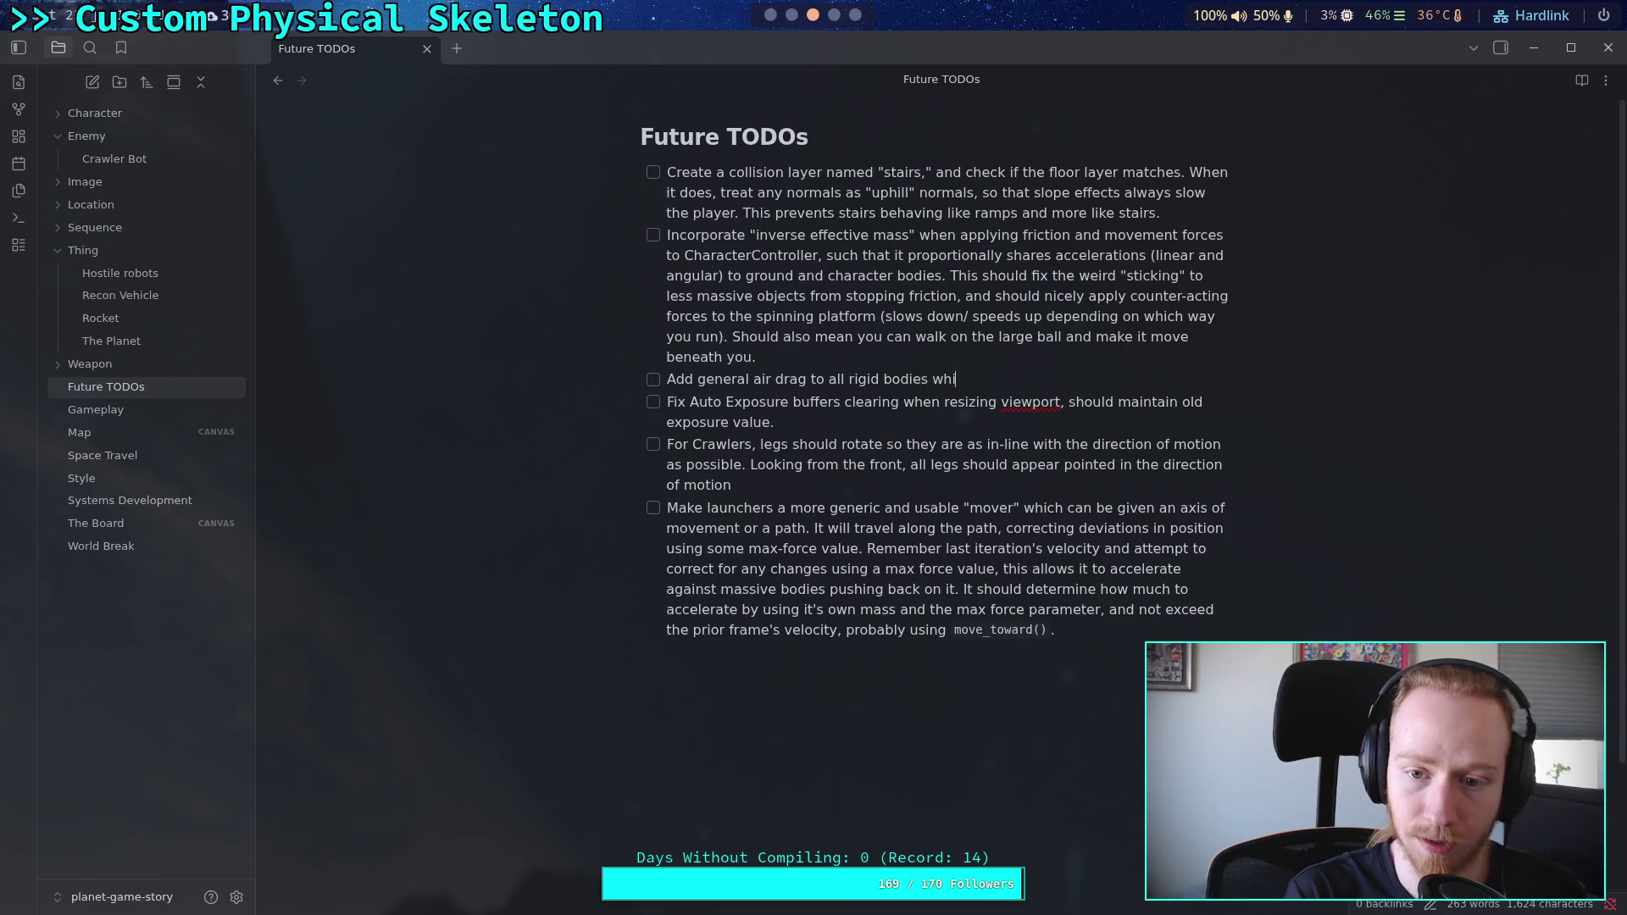
type("sion shapes to appro")
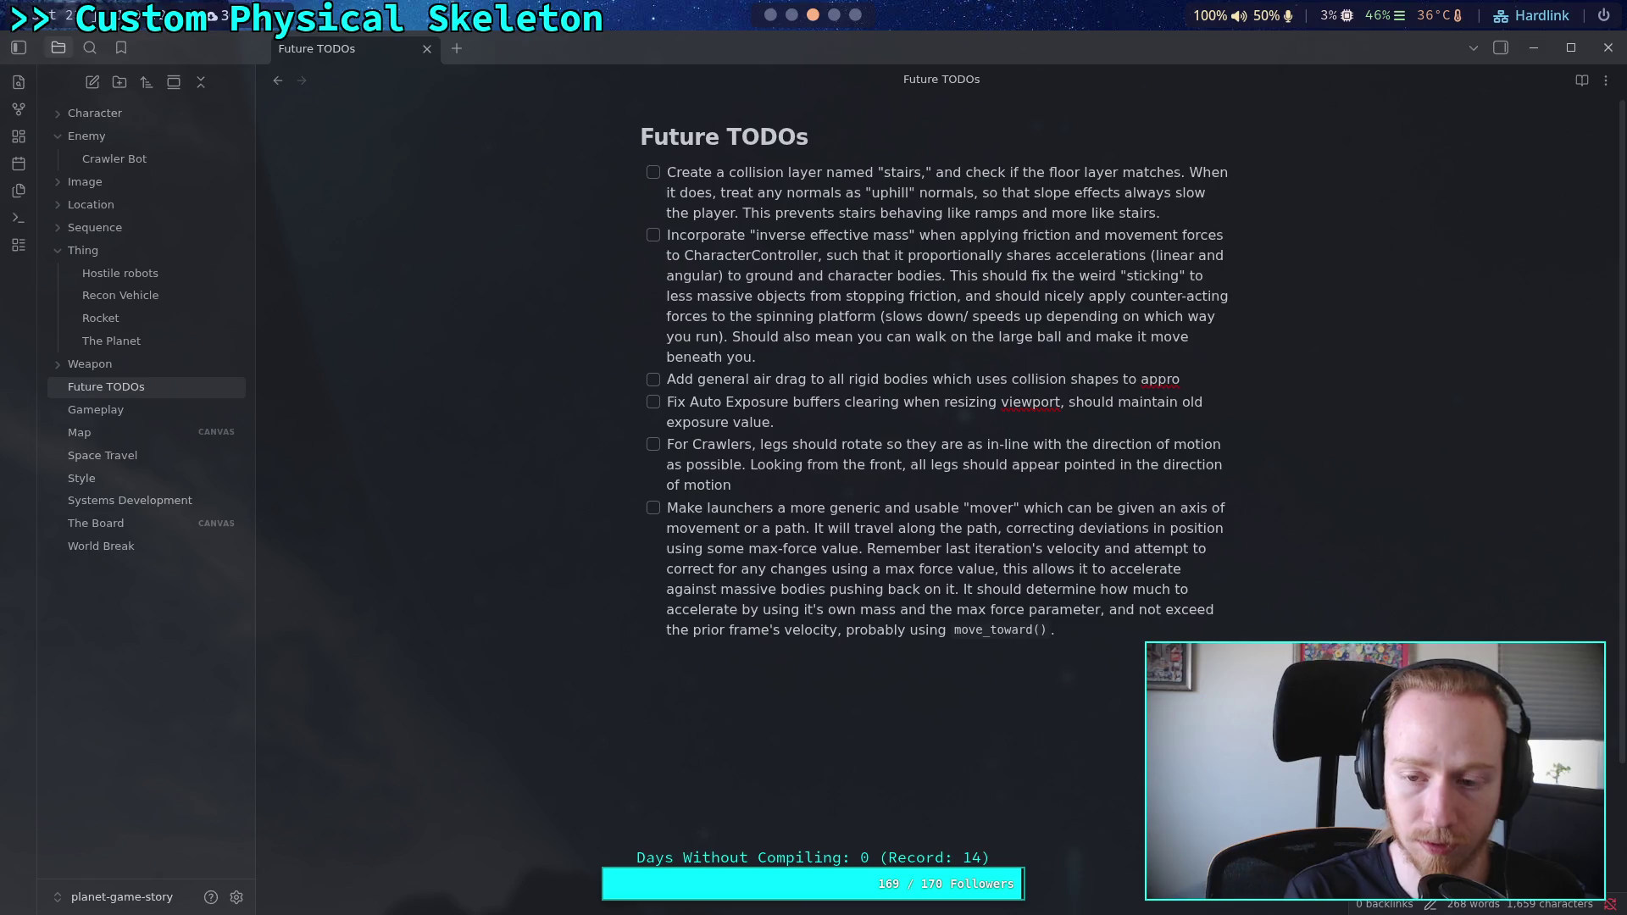
key("BackSpace")
key("BackSpace")
key("BackSpace")
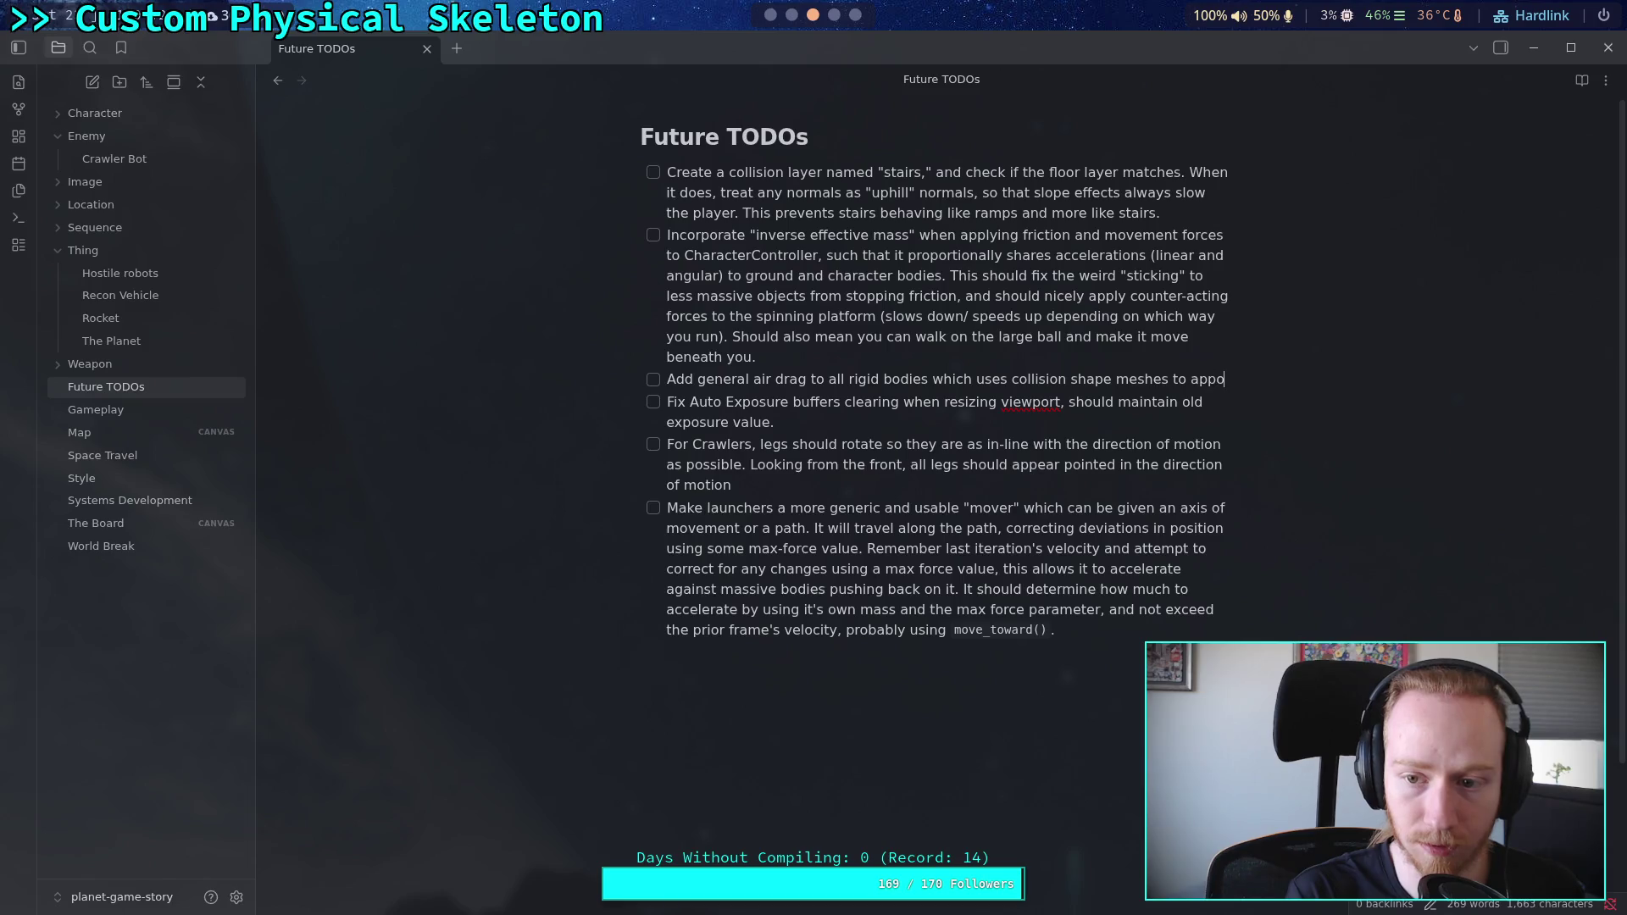
type("ximate")
key("BackSpace")
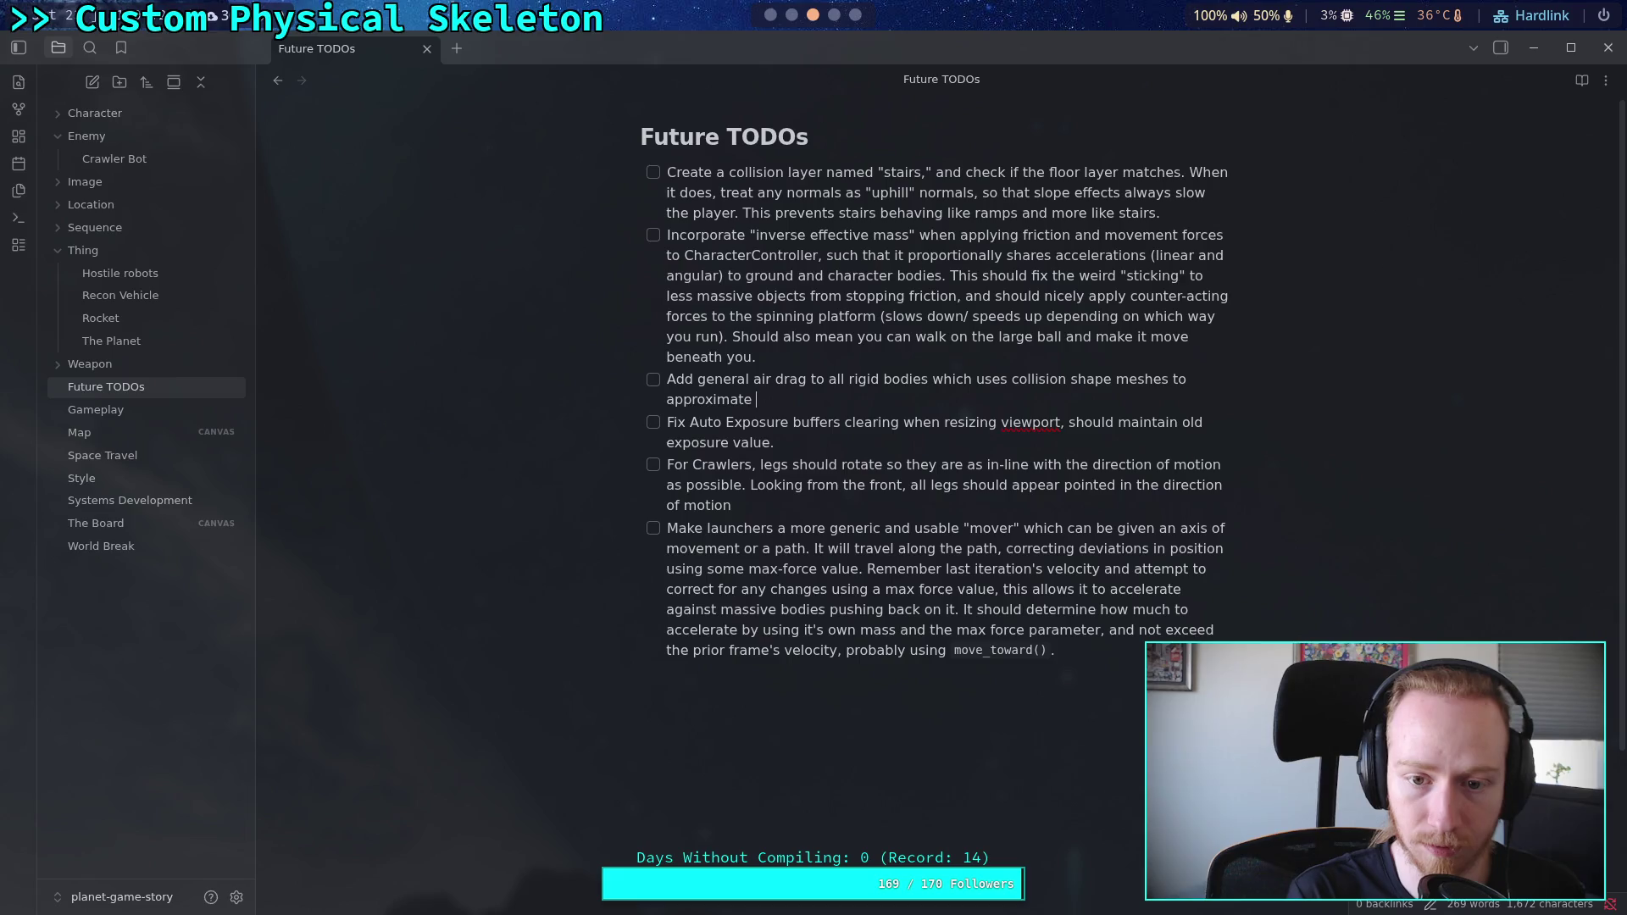
type("ag ")
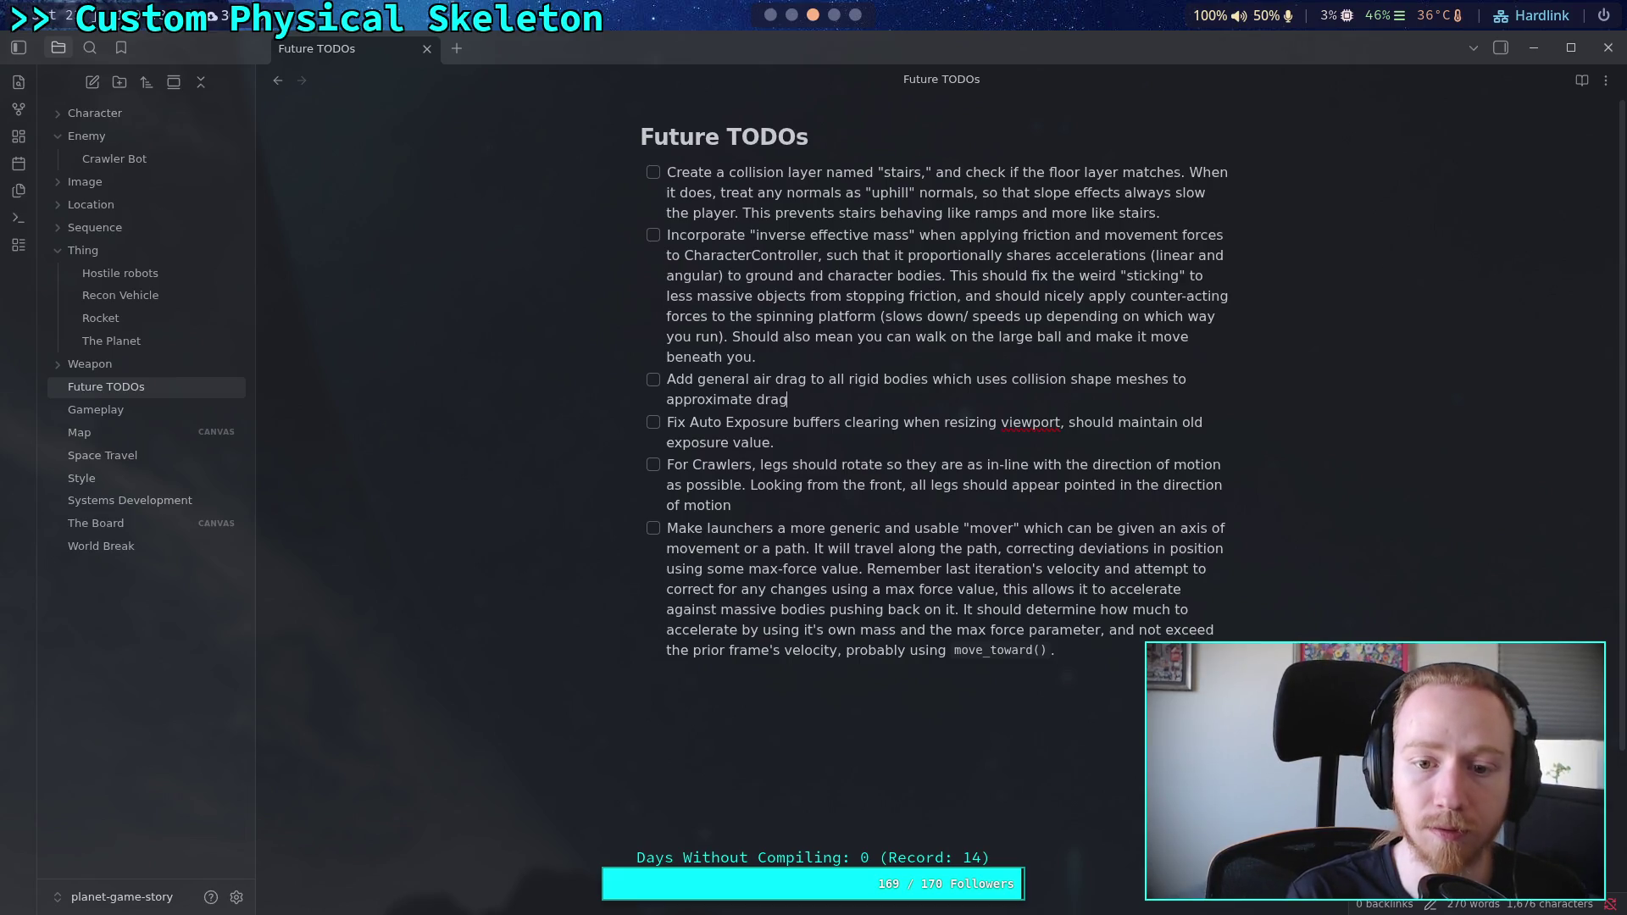
type(" and ")
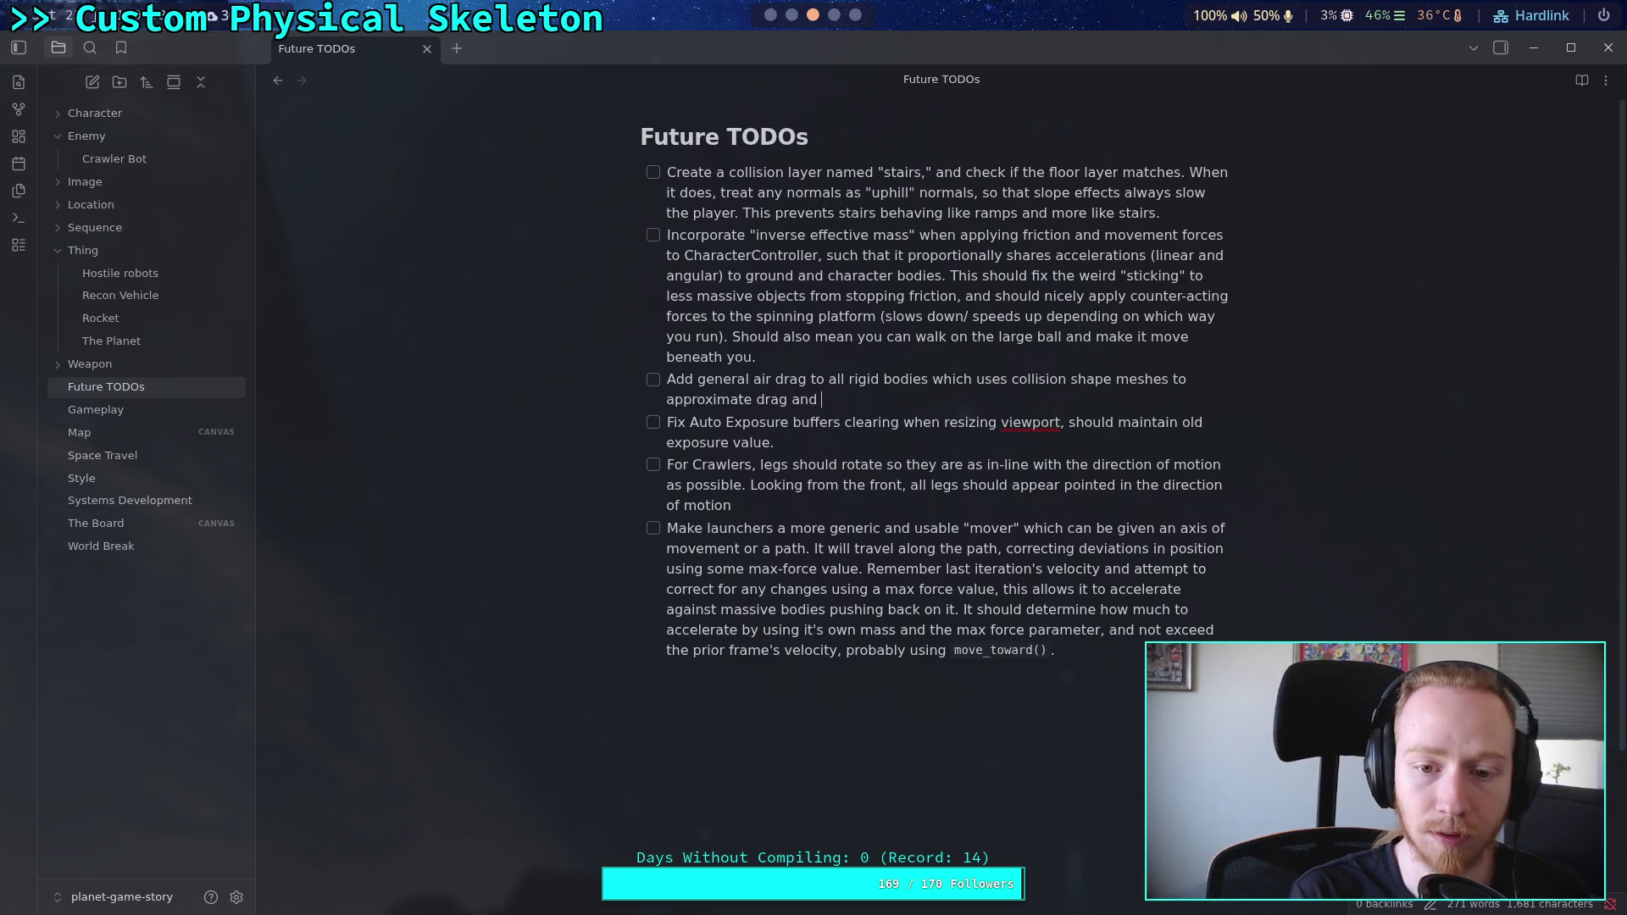
type("ideally some lif")
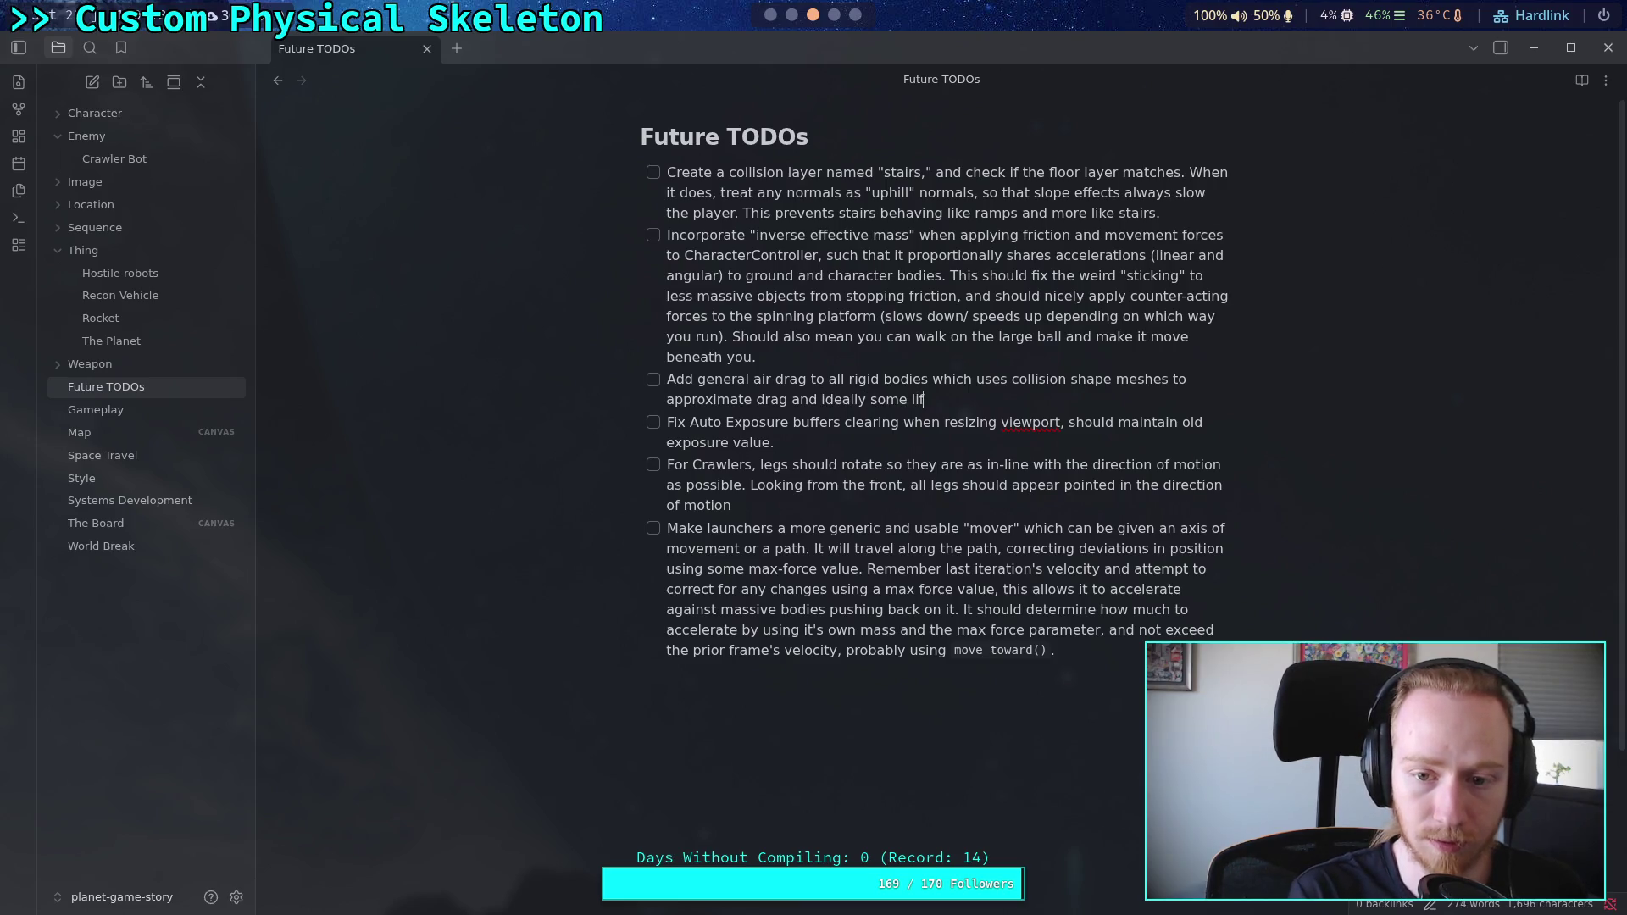
type("tingforces caused by")
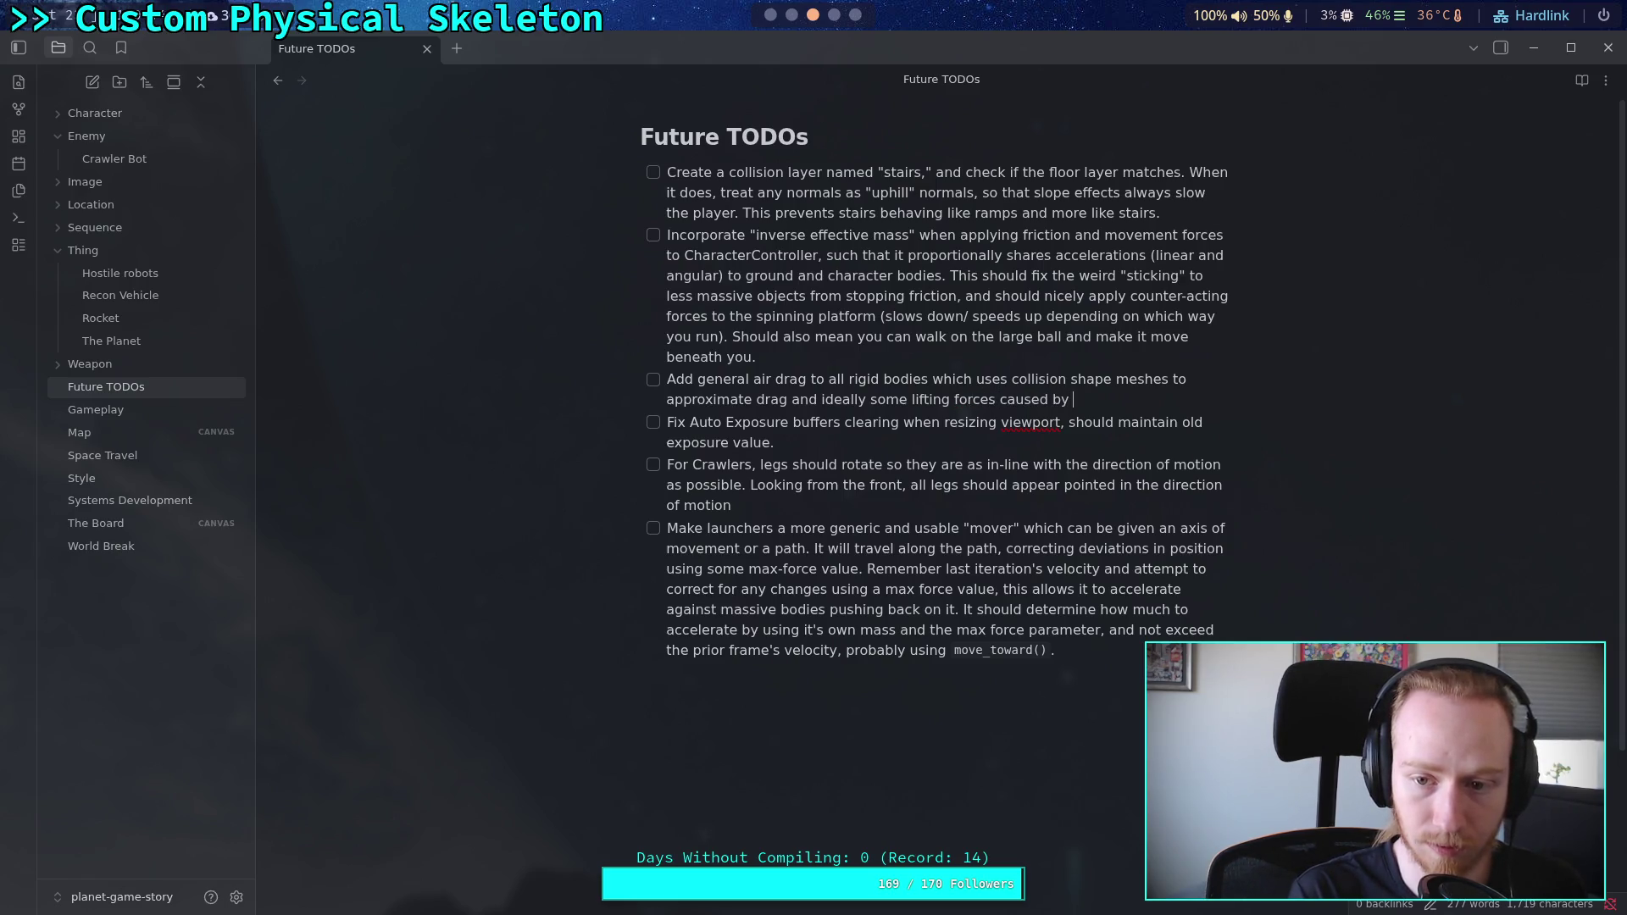
type("calized vacum")
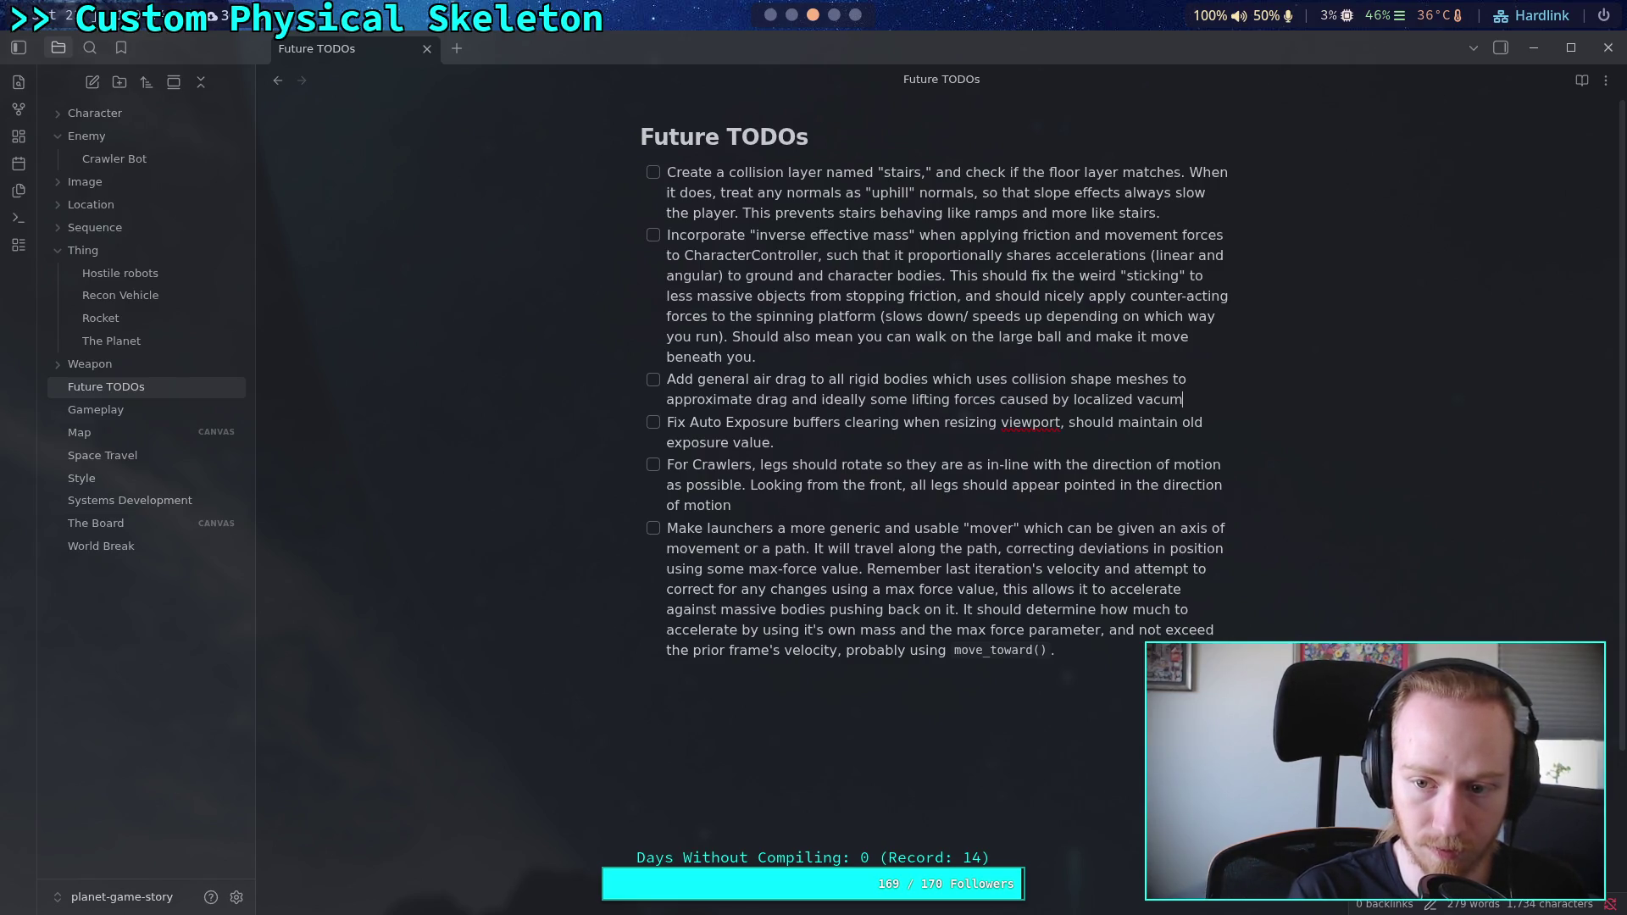
key("BackSpace")
type("ums")
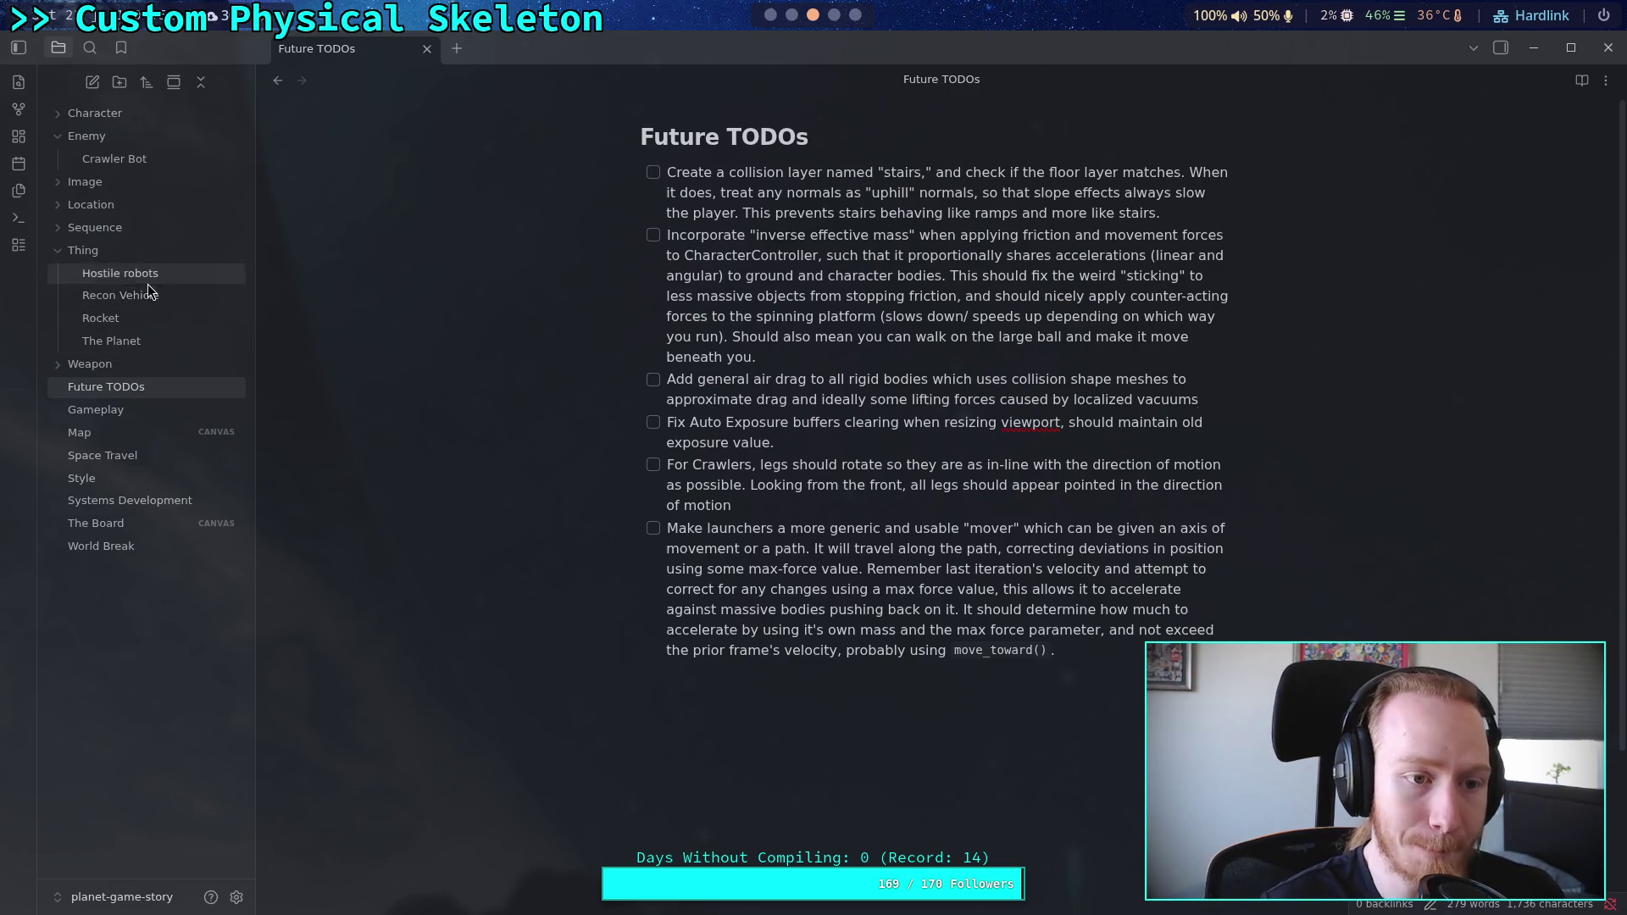
left_click(113, 163)
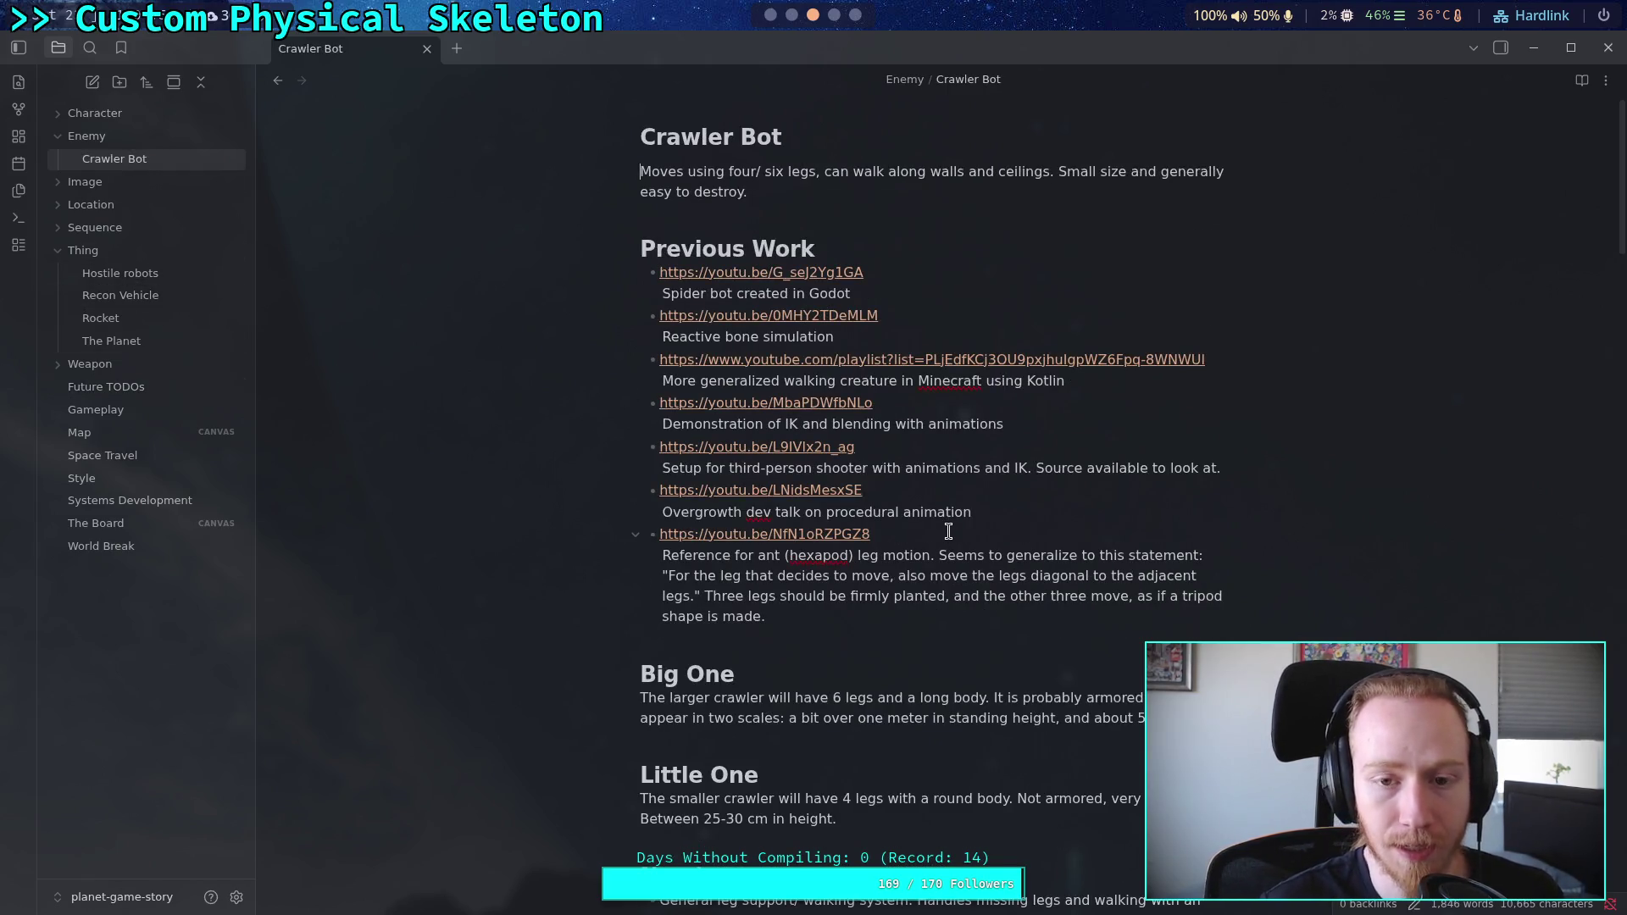
Step: Tick DESTRUCTION TIME and move the unchecked leg-lift item directly below it
scroll(948, 532, "down", 5)
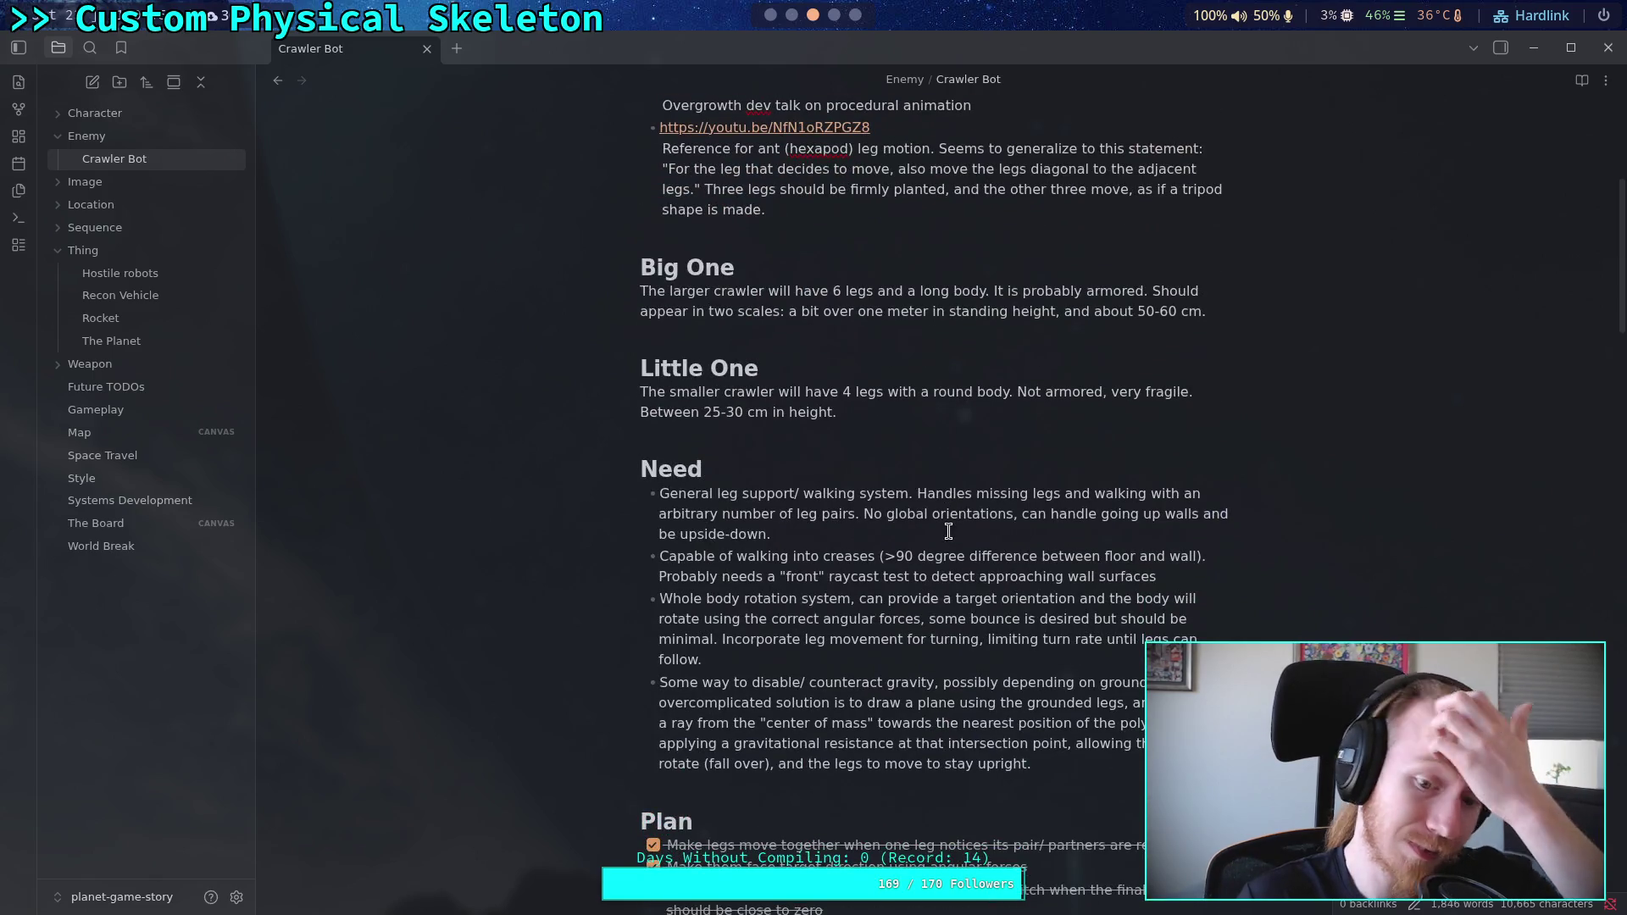
scroll(948, 531, "down", 10)
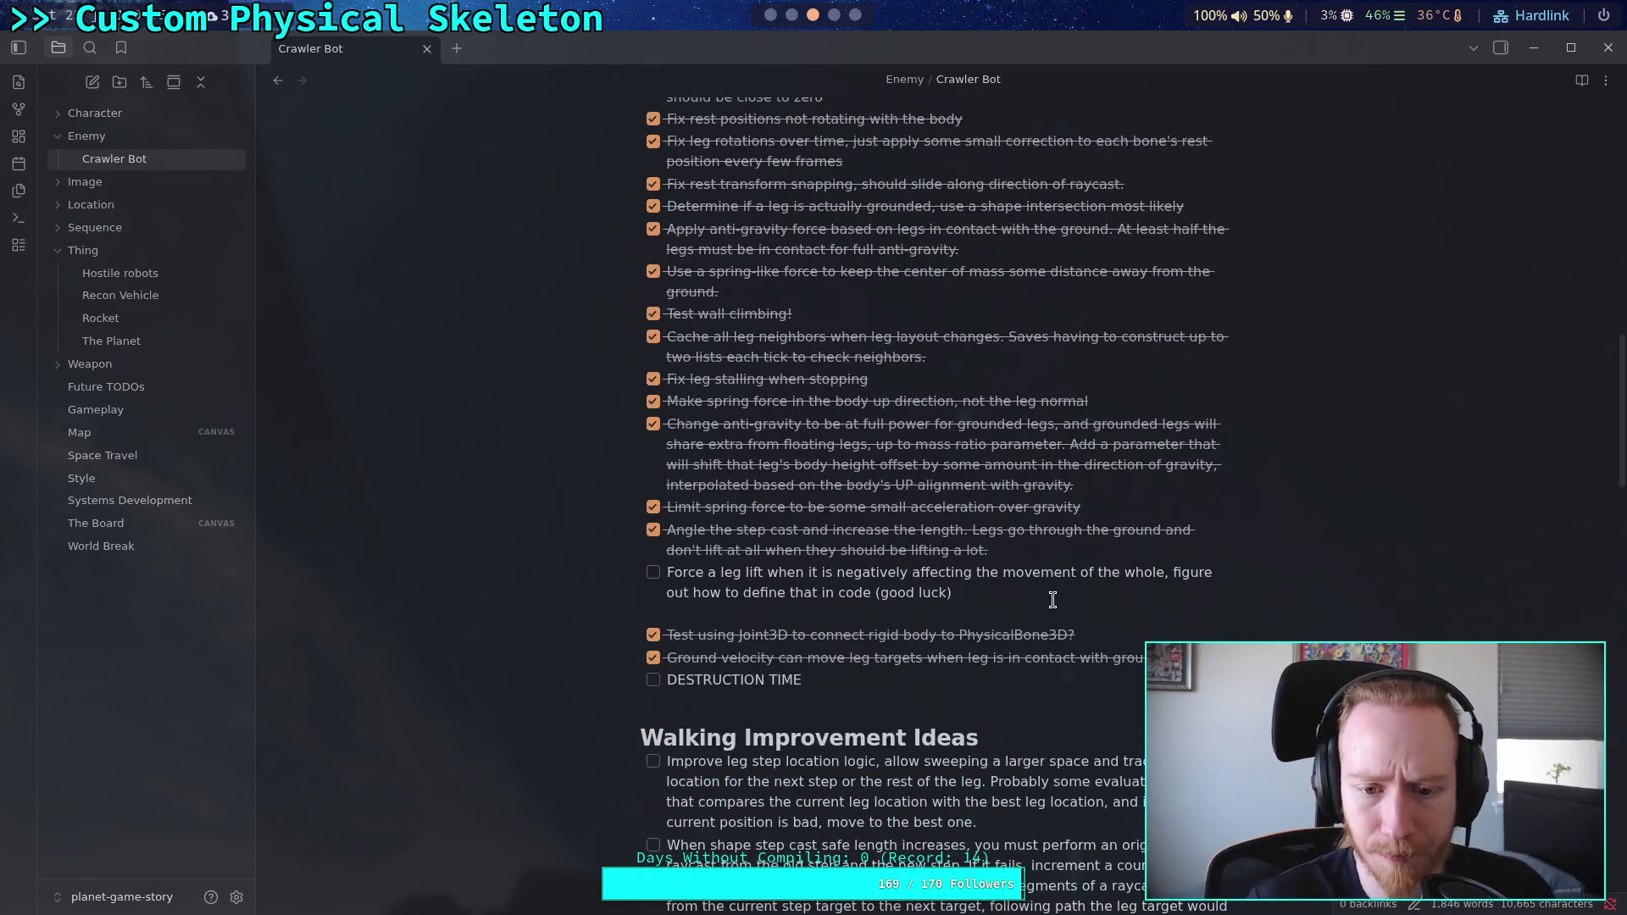
left_click_drag(1004, 598, 530, 588)
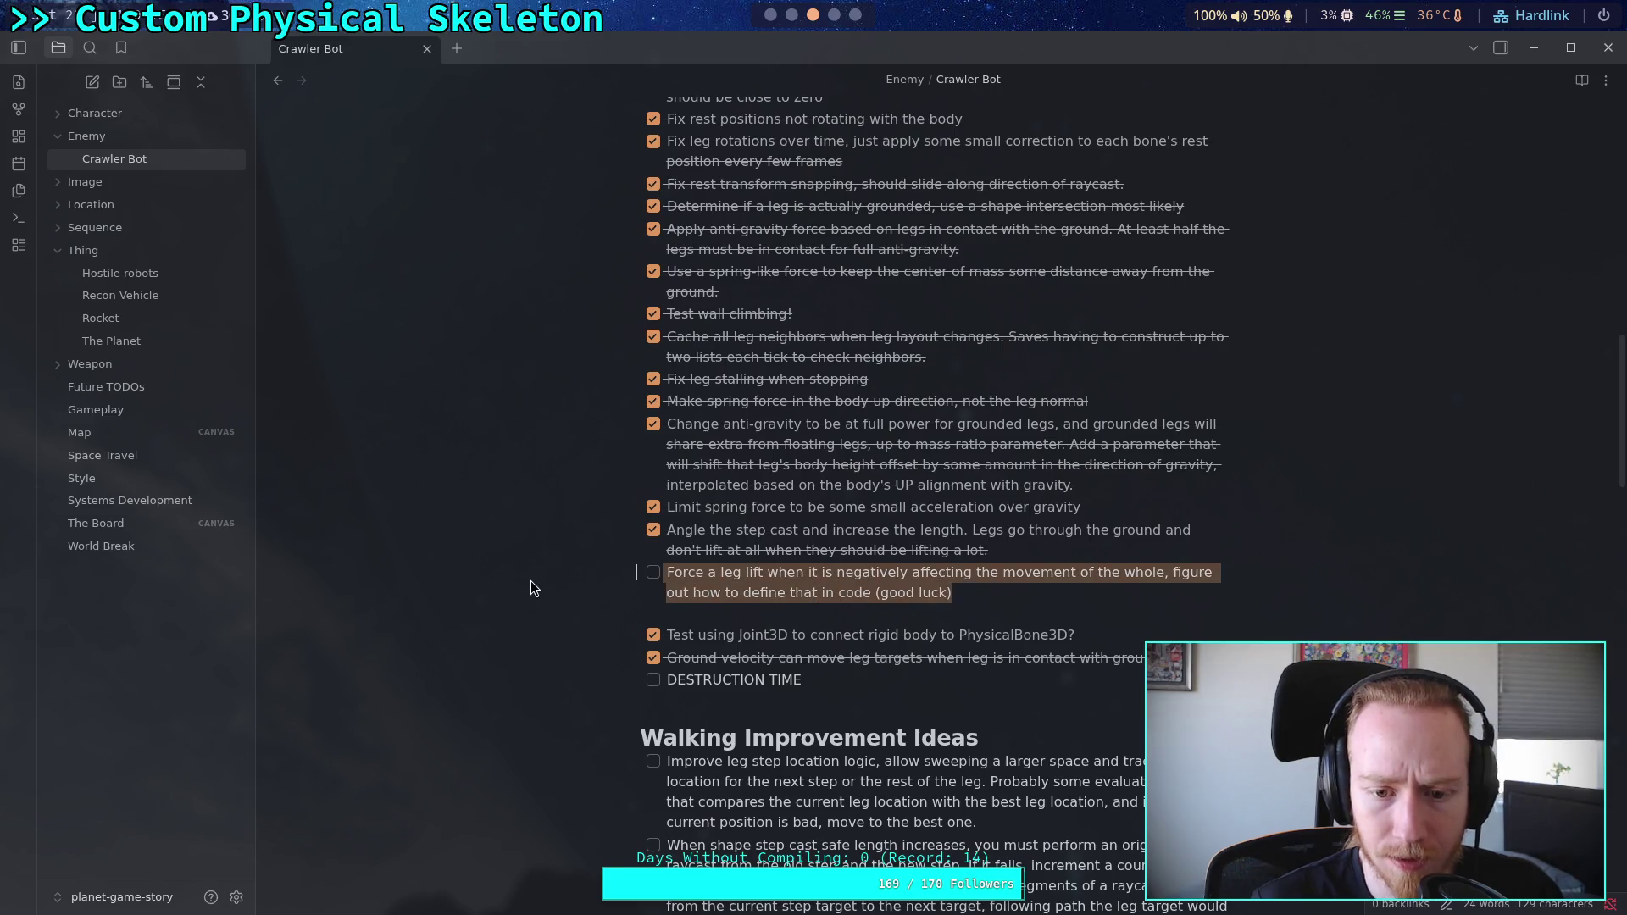
key("BackSpace")
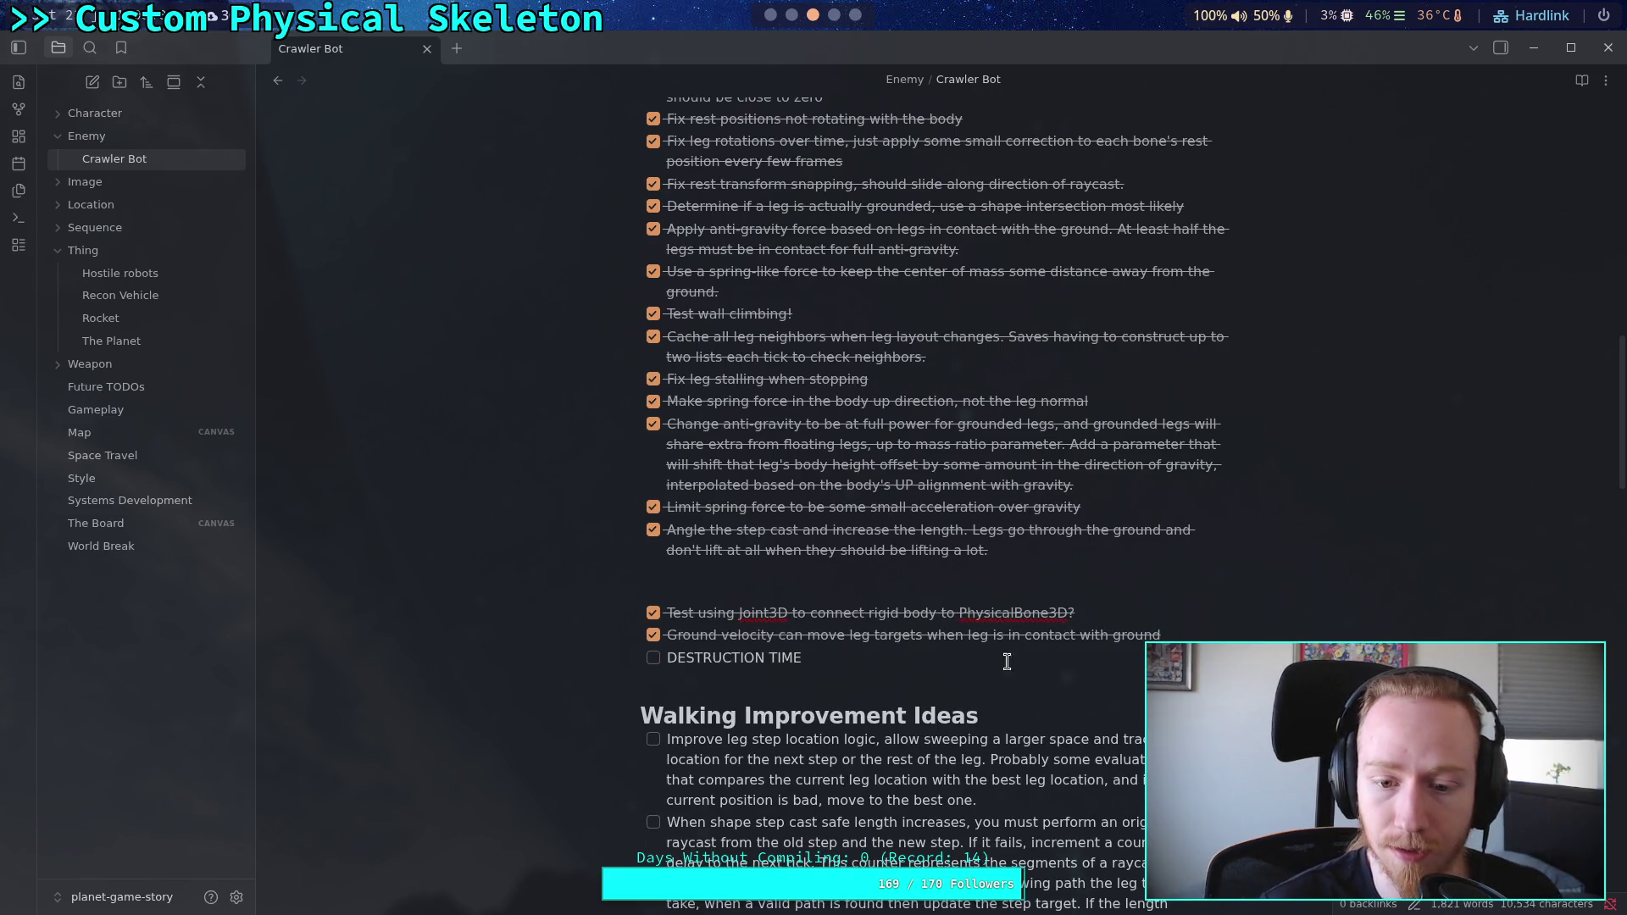
left_click(653, 659)
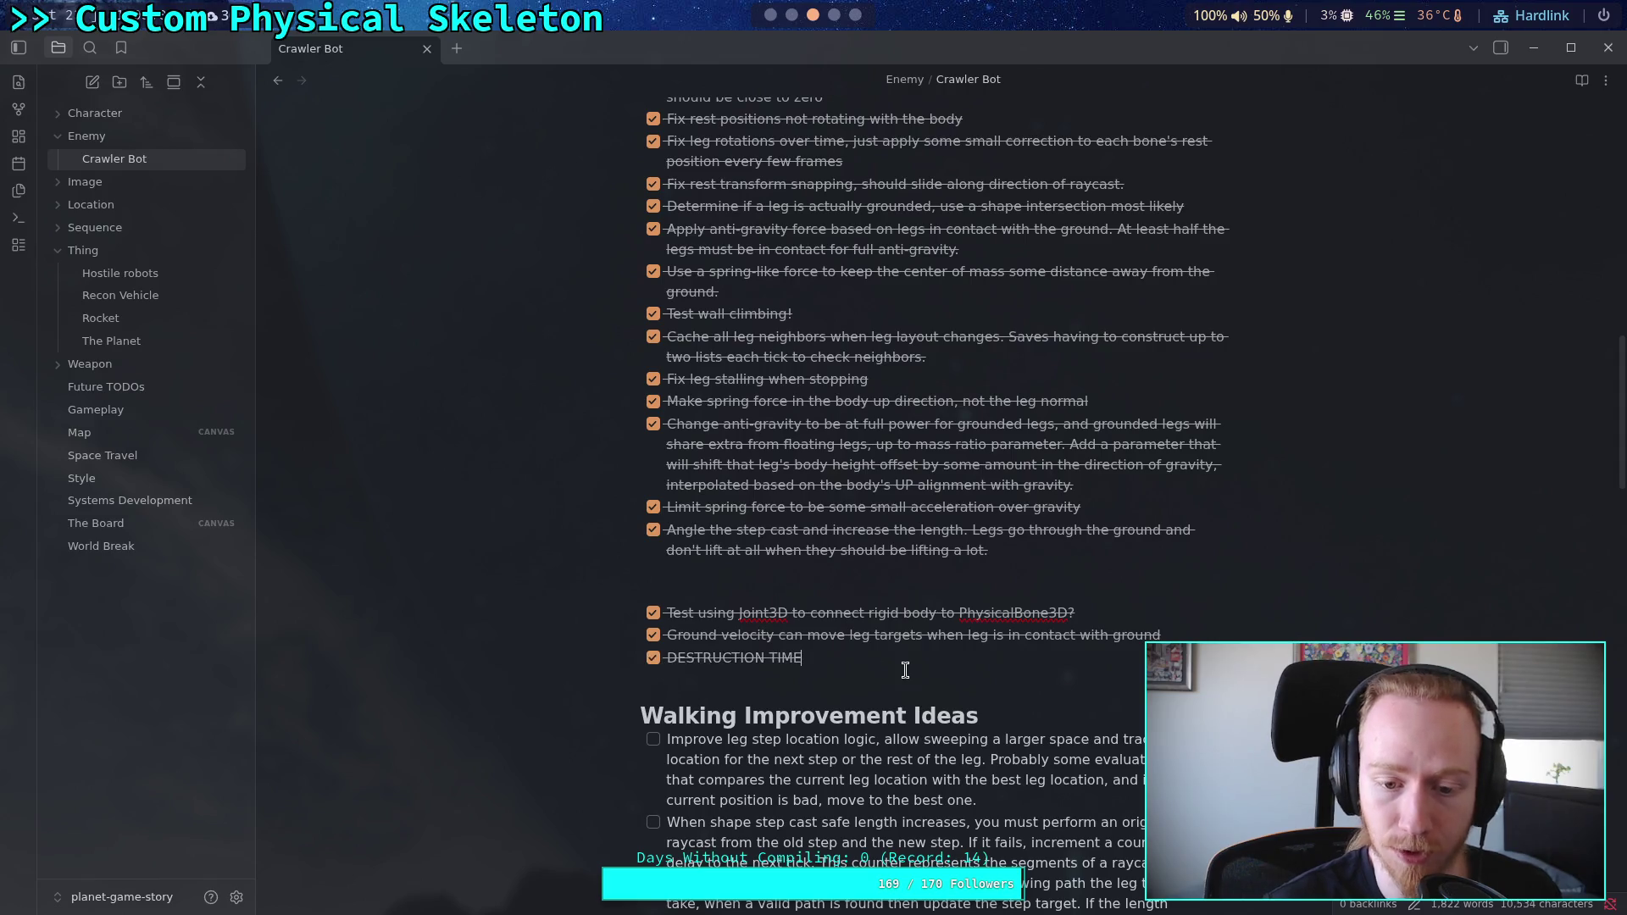
key("Return")
key("ctrl+v")
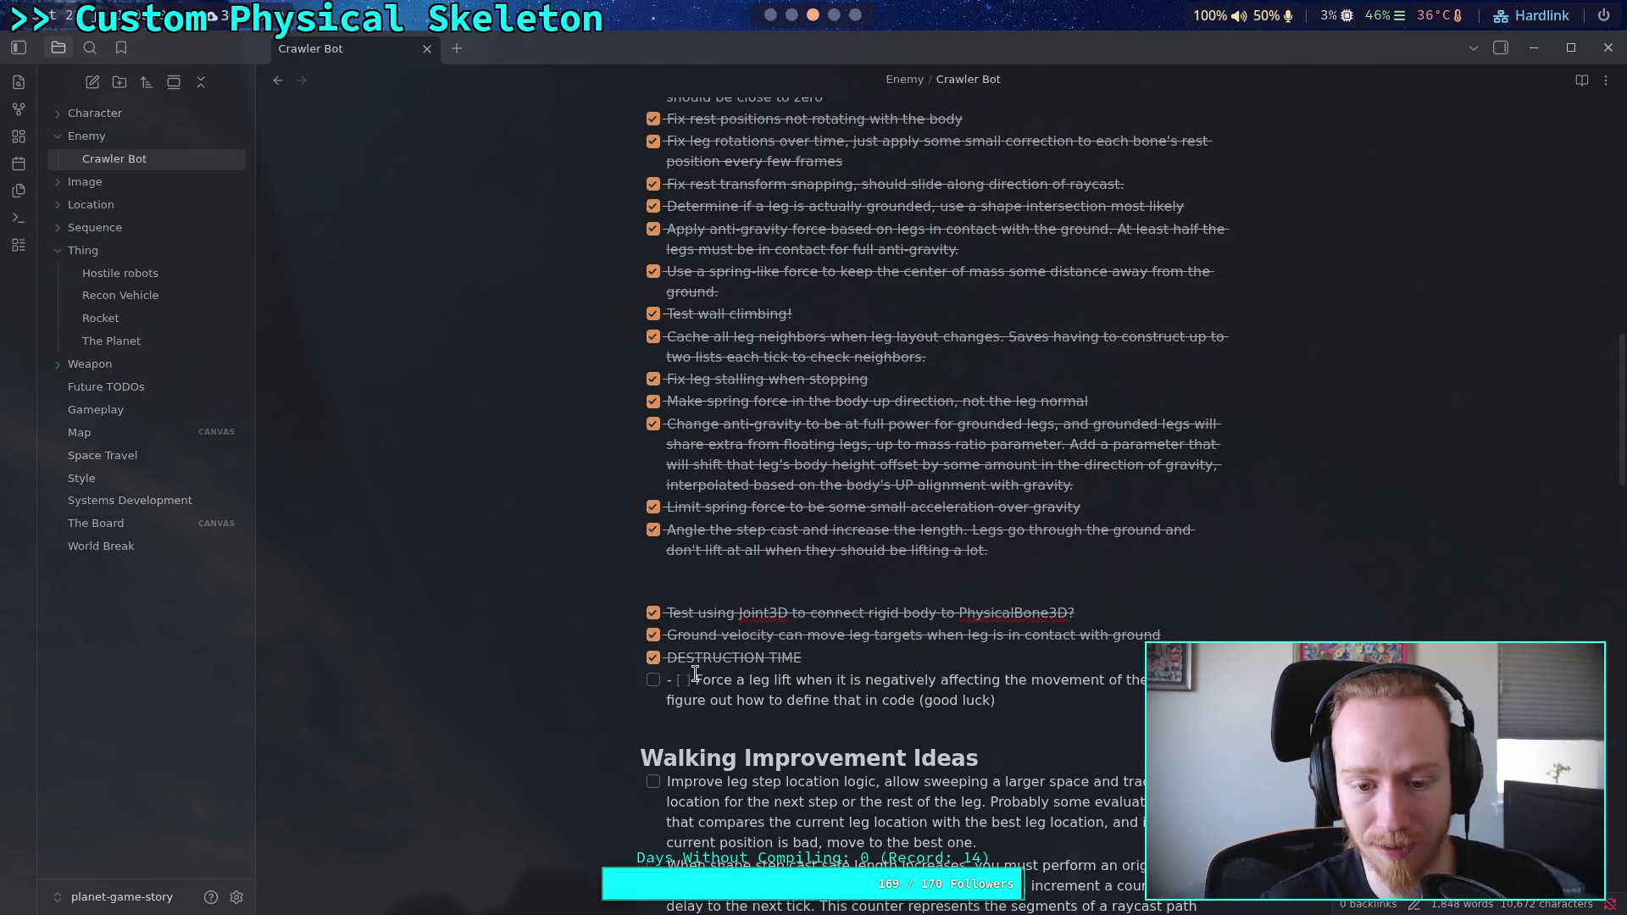
left_click_drag(695, 676, 670, 675)
key("BackSpace")
key("BackSpace")
scroll(908, 642, "up", 3)
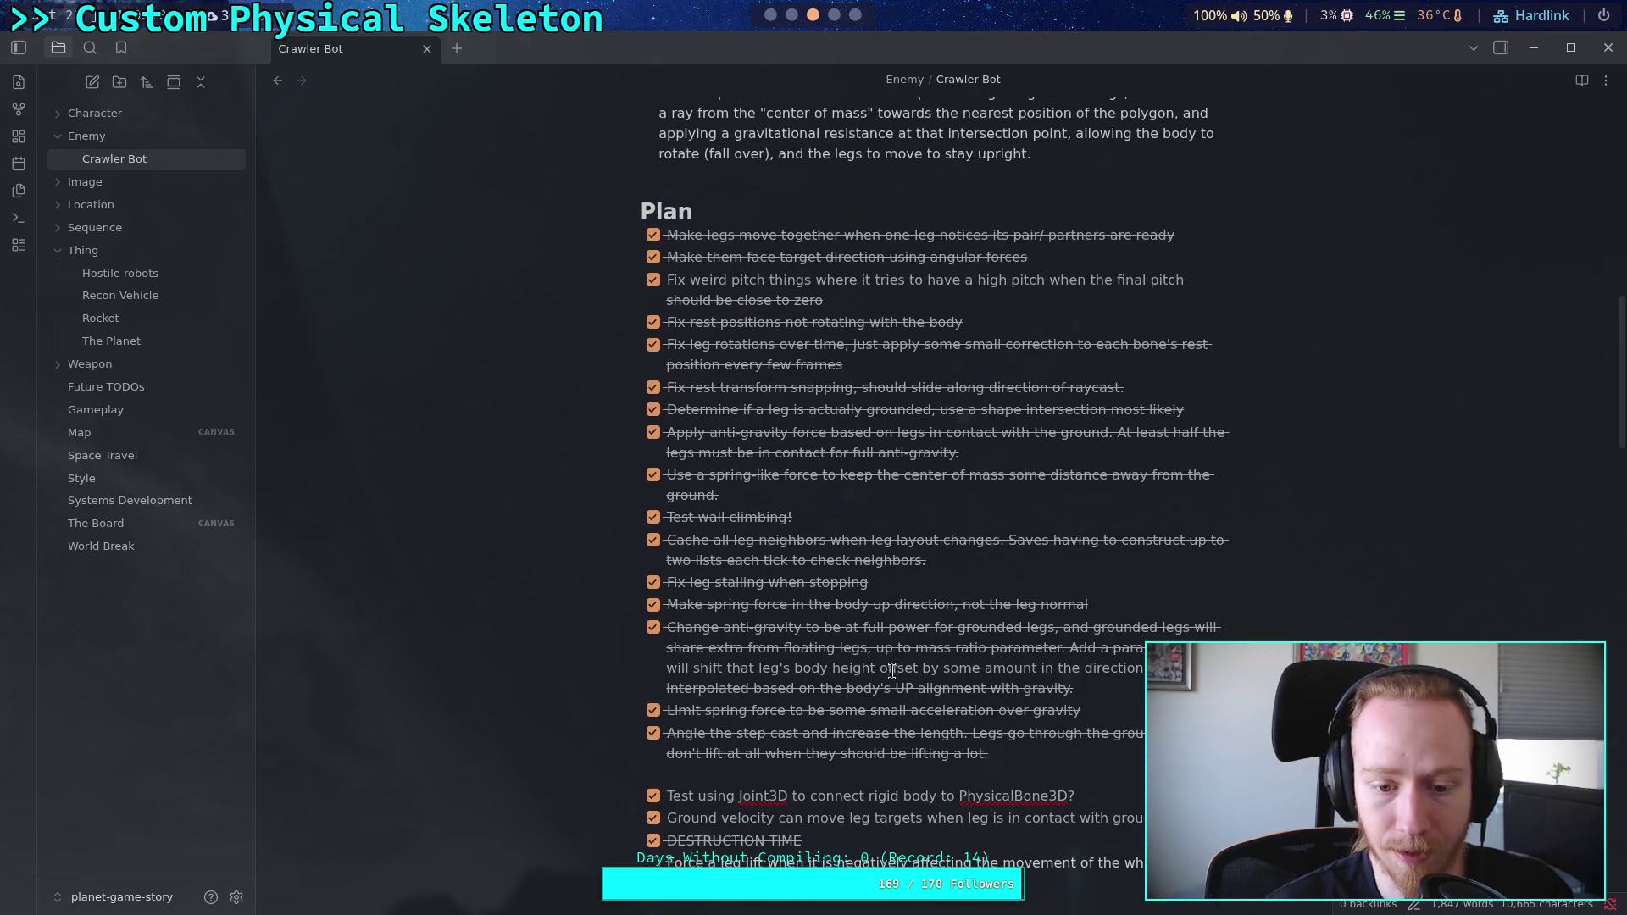
key("BackSpace")
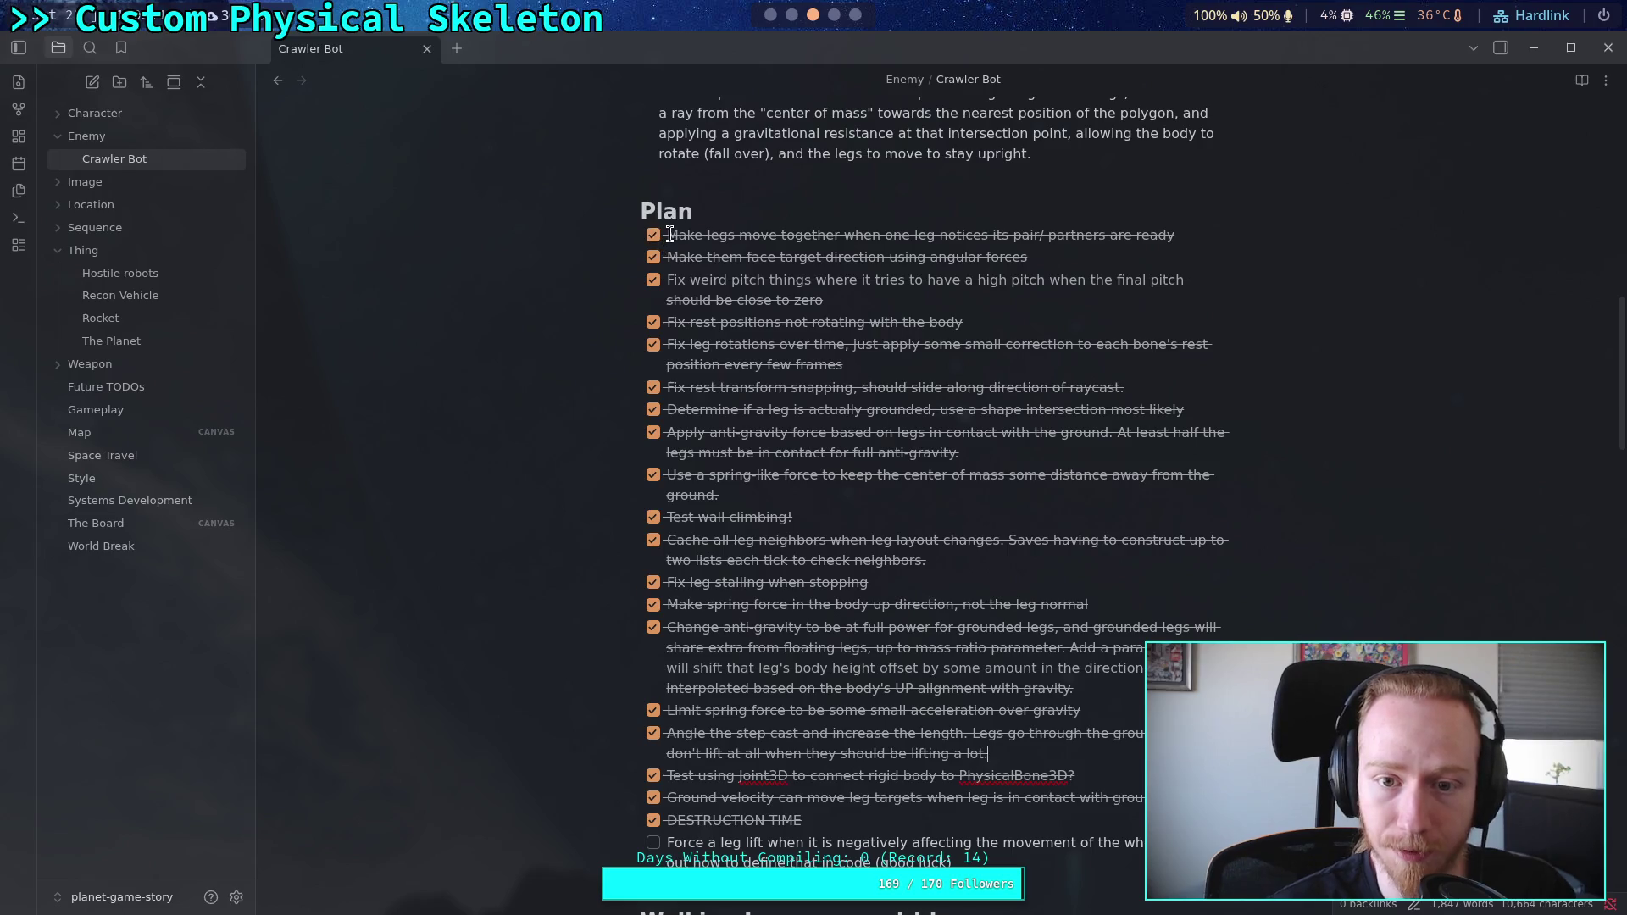
Step: Select the completed Plan items at the top of the list
mouse_move(668, 234)
left_mouse_down()
mouse_move(811, 367)
mouse_move(844, 526)
mouse_move(907, 592)
left_mouse_up()
left_click(909, 596)
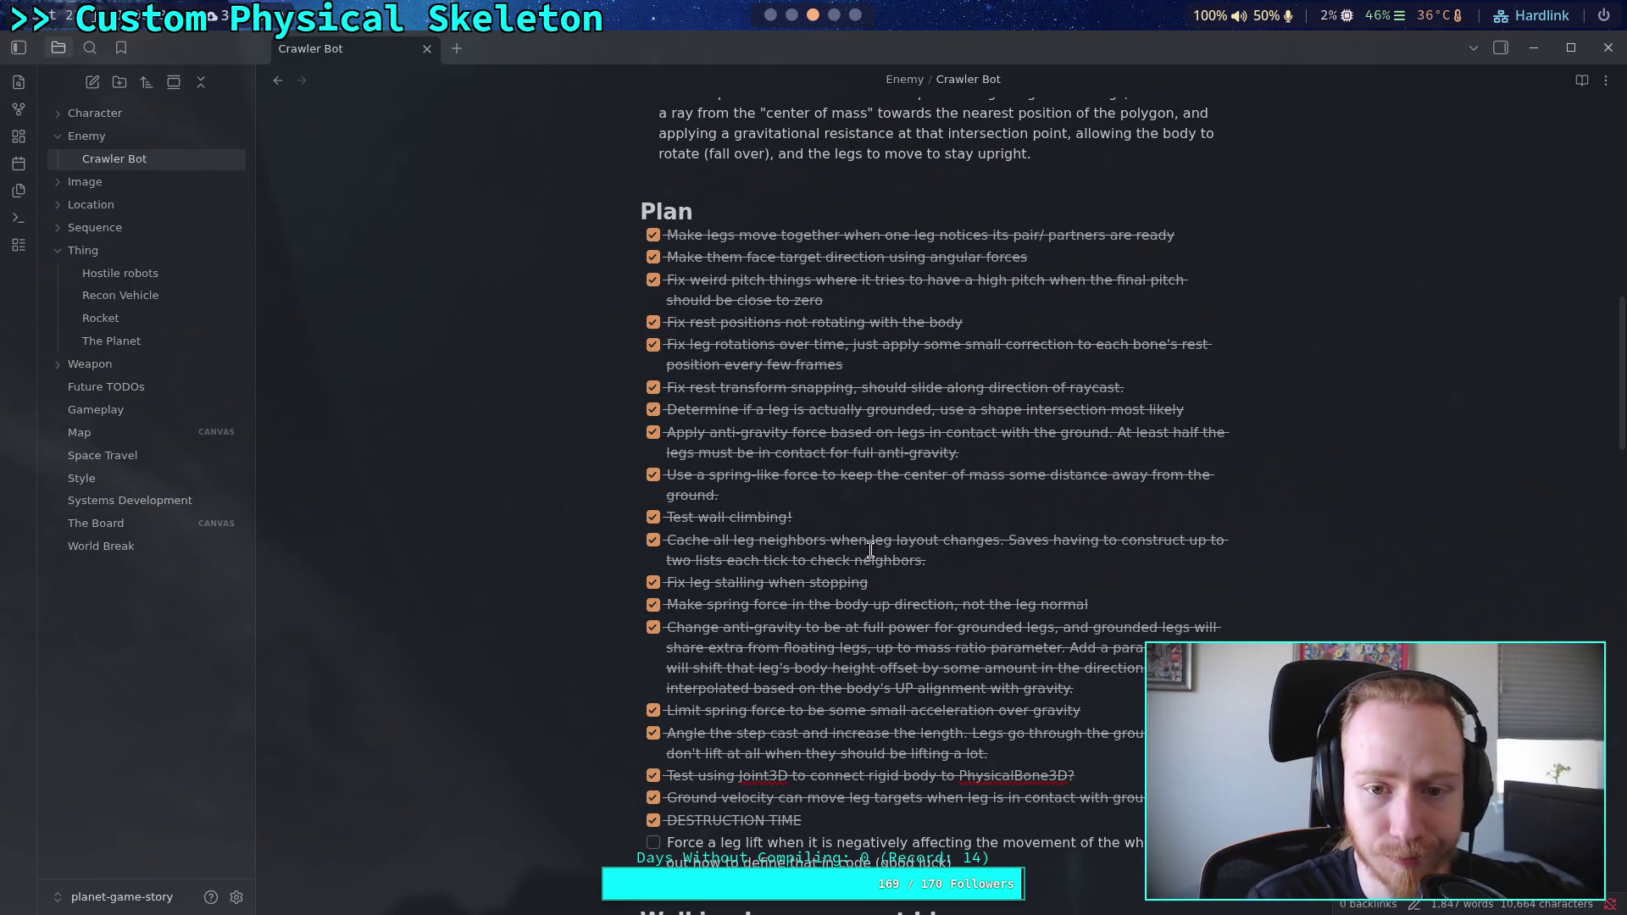
mouse_move(669, 238)
left_mouse_down()
mouse_move(848, 347)
mouse_move(857, 498)
mouse_move(881, 474)
mouse_move(603, 334)
mouse_move(577, 246)
left_mouse_up()
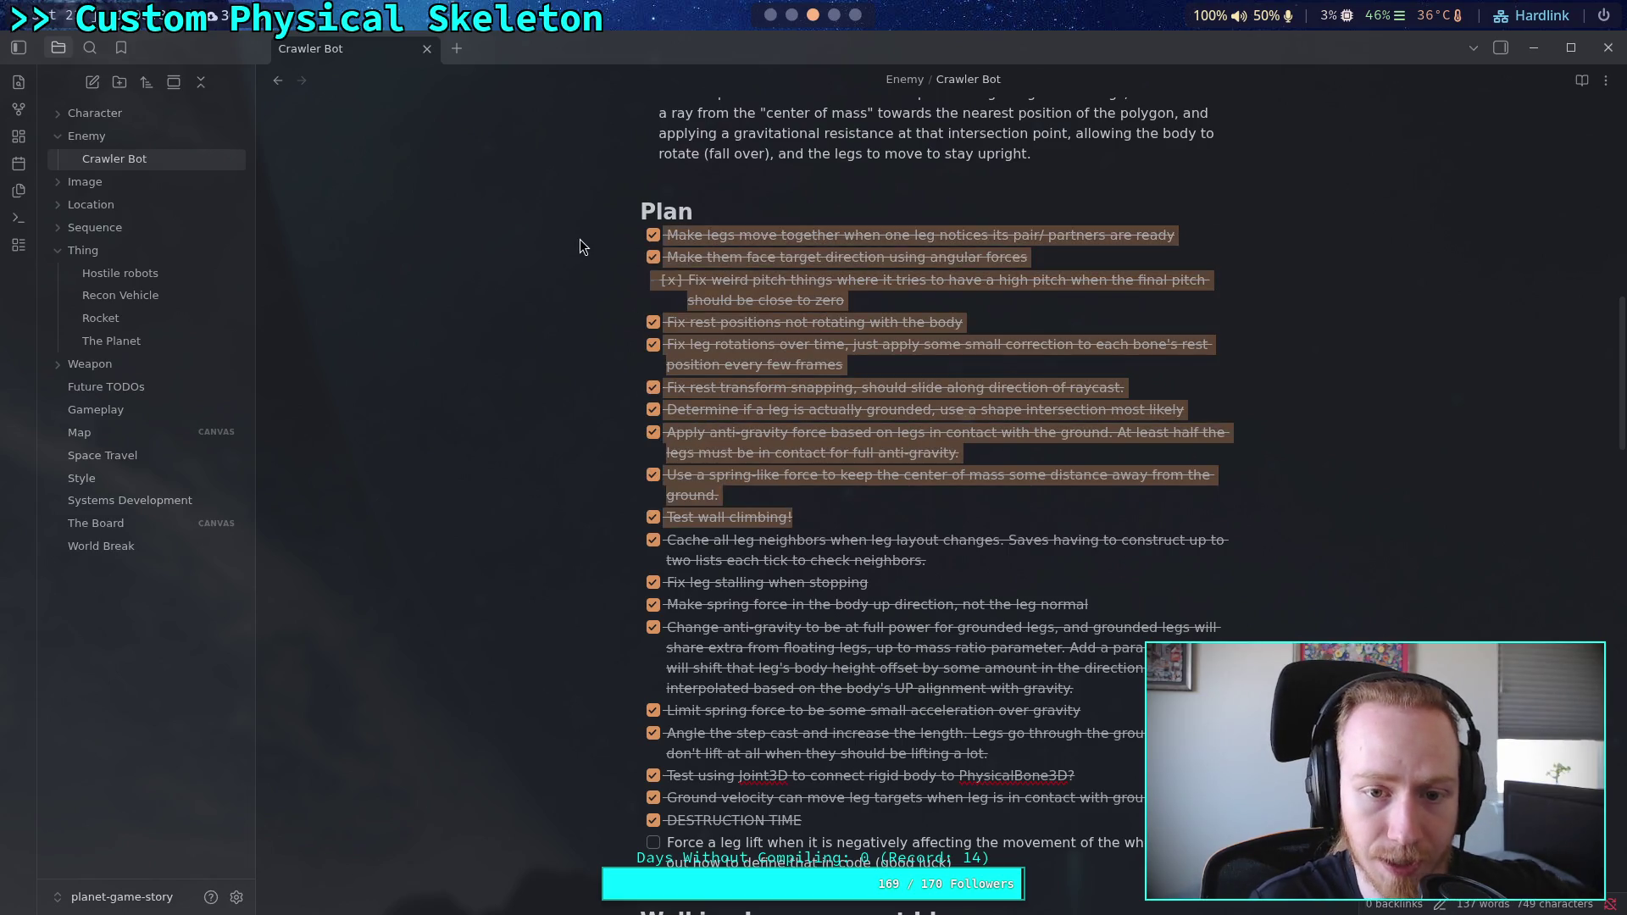
Step: Delete the older completed Plan items through the spring-force limit, plus the blank lines
key("Delete")
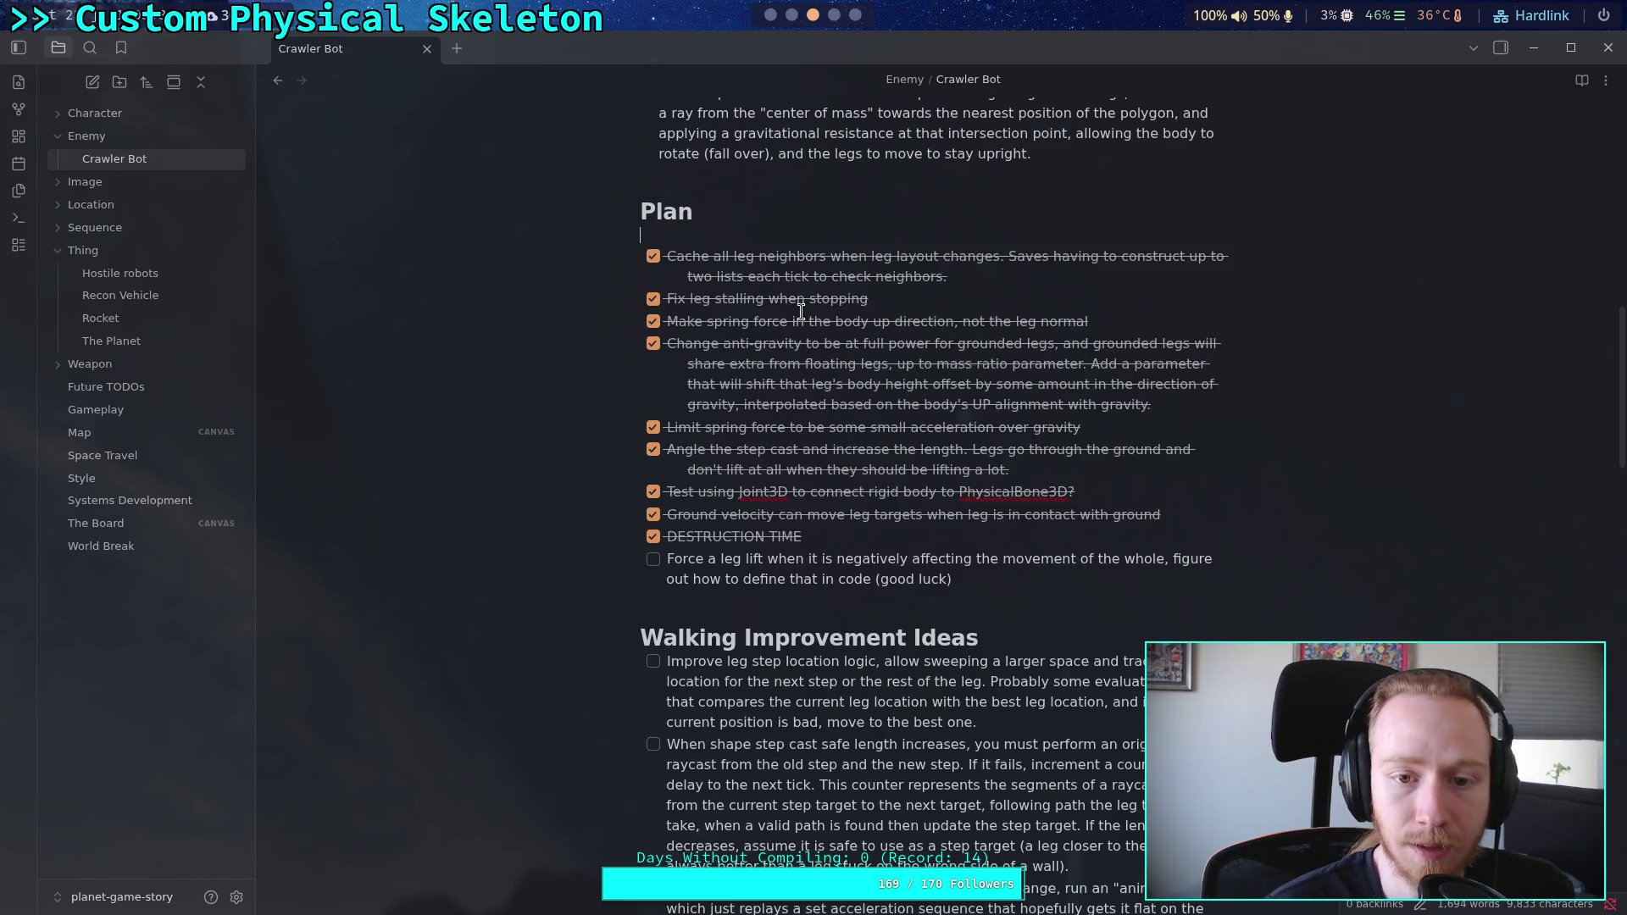
key("Delete")
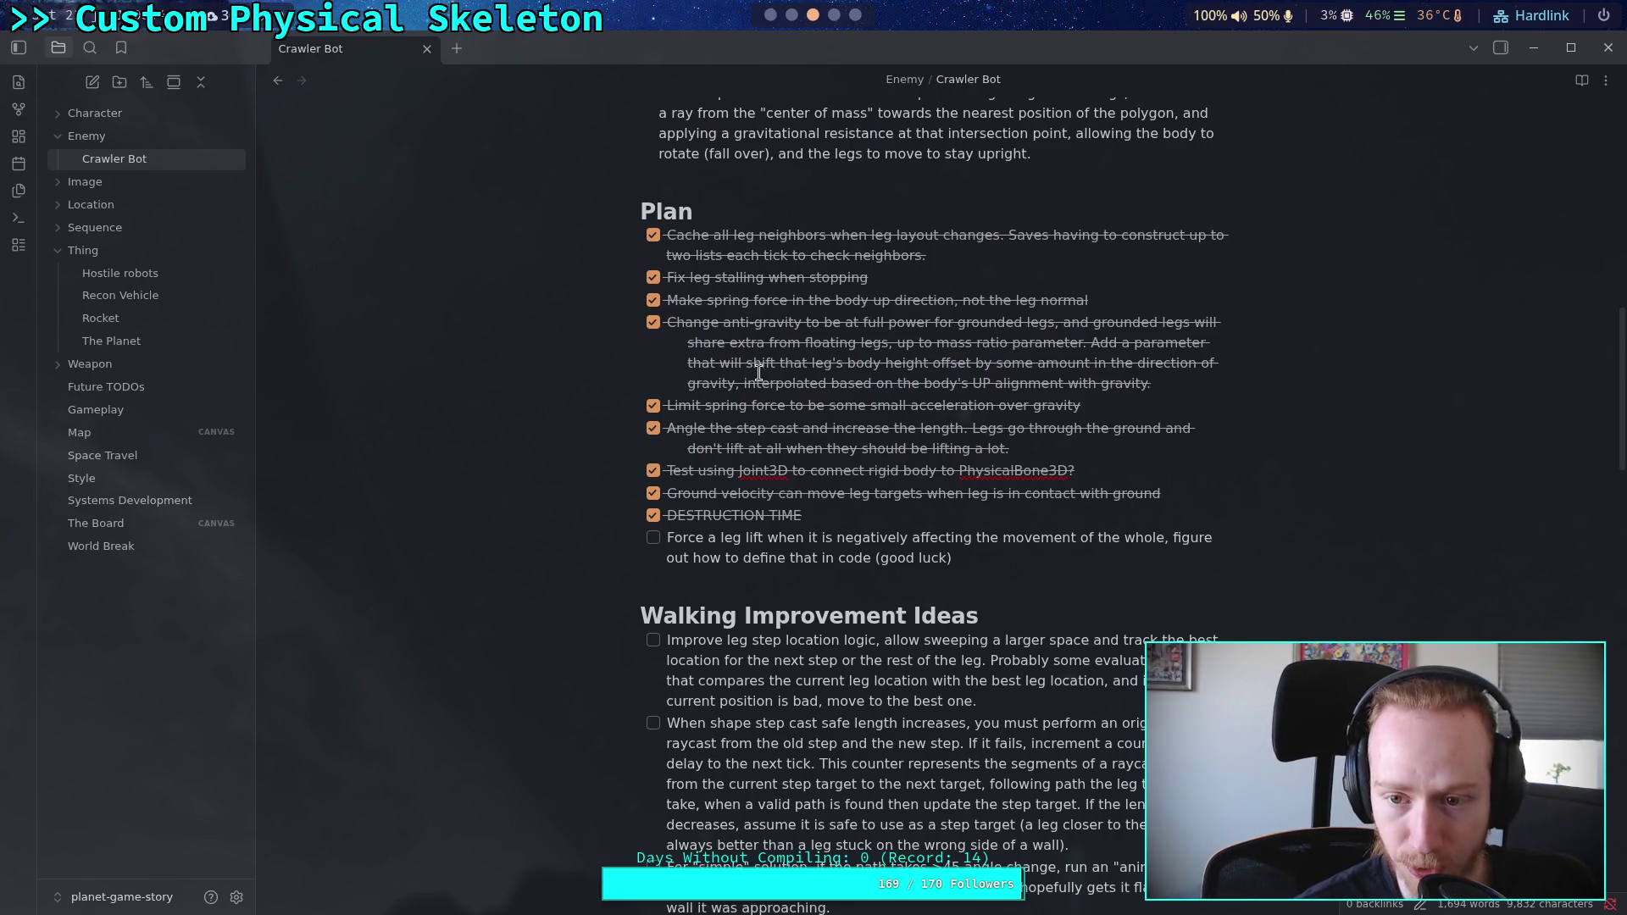
left_click(691, 344)
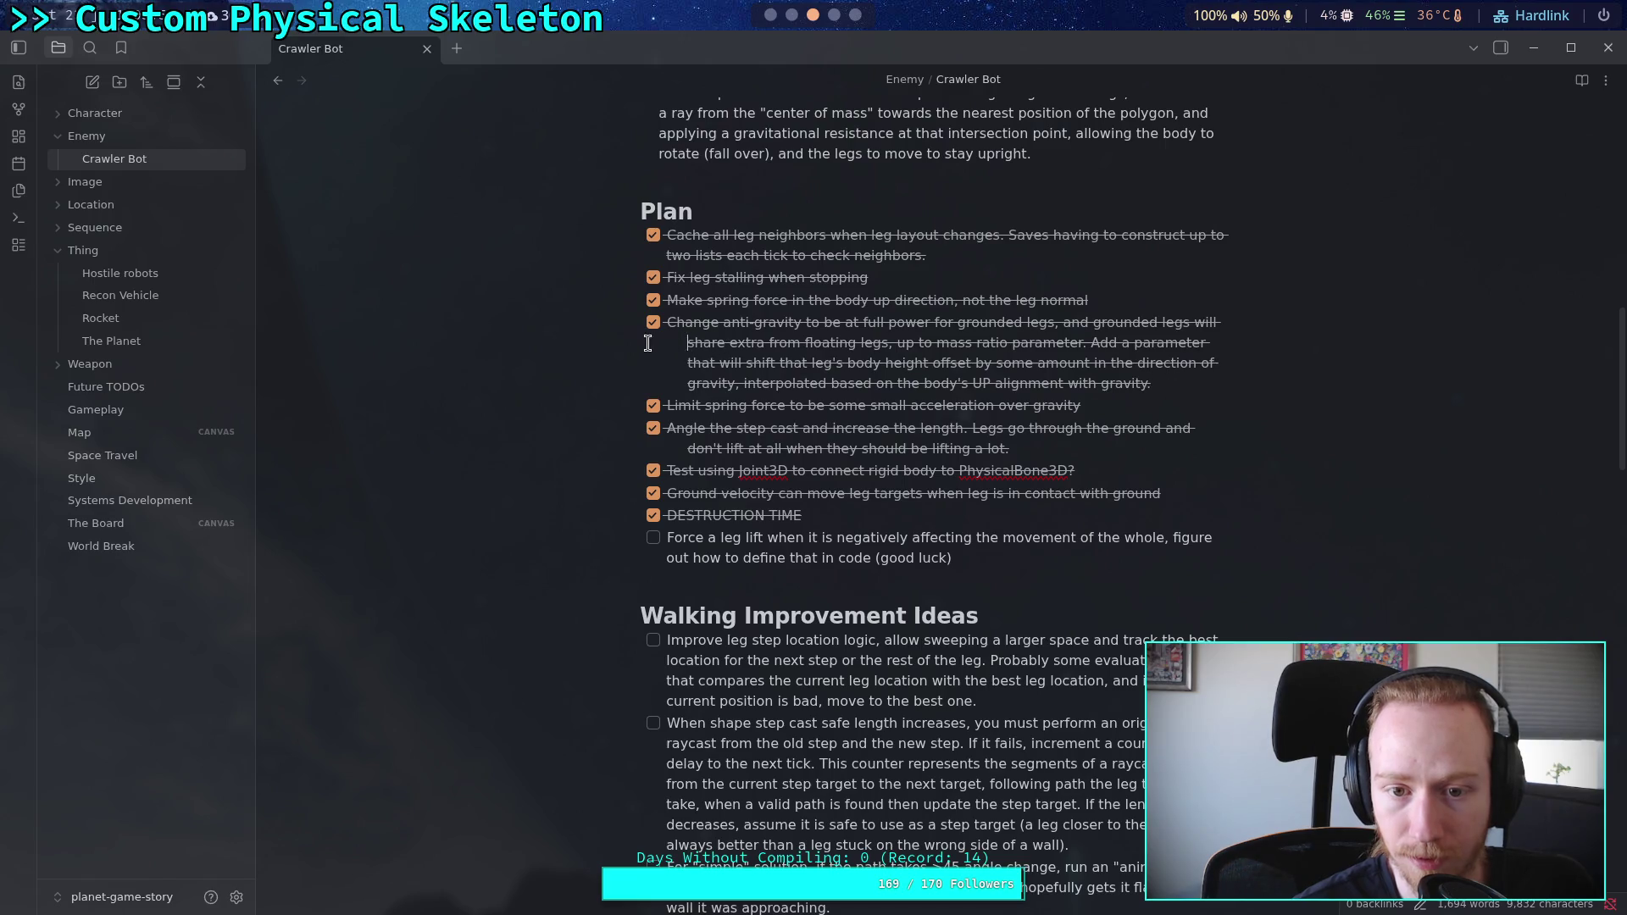
mouse_move(695, 255)
left_mouse_down()
mouse_move(600, 316)
mouse_move(644, 381)
mouse_move(902, 558)
left_mouse_up()
left_click(688, 346)
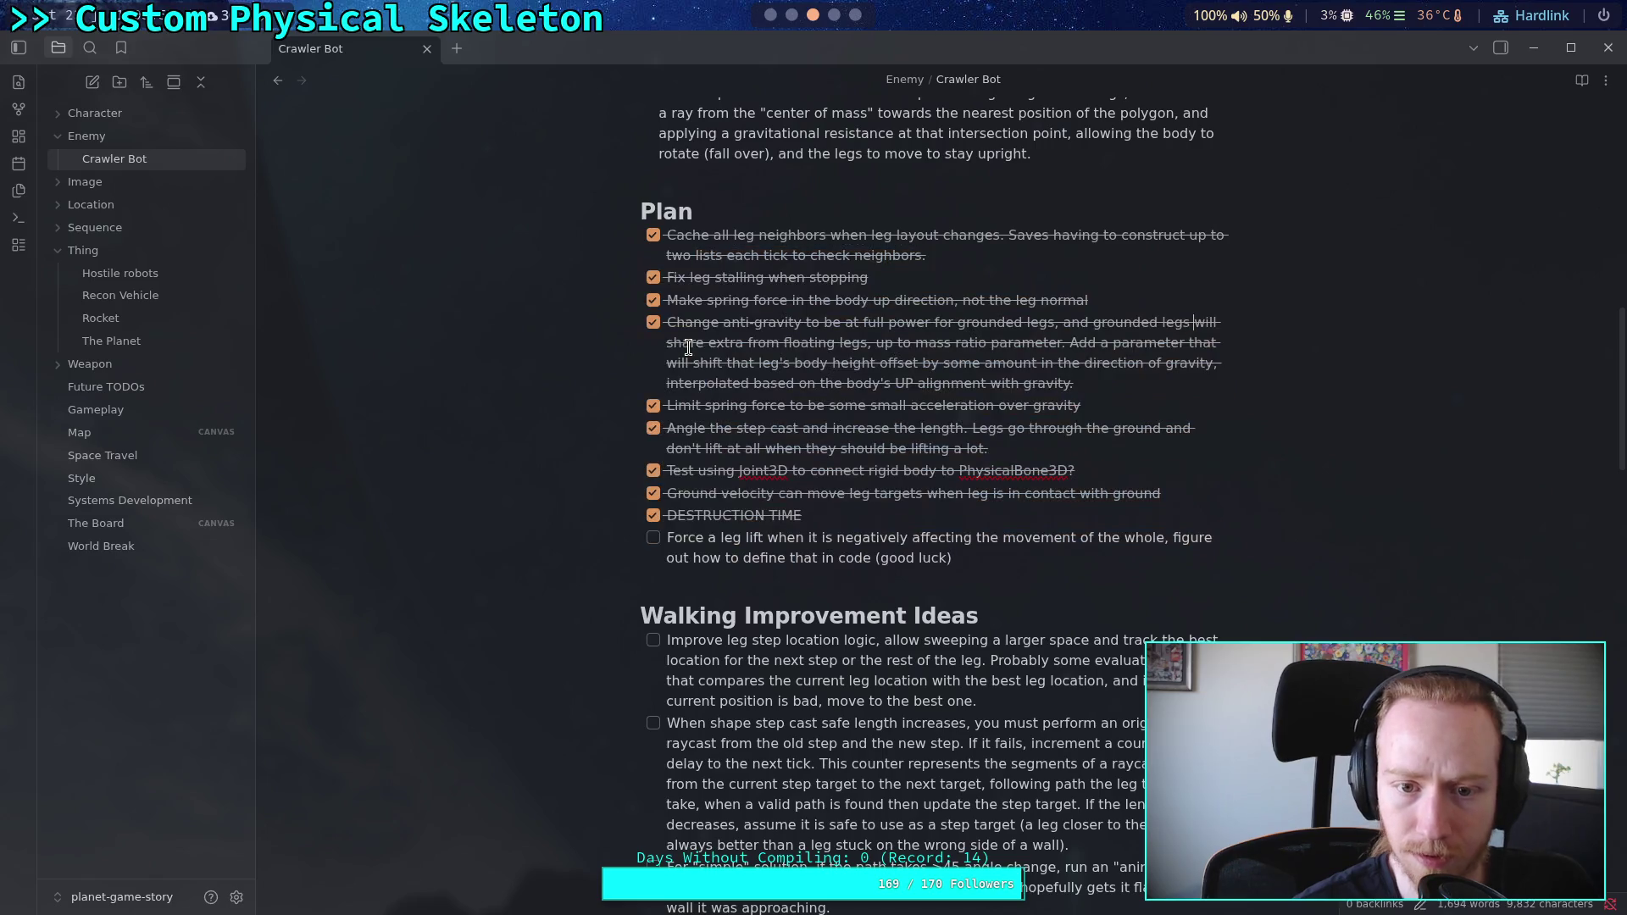
left_click(800, 342)
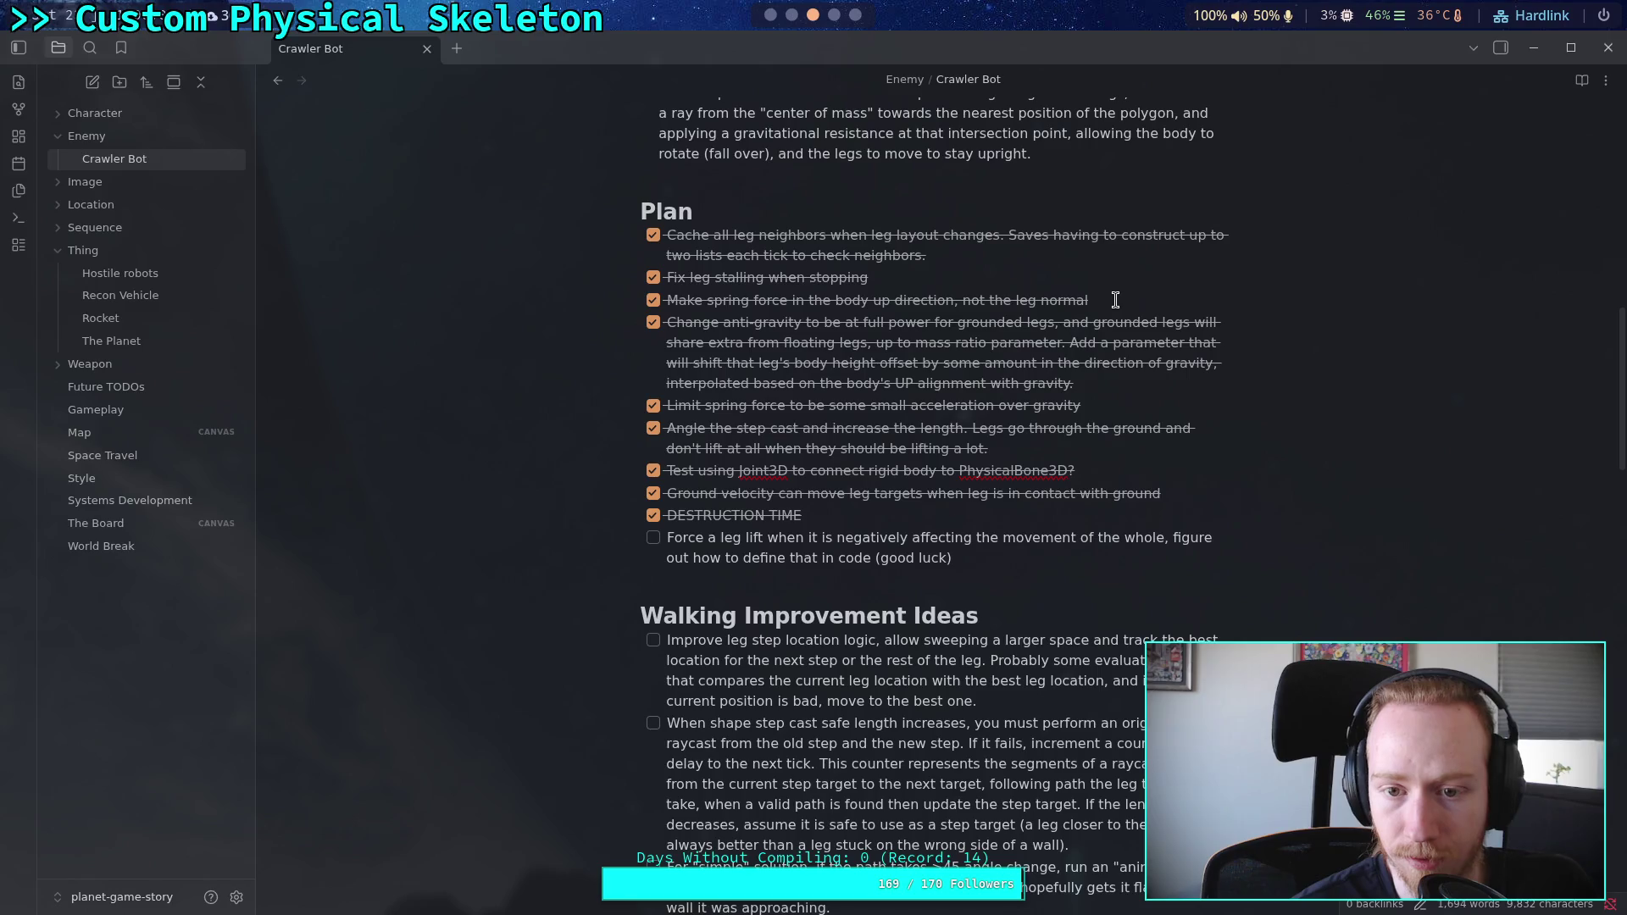
mouse_move(1075, 383)
left_mouse_down()
mouse_move(720, 324)
mouse_move(625, 264)
left_mouse_up()
mouse_move(1144, 405)
left_mouse_down()
mouse_move(848, 339)
mouse_move(595, 228)
mouse_move(598, 246)
left_mouse_up()
key("BackSpace")
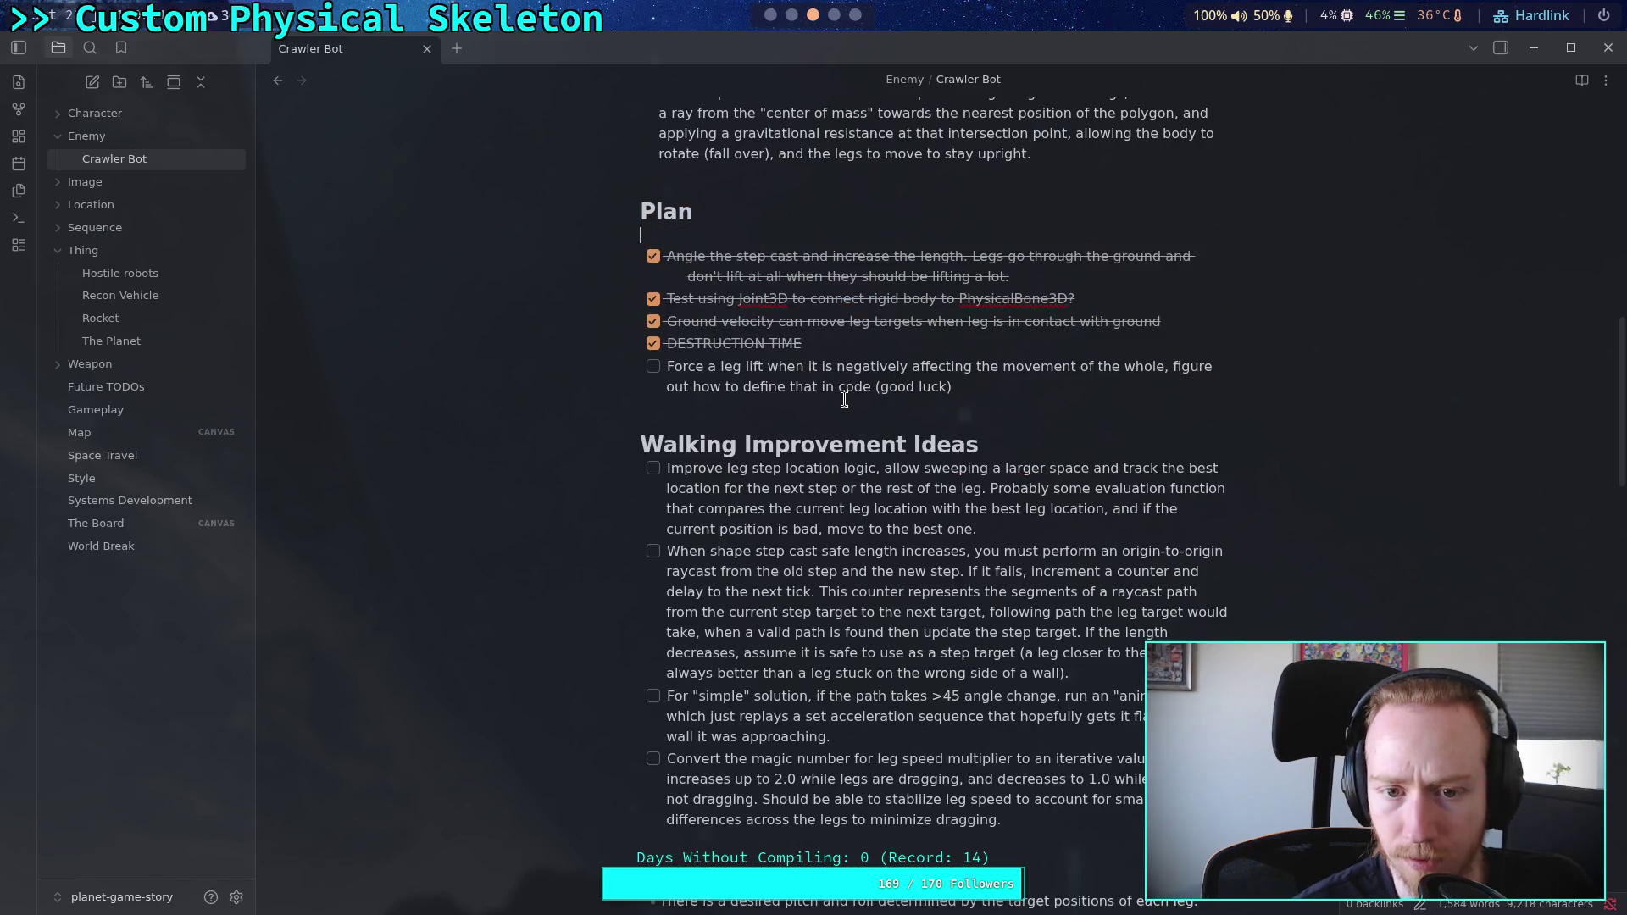
key("BackSpace")
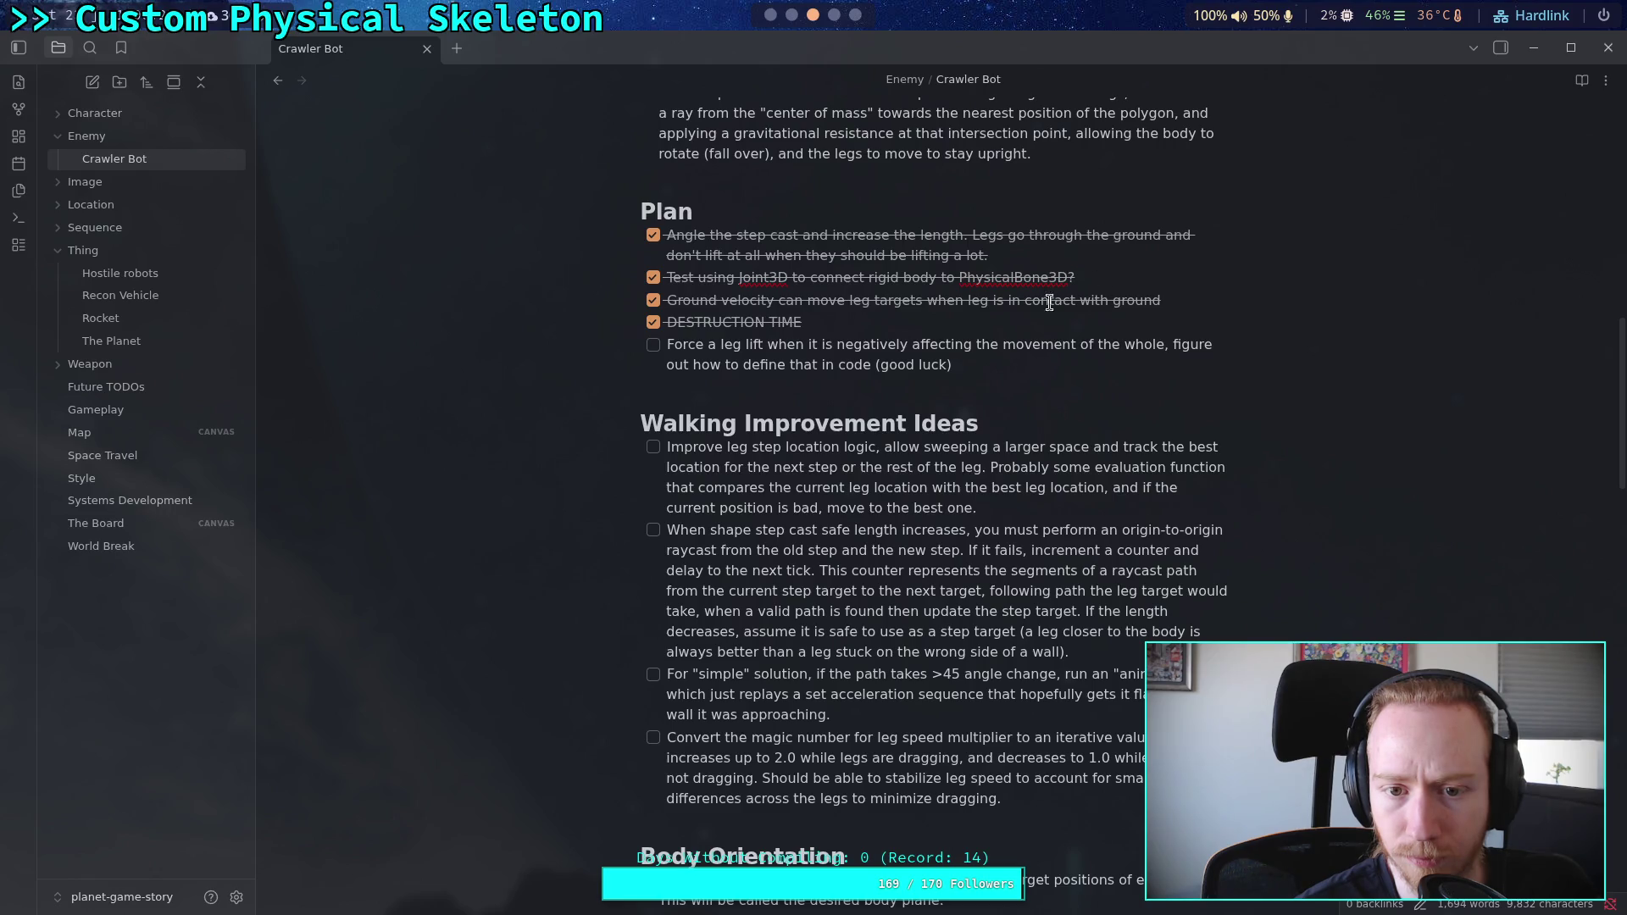
Step: Delete the step-cast item and start a new checkbox after DESTRUCTION TIME
left_click_drag(1042, 252, 623, 246)
key("BackSpace")
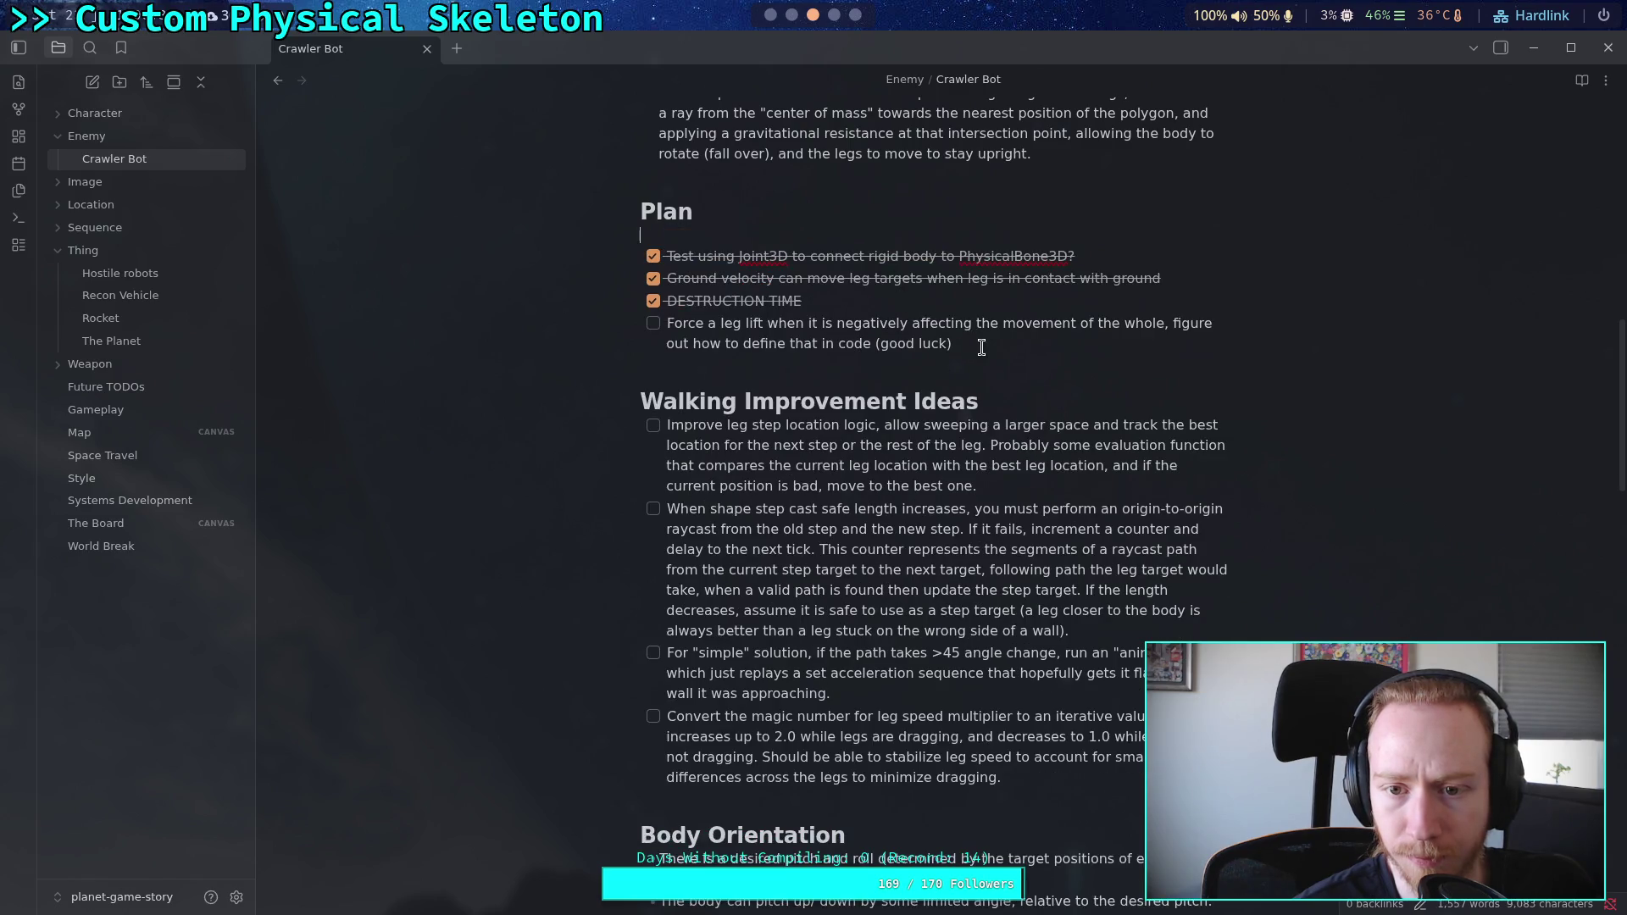
key("BackSpace")
left_click(1003, 304)
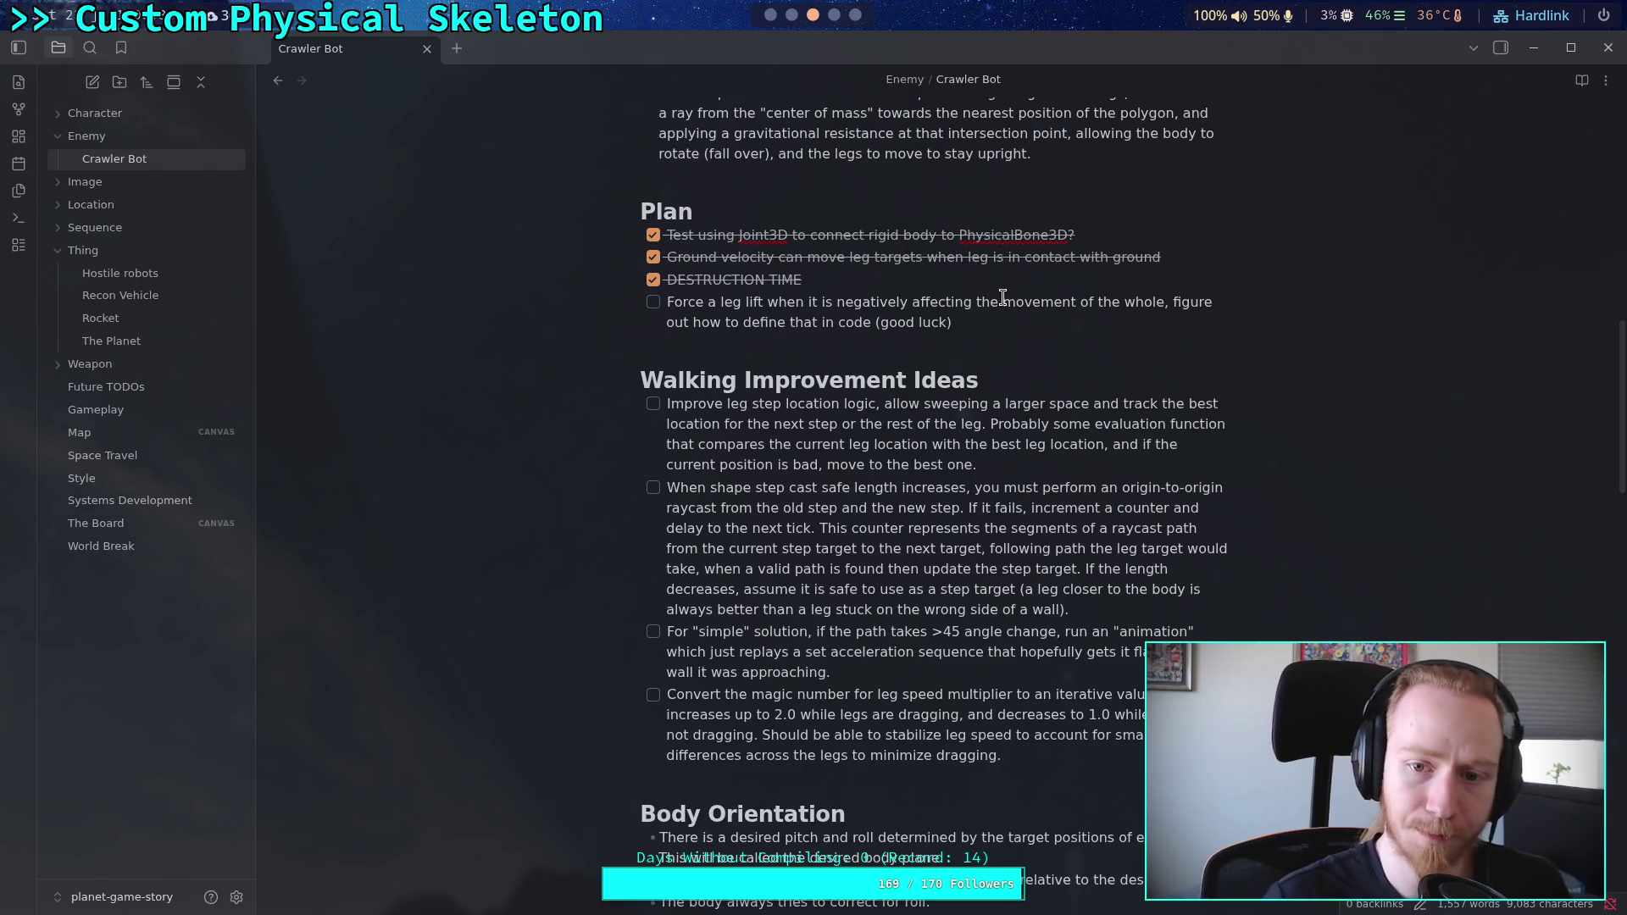
key("Up")
key("Return")
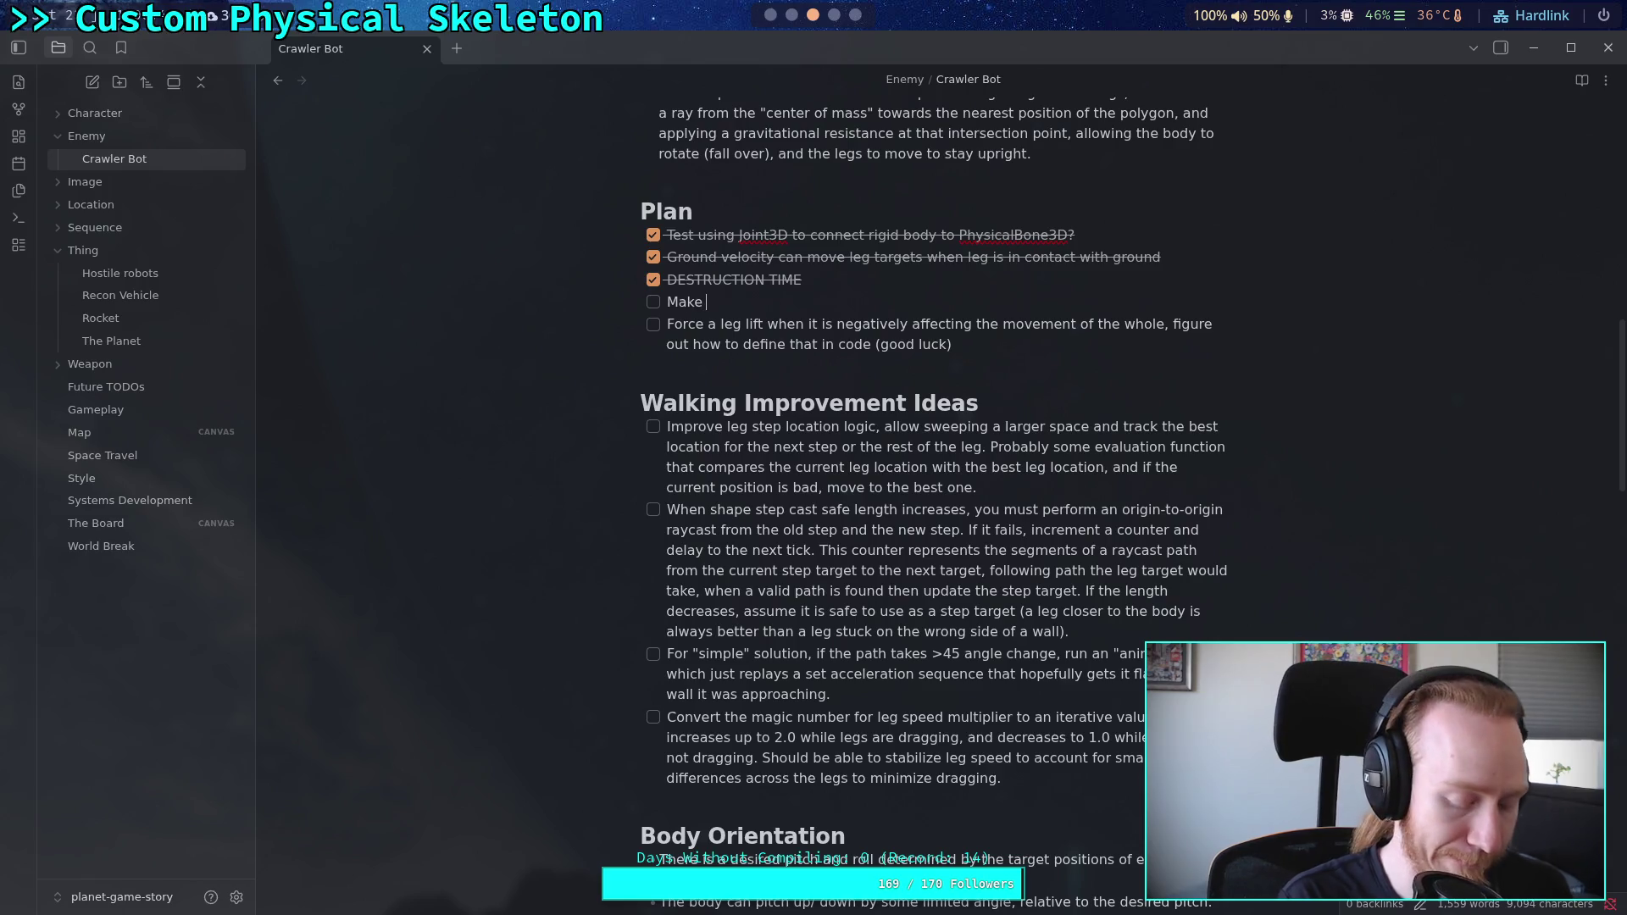
Step: Word the item to end 'act on the physical locations of the skeleton and not IK state', then add a checkbox
type("leg")
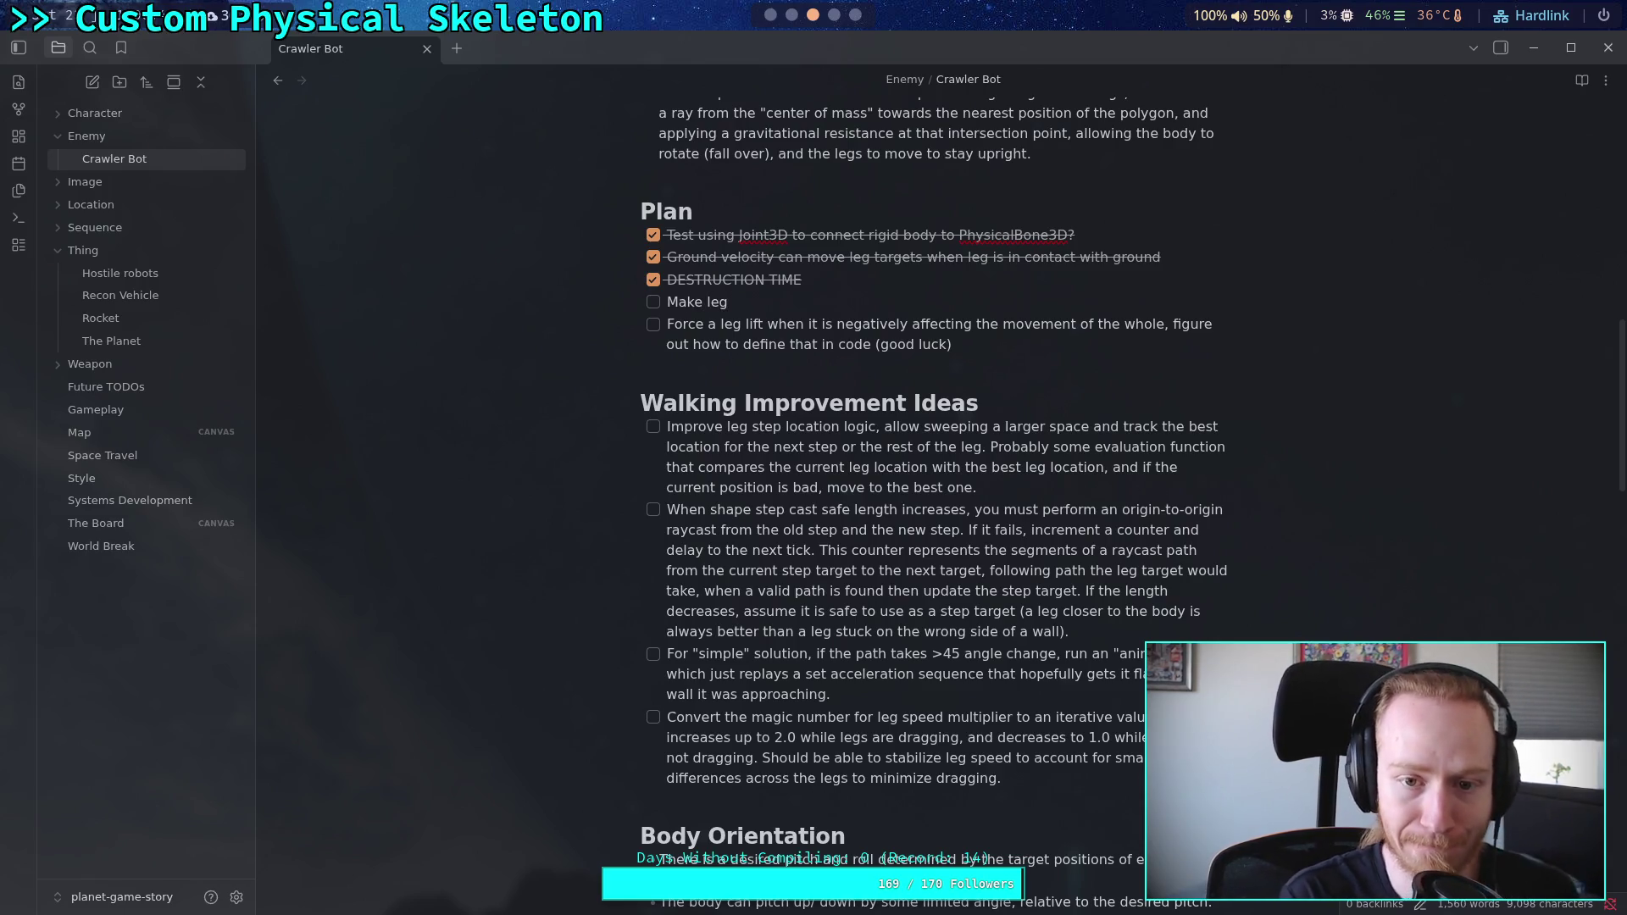
type("s act on the ")
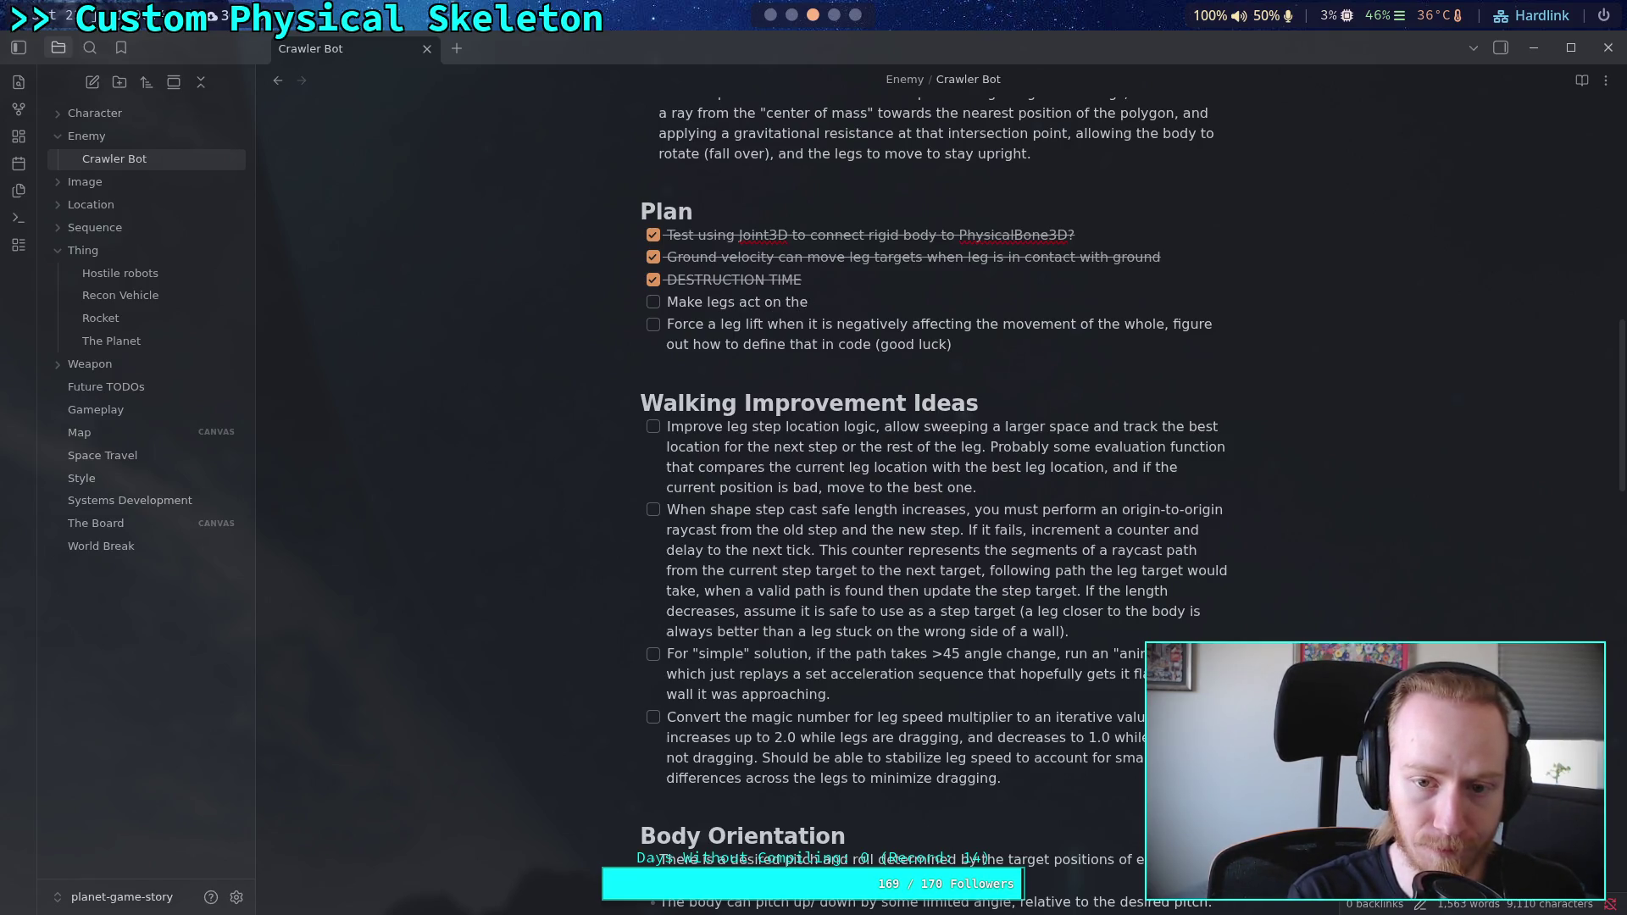
type("real physi")
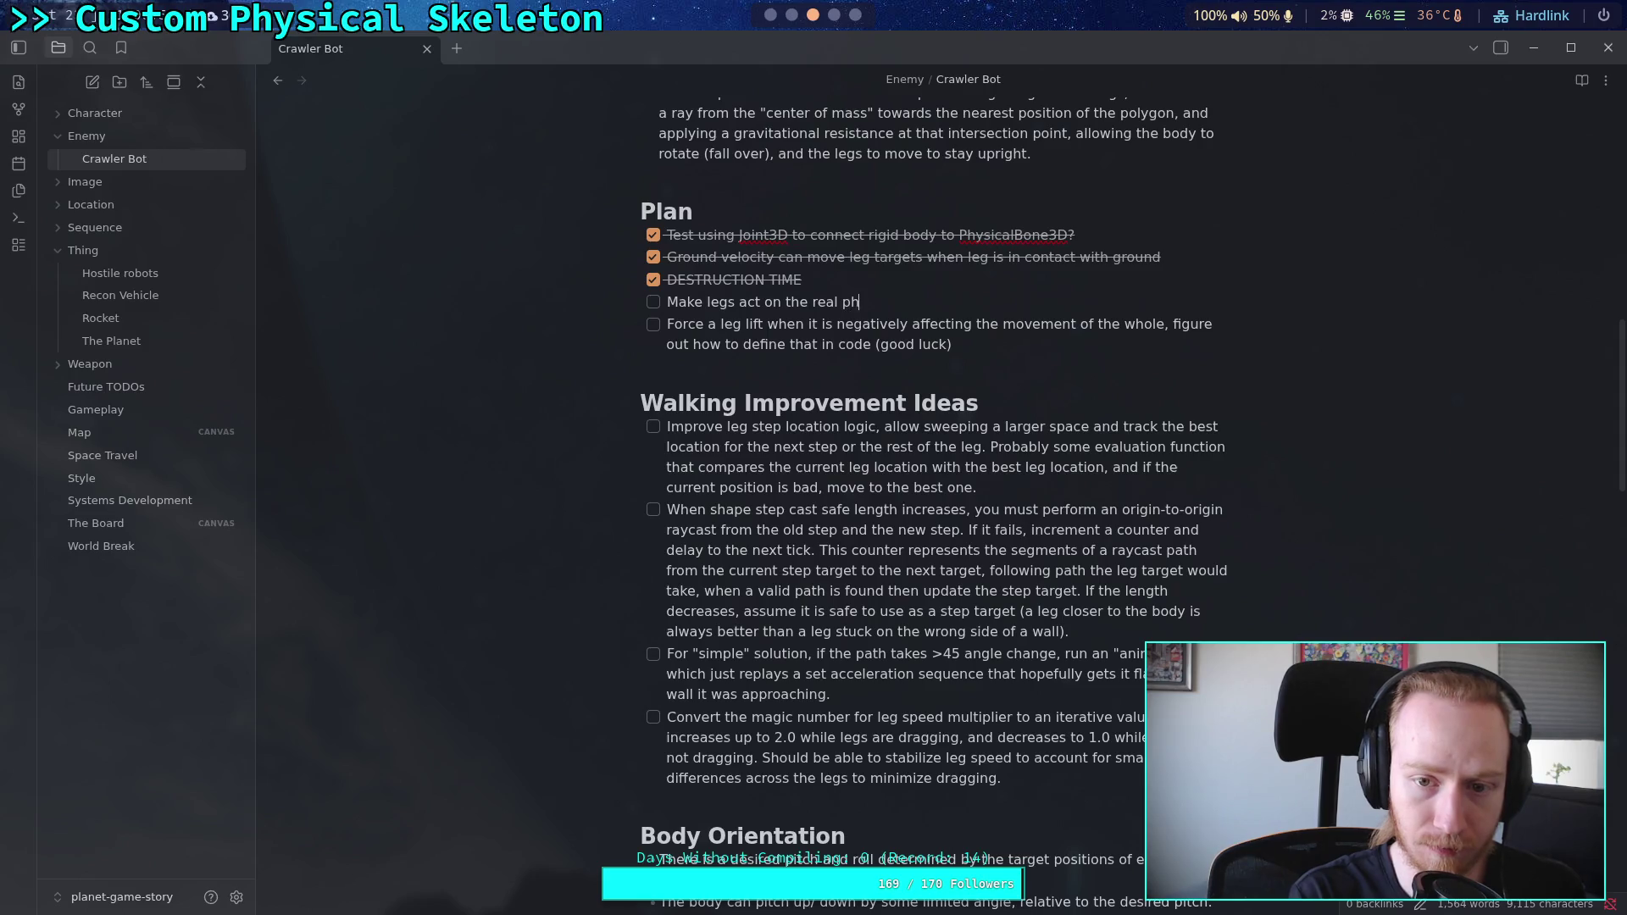
type("cal position")
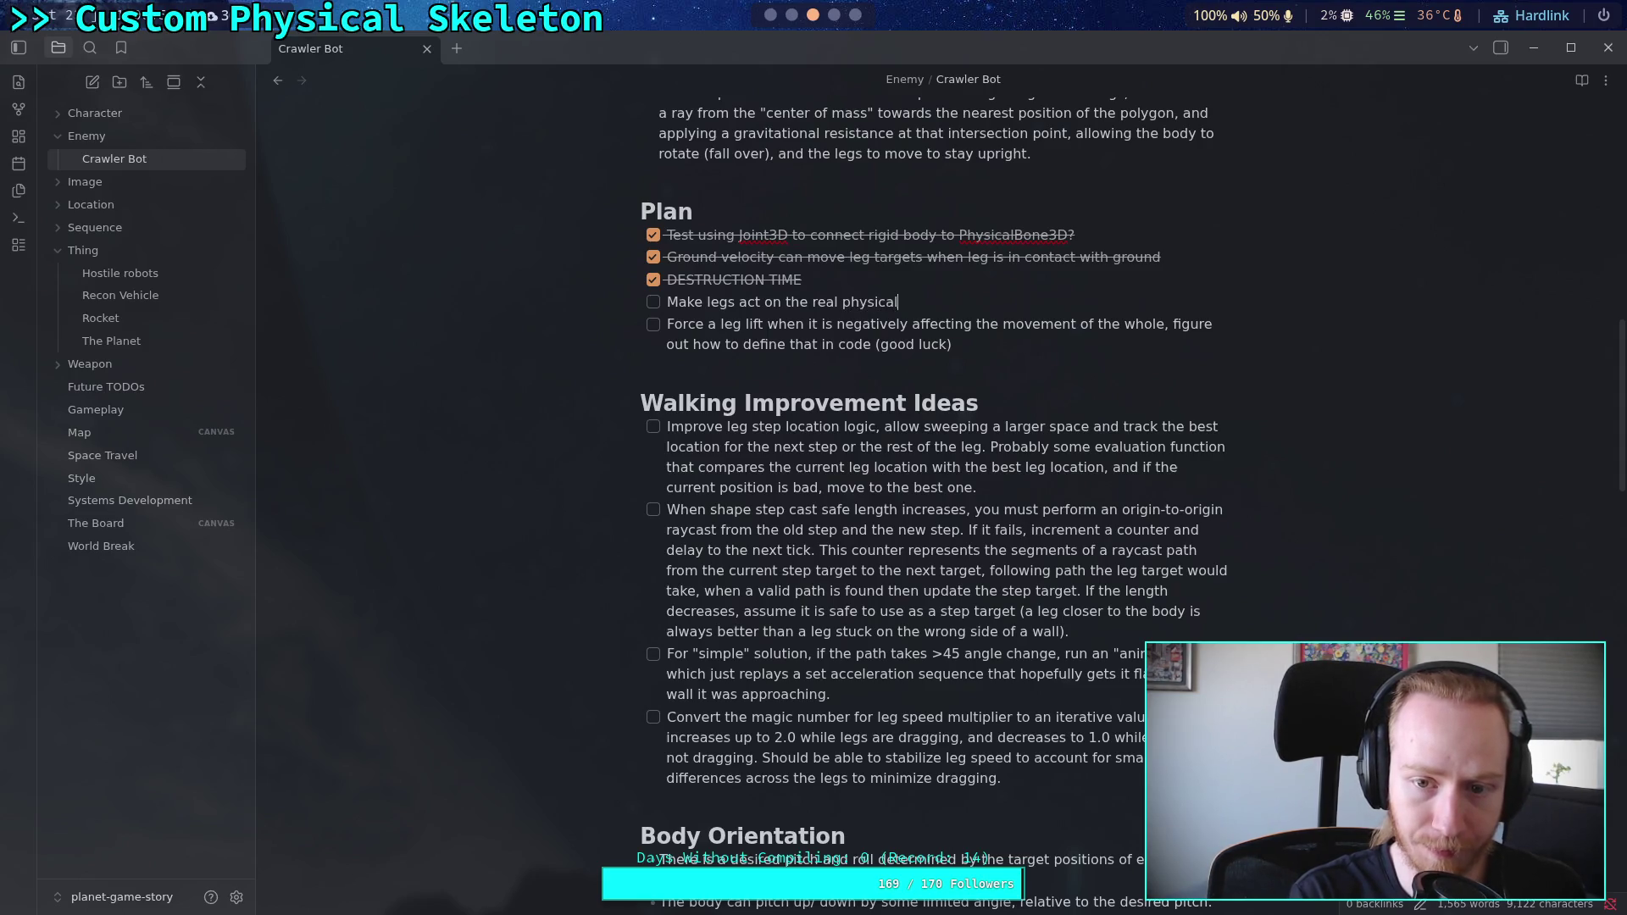
key("BackSpace")
key("BackSpace")
key("BackSpace")
type("physical positions of")
key("BackSpace")
key("BackSpace")
key("BackSpace")
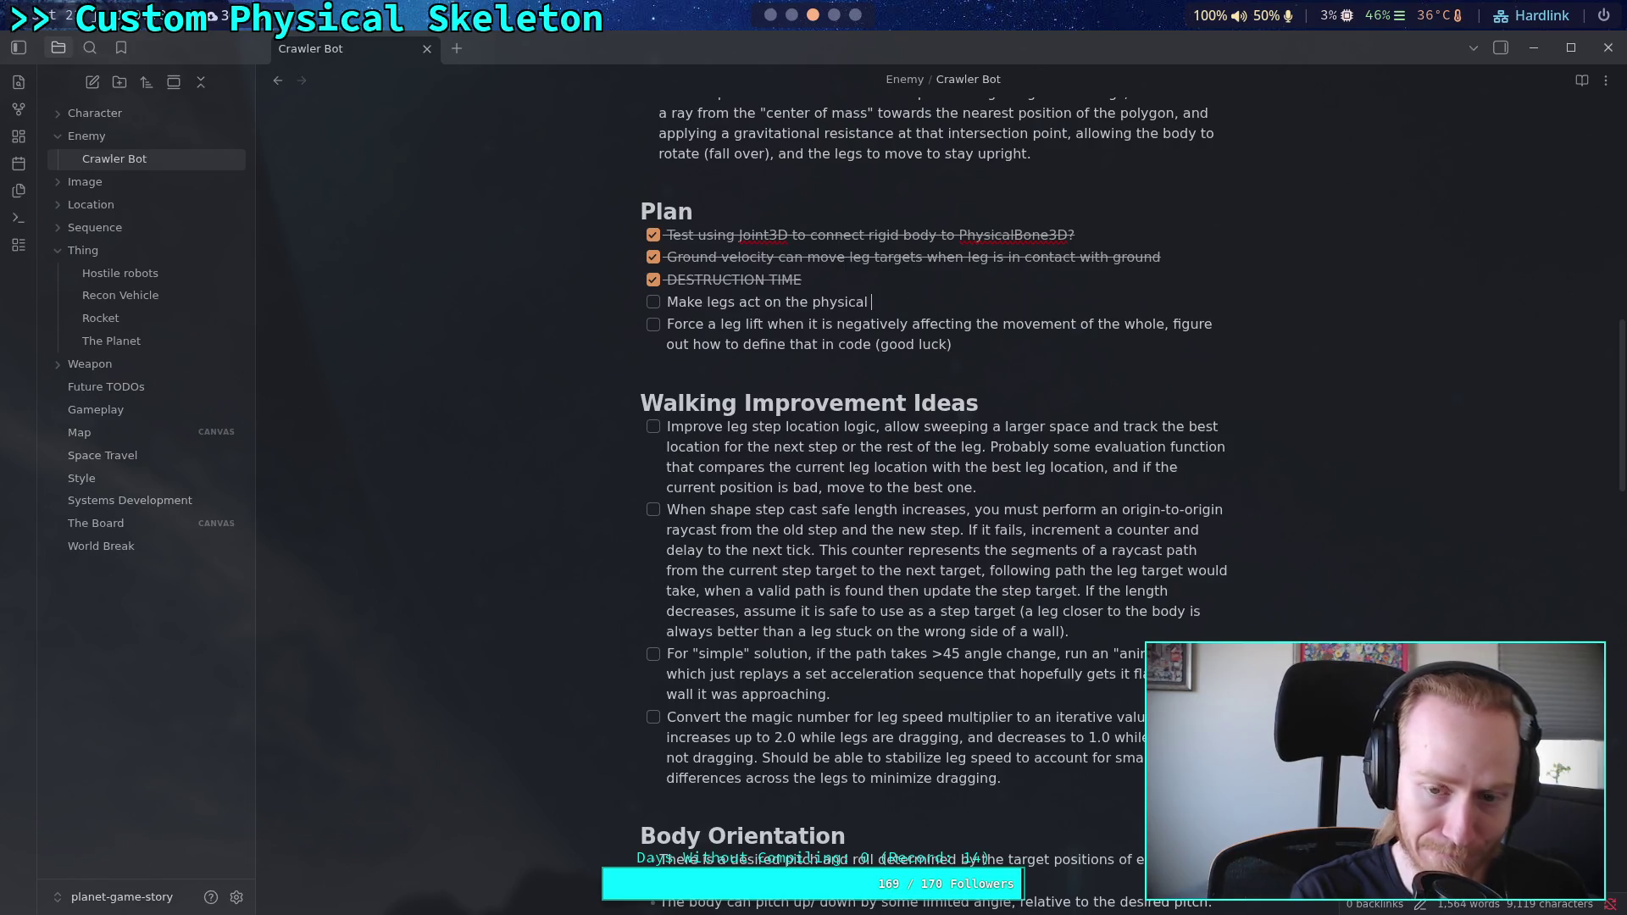
type("locatio")
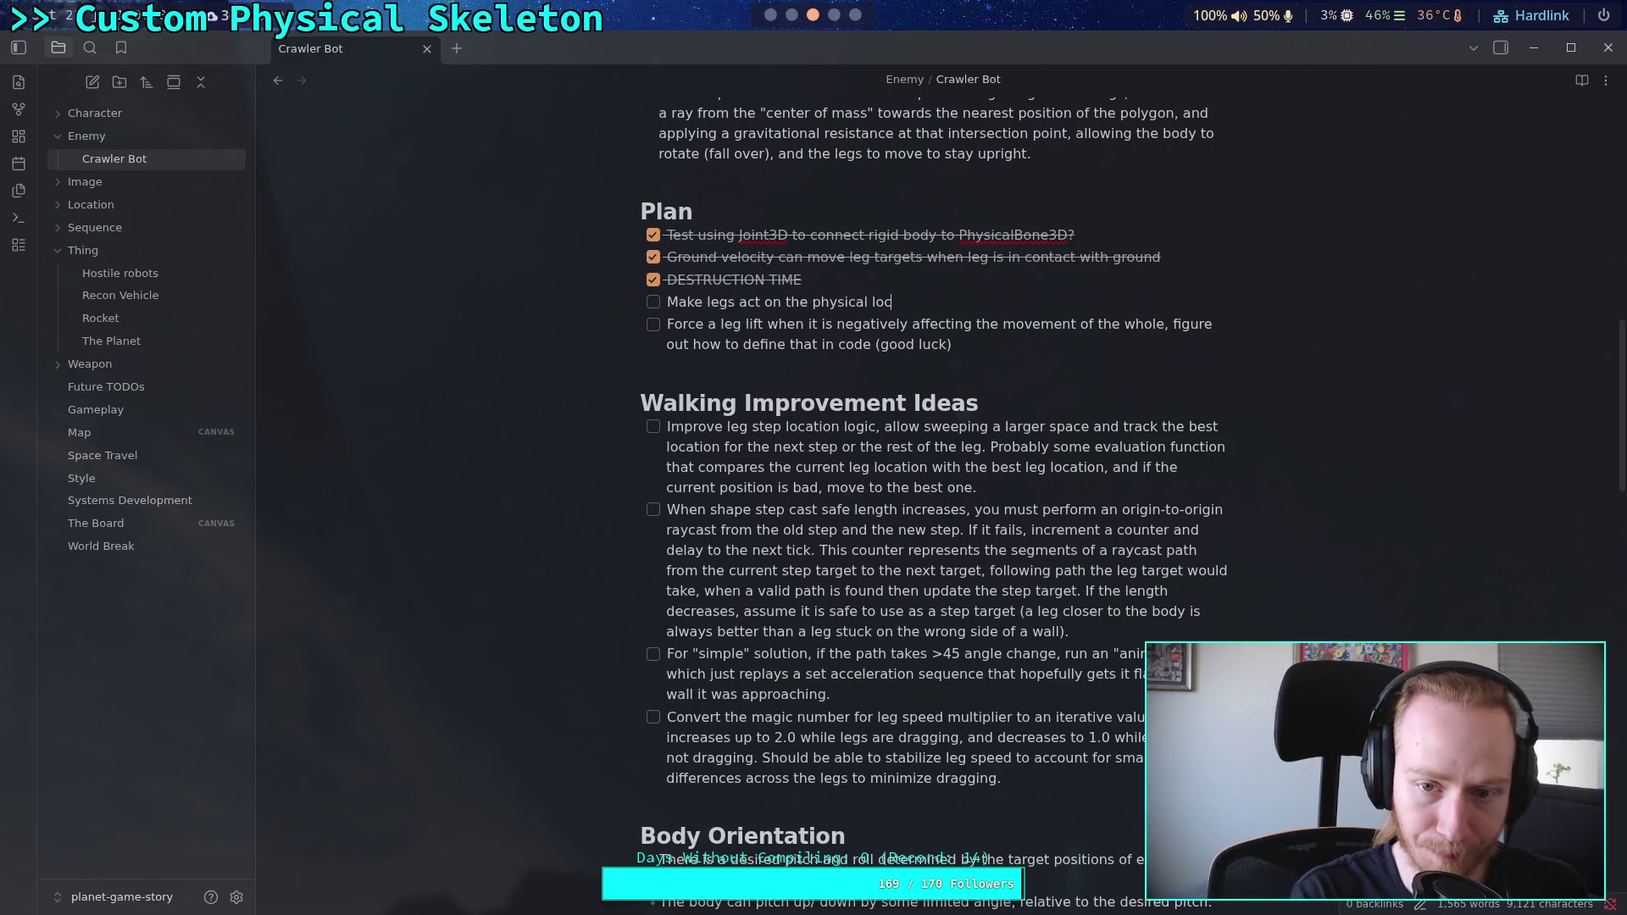
type("ns ")
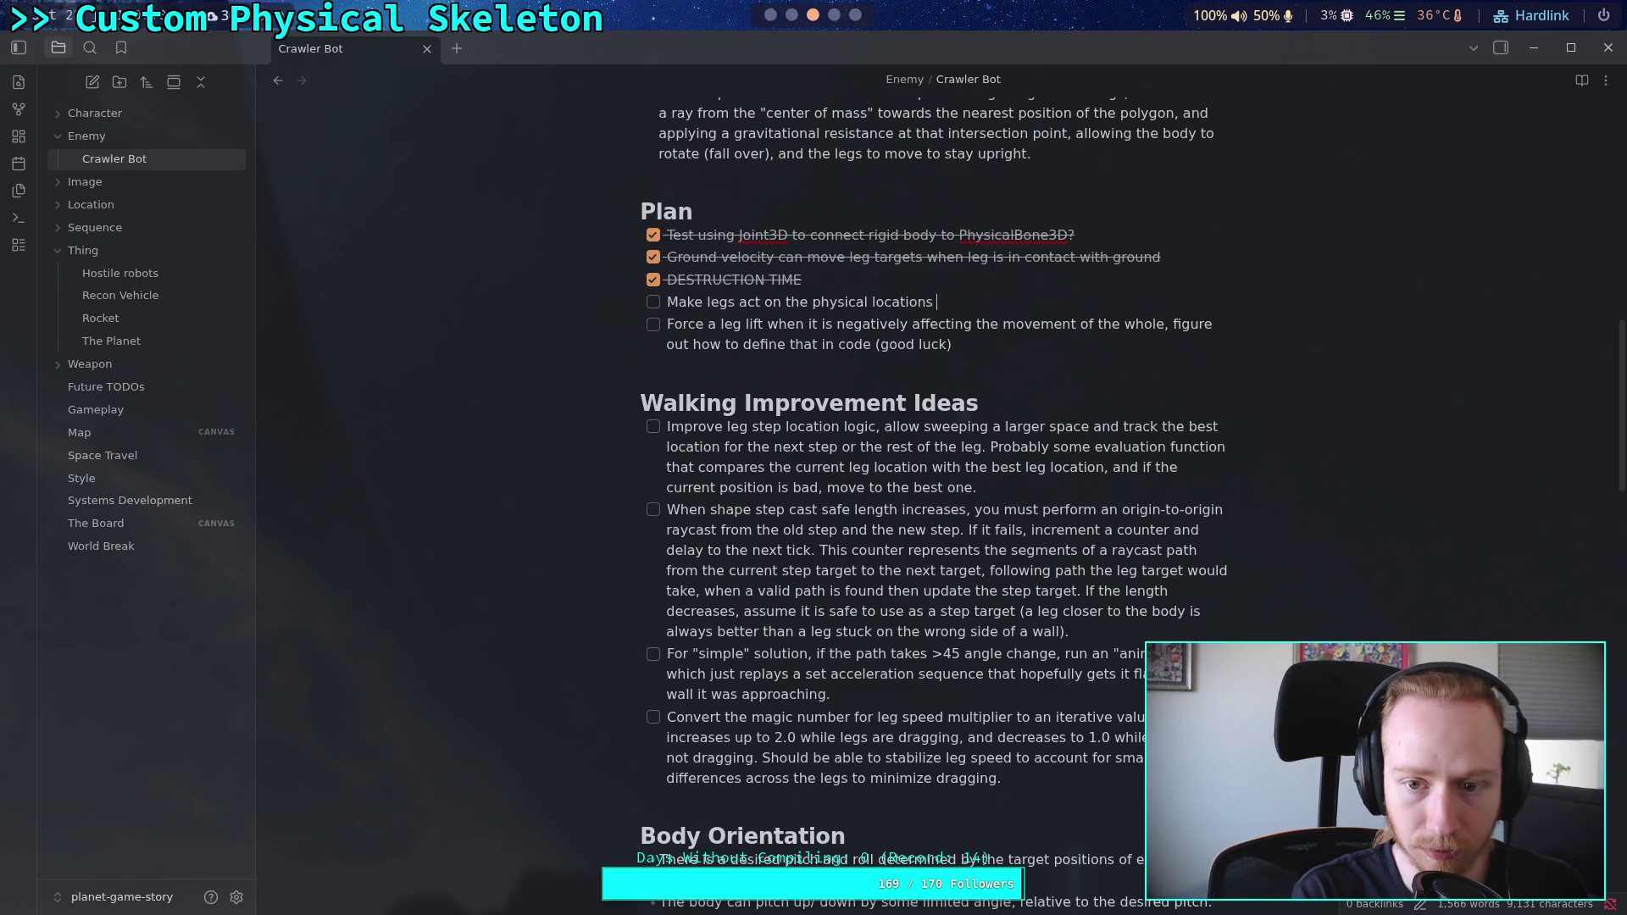
type("of the skeleton")
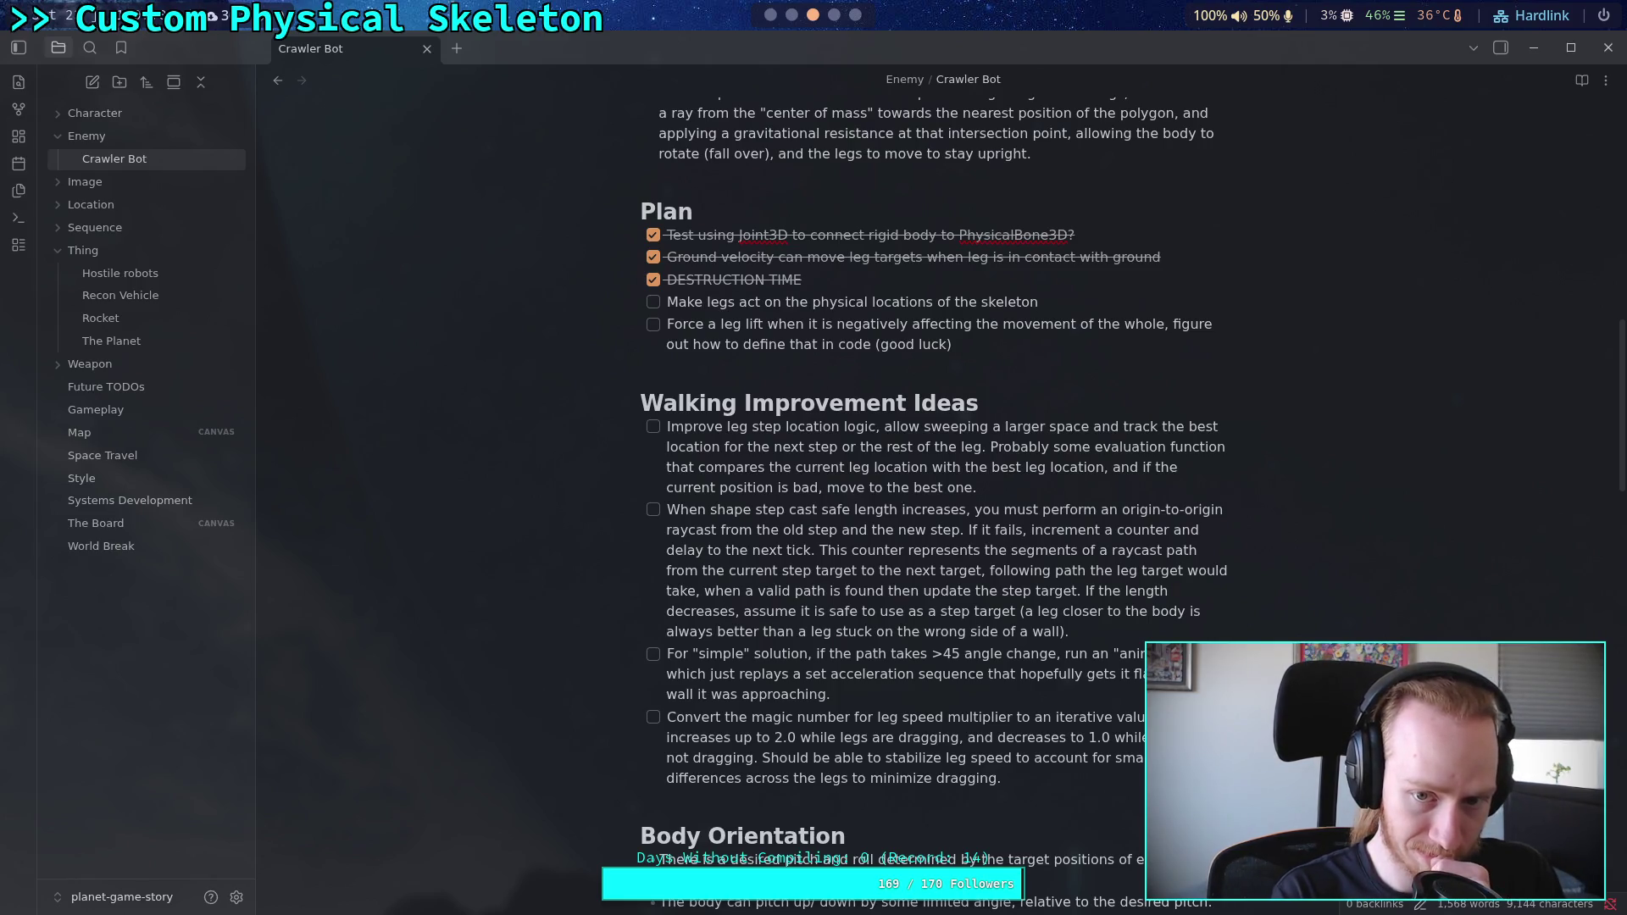
type(" an")
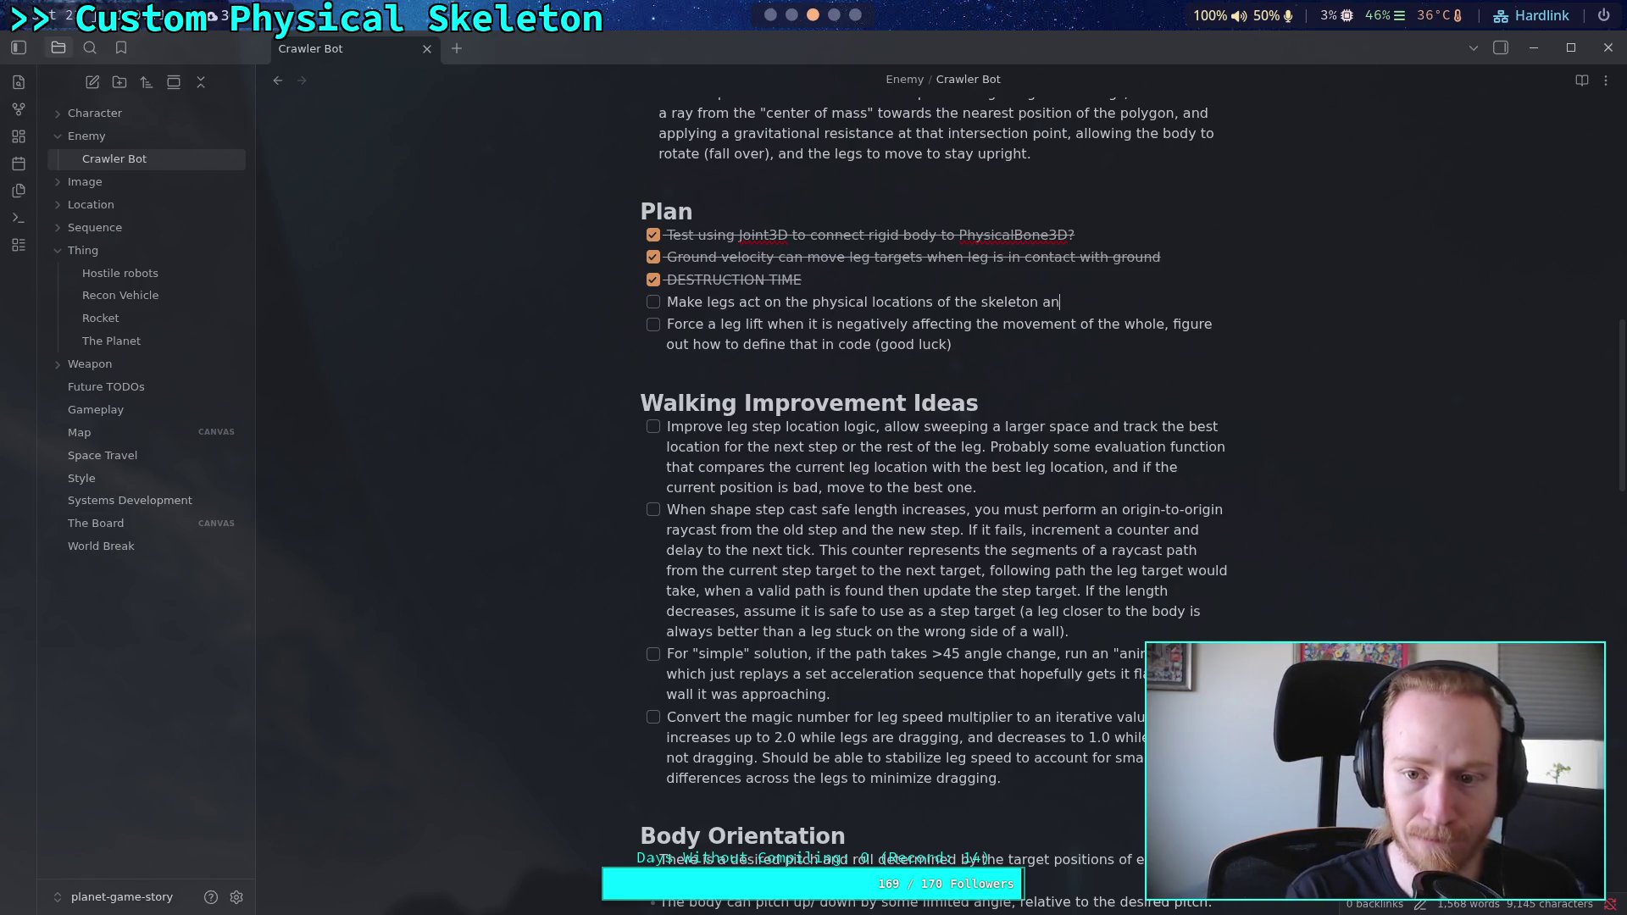
type("d not IK ")
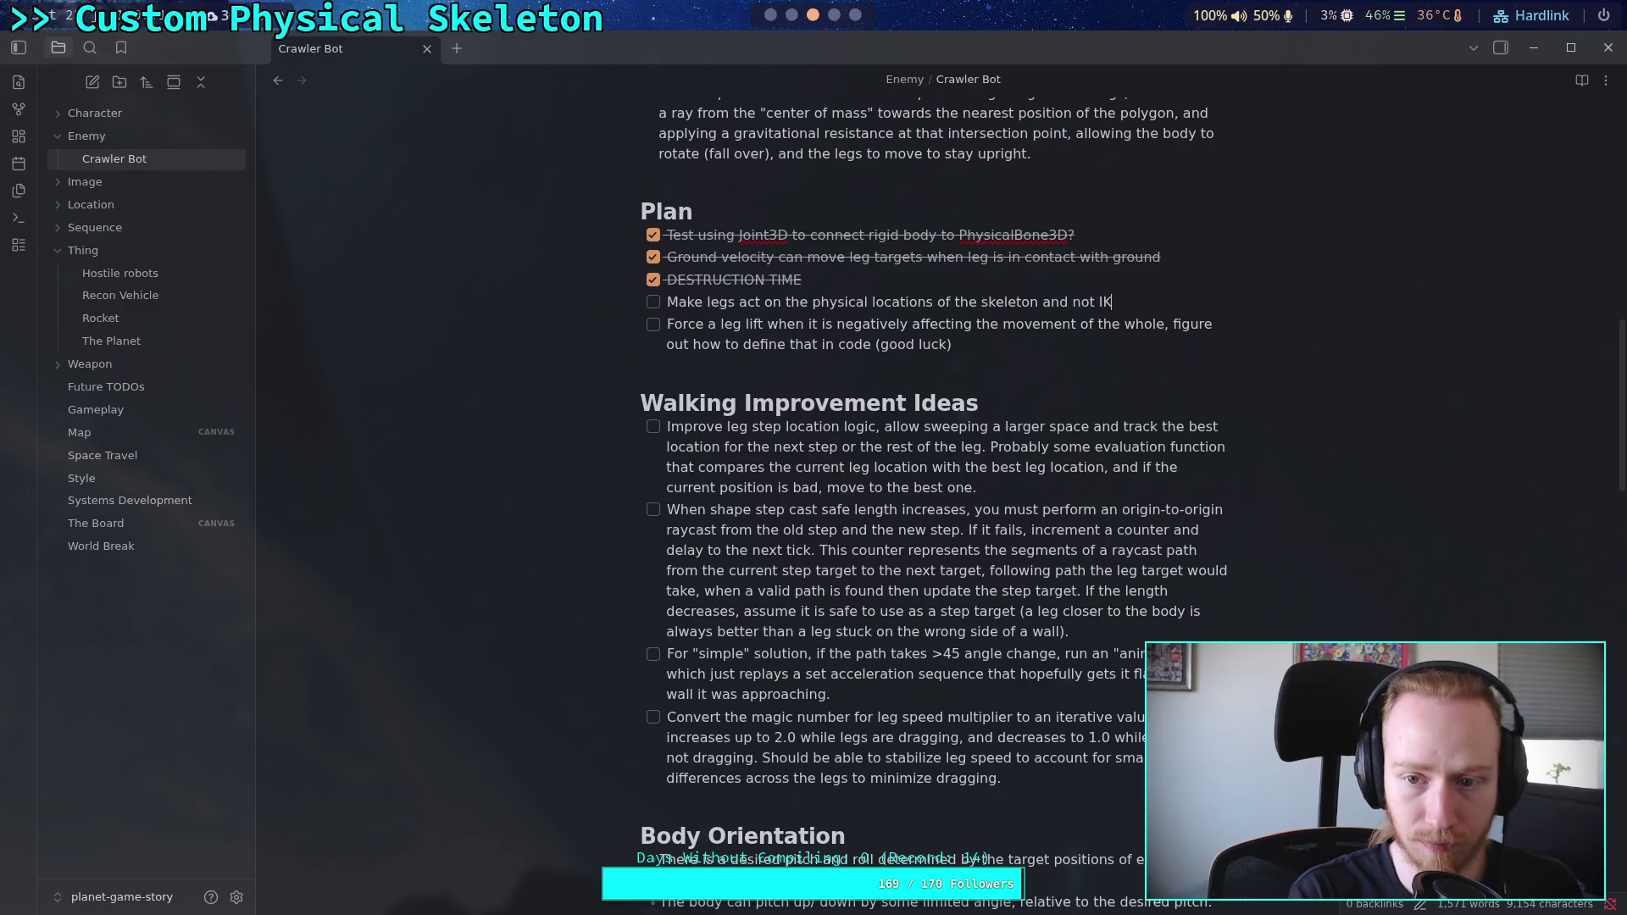
type("state")
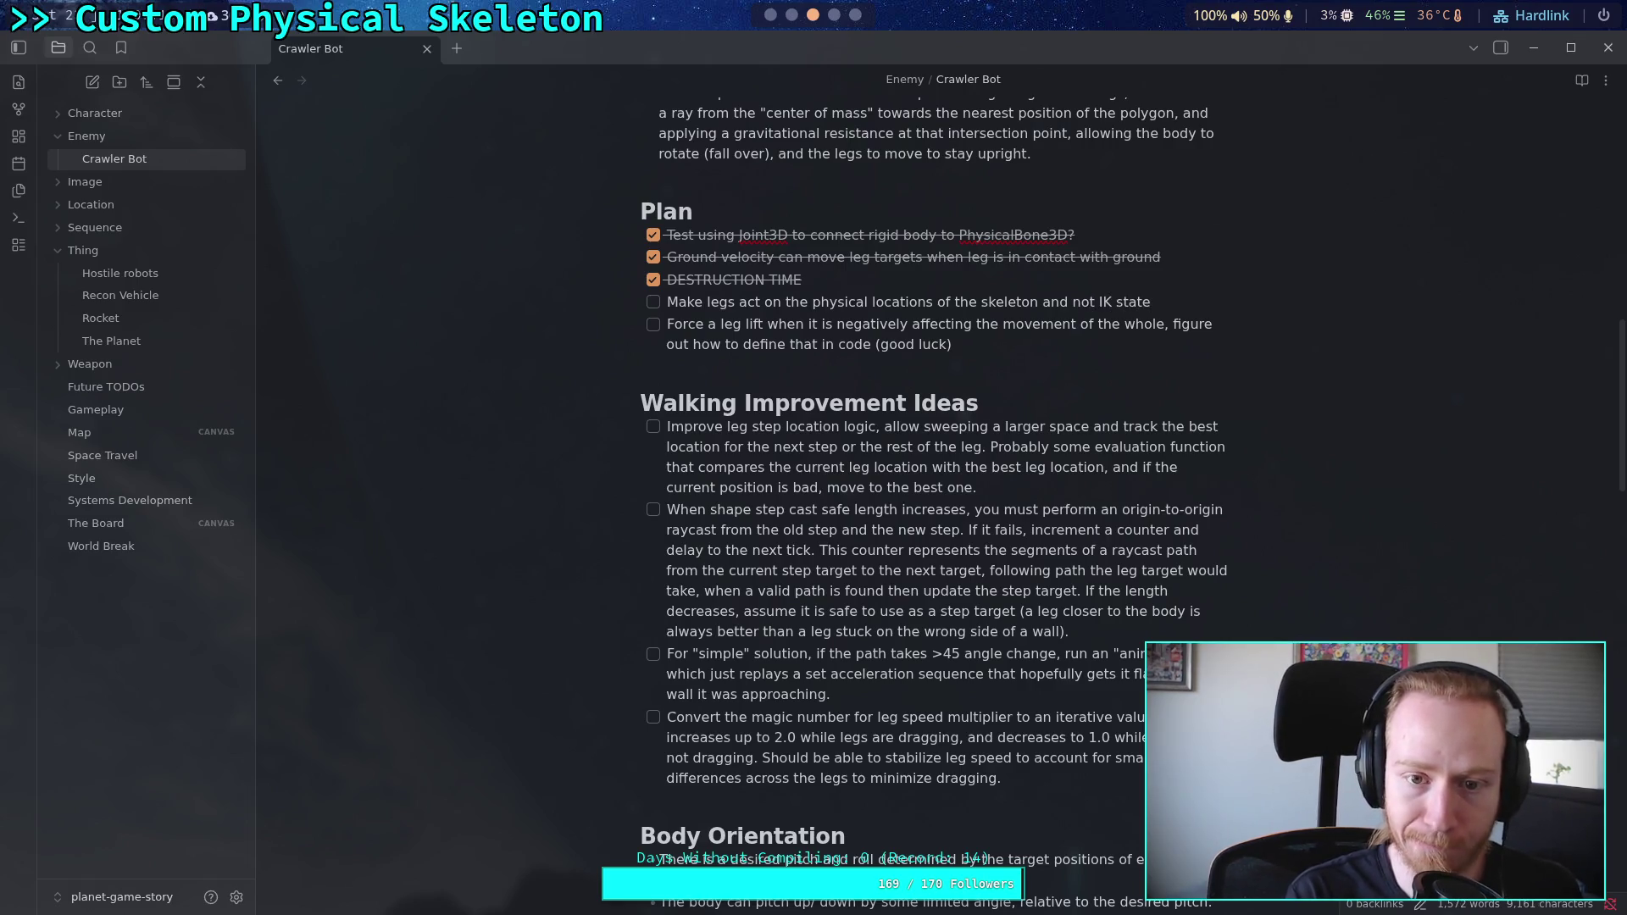
key("Return")
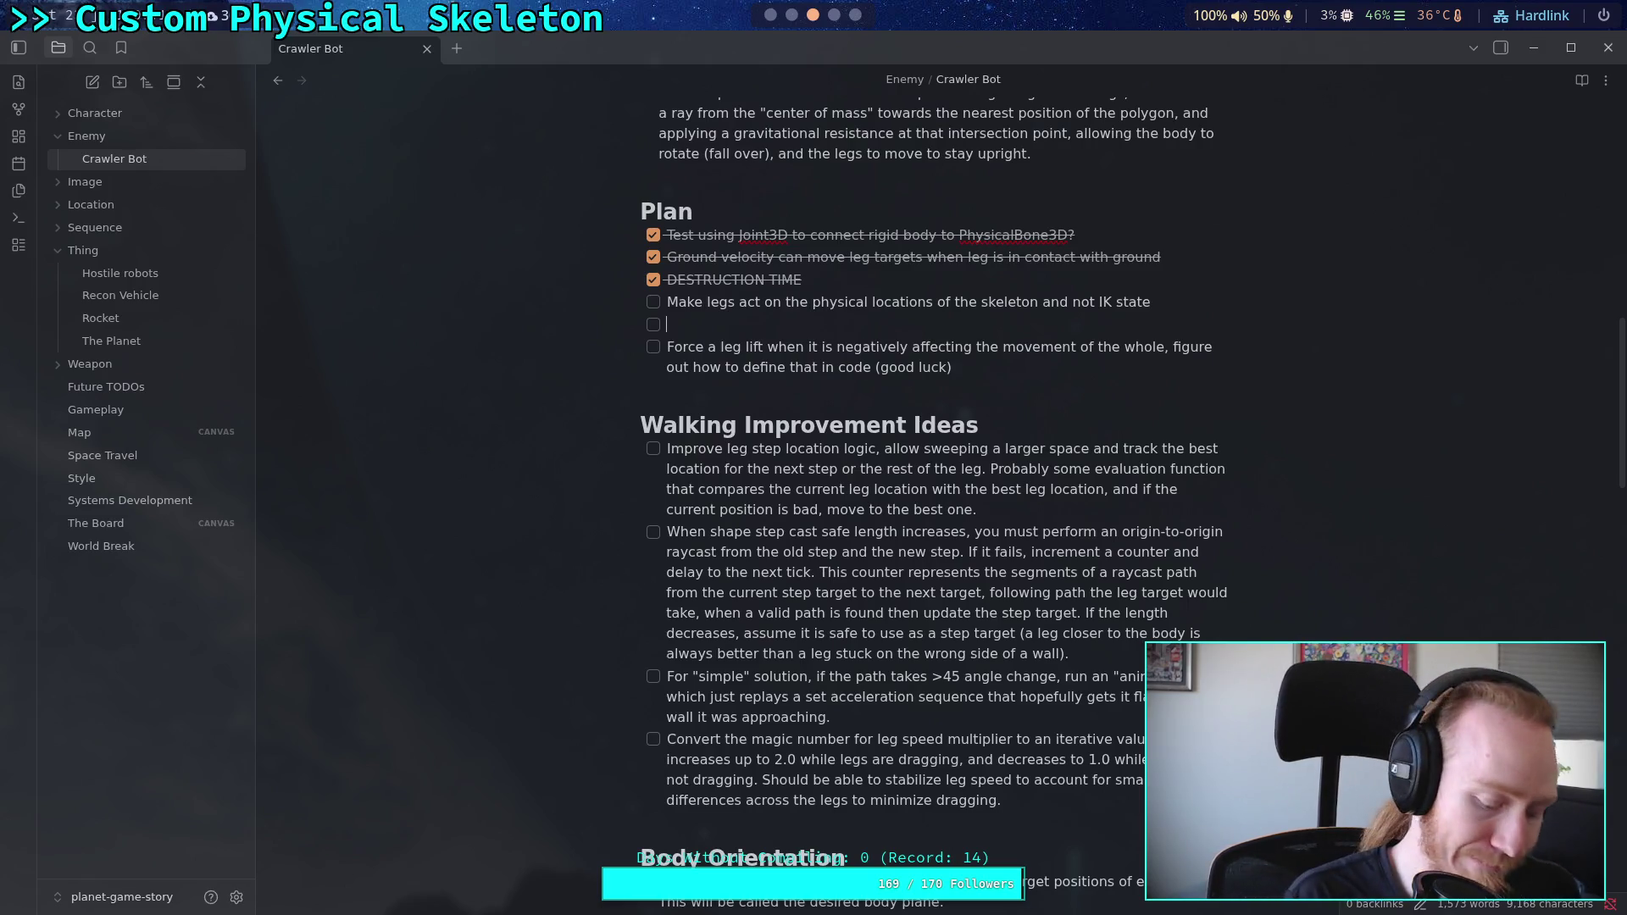
Step: Type 'Change leg step behavior to be mostly an internal state, and act when unexpectedly removed from the ground'
type("Change")
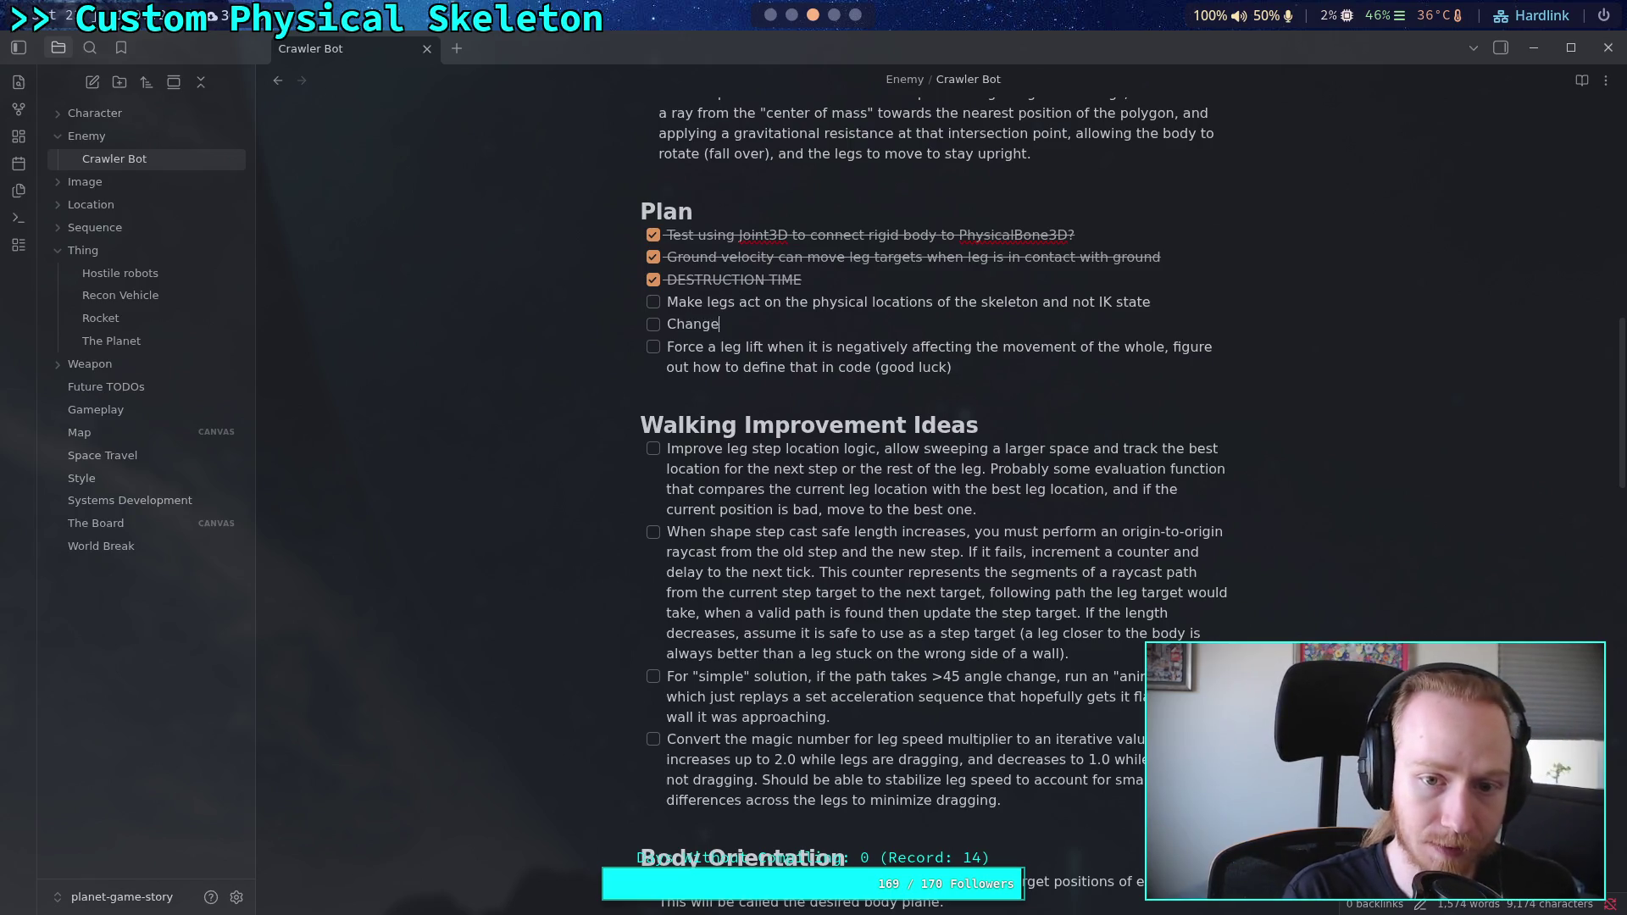
key("BackSpace")
key("BackSpace")
key("BackSpace")
key("BackSpace")
key("BackSpace")
key("BackSpace")
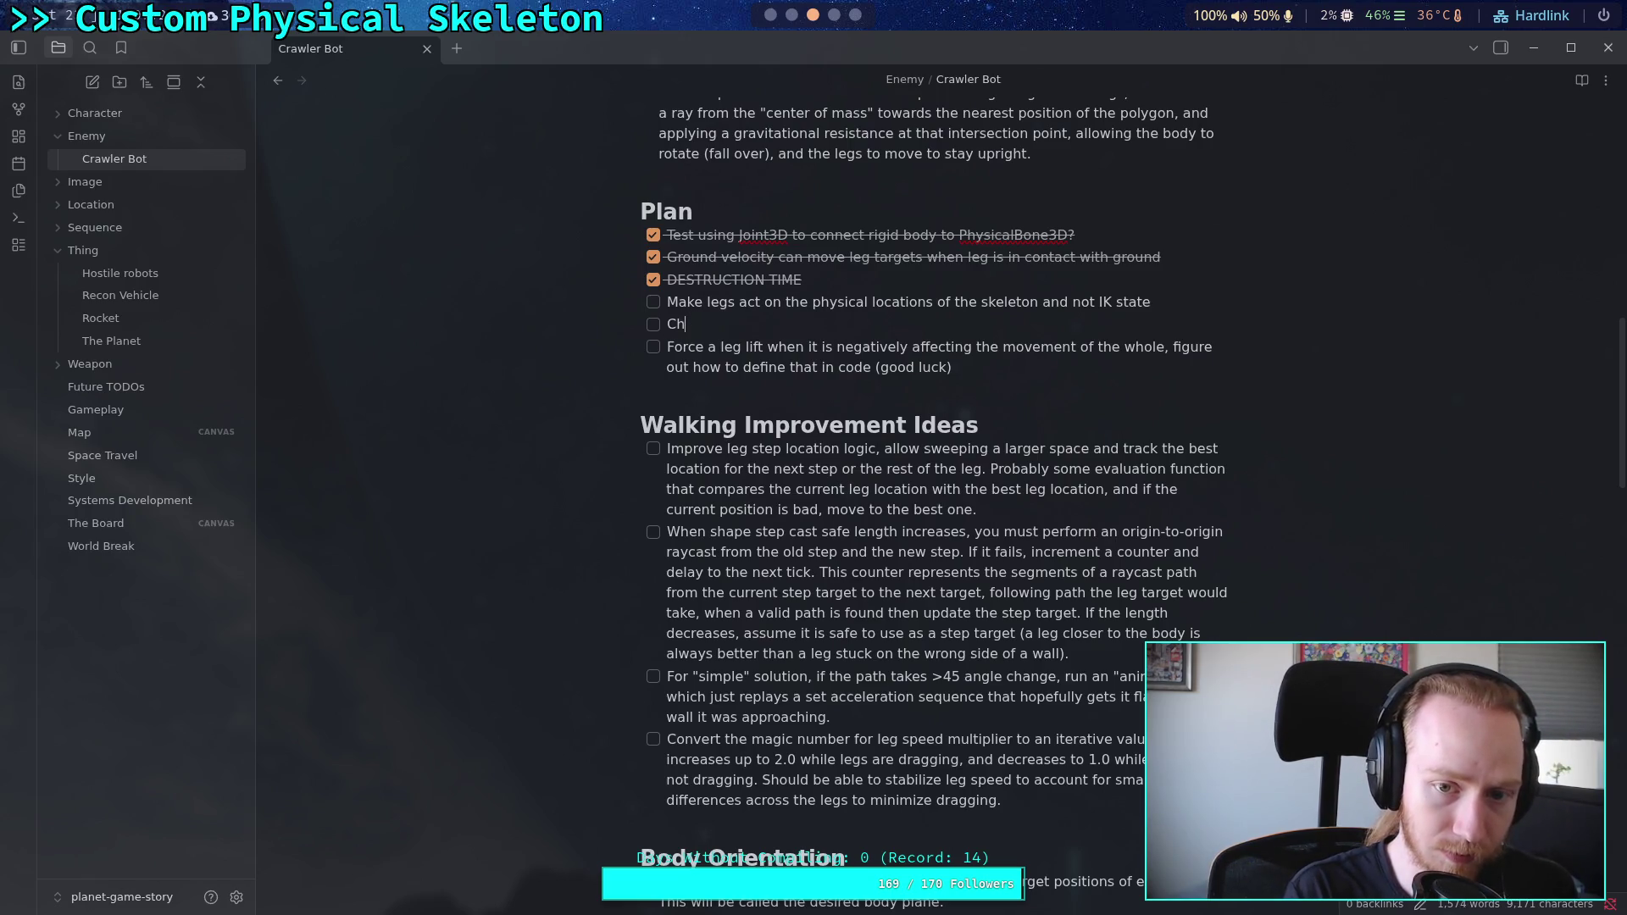
type("Change ")
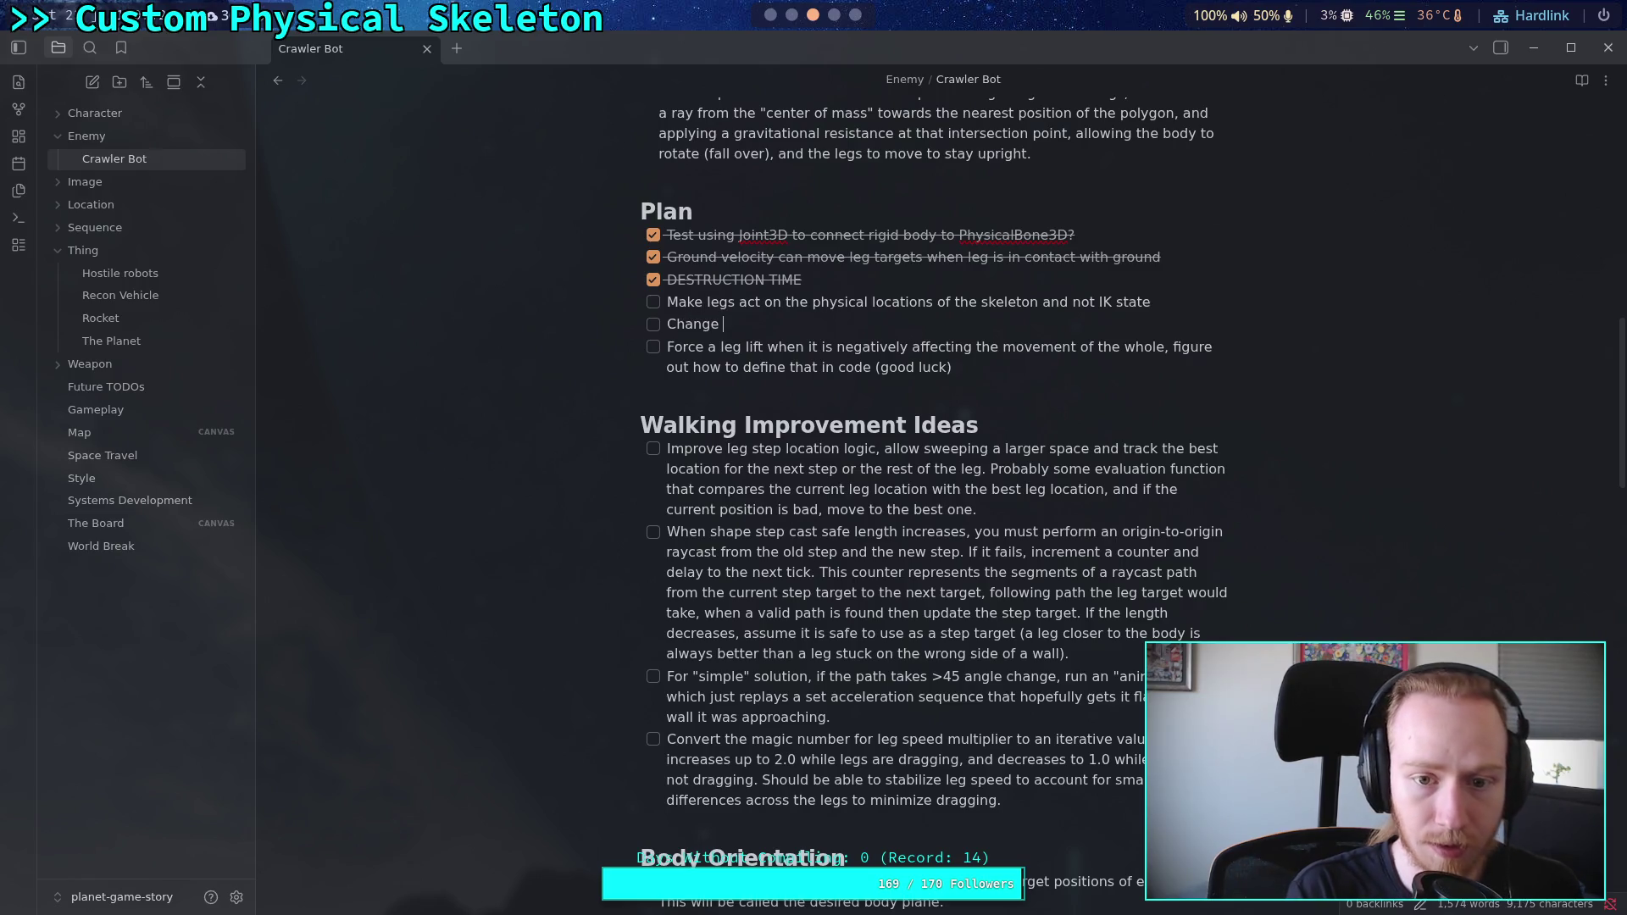
type("leg step behavior to be ")
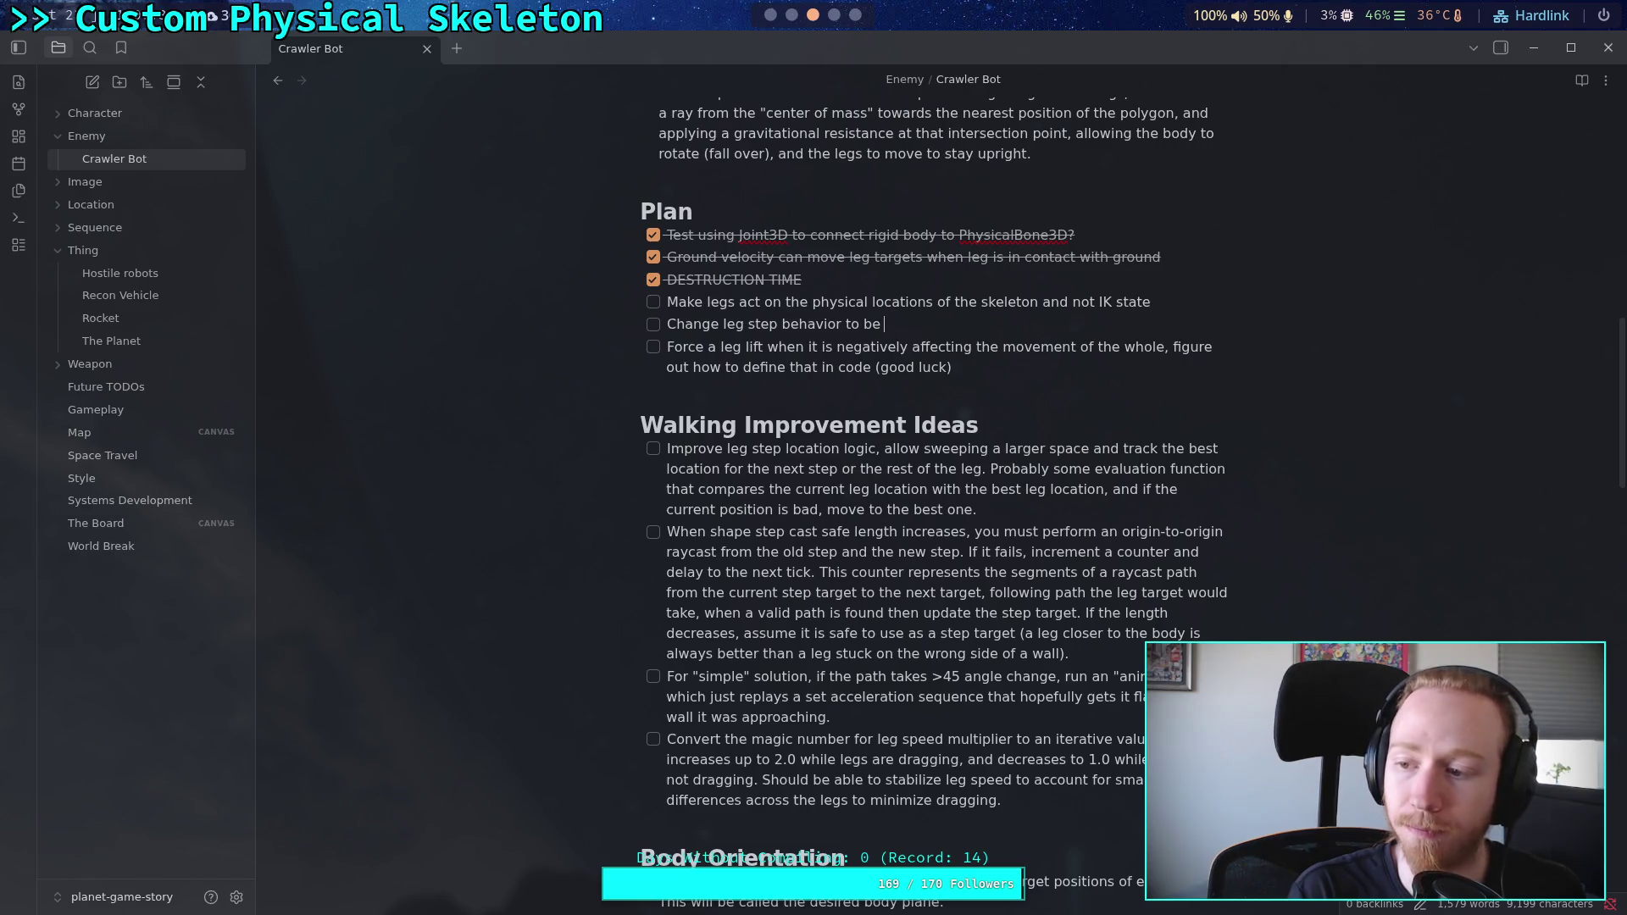
type("mo")
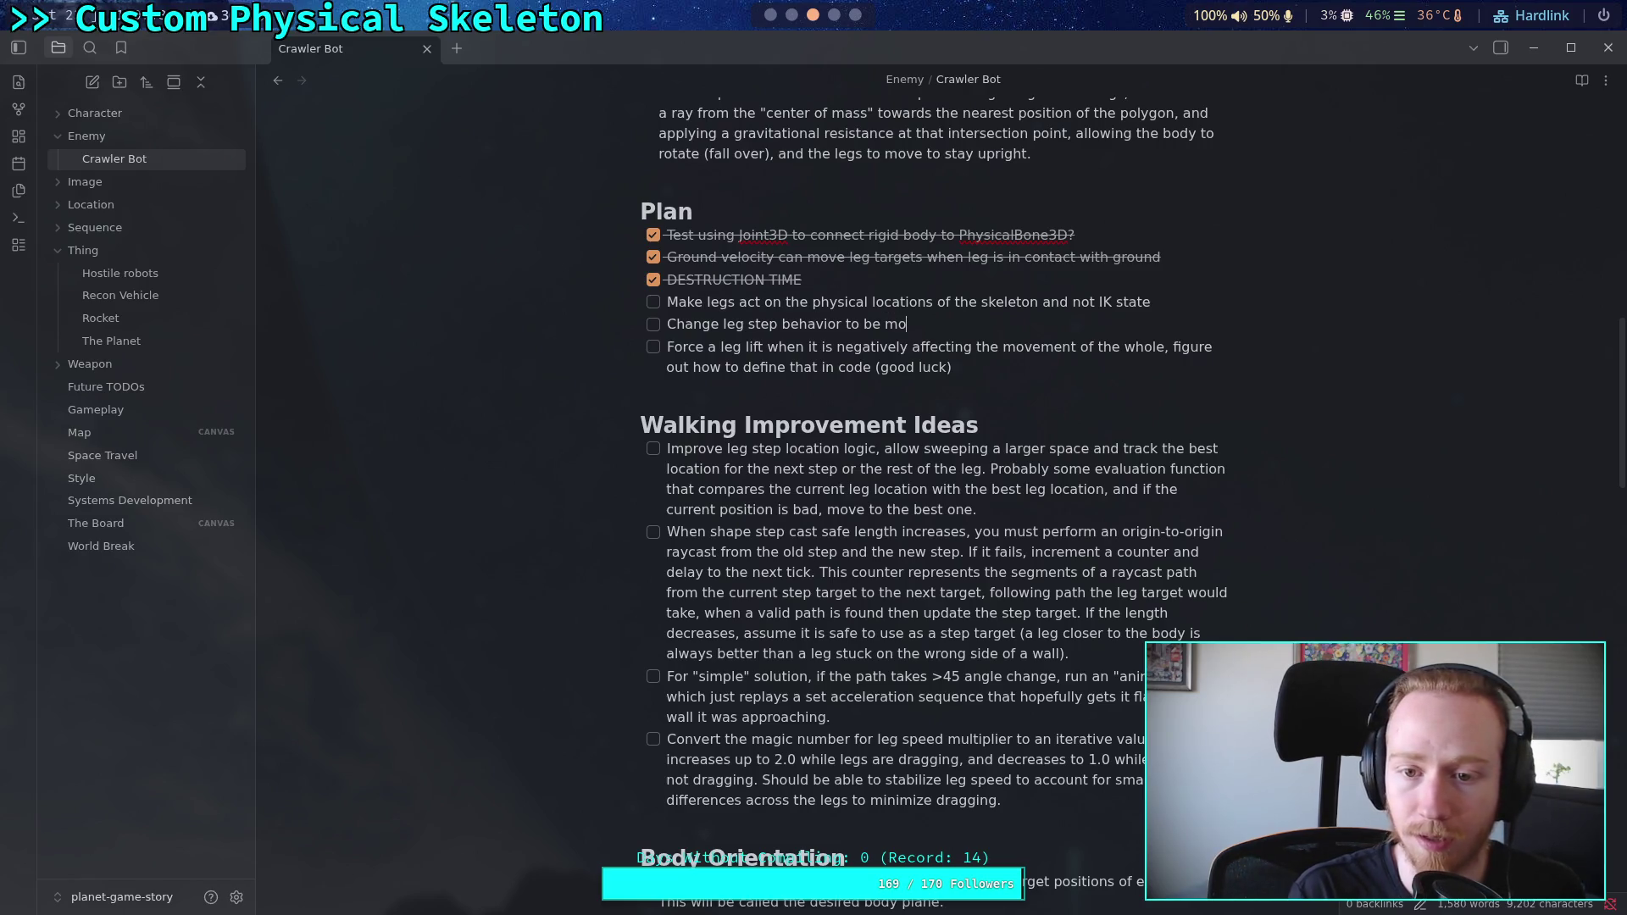
type("stly an int")
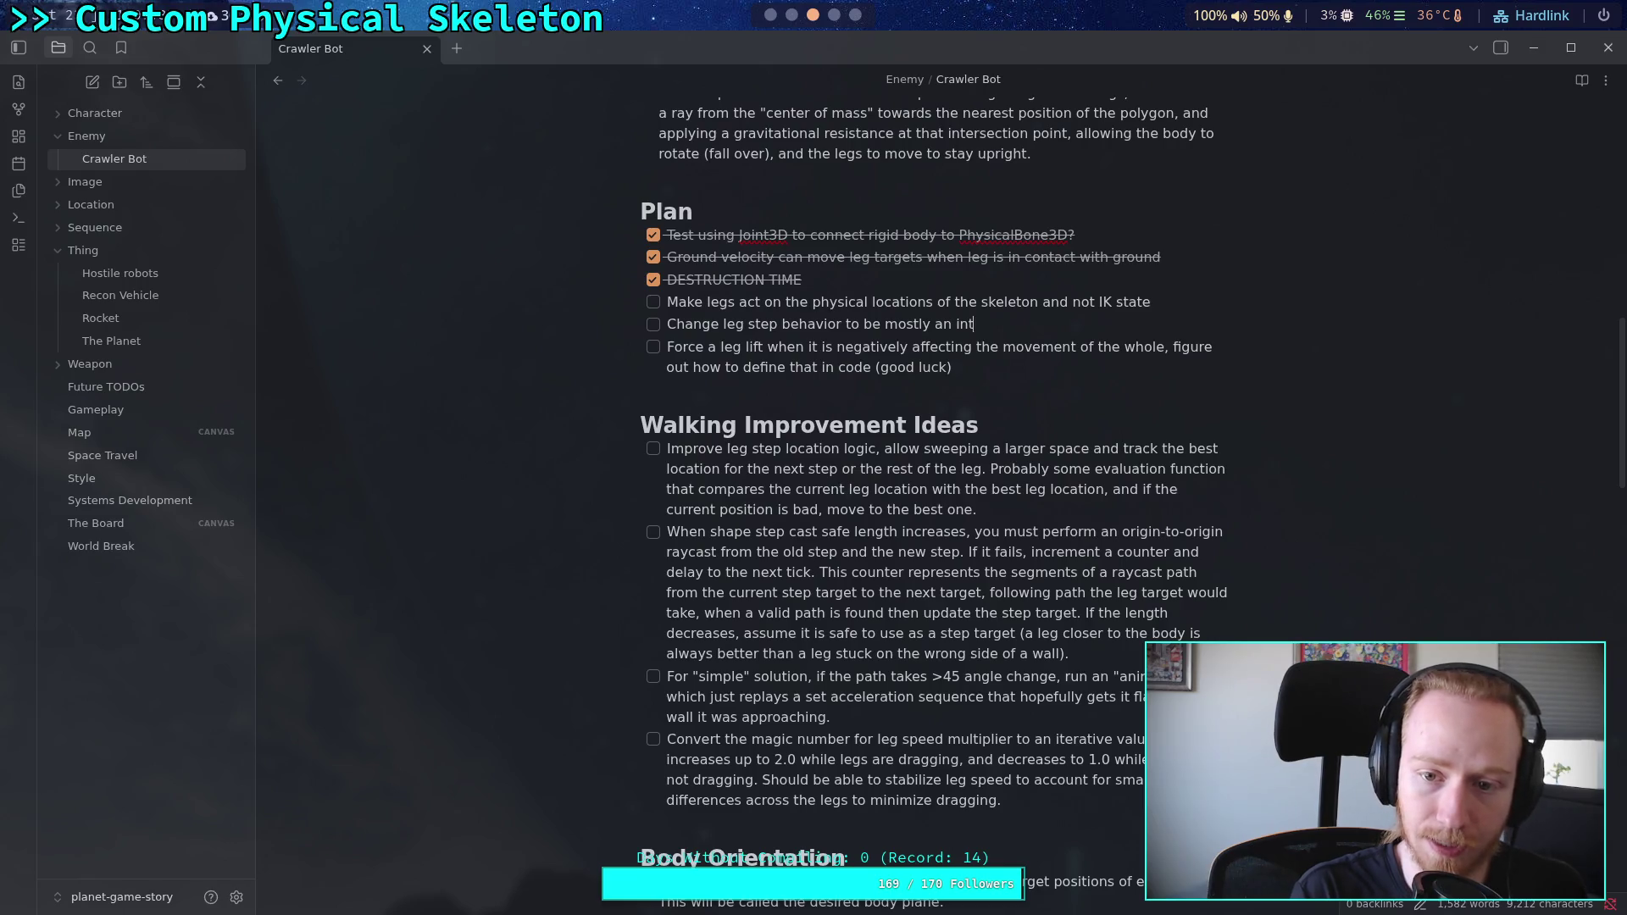
type("ernal state, and ")
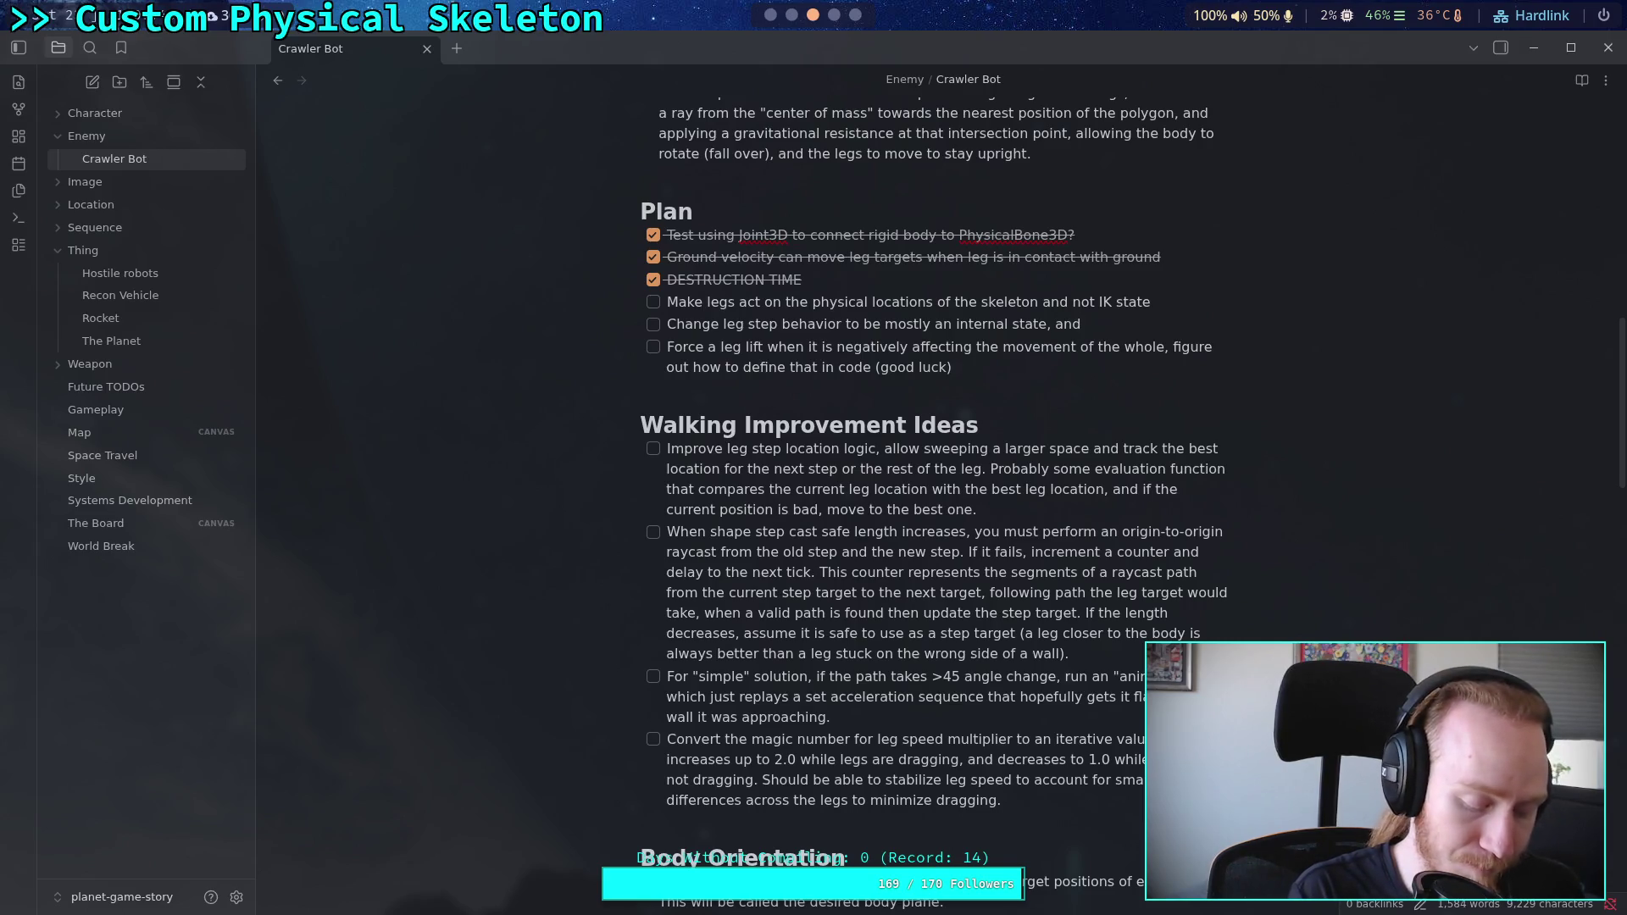
type("act ")
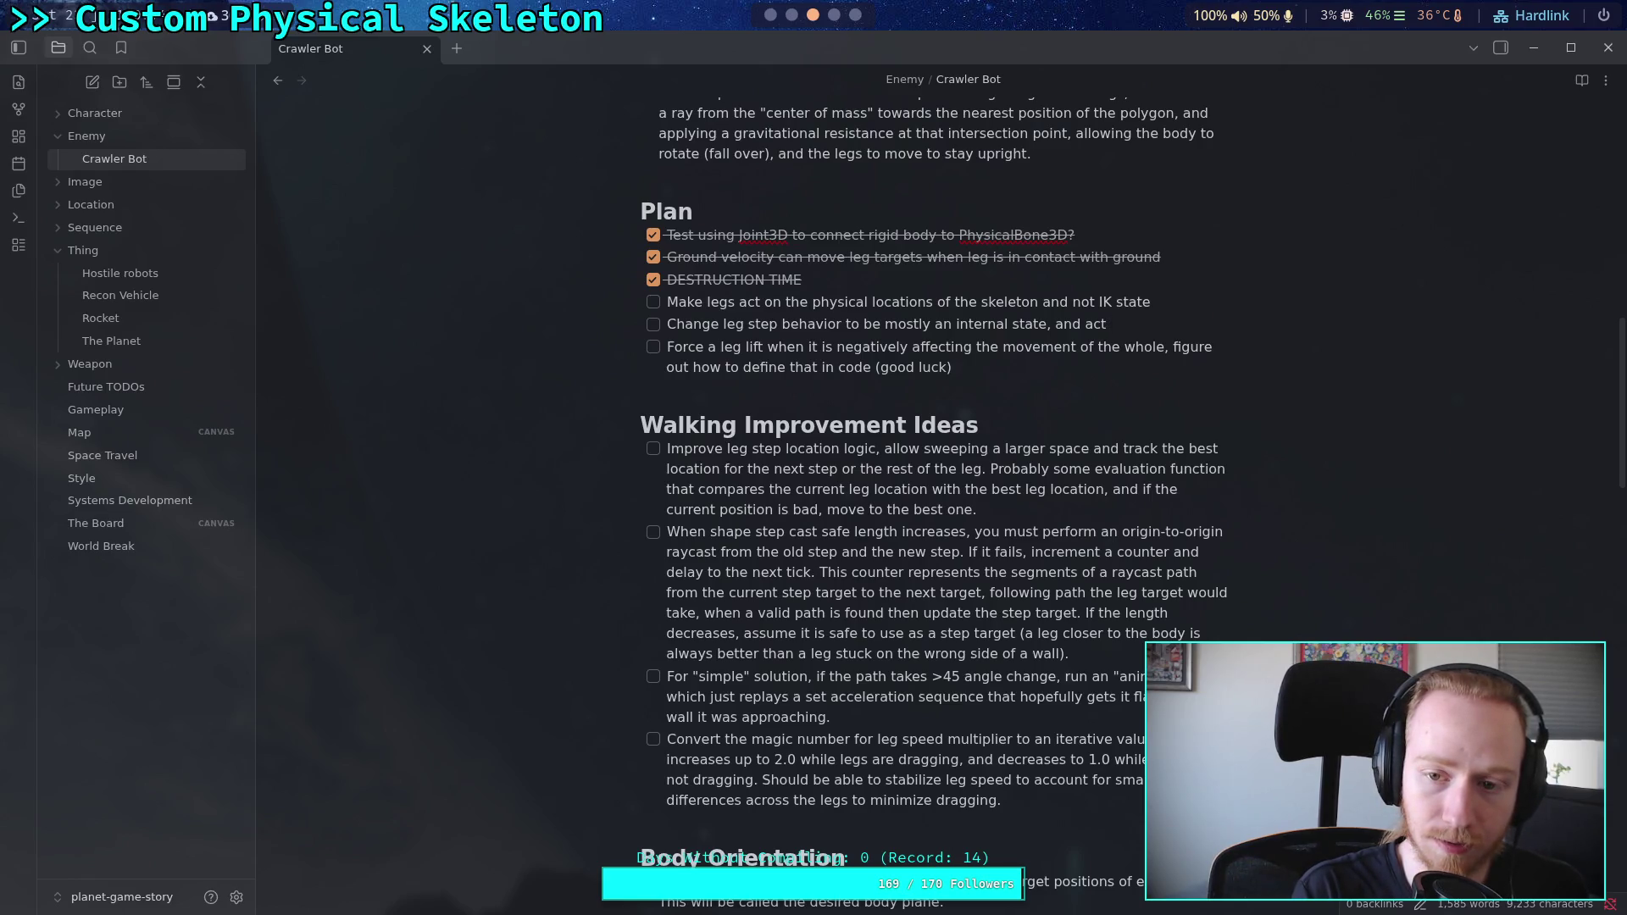
type("when su")
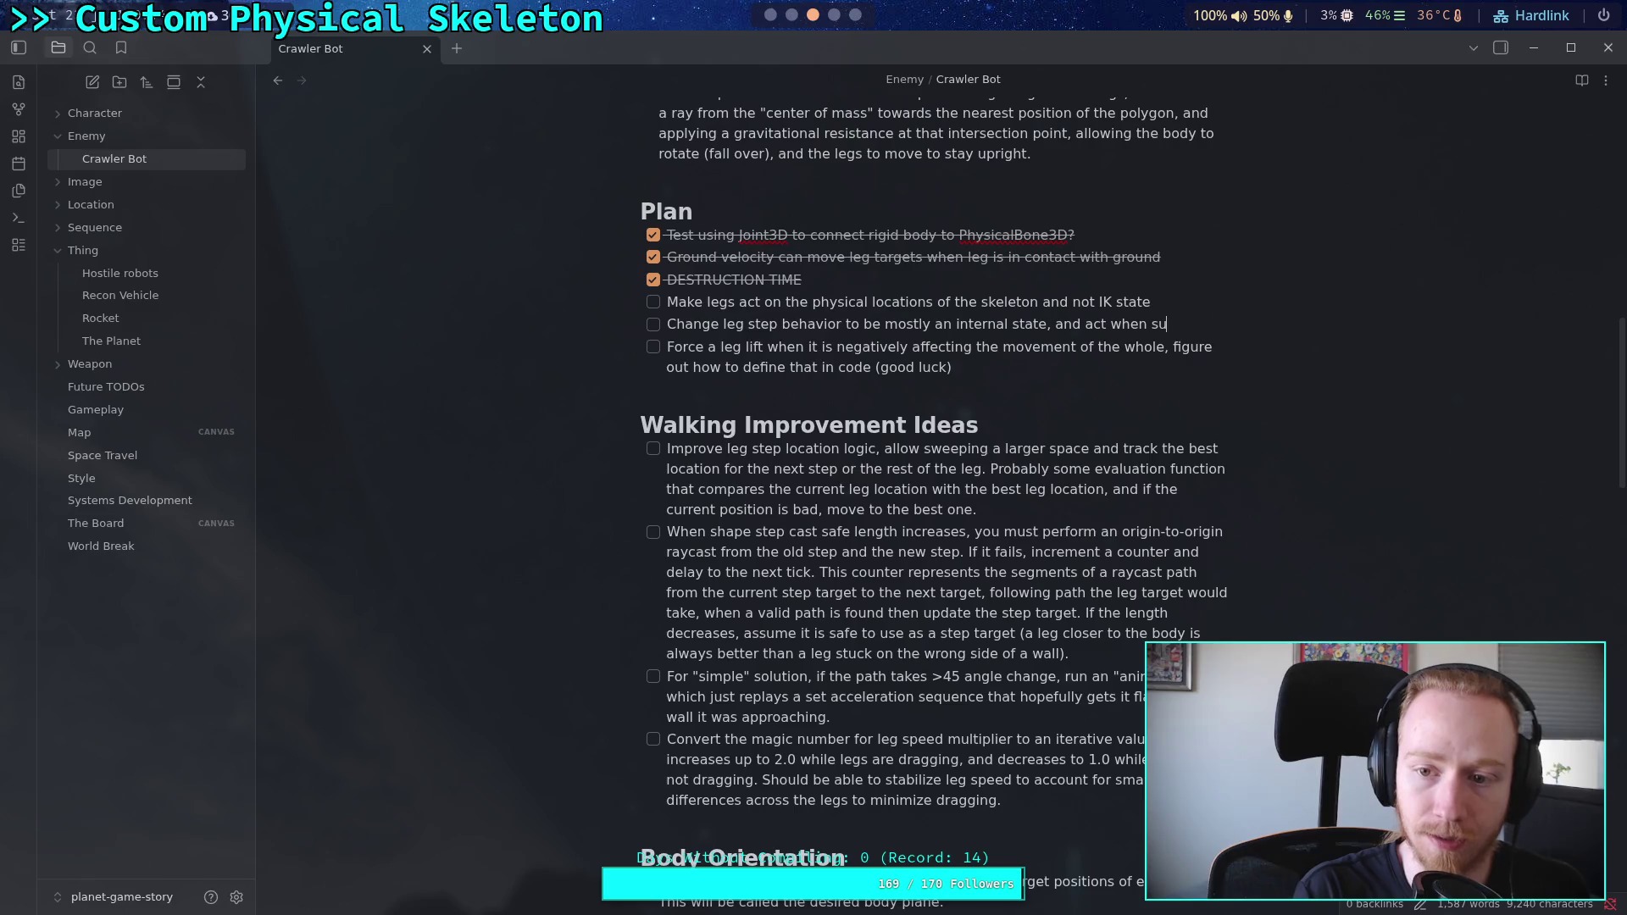
key("BackSpace")
key("BackSpace")
type("unex")
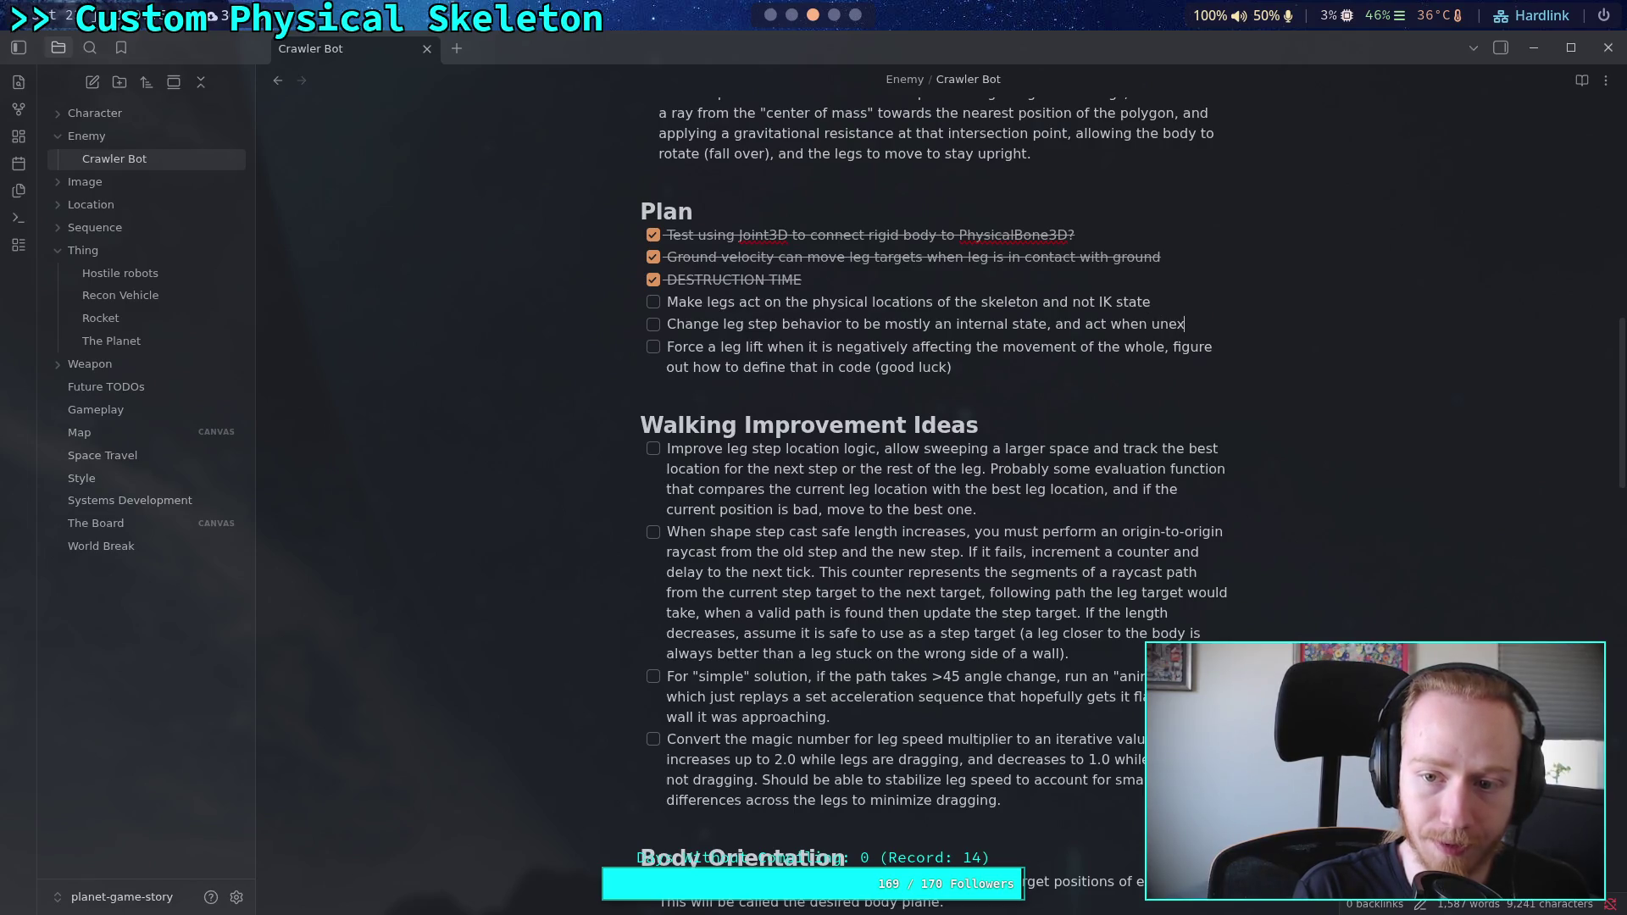
type("pectedly ")
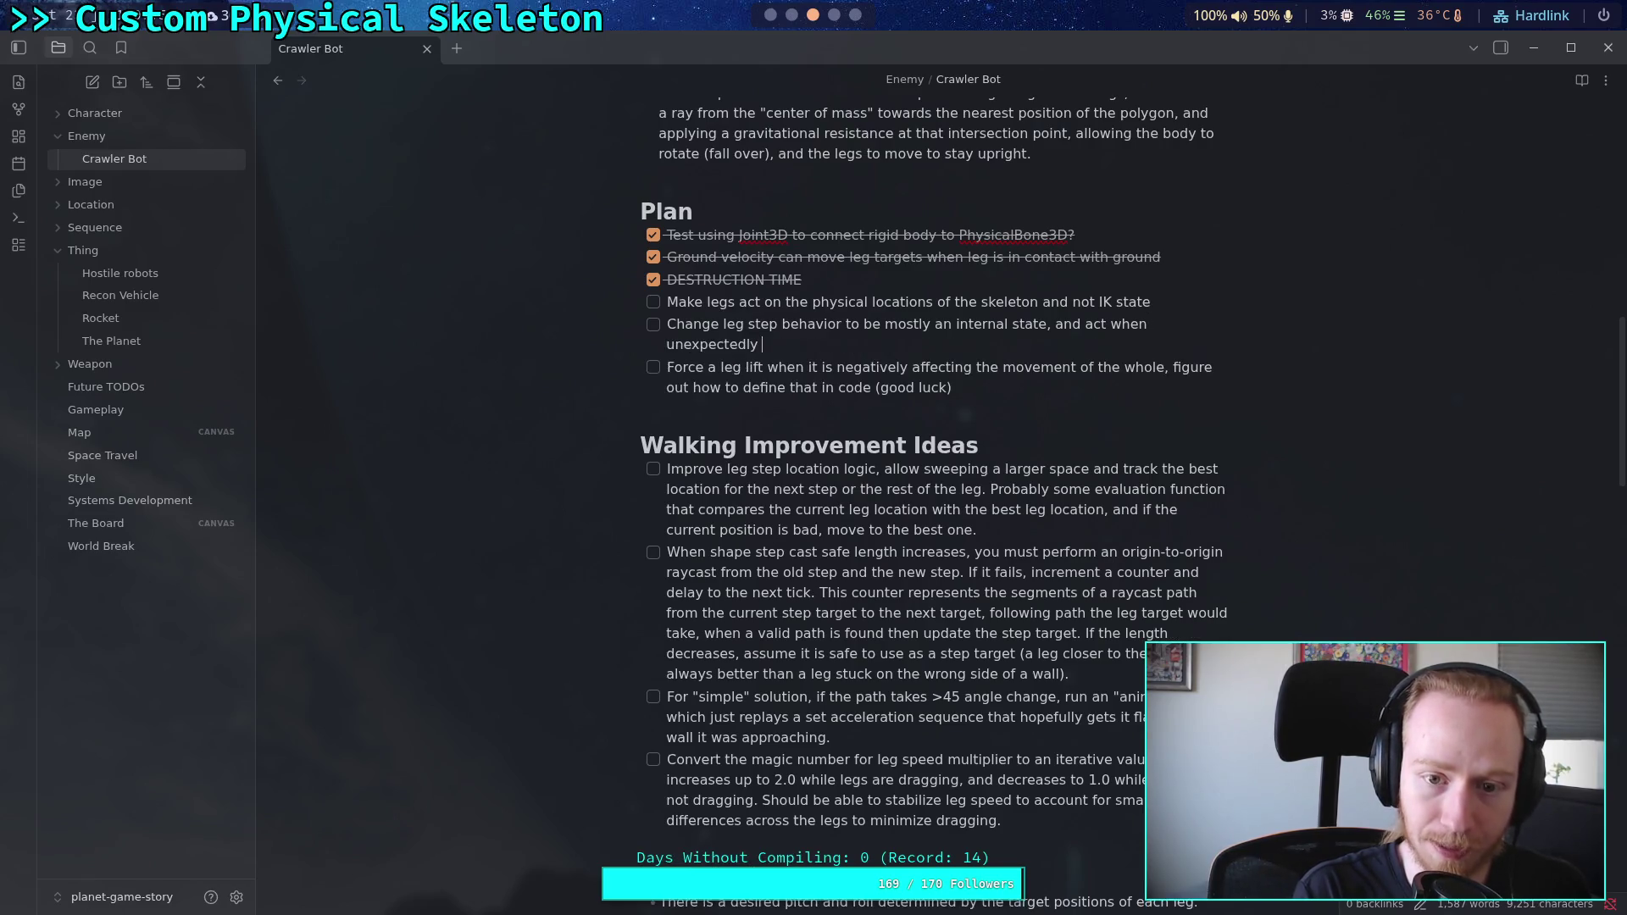
type("d")
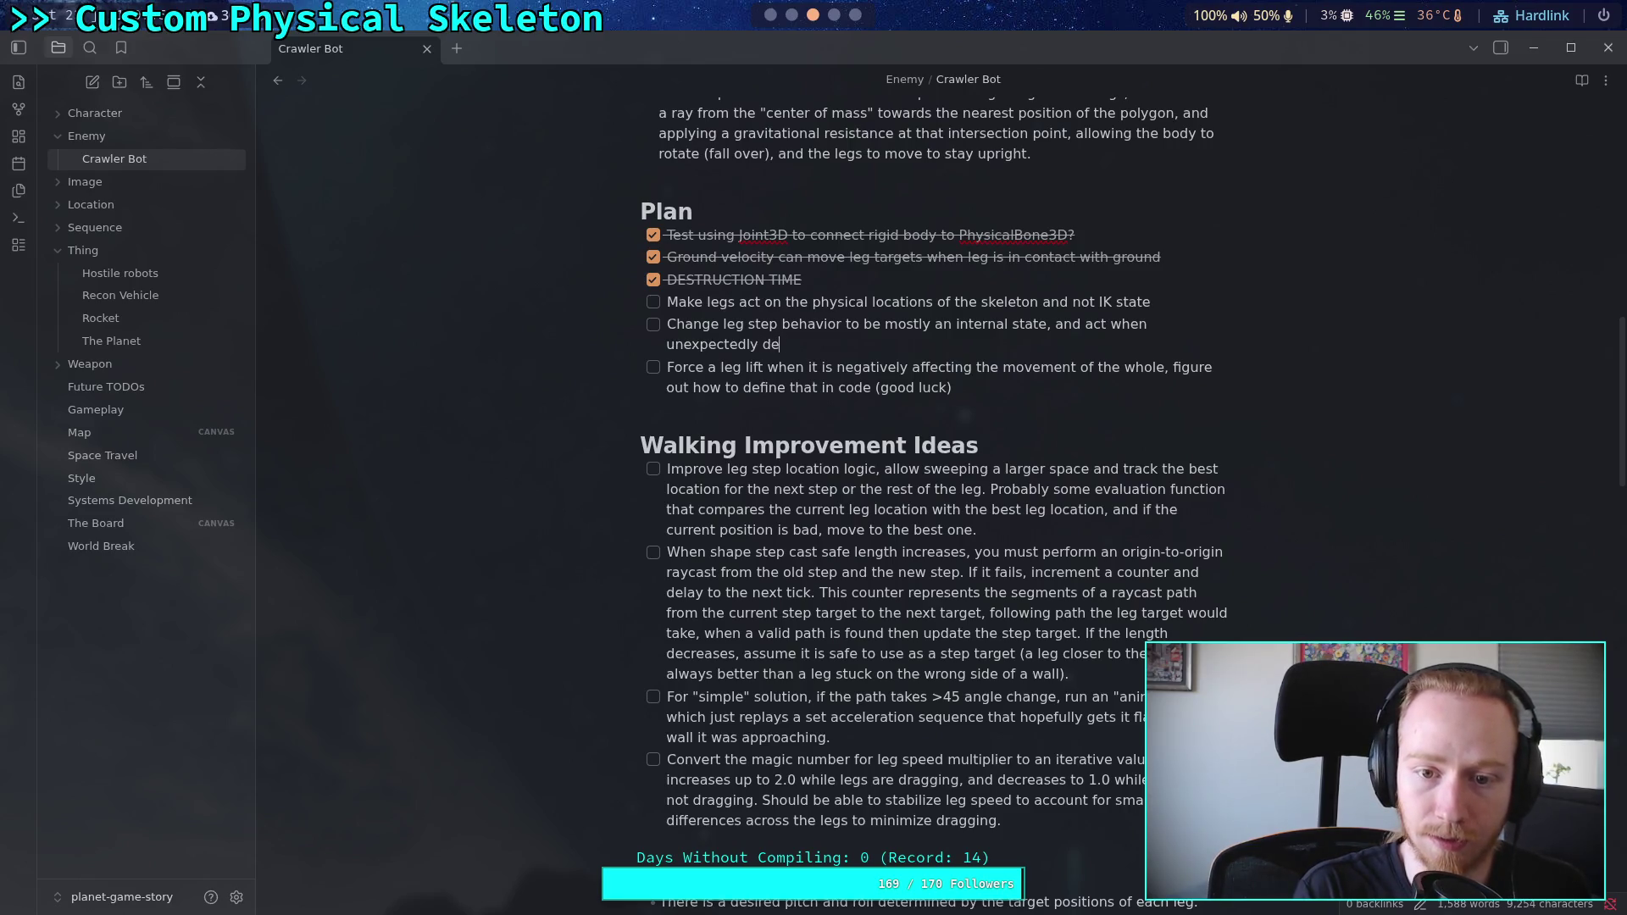
key("BackSpace")
type("r")
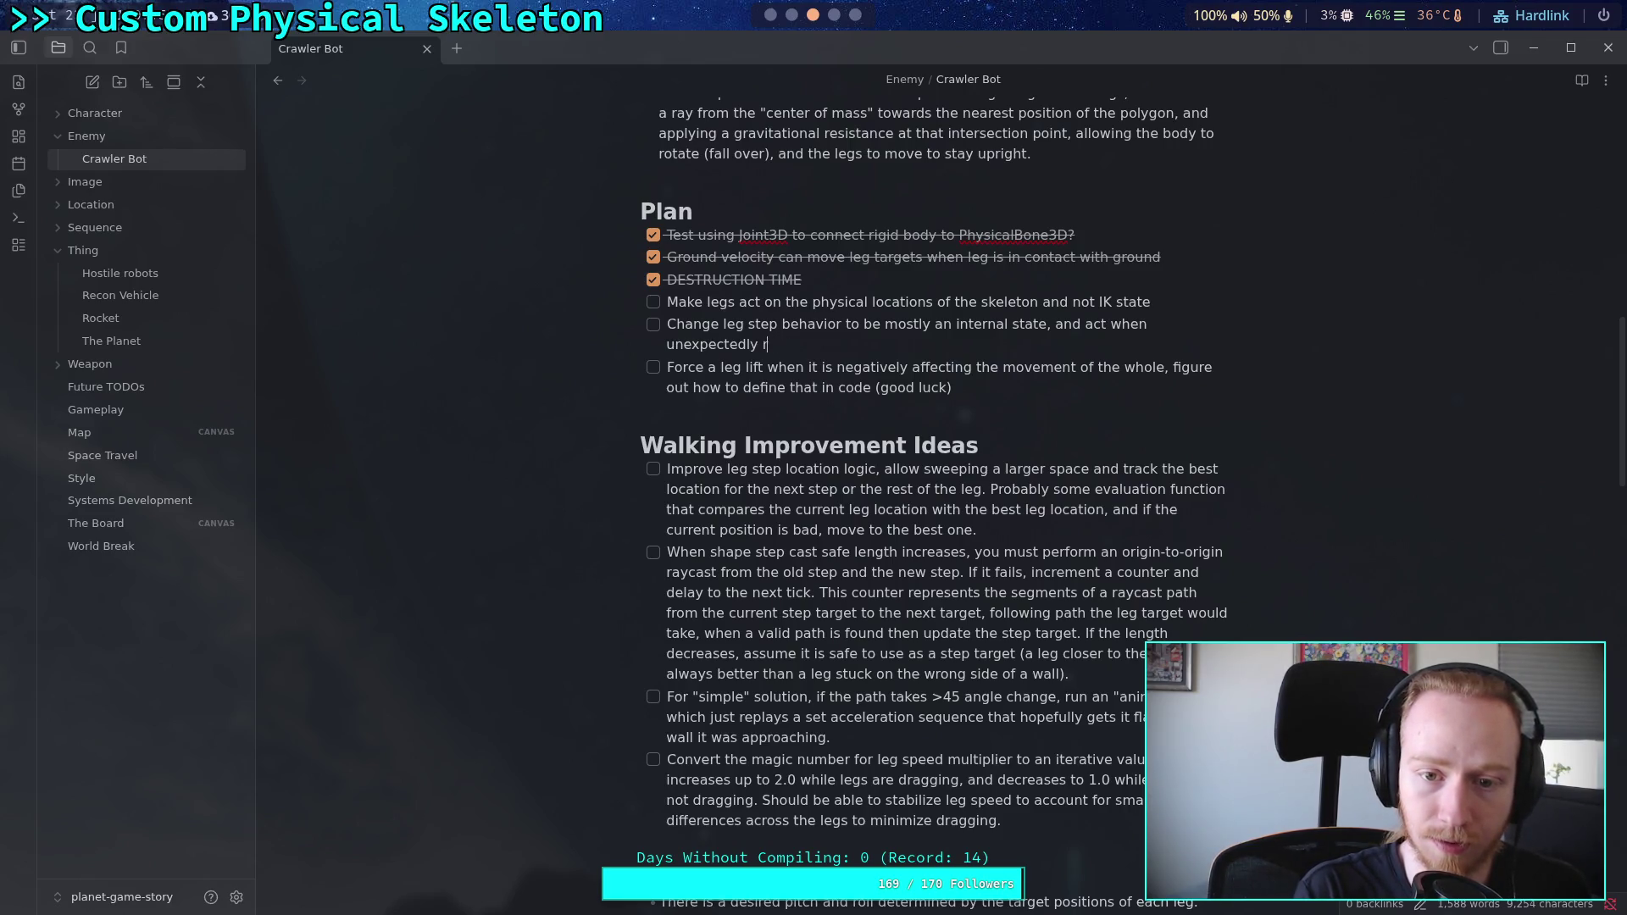
type("emoved from ")
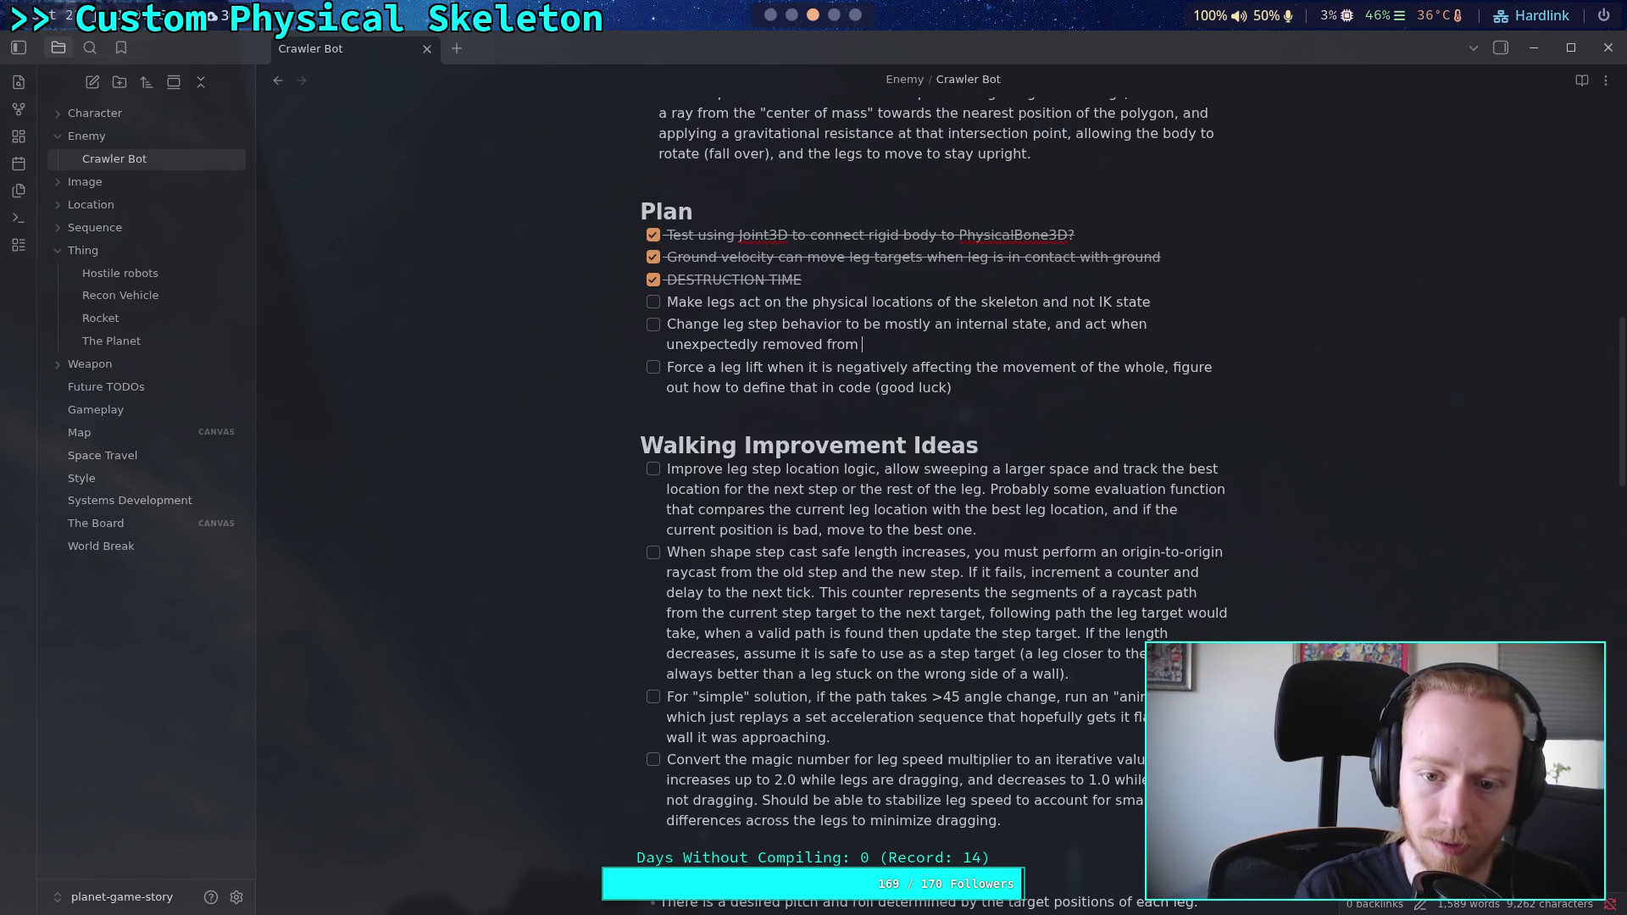
type("the ground, and")
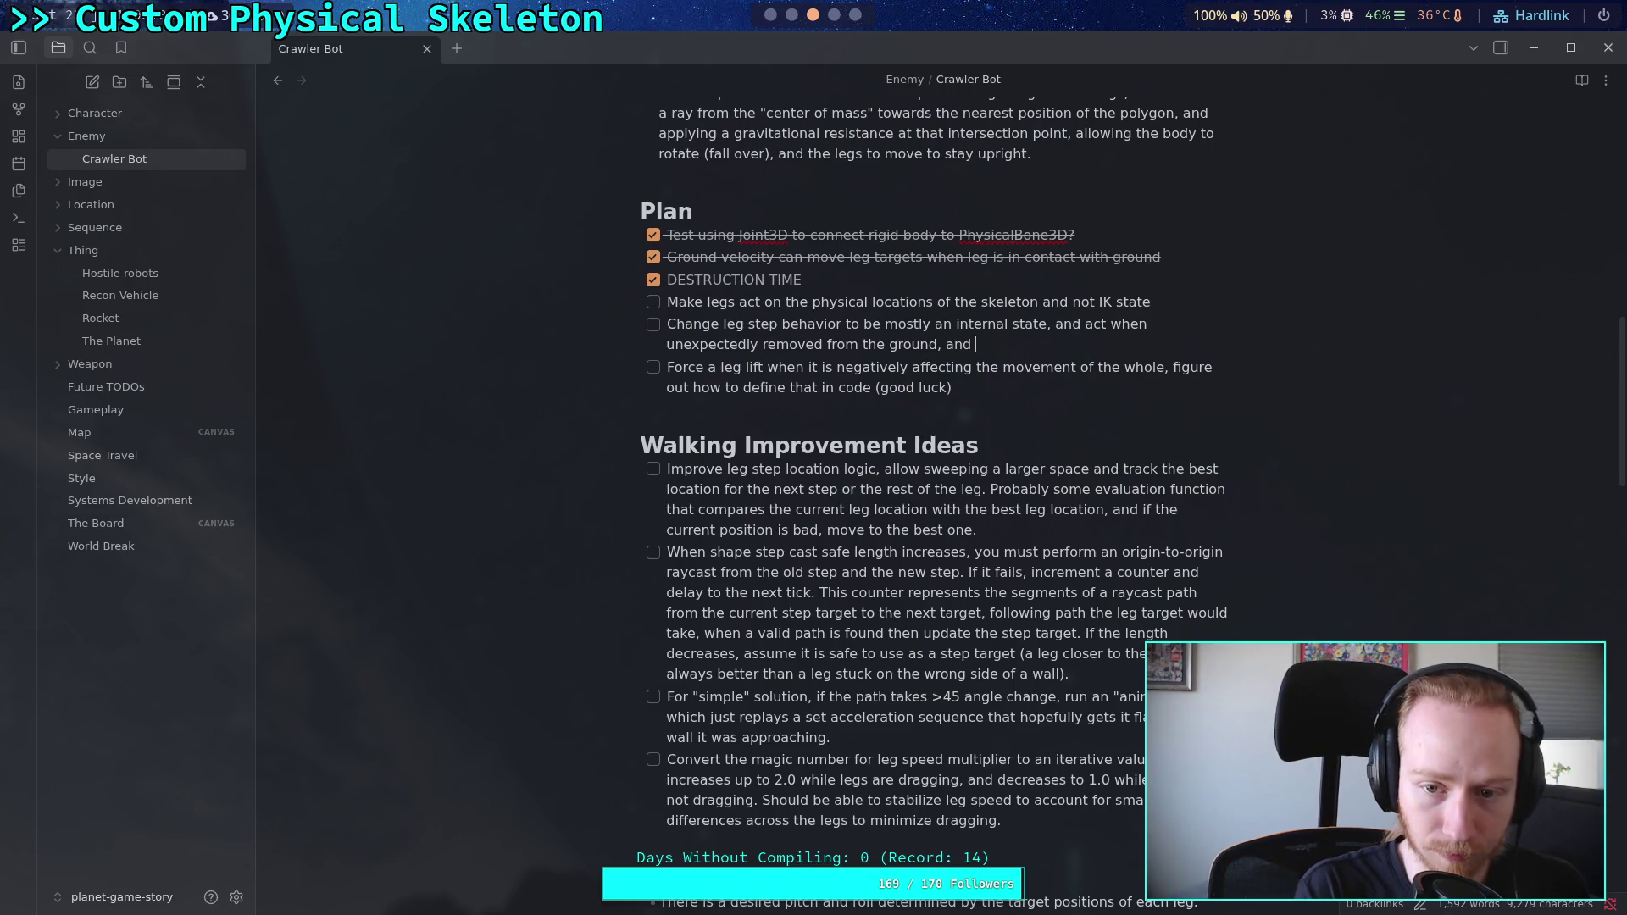
key("BackSpace")
key("BackSpace")
key("BackSpace")
type(".")
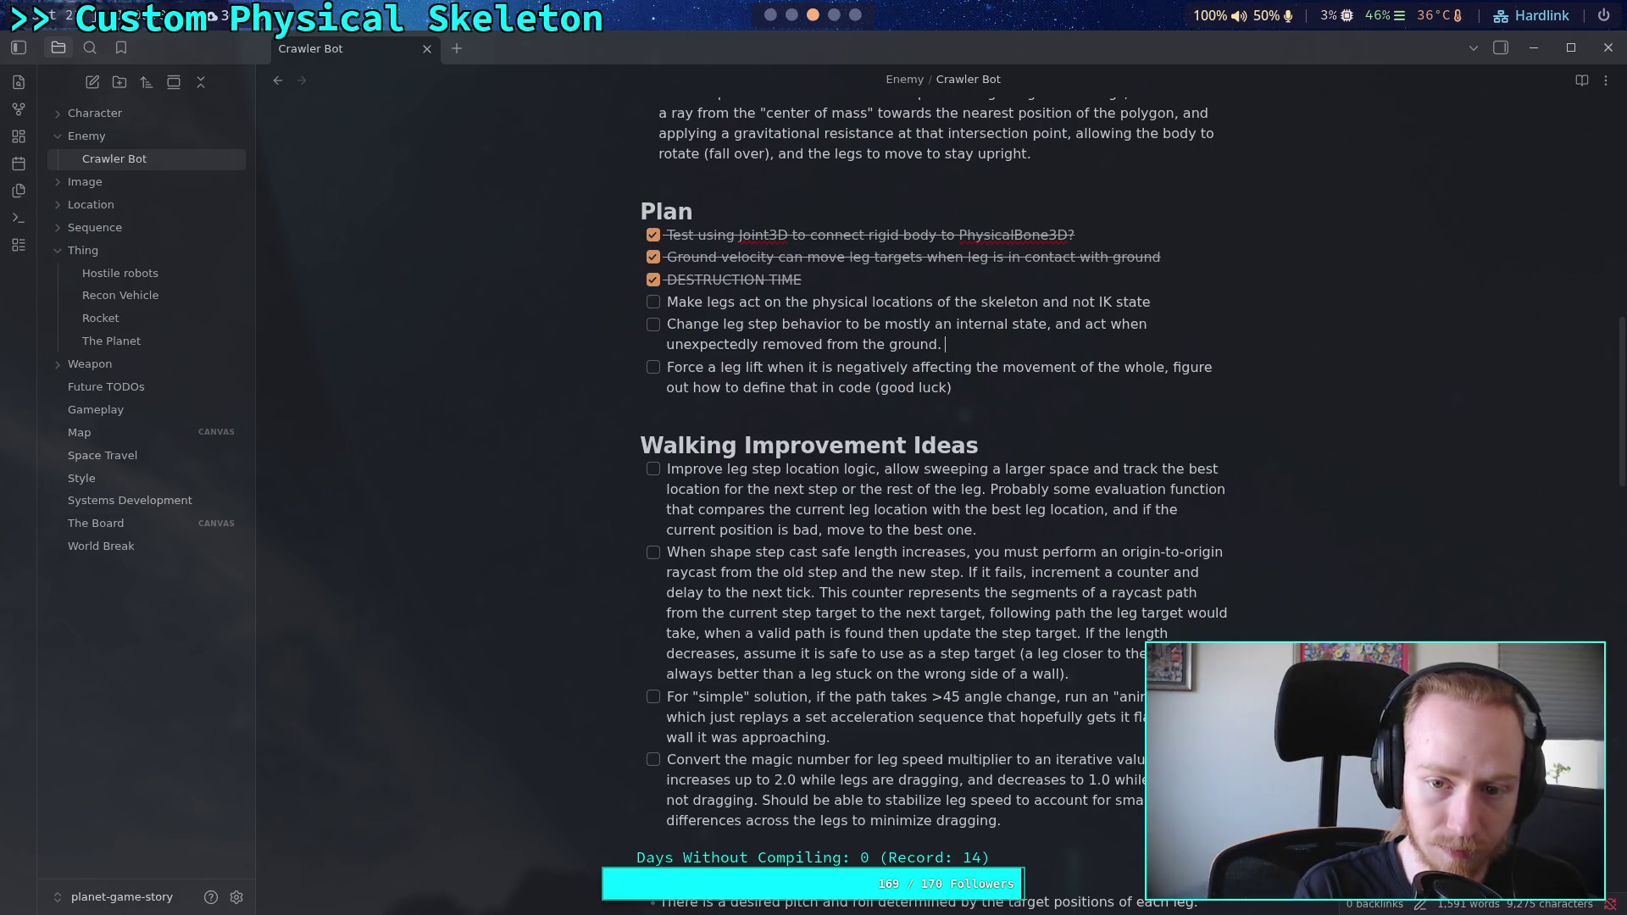
Step: Add that legs should step on other legs' ground state, ignoring their step parameters
type("Legs should ")
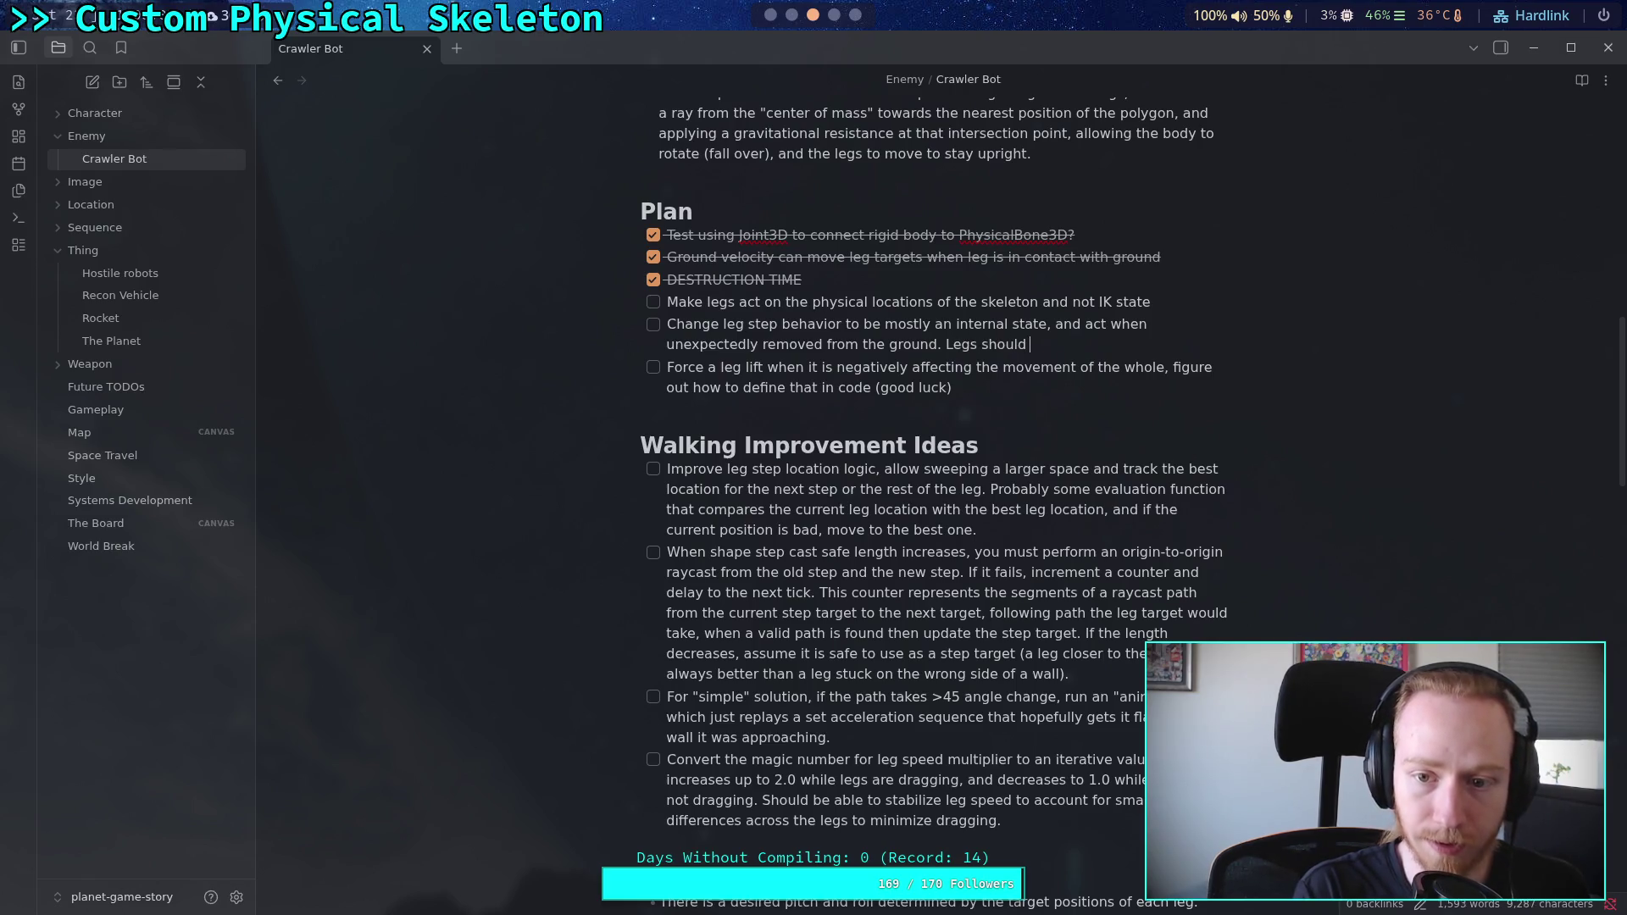
type("probably step")
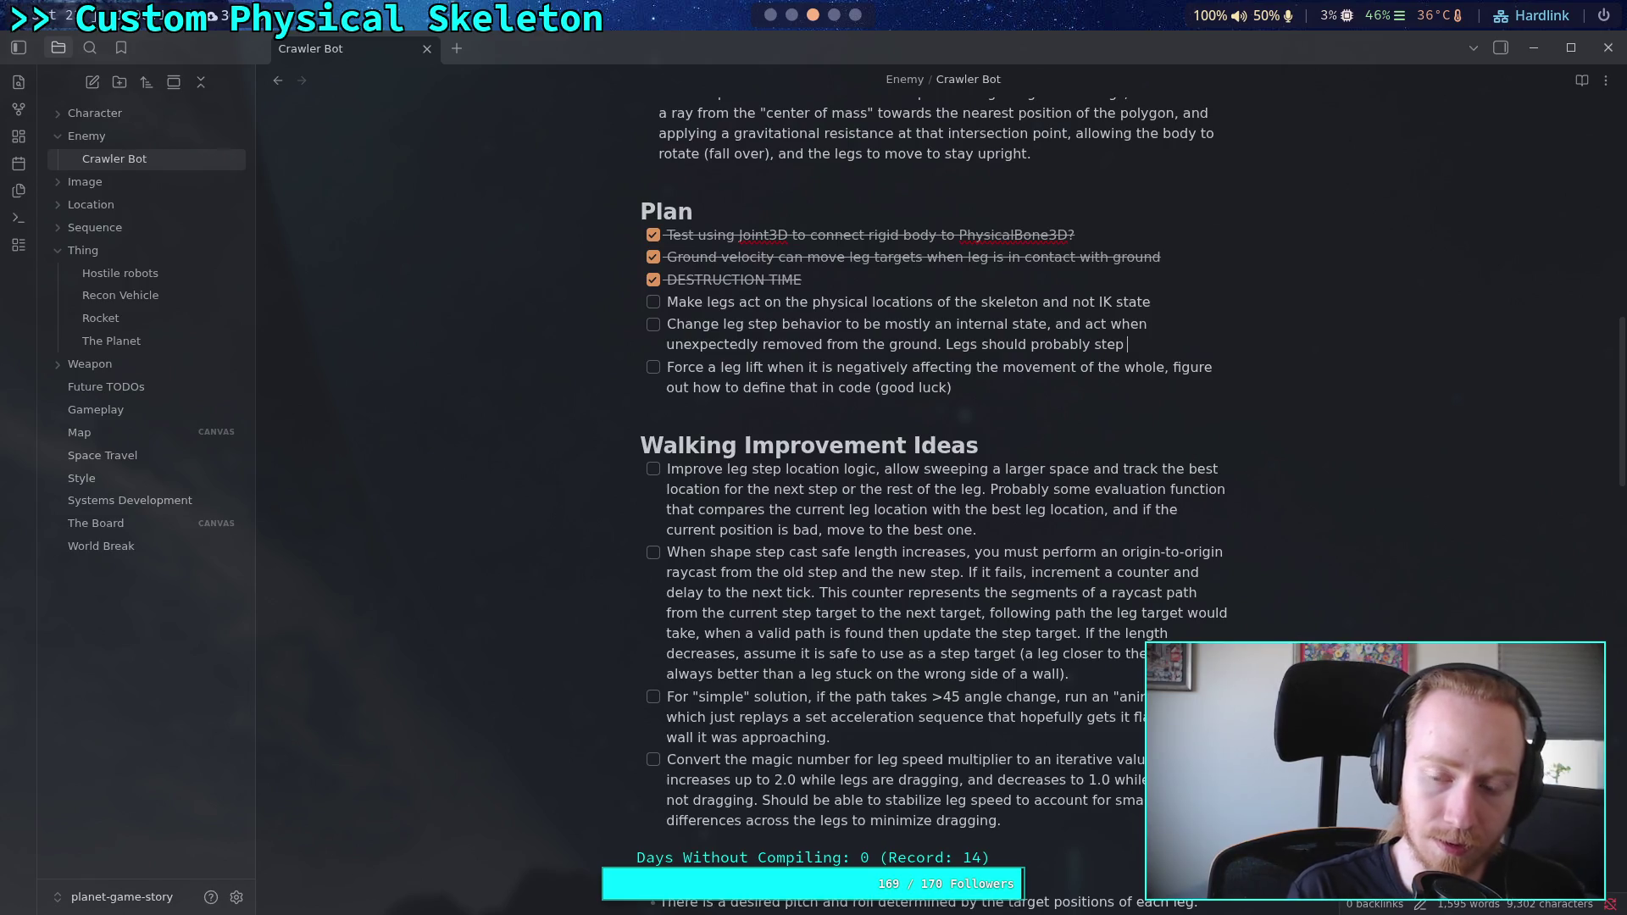
type("base")
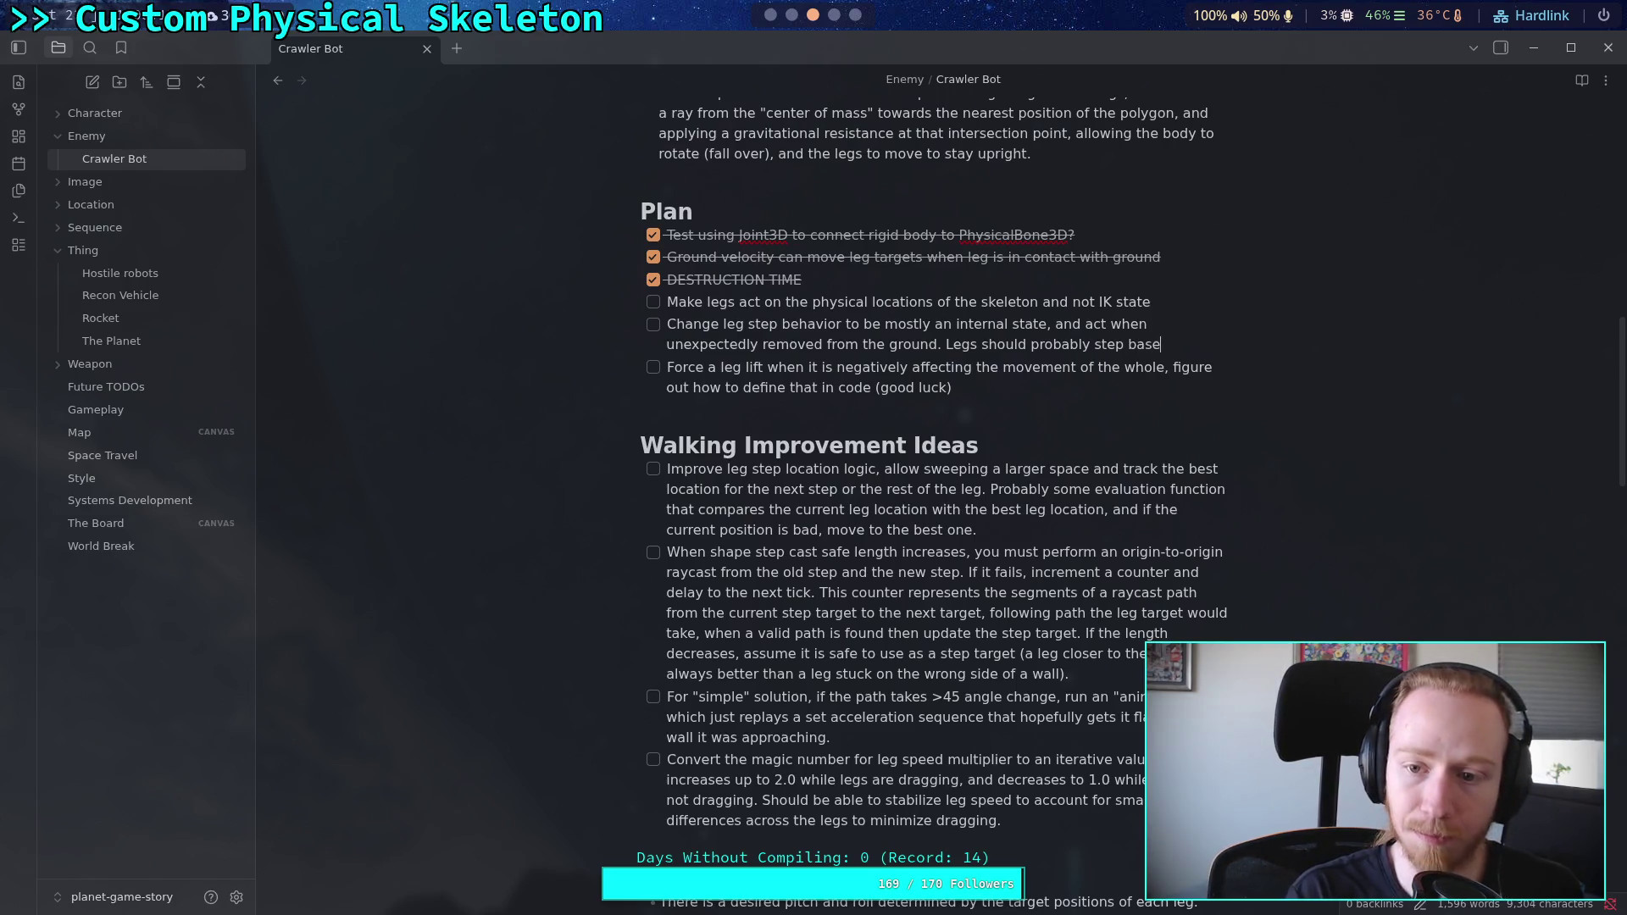
type("d on the ground ")
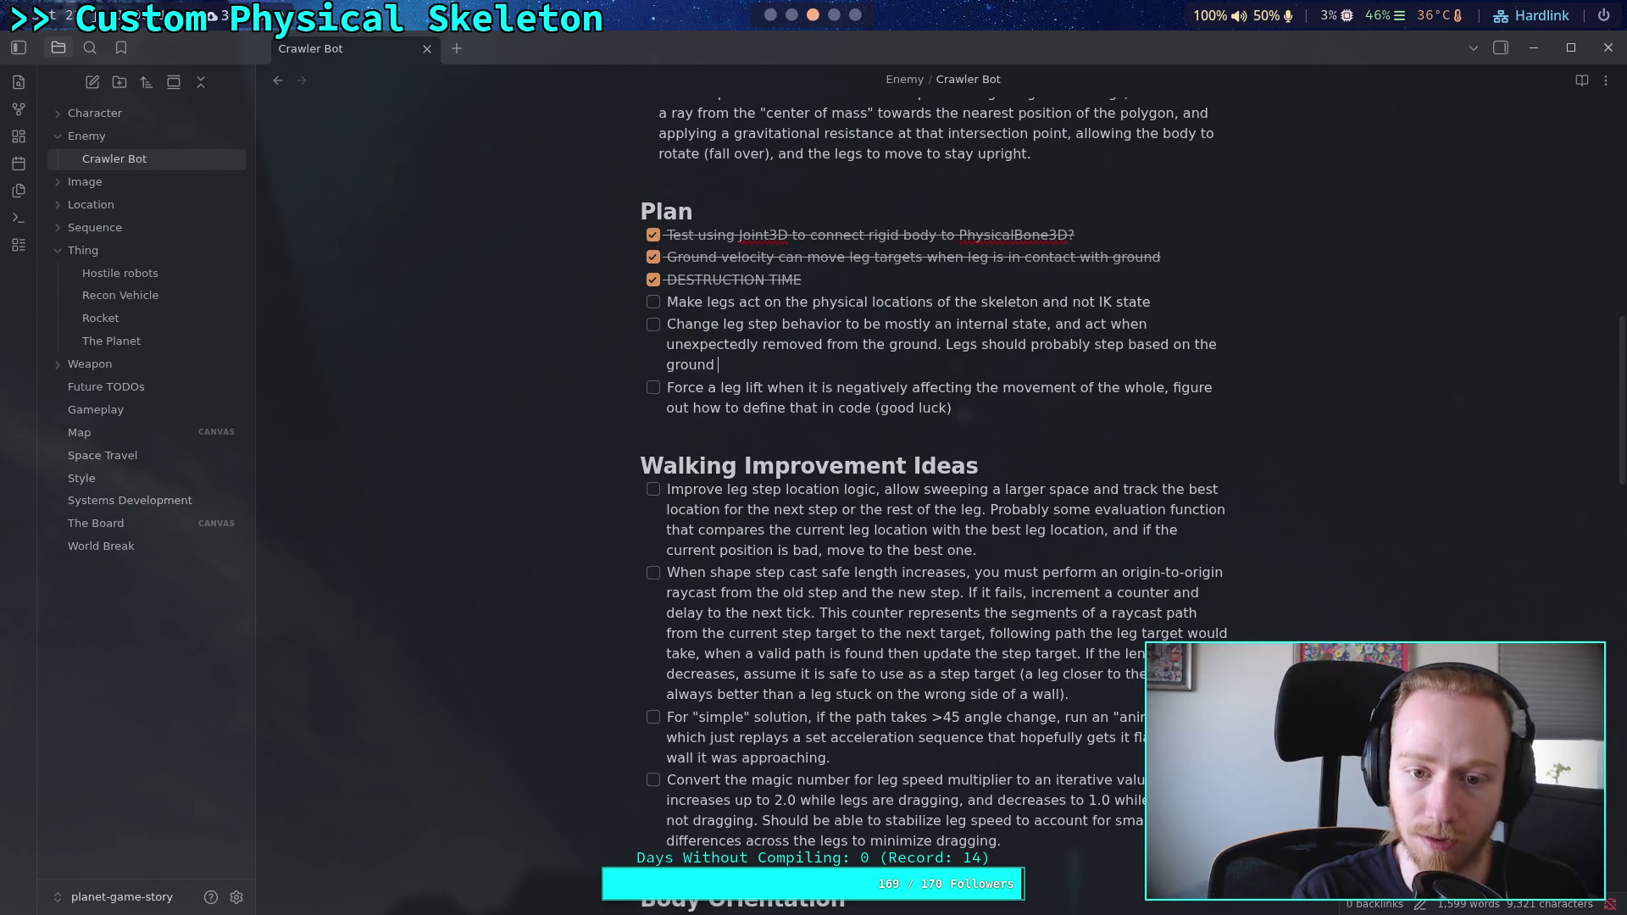
type("state of other ")
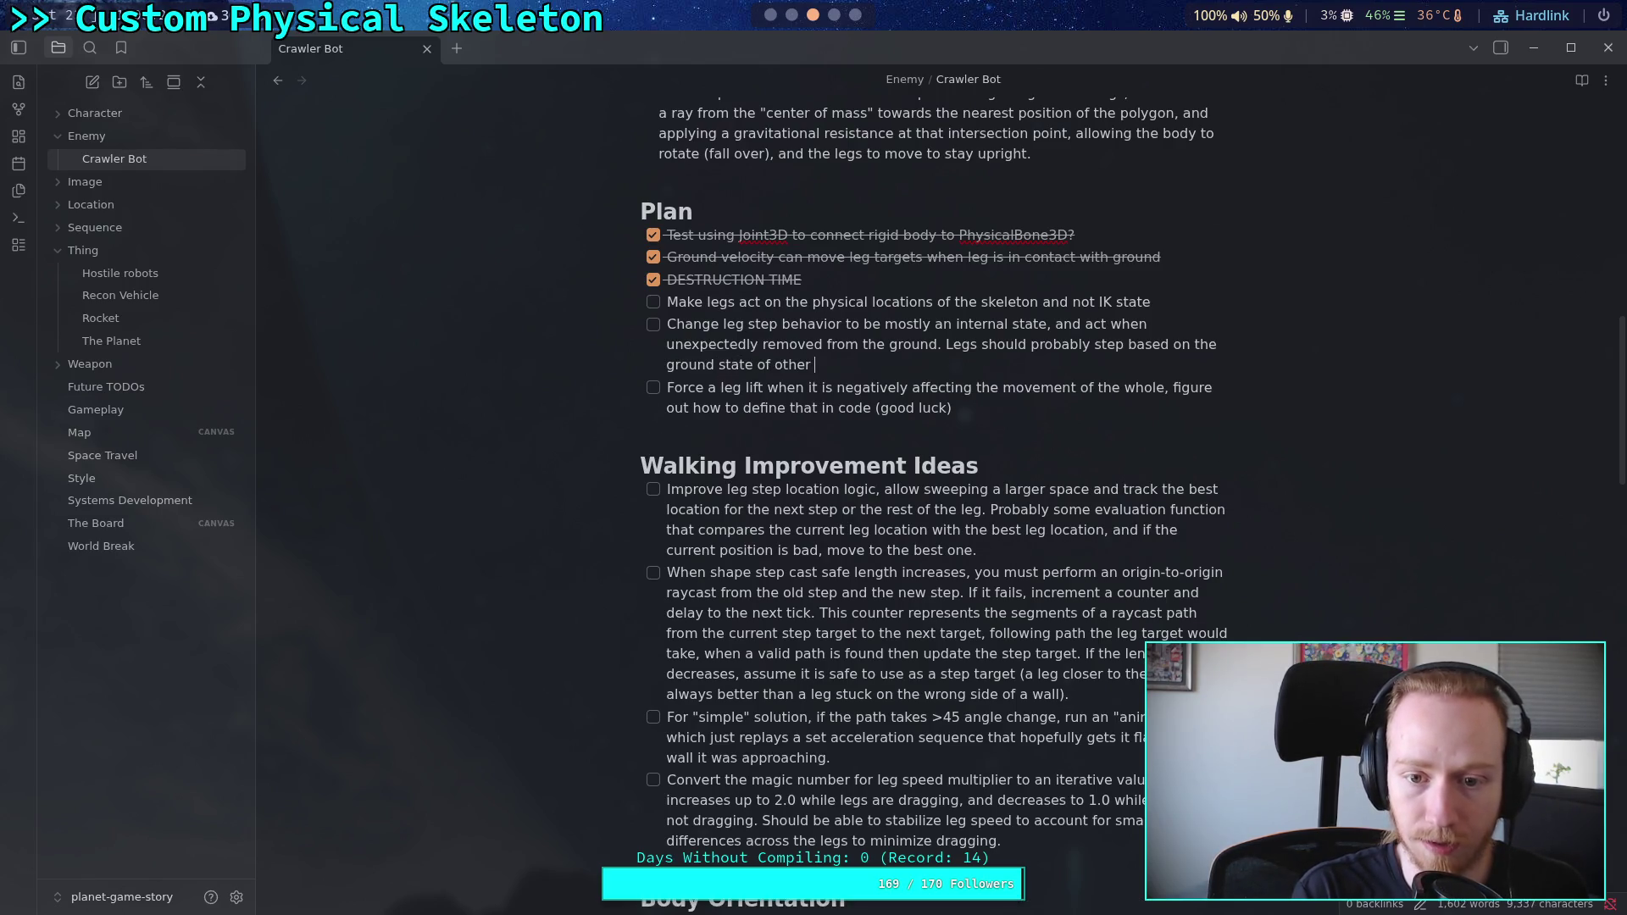
type("legs and not check")
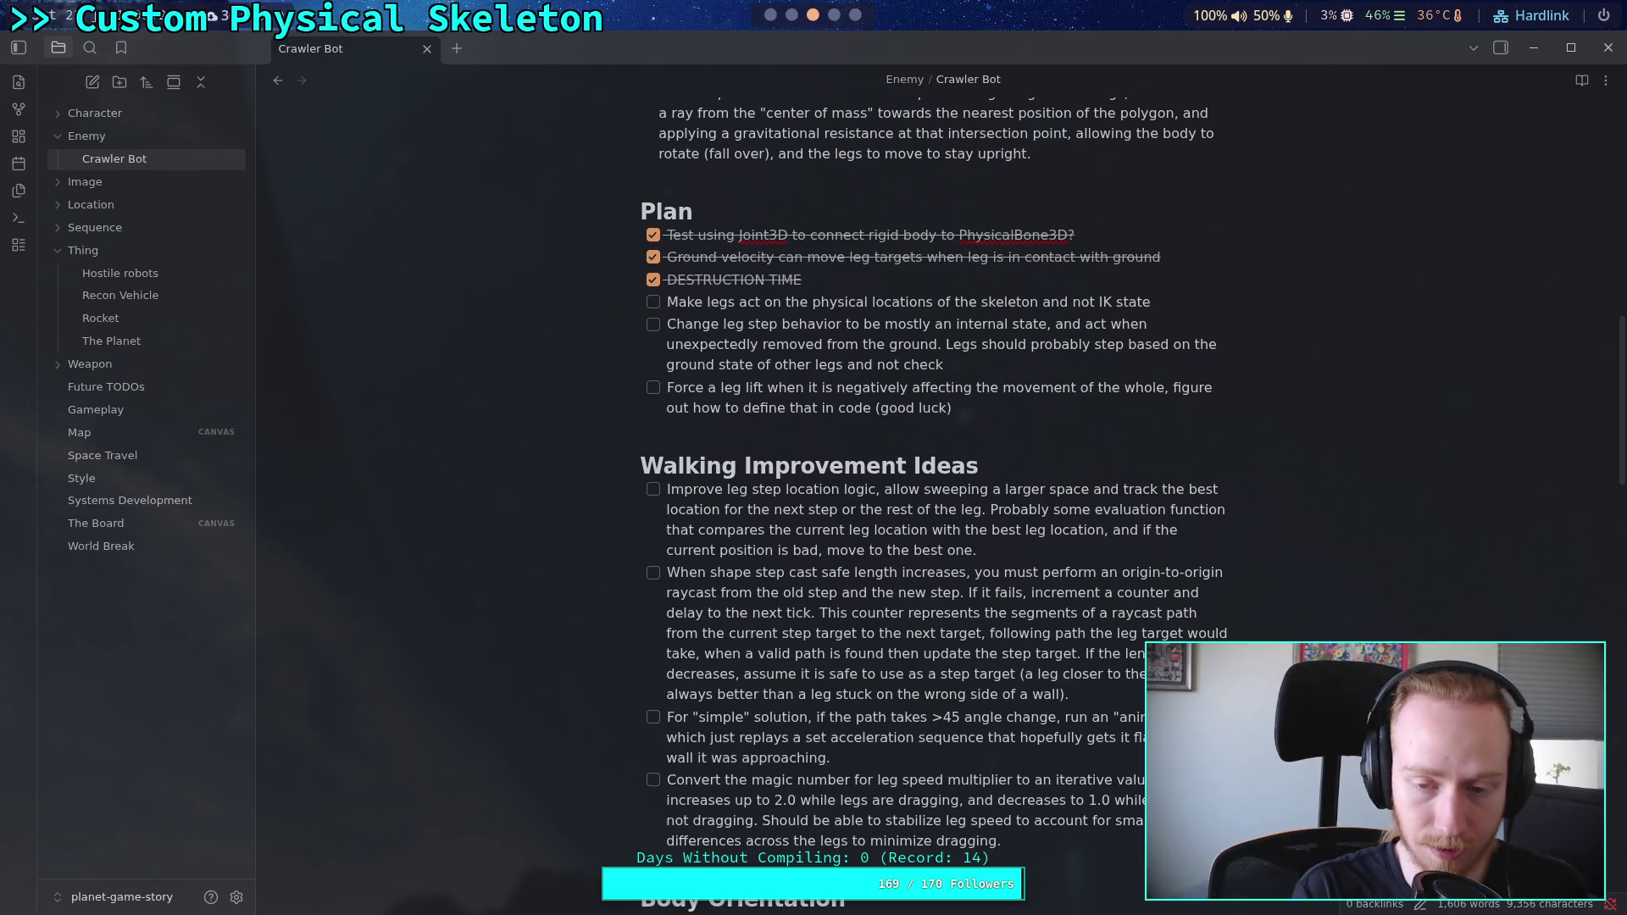
key("ctrl+BackSpace")
key("ctrl+BackSpace")
key("ctrl+BackSpace")
key("ctrl+BackSpace")
key("ctrl+BackSpace")
key("ctrl+BackSpace")
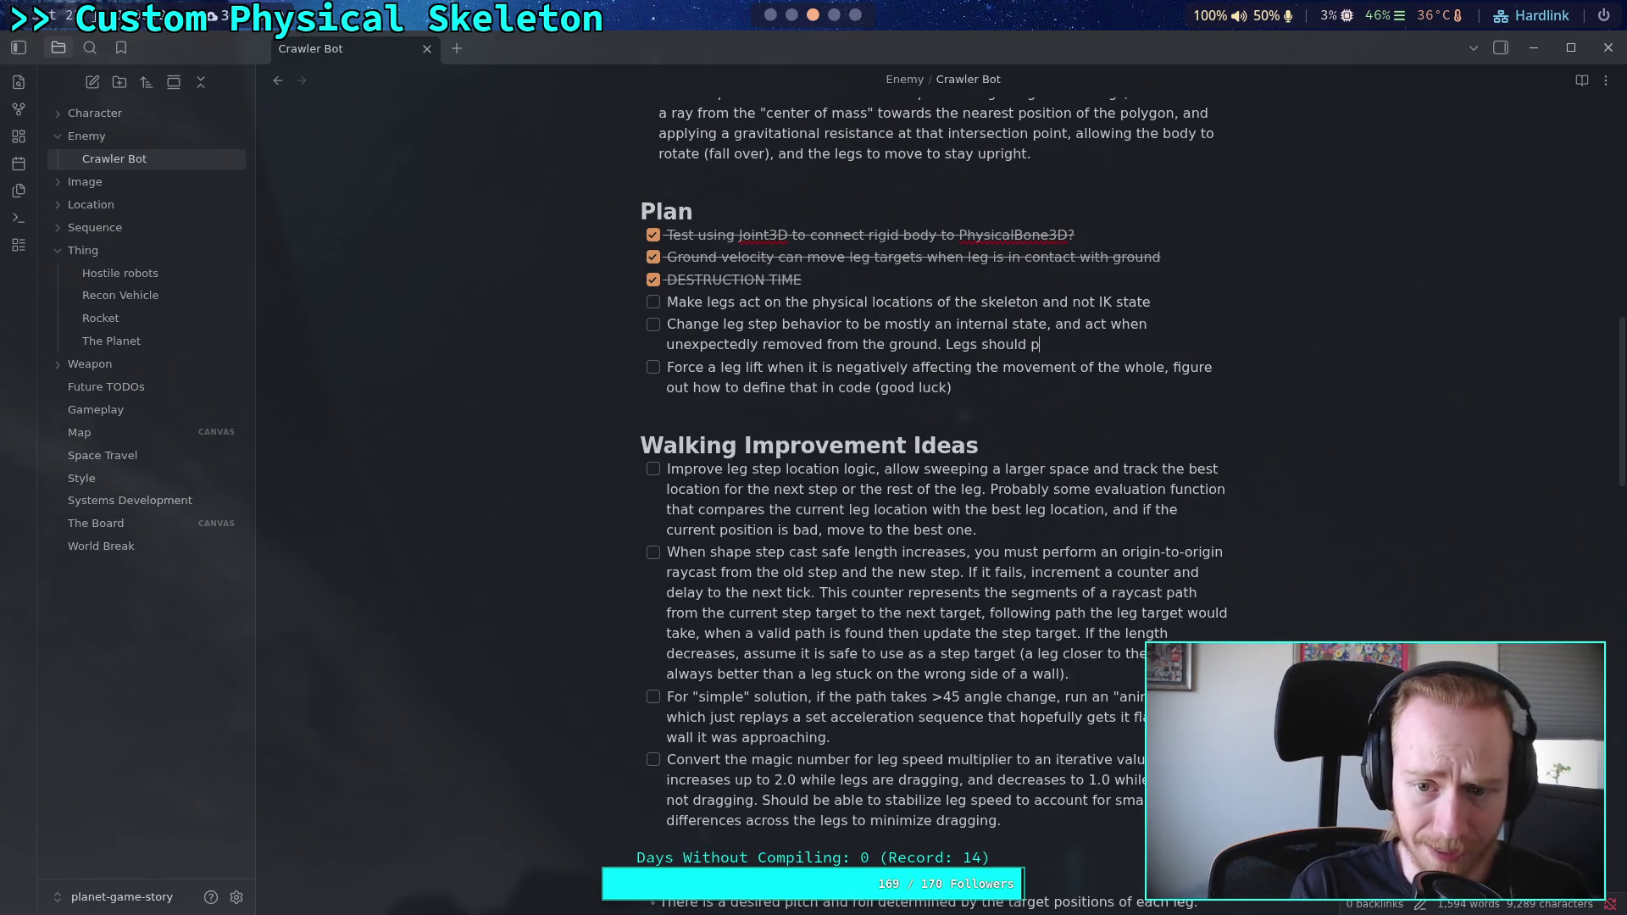
type("not pay atte")
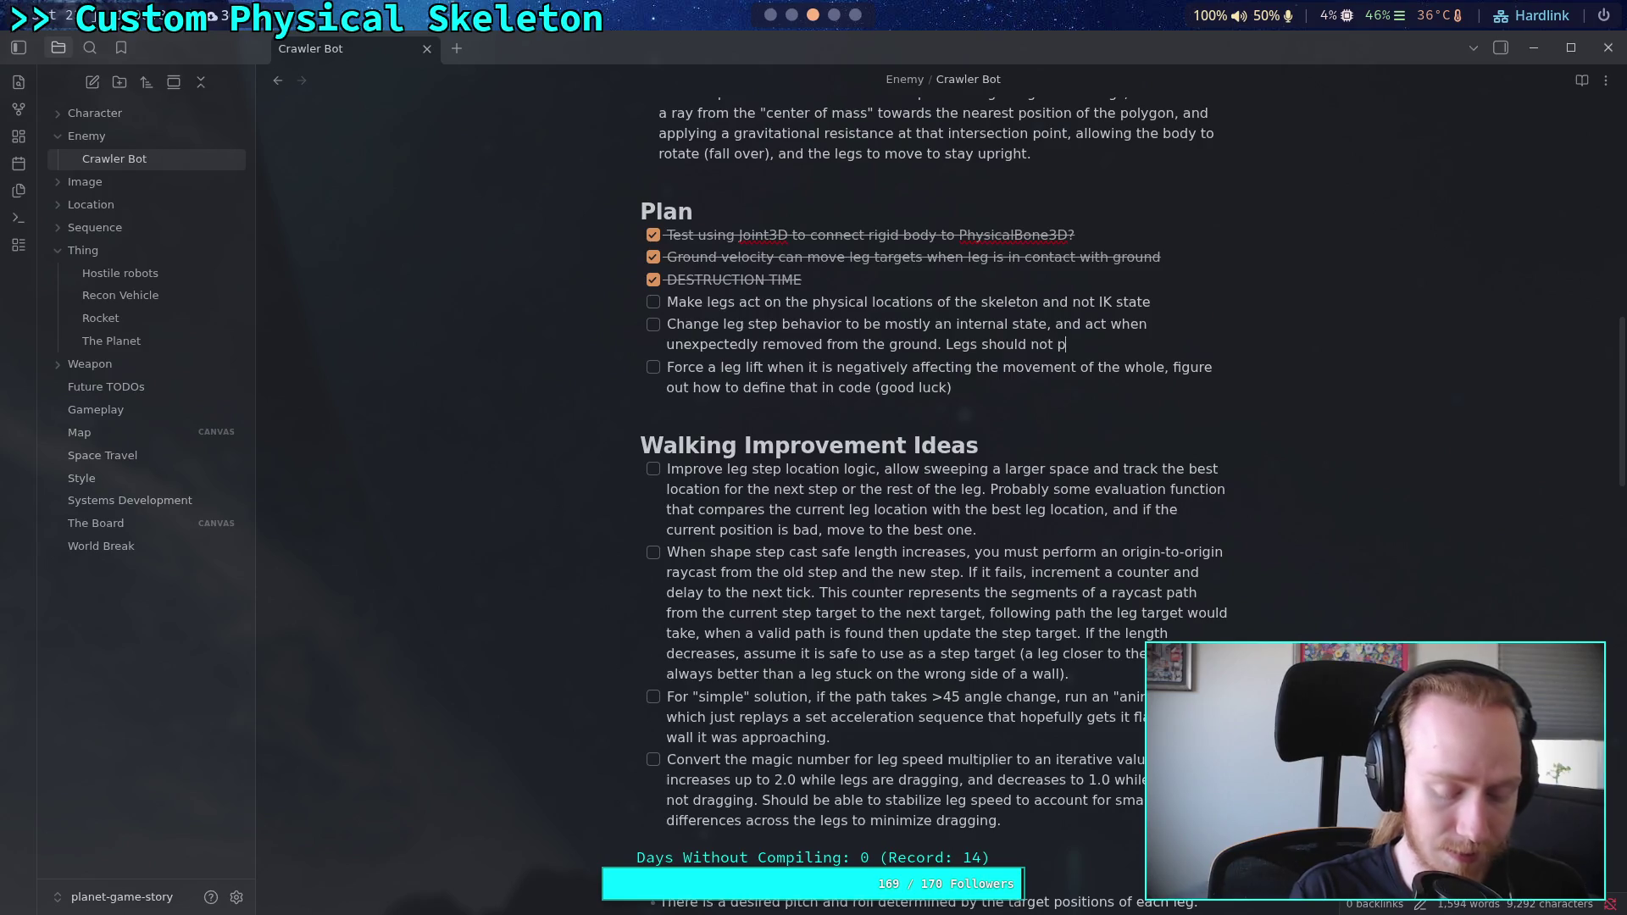
type("ntion t o")
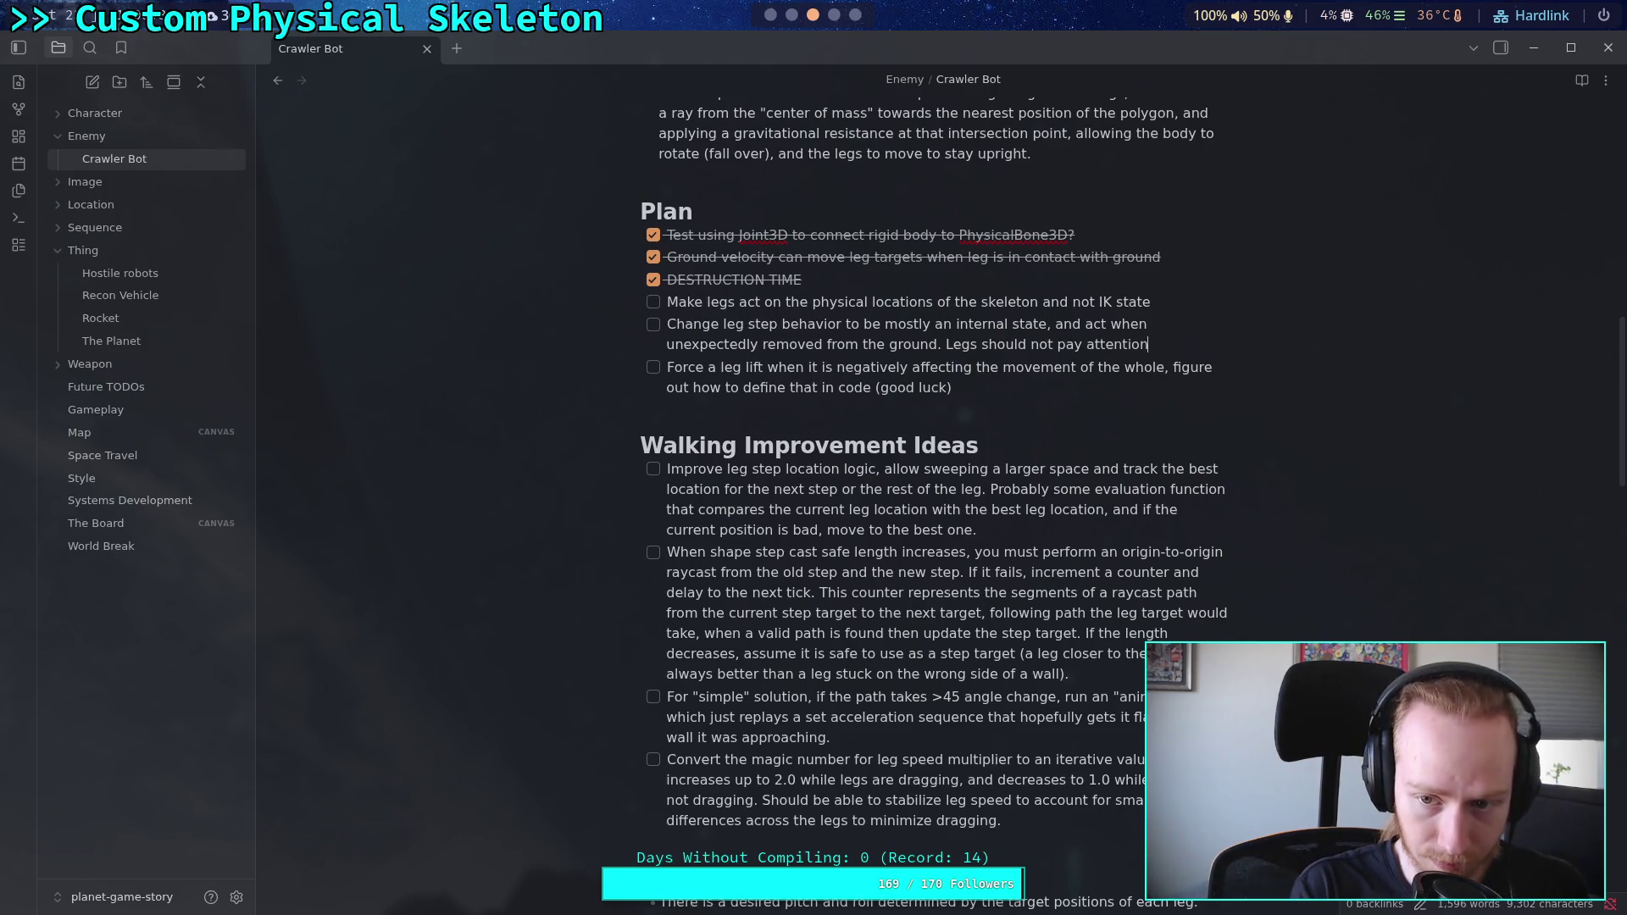
key("BackSpace")
key("BackSpace")
type("o an")
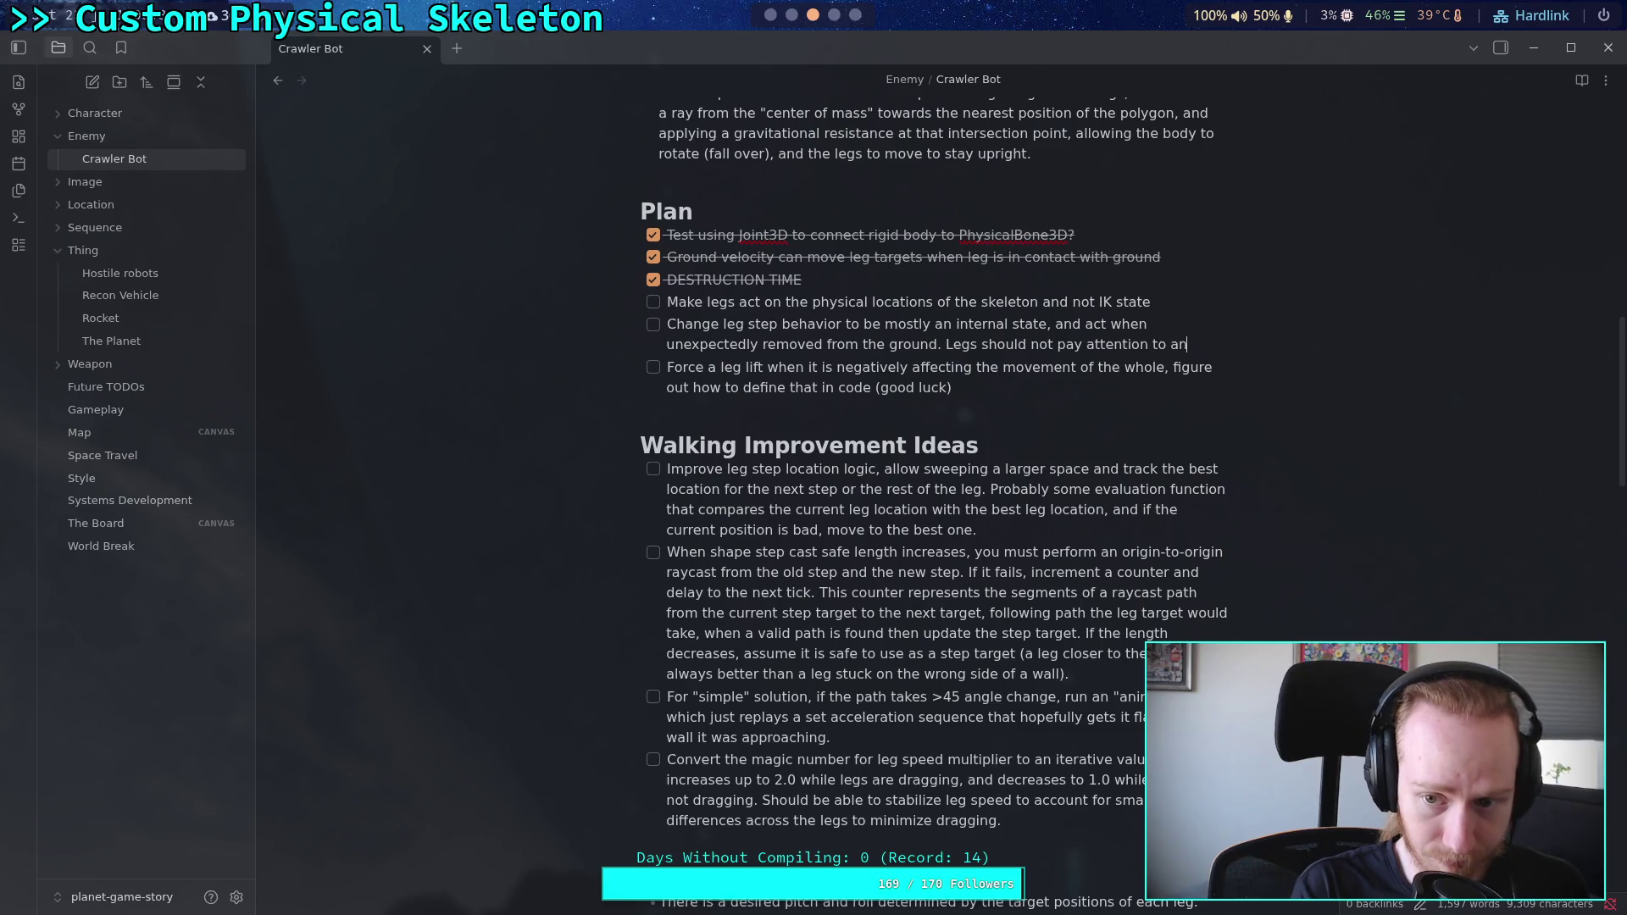
type("y step")
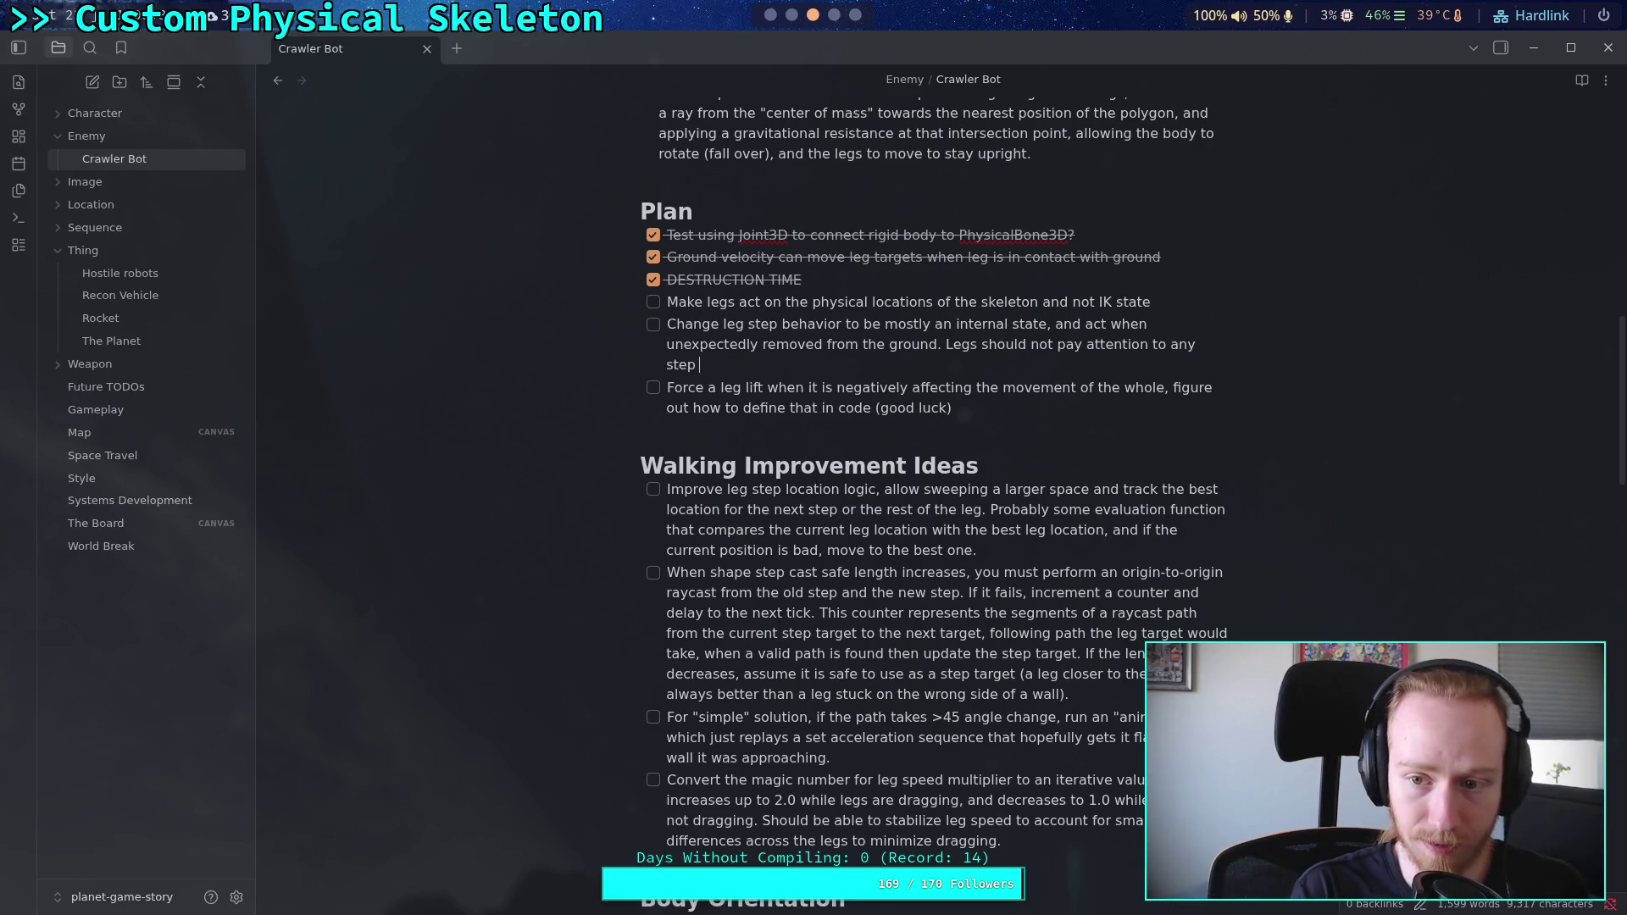
type("para")
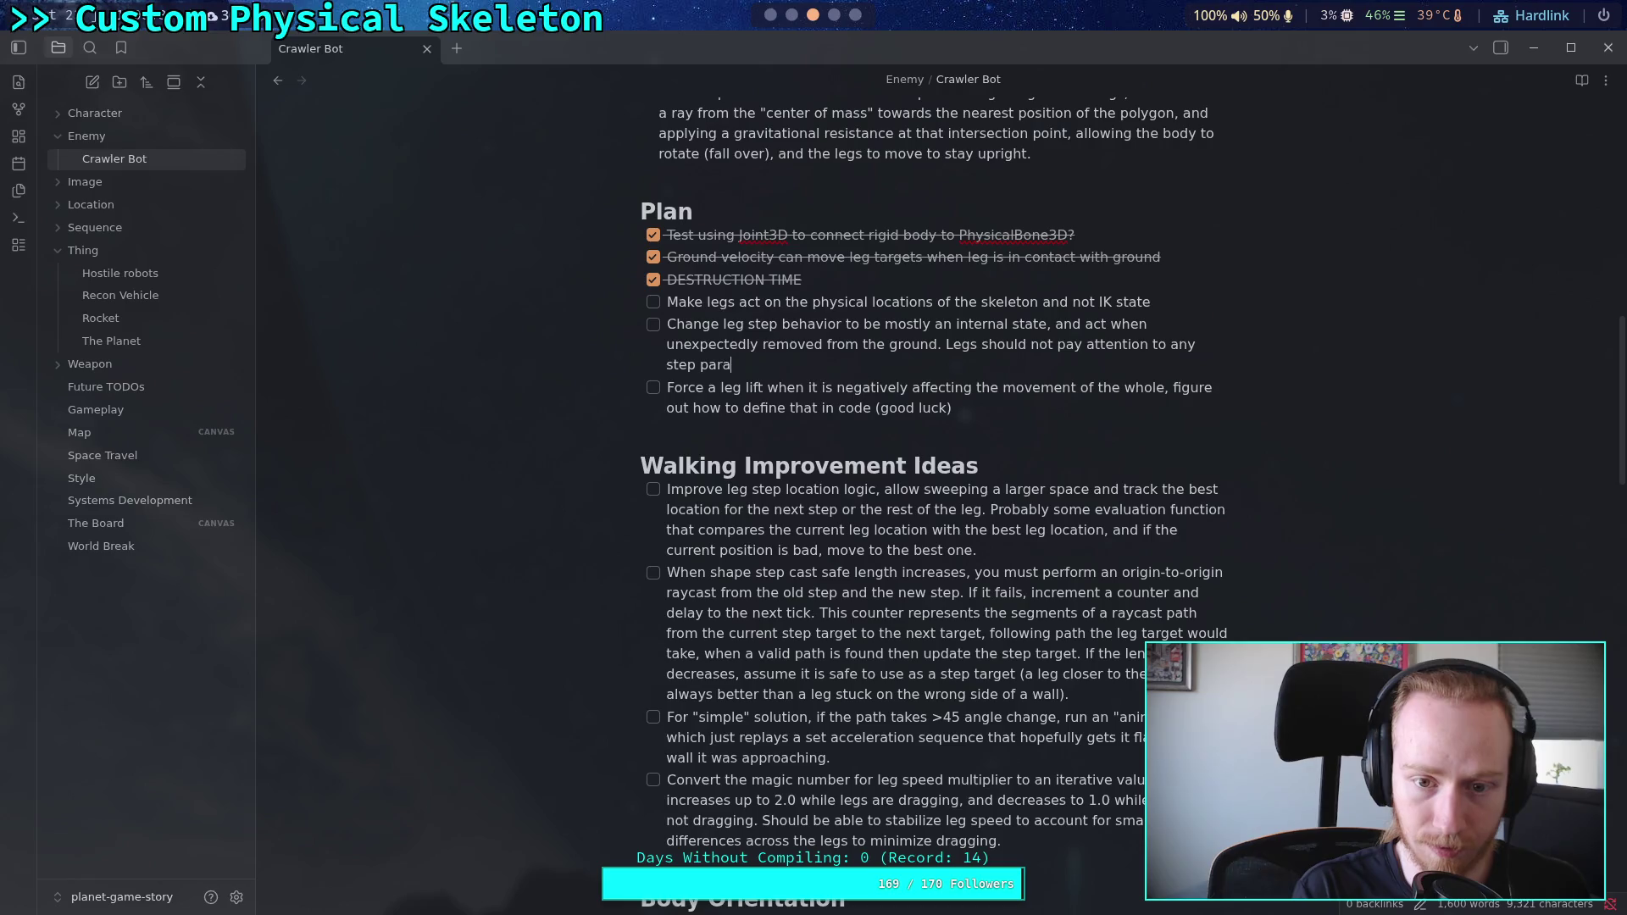
type("meters of ")
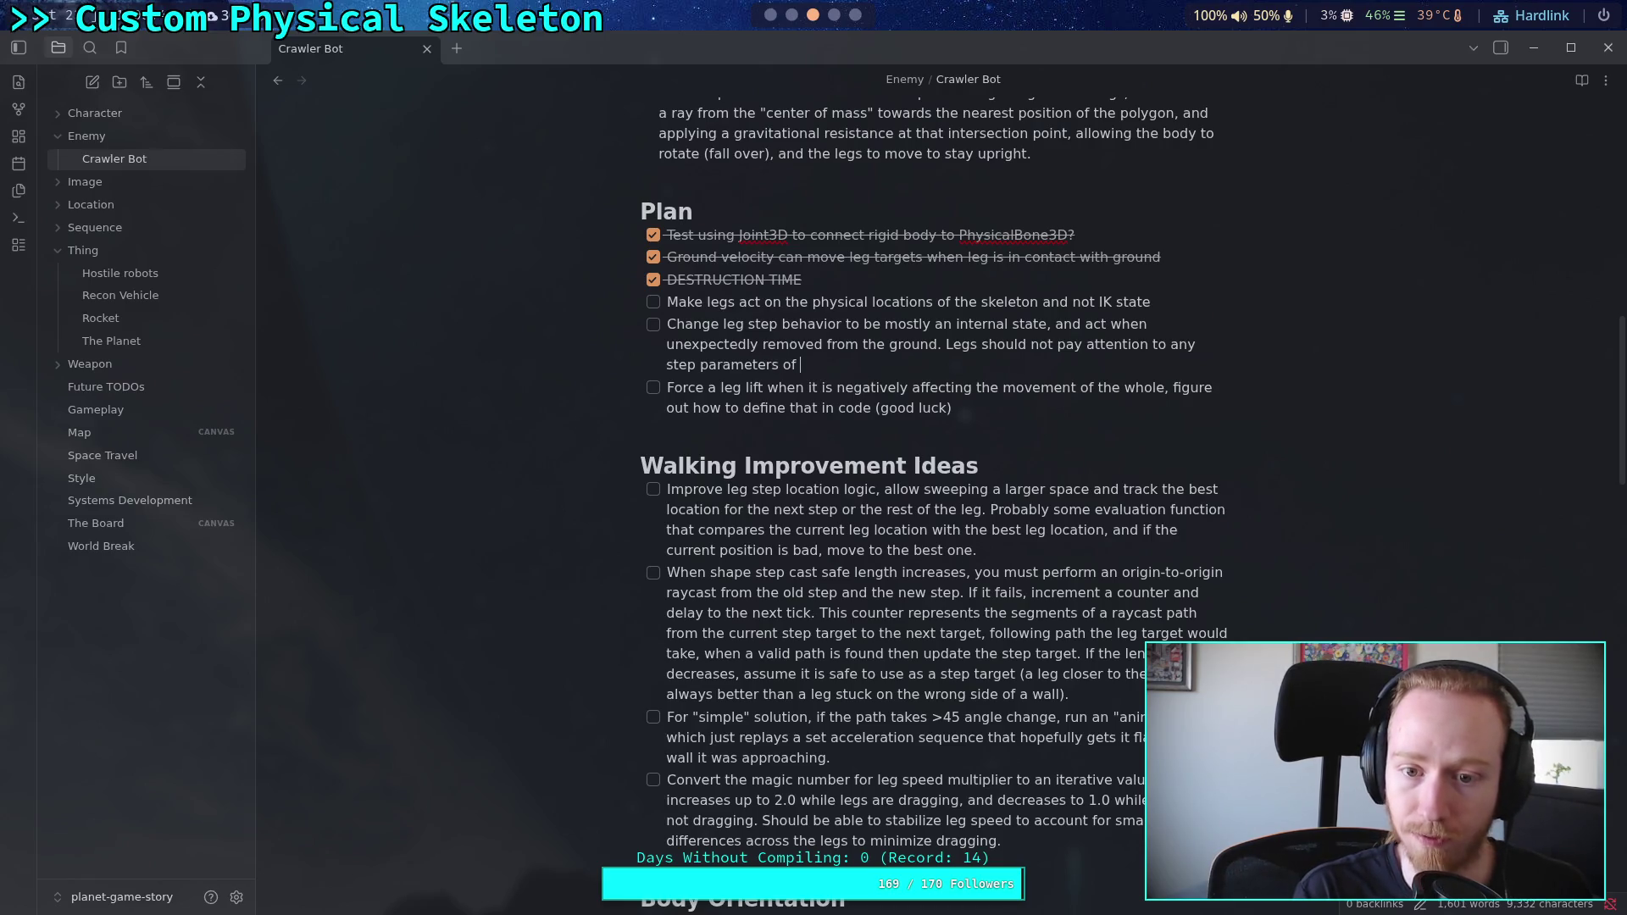
type("other legs, on")
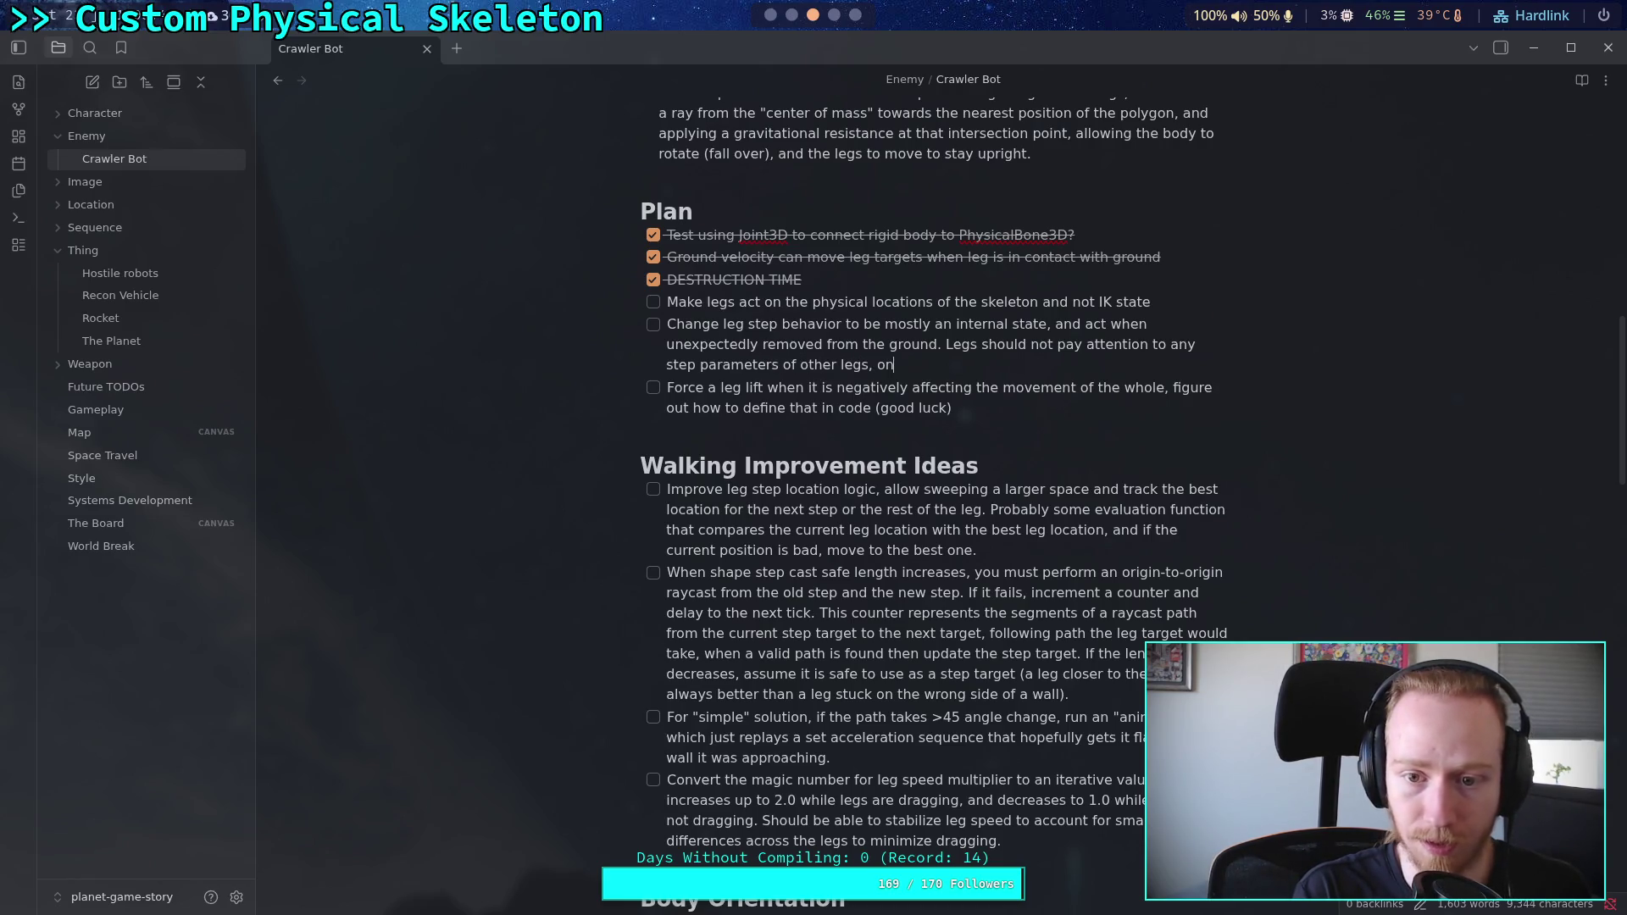
type("ly the g")
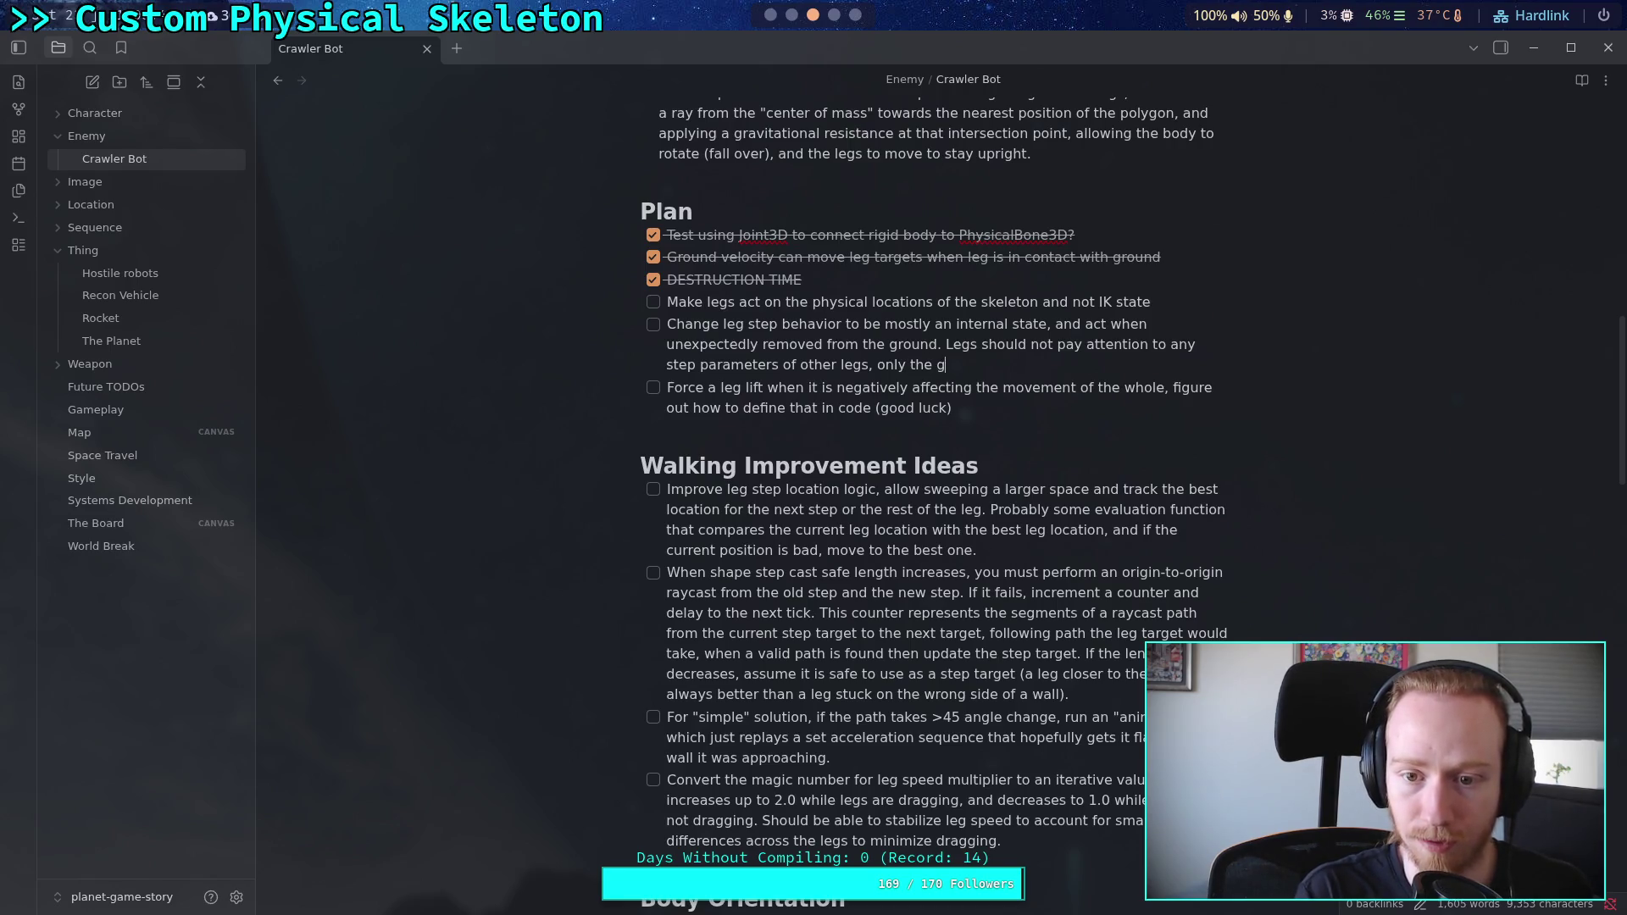
type("rounding state")
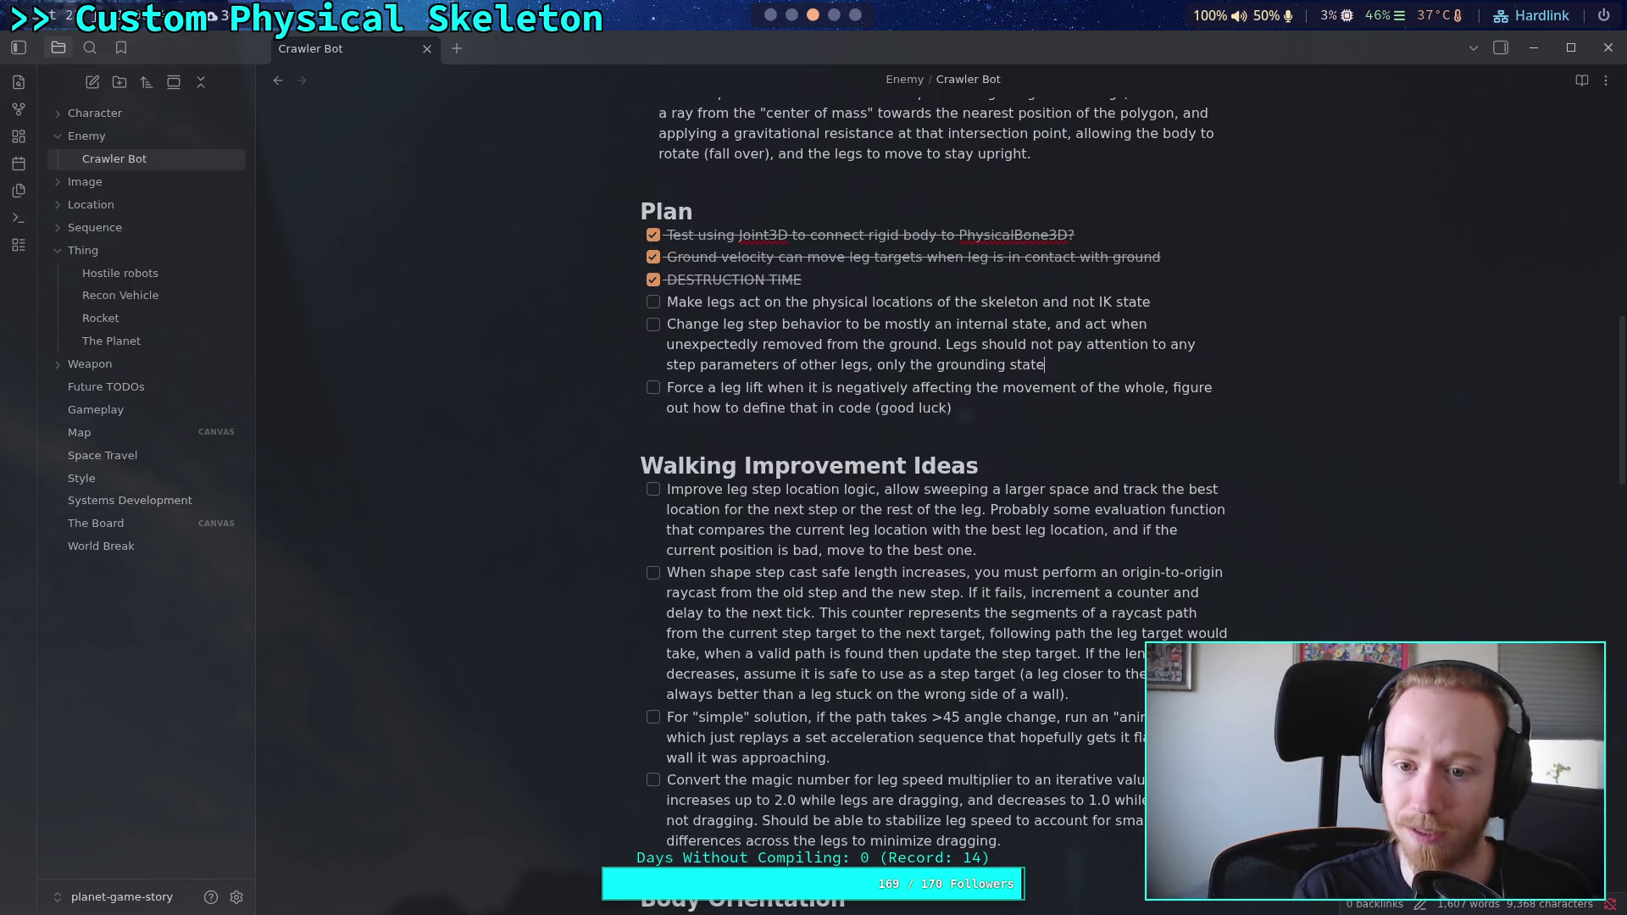
type(".")
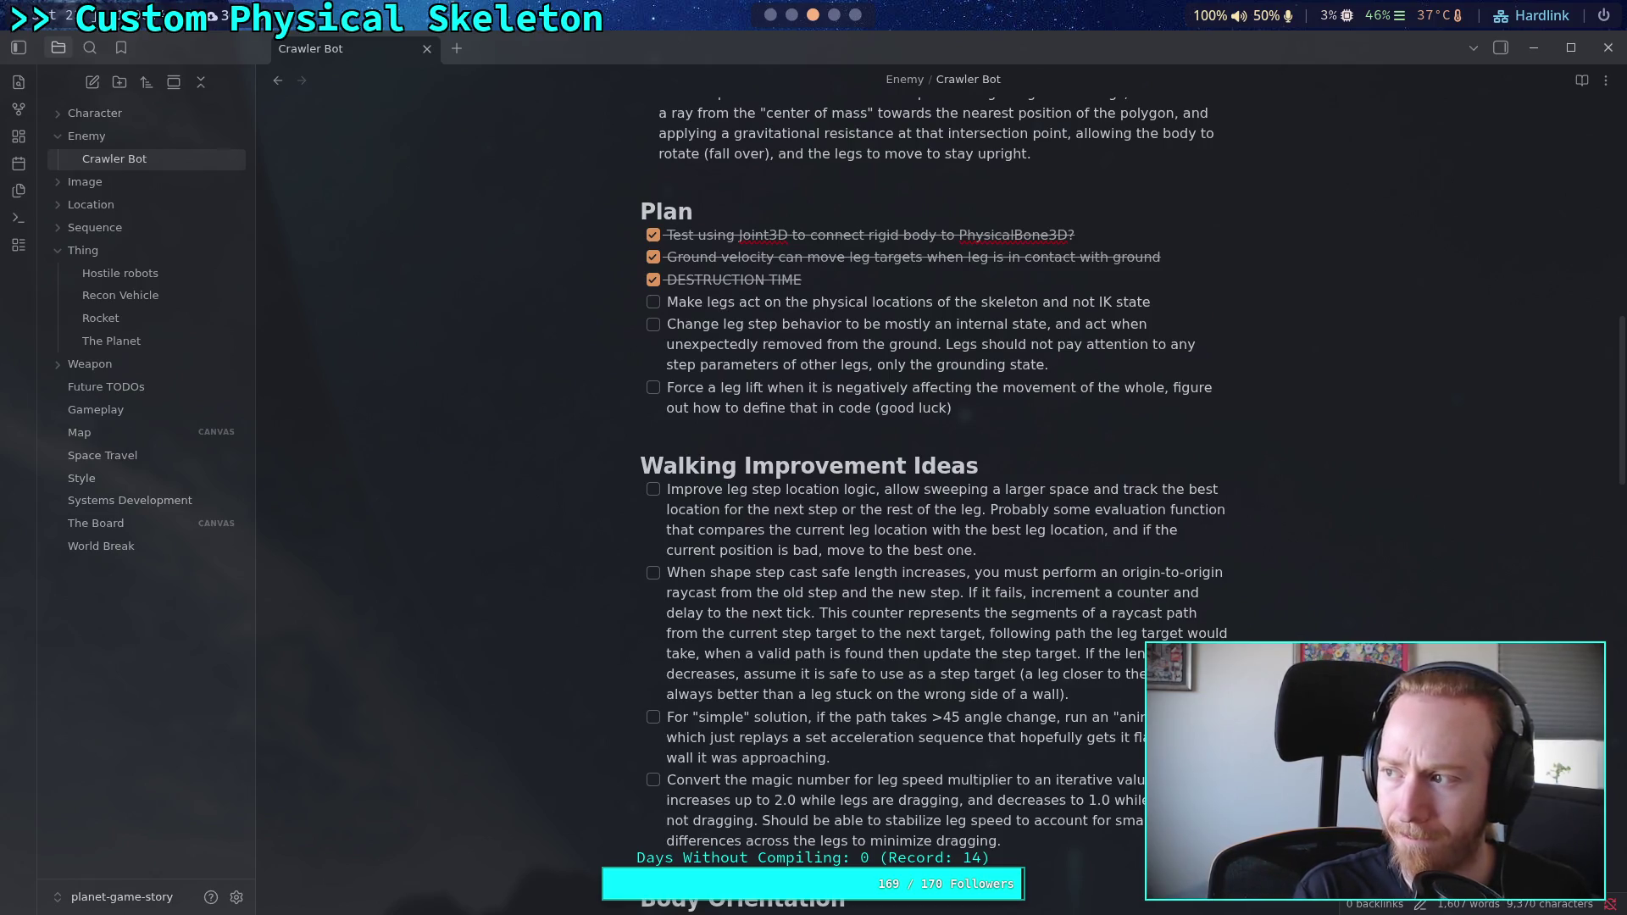
key("BackSpace")
key("BackSpace")
key("BackSpace")
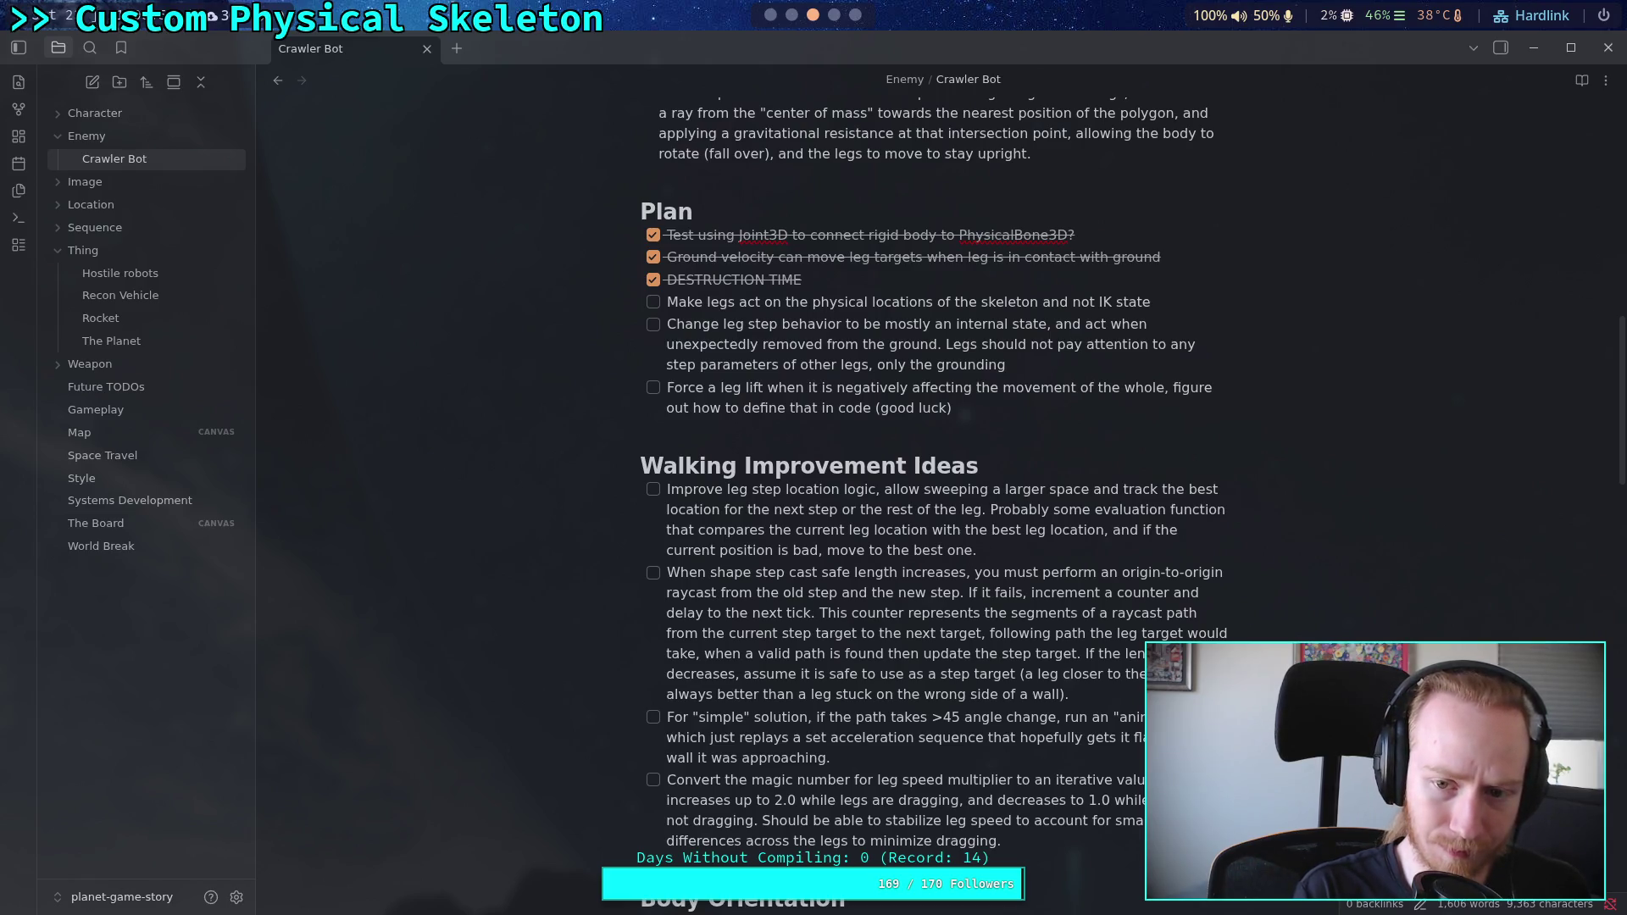
key("BackSpace")
key("BackSpace")
key("BackSpace")
Step: End the Plan item with 'and comfort state.' and start the sentence 'In fact it is probably'
type("and comfort state")
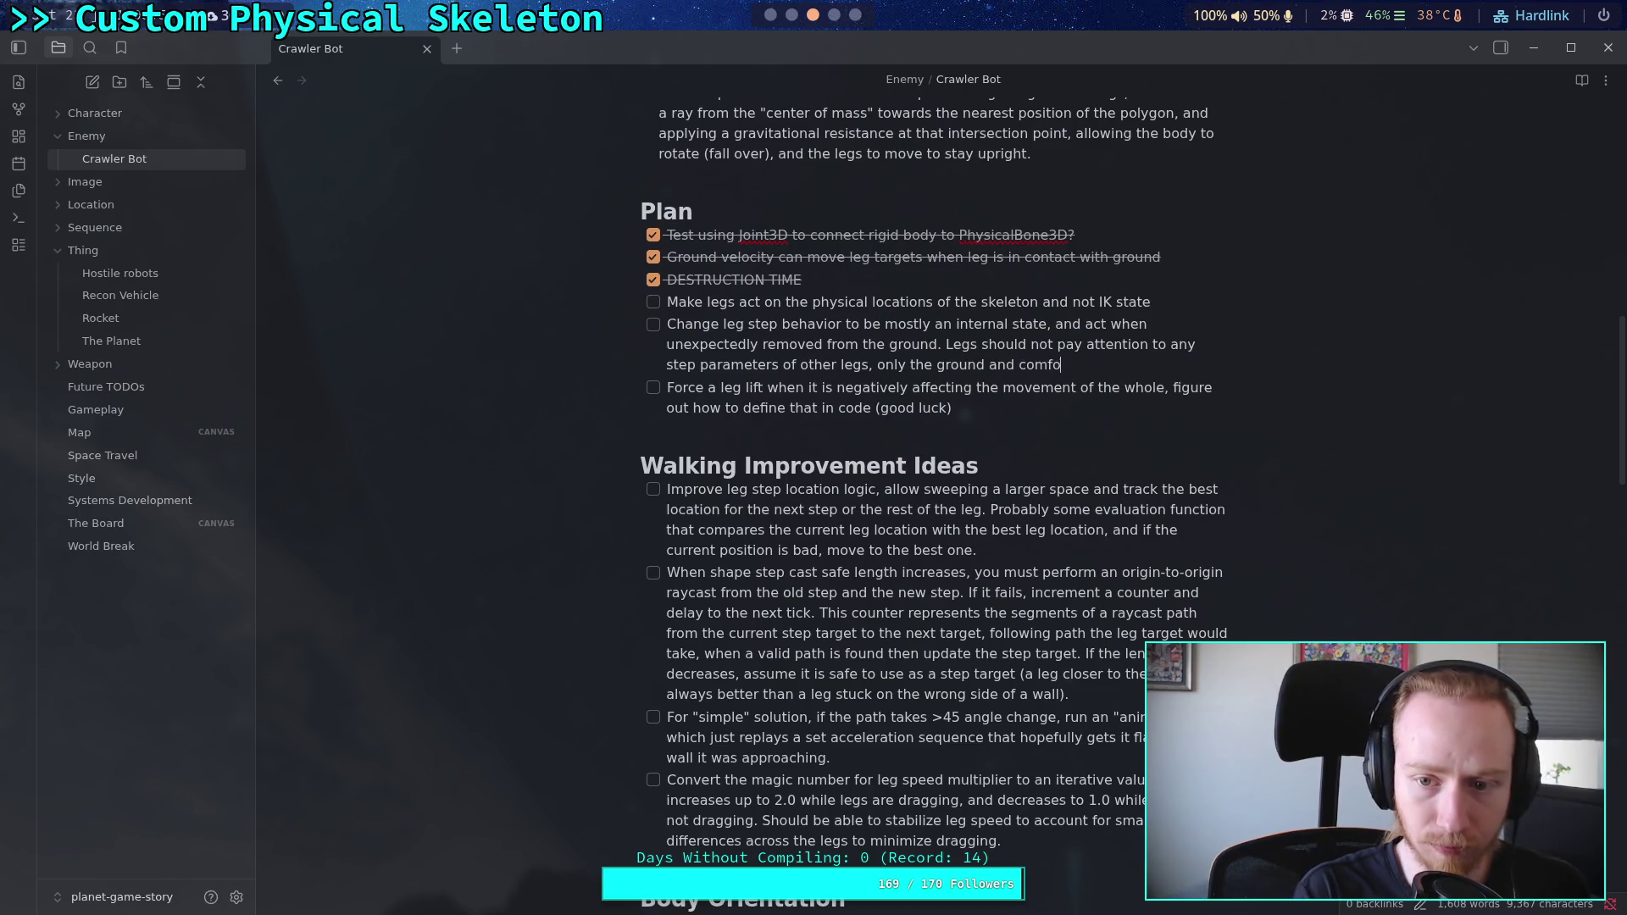
type(".")
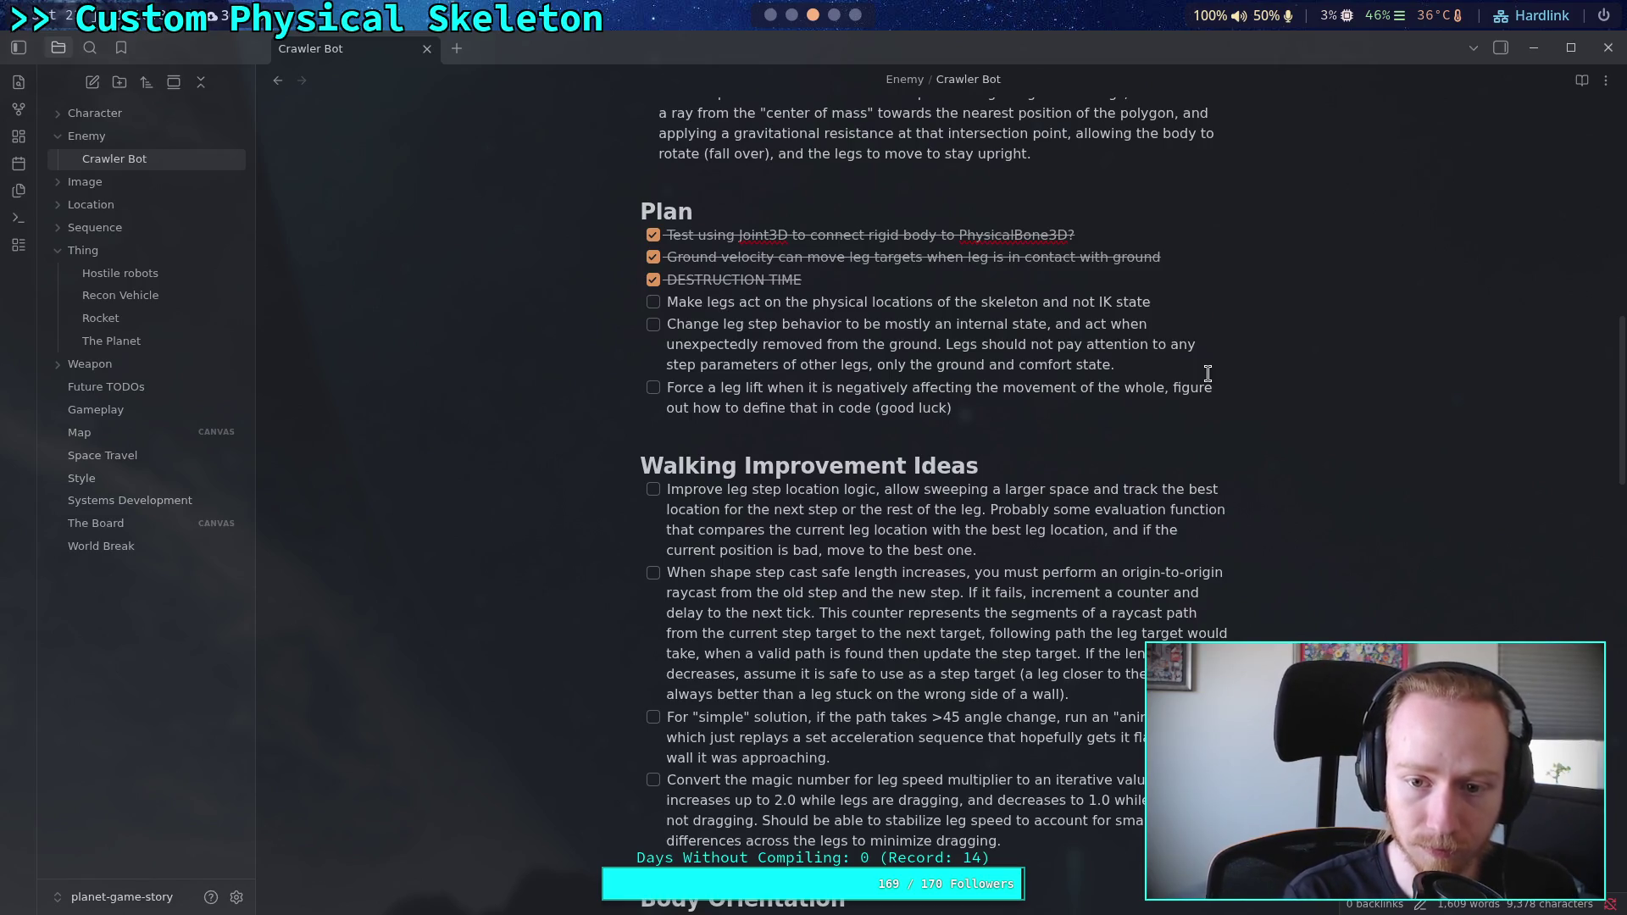
key("BackSpace")
type("In fact it")
type("s probabl")
key("BackSpace")
key("BackSpace")
key("BackSpace")
Step: Continue with 'best to think of steps as roughly asking its neighbors "hey, are you okay if I were to'
type("ably best to ")
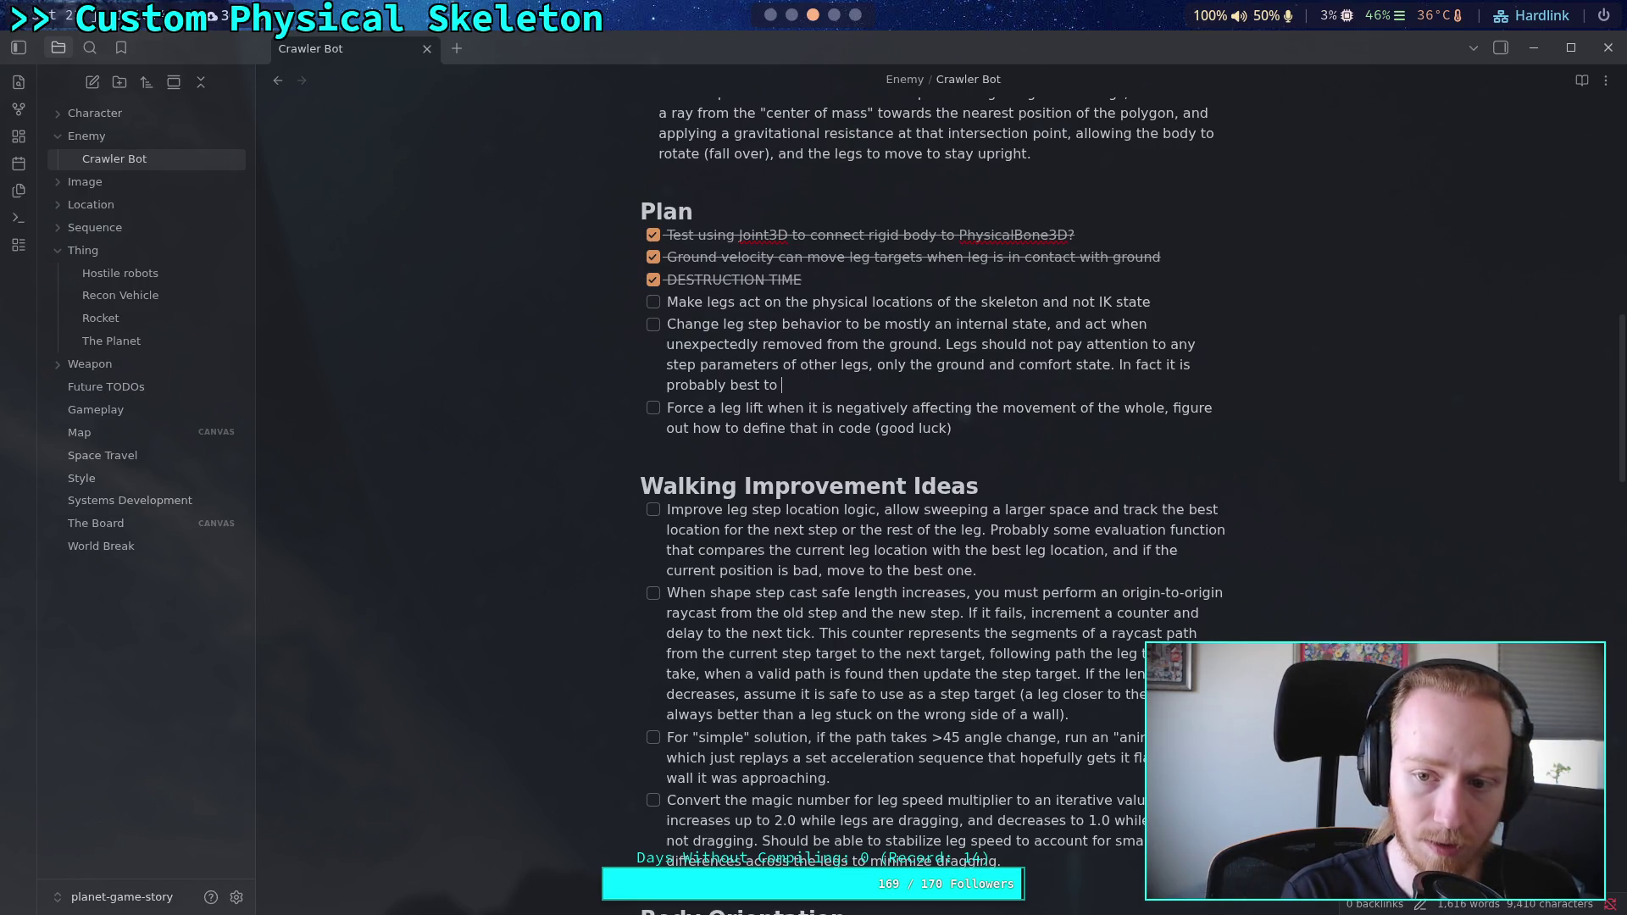
type("think of ")
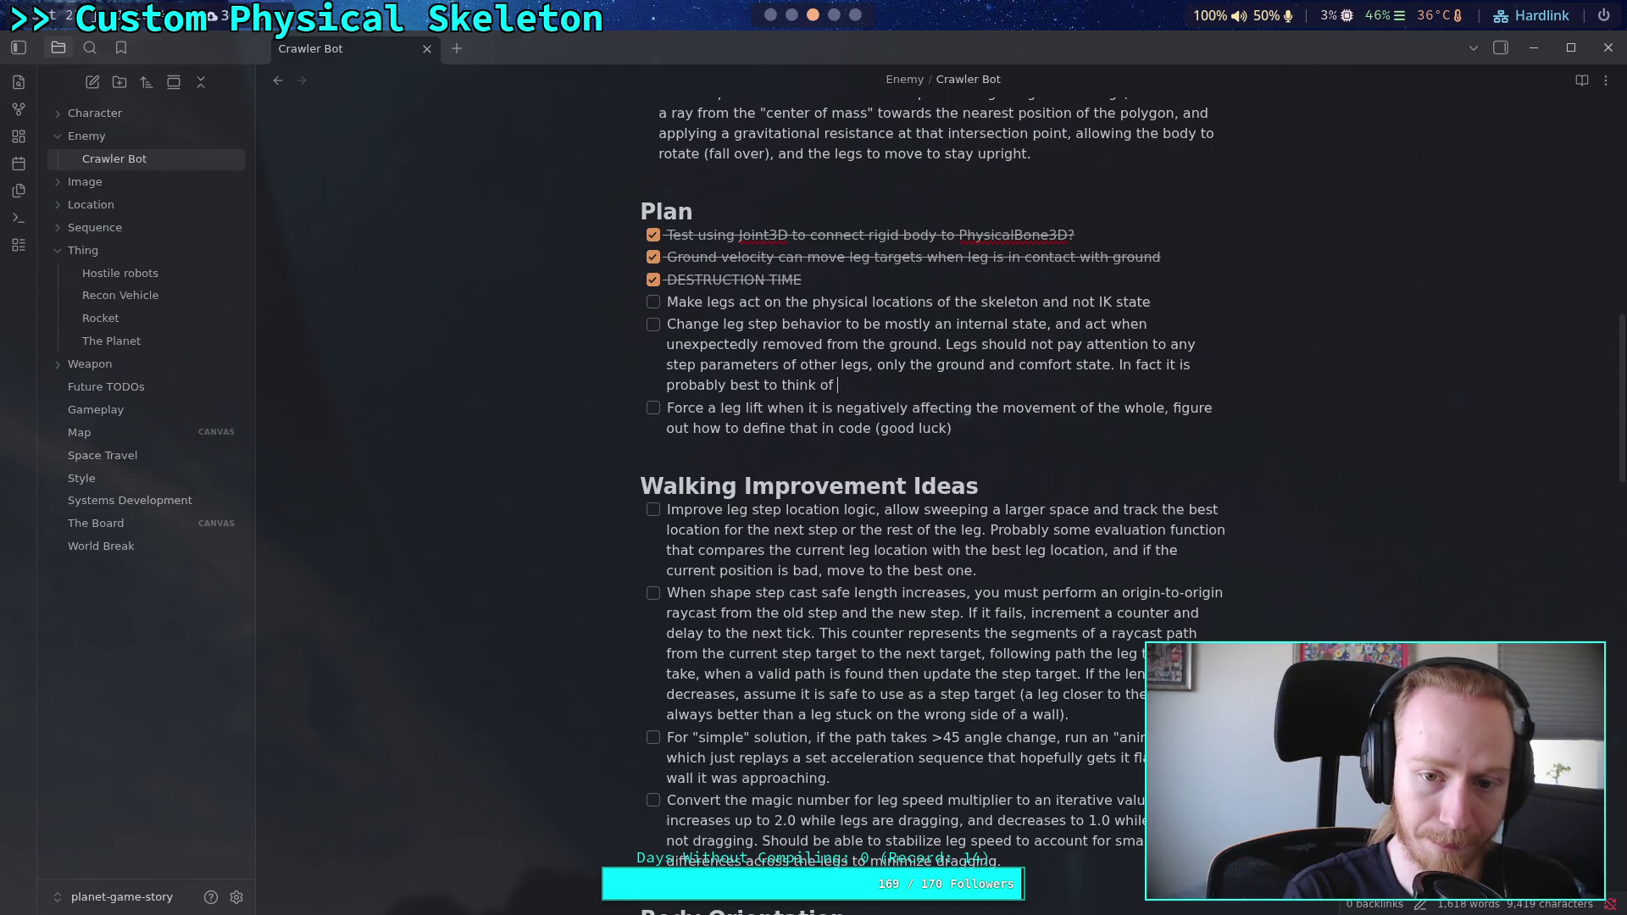
type("steps as r")
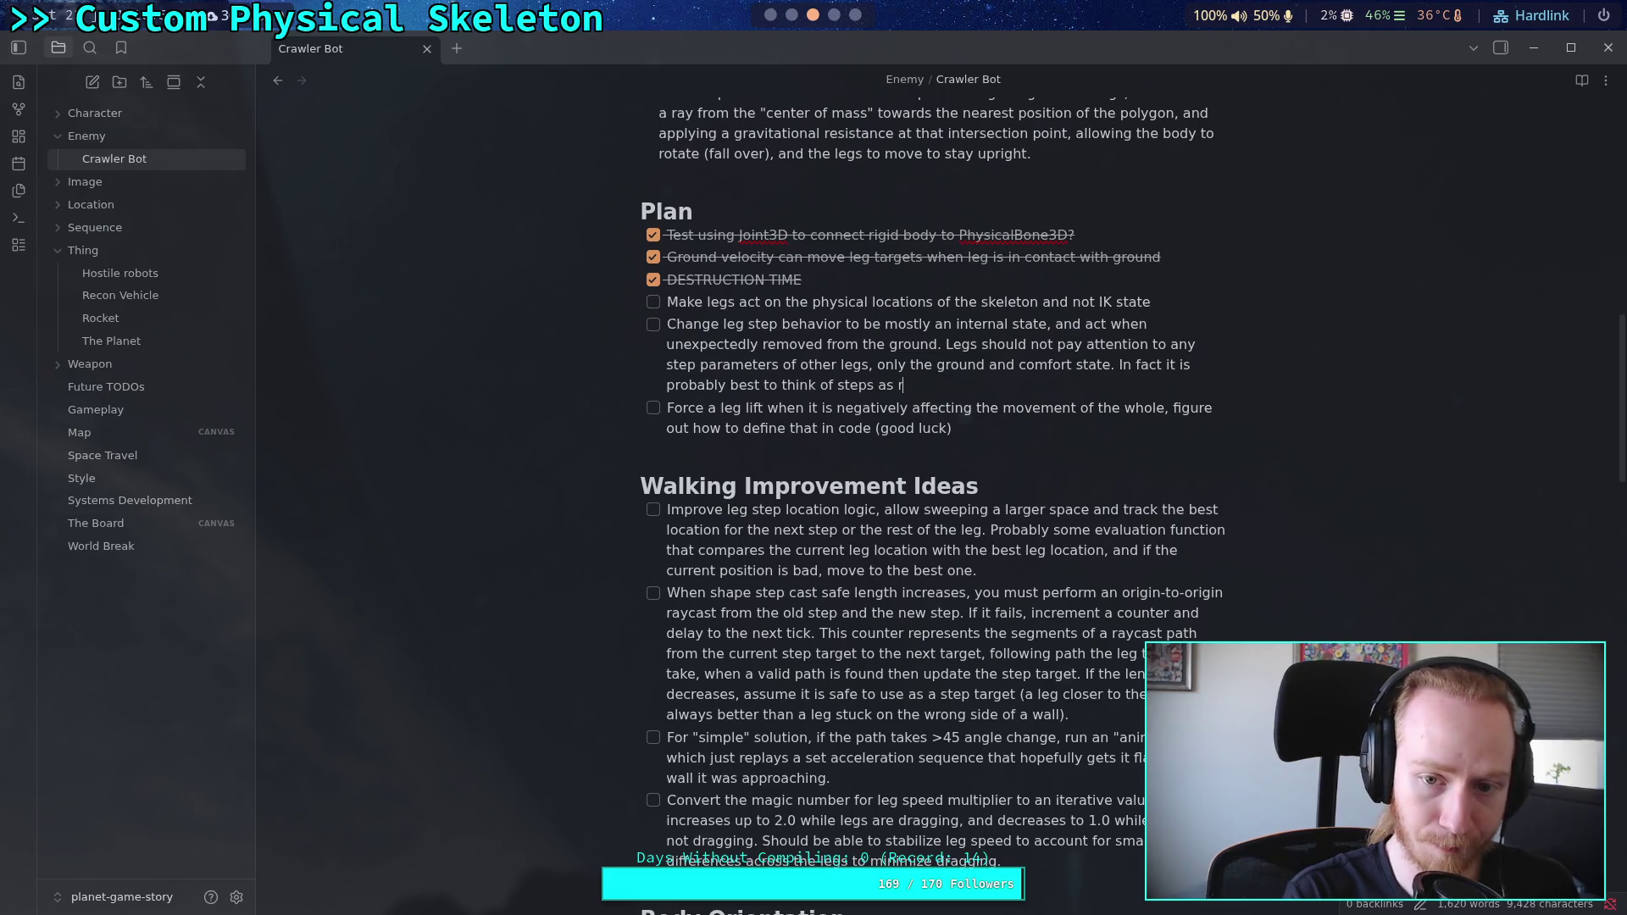
type("oughly asking ")
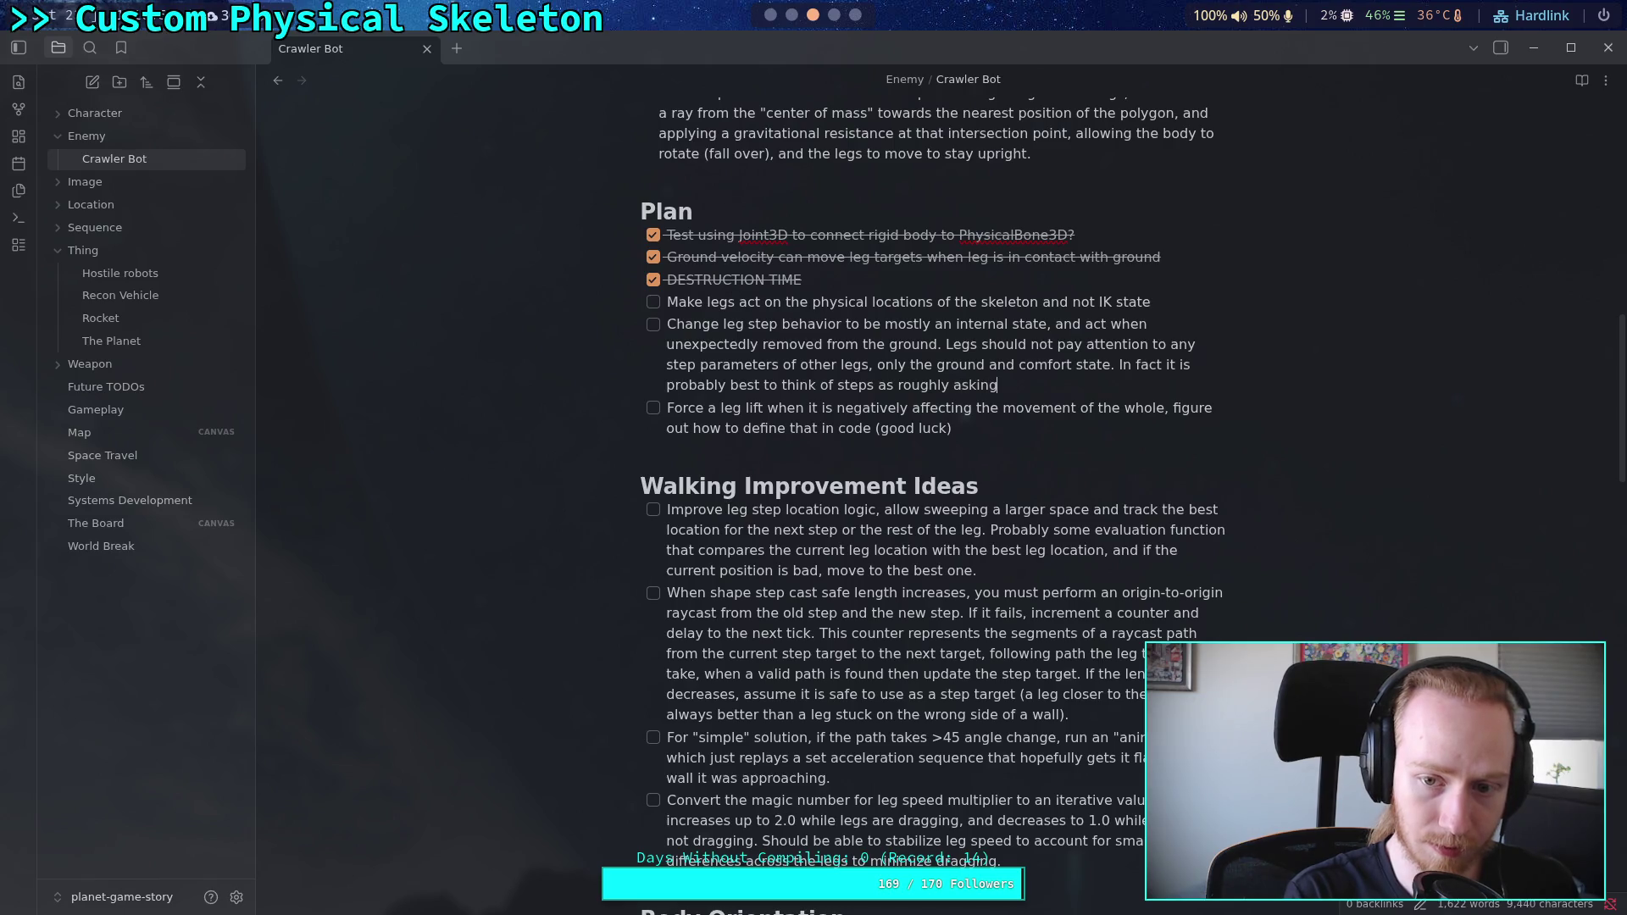
type("it")
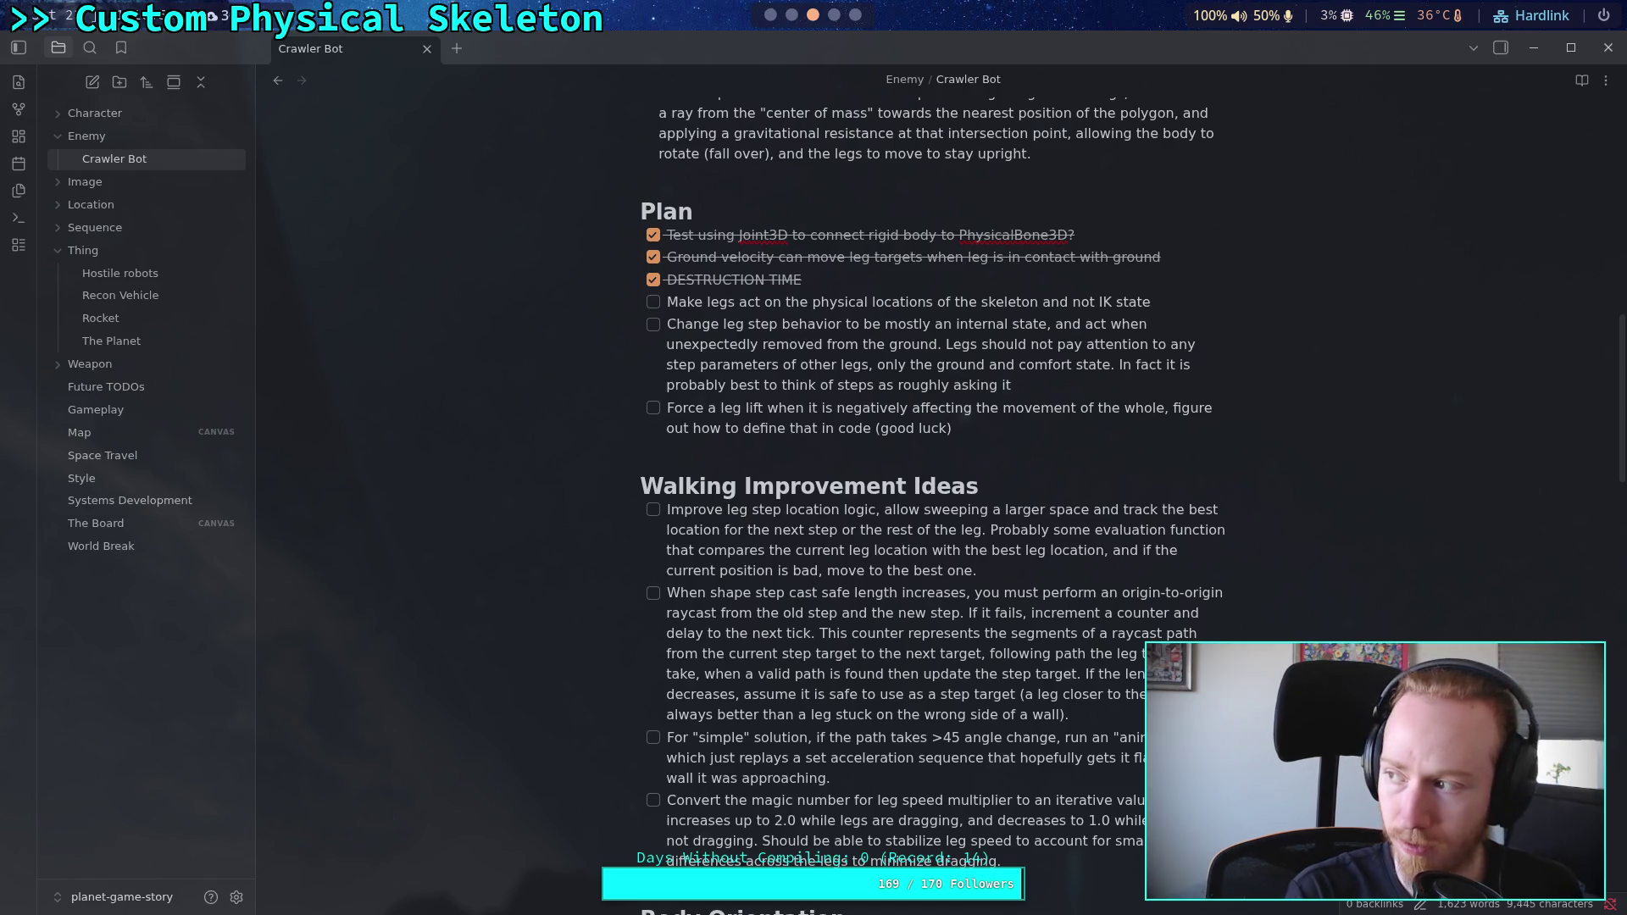
type("s ")
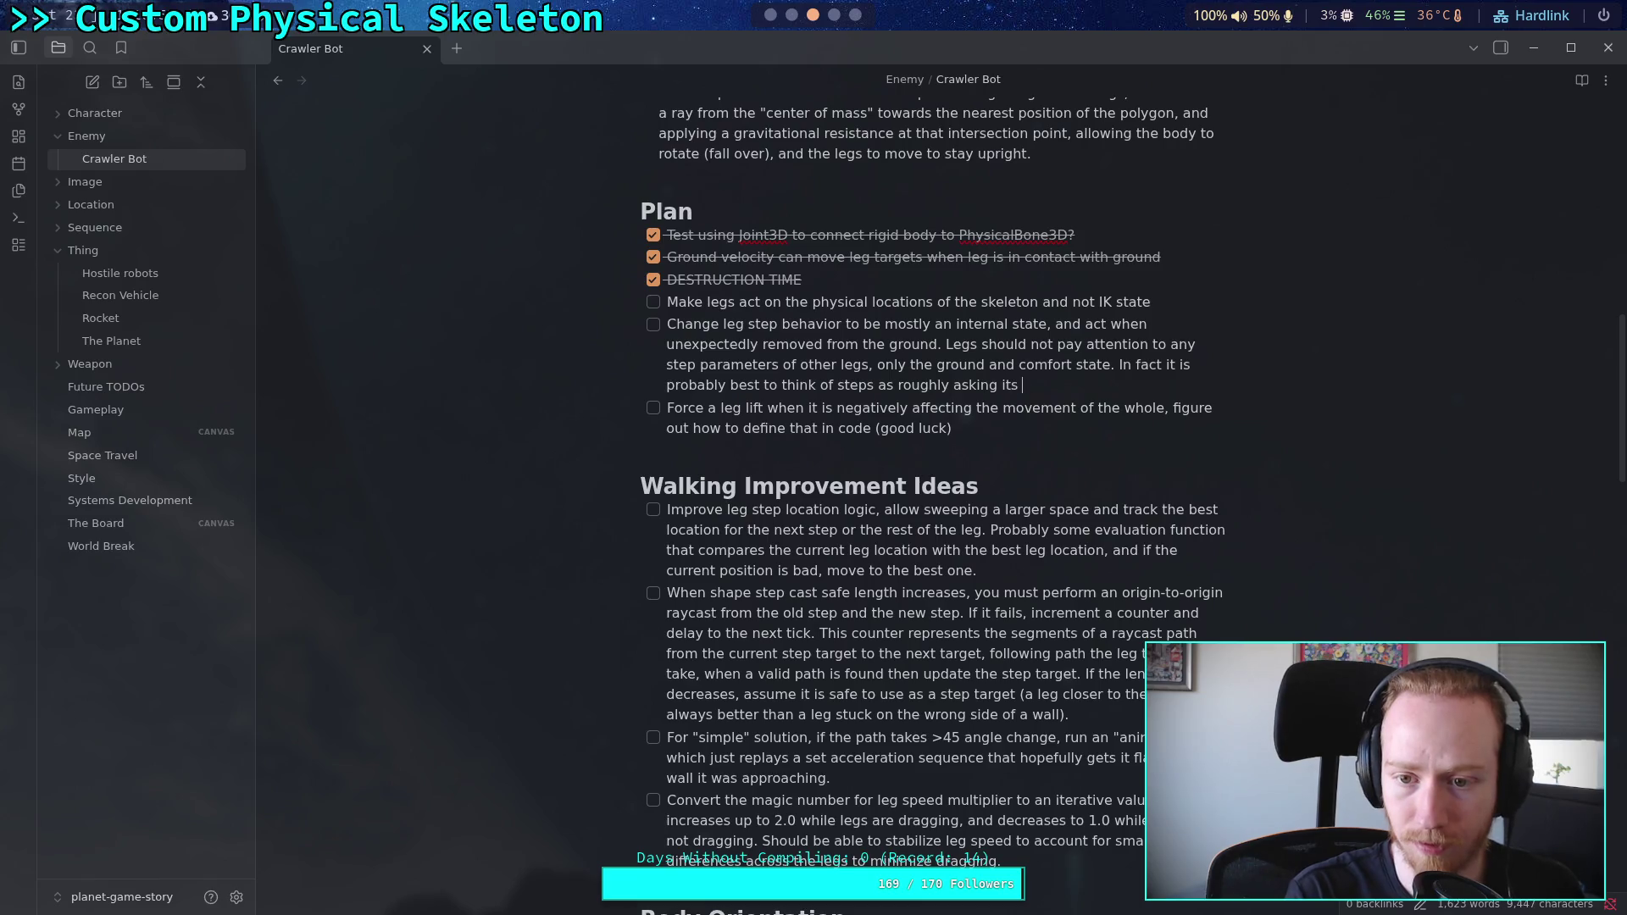
type("neighbores")
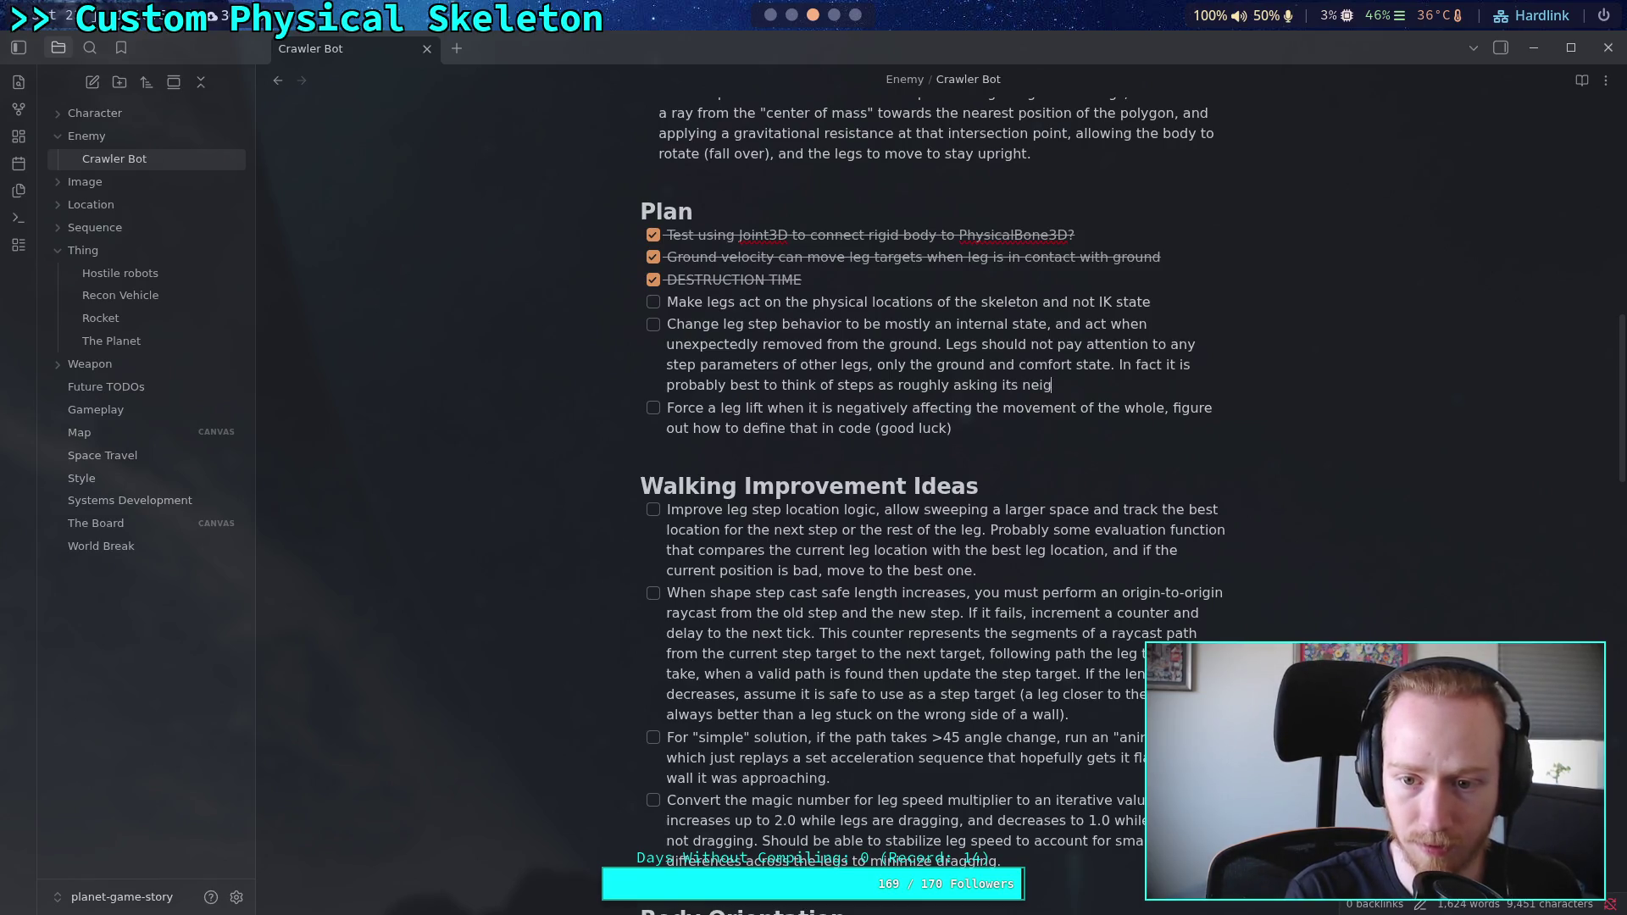
key("BackSpace")
key("BackSpace")
type("s \"hey, ")
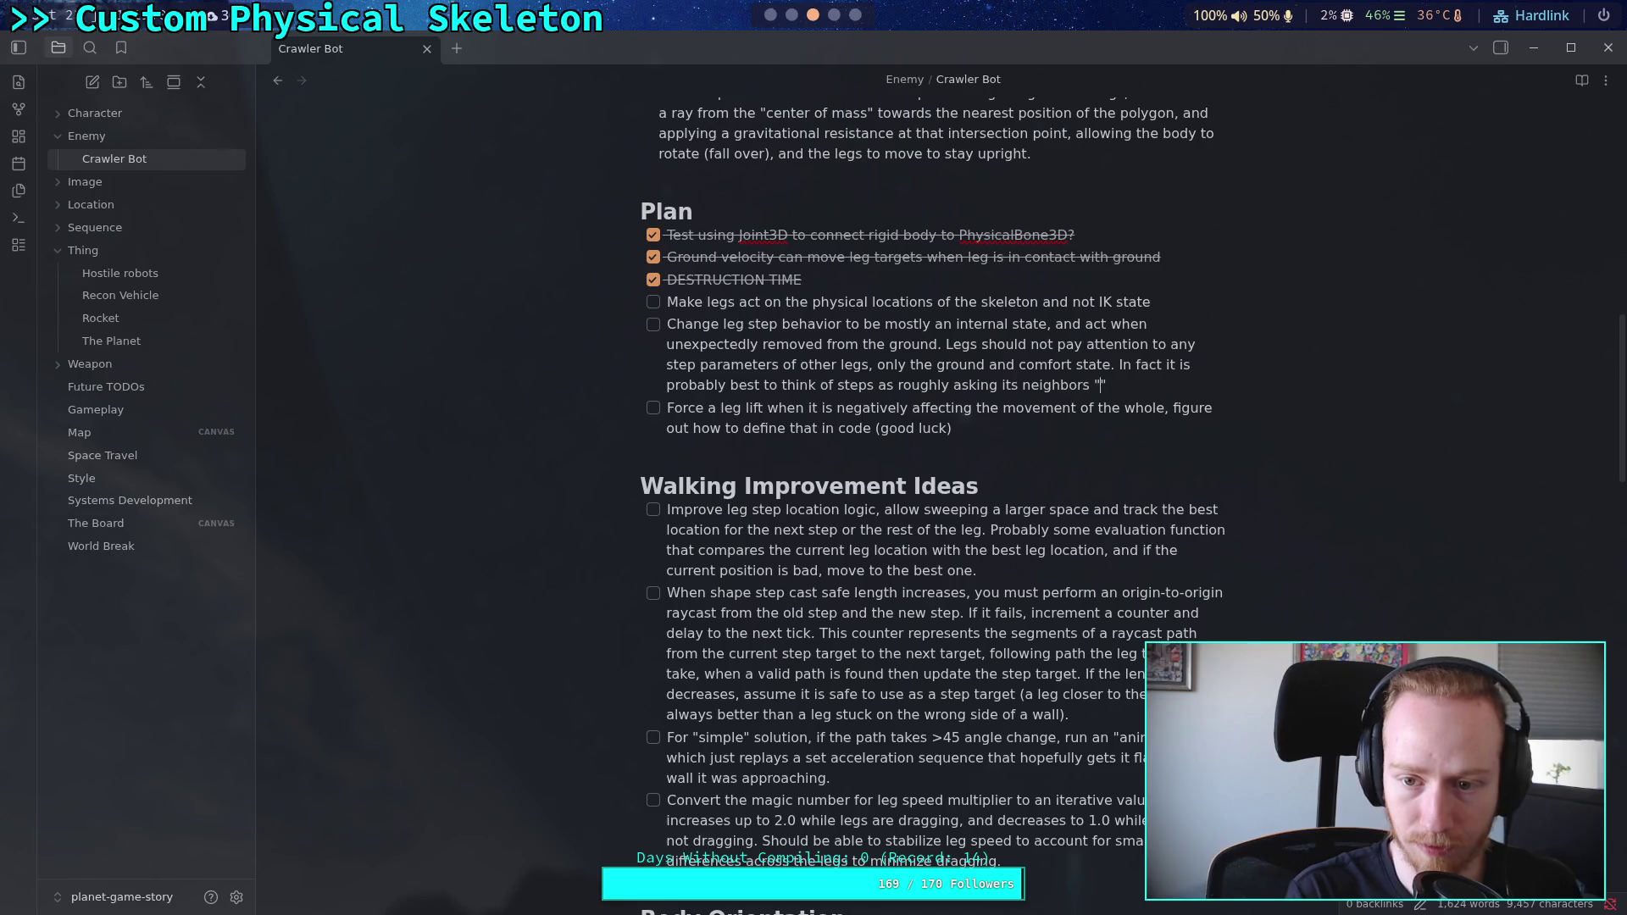
type("are you ok")
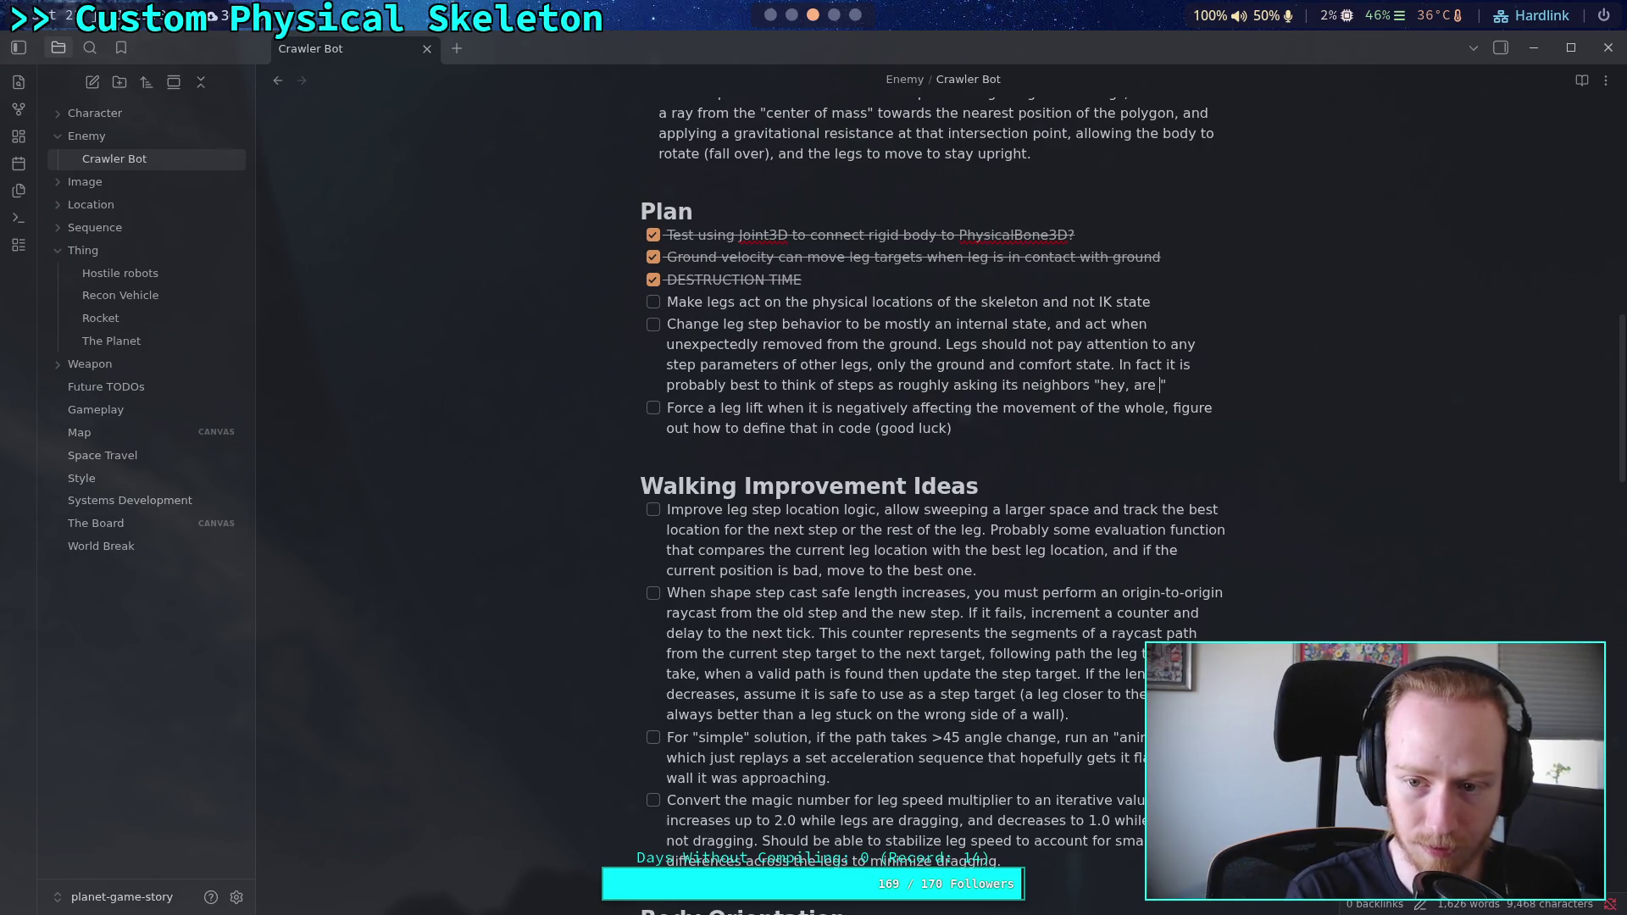
type("ay if I")
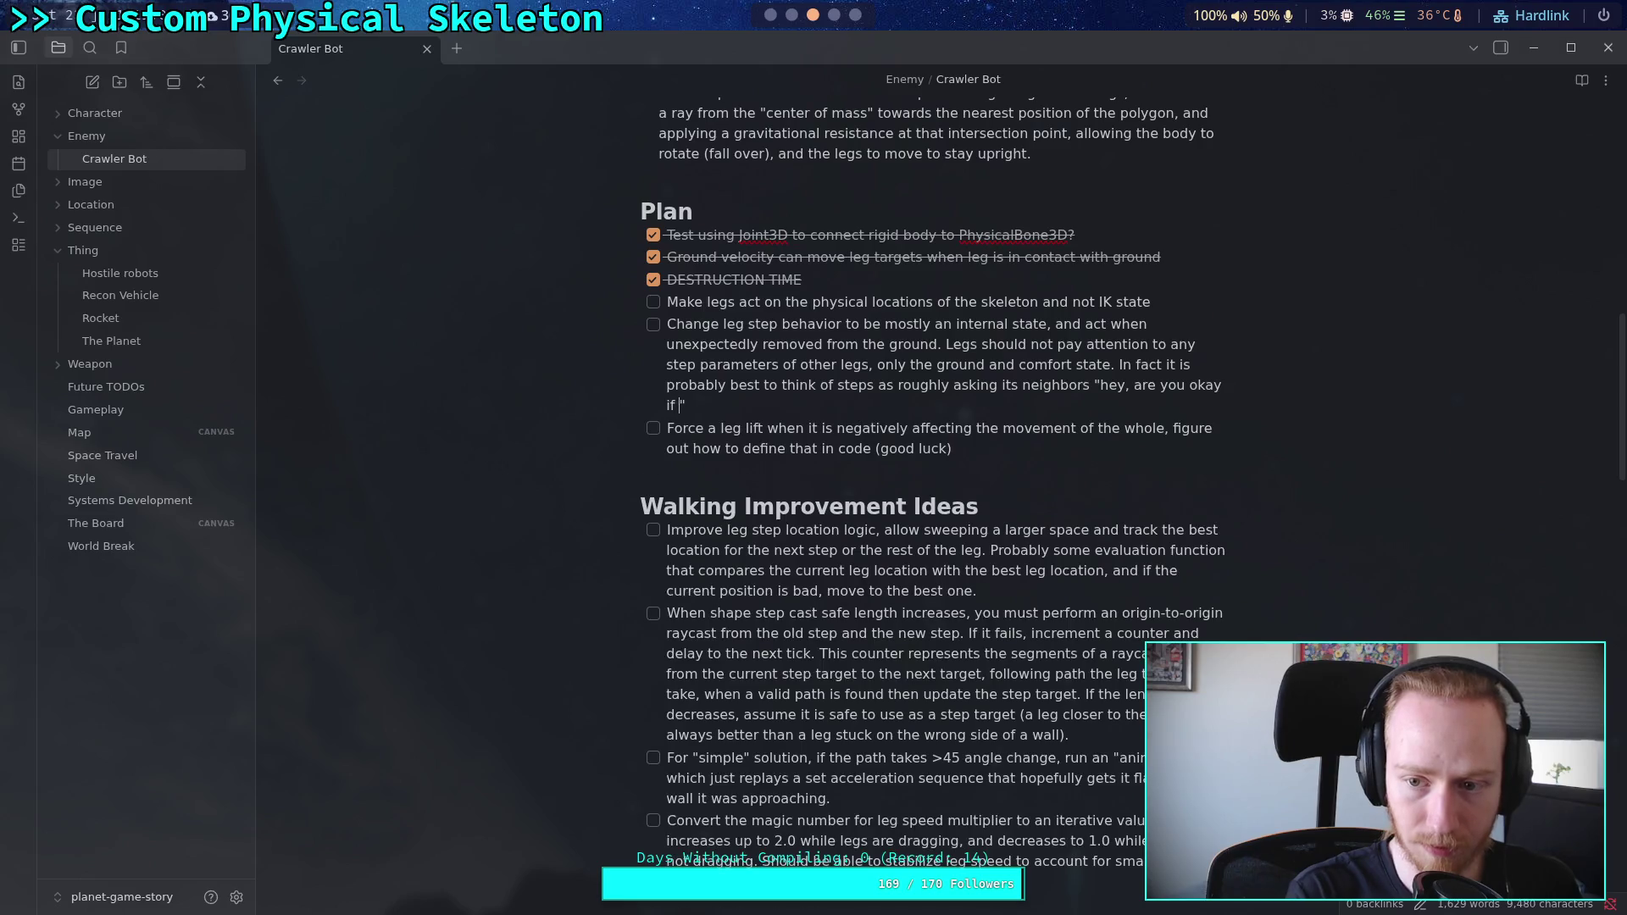
type(" were to")
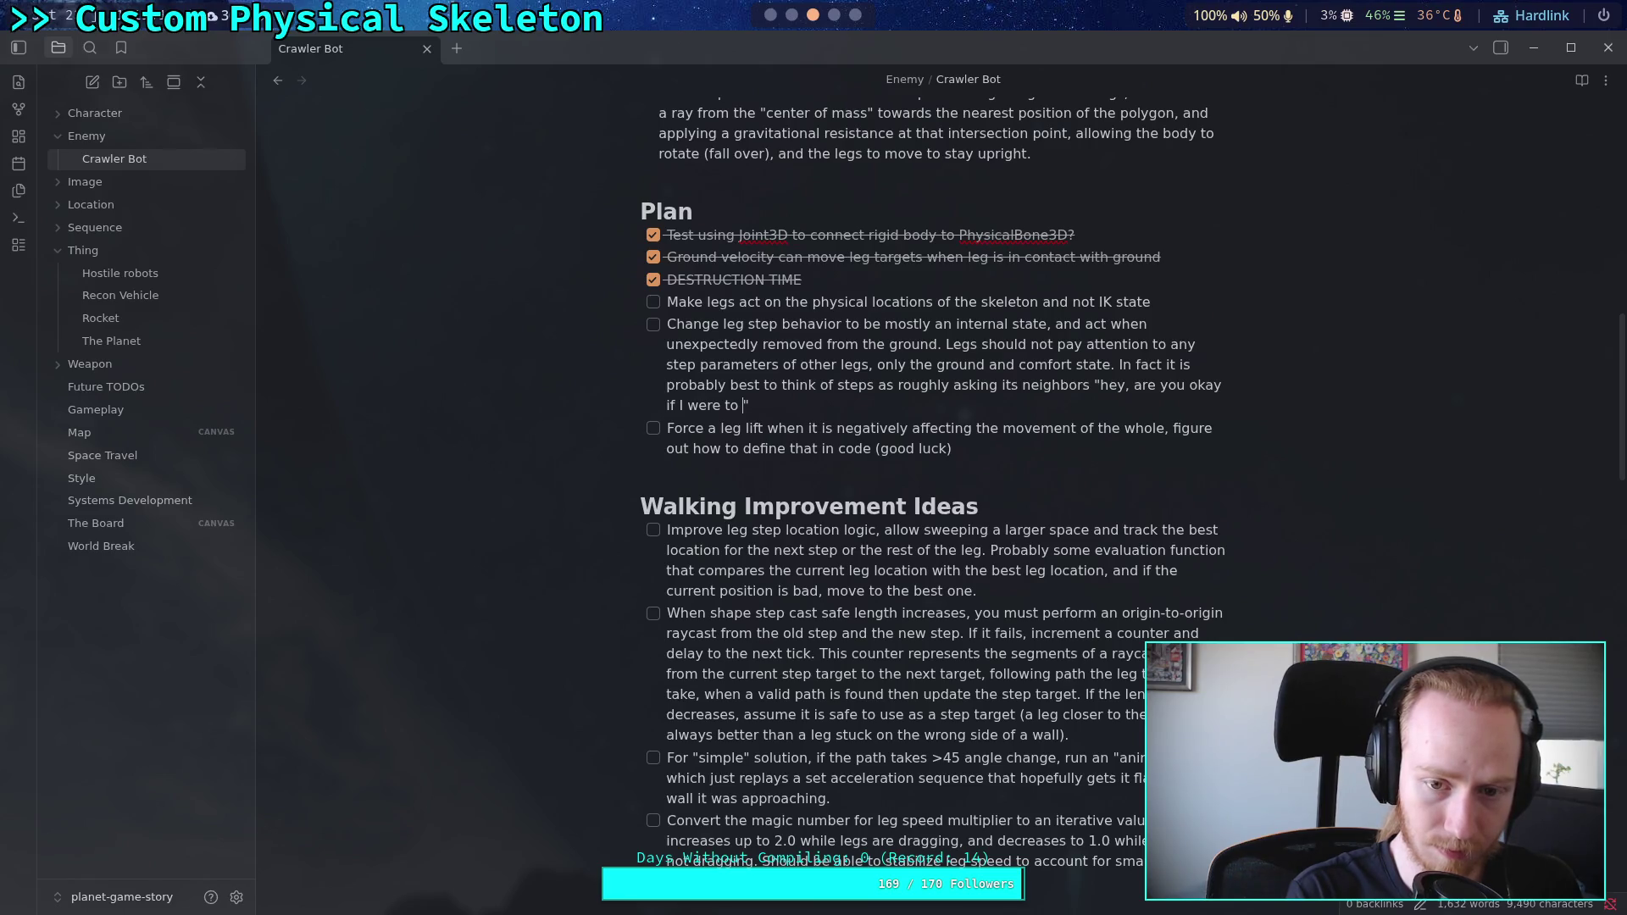
Step: Finish the quoted question with 'intentionally come off the ground?' then add 'then neighbors should say yes or no.'
type("intentionally")
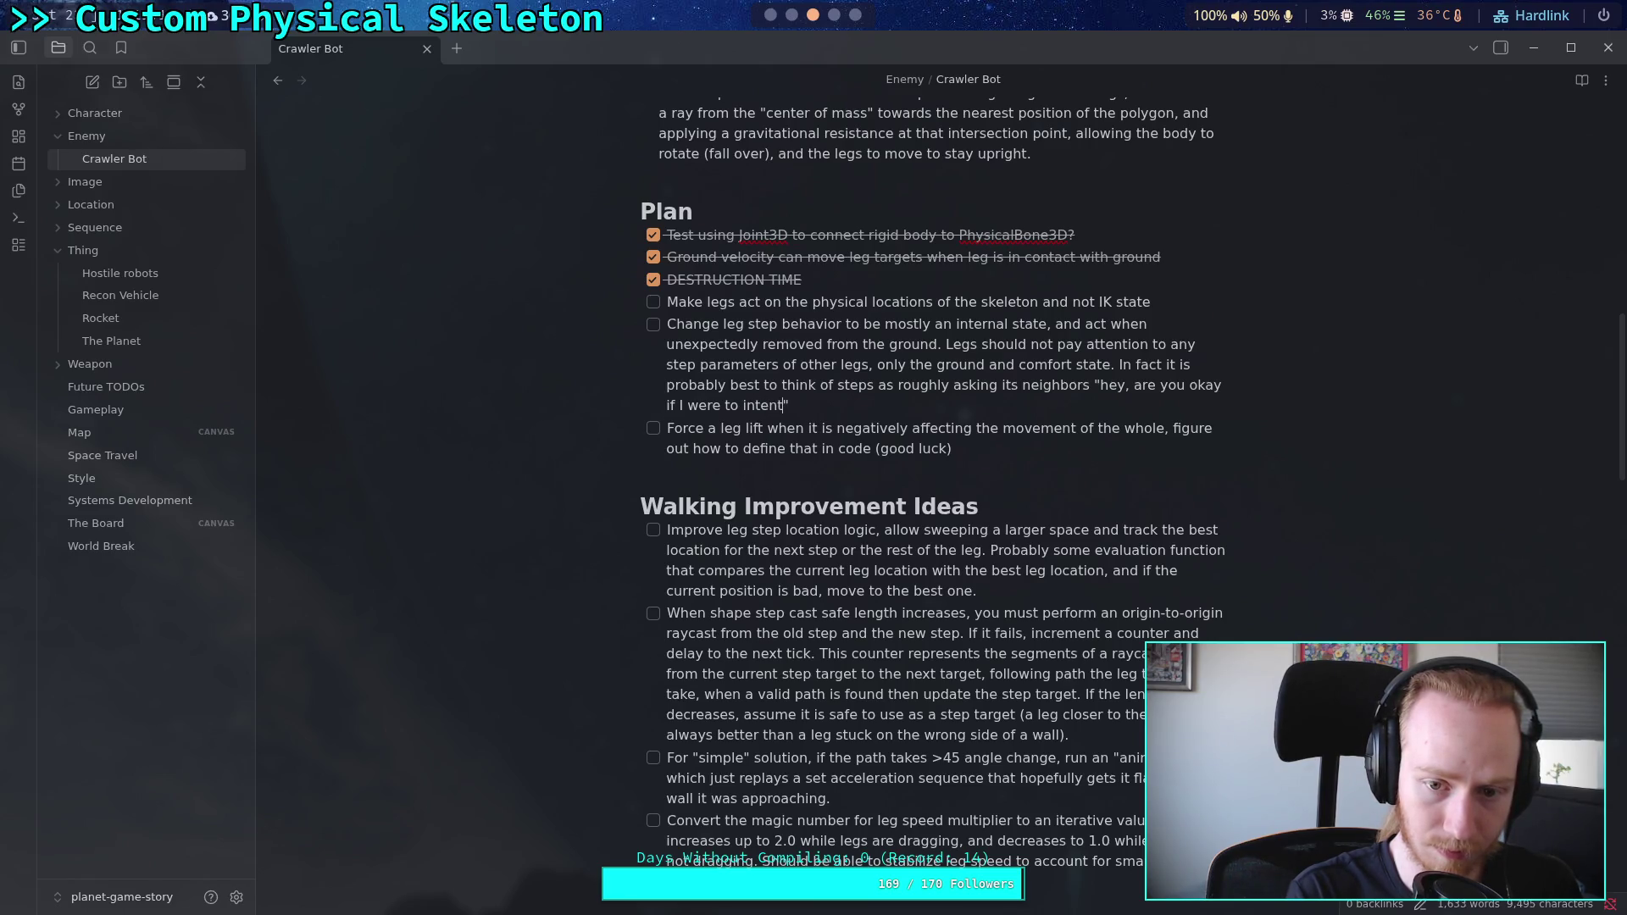
type(" un-")
type("ground")
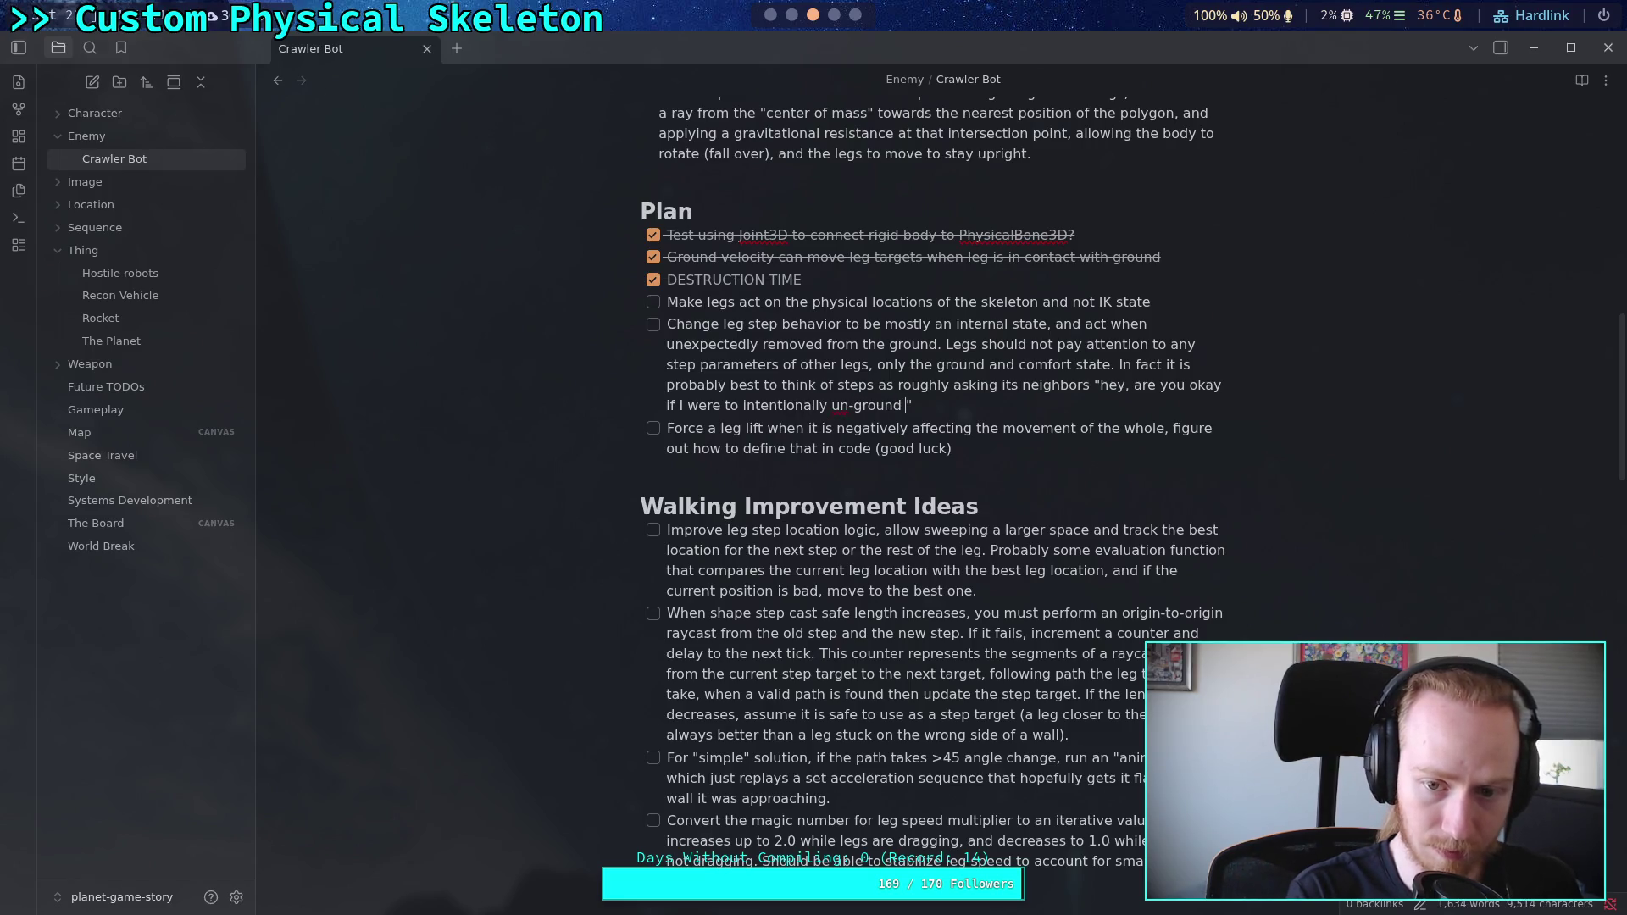
key("BackSpace")
key("BackSpace")
key("BackSpace")
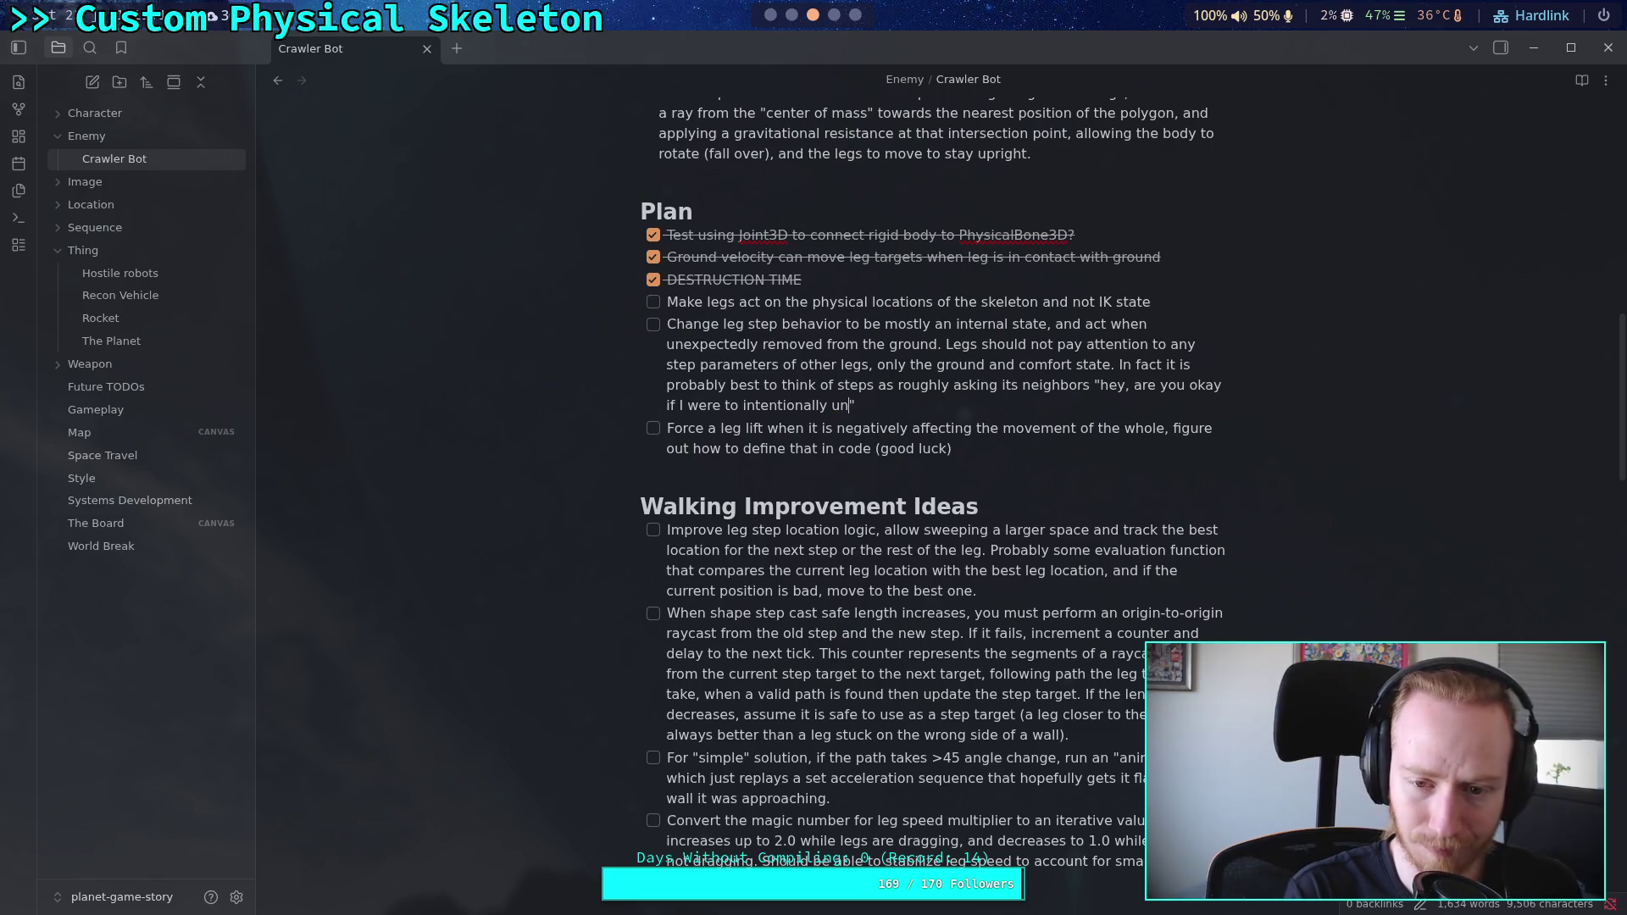
type("r")
key("BackSpace")
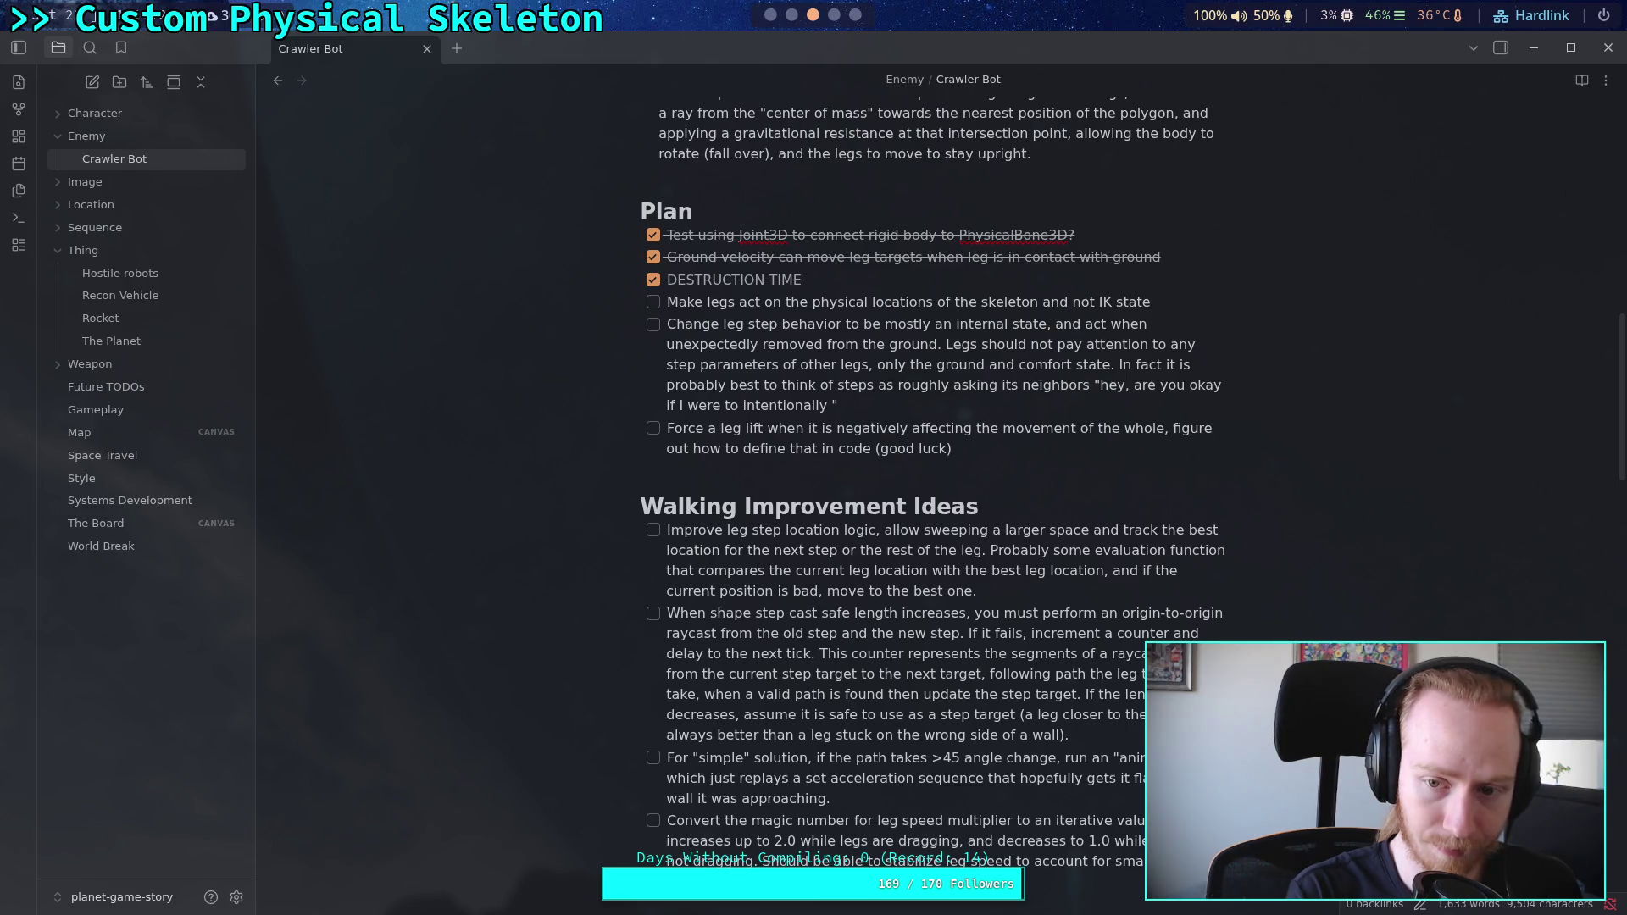
type("come off the ground")
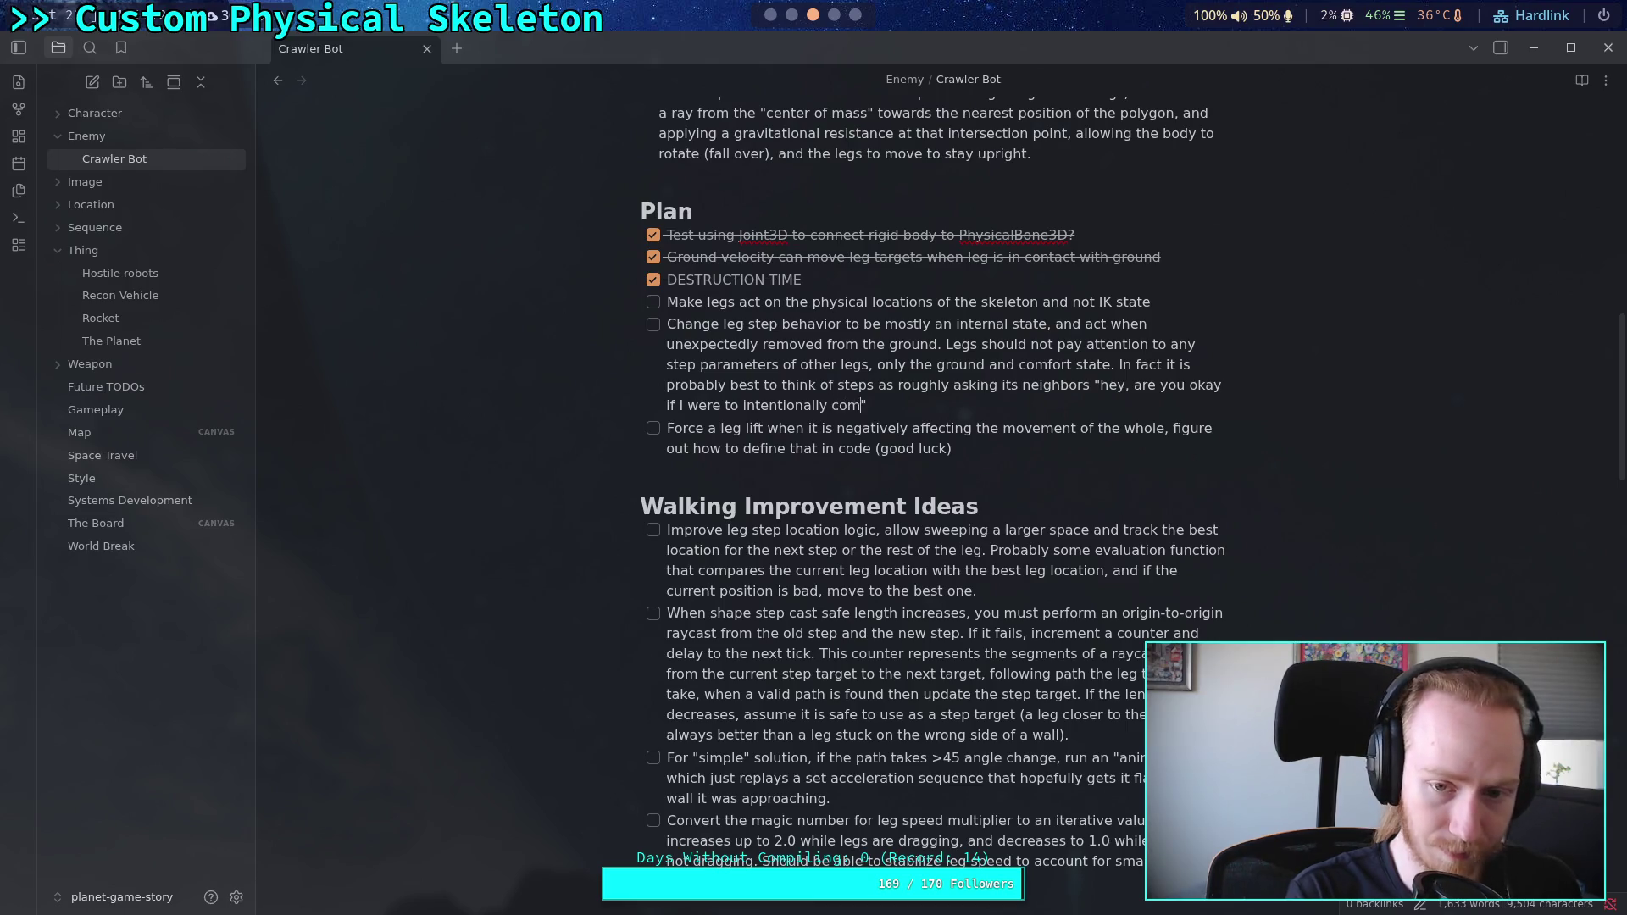
type("?")
key("Right")
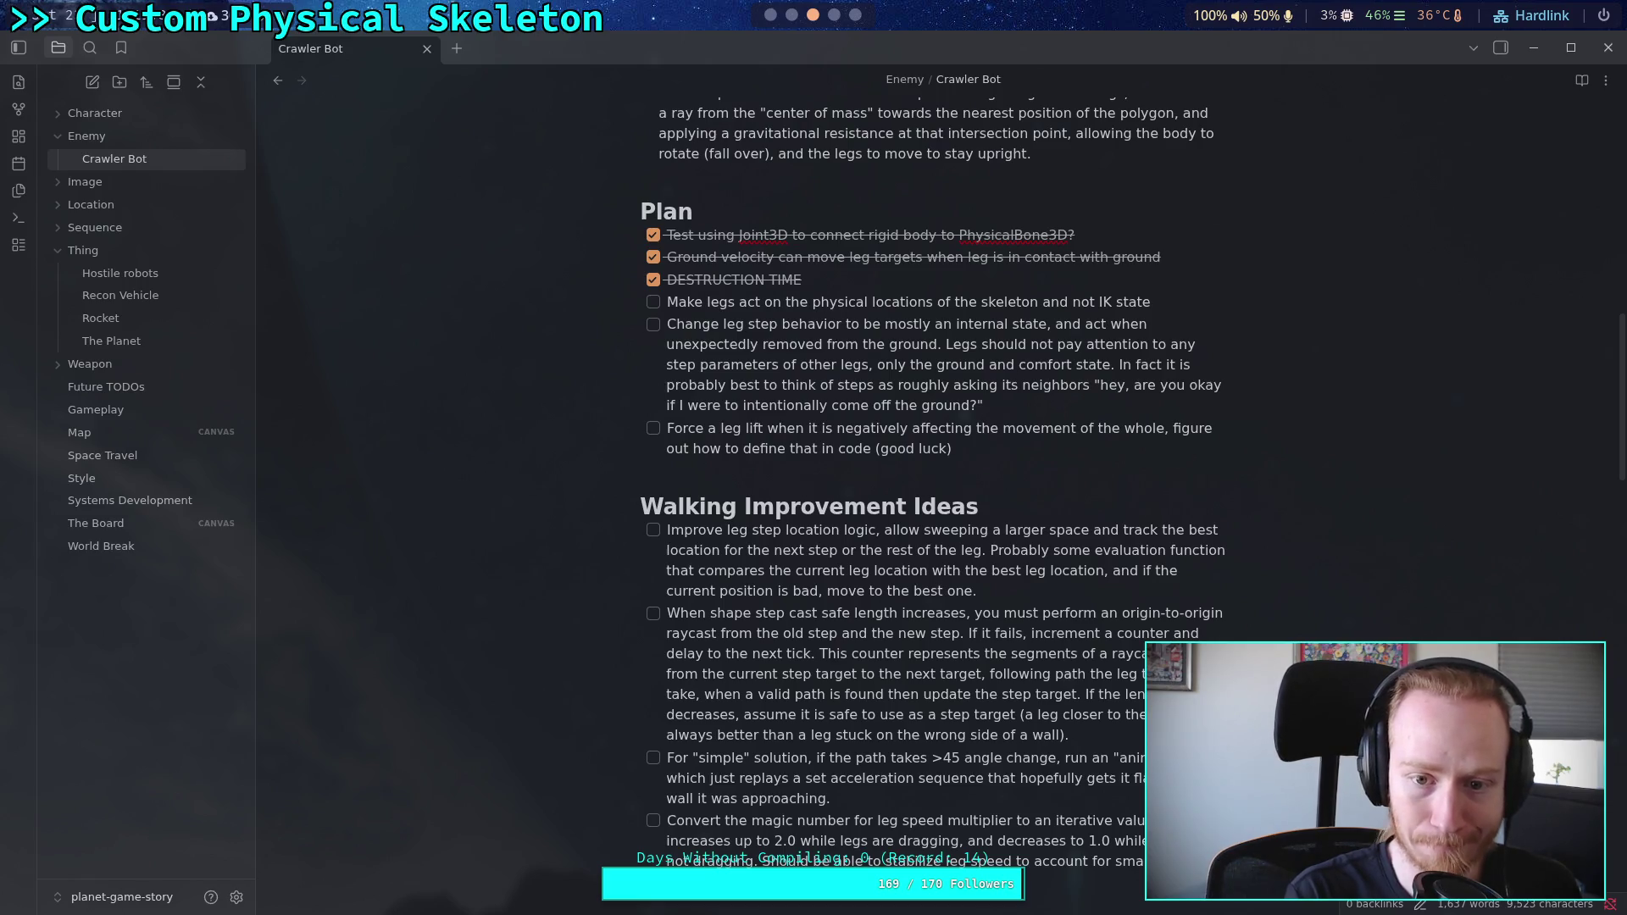
type("then ")
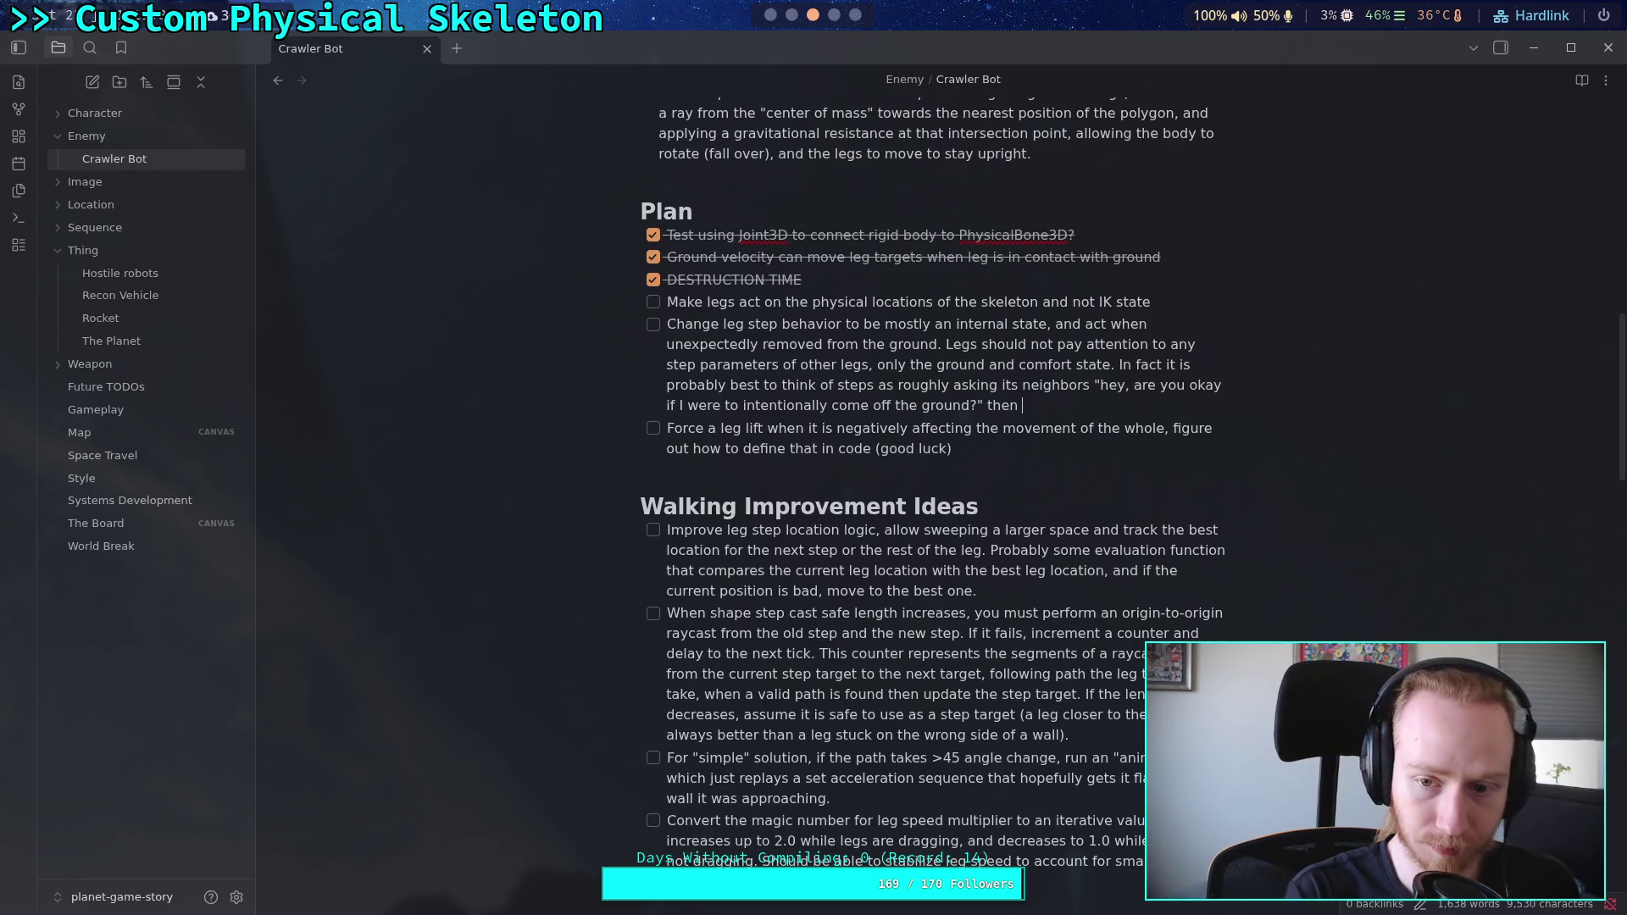
type("neighbors should say yes or no")
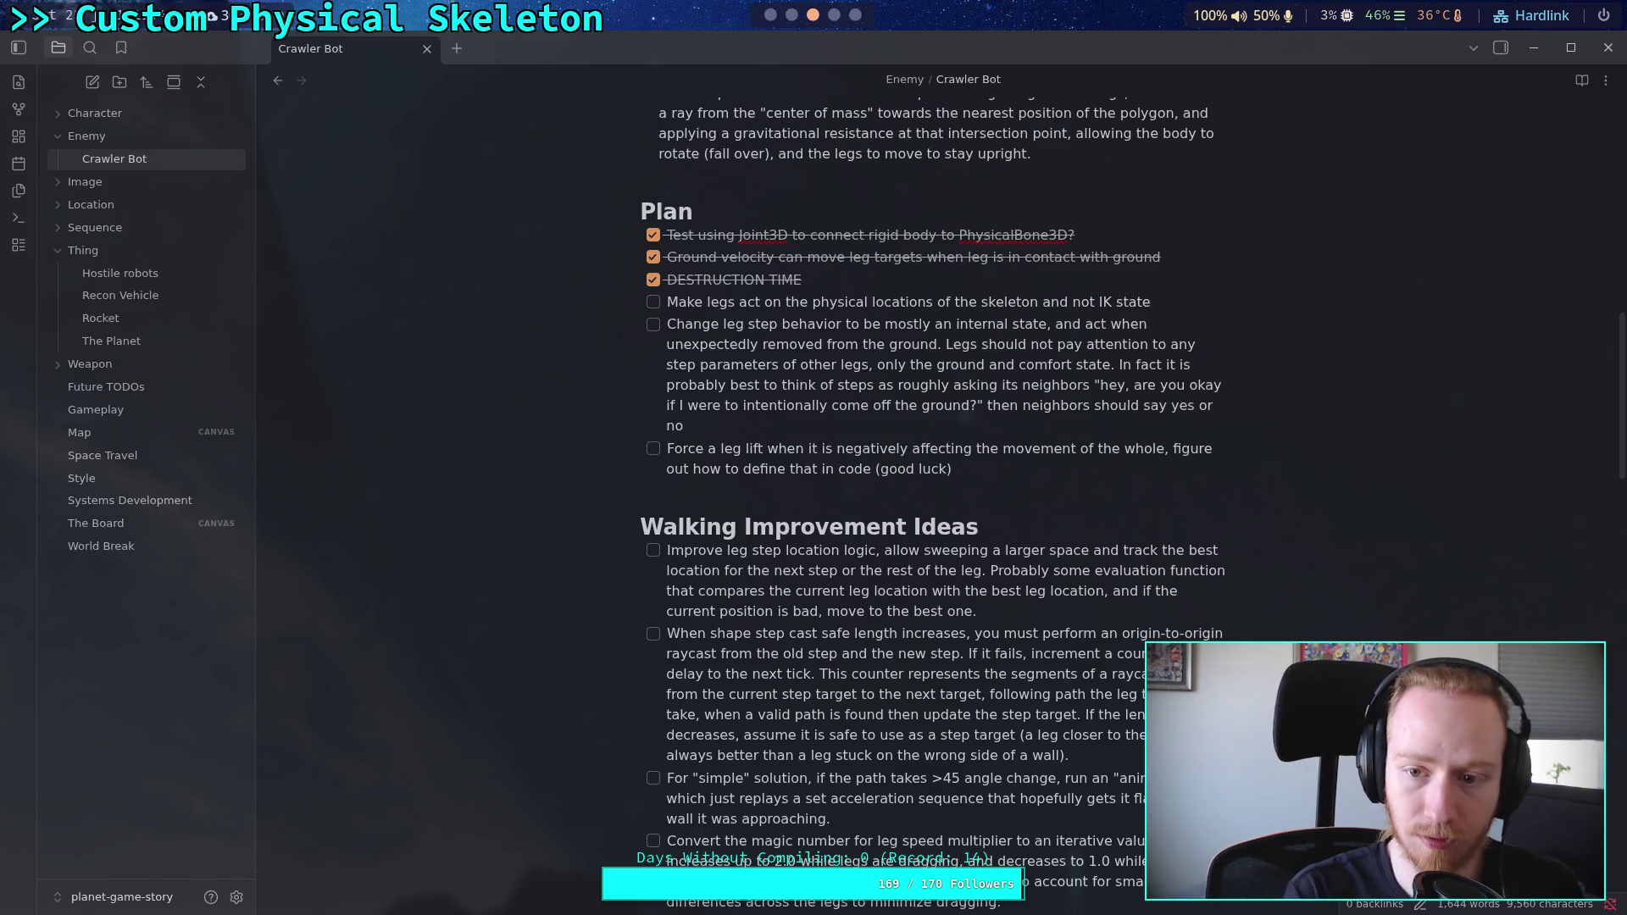
type(".")
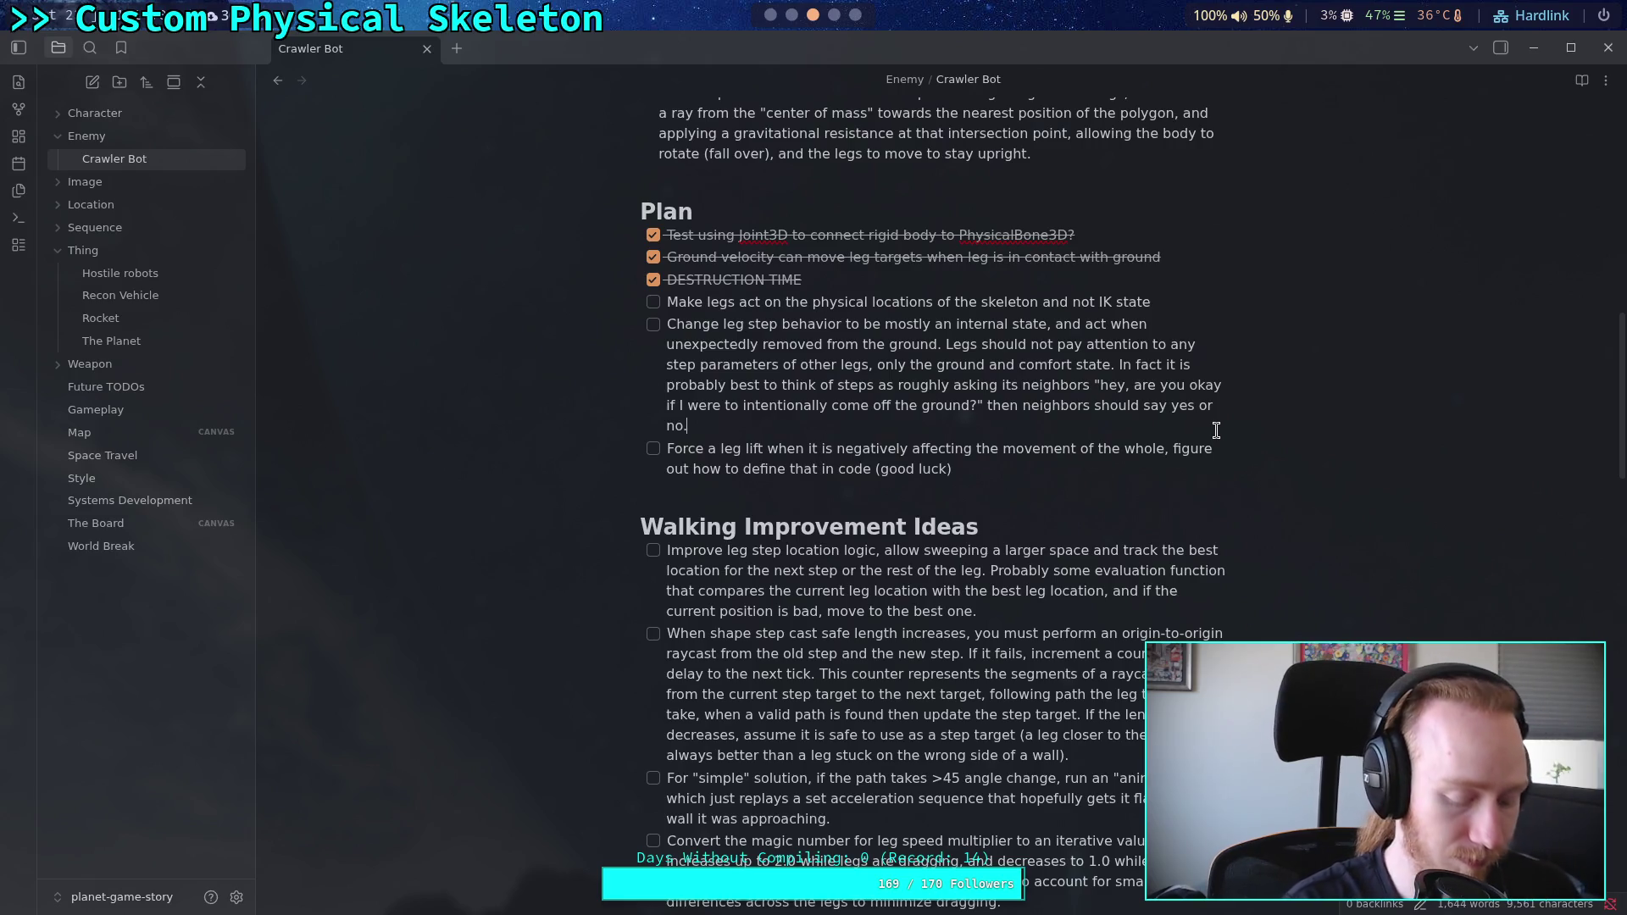
Step: Remove the period after 'yes or no' so the sentence can continue
key("BackSpace")
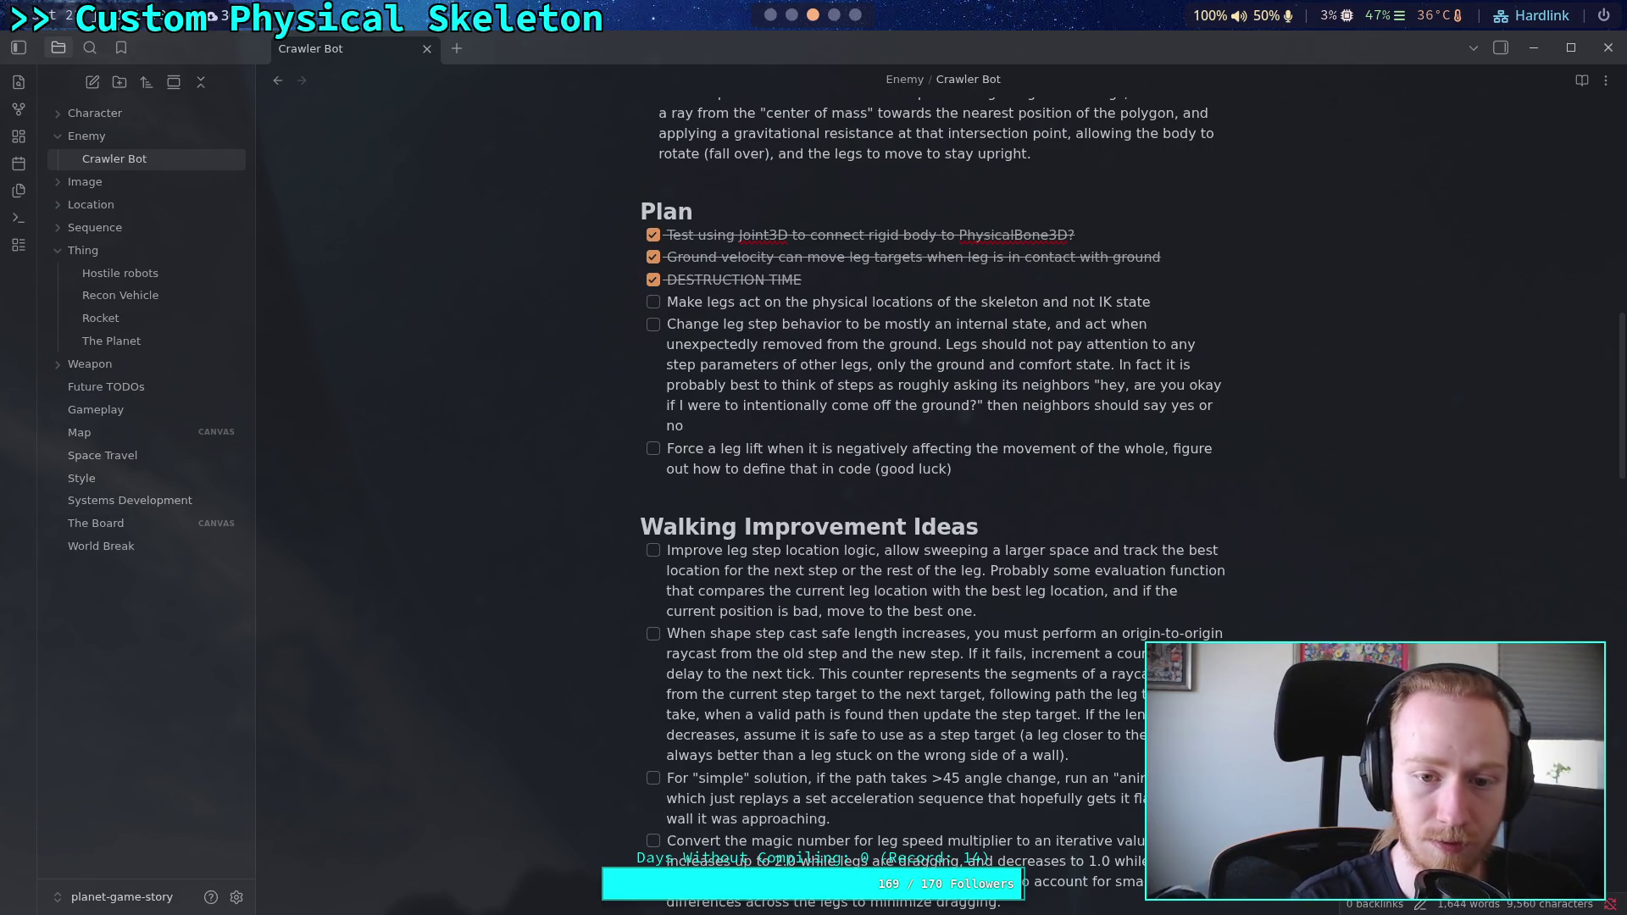
Step: Append 'using simple logic questions about itself and its neighbors.' to the leg-step item, fixing typos
type(" us")
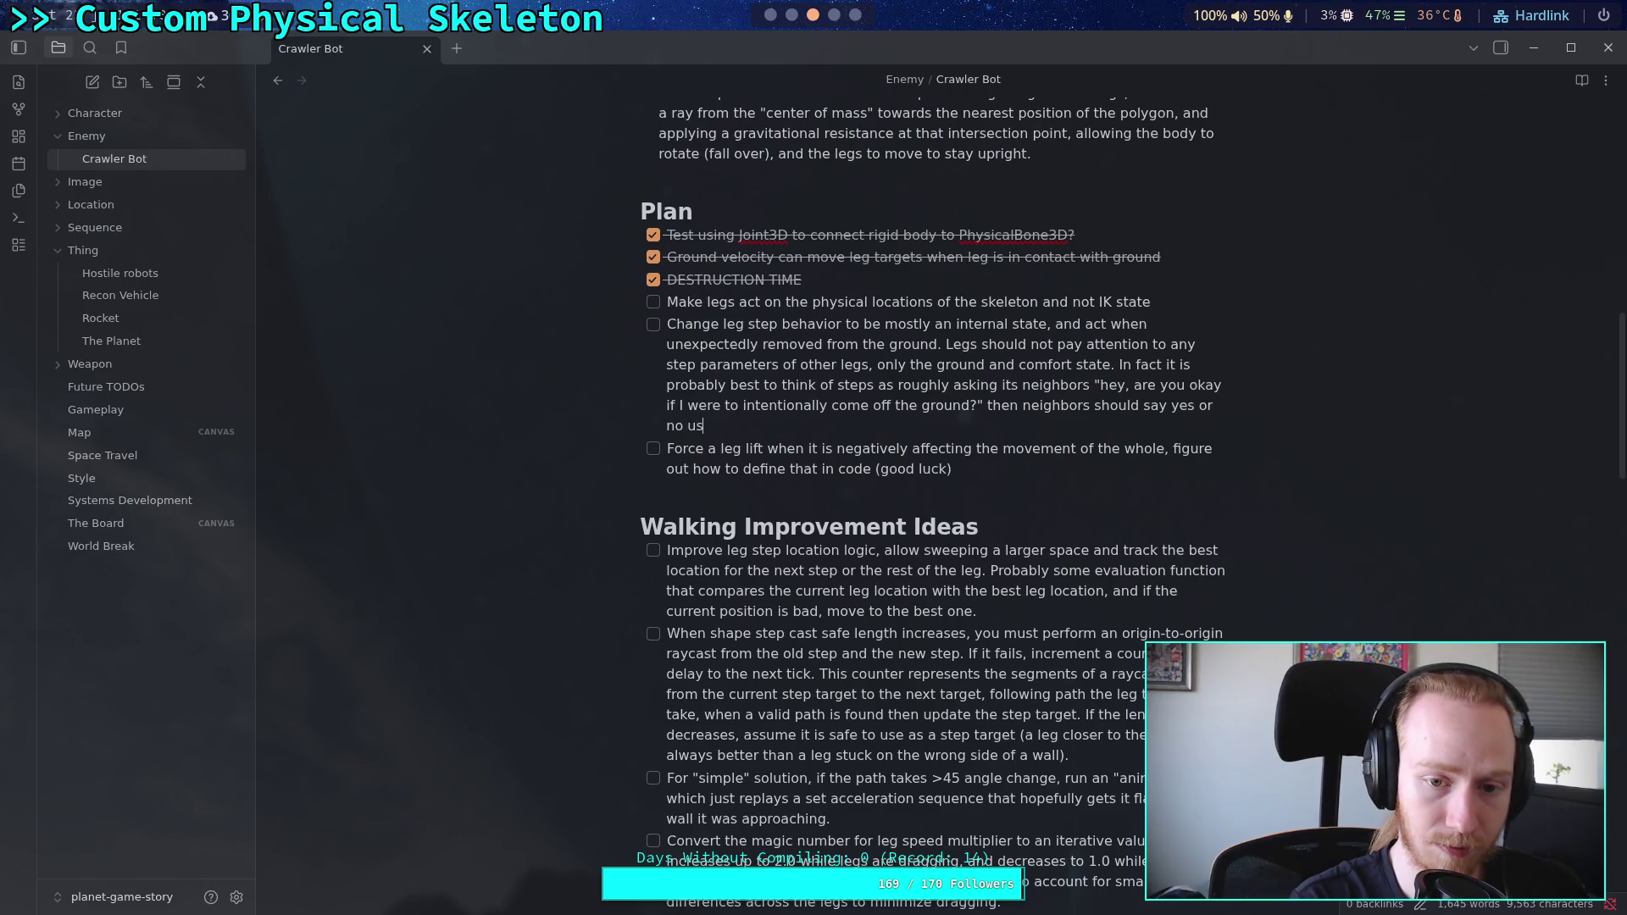
type("ing a simpler")
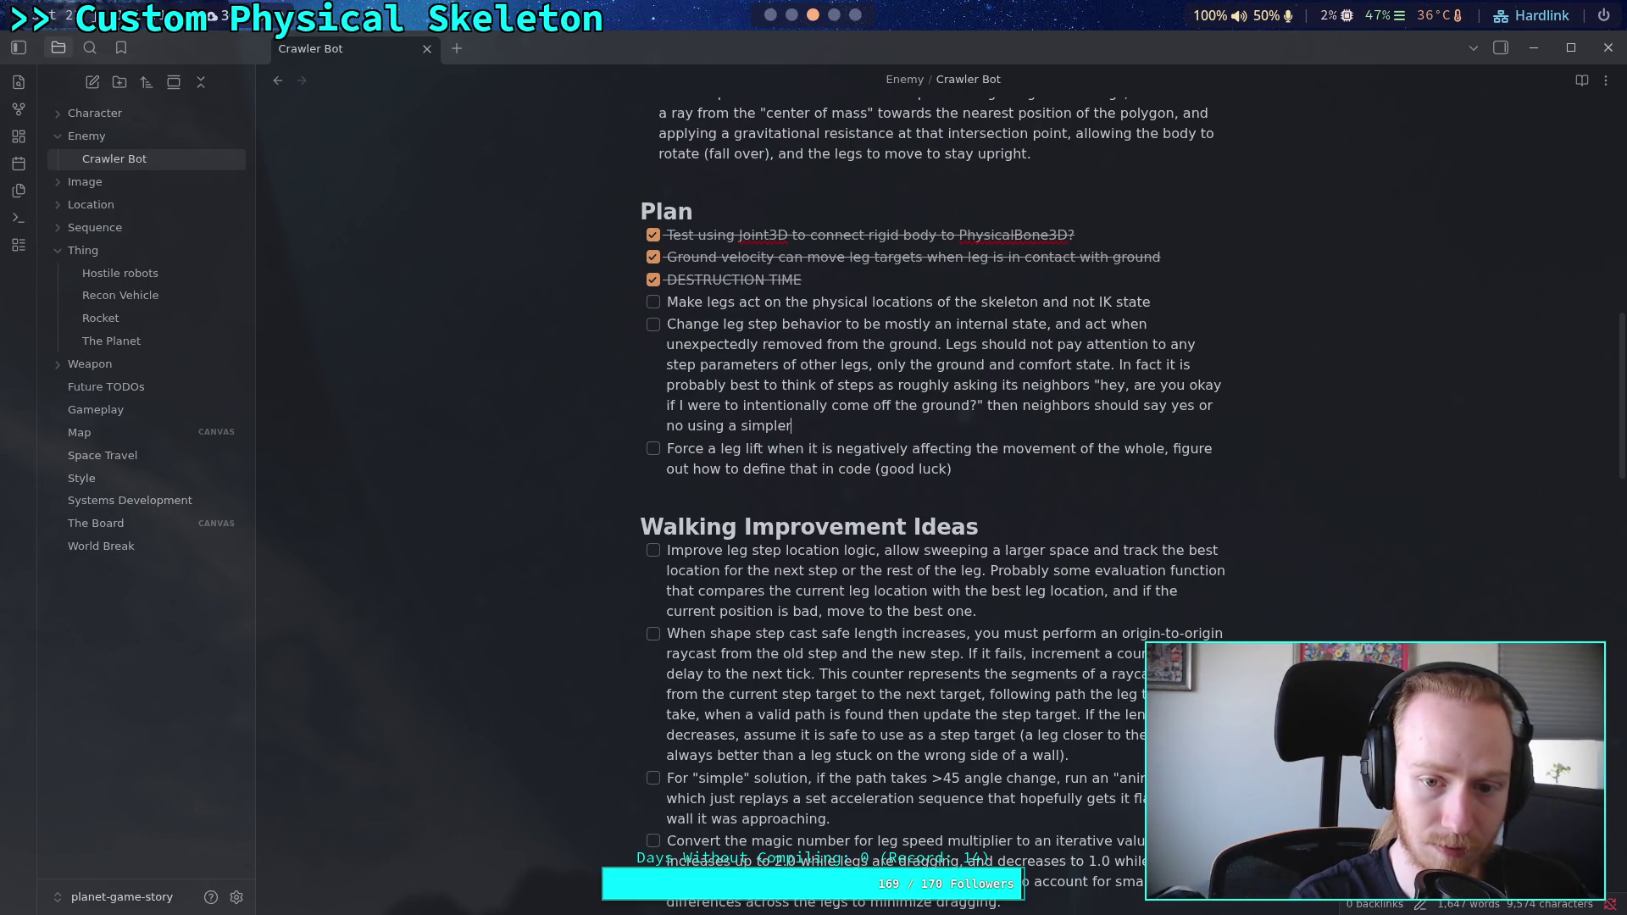
type(" line of l")
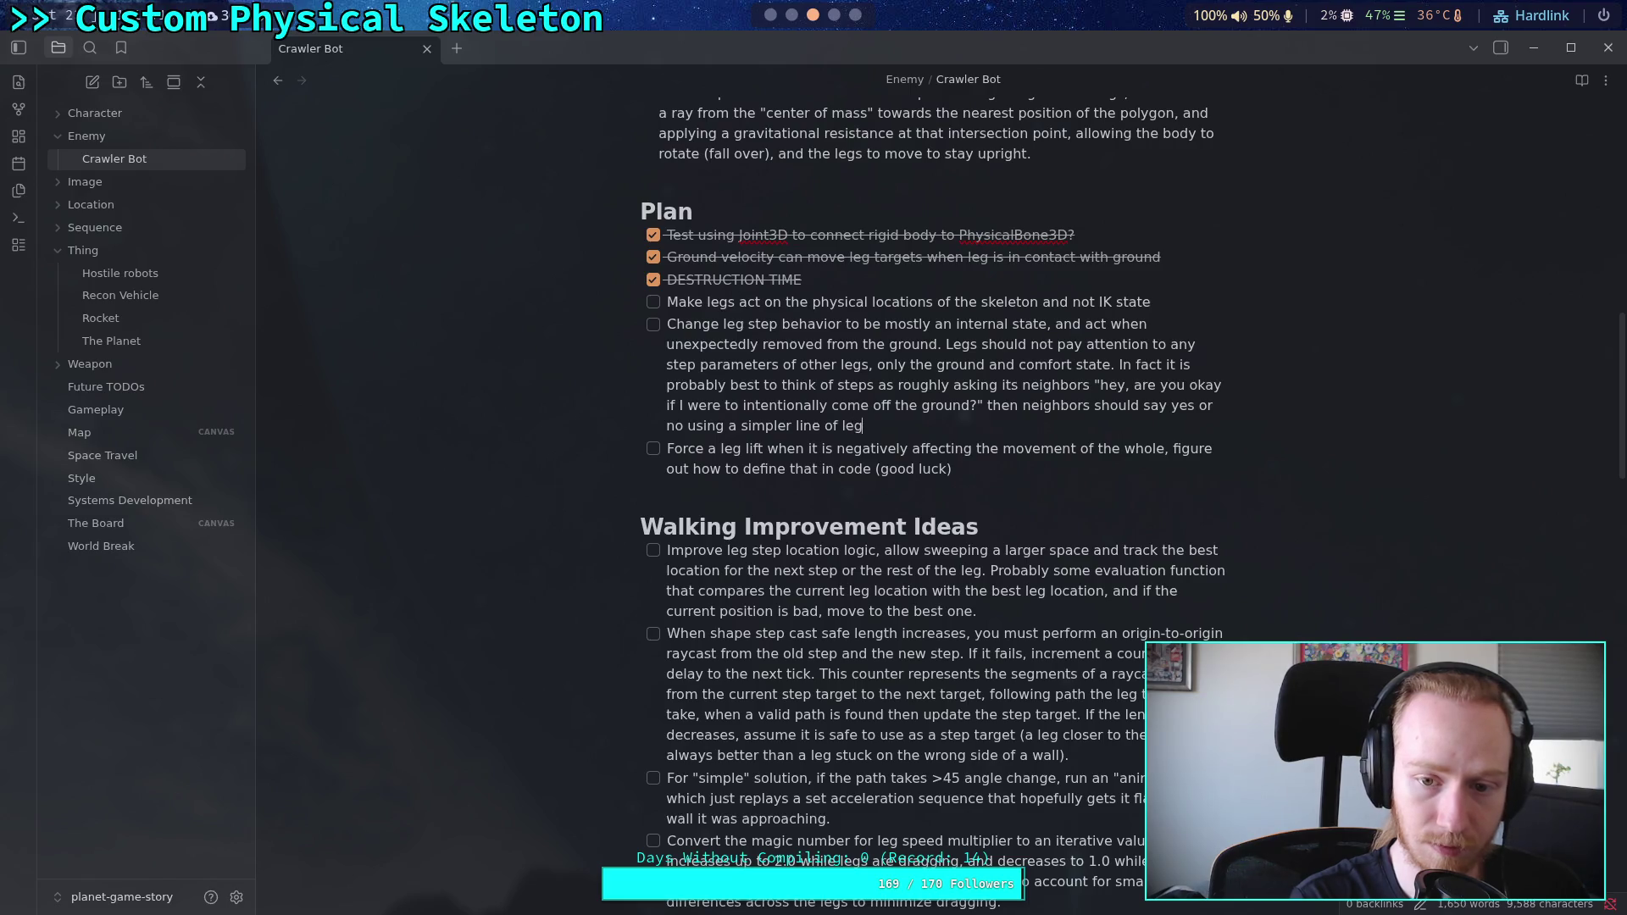
key("BackSpace")
key("BackSpace")
key("BackSpace")
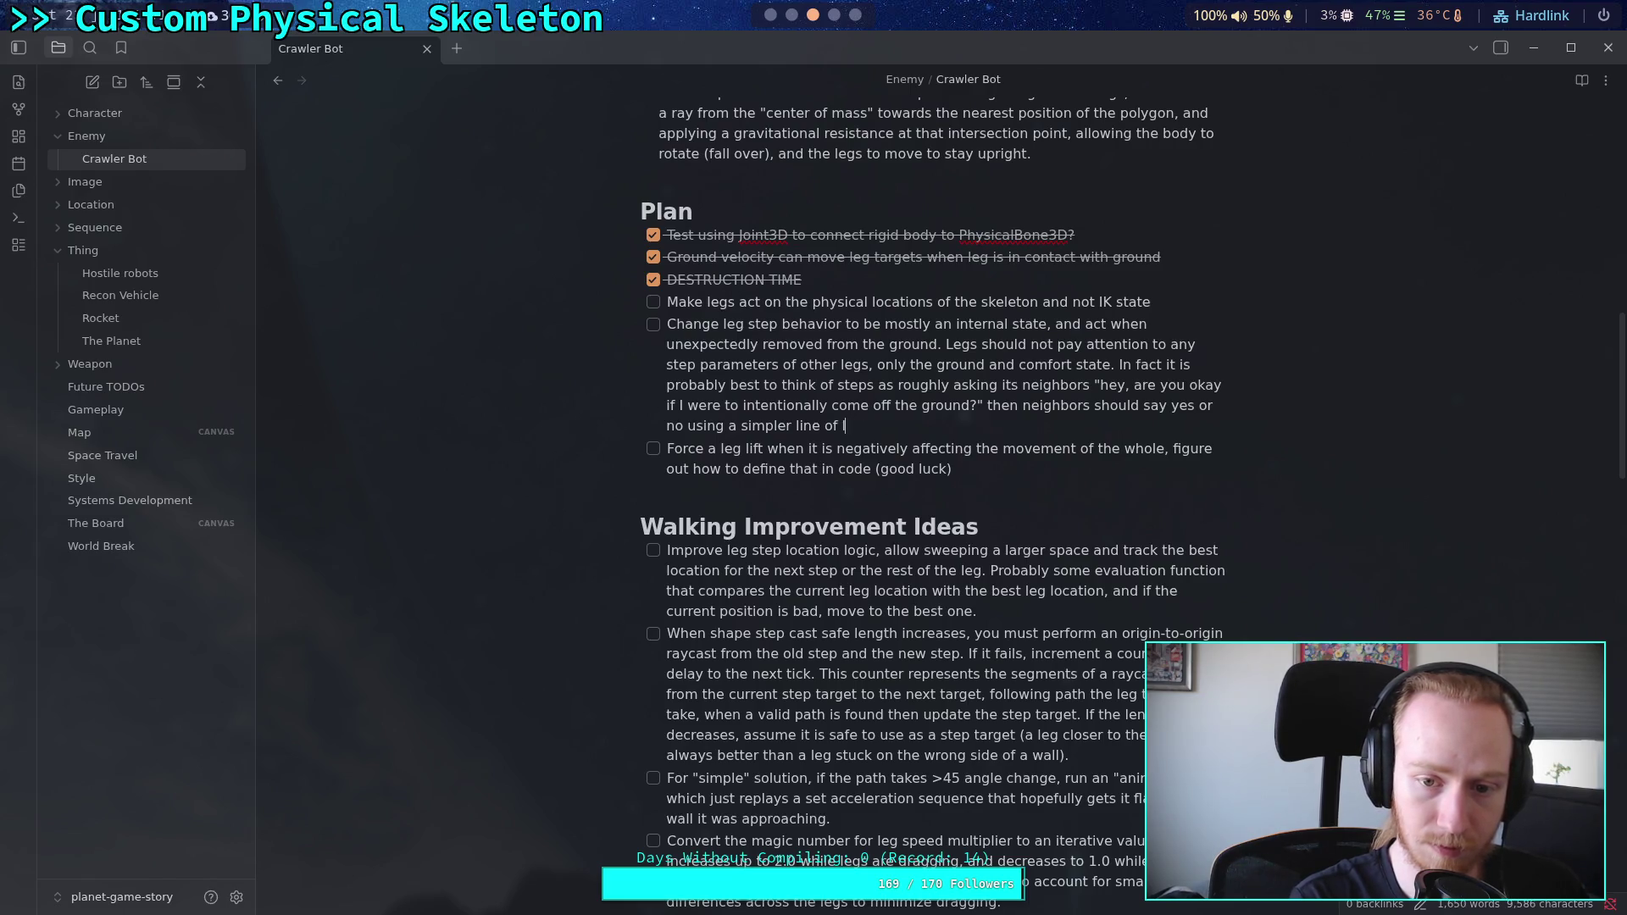
key("BackSpace")
key("BackSpace")
key("BackSpace")
type("simple logic")
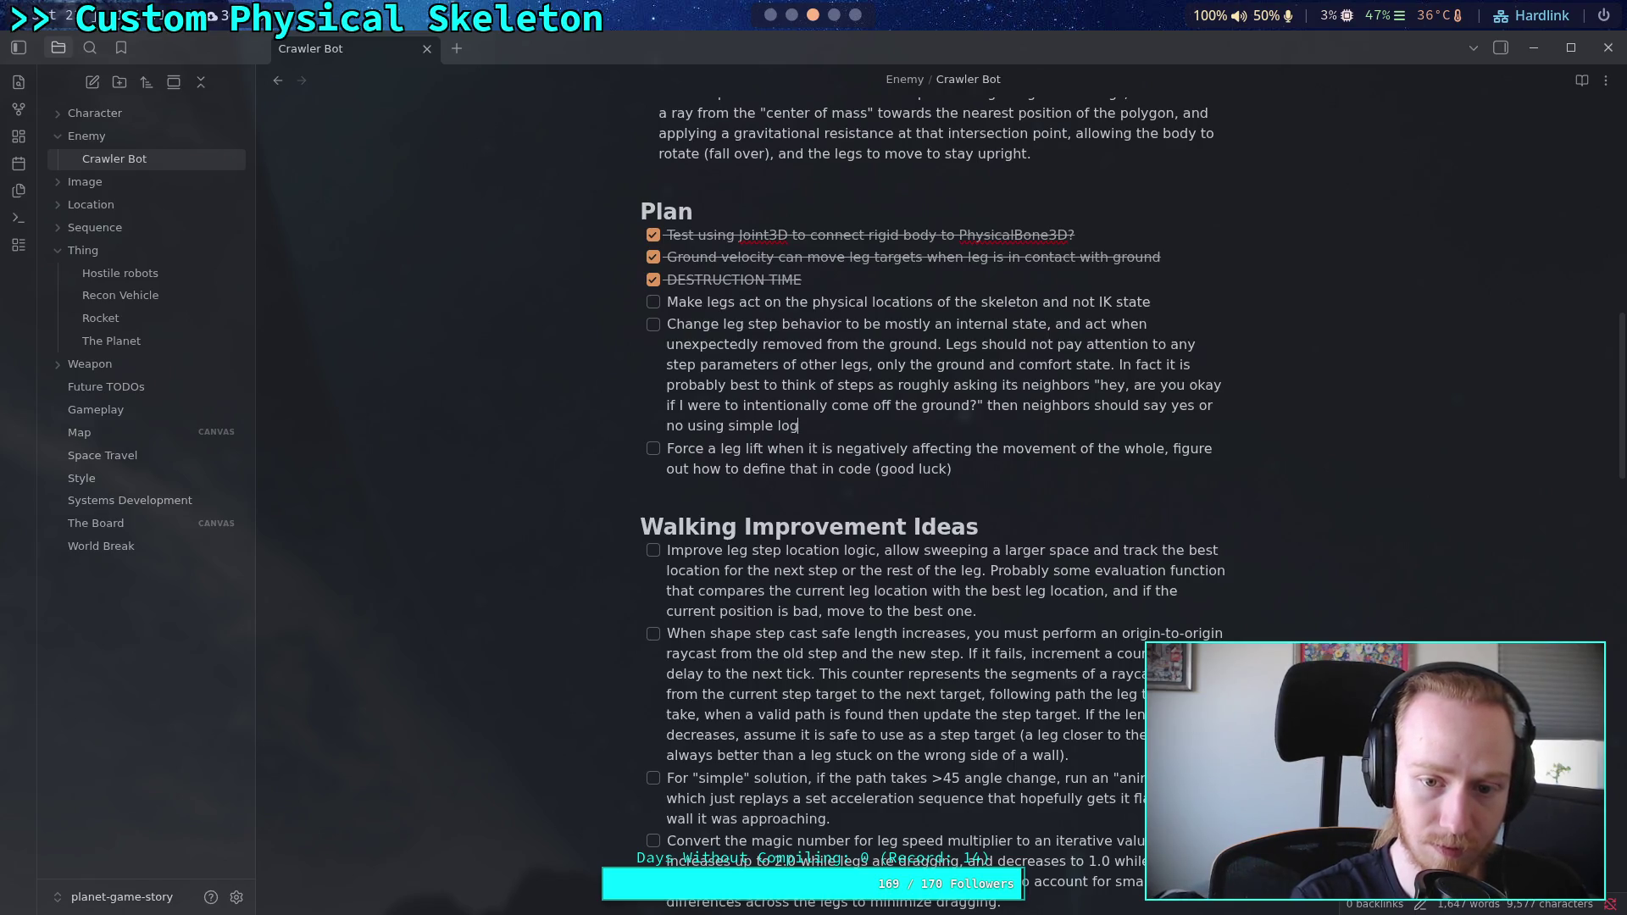
type(" questio")
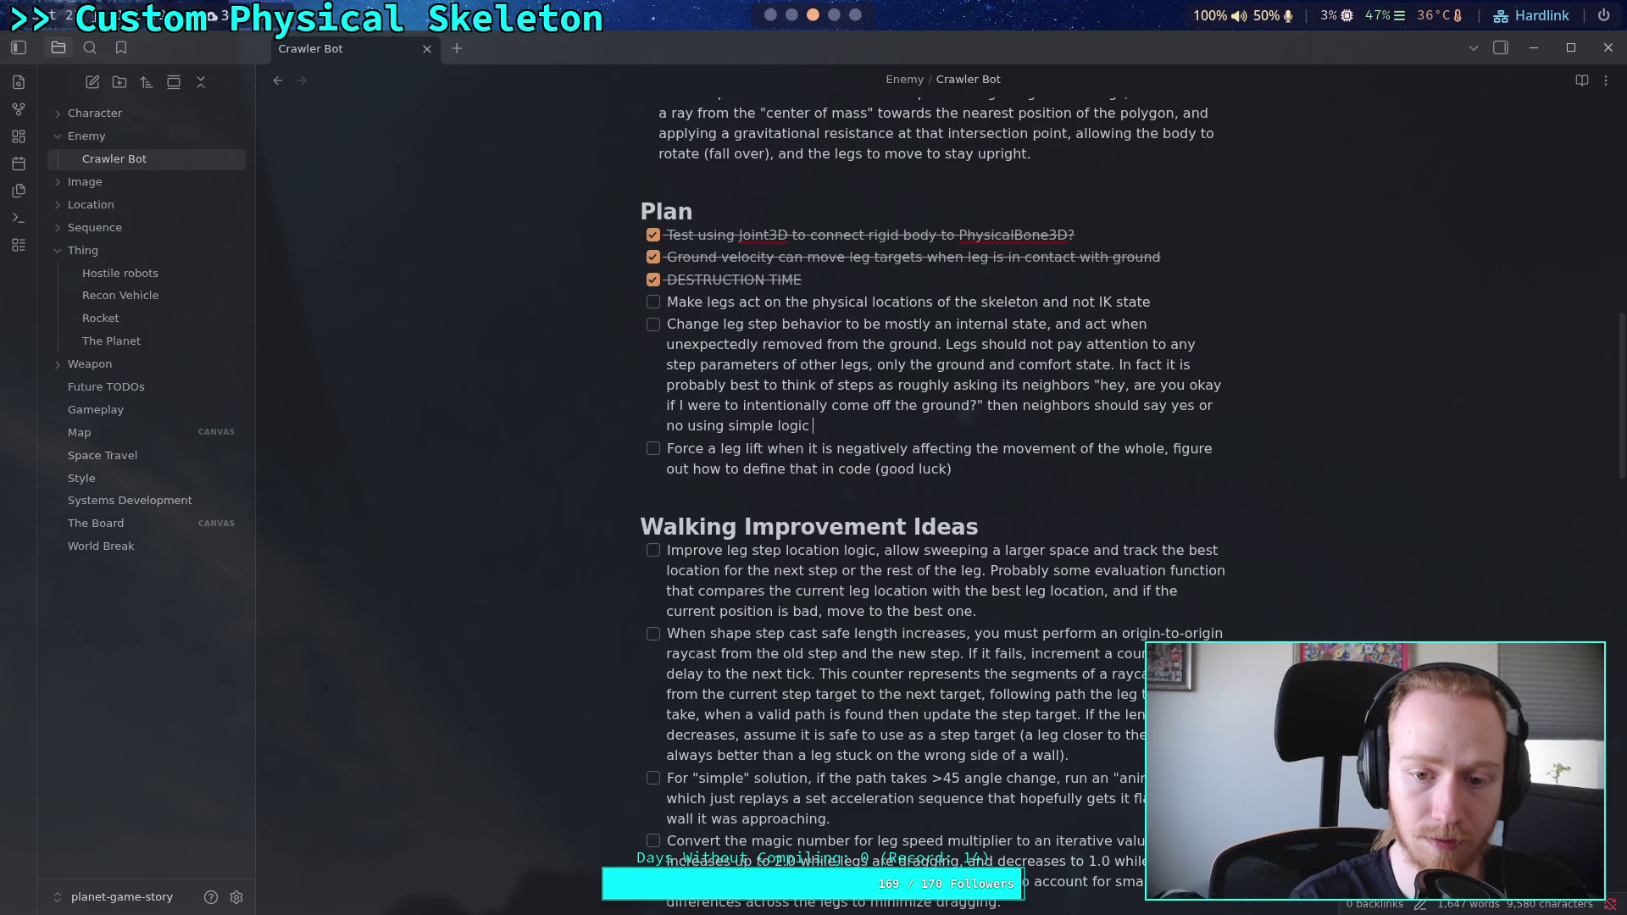
type("ns ")
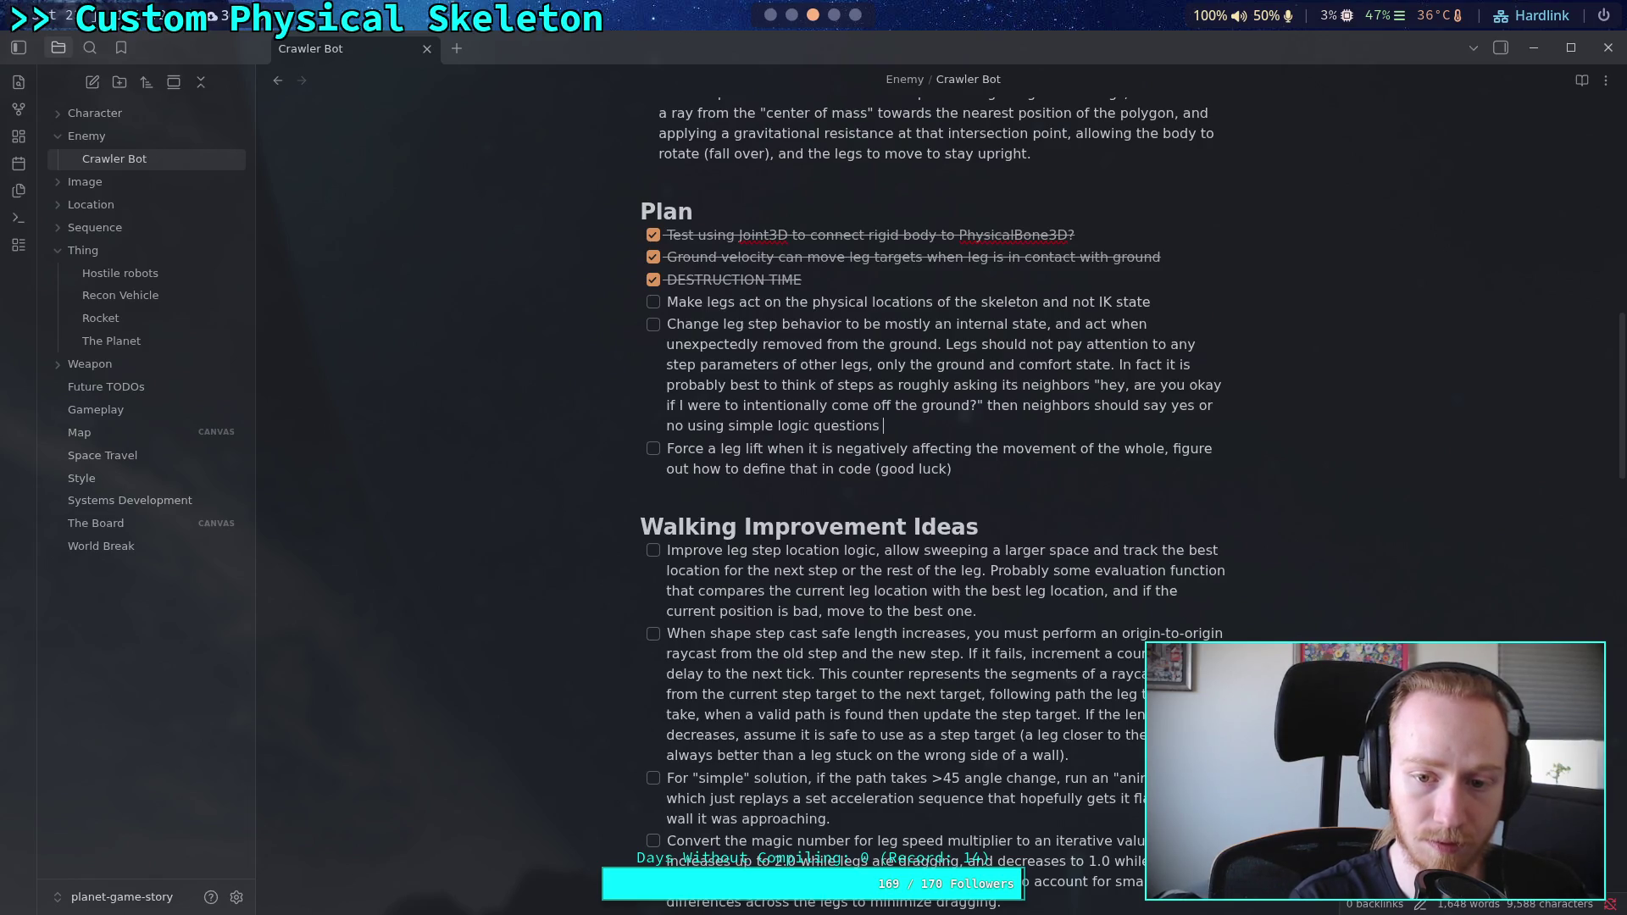
type("about itself ")
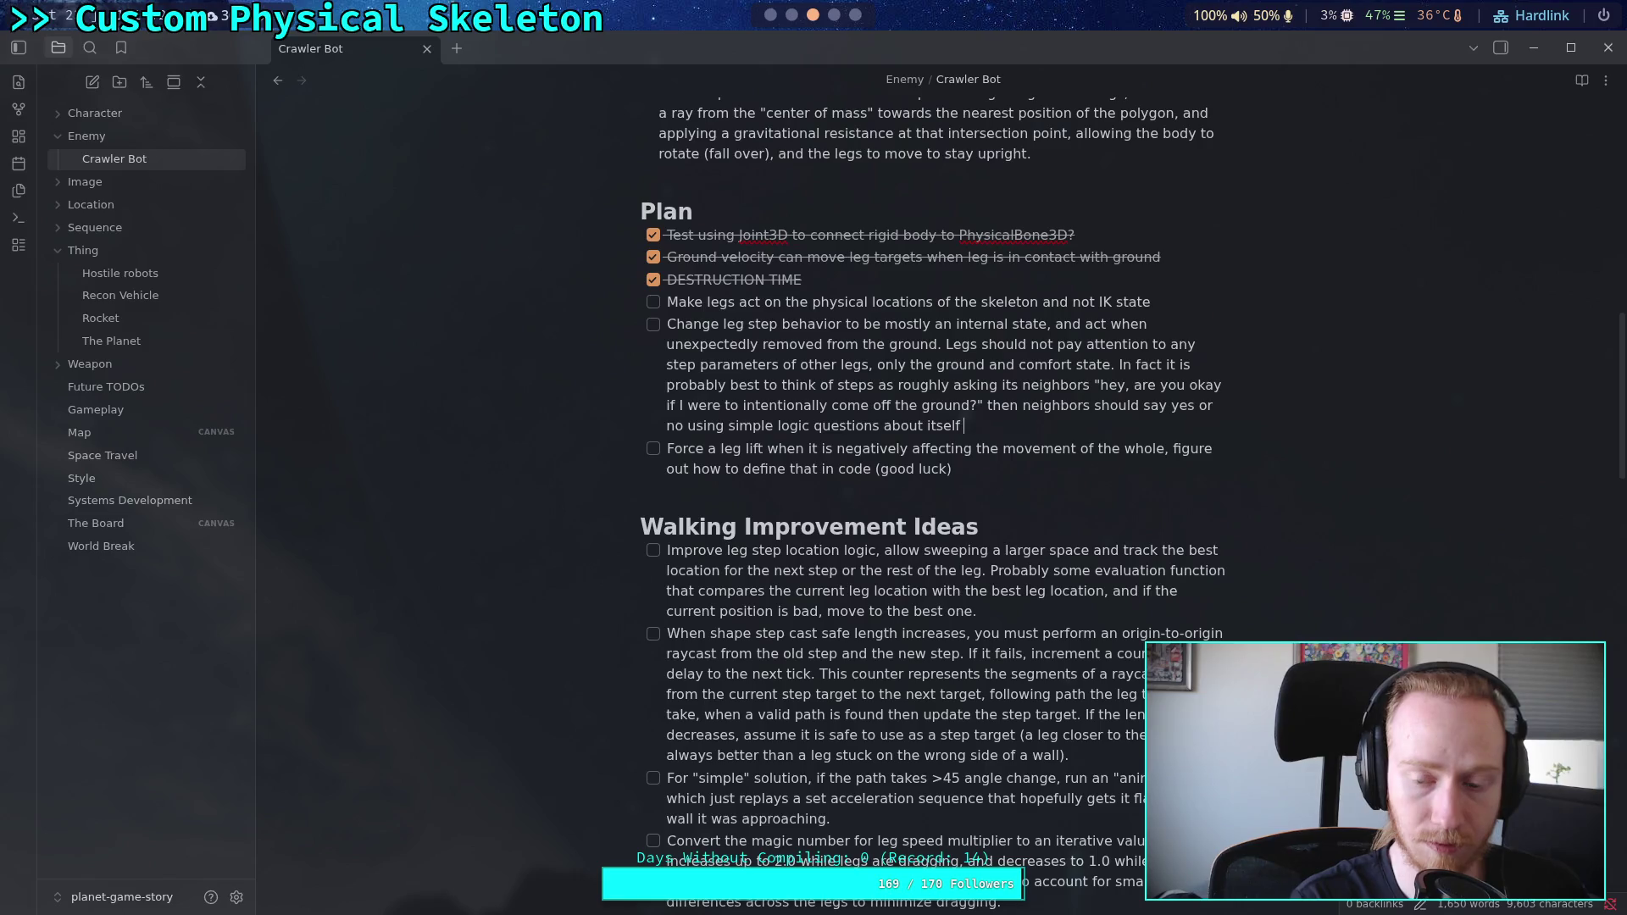
type("an")
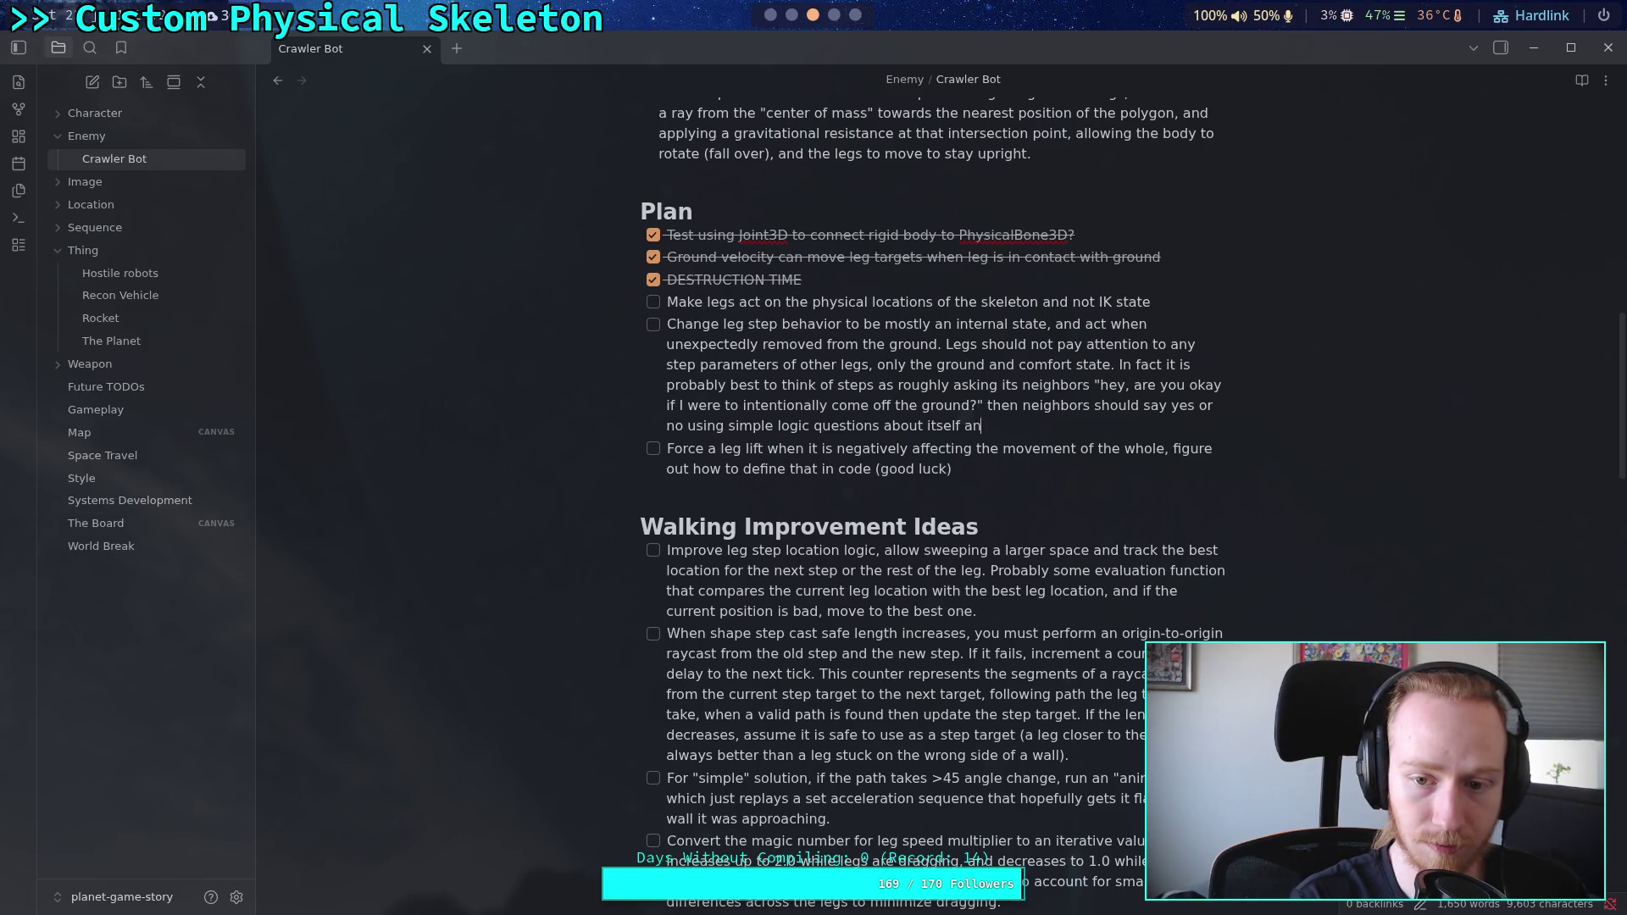
type("d its neigdh")
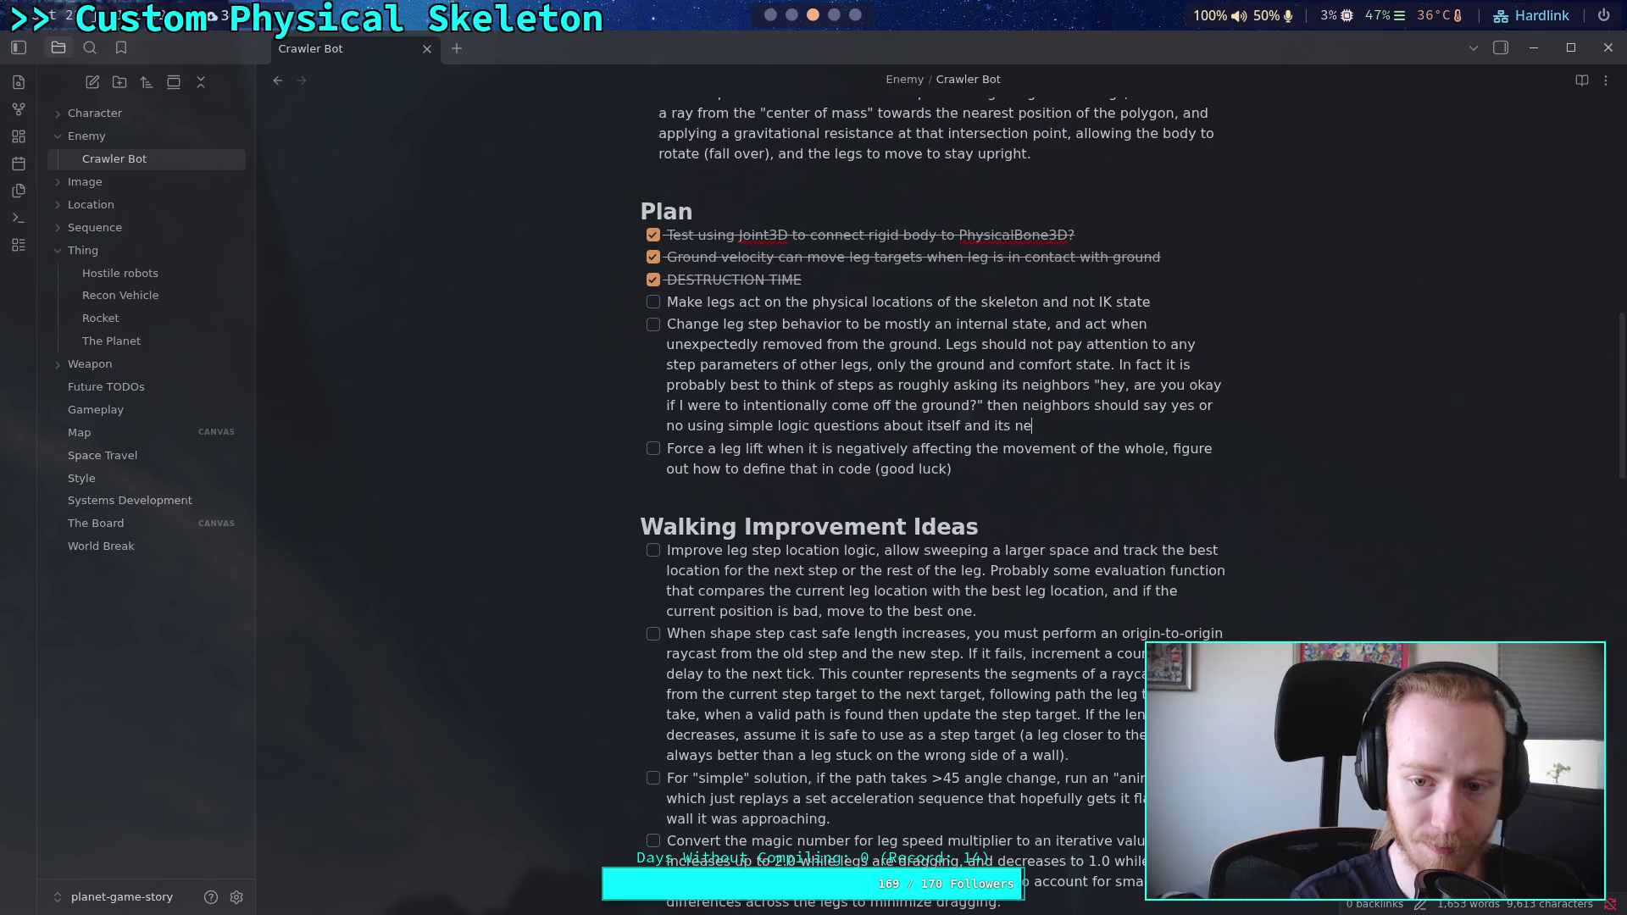
key("BackSpace")
key("BackSpace")
type("hbors.")
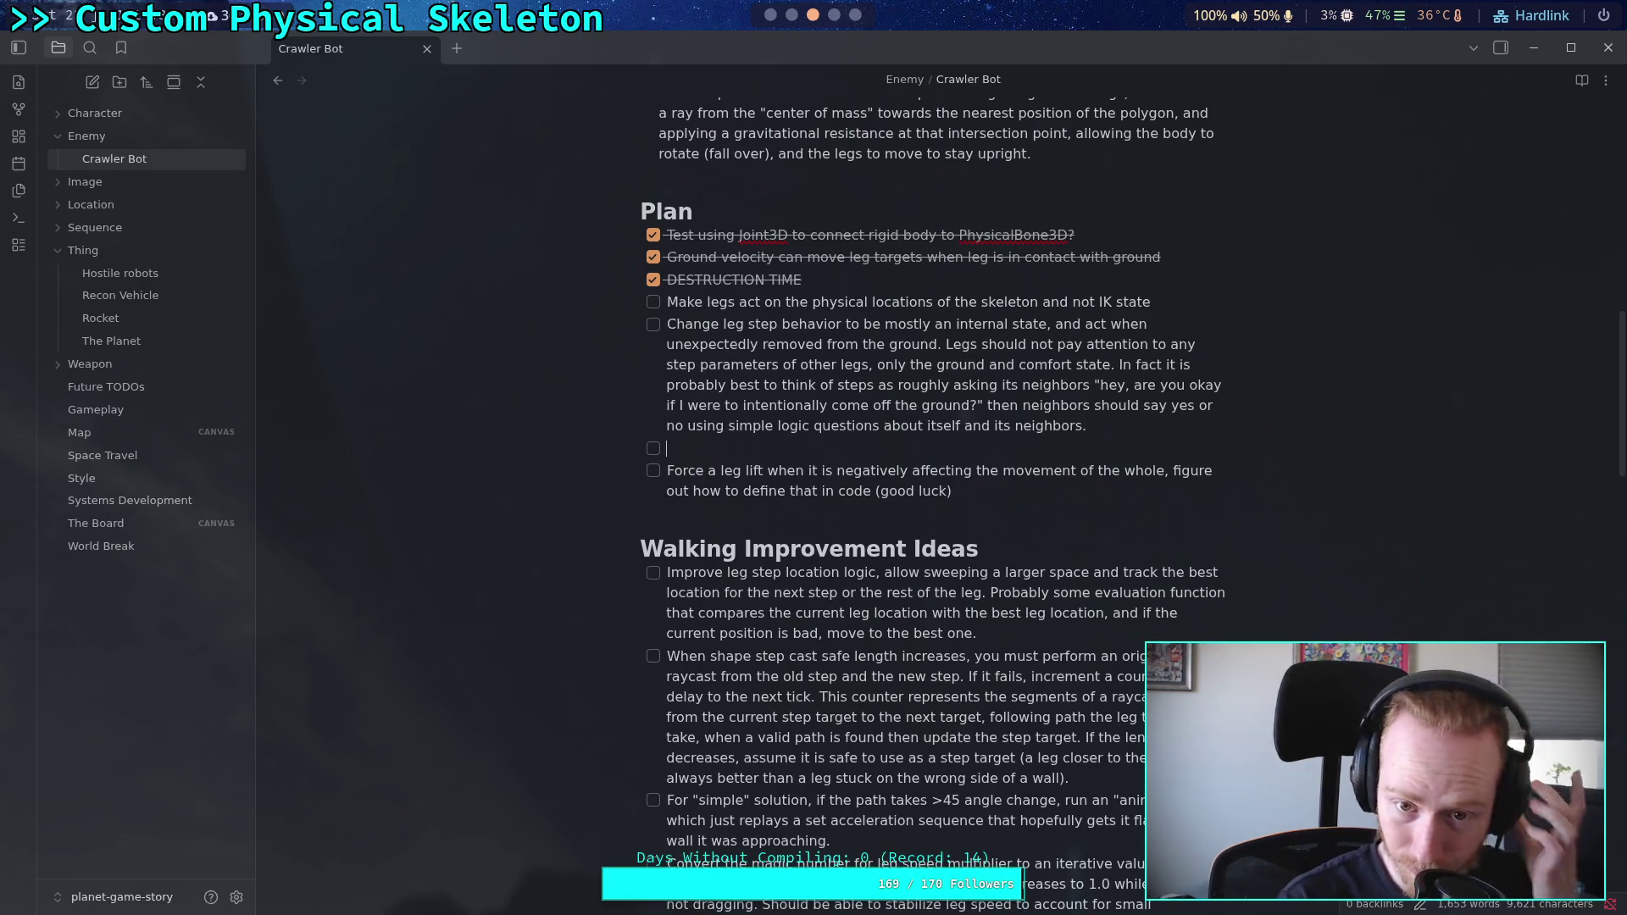
Step: Add a new checklist item: 'Calculate an iterated motor velocity by running up and down leg chains'
key("Return")
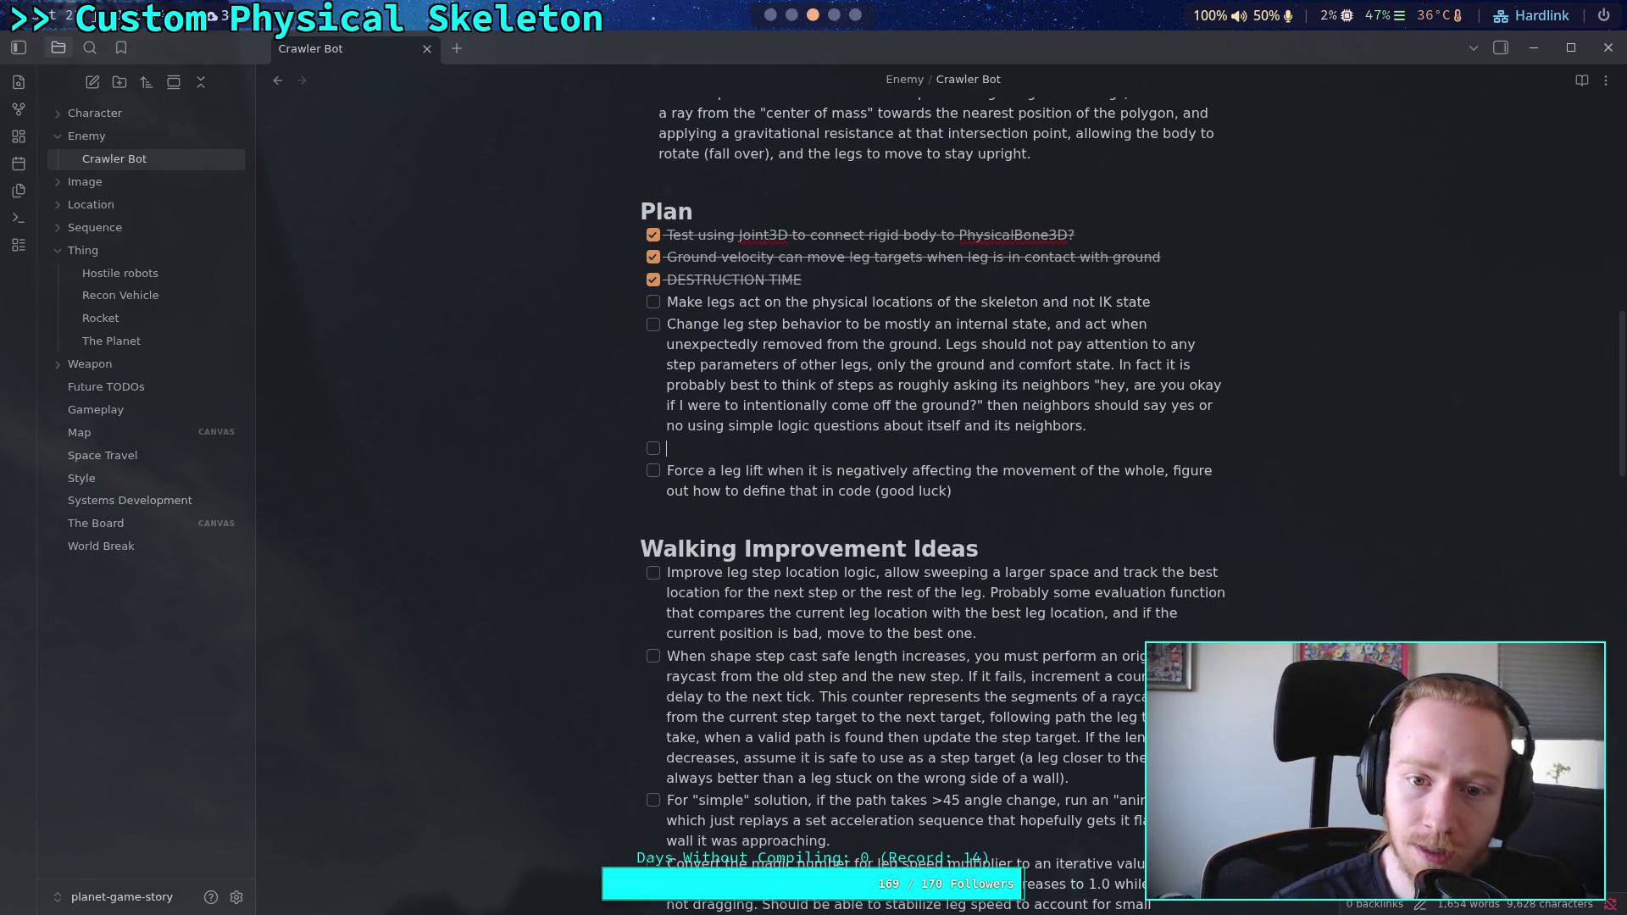
type("C")
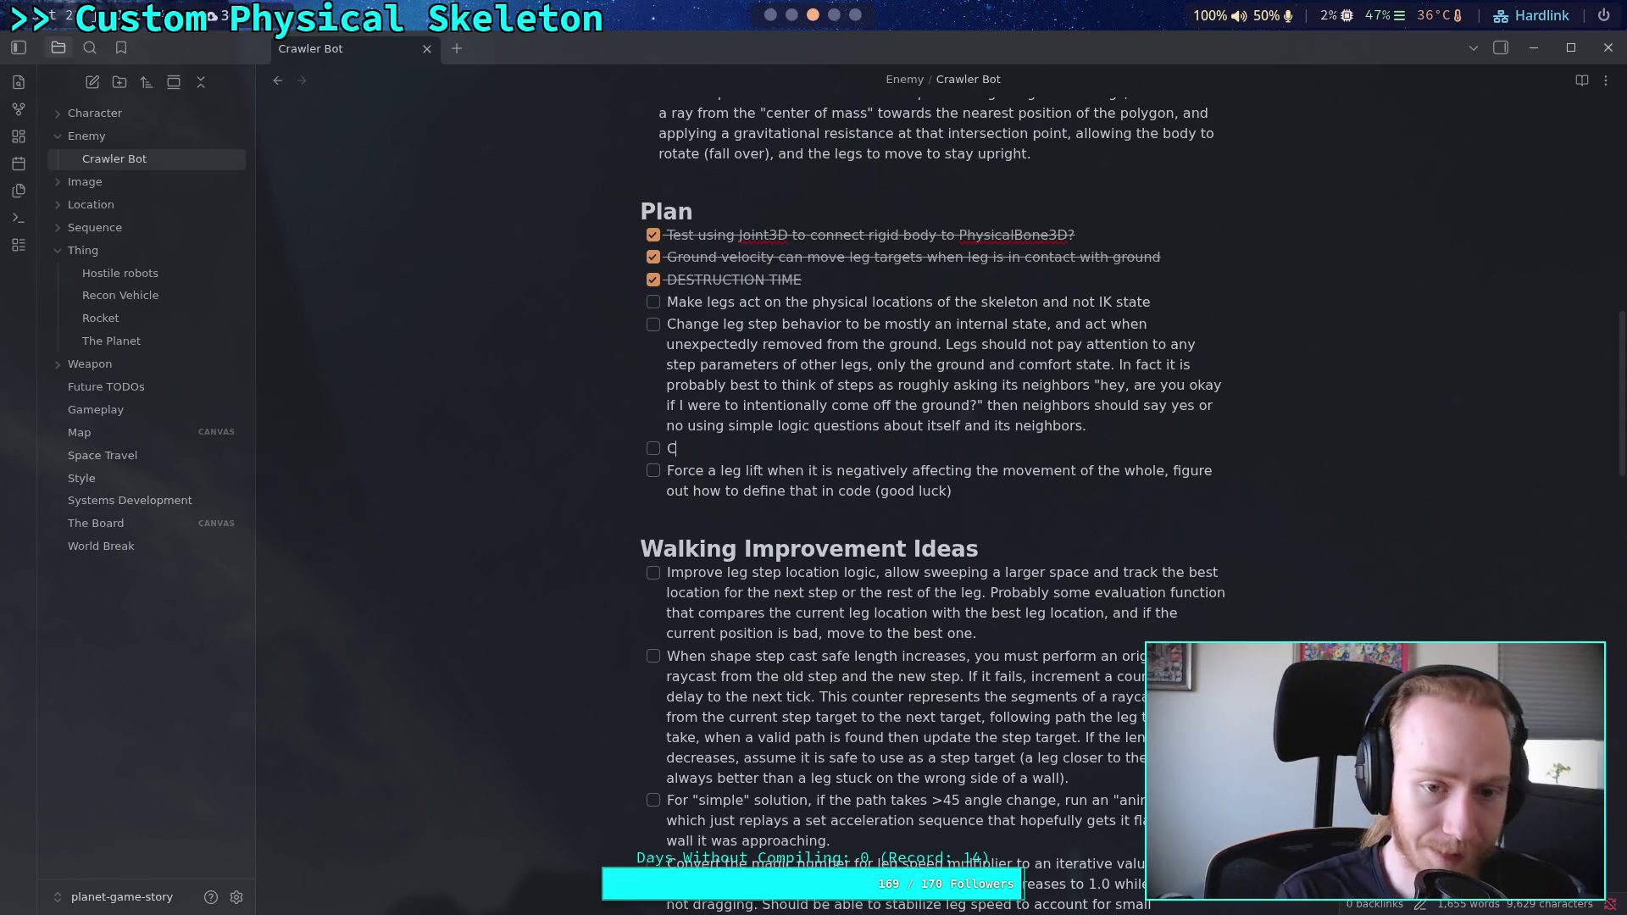
type("alculate an iterated motor velocity ")
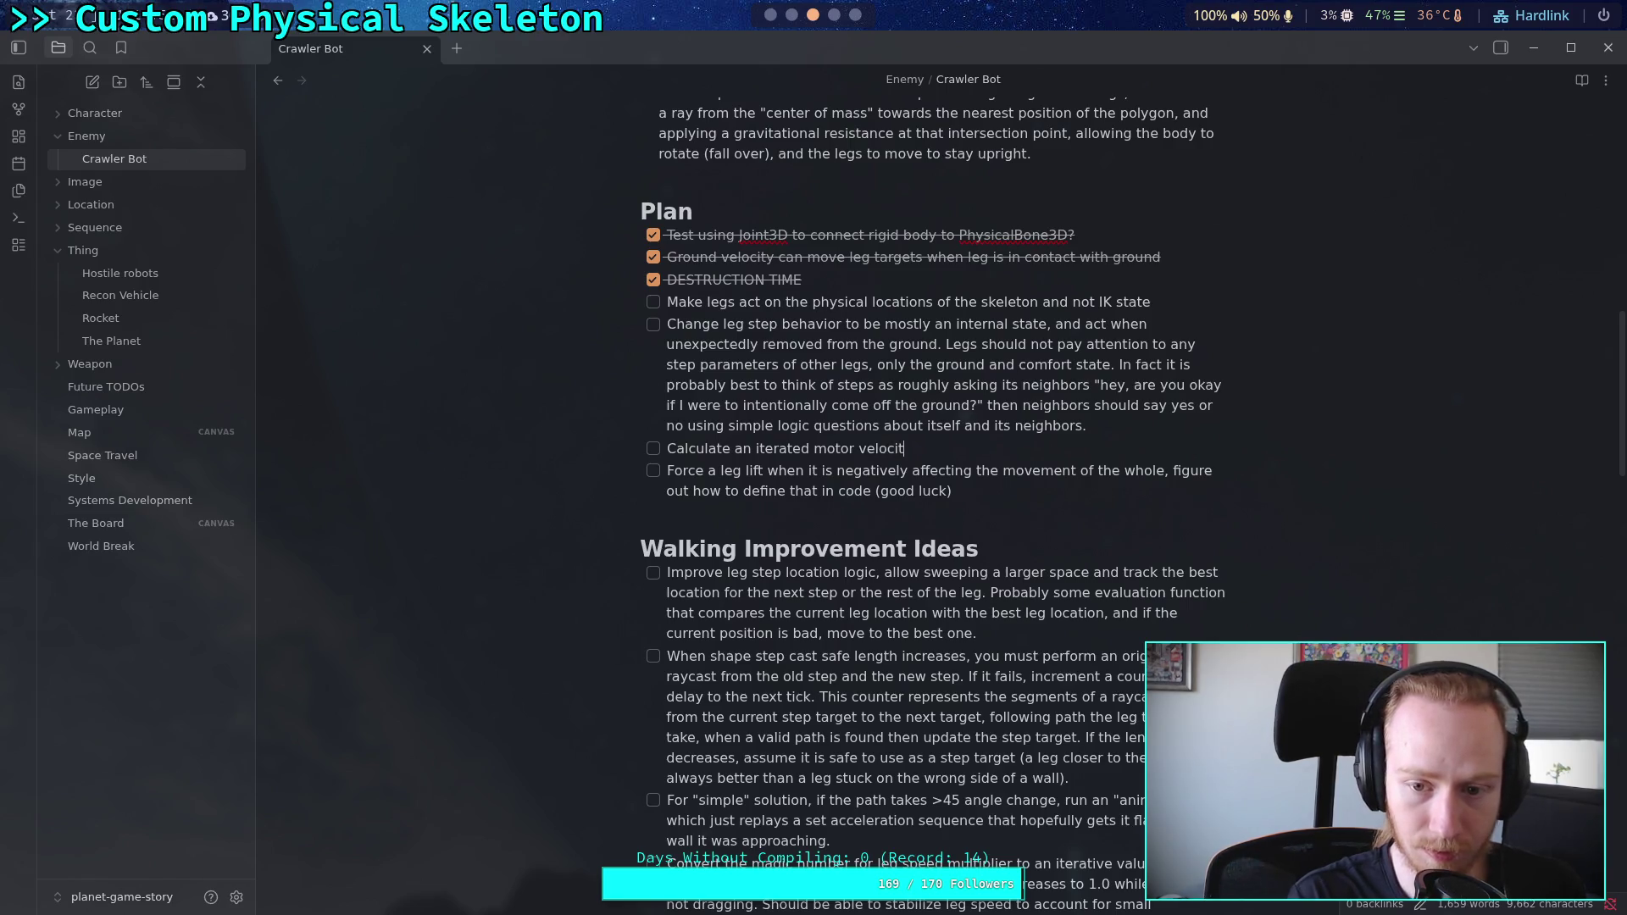
type("by ")
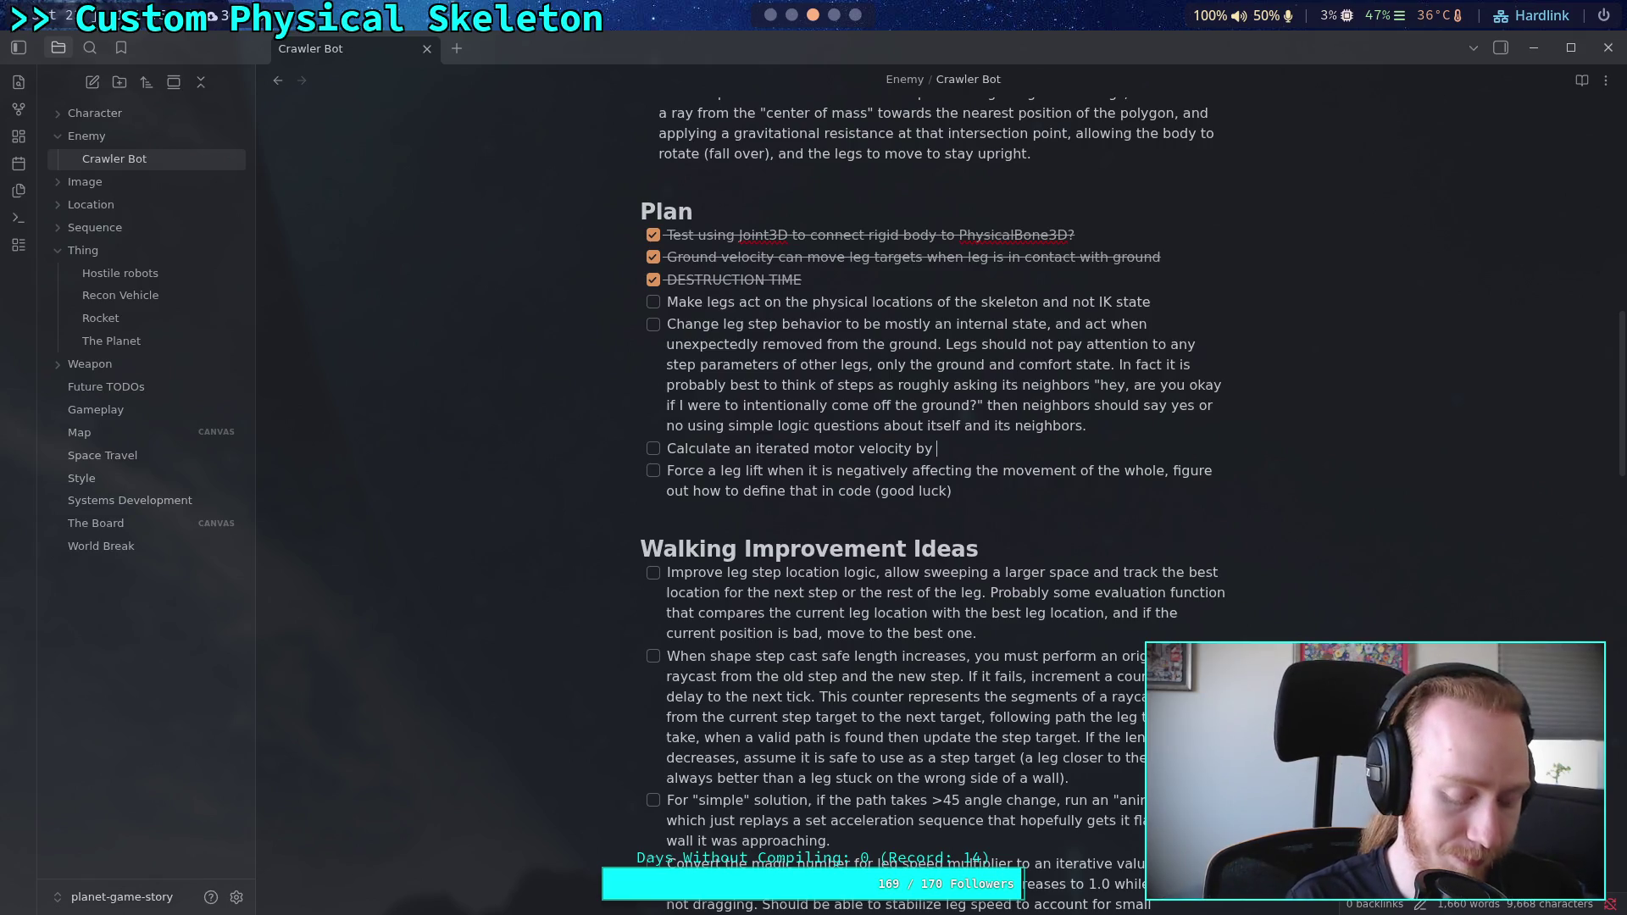
type("running up a")
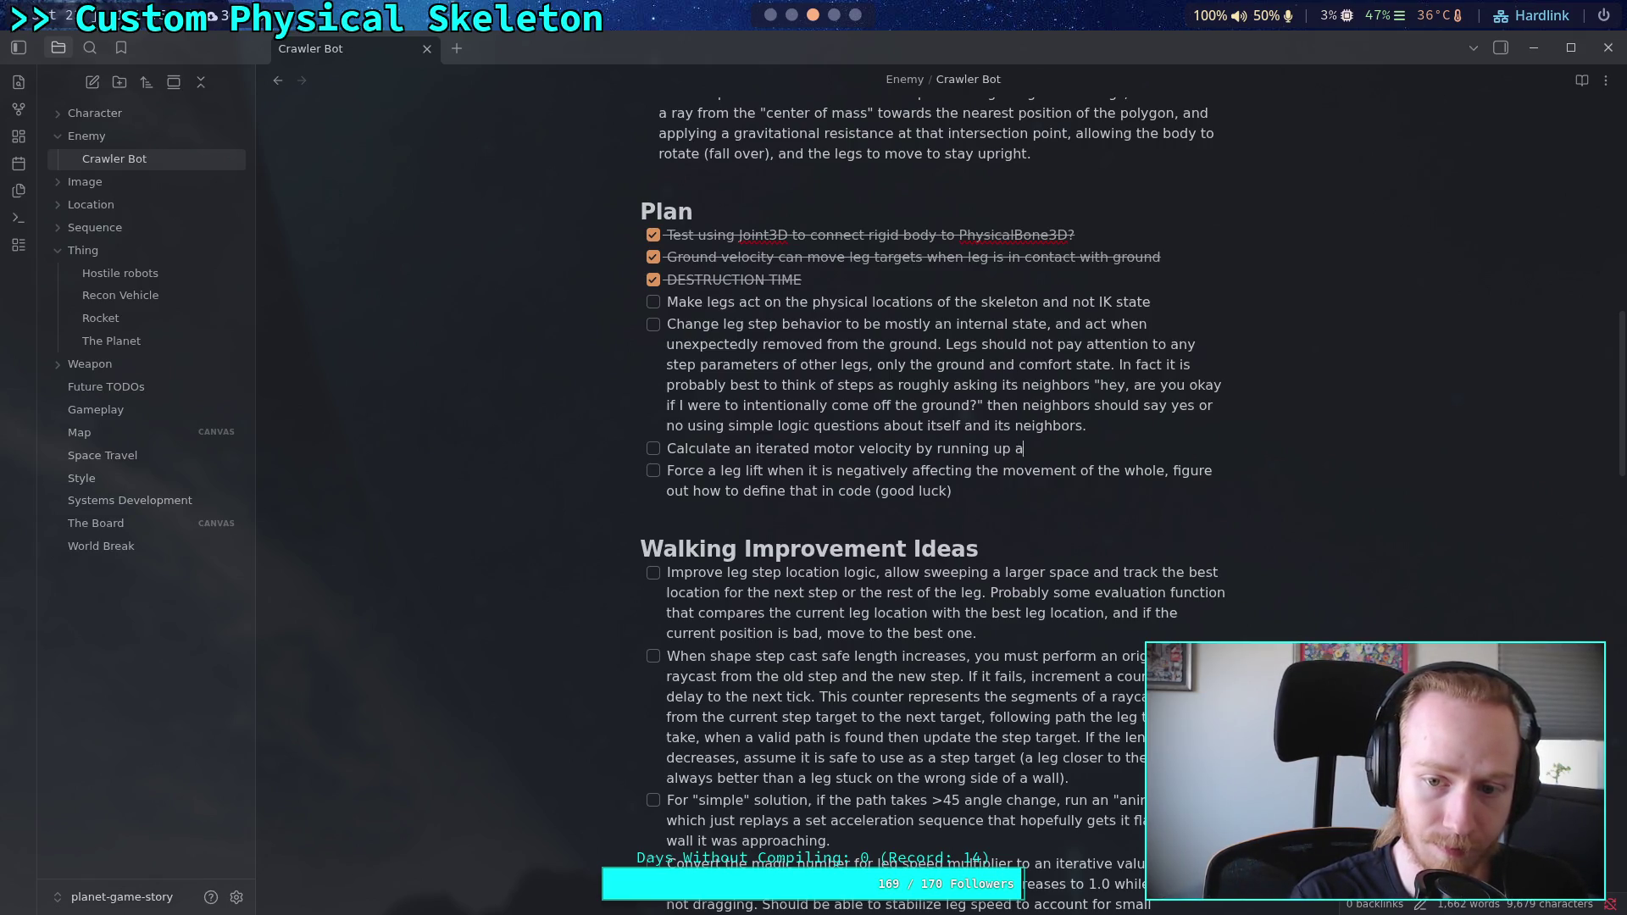
type("nd down ")
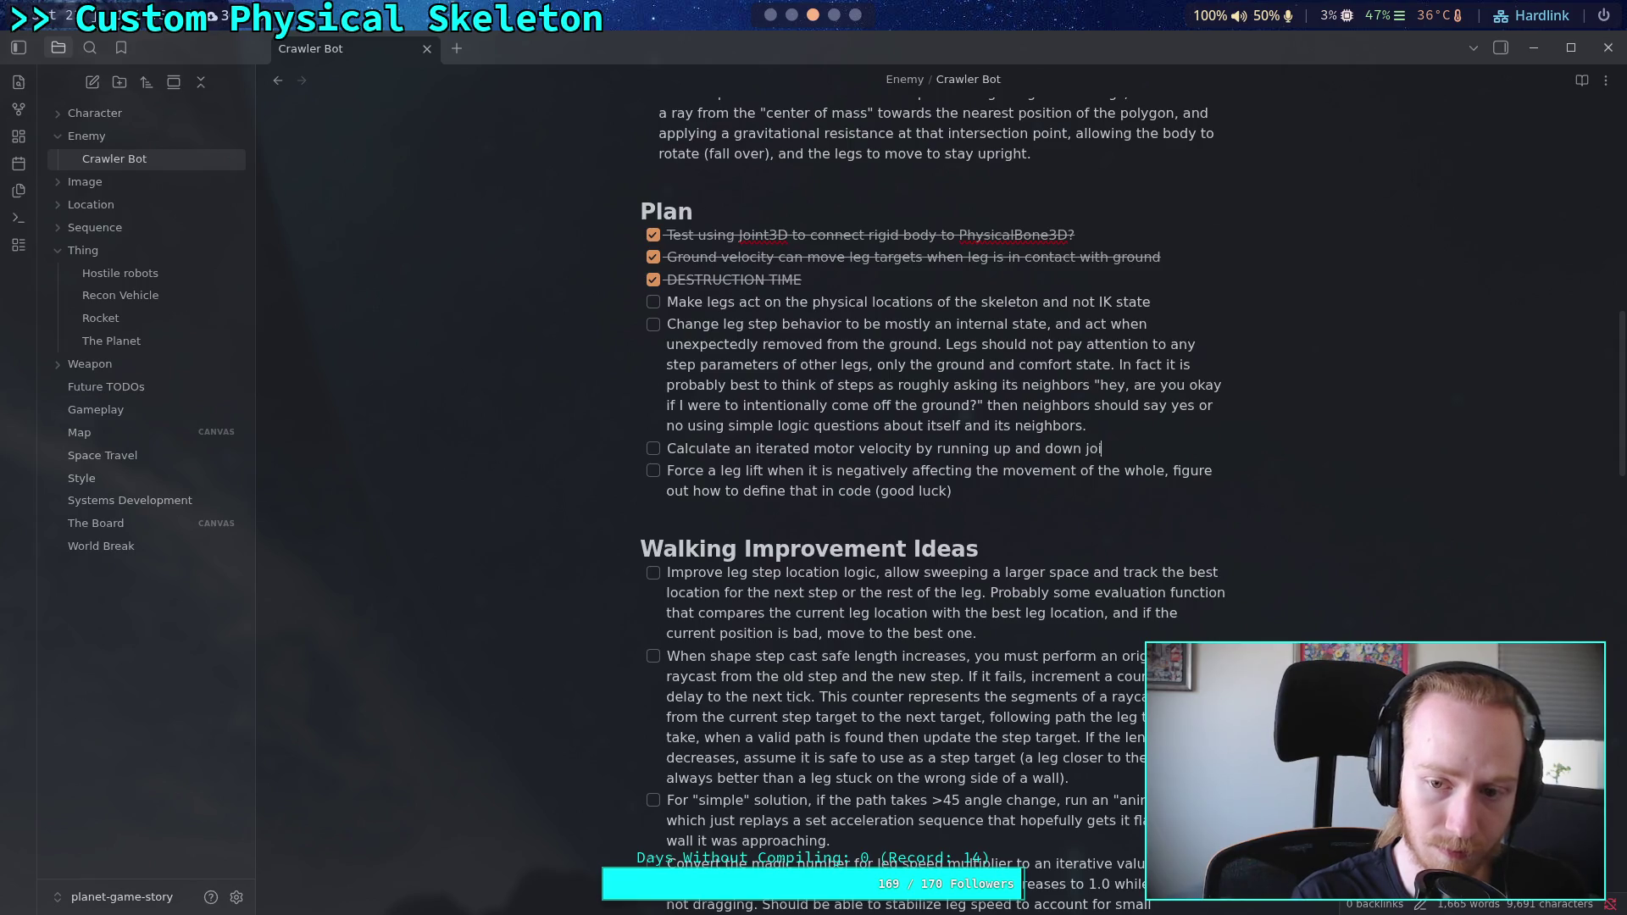
type("leg chains")
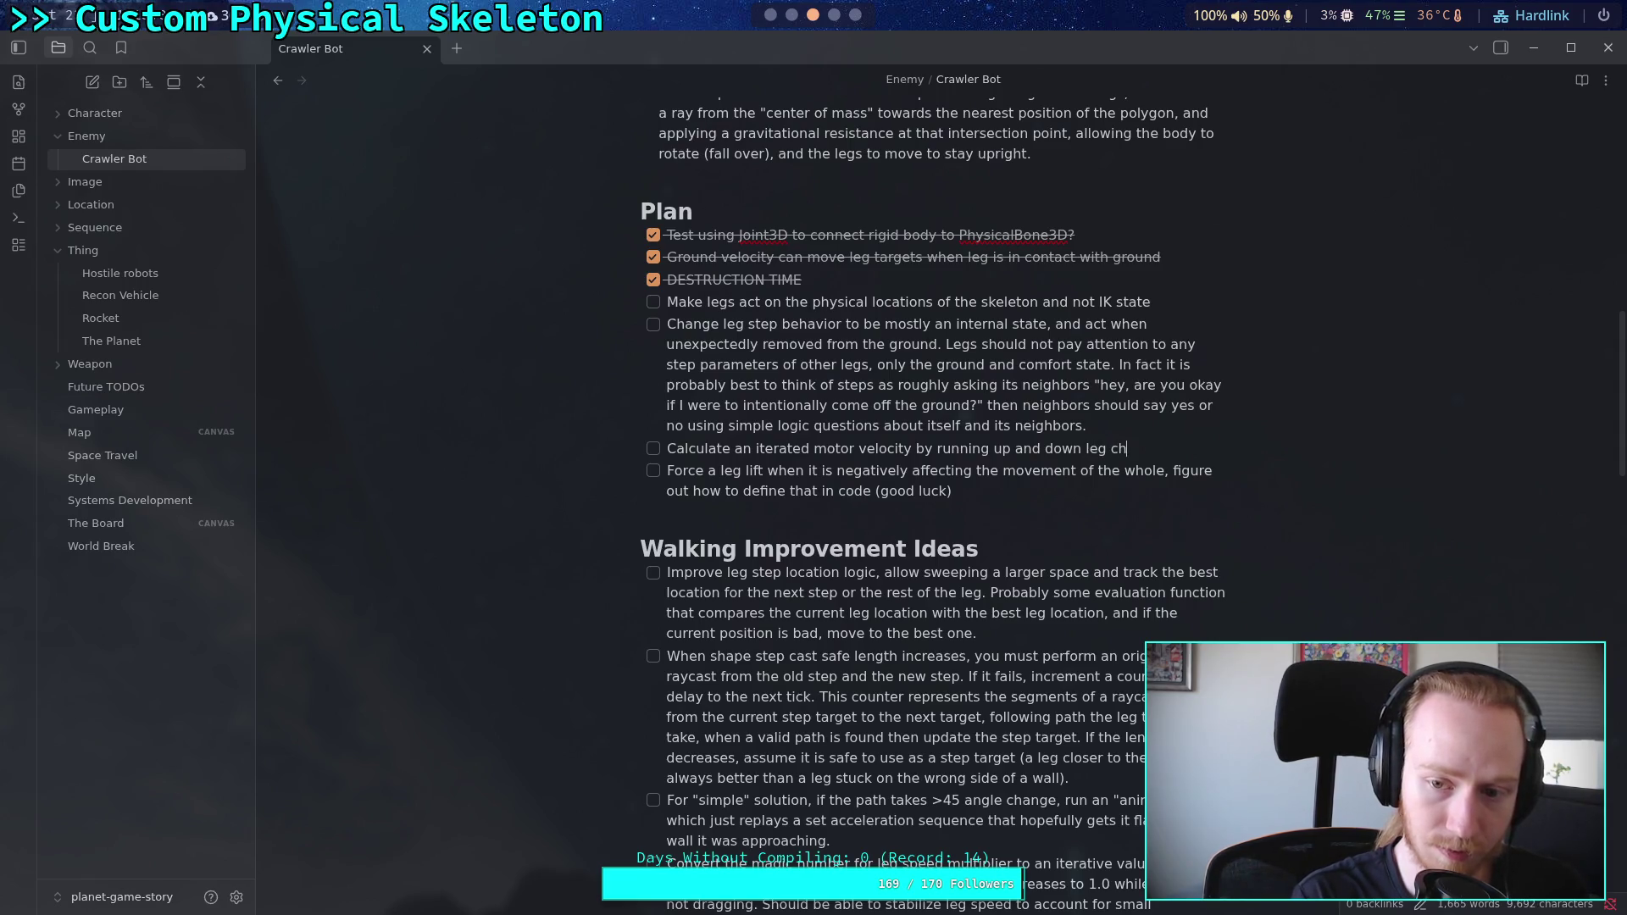
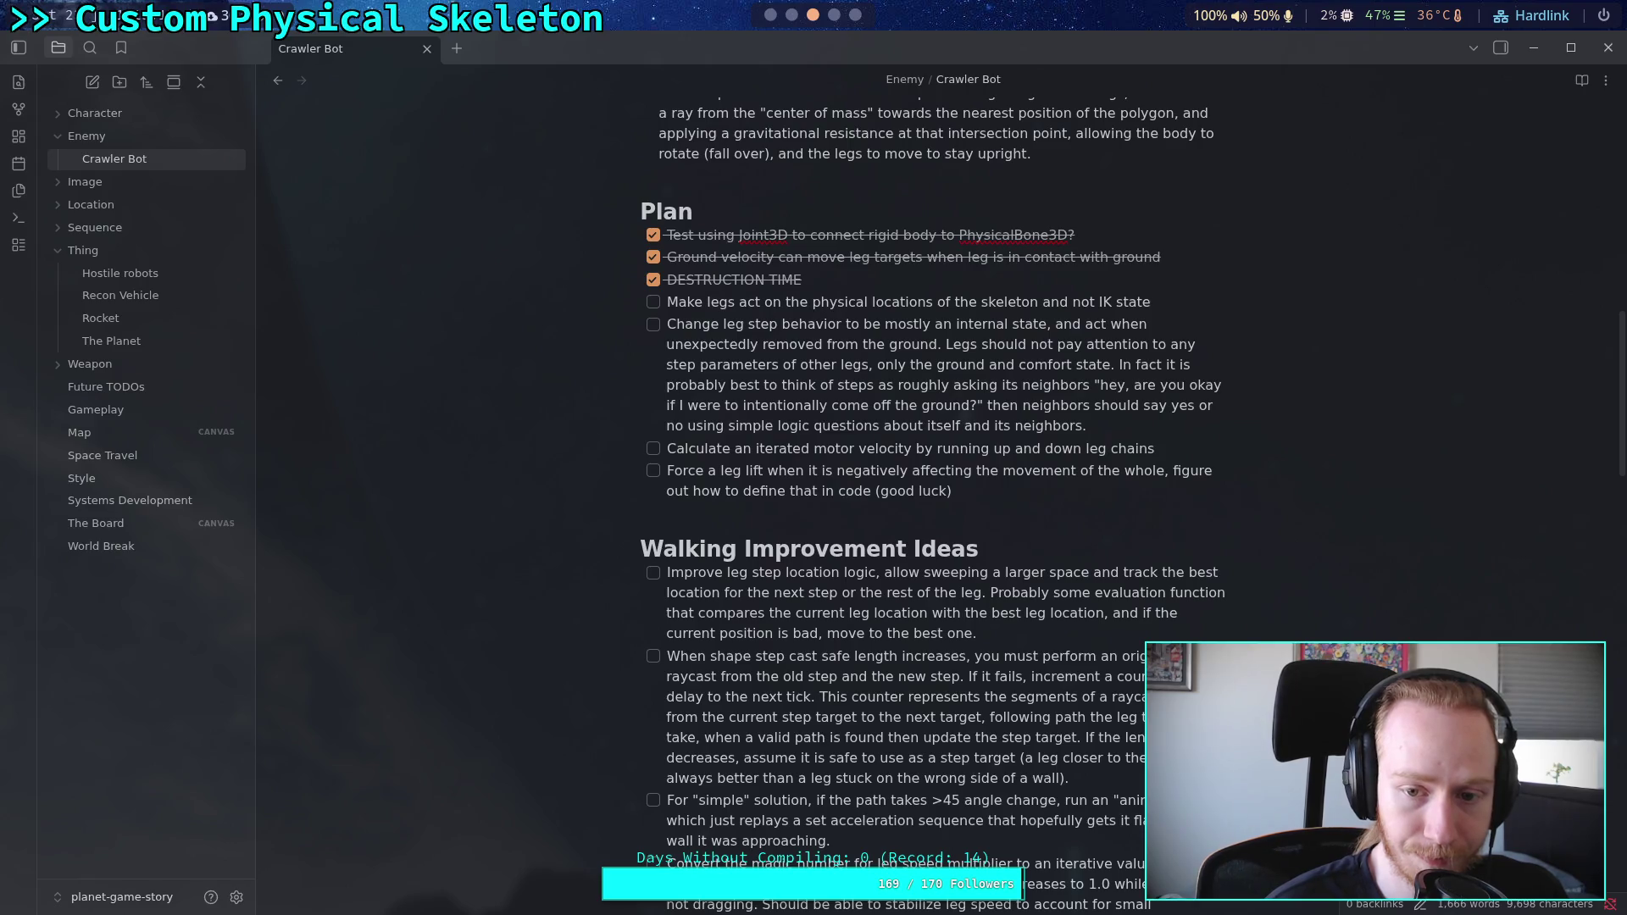
Step: Open the CrawlerBot scene in Godot and expand LegIKModifier's per-leg IK settings
key("super+1")
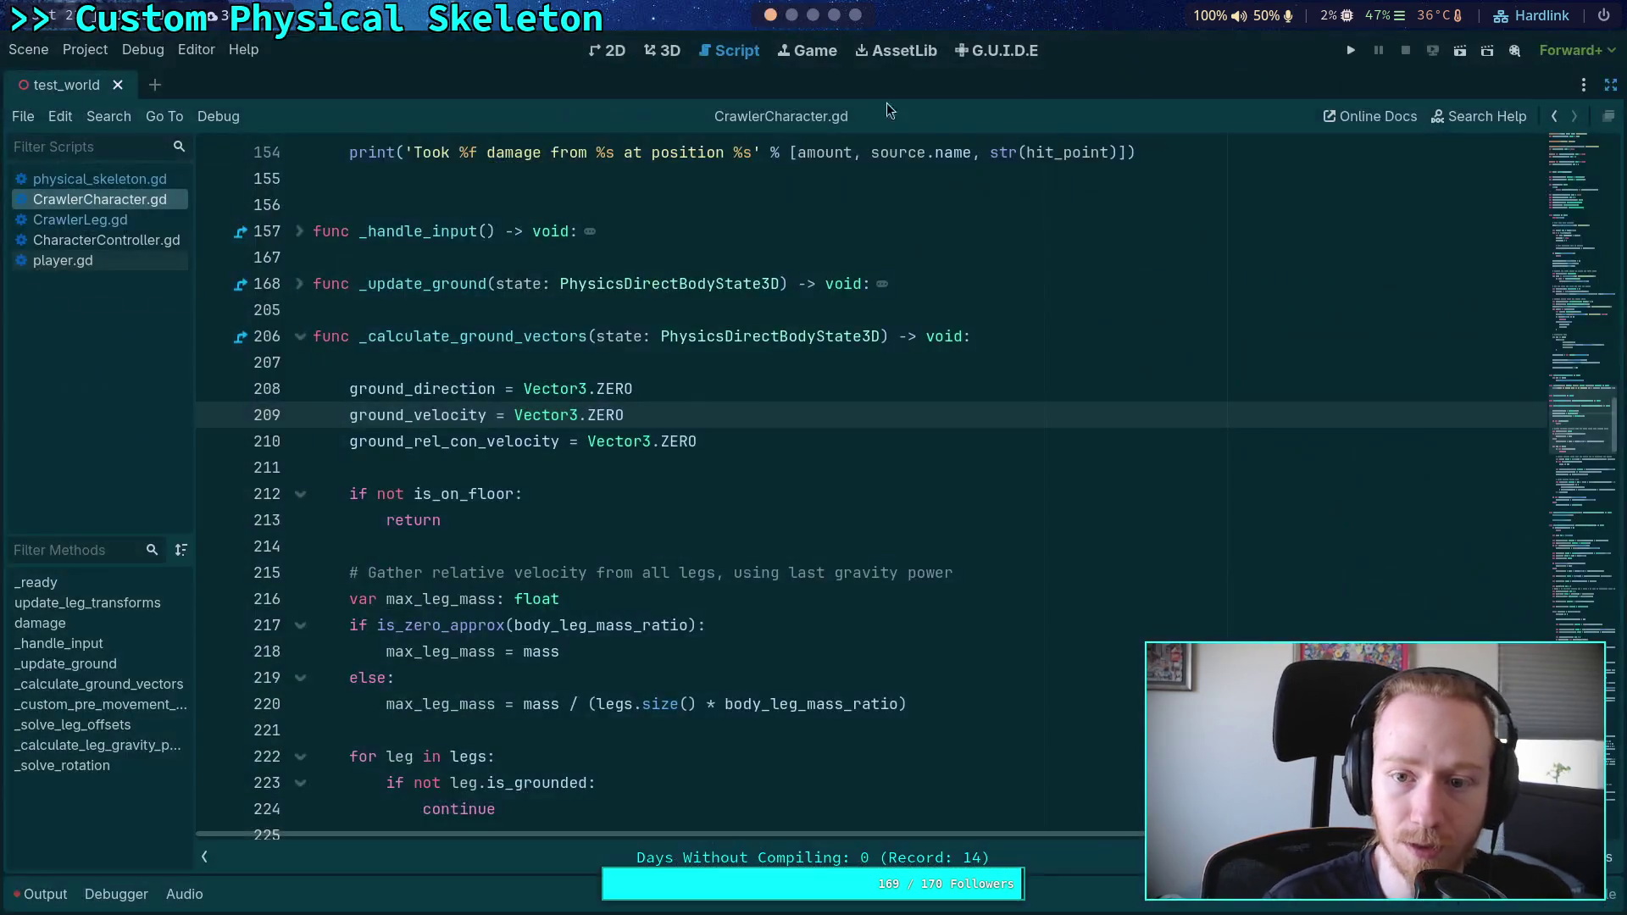
left_click(1612, 84)
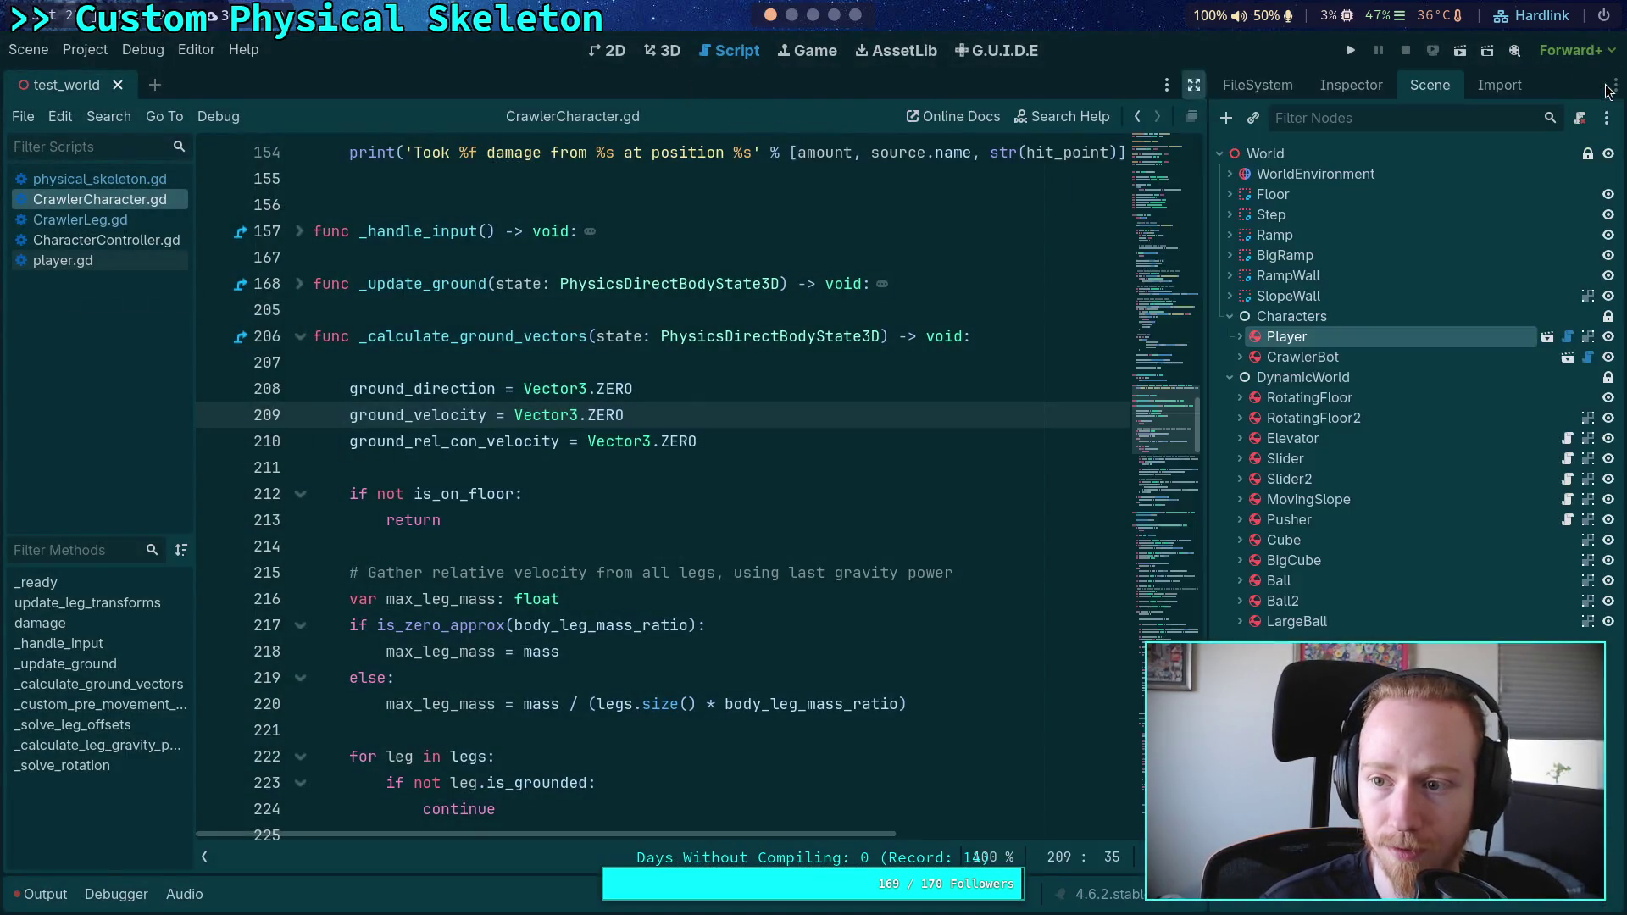
left_click(1568, 357)
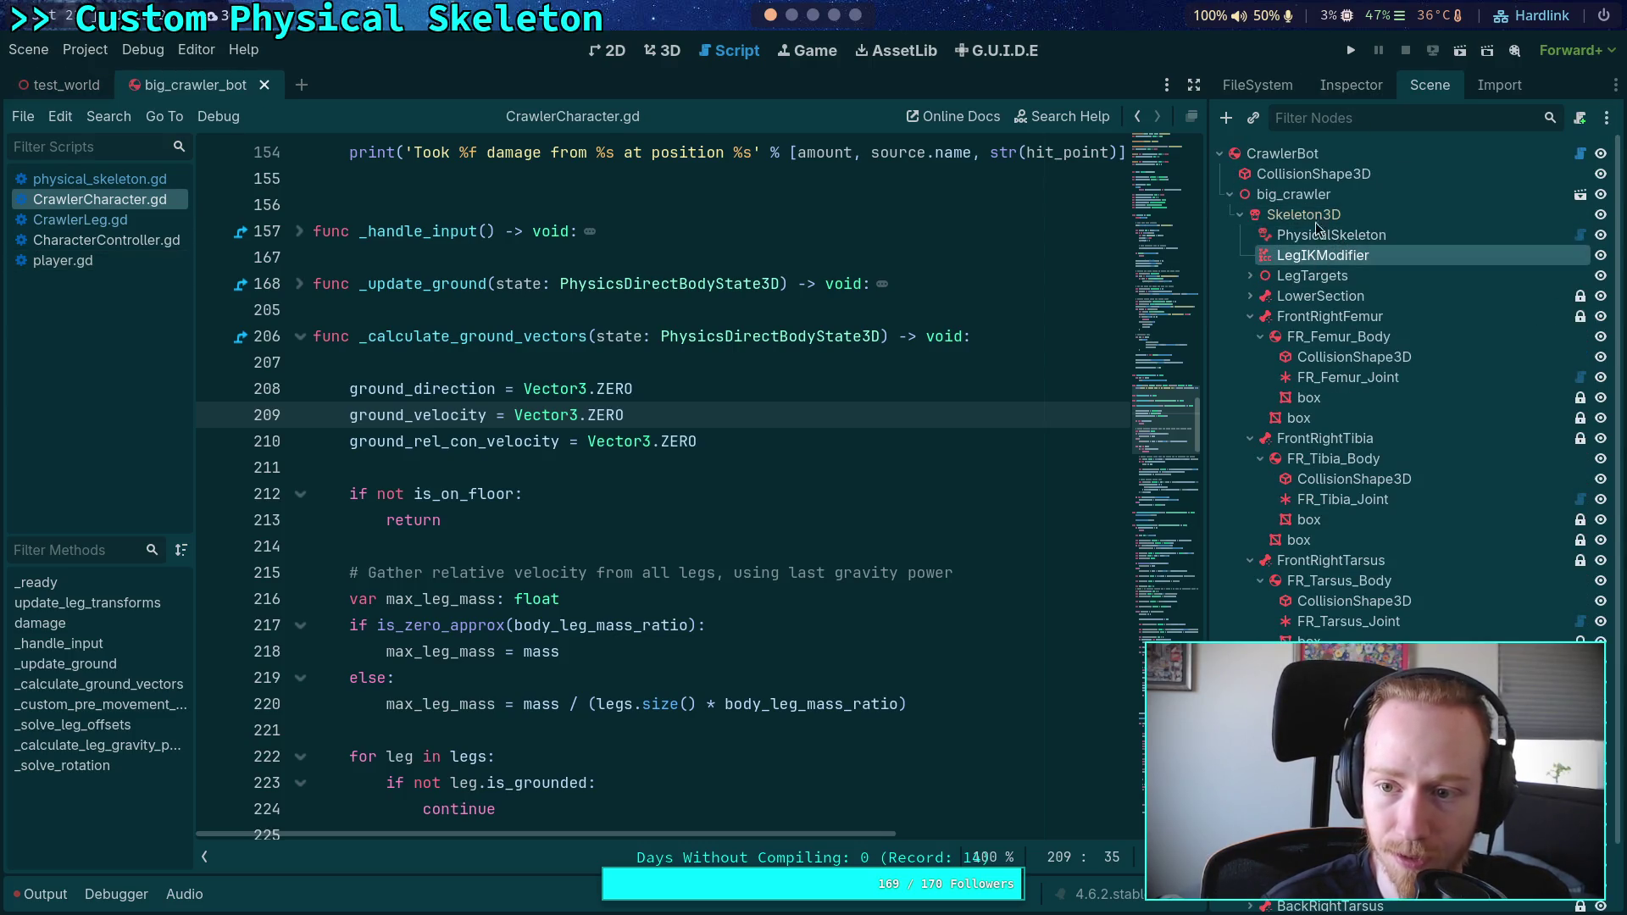
left_click(1350, 87)
left_click(1257, 355)
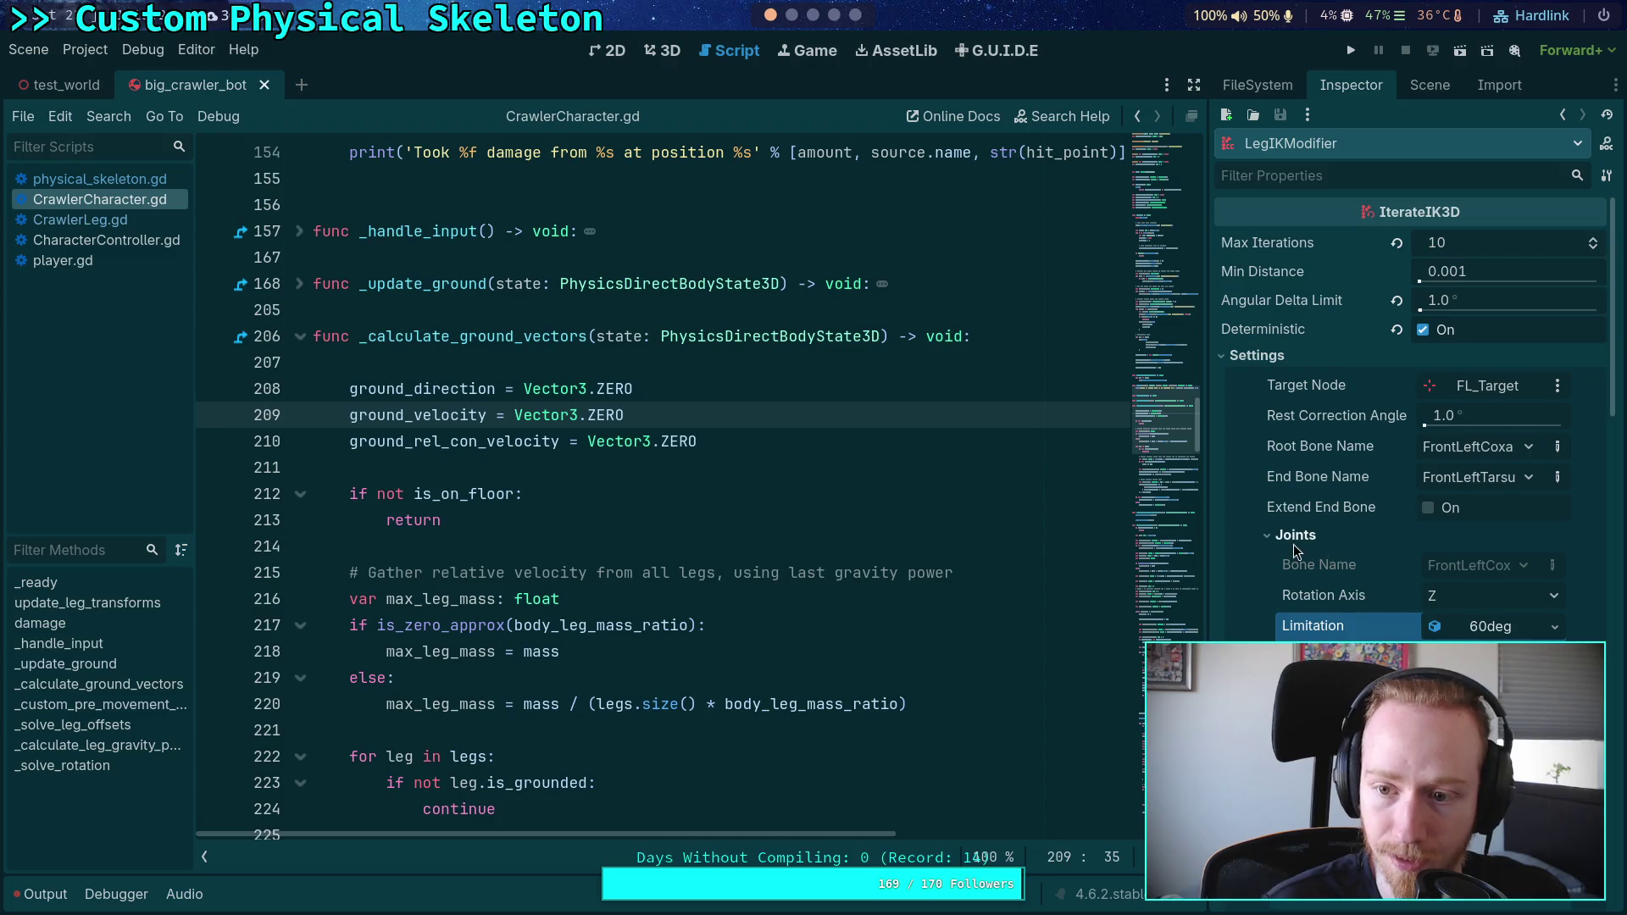
scroll(1296, 549, "down", 2)
scroll(1323, 572, "up", 3)
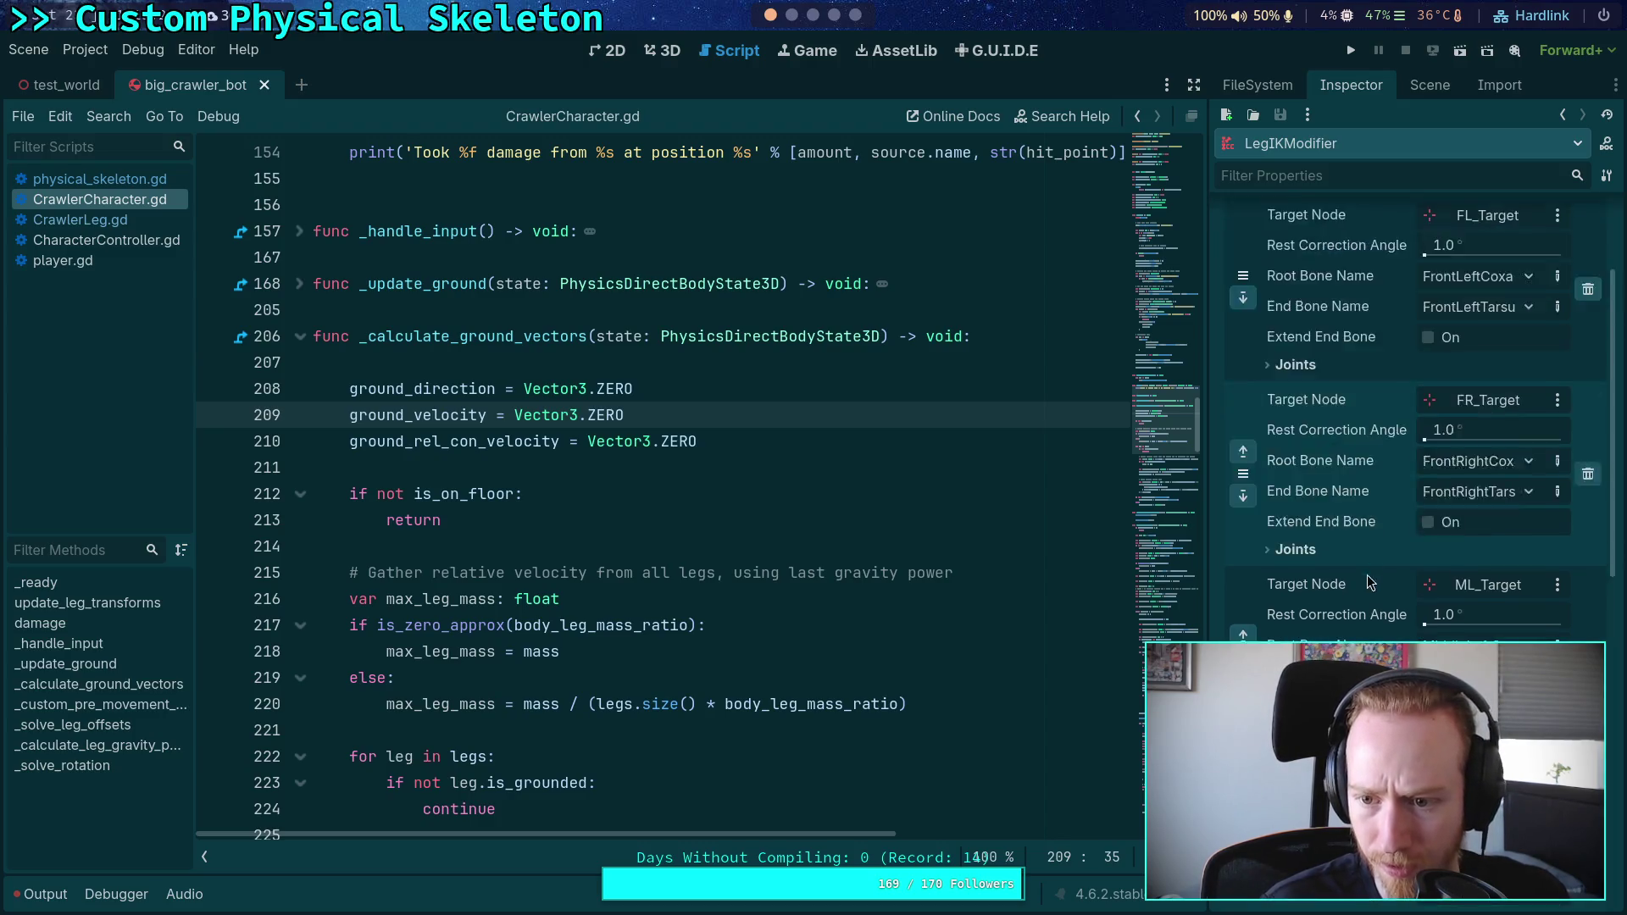
scroll(1325, 575, "up", 1)
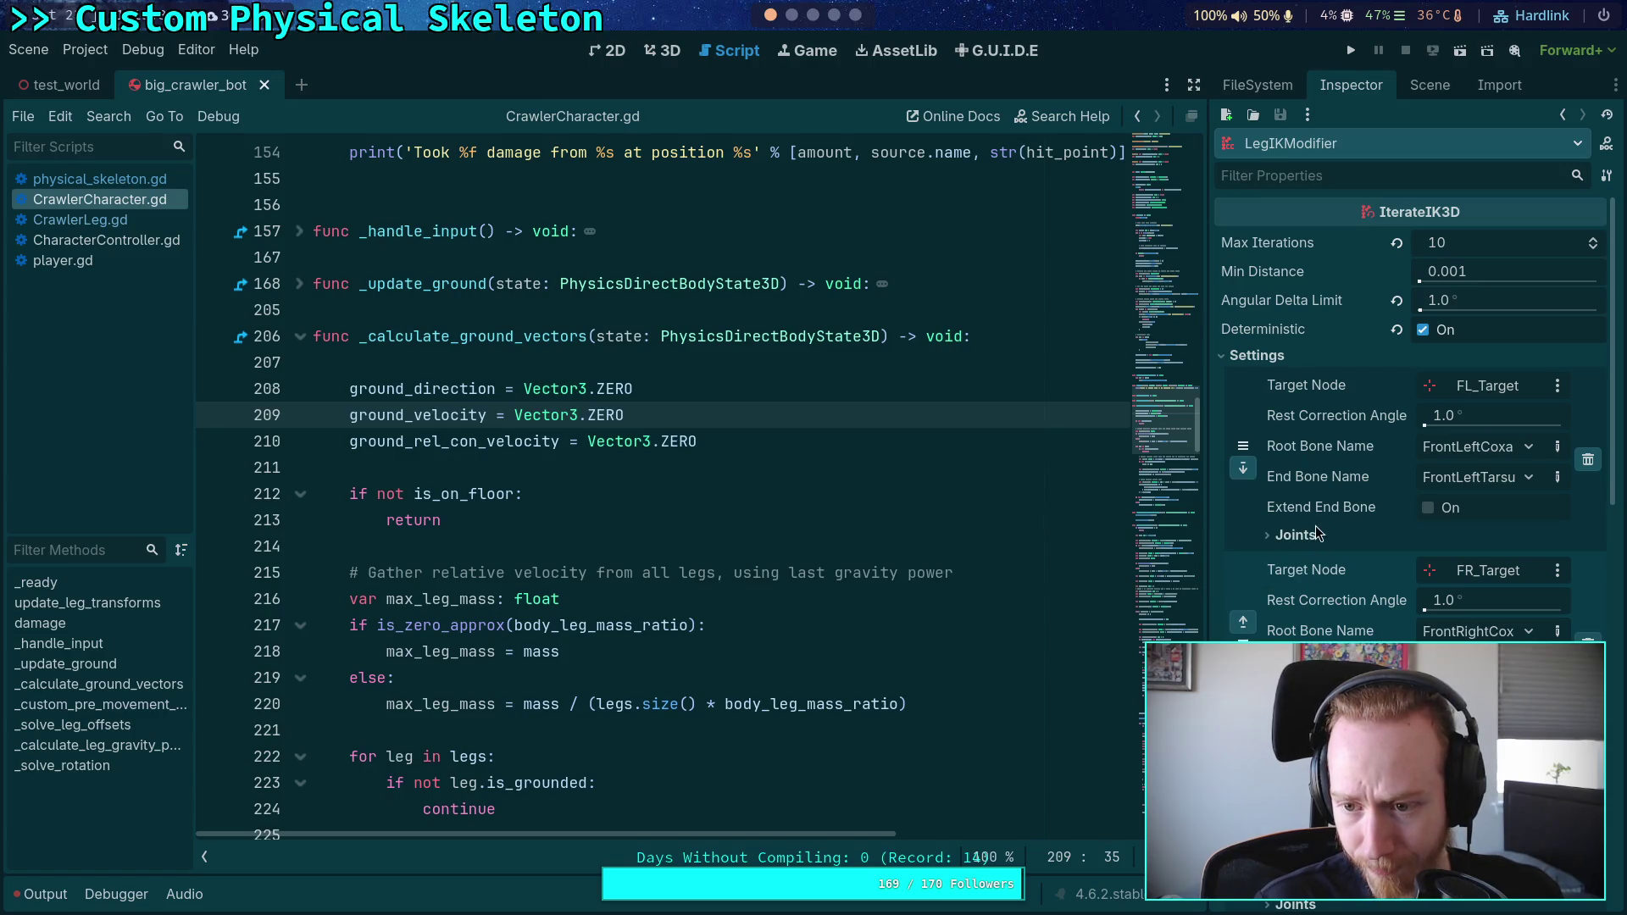
Step: Review the first leg's joints (FrontLeftCoxa to FrontLeftTarsus) and return to the Crawler Bot note
left_click(1295, 537)
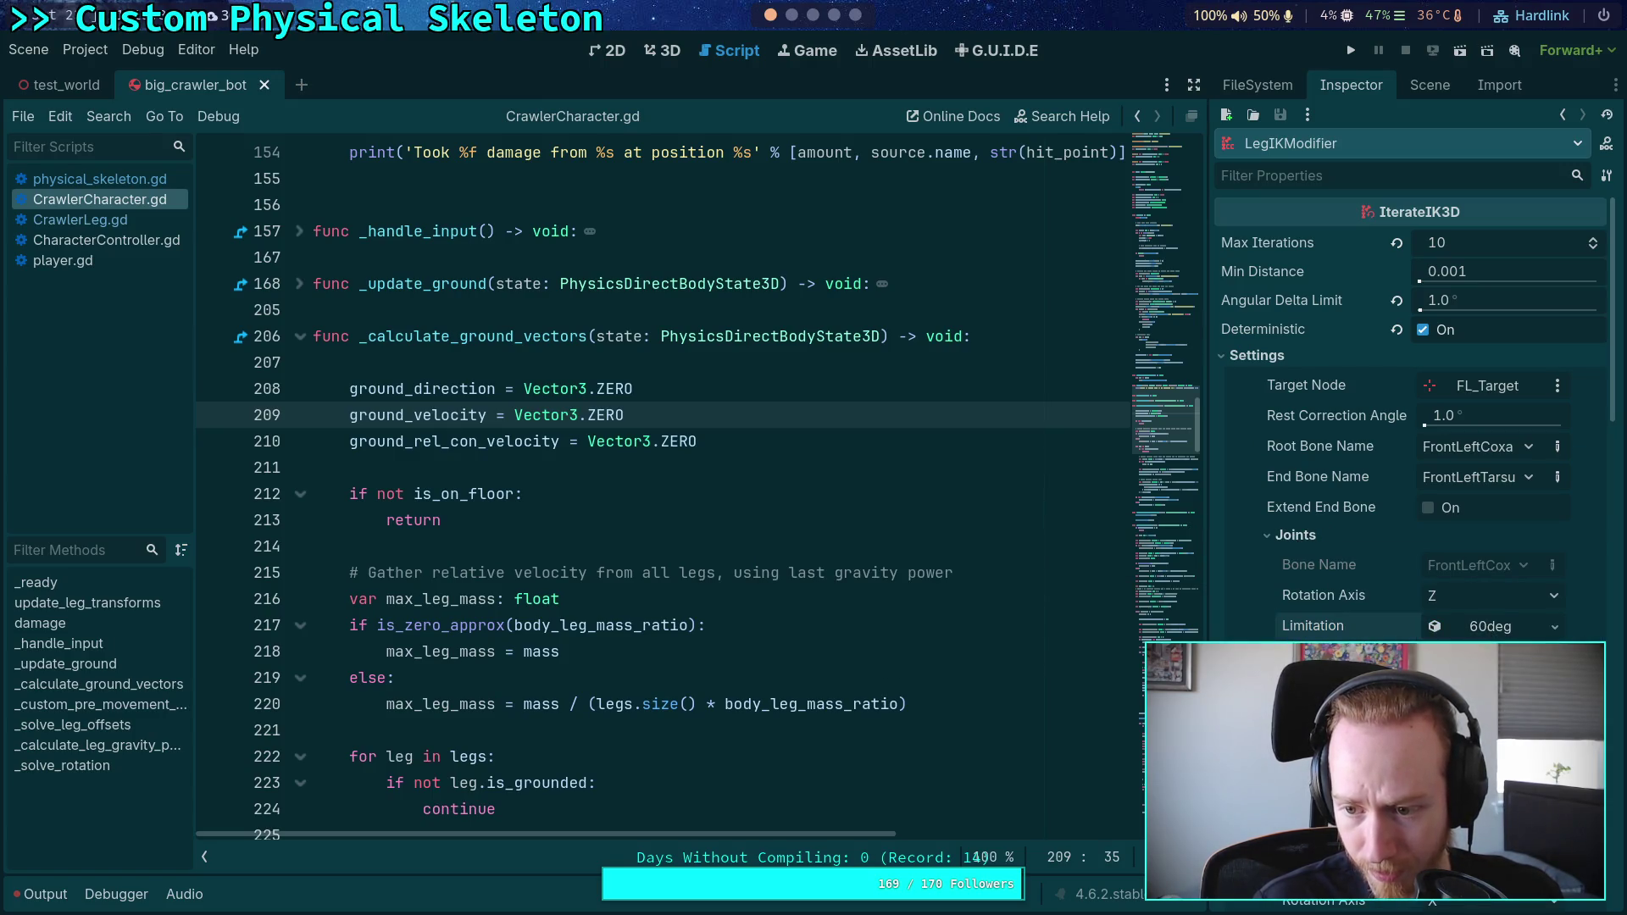
scroll(1370, 606, "down", 3)
scroll(1370, 607, "up", 3)
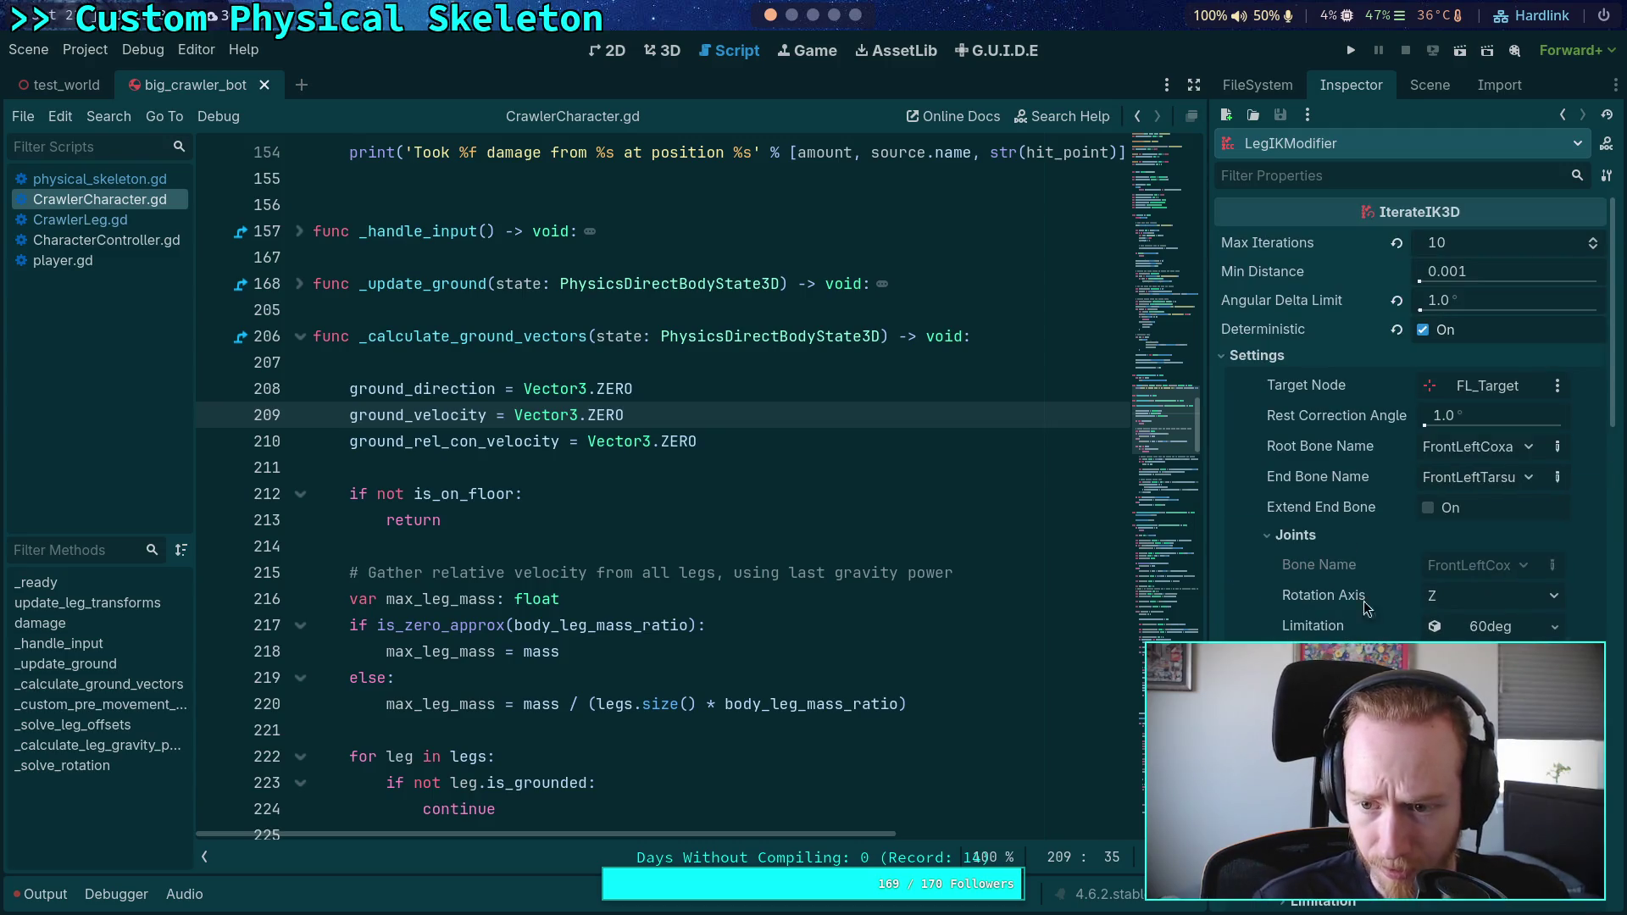
left_click(1293, 537)
scroll(1354, 587, "down", 3)
scroll(1355, 587, "up", 3)
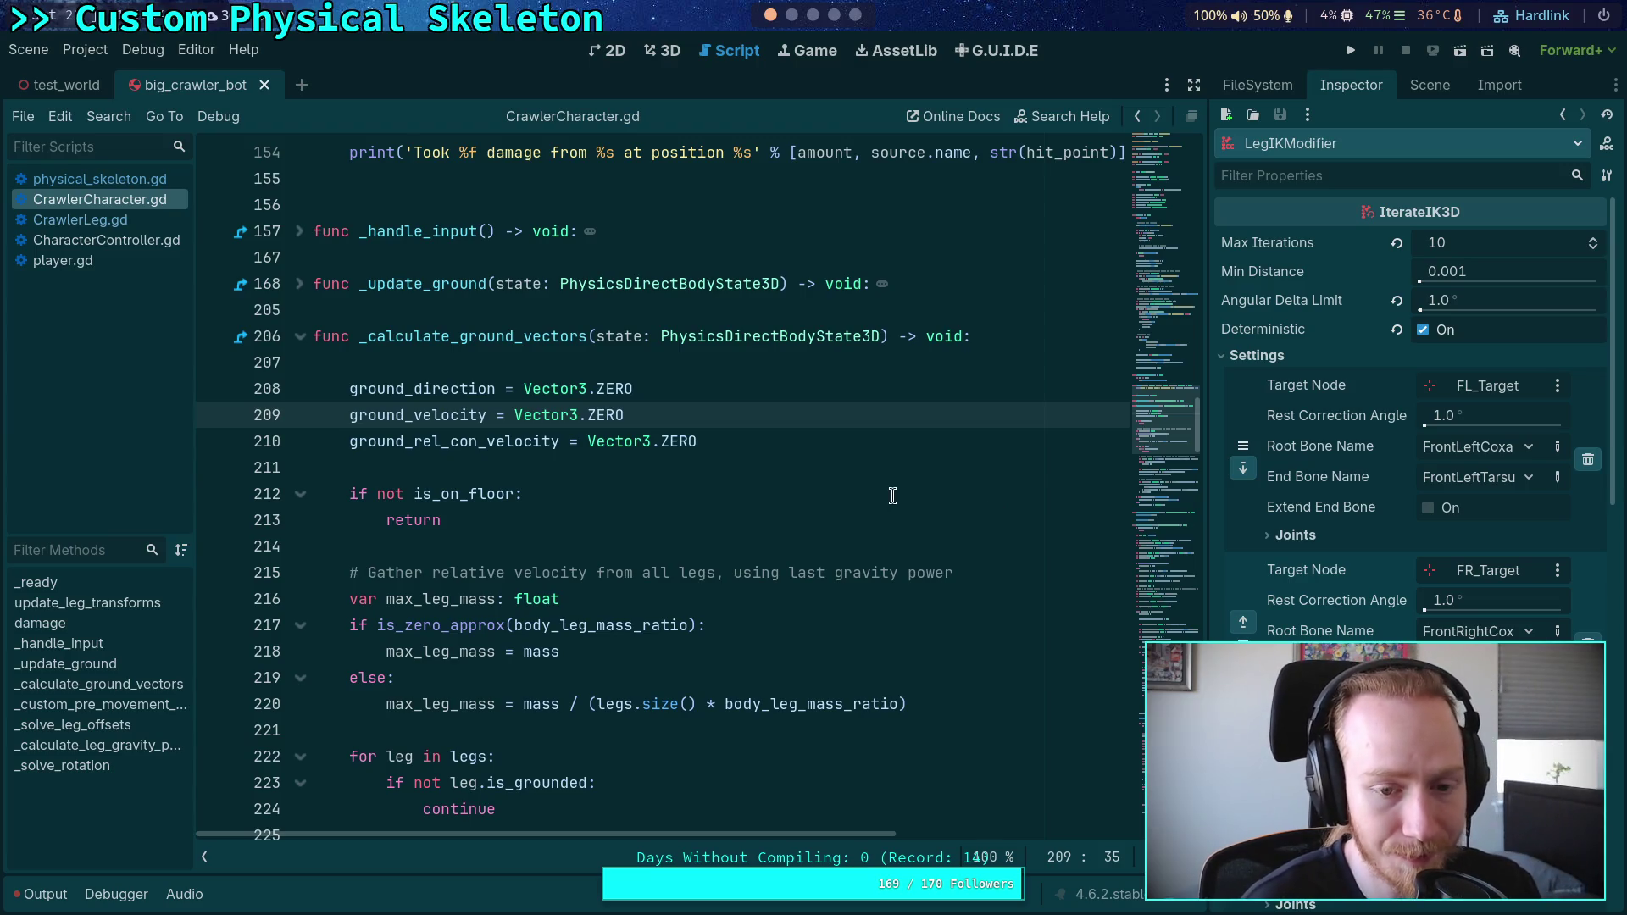
left_click(607, 542)
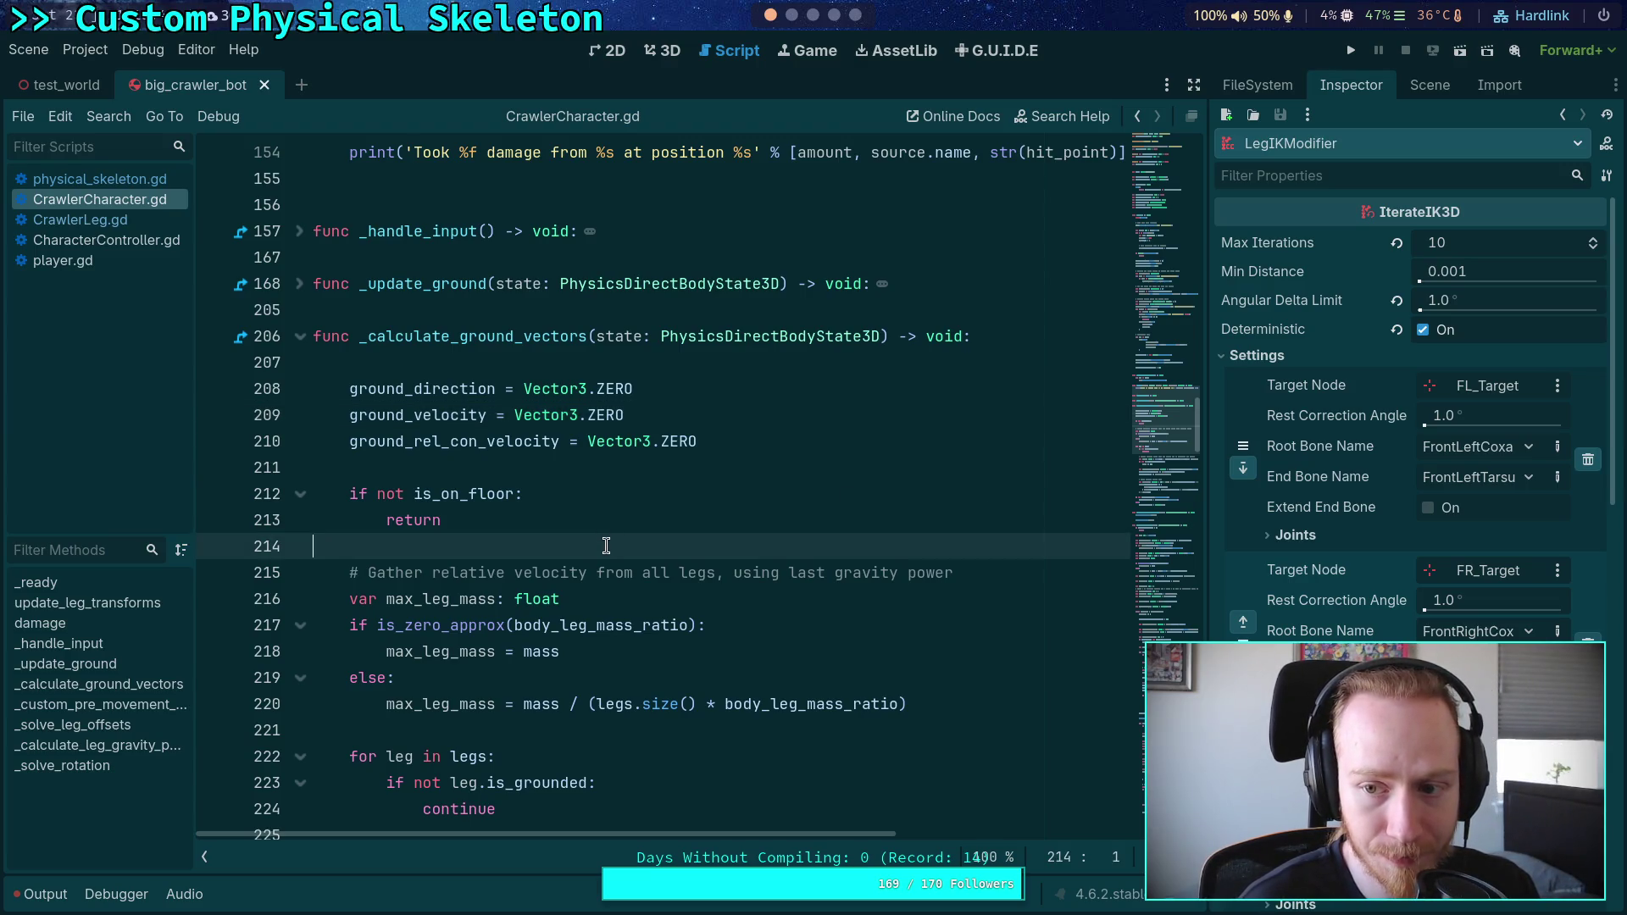
left_click(813, 17)
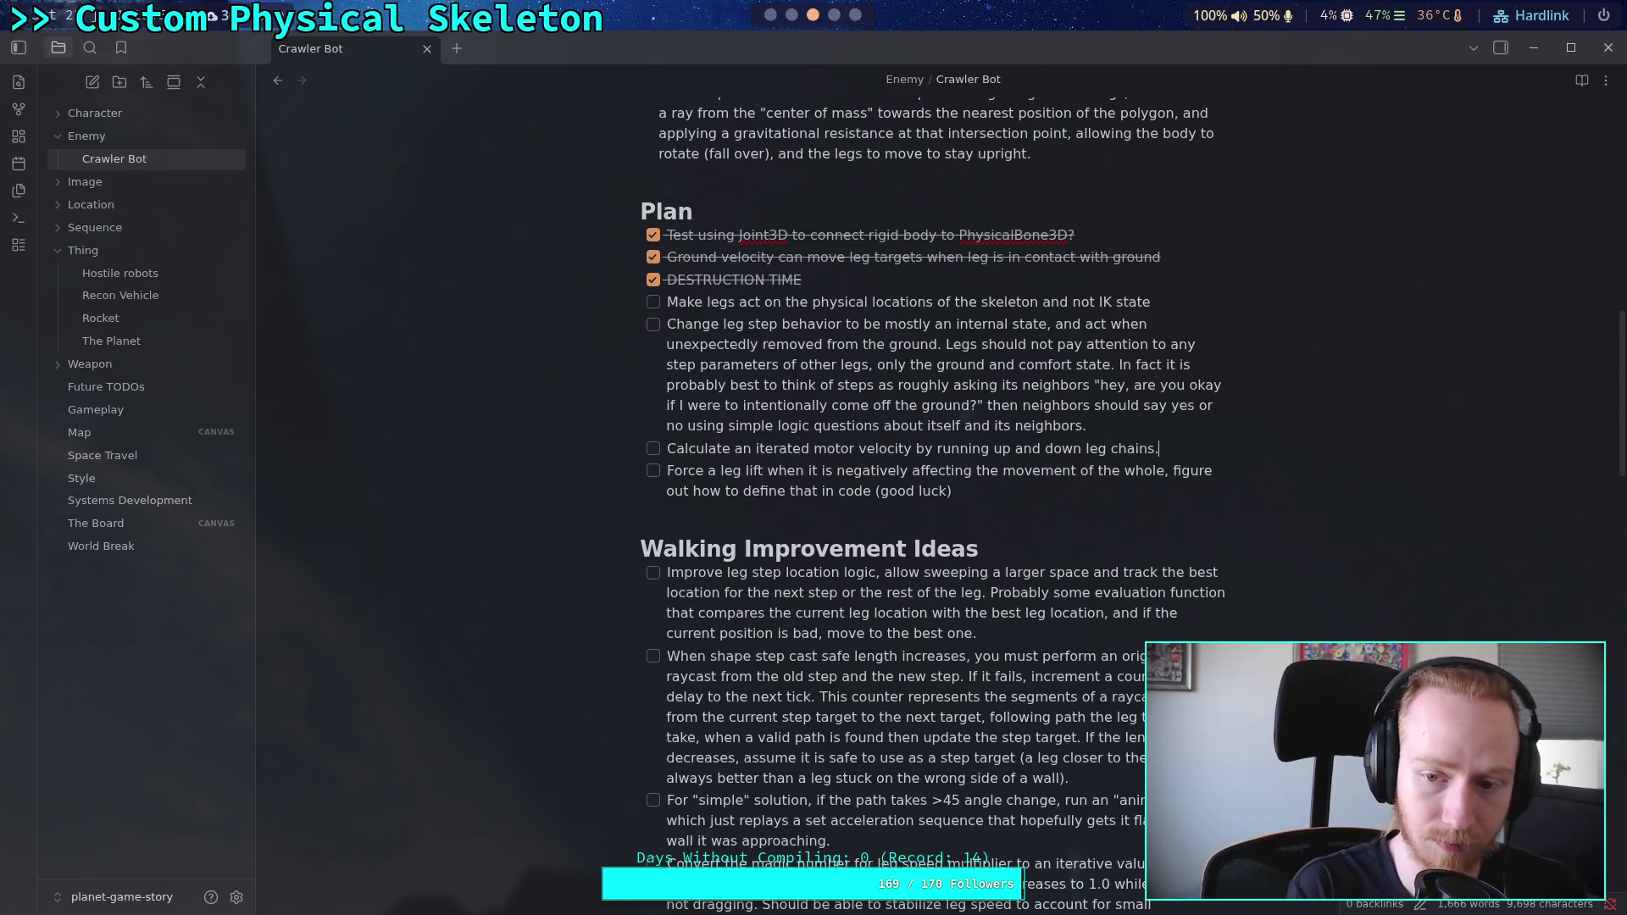
Step: Add that odd iterations run end to root, even root to end, and errors determine velocities
type(". Odd iterations")
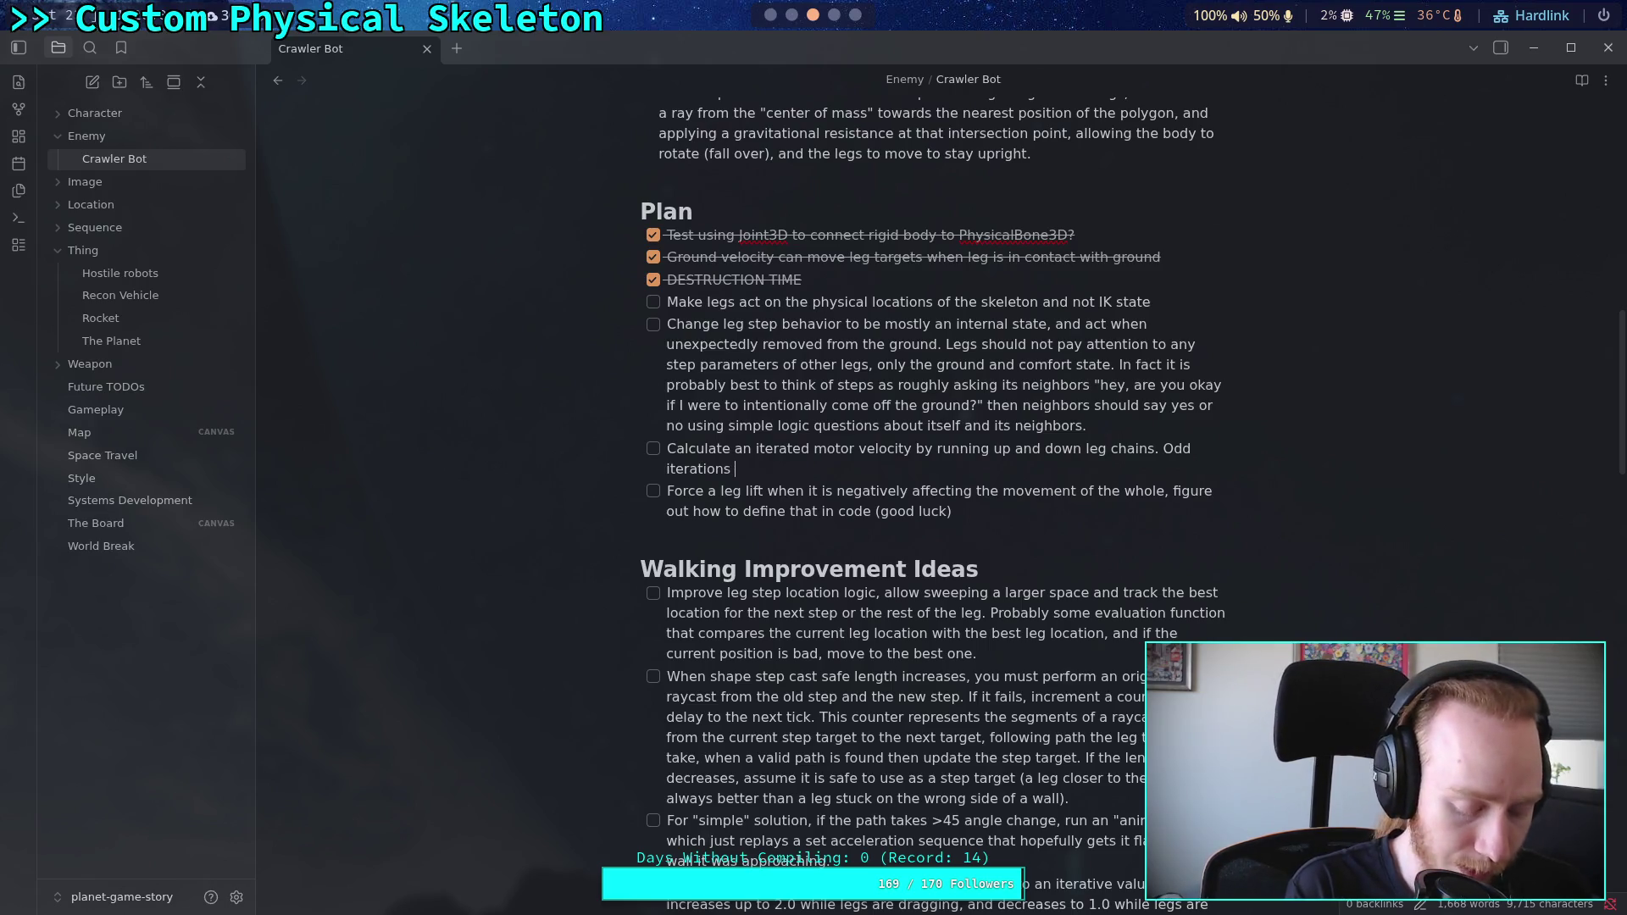
type("run up")
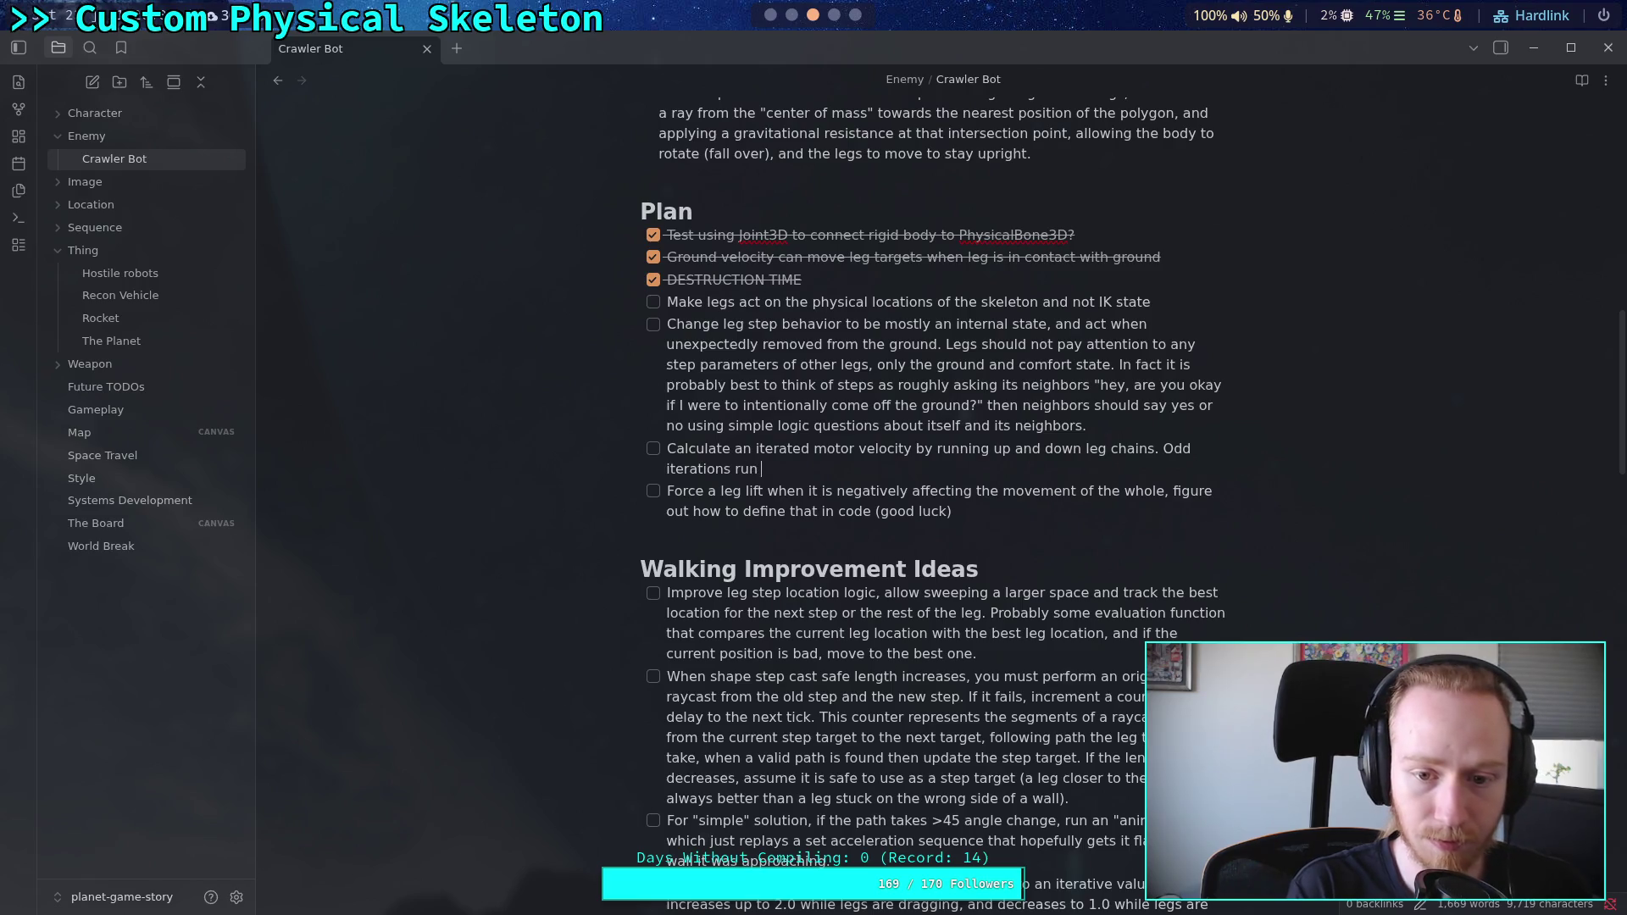
key("BackSpace")
key("BackSpace")
key("BackSpace")
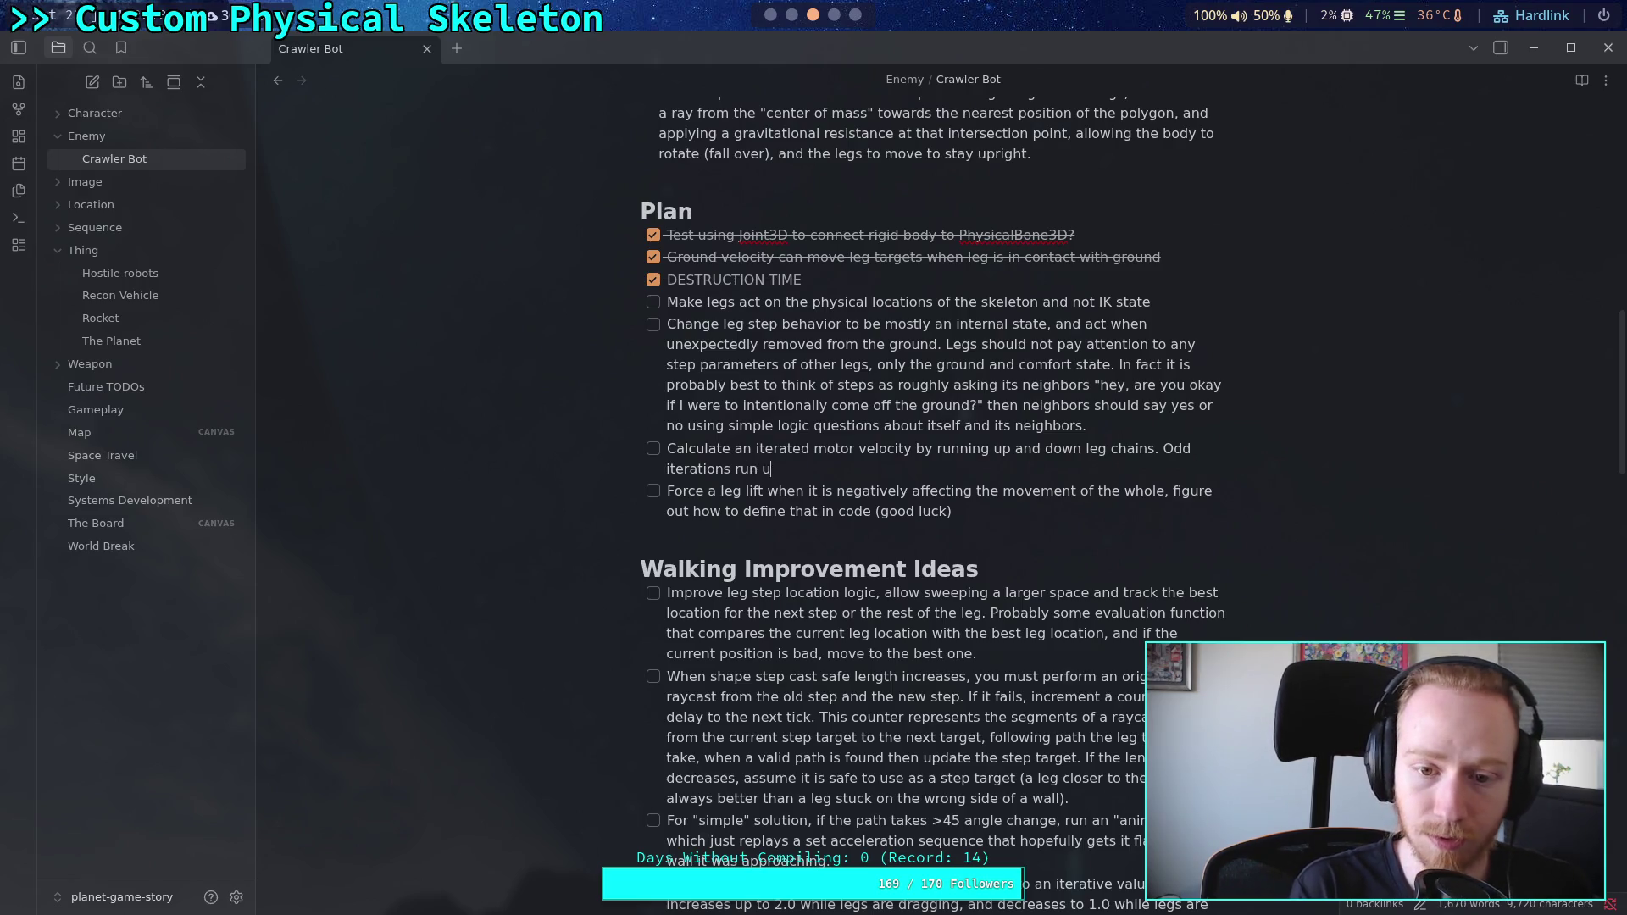
type("fr")
type("end ")
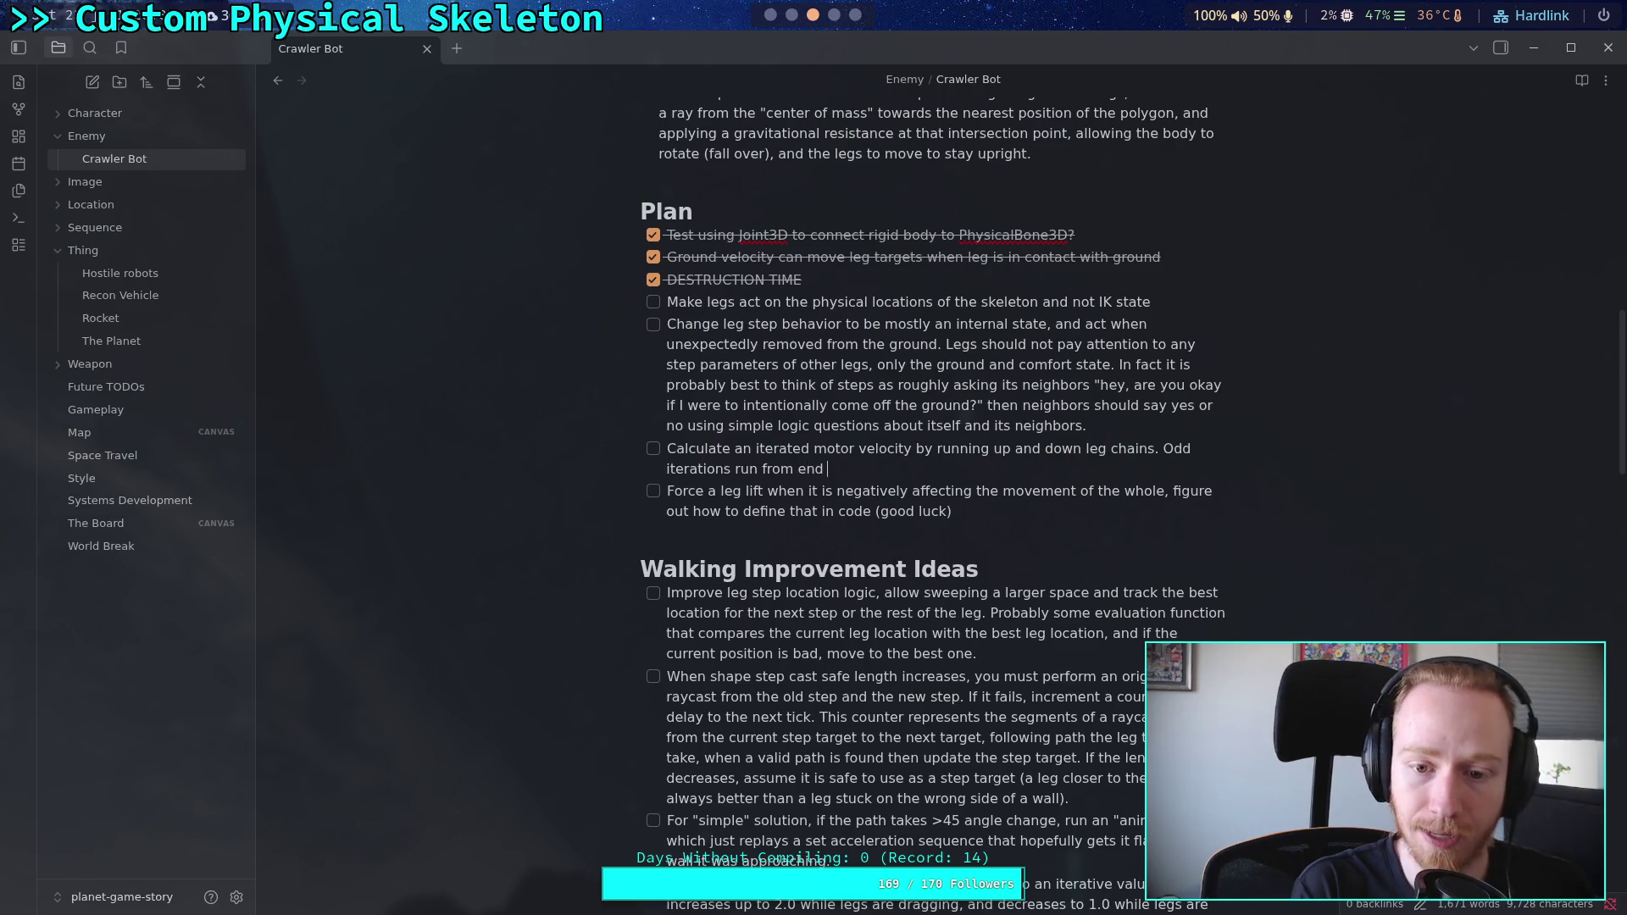
type("to root, eve")
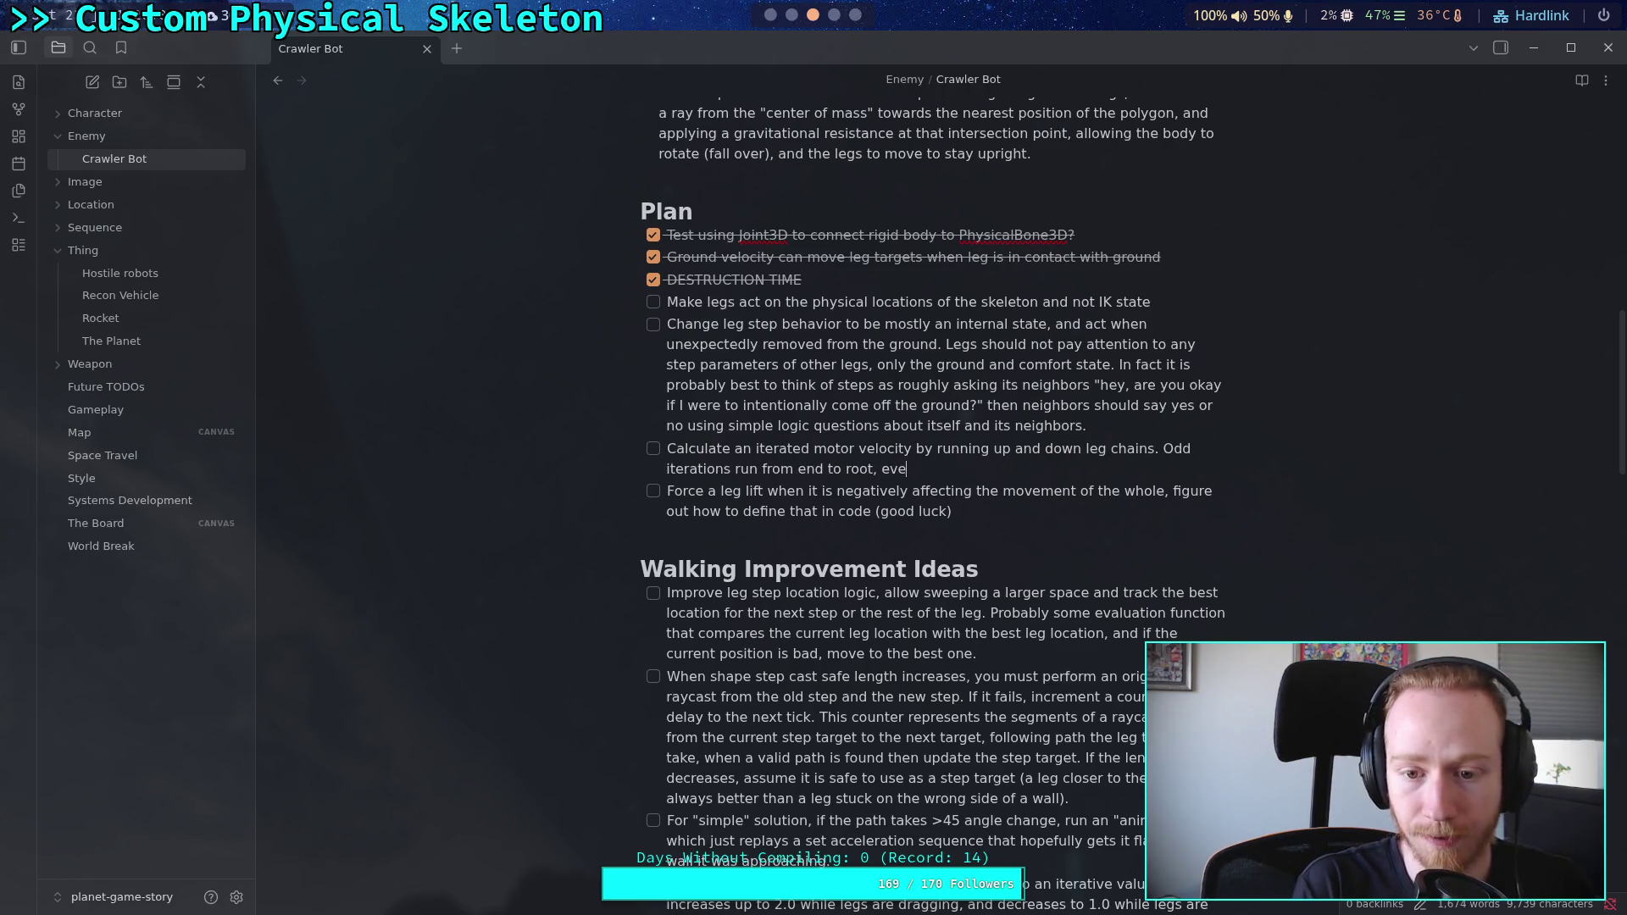
type("n iterations ")
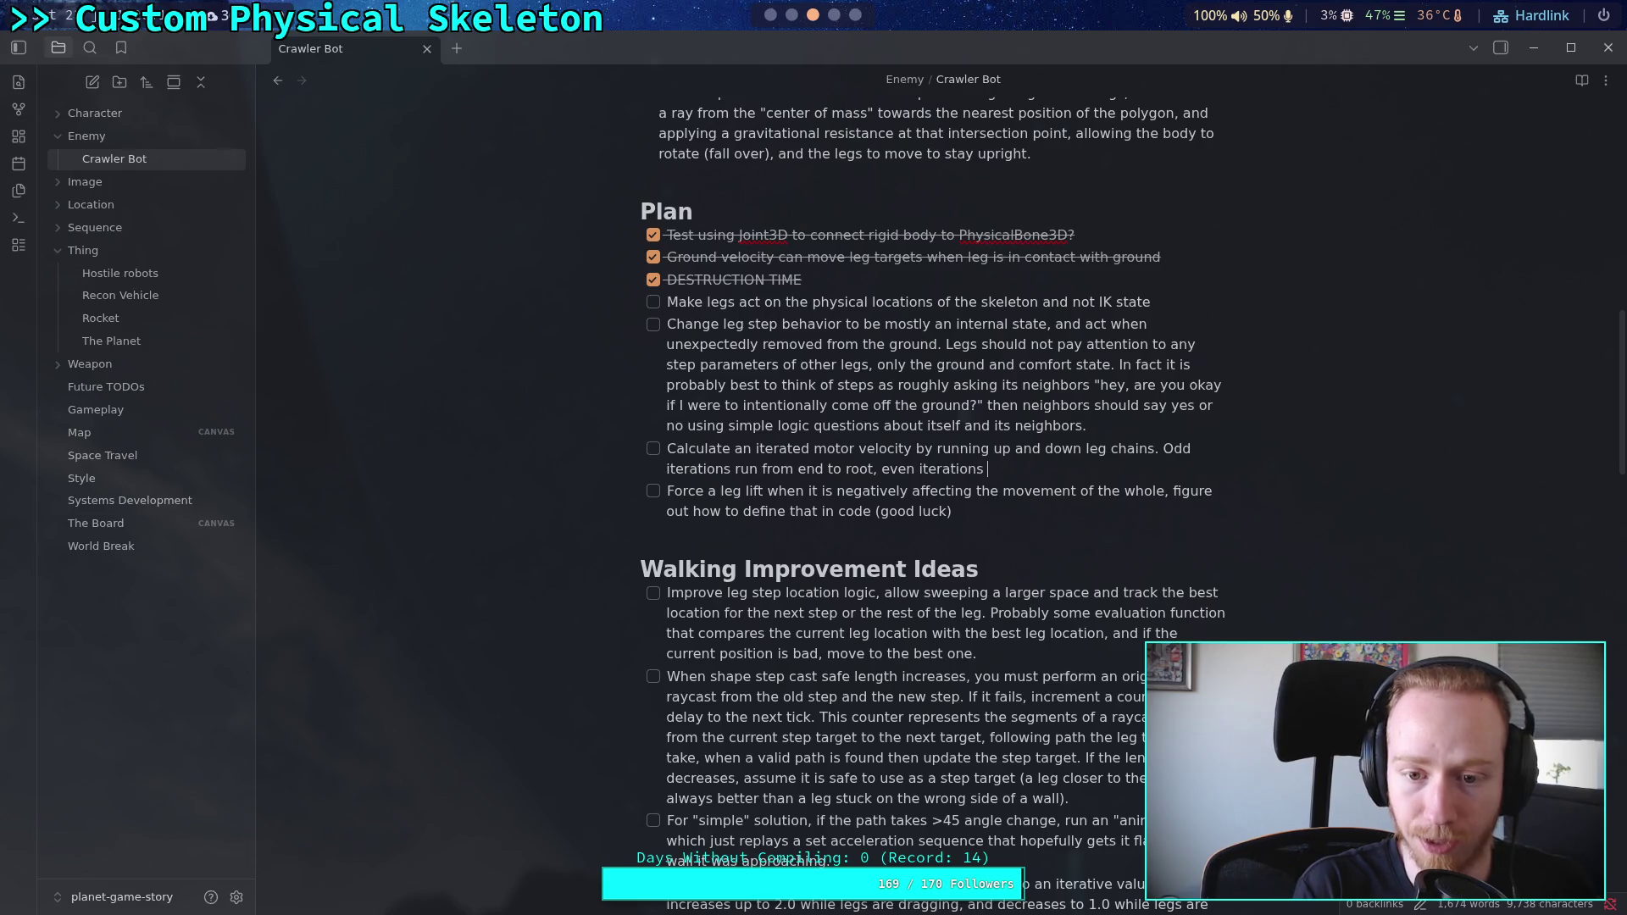
type("runroot to")
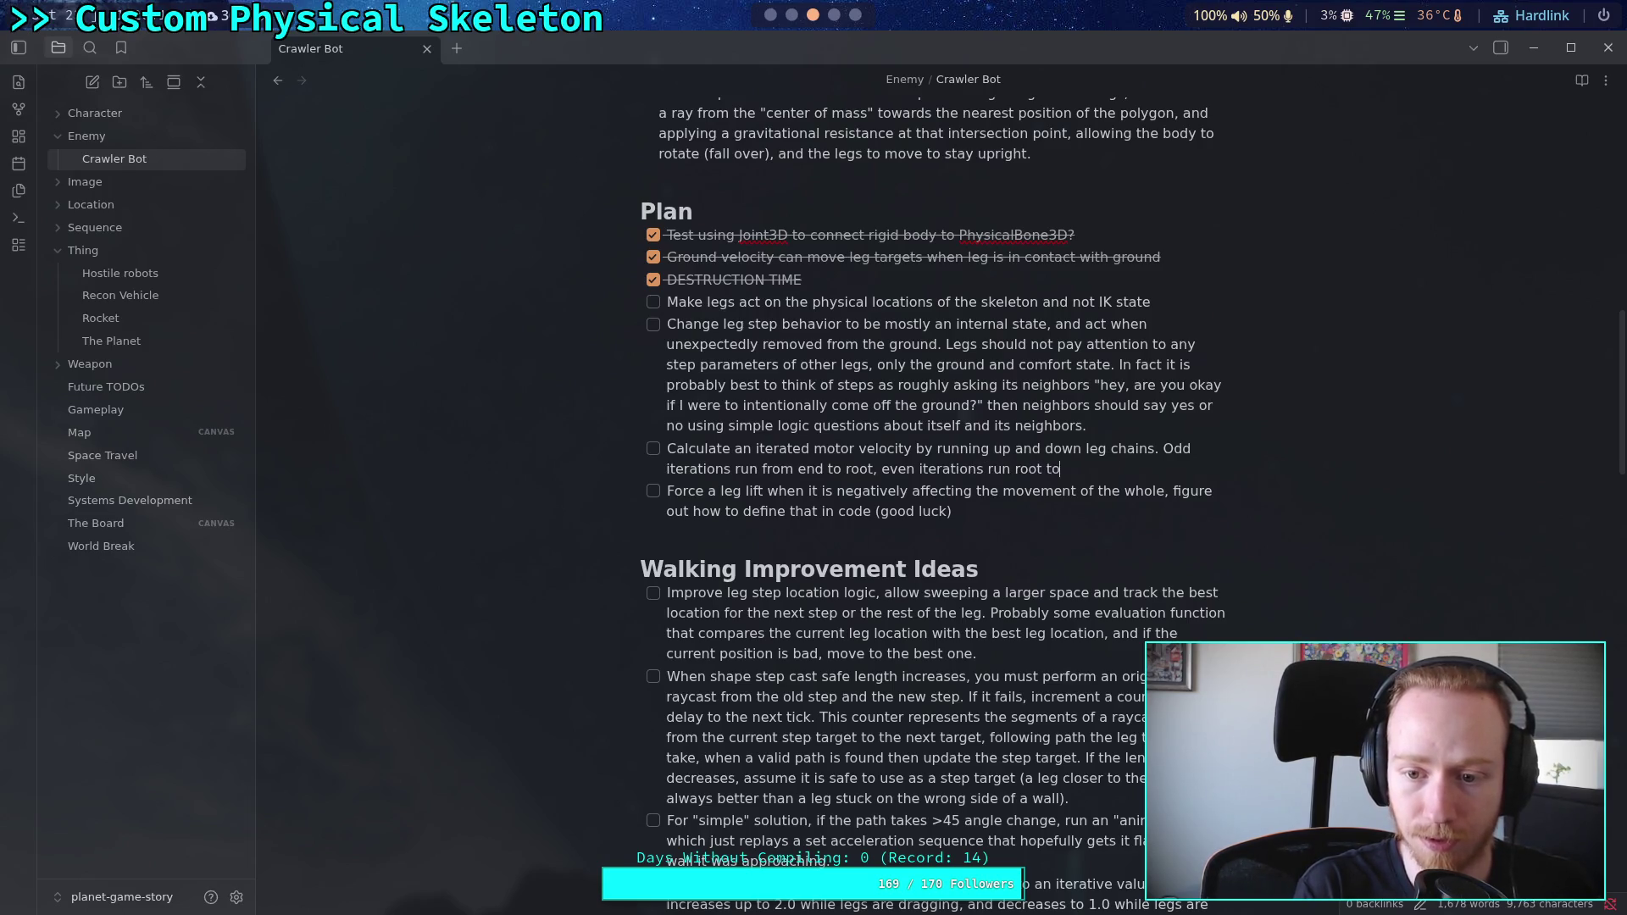
type("end.")
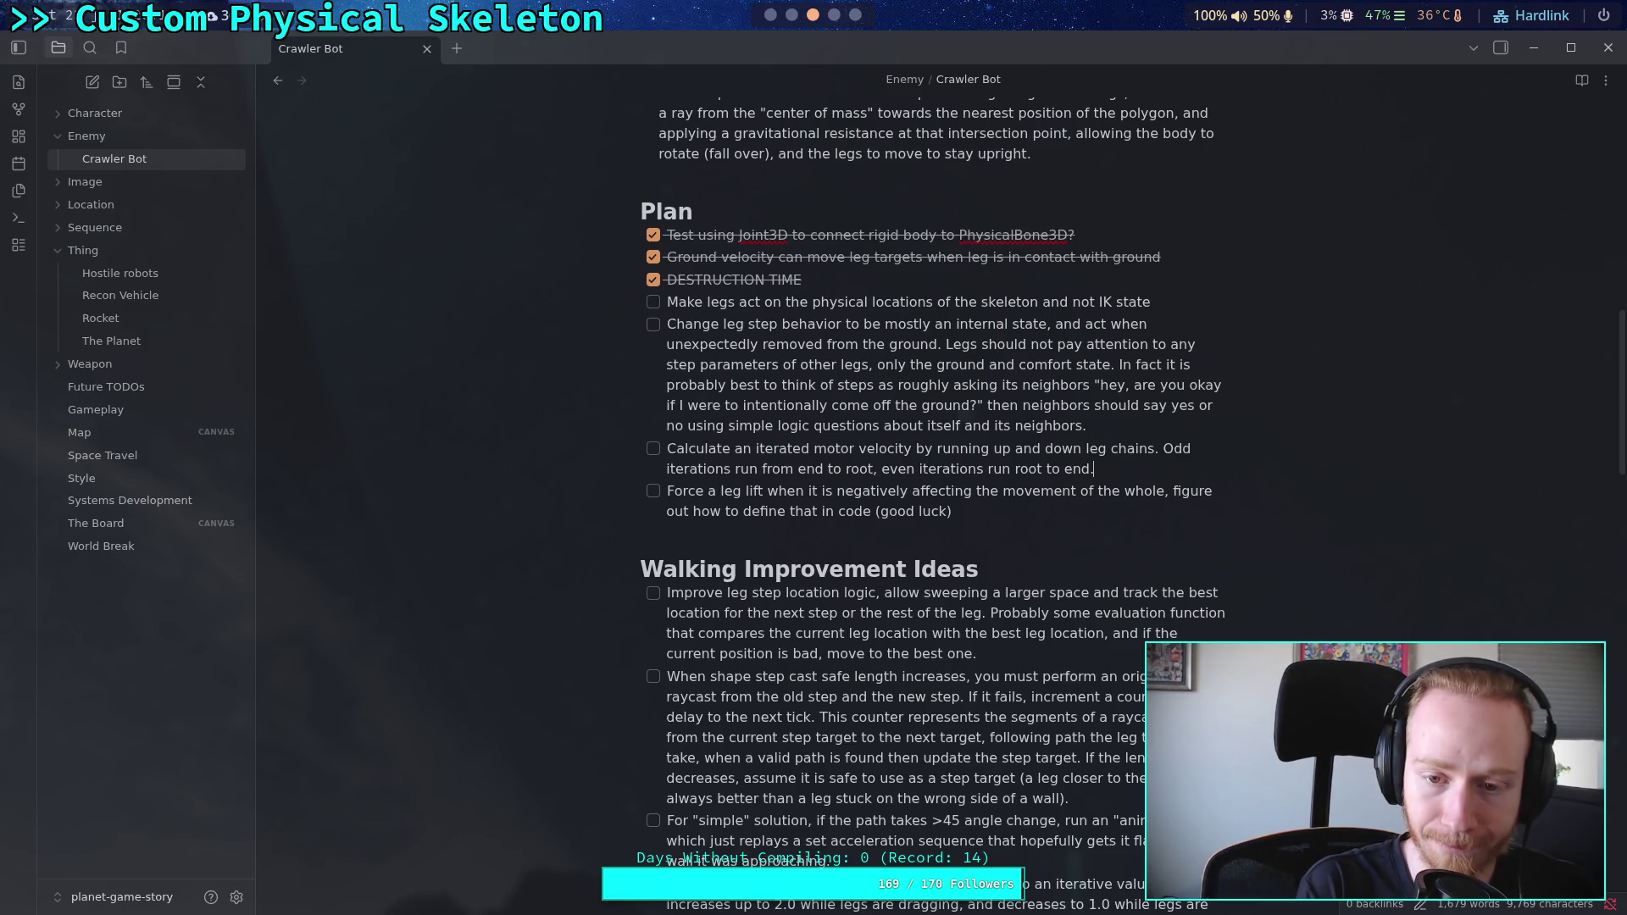
type(" Veloc")
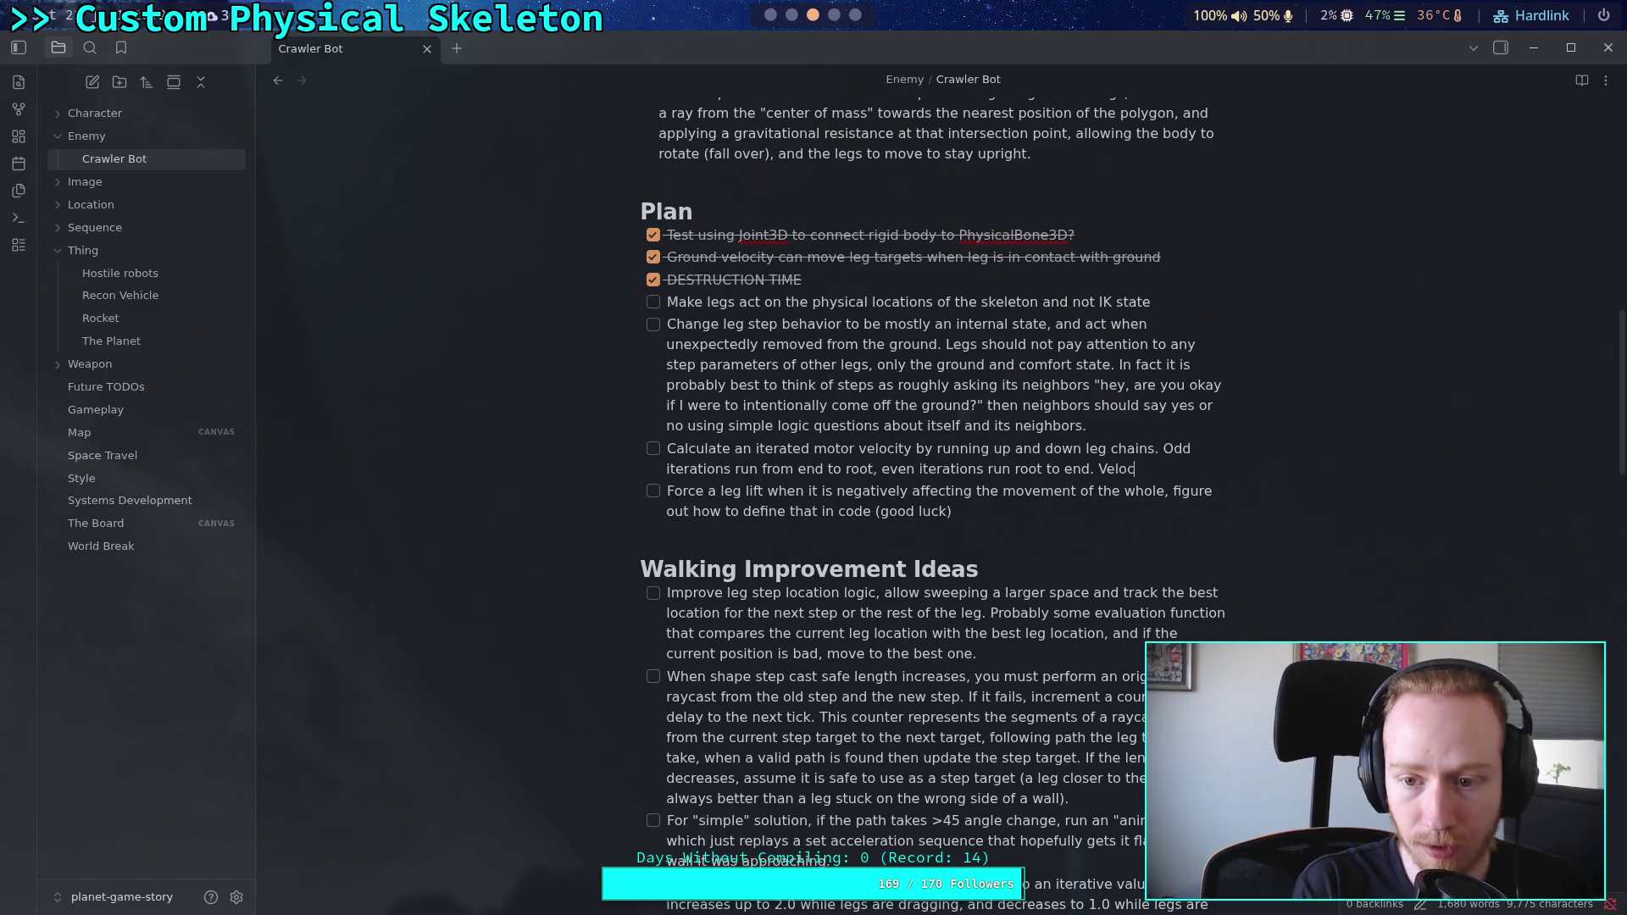
key("BackSpace")
key("BackSpace")
key("BackSpace")
key("BackSpace")
key("BackSpace")
type("E")
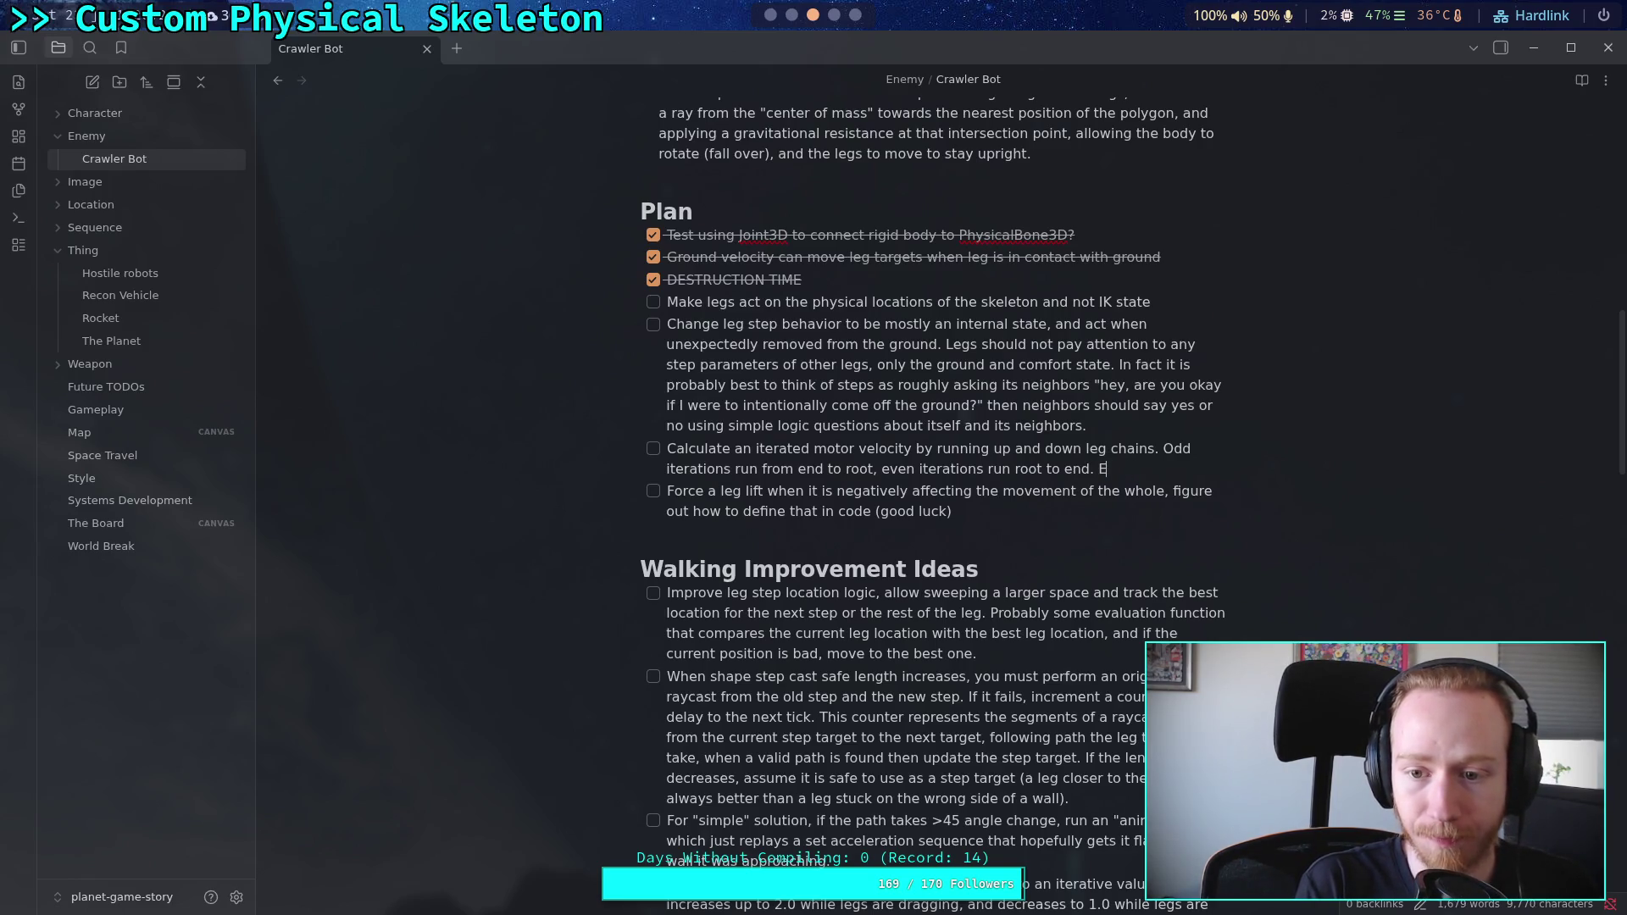
type("rrors d")
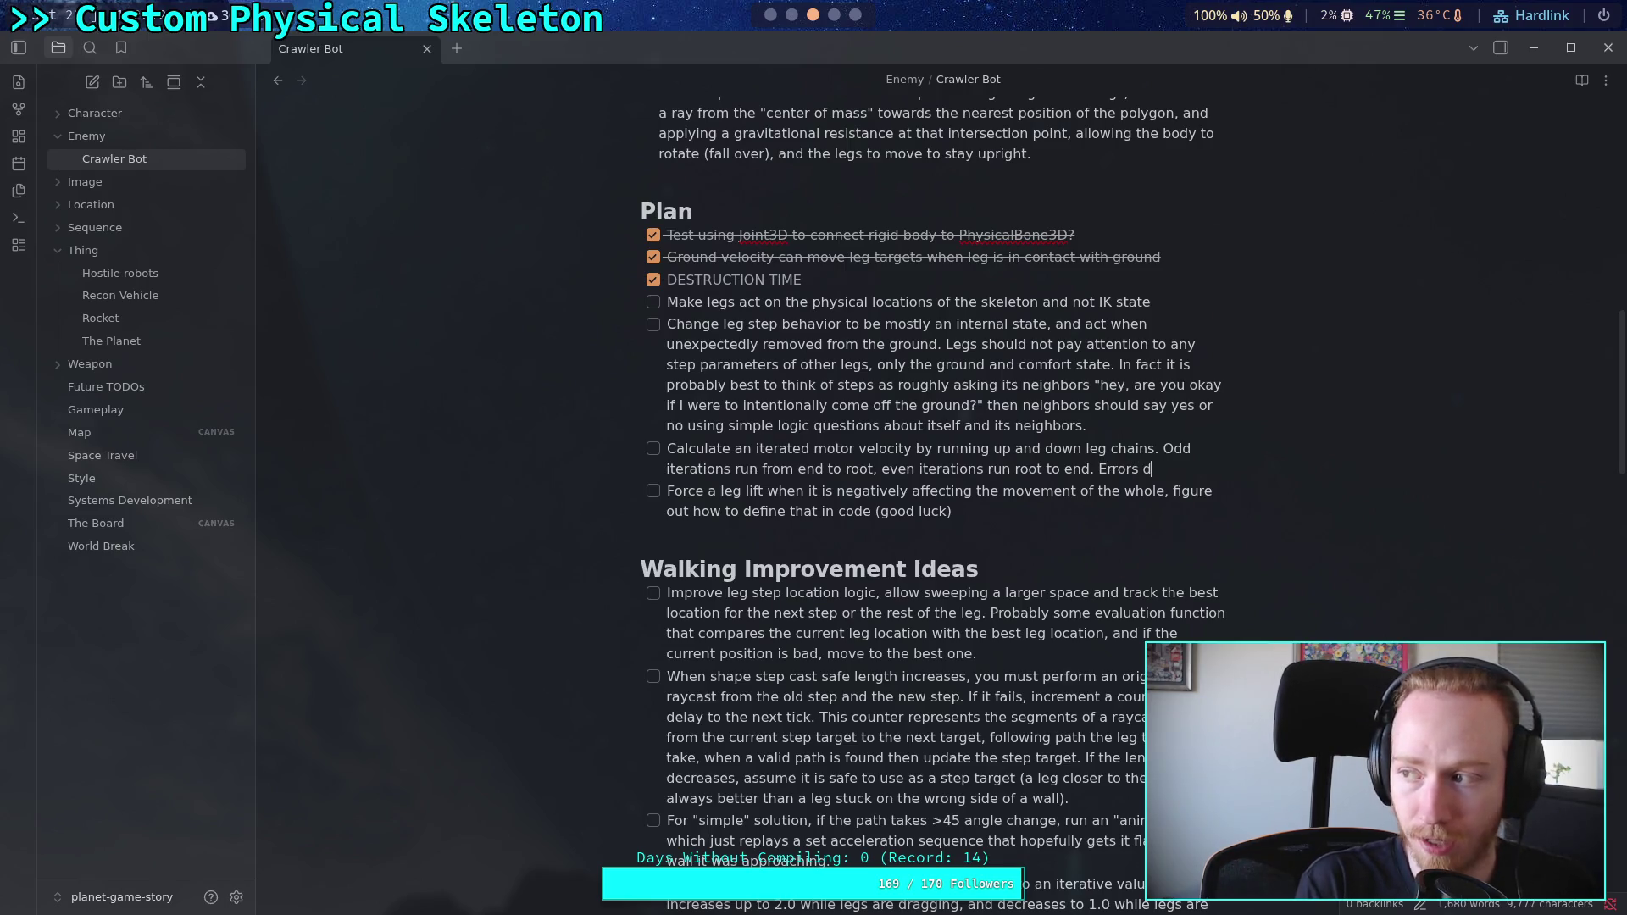
type("etermine ")
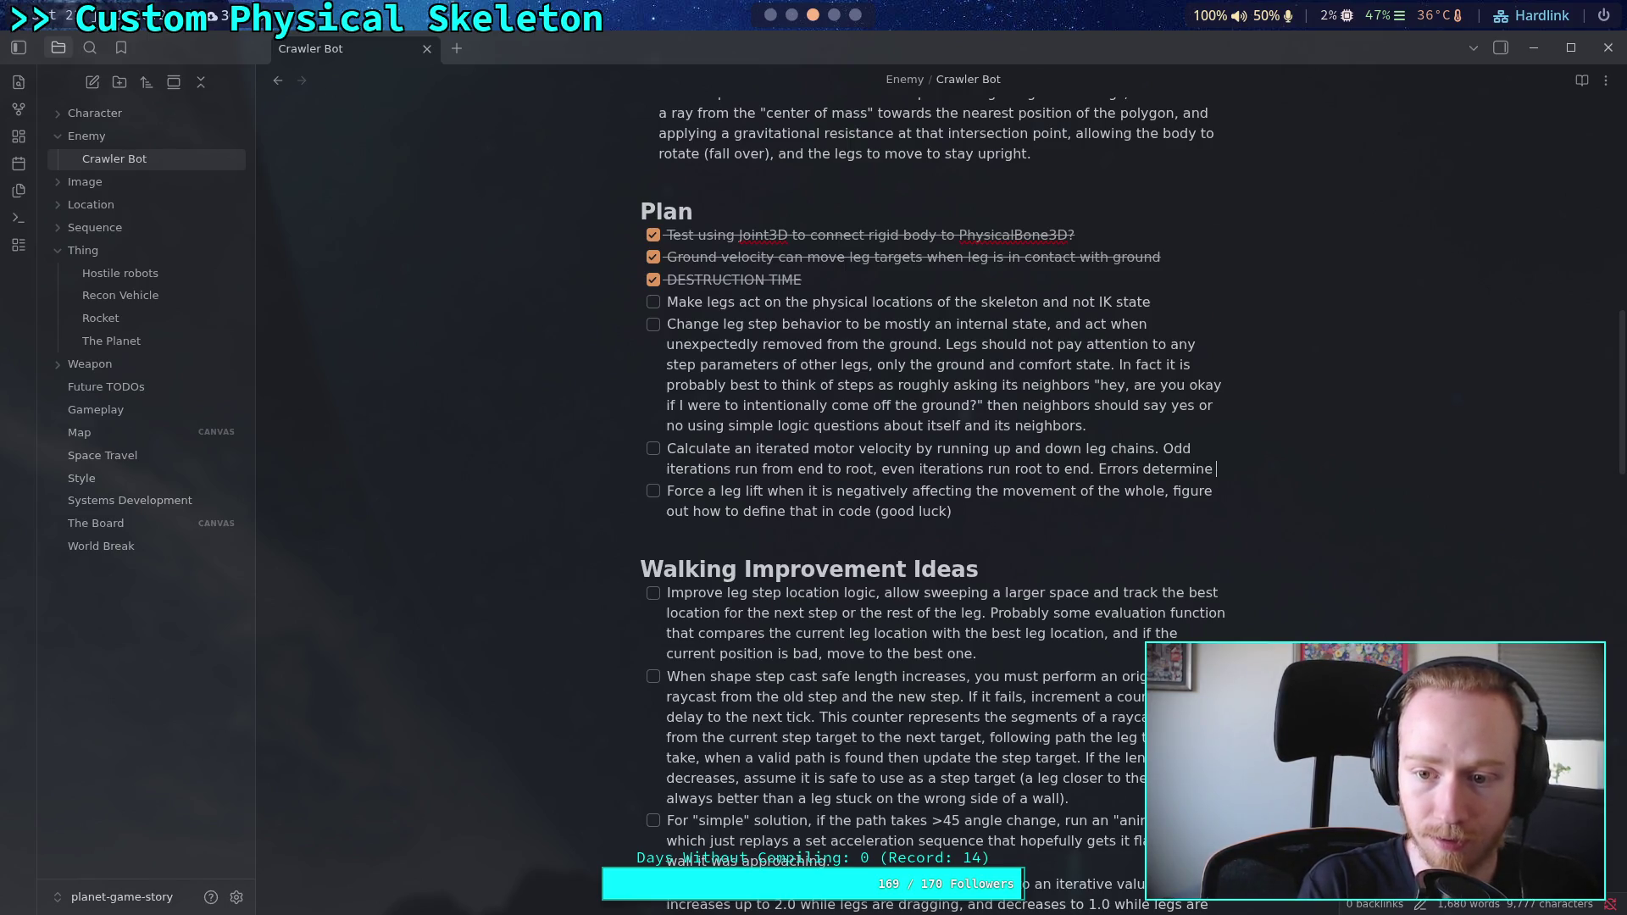
type("velocties")
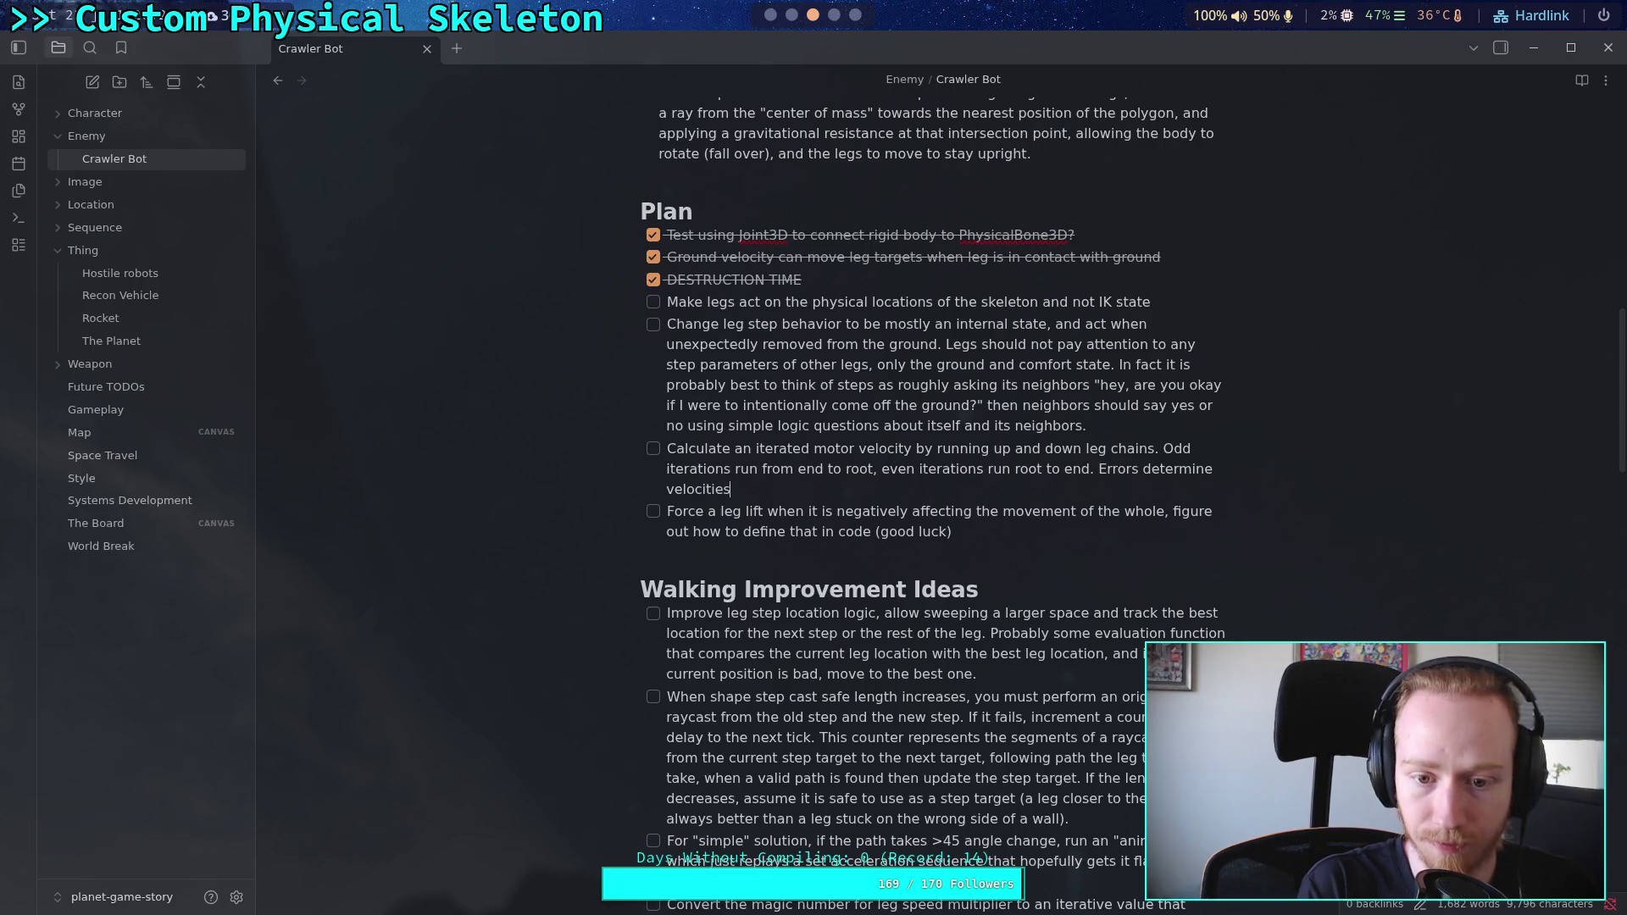
type(", and velo")
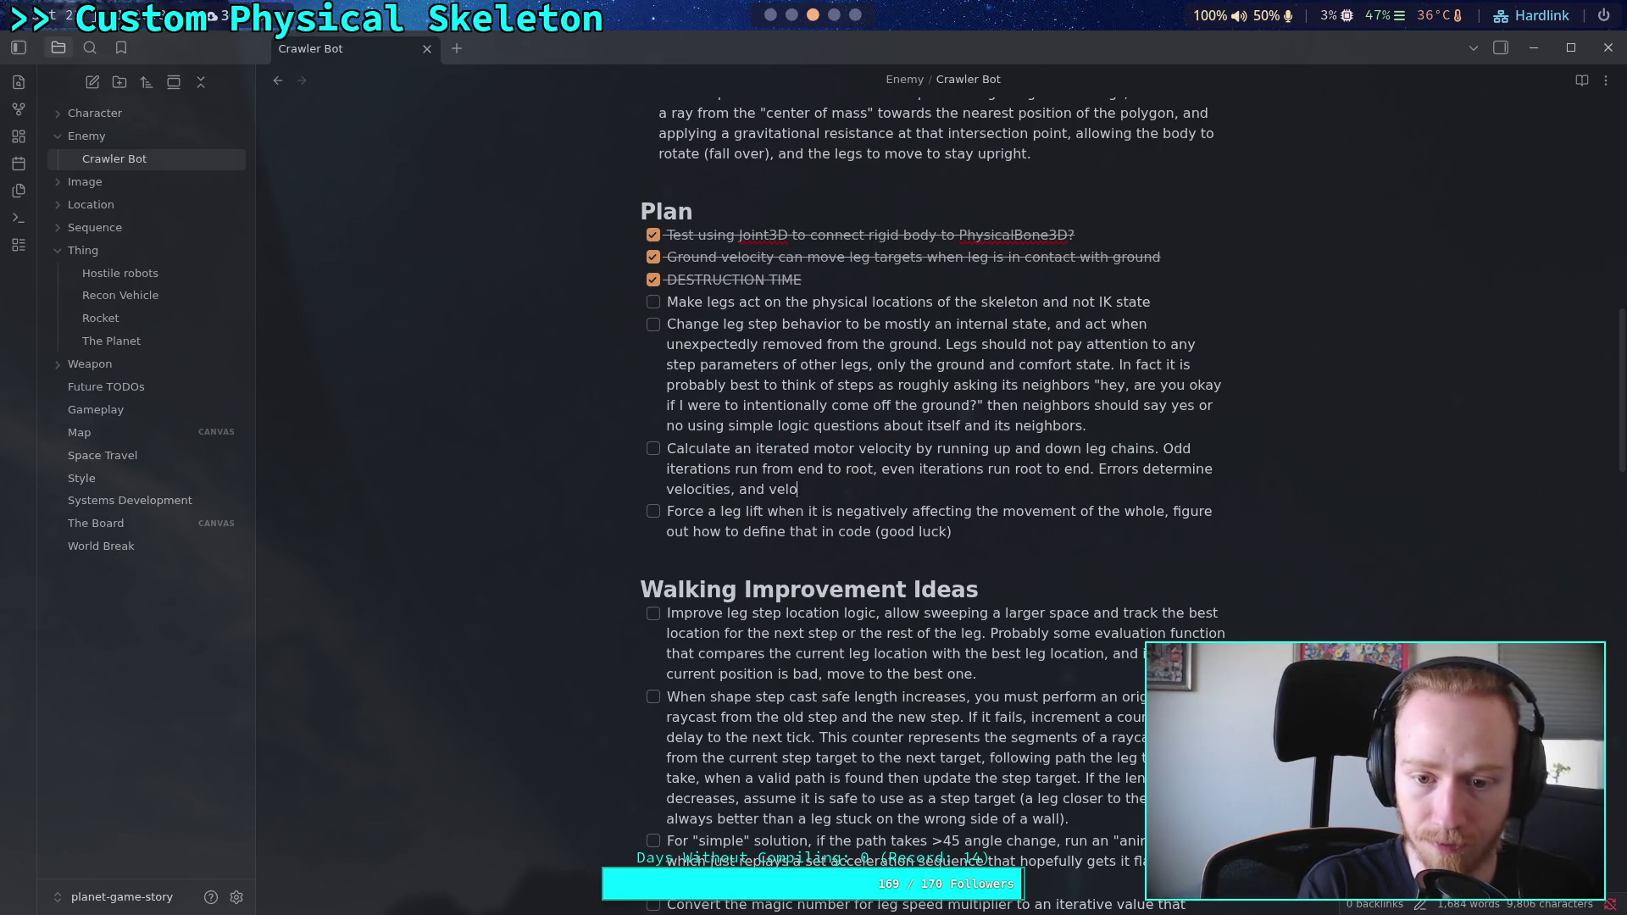
type("cities ince")
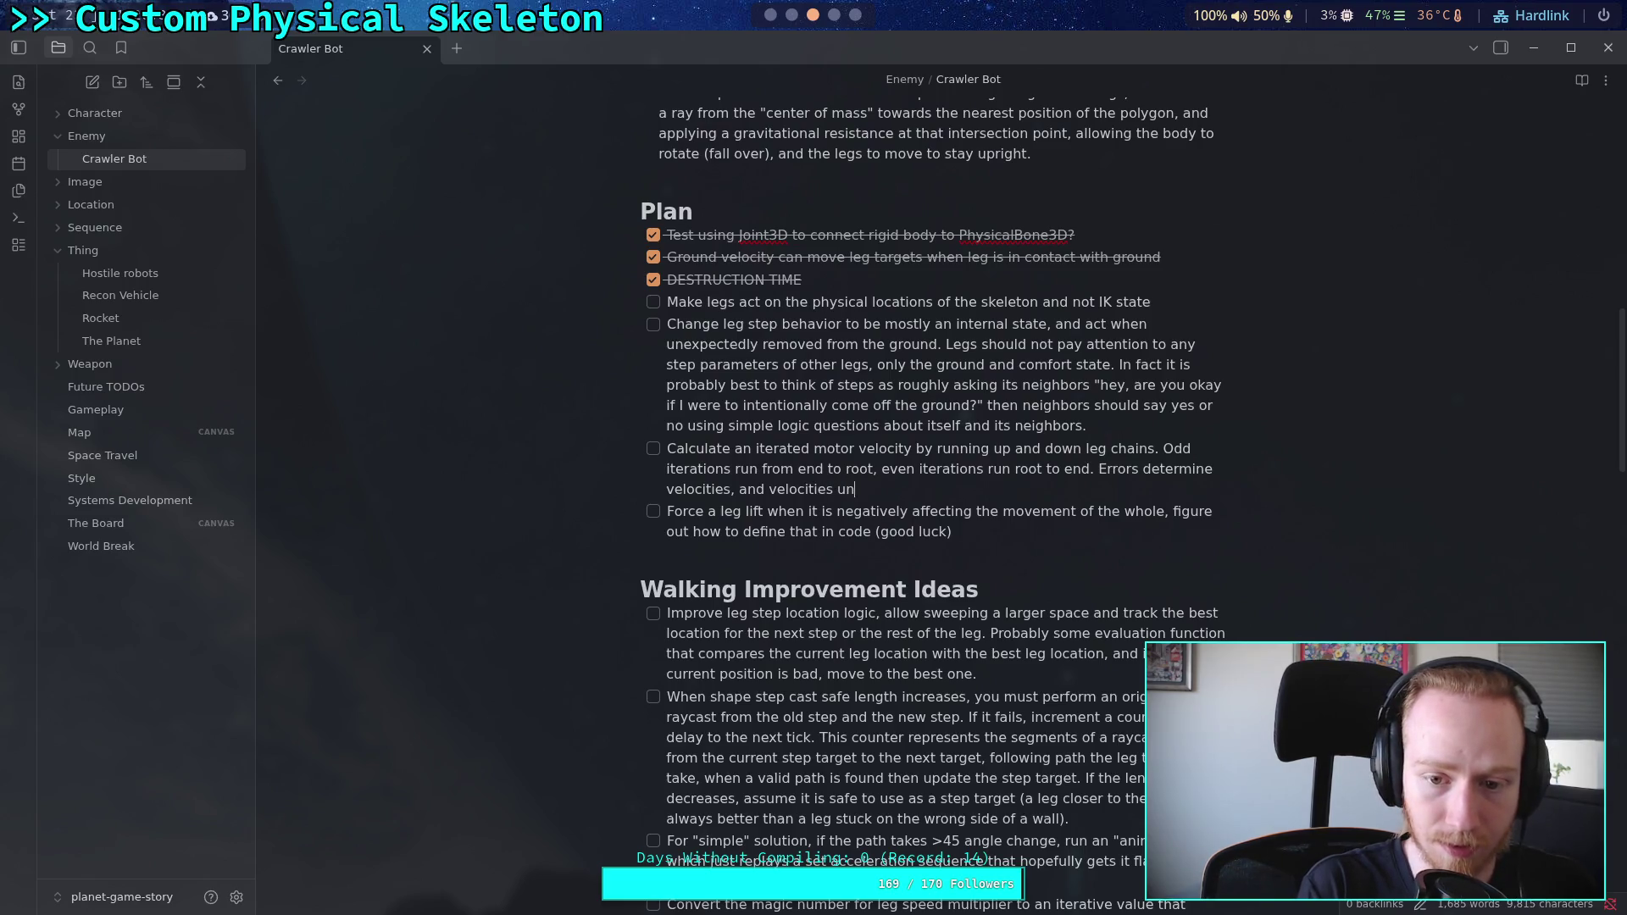
type("rr")
Step: Finish with 'velocities incur proportional errors on the next higher and lower joint angles.'
key("BackSpace")
key("BackSpace")
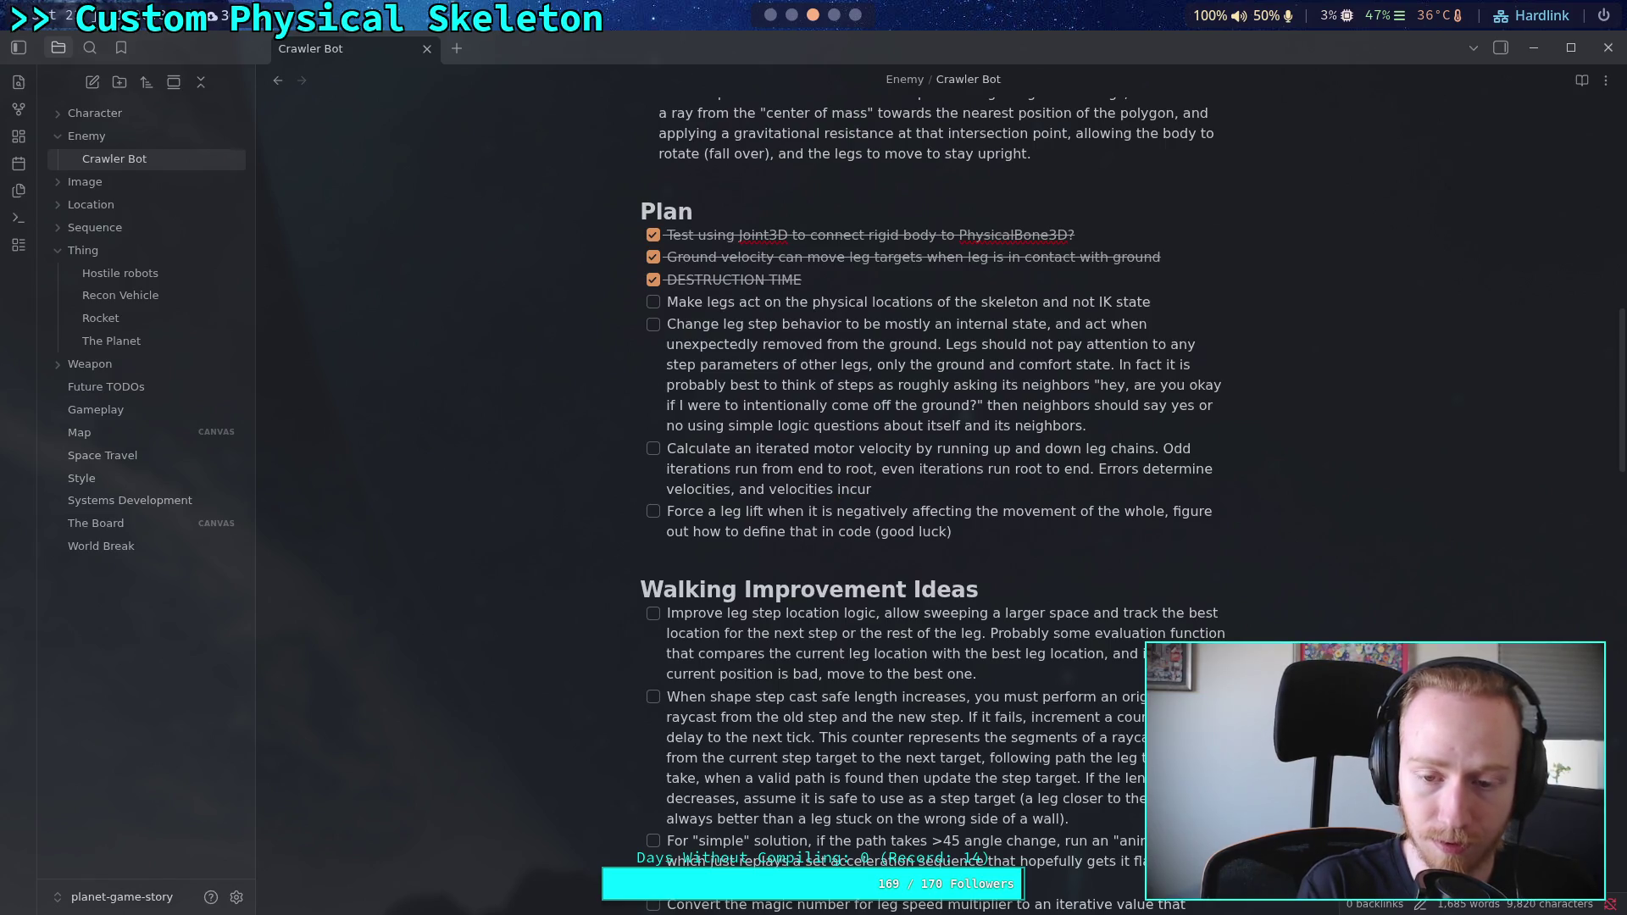
type(" r")
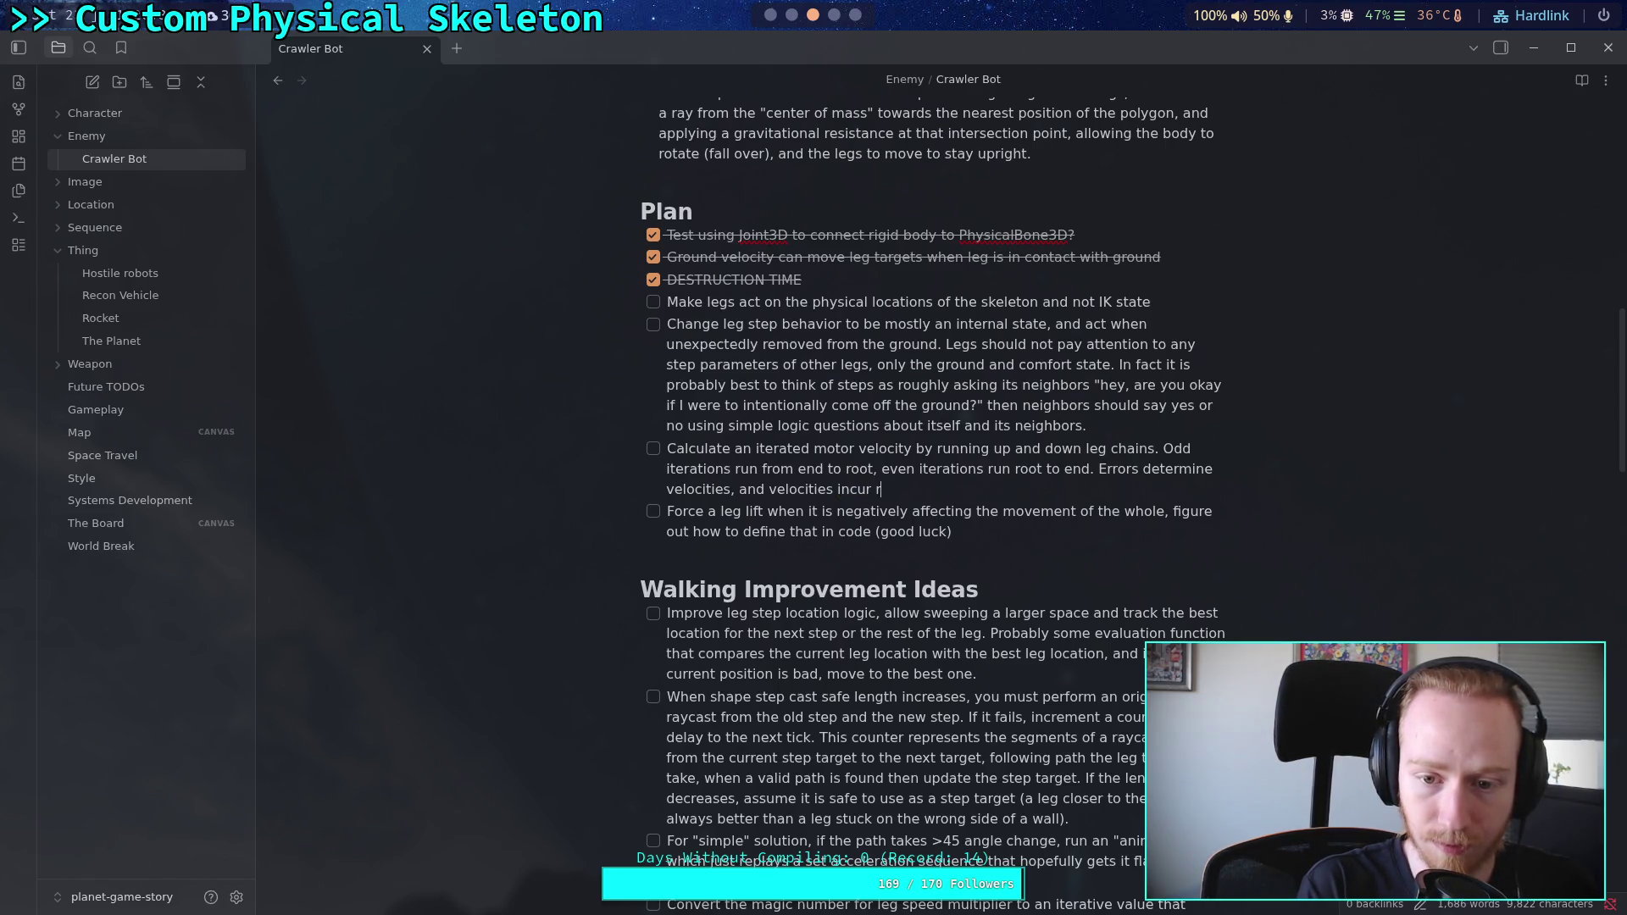
key("BackSpace")
type("proport")
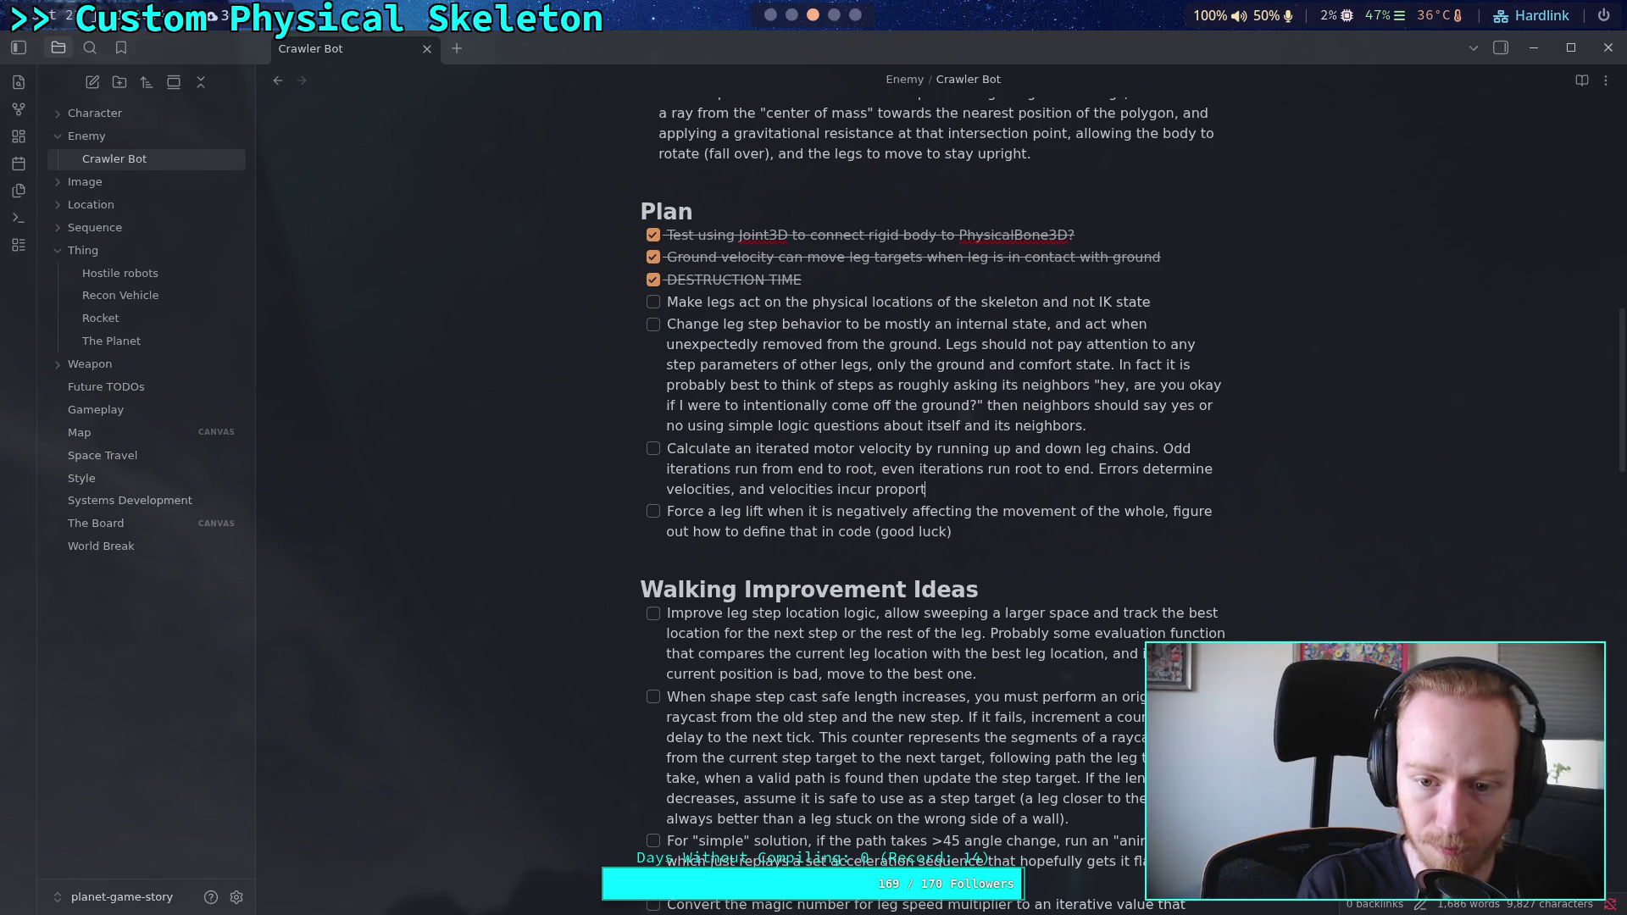
type("ional arrors on a")
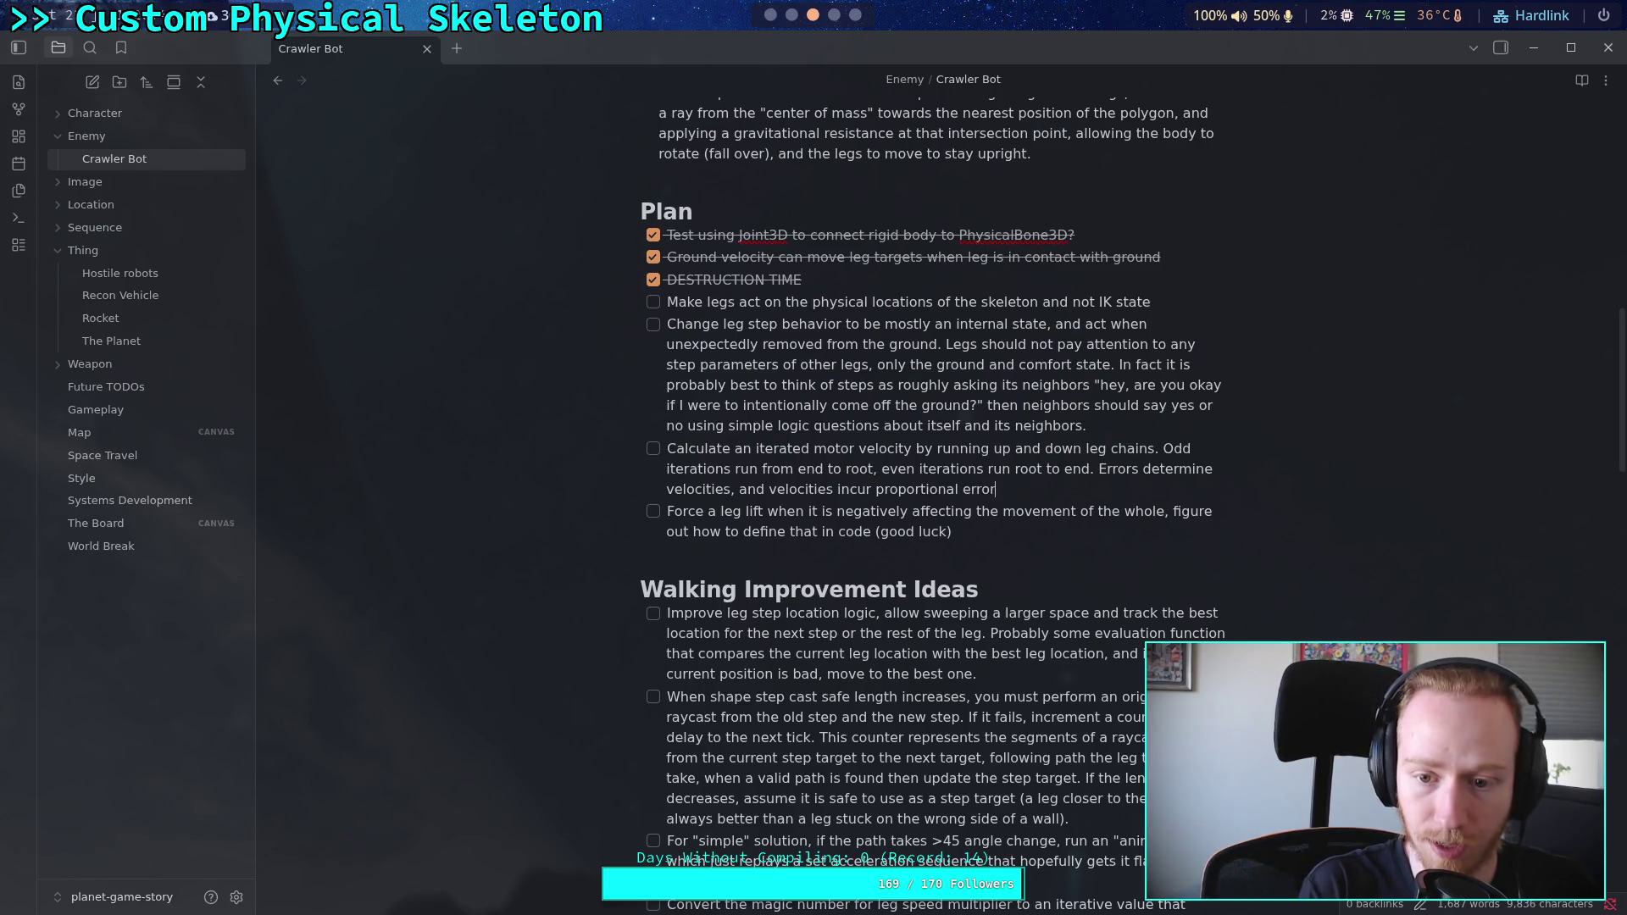
key("BackSpace")
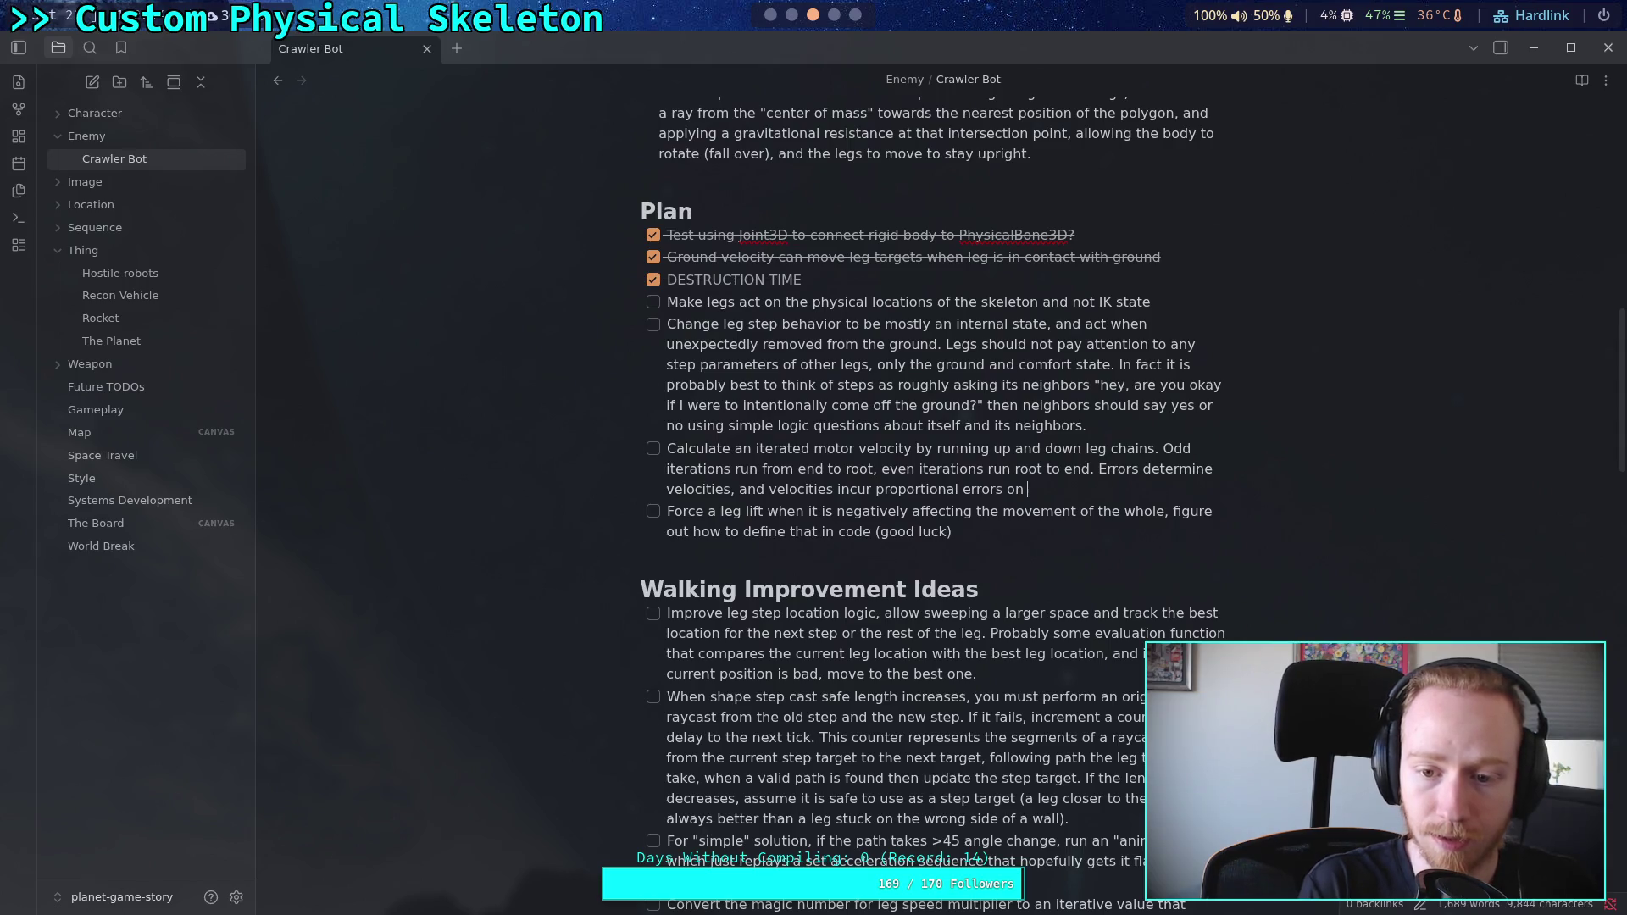
type("the next higher and lower")
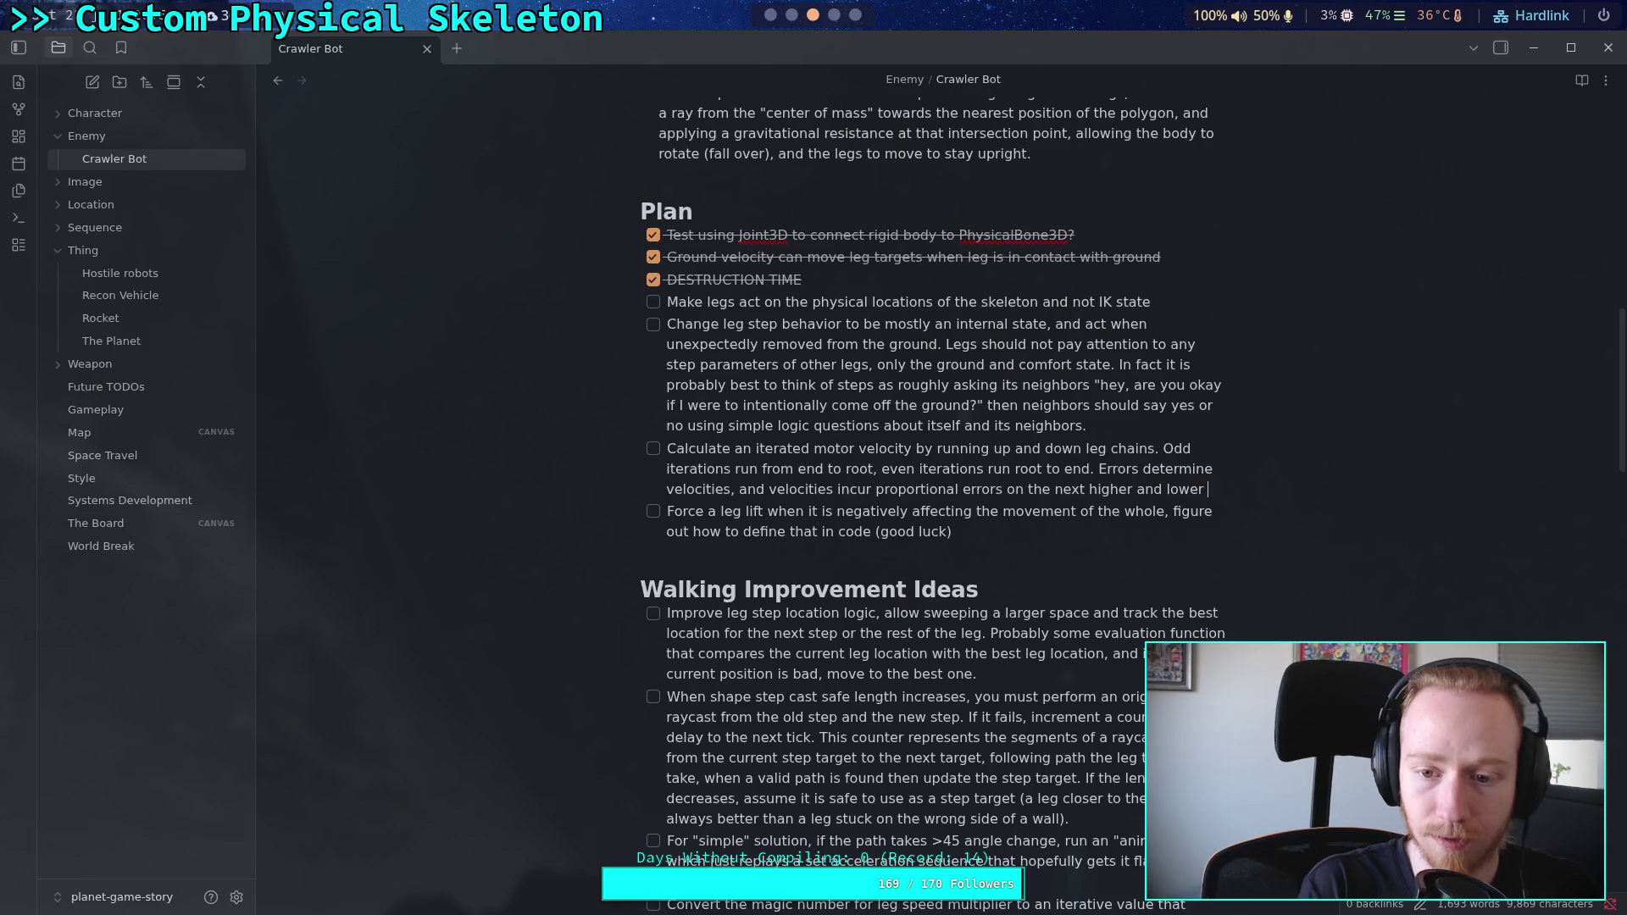
type("ints which")
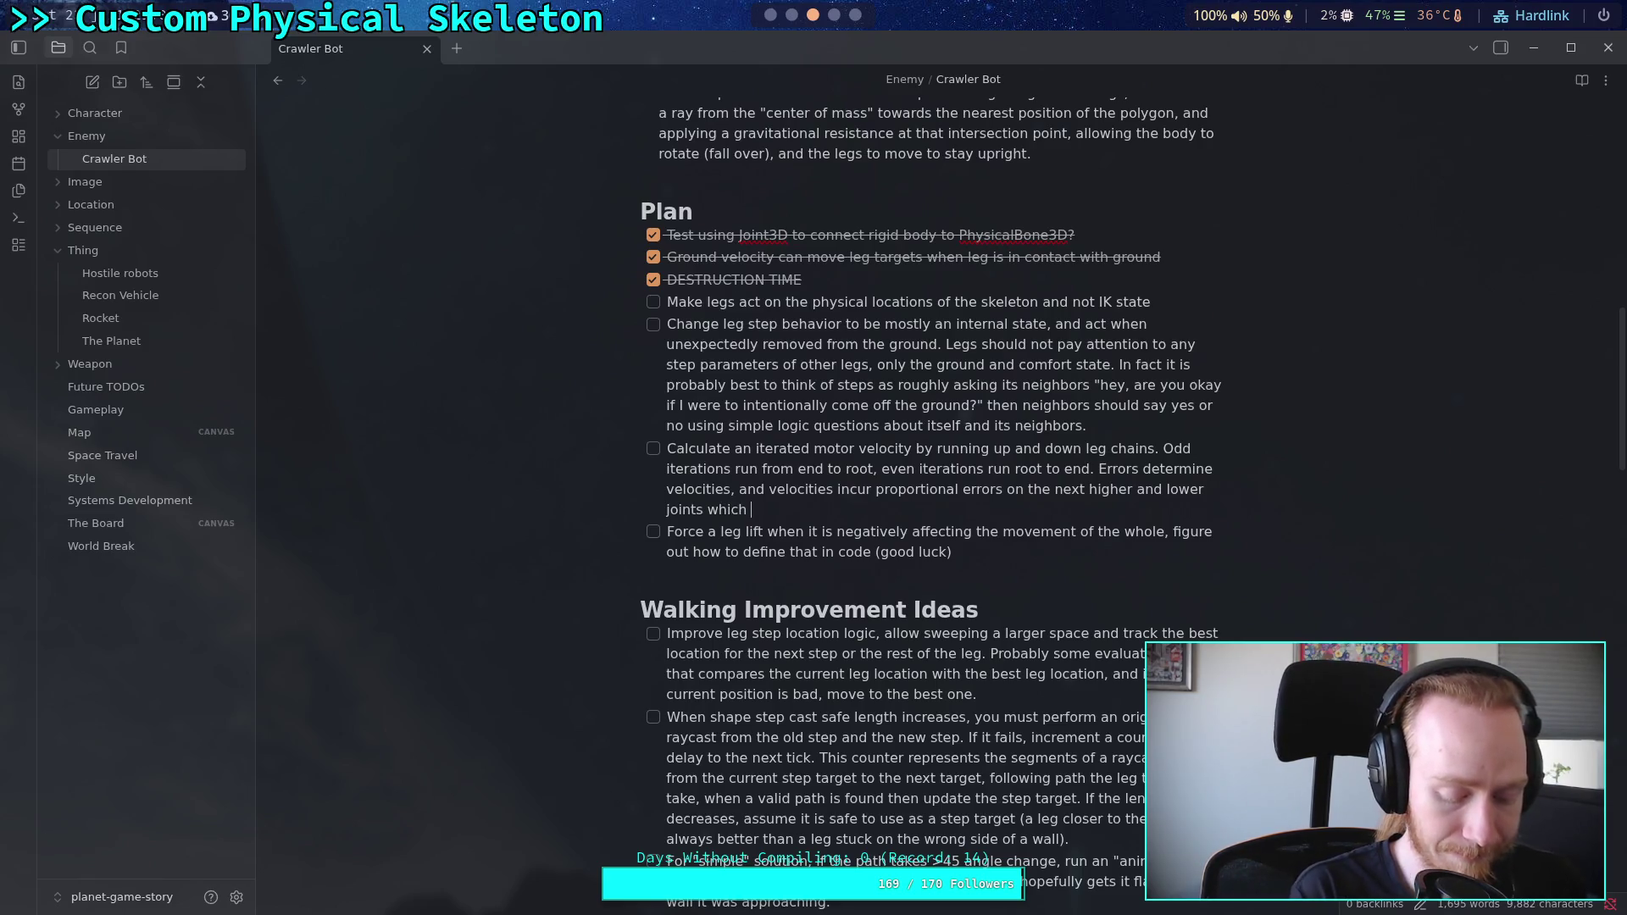
key("BackSpace")
key("BackSpace")
key("BackSpace")
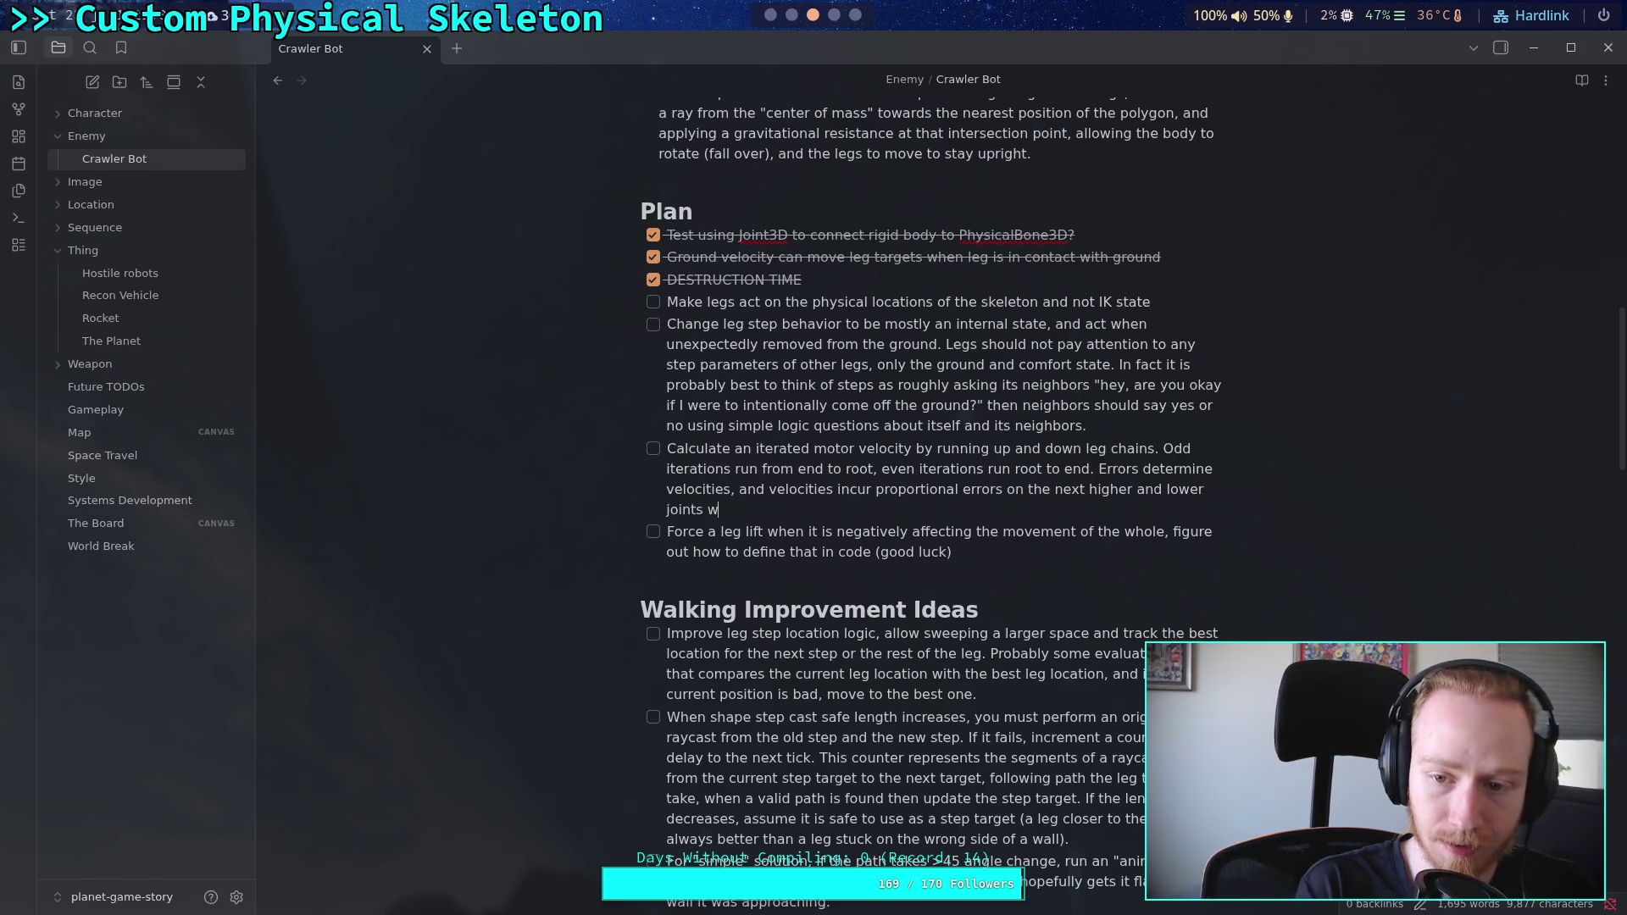
key("BackSpace")
type(".")
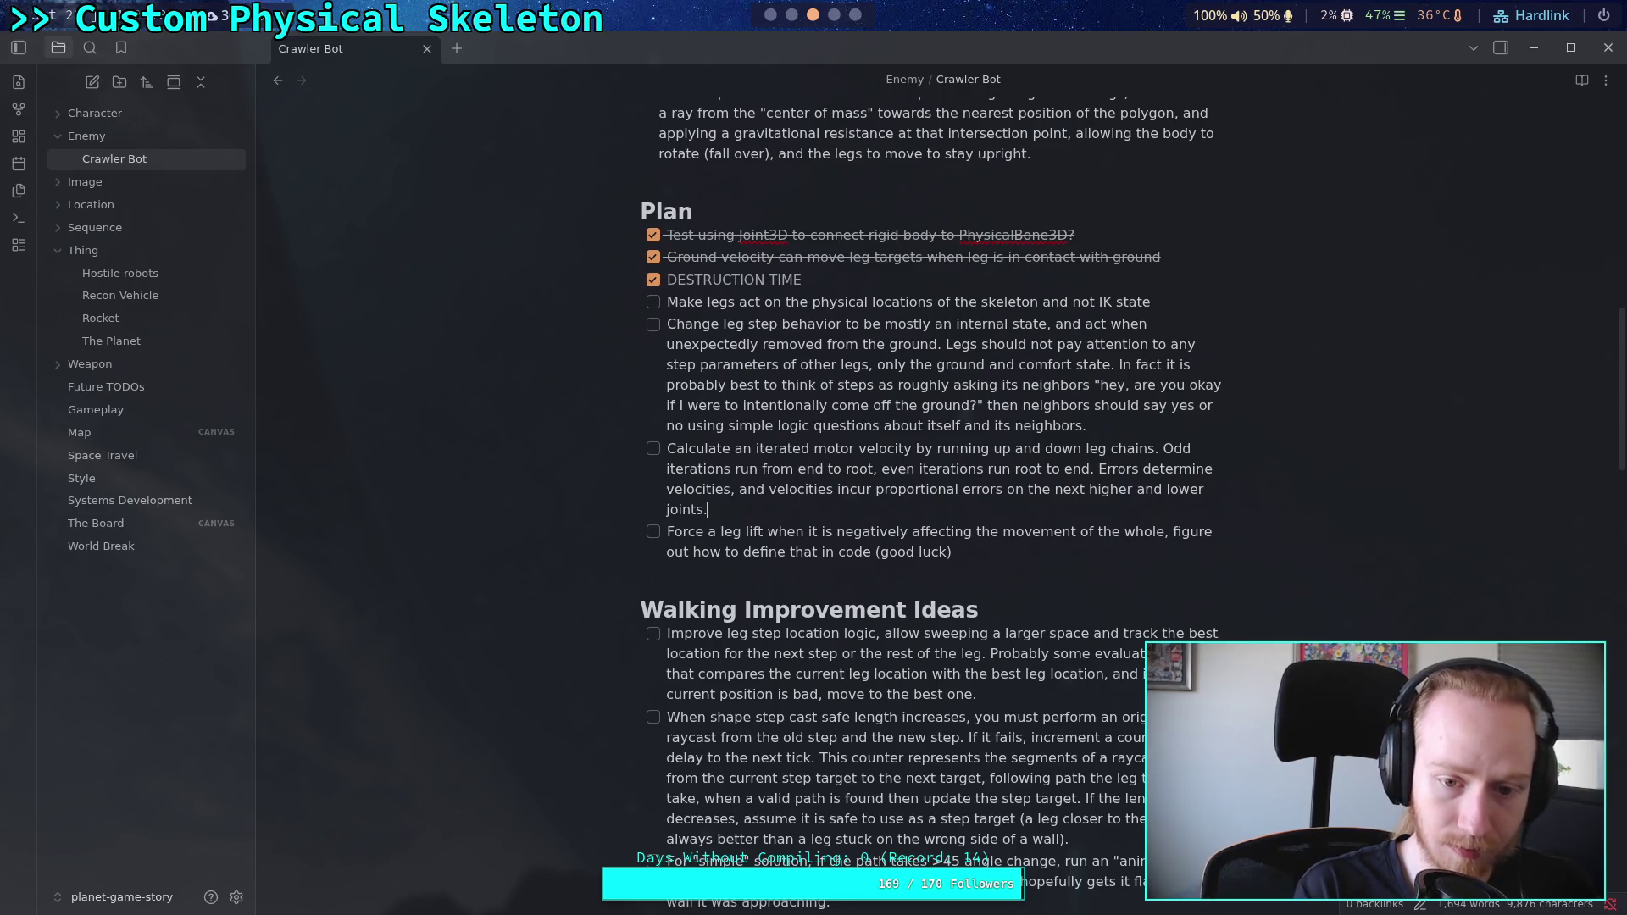
key("BackSpace")
key("BackSpace")
type("angle")
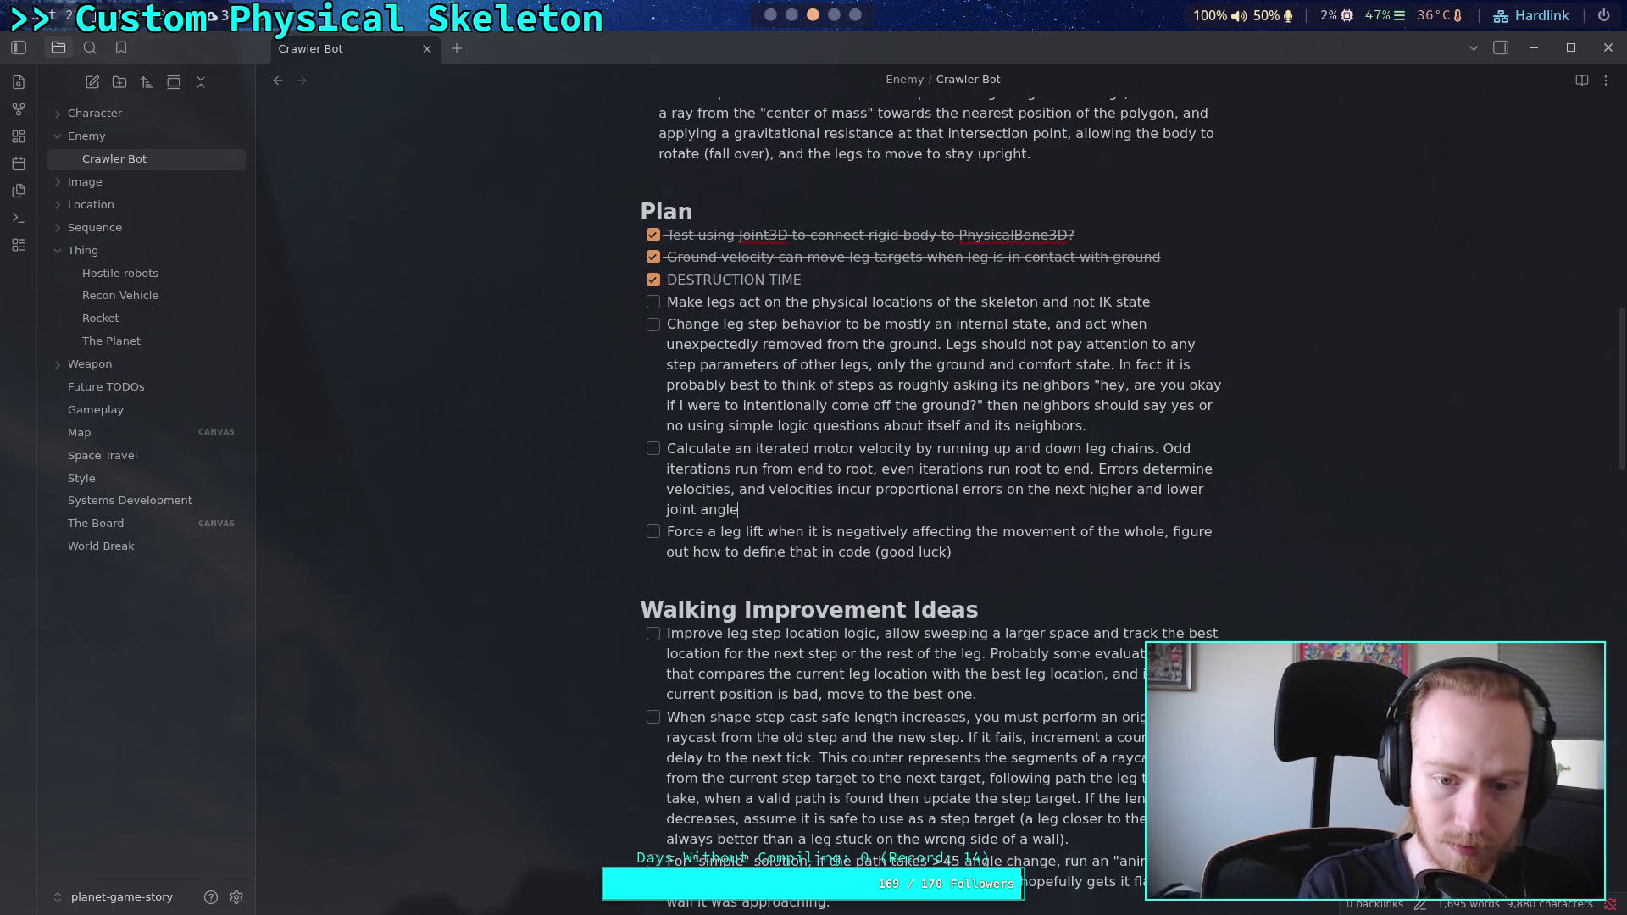
type("s.")
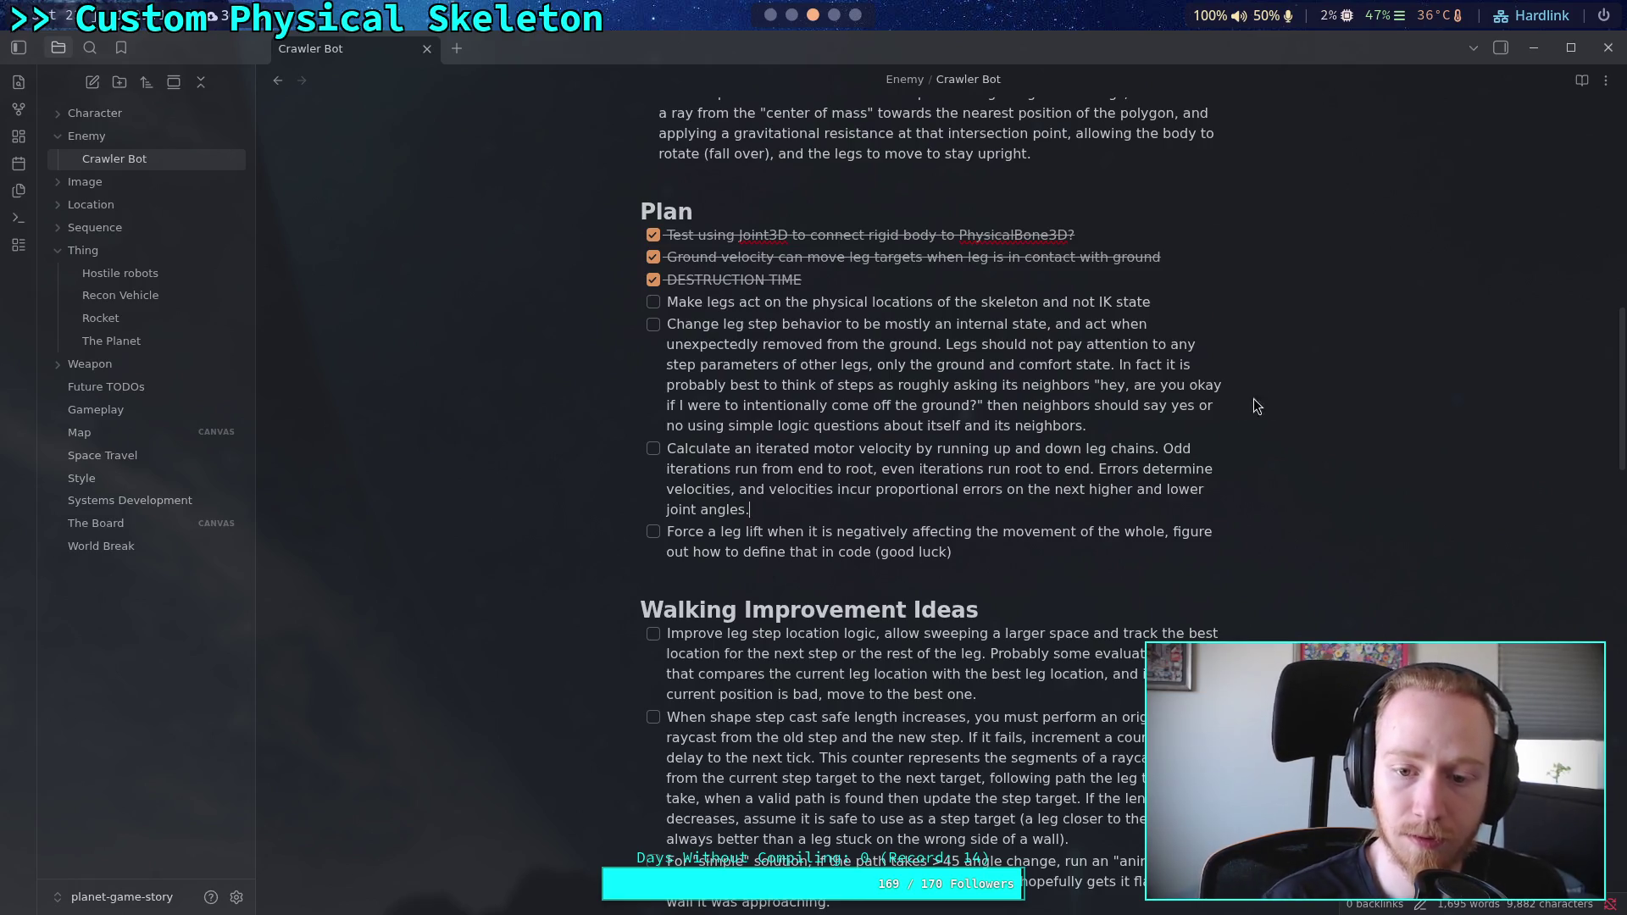
left_click(963, 489)
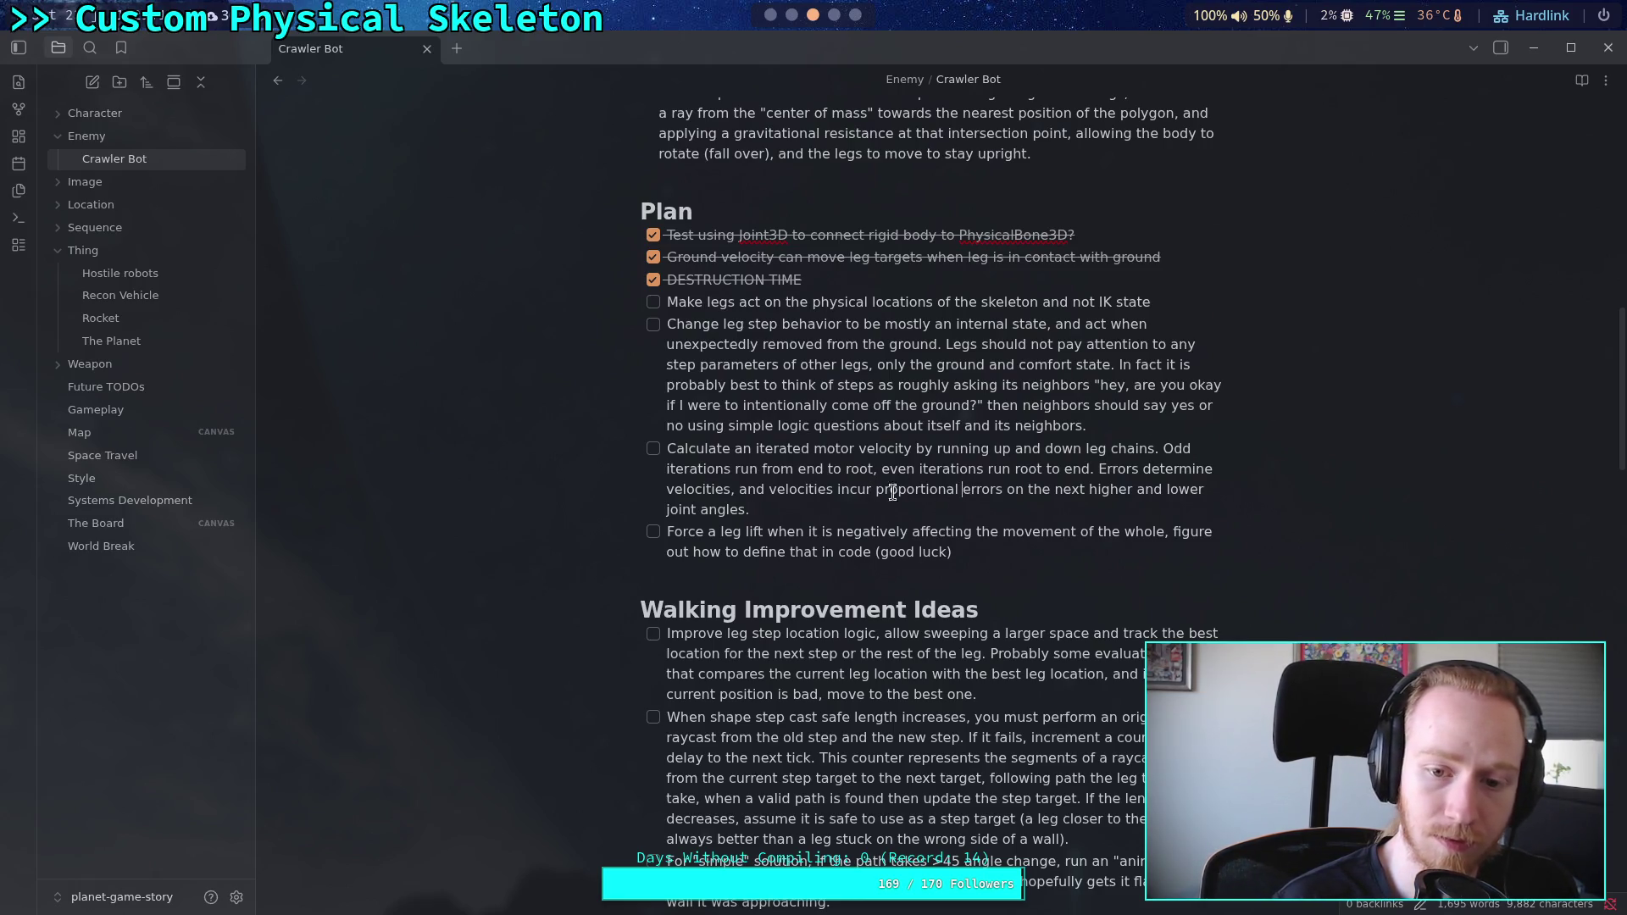
Step: Insert 'additional' before 'proportional errors' in the motor velocity item
left_click(876, 489)
type("additional")
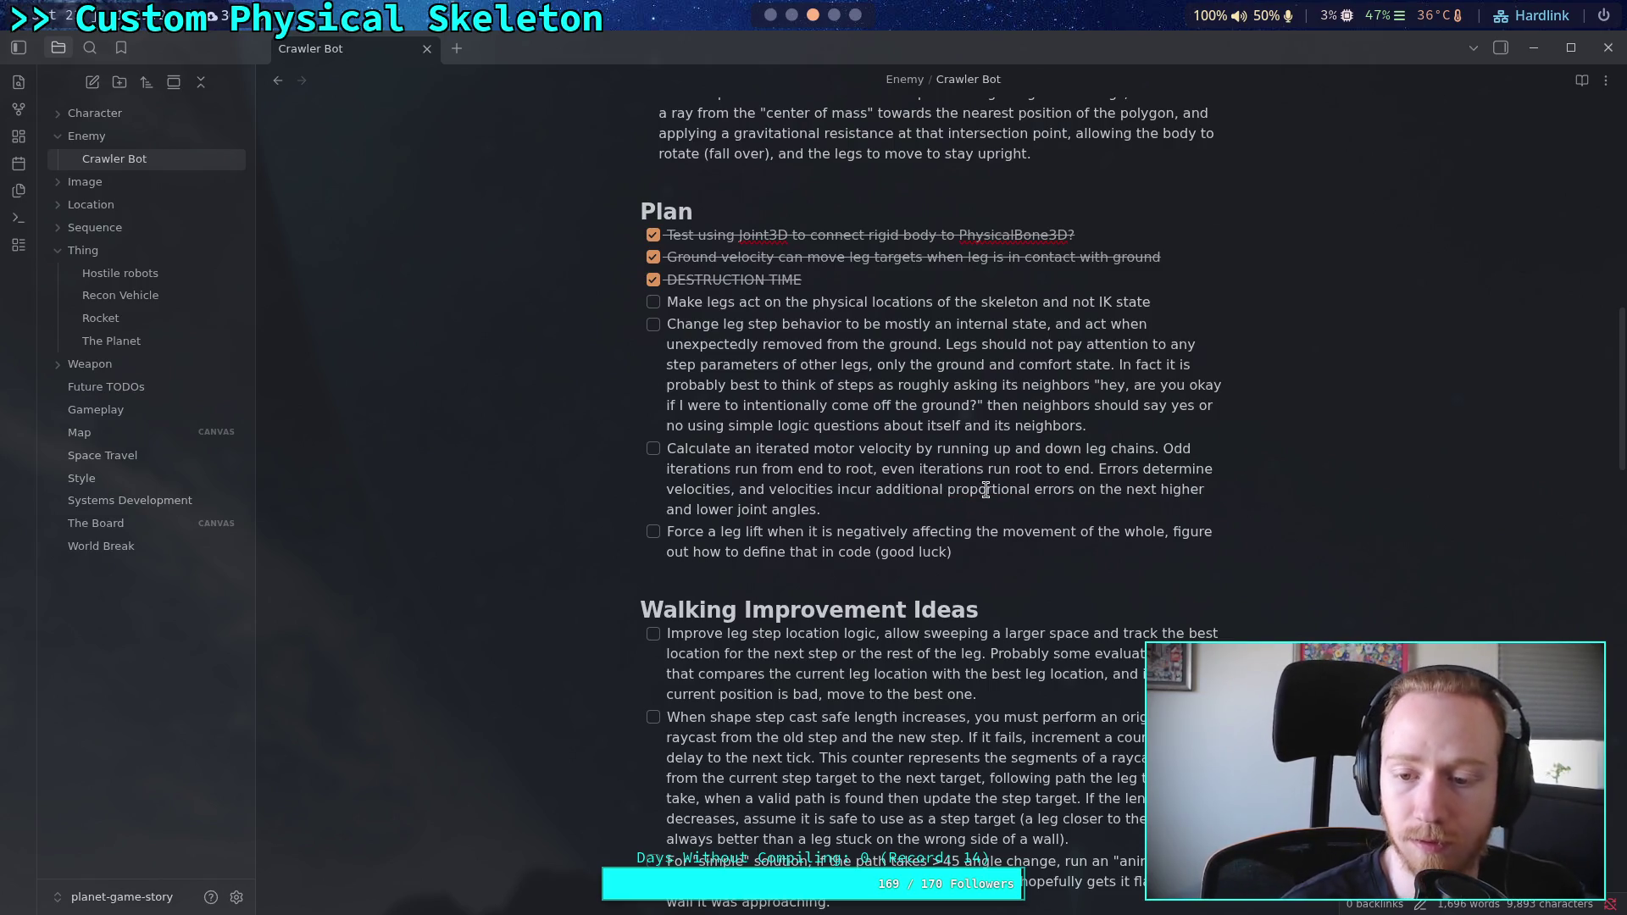
left_click(1014, 501)
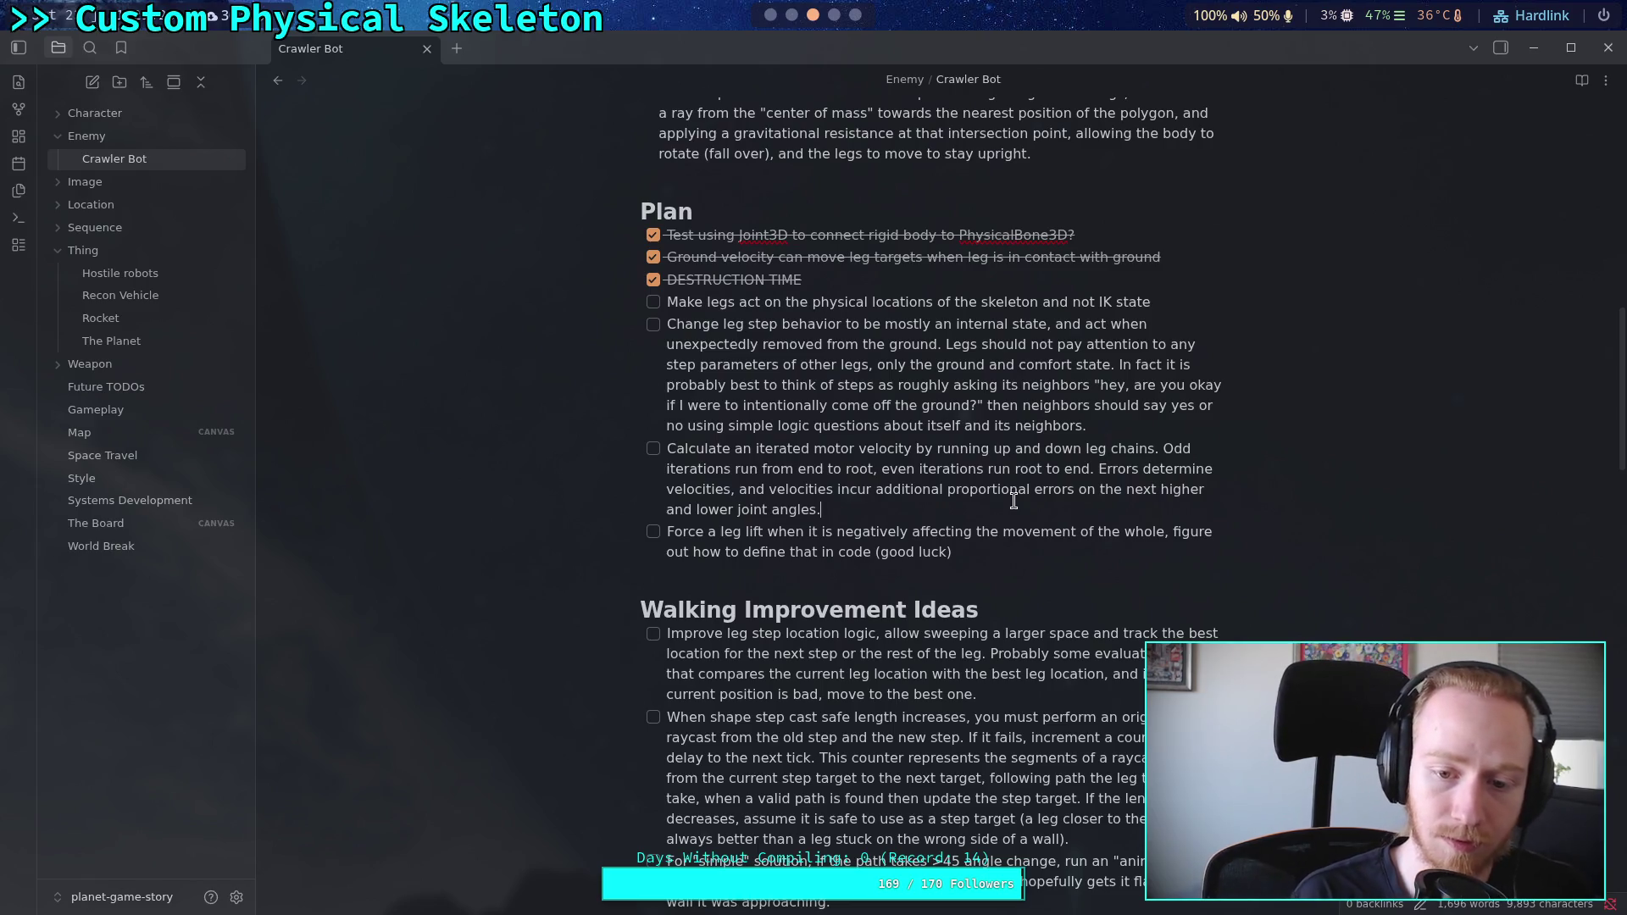
key("BackSpace")
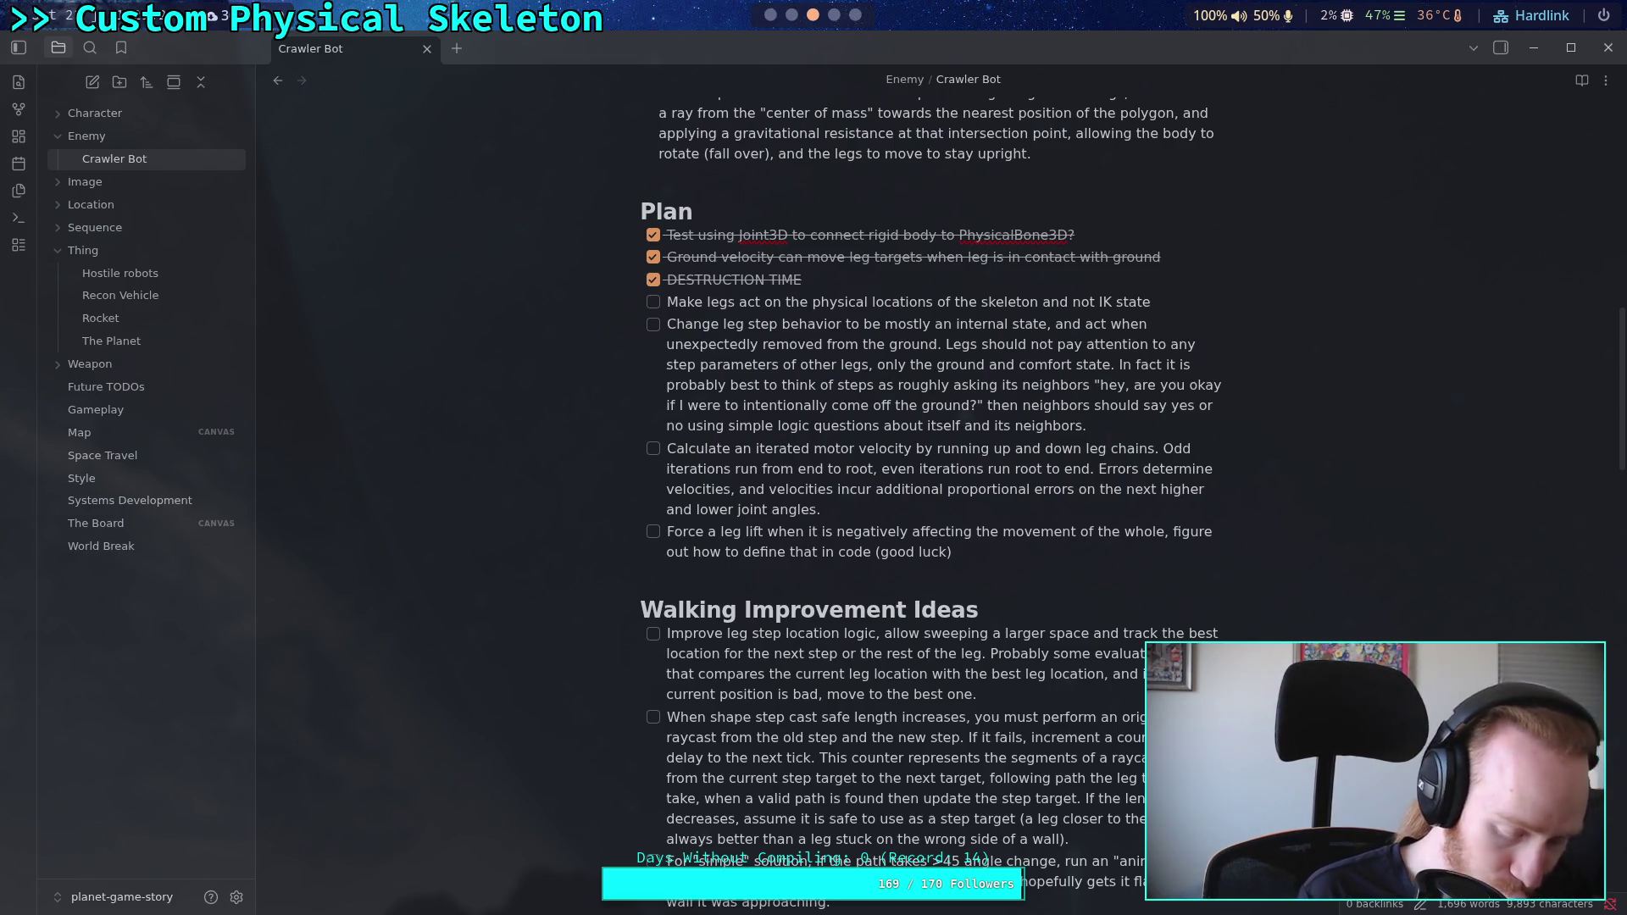
Step: Append 'Test one, two, and three iterations to see how quickly velocities converge.'
type("T")
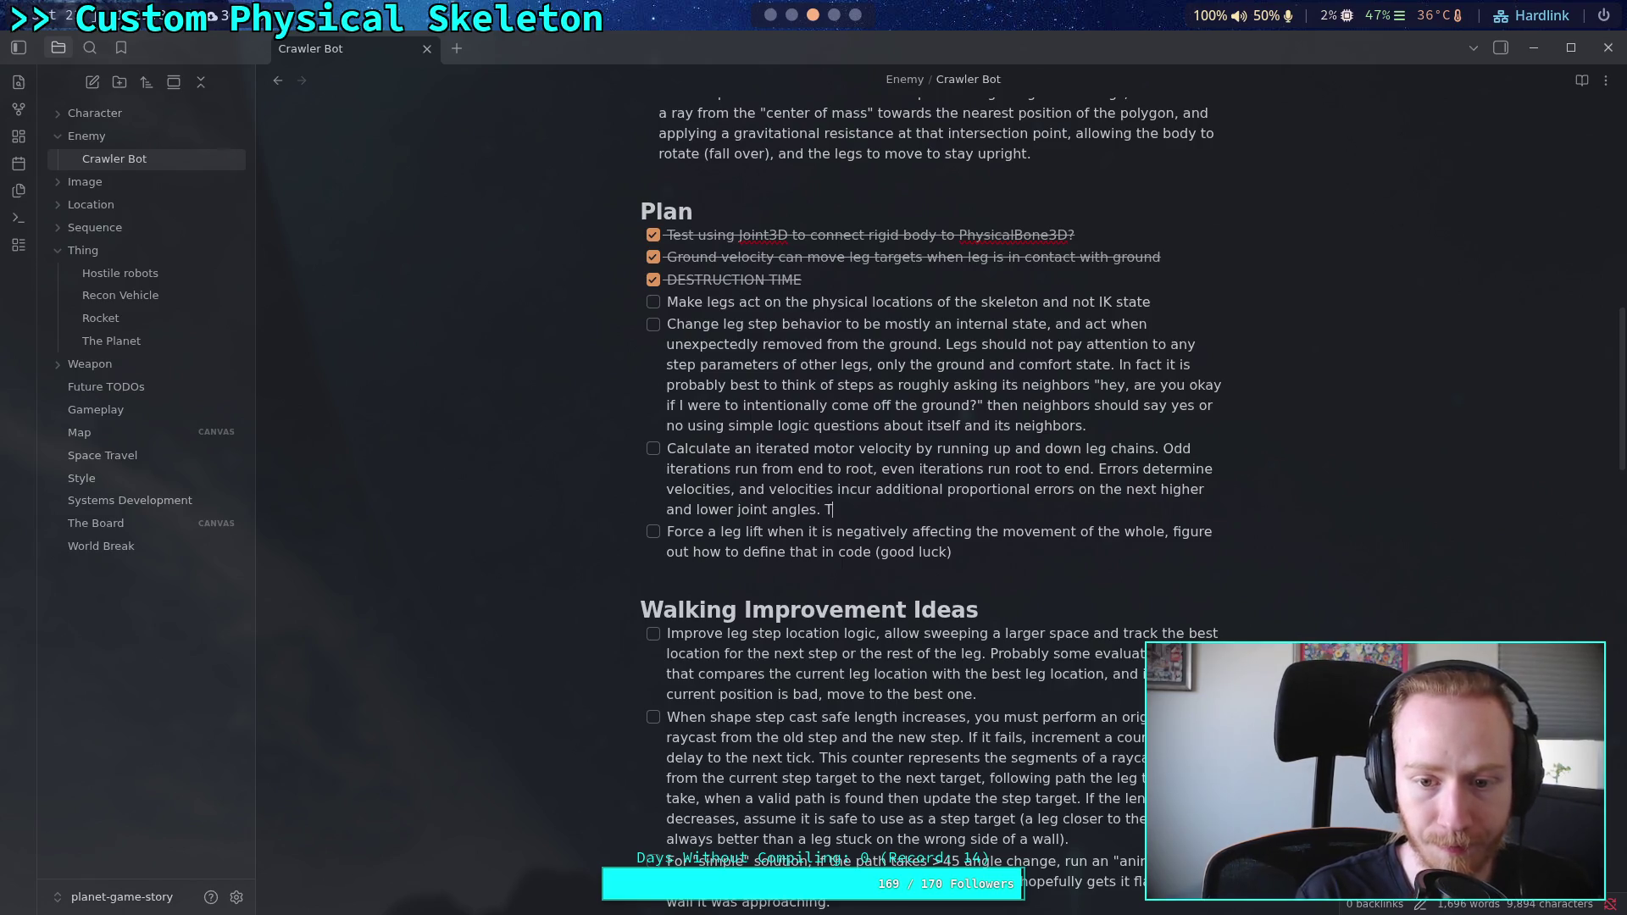
type("est one, two")
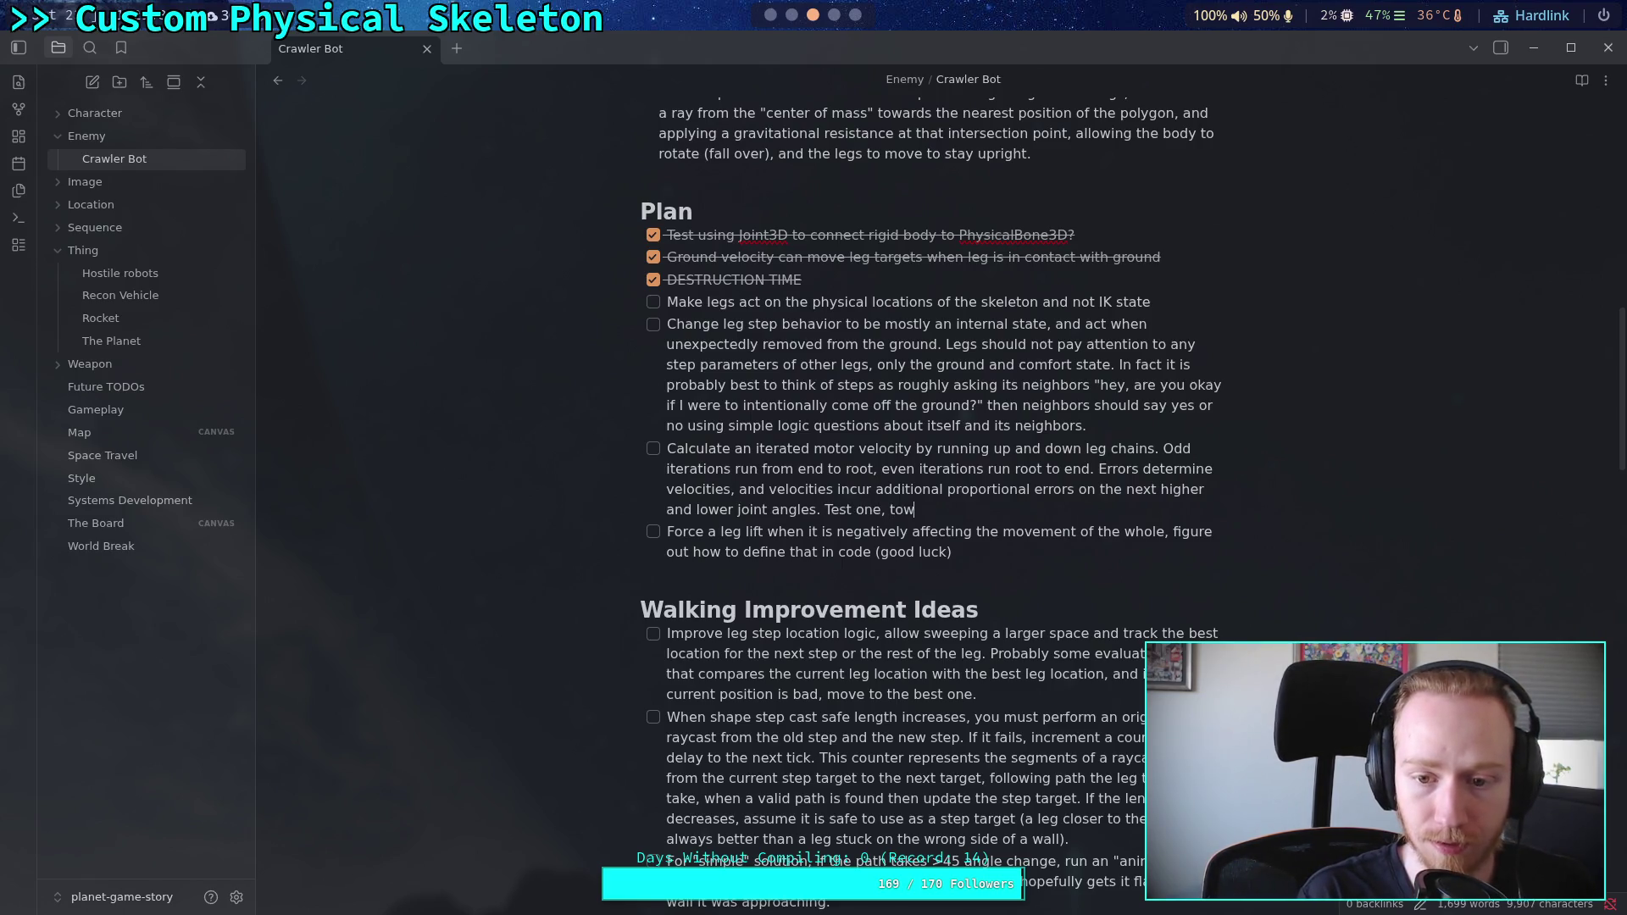
type(", and trh")
key("BackSpace")
key("BackSpace")
type("hree iterations to see of")
key("BackSpace")
key("BackSpace")
type("if velocti")
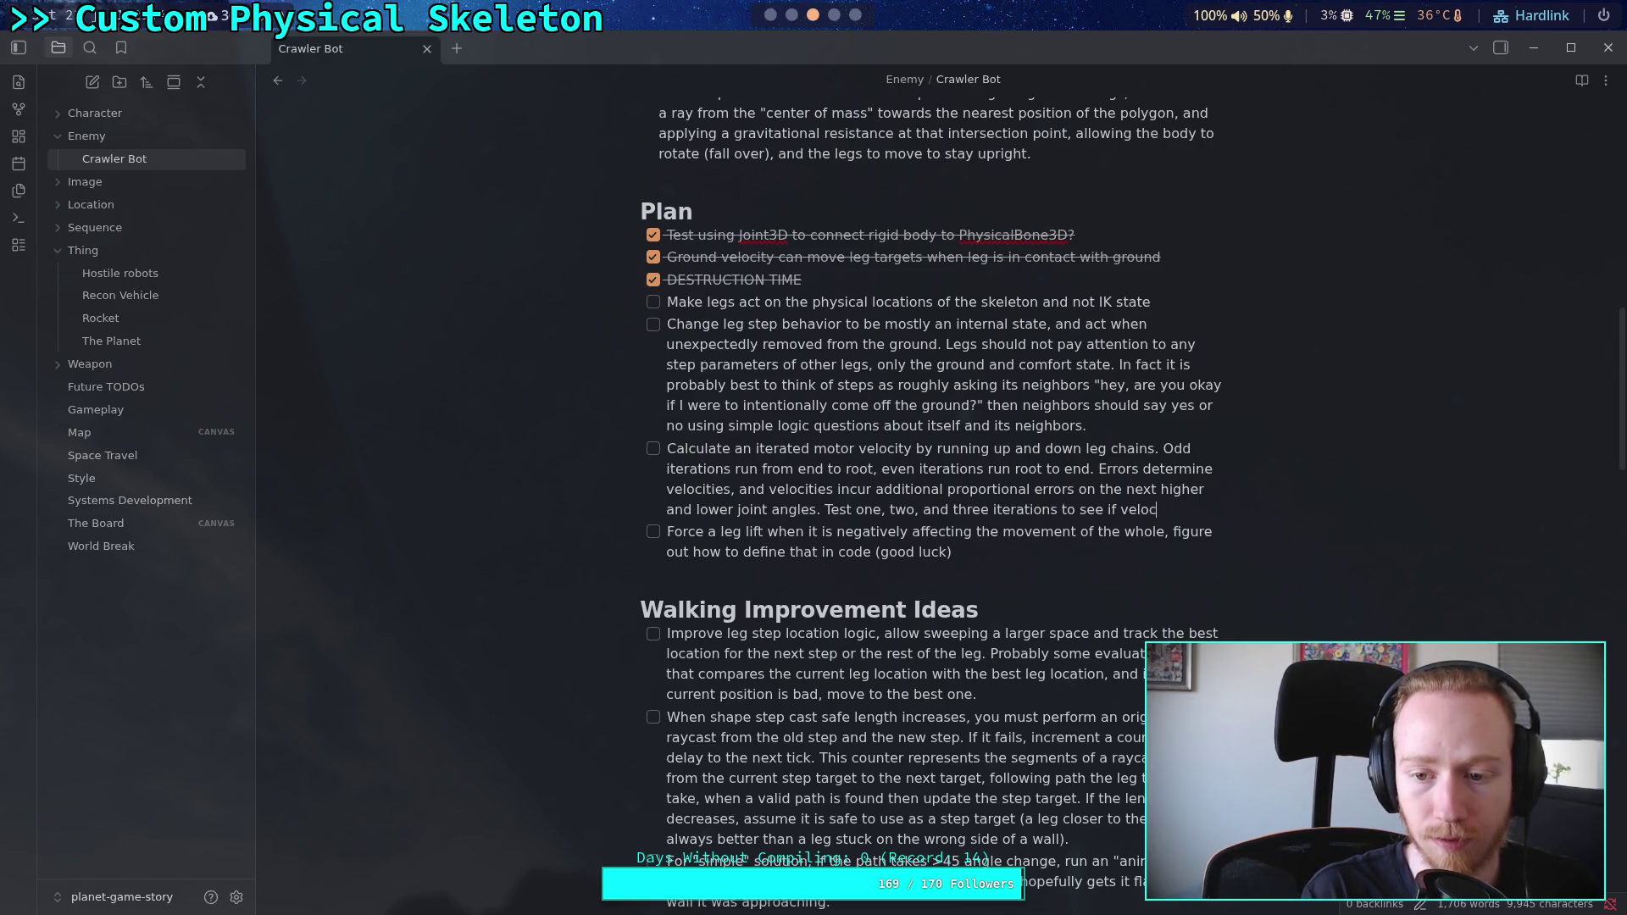
key("BackSpace")
key("BackSpace")
type("ities")
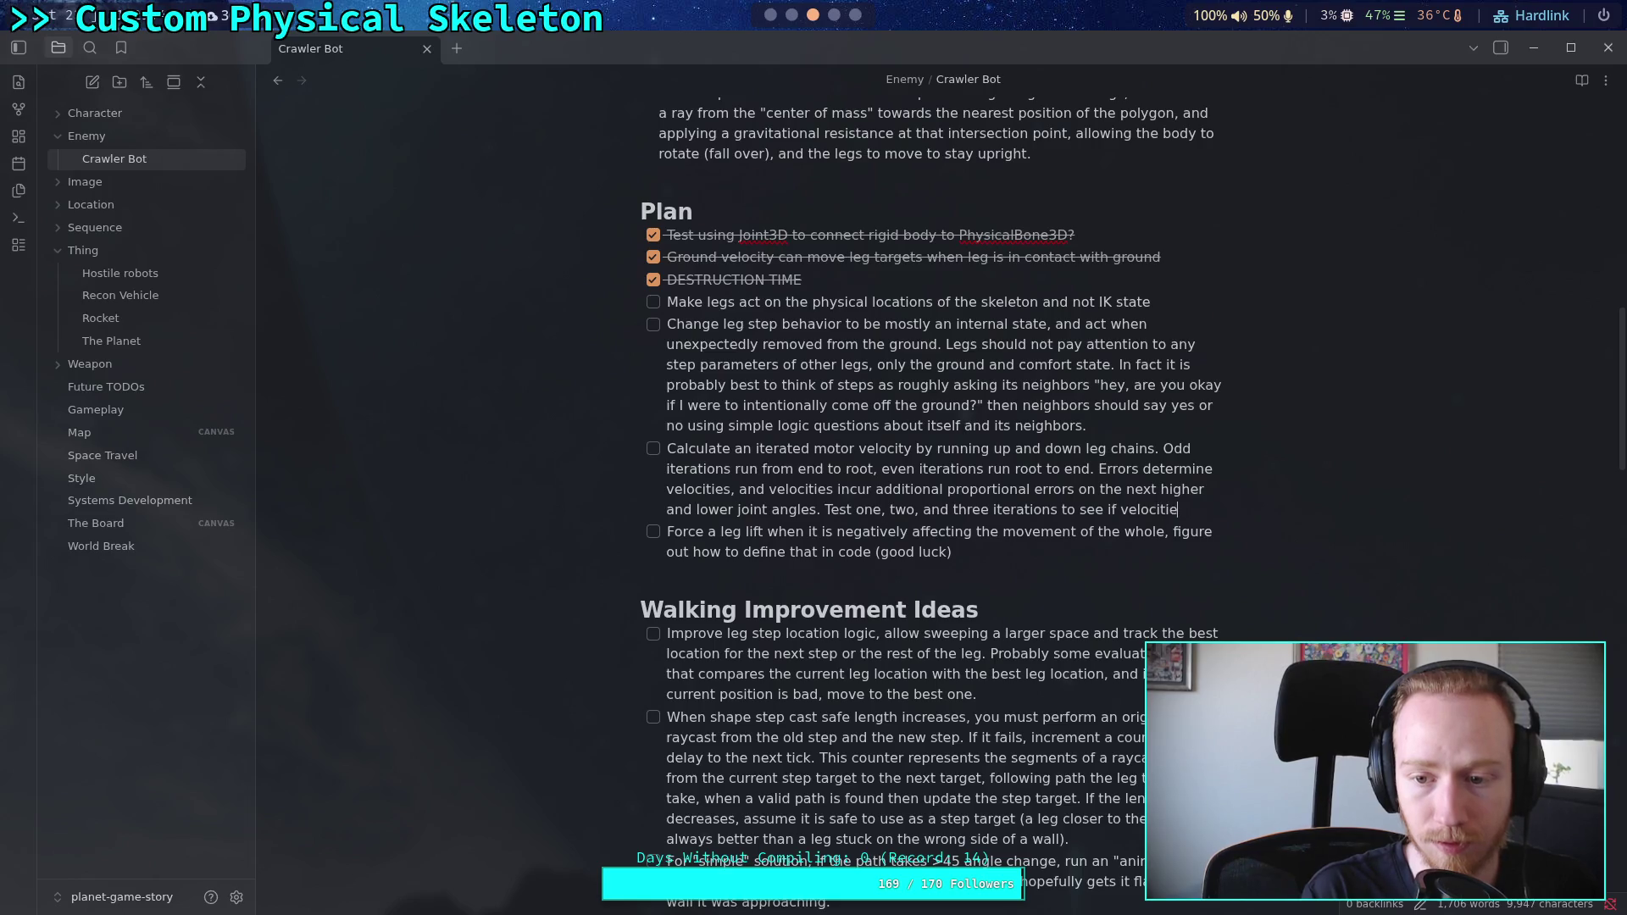
key("BackSpace")
key("BackSpace")
key("BackSpace")
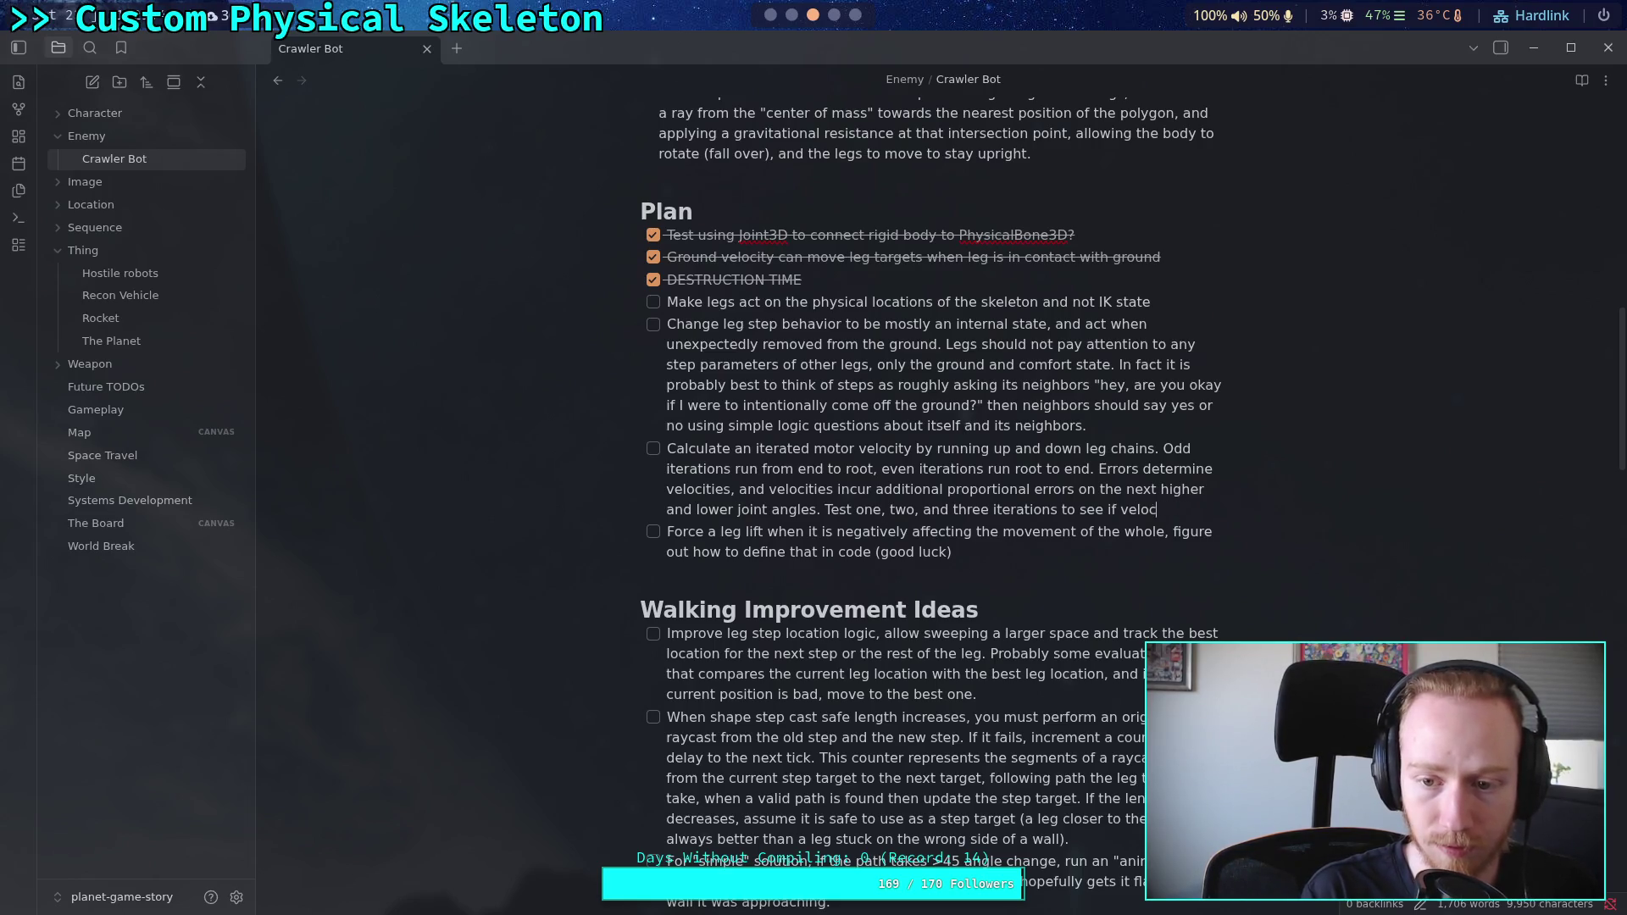
type("how quick")
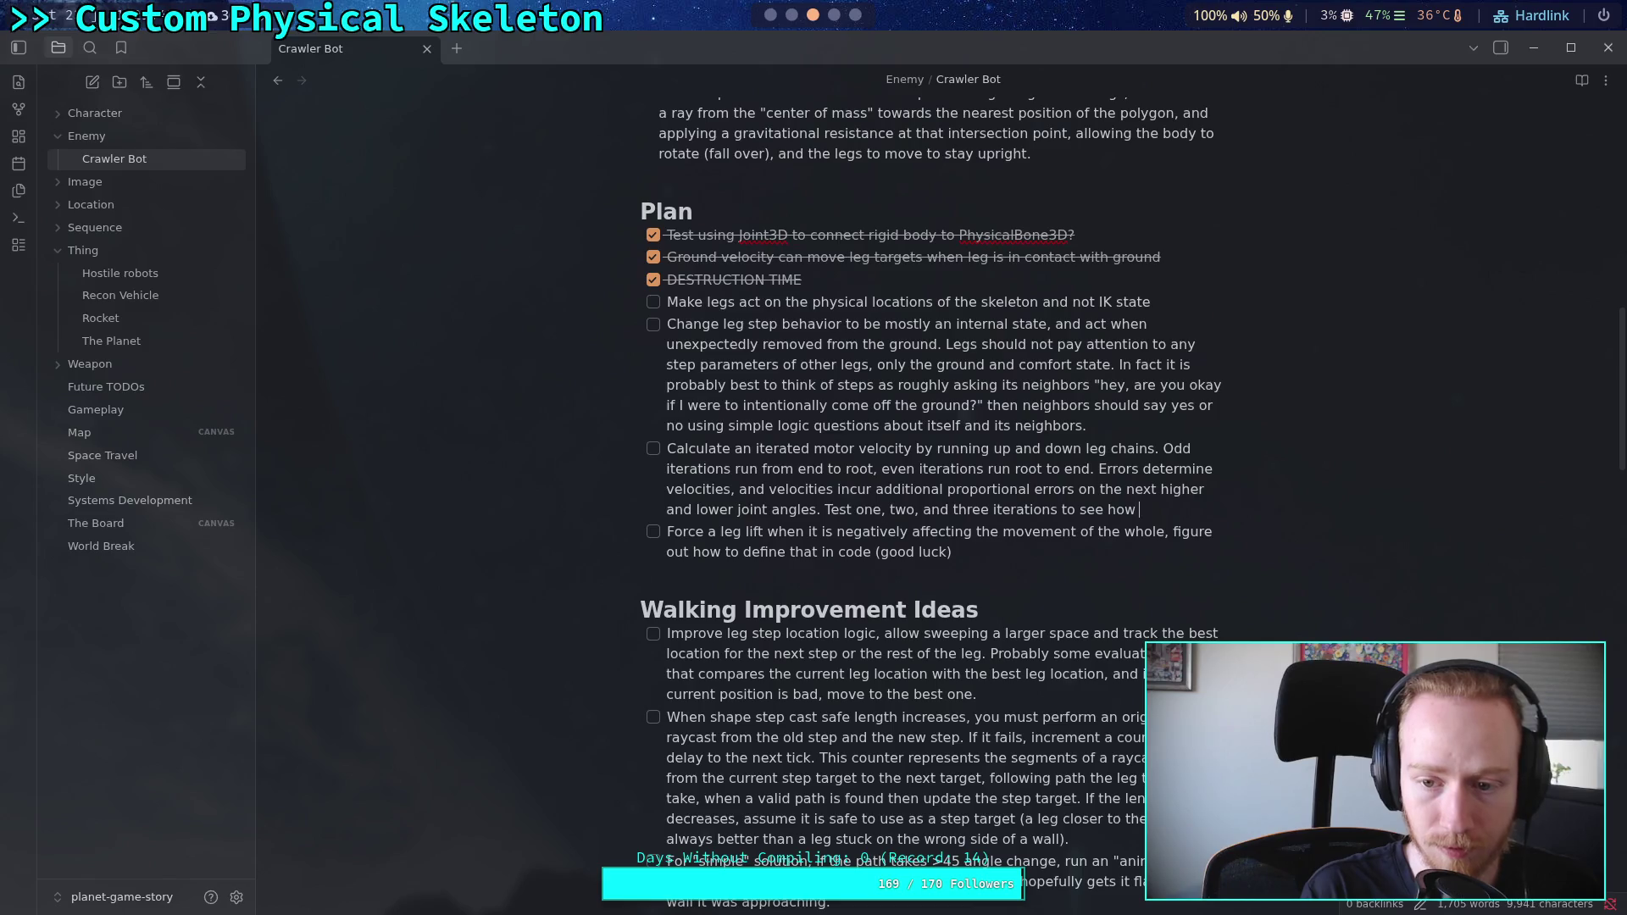
type("ly ")
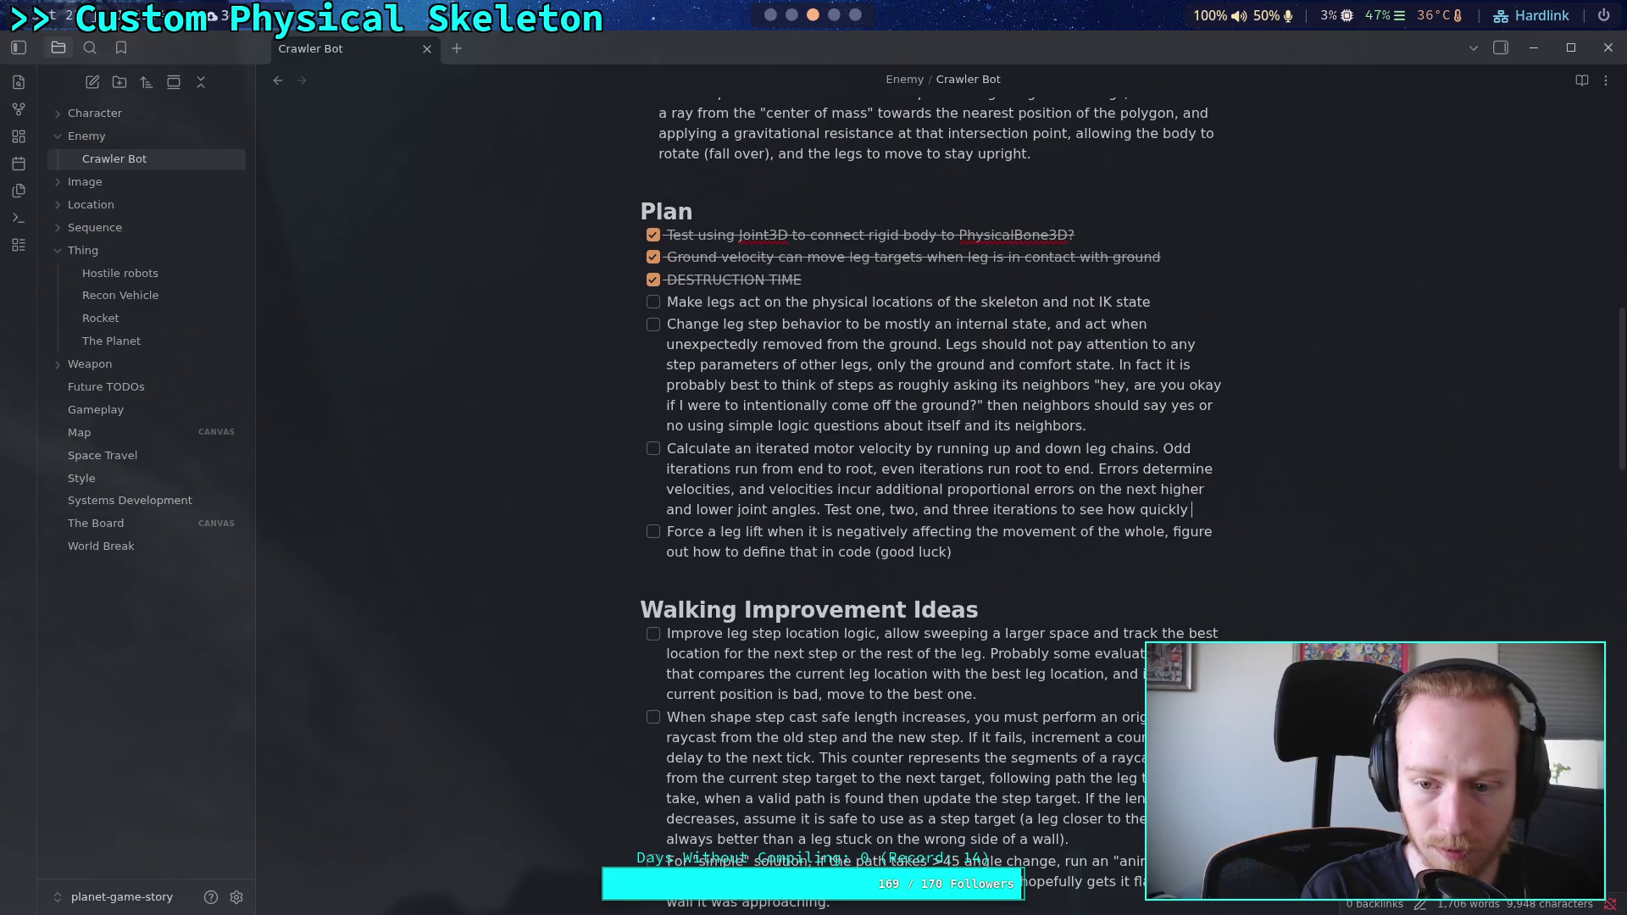
type("velocities converce")
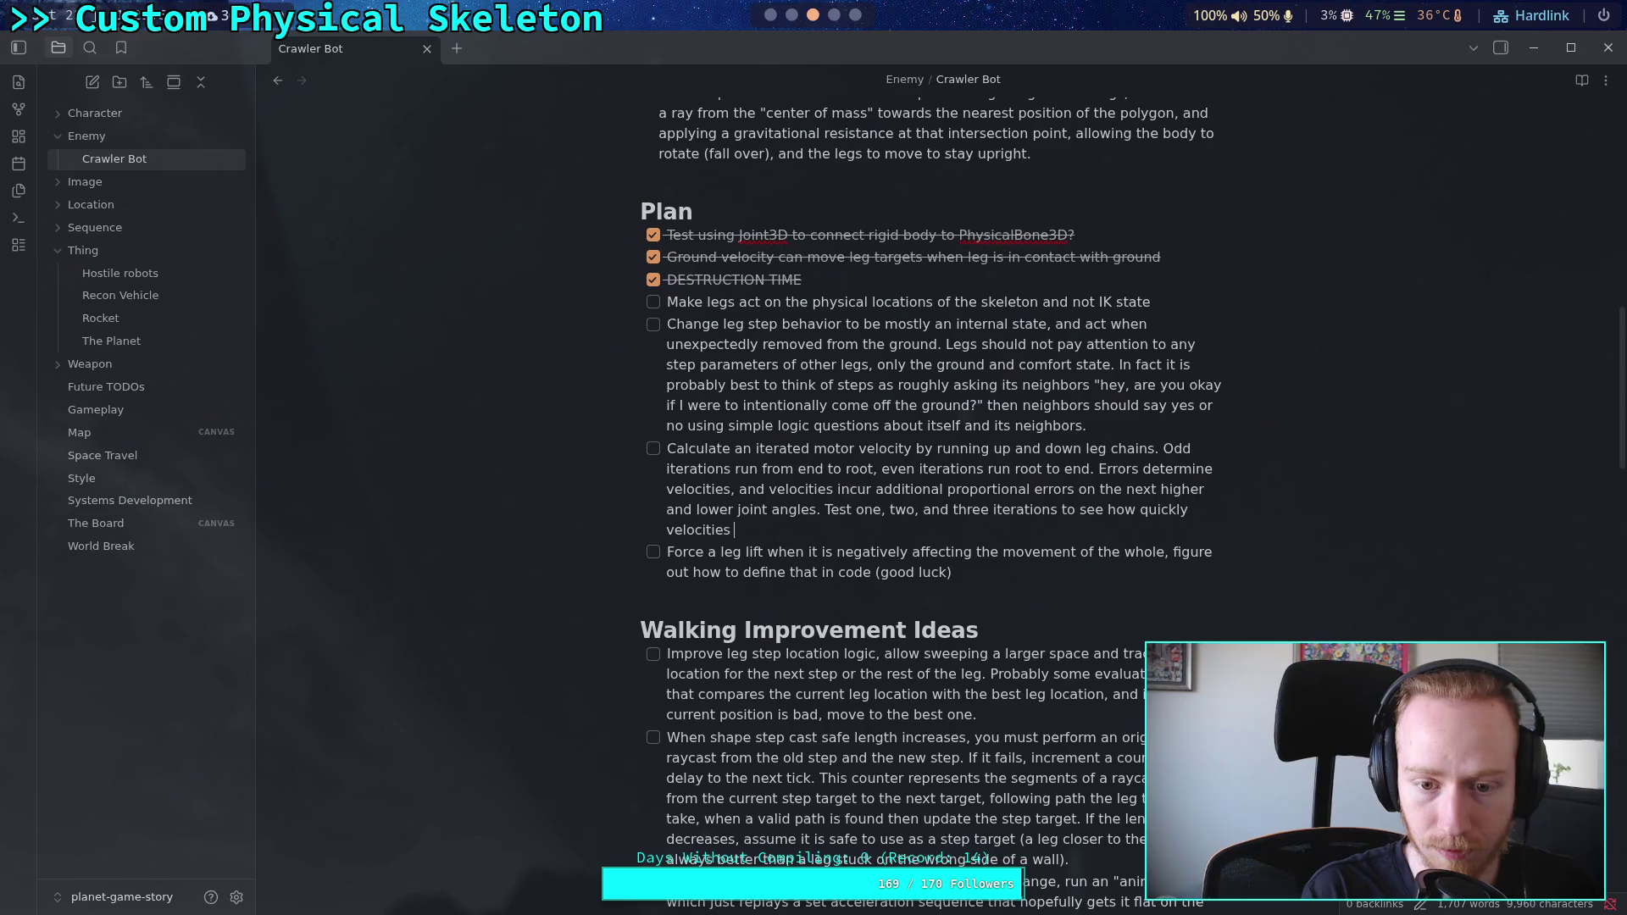
key("BackSpace")
key("BackSpace")
type("ge.")
Step: Continue the item with 'Experiment with a "baumgarte'
key("Return")
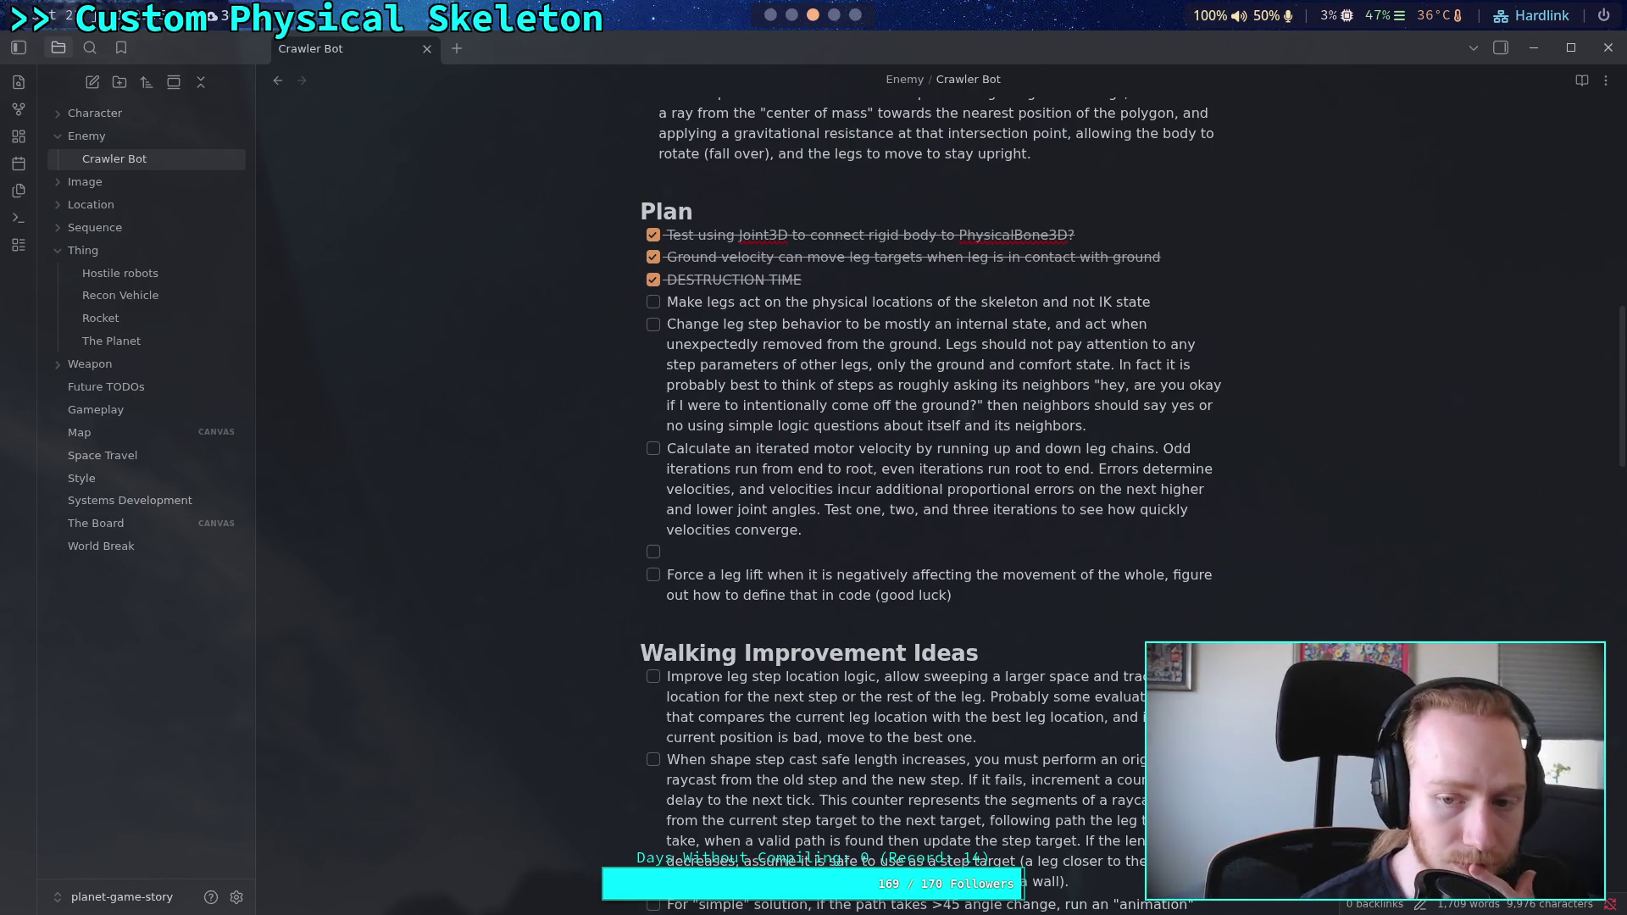
left_click(931, 530)
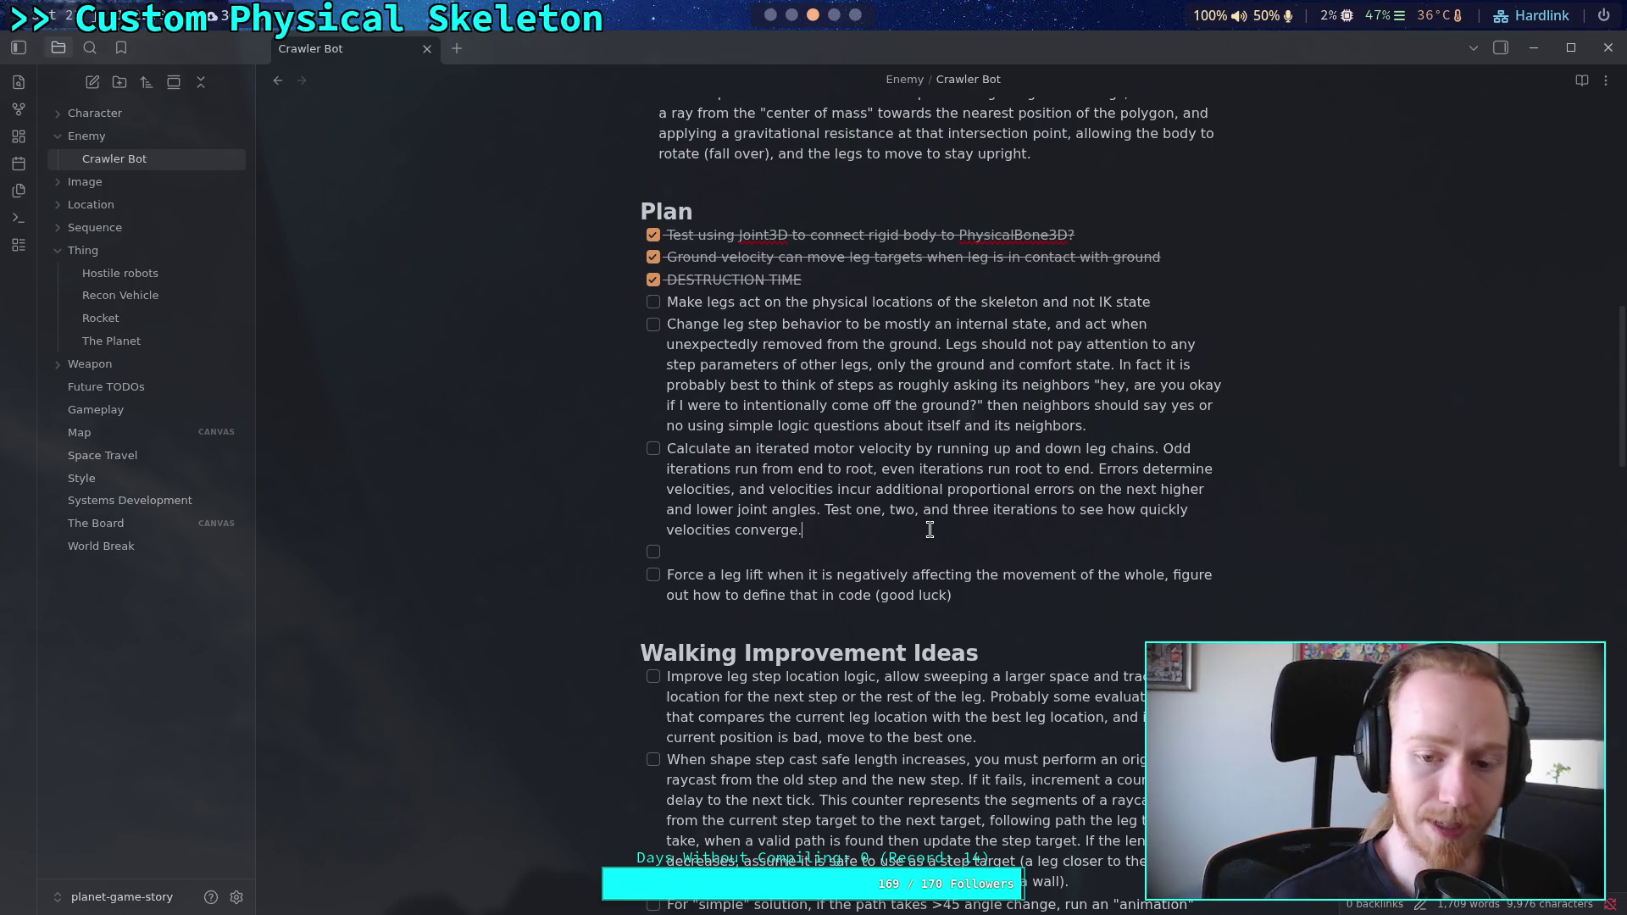
type(" Ex")
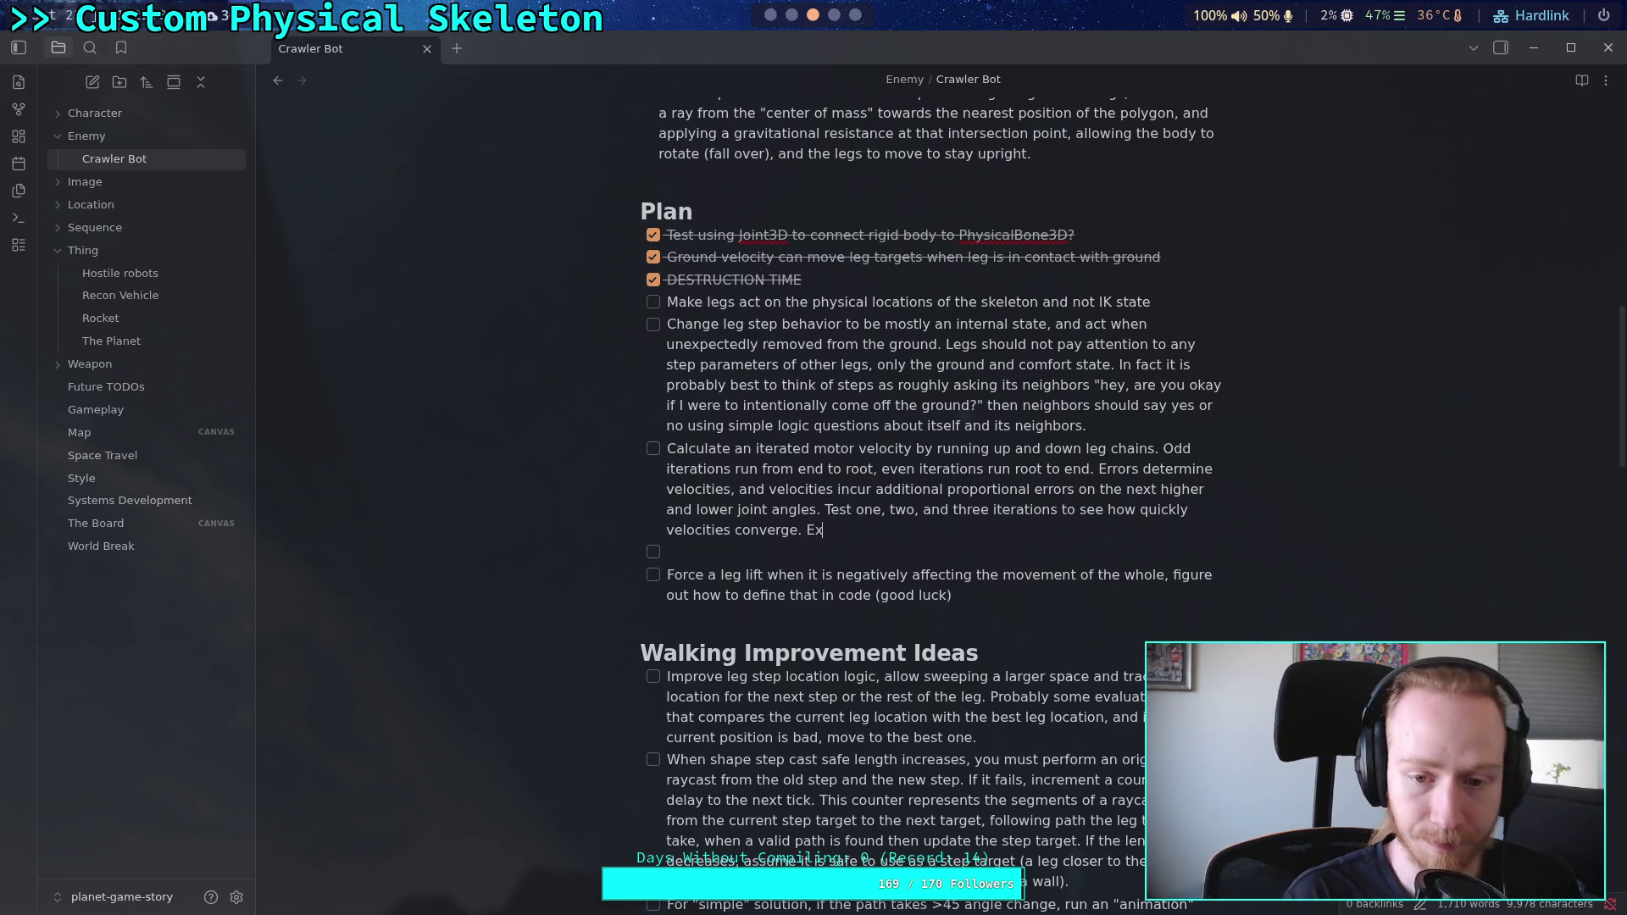
type("periment wi")
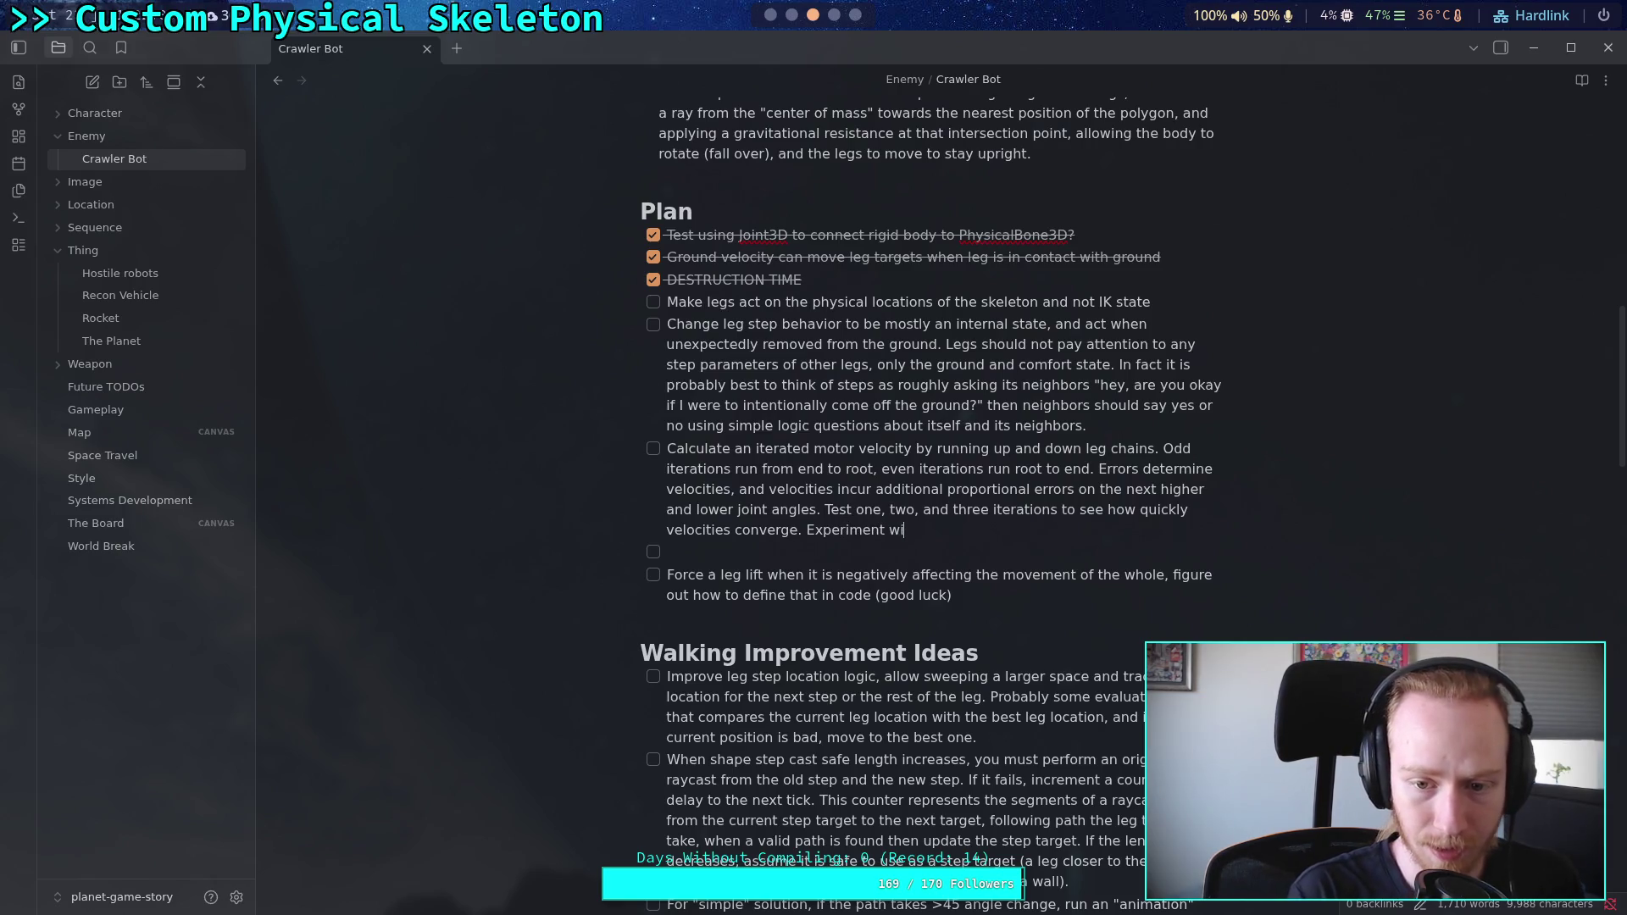
type("th a ")
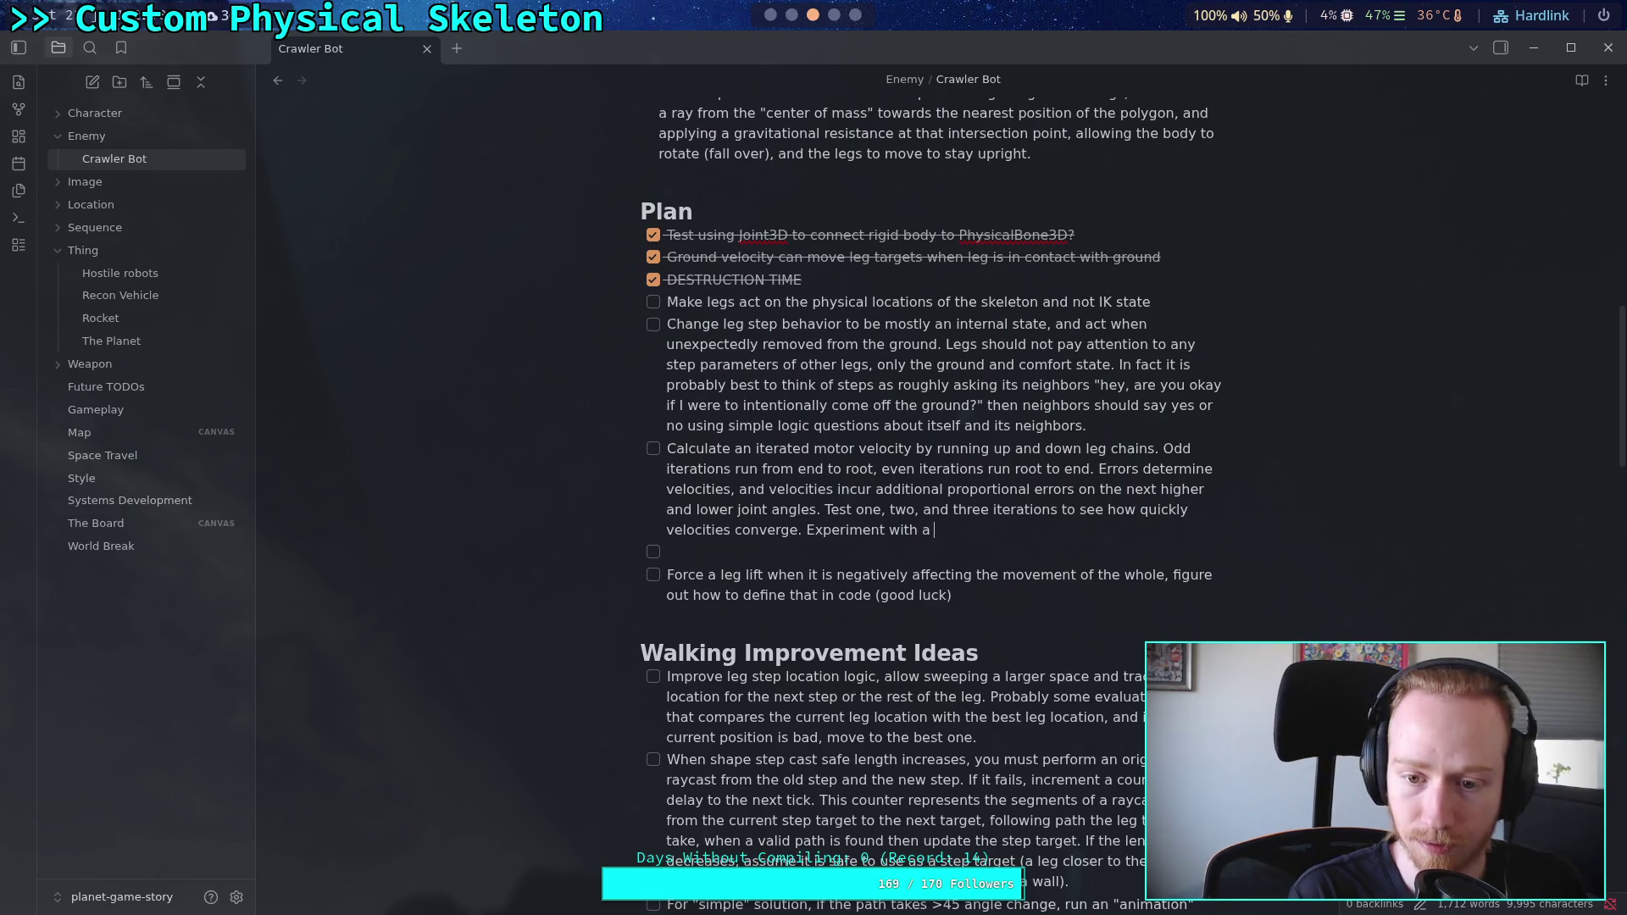
type("\"baumgart")
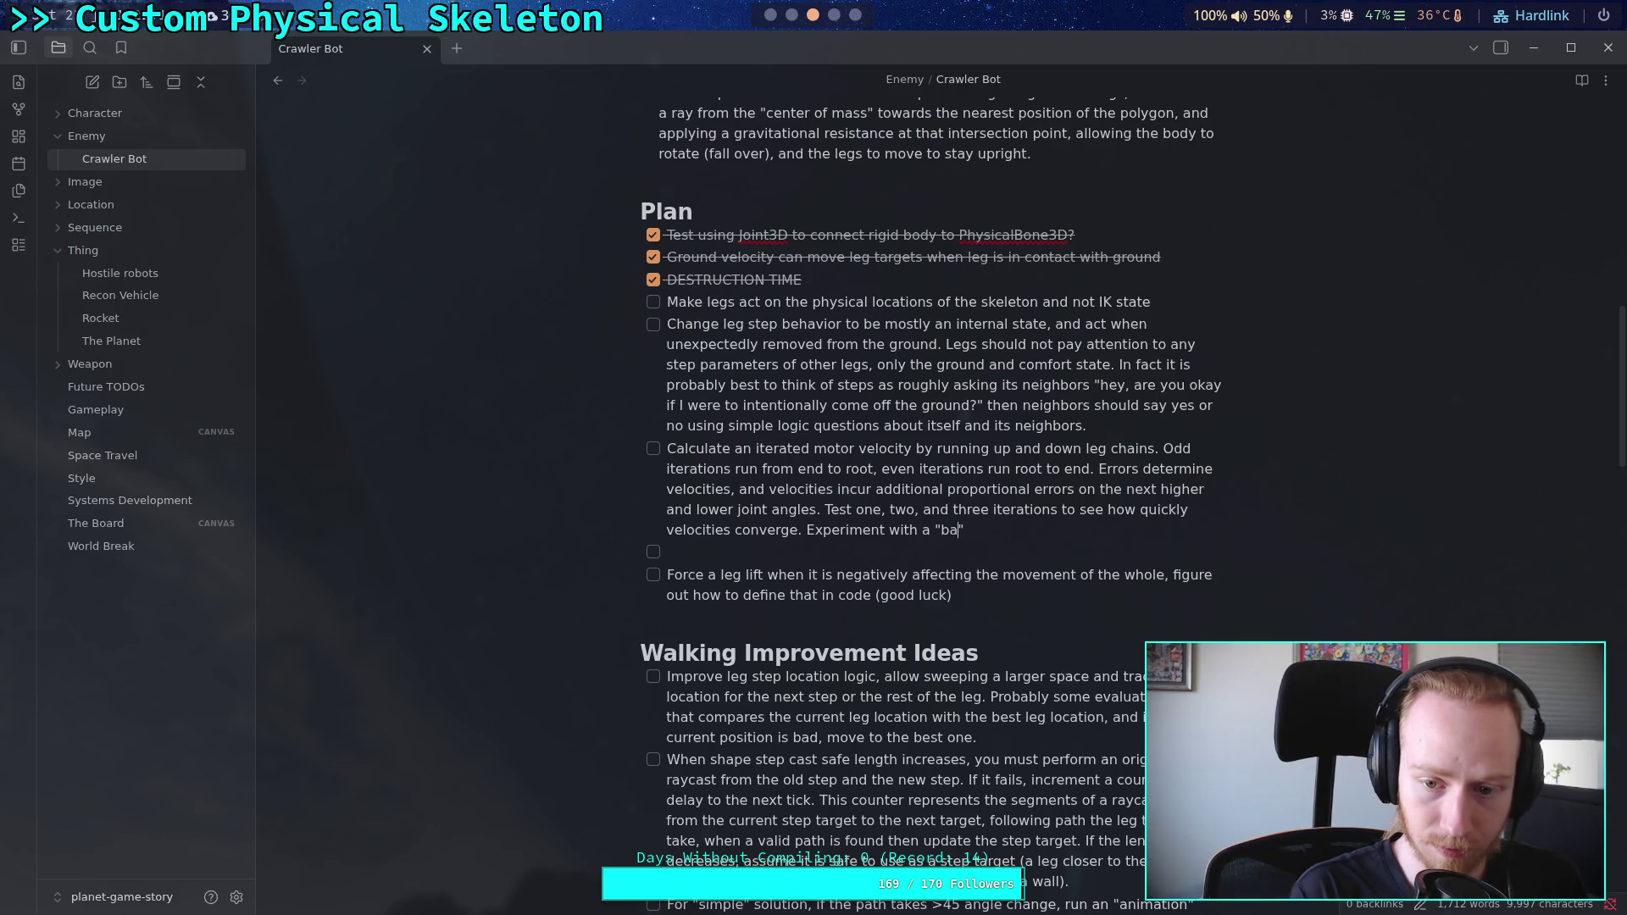
type("e")
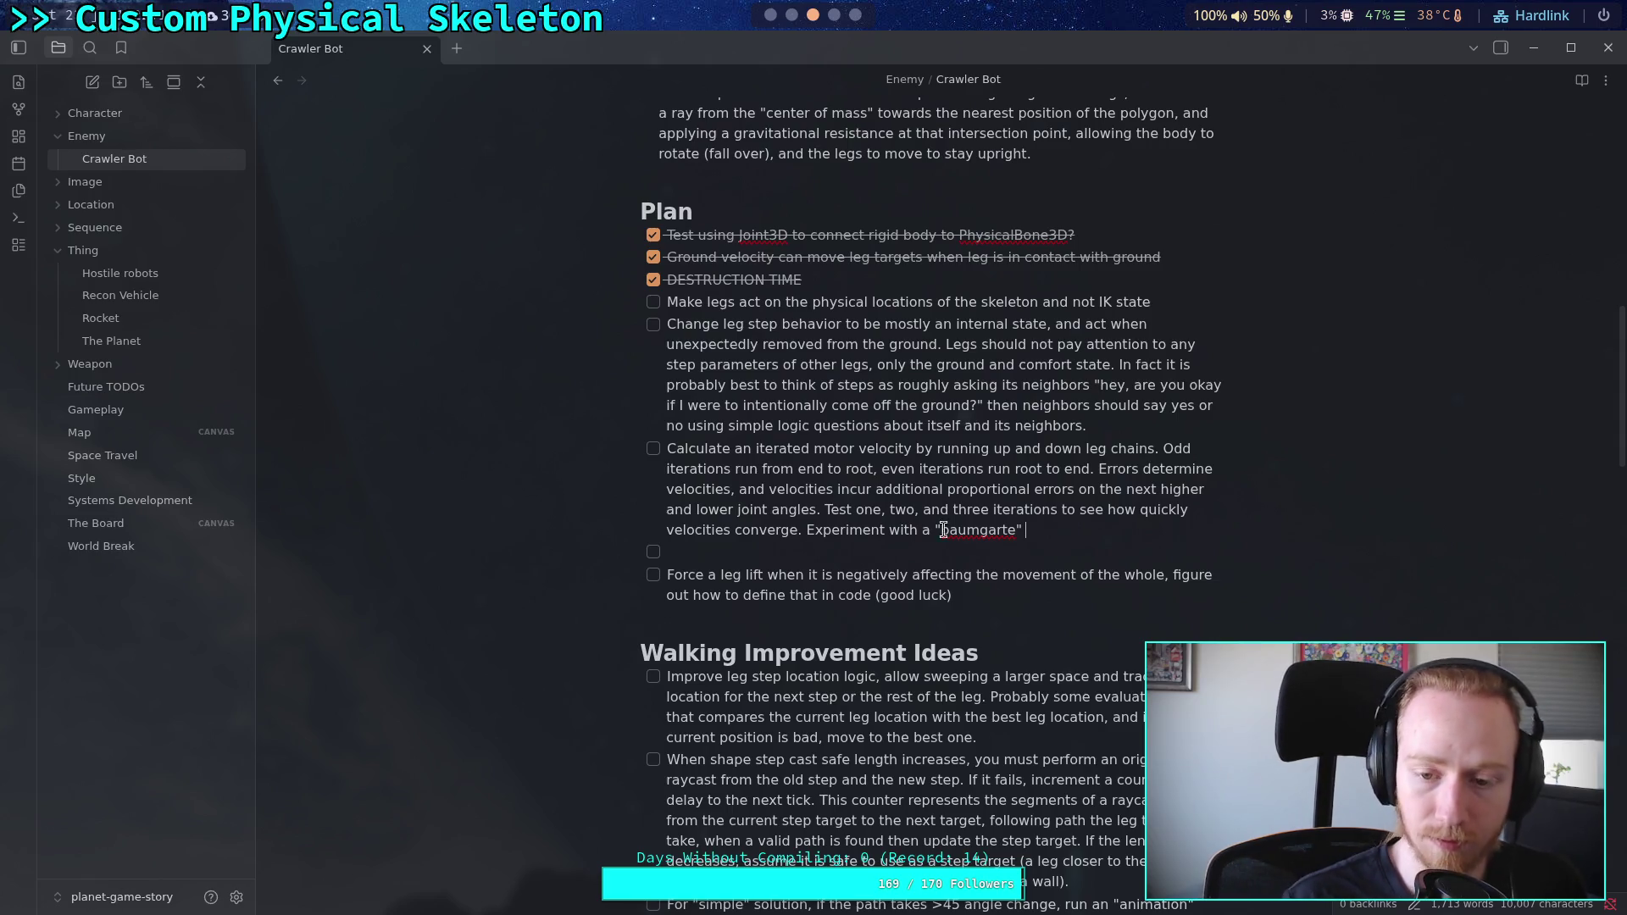
Step: Glance at Godot's Project Settings, close them, and return to the Obsidian workspace
left_click(770, 14)
left_click(85, 49)
left_click(123, 72)
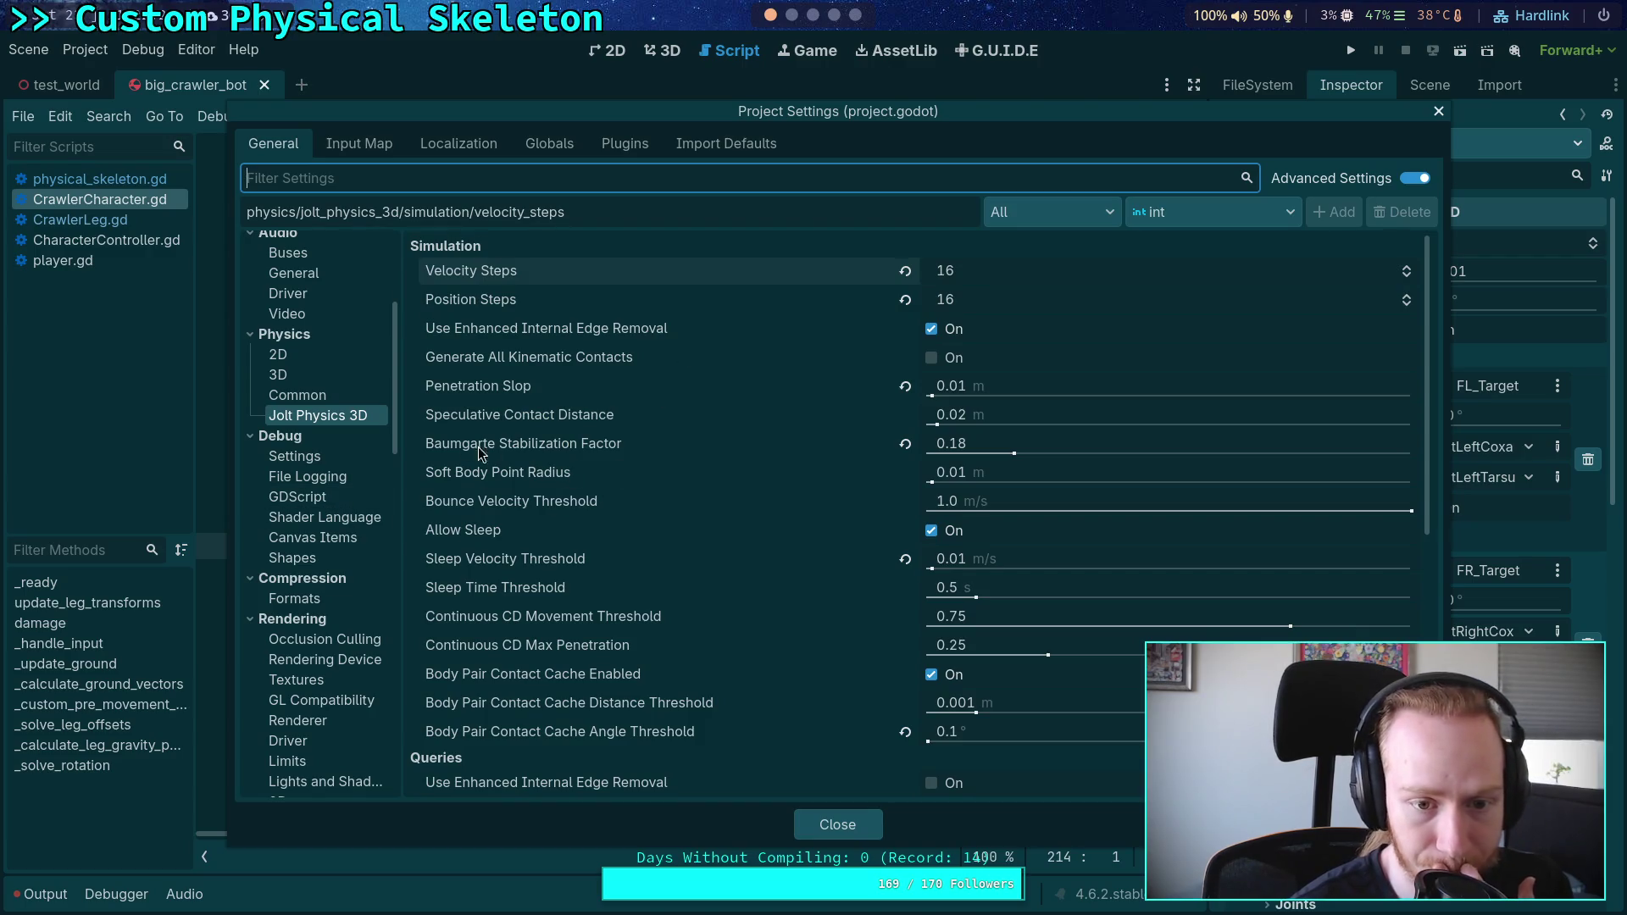
left_click(830, 828)
left_click(799, 12)
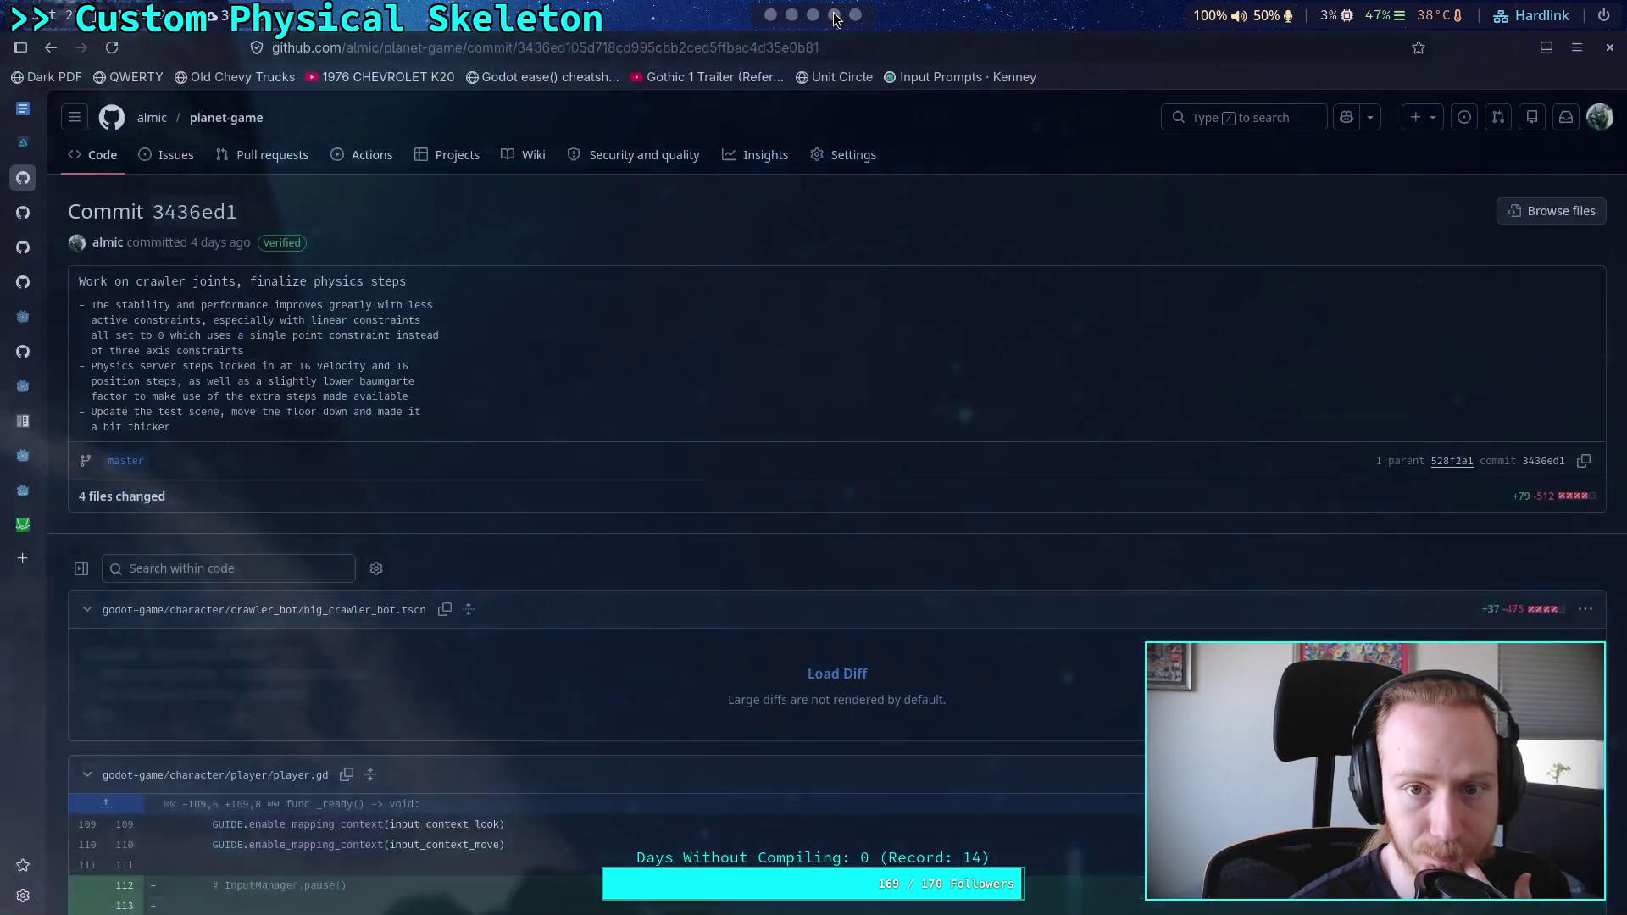
key("super+3")
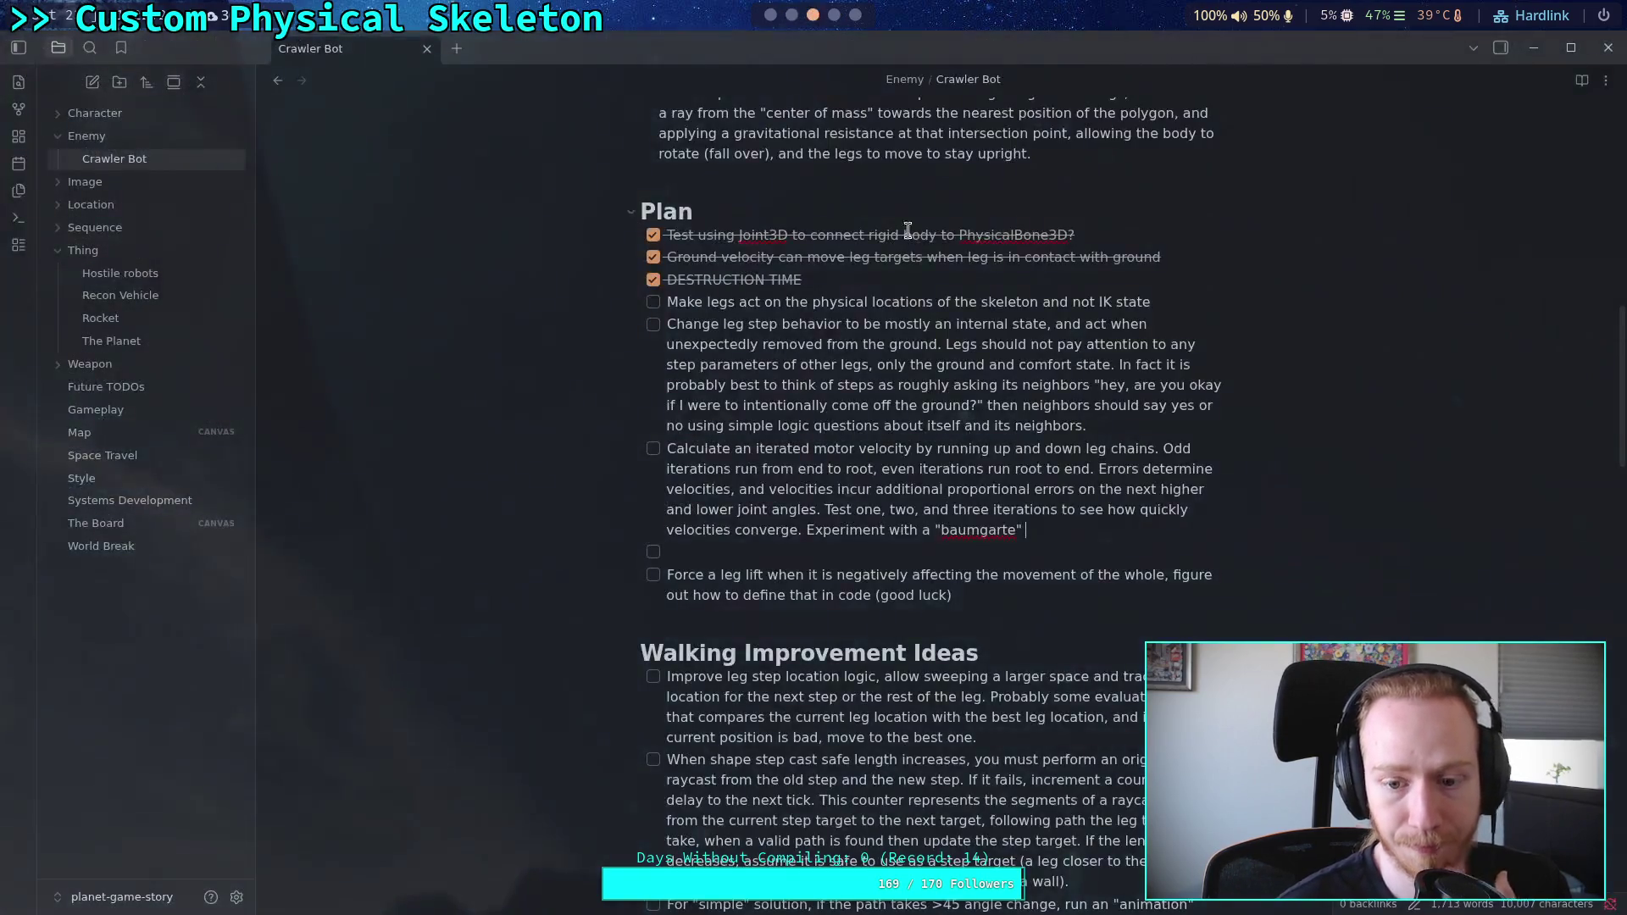
Step: Add 'baumgarte' to the dictionary and append 'factor to see if it improves convergence rates.'
right_click(970, 531)
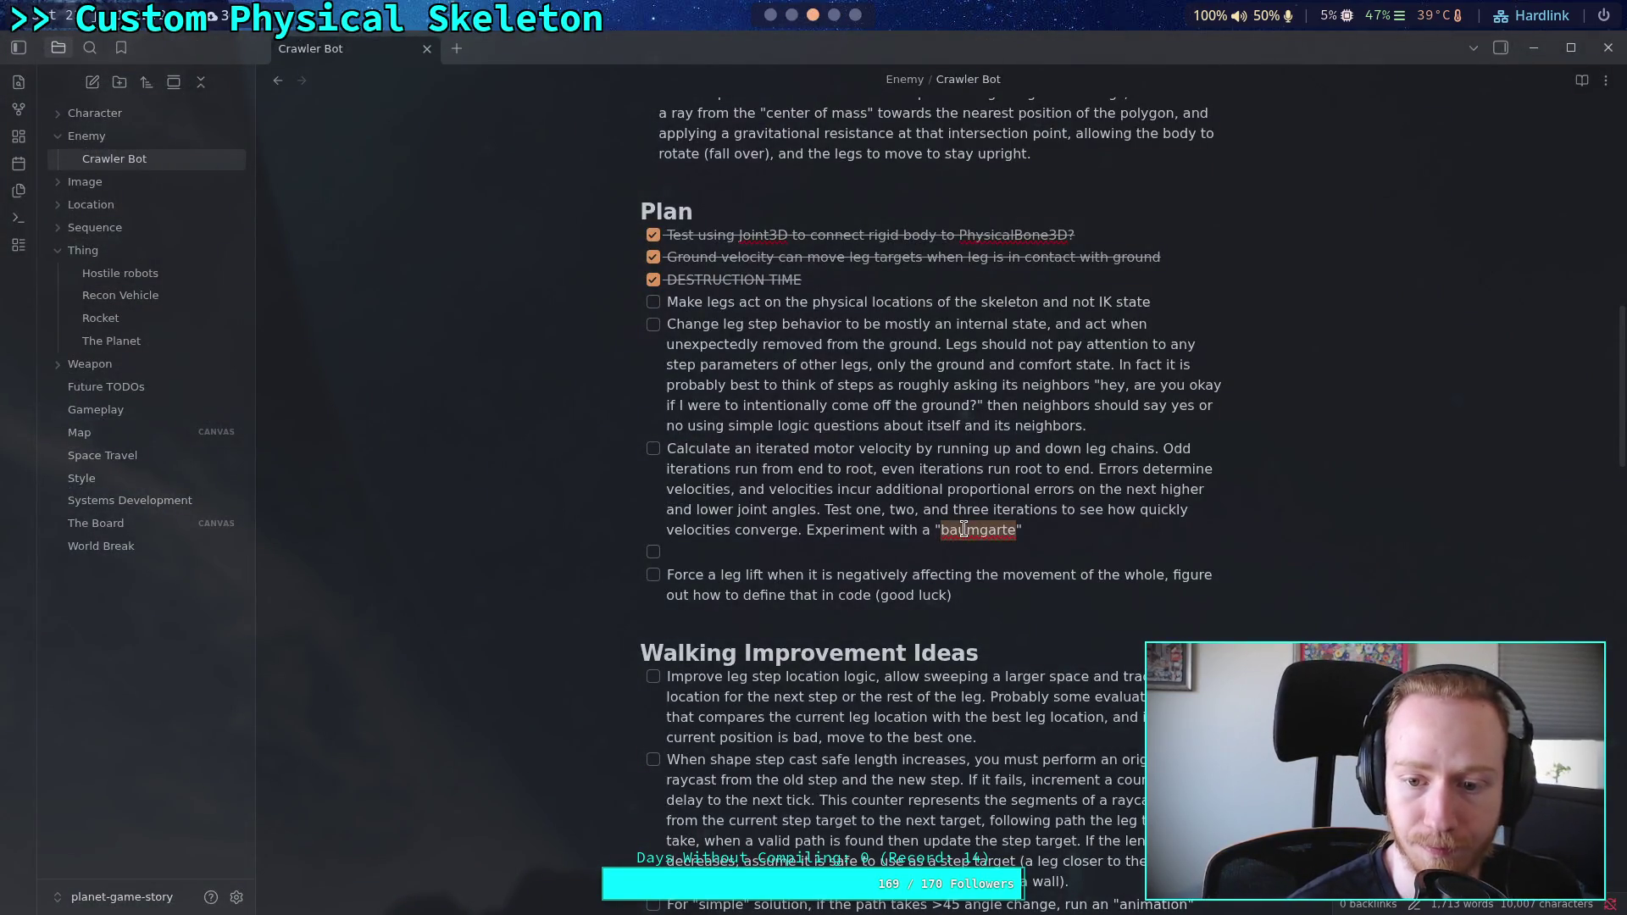
left_click(1059, 578)
left_click(1083, 532)
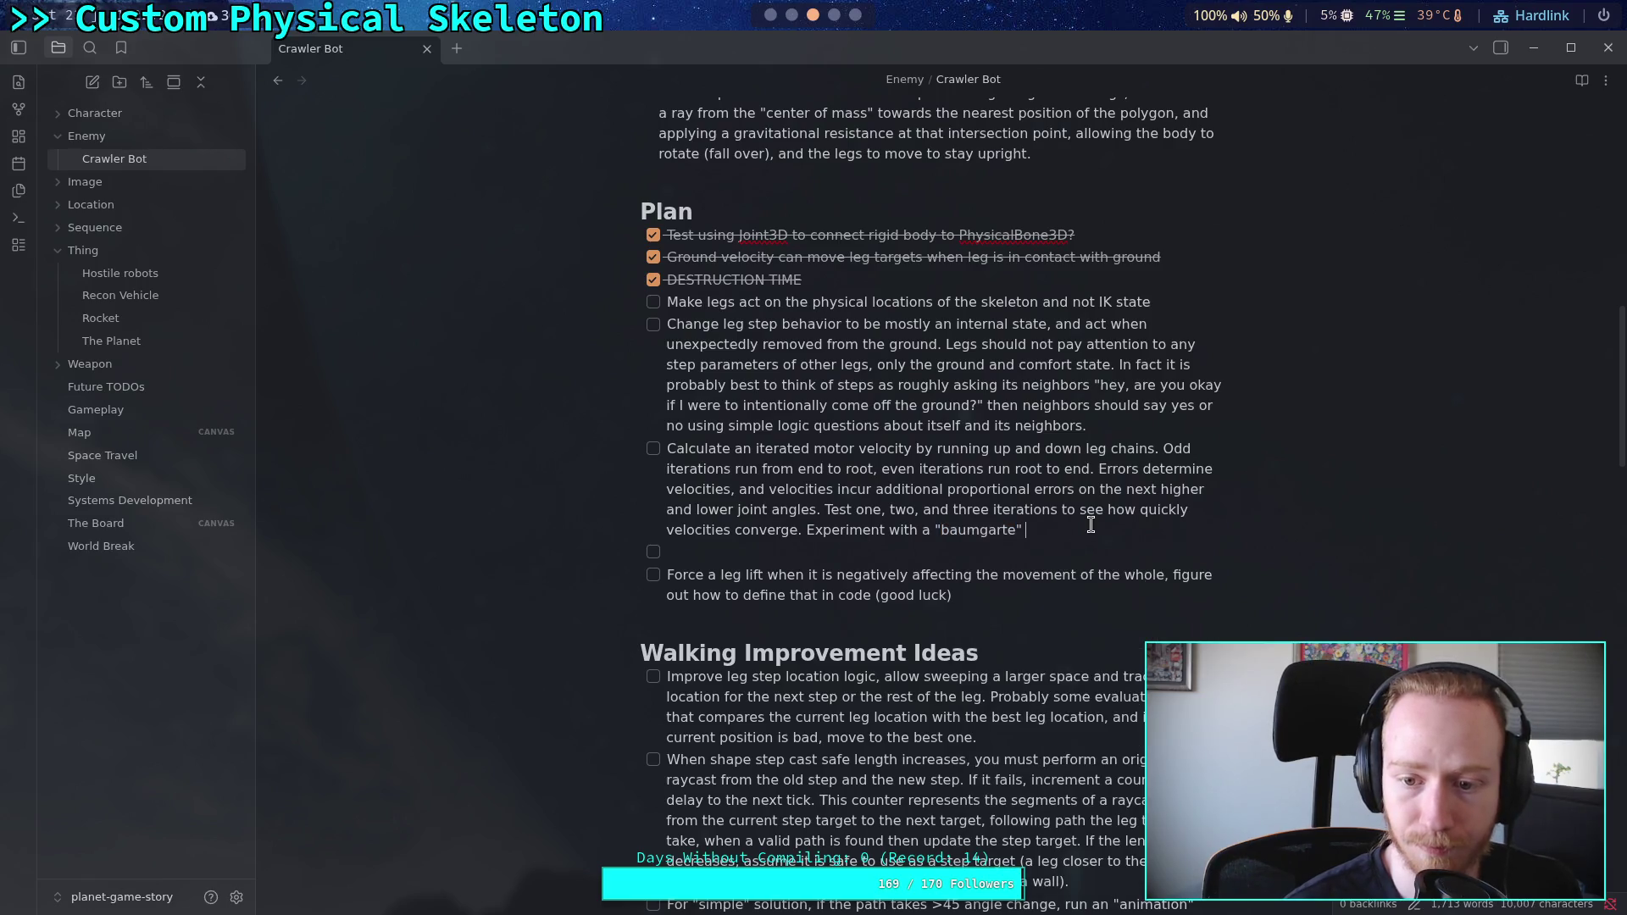
type("factor ")
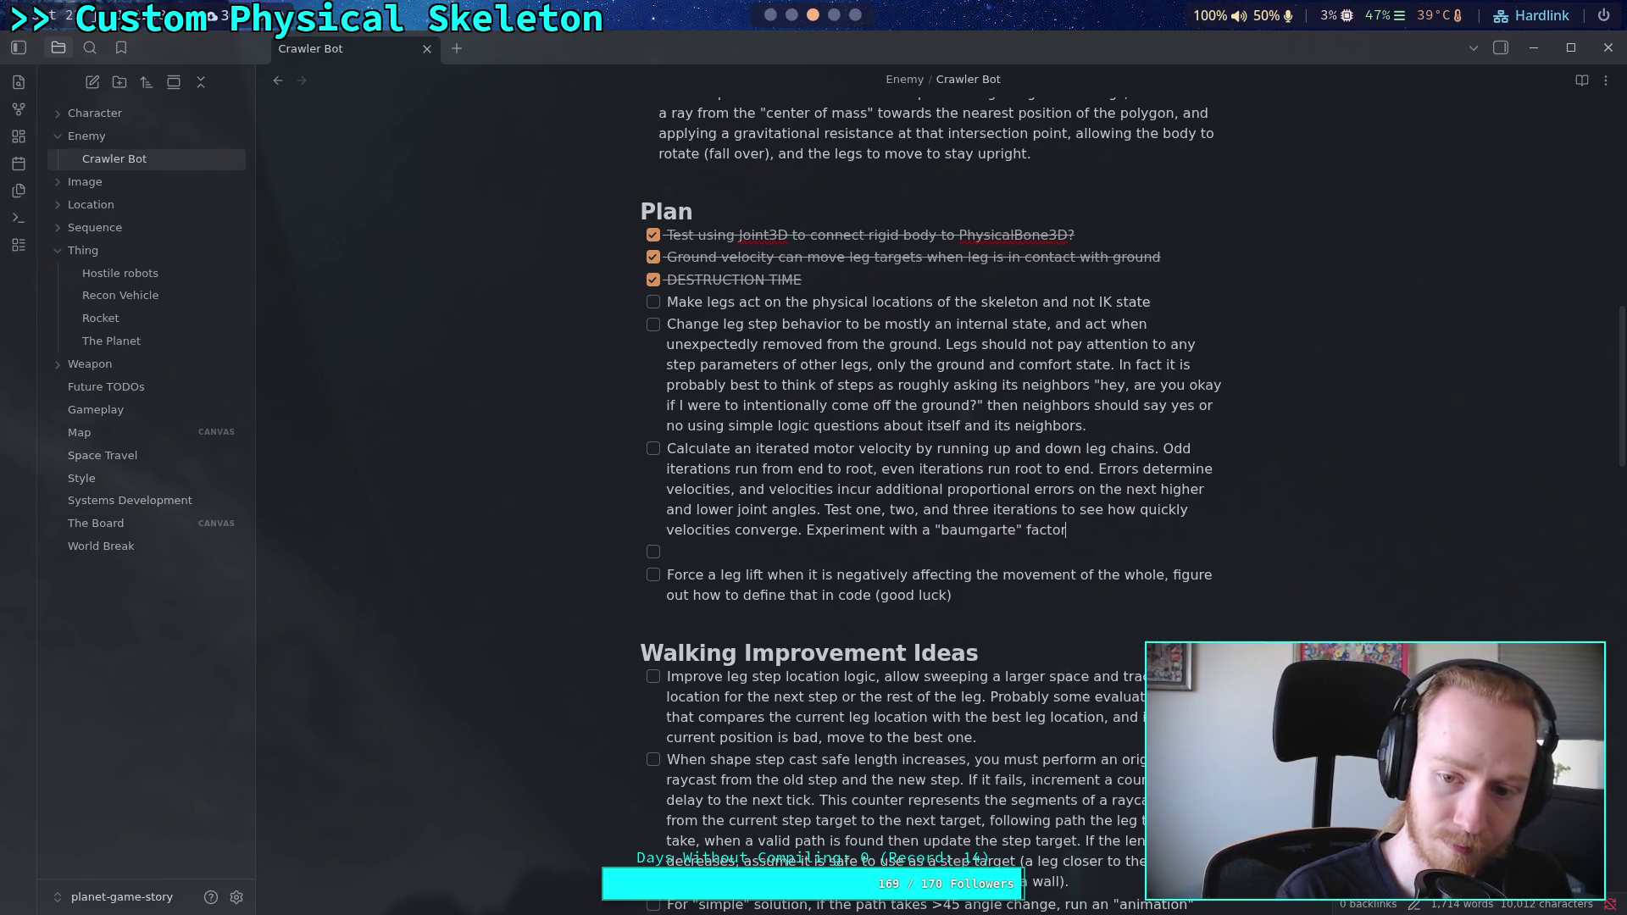
type("to see if ")
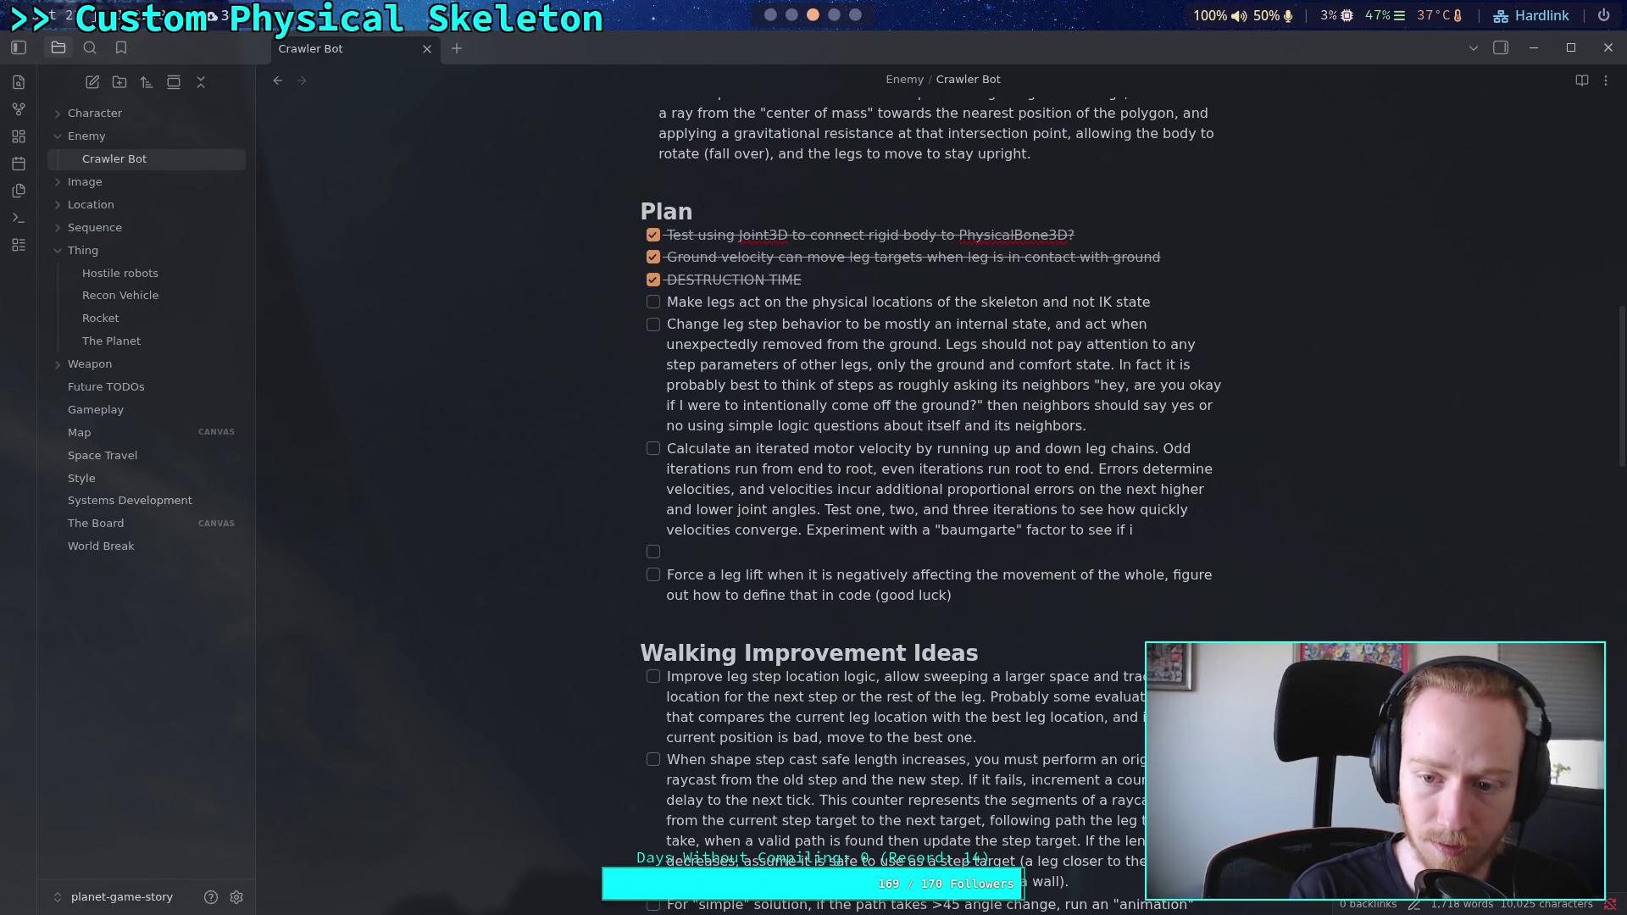
type("it improves co")
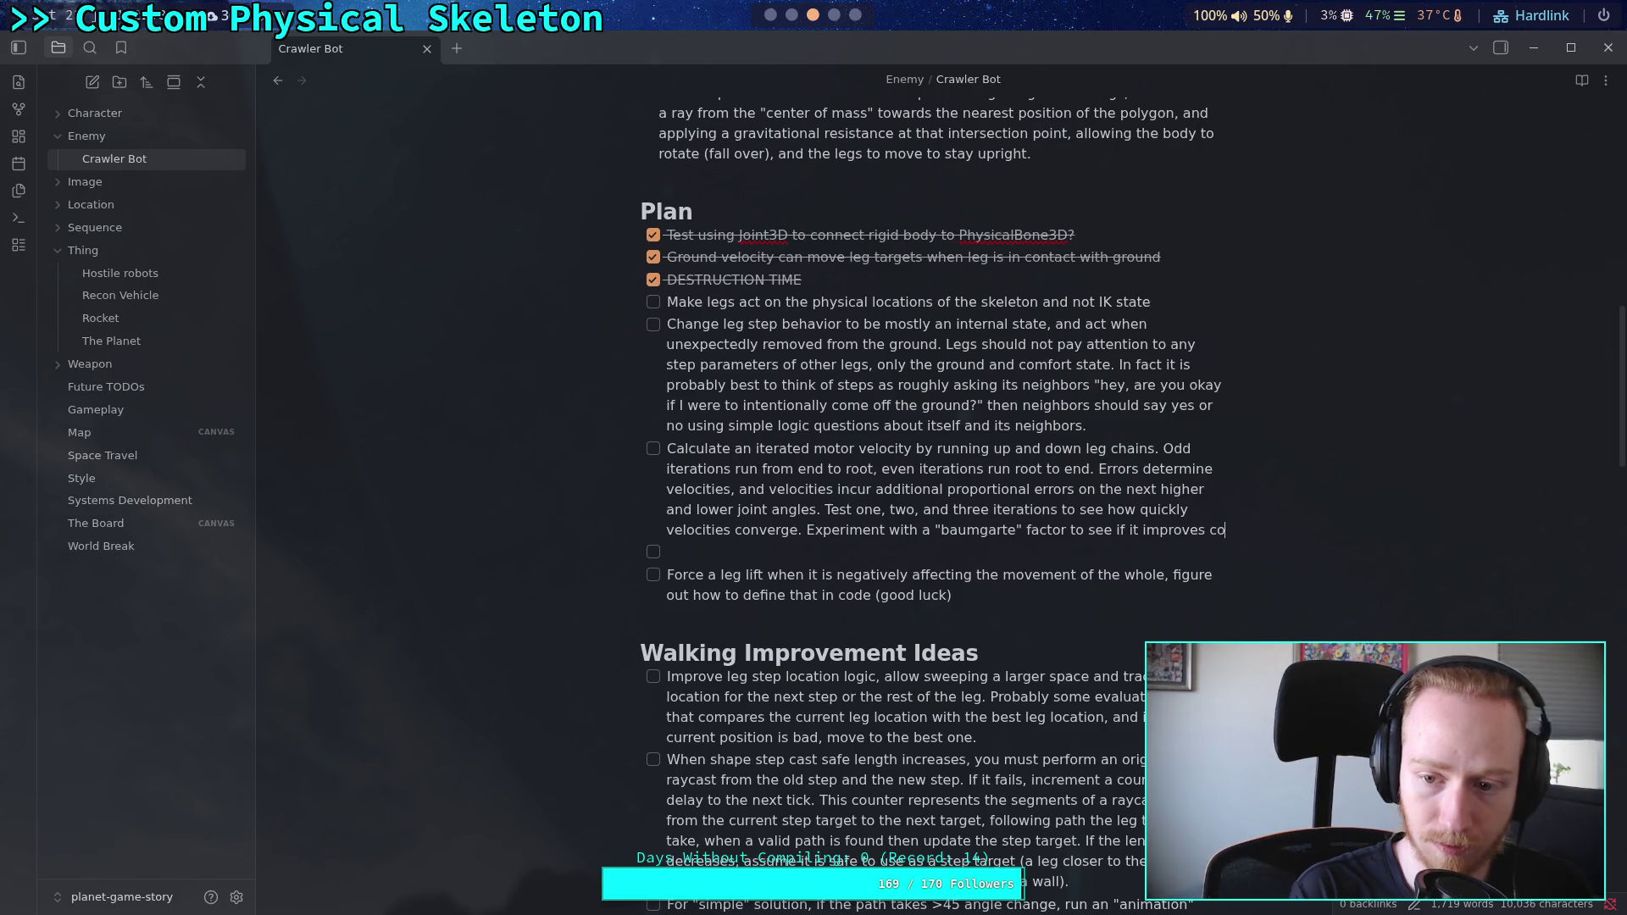
type("nvergence ")
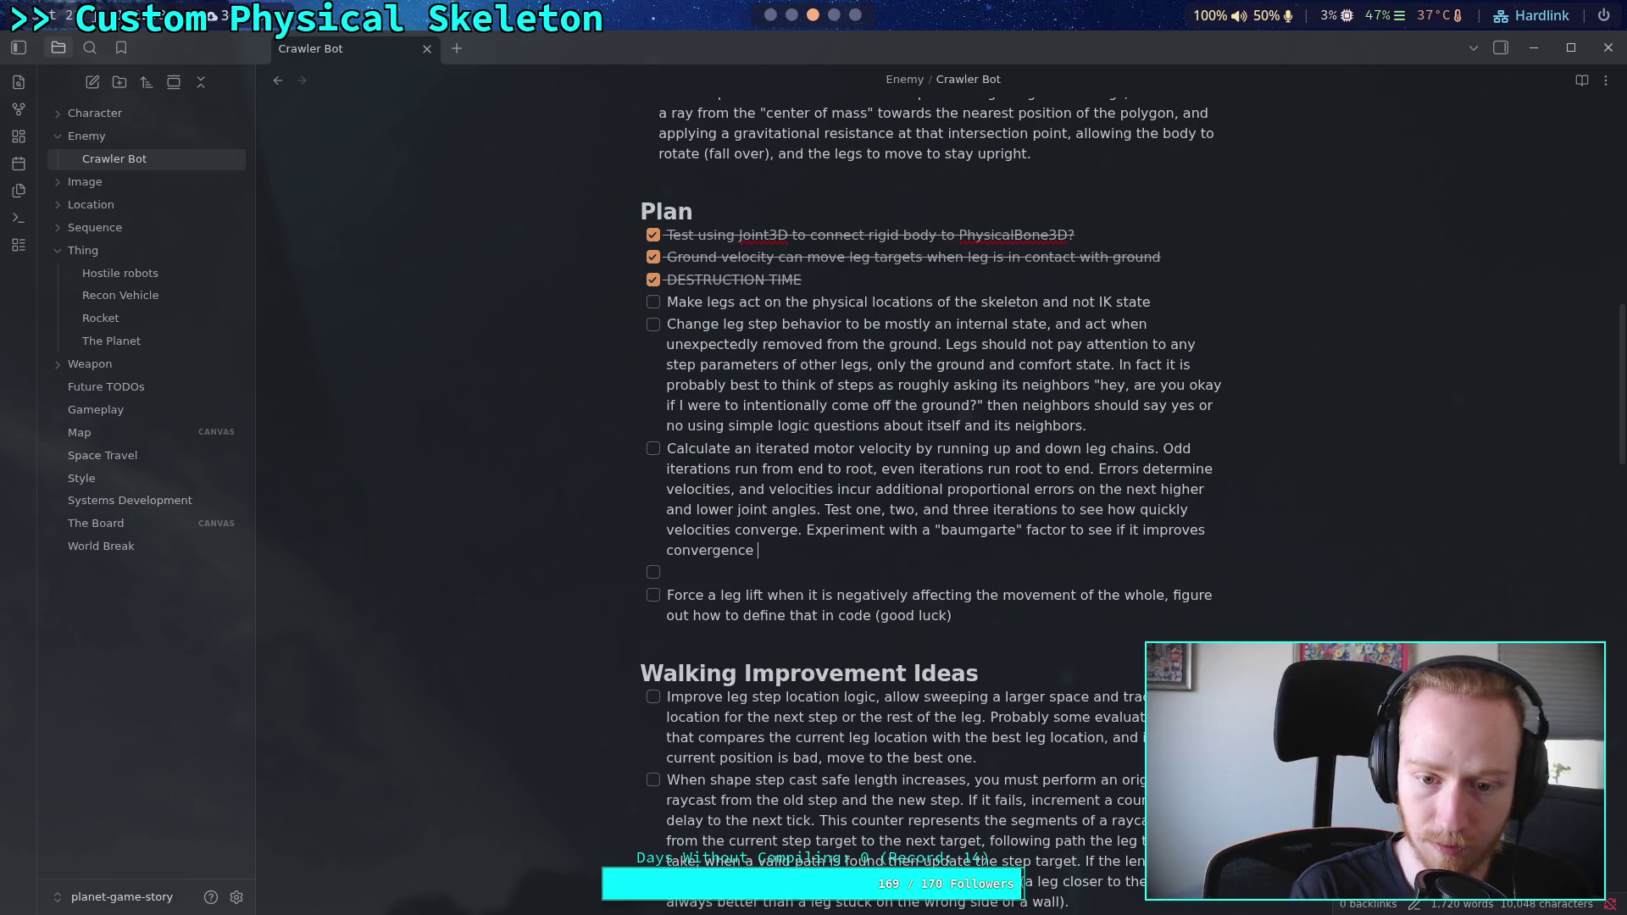
type("rates.")
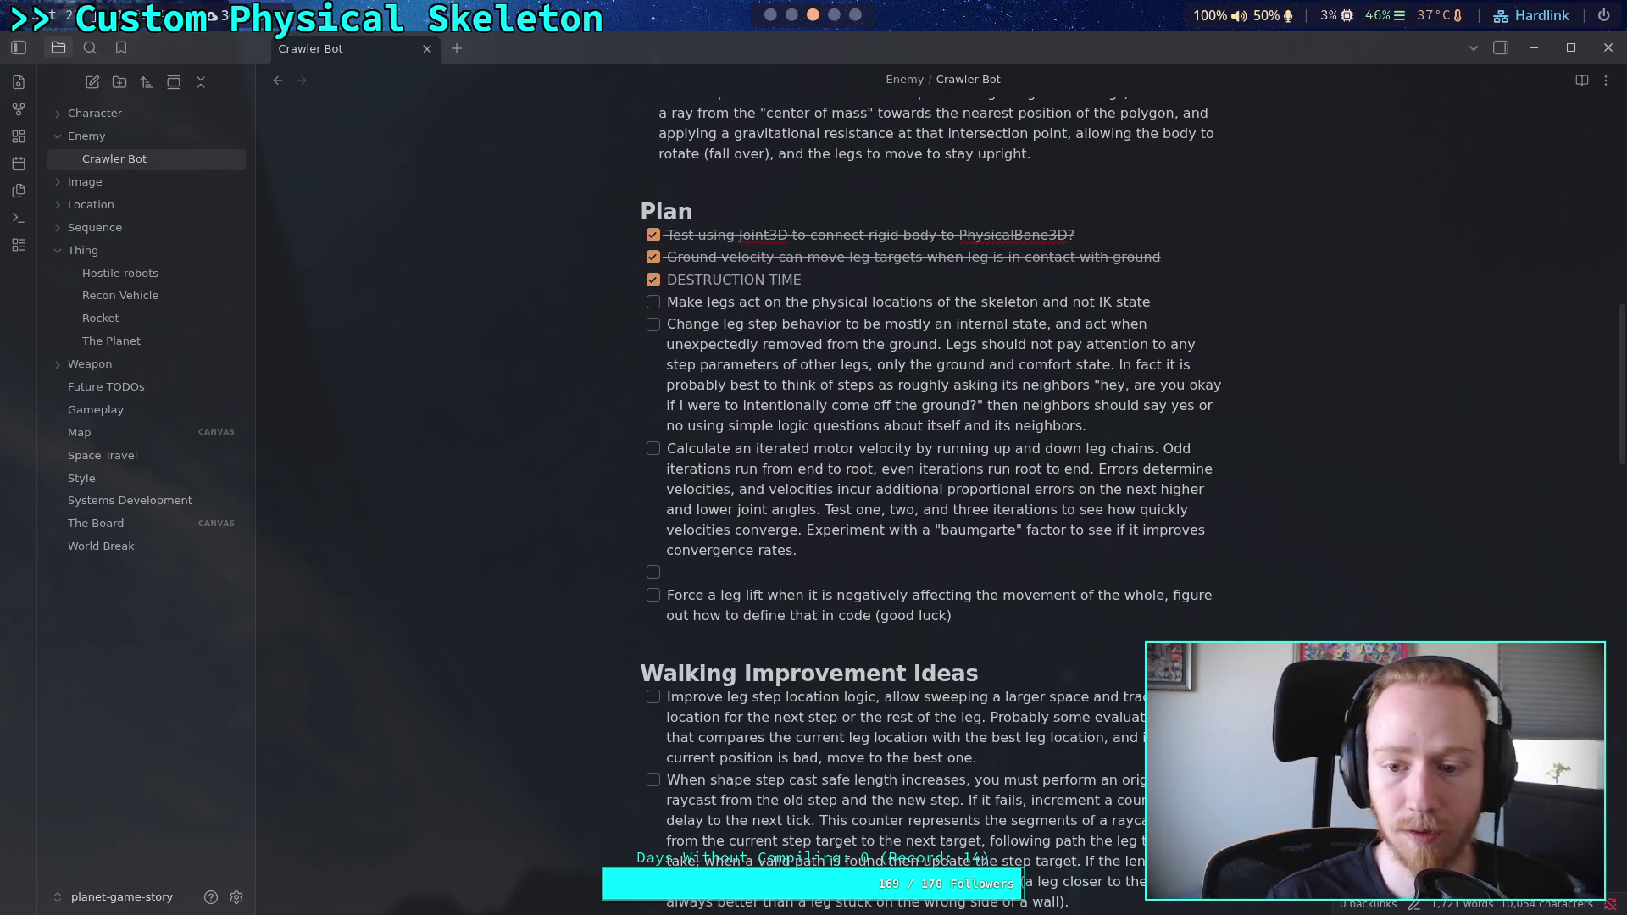
key("BackSpace")
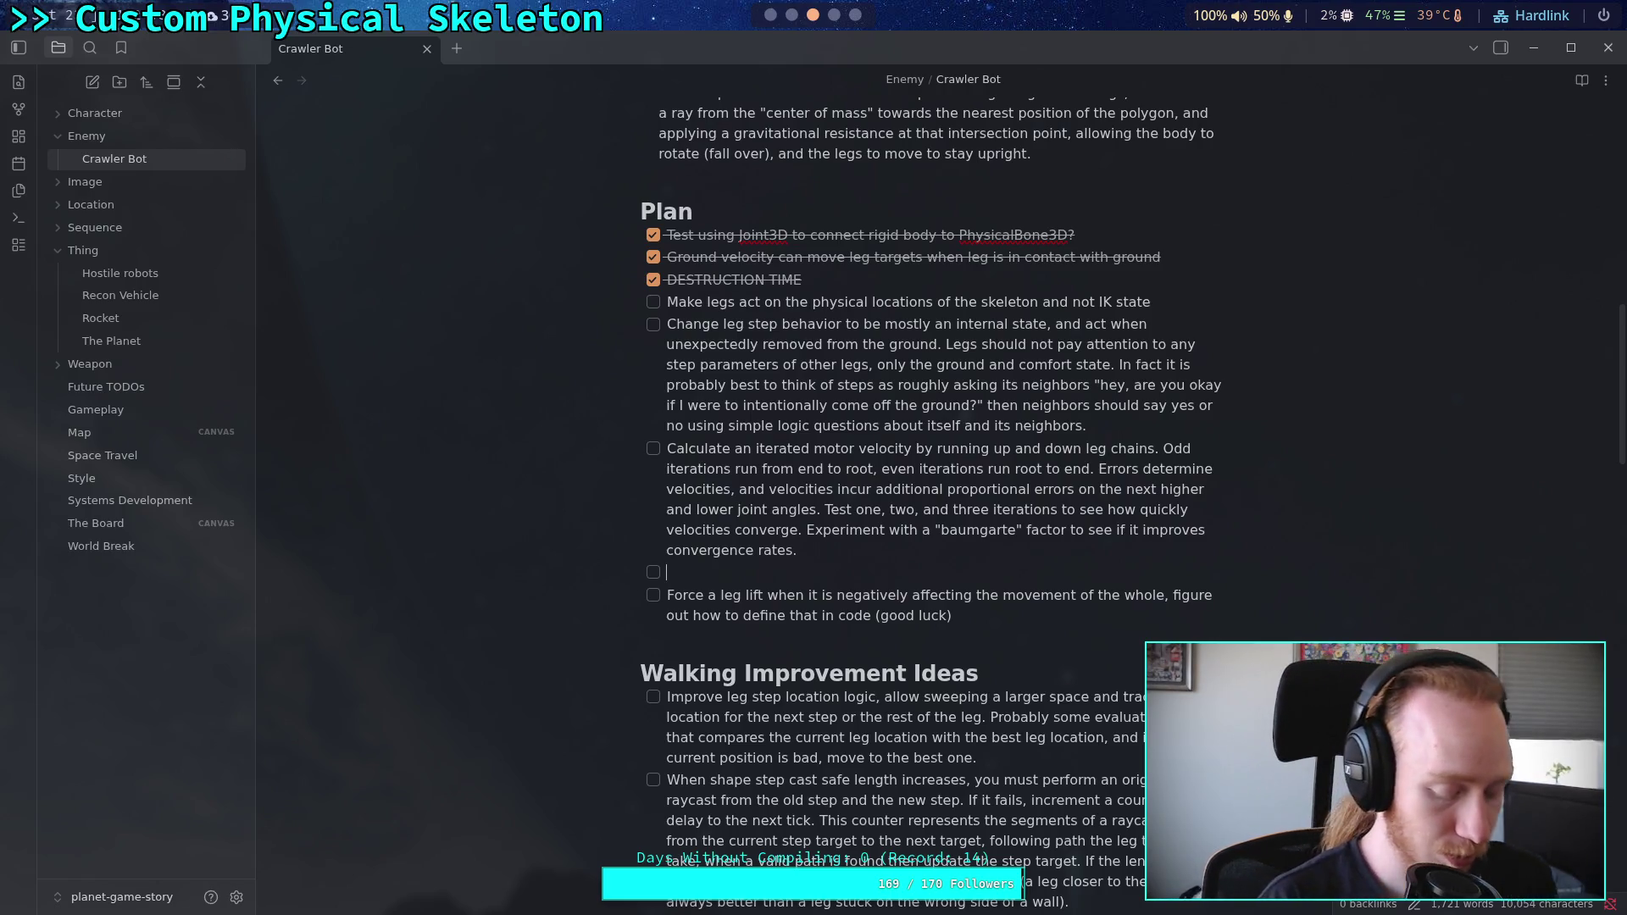
Step: Write the task on keeping joint positional constraints from detaching legs, limiting maximum change each tick
type("Make positional")
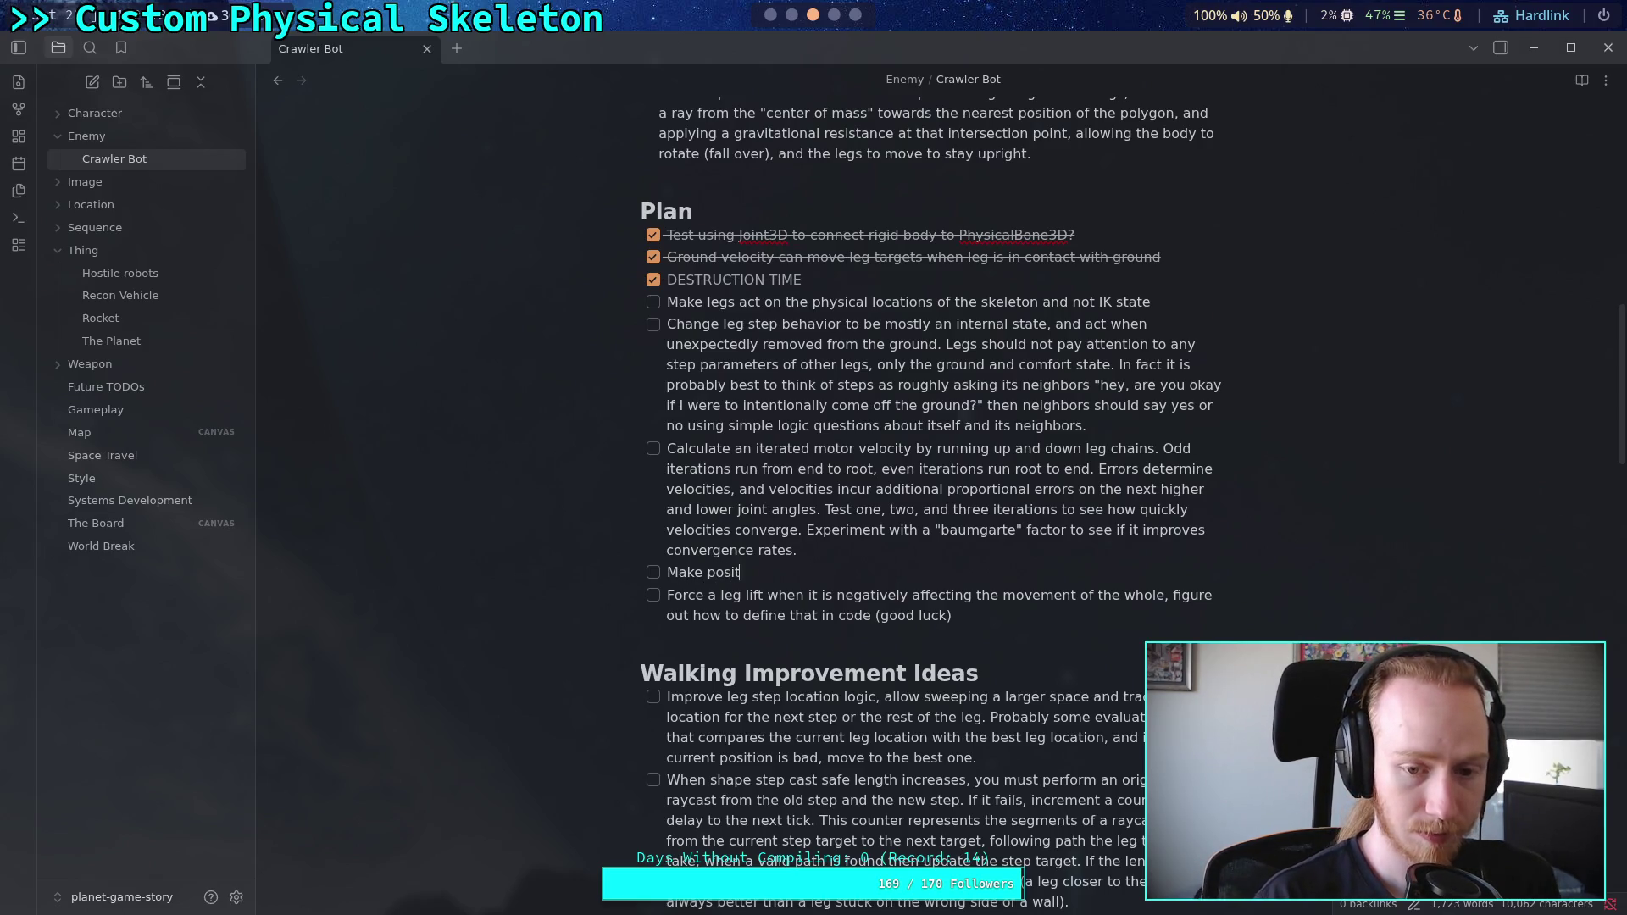
type(" constr")
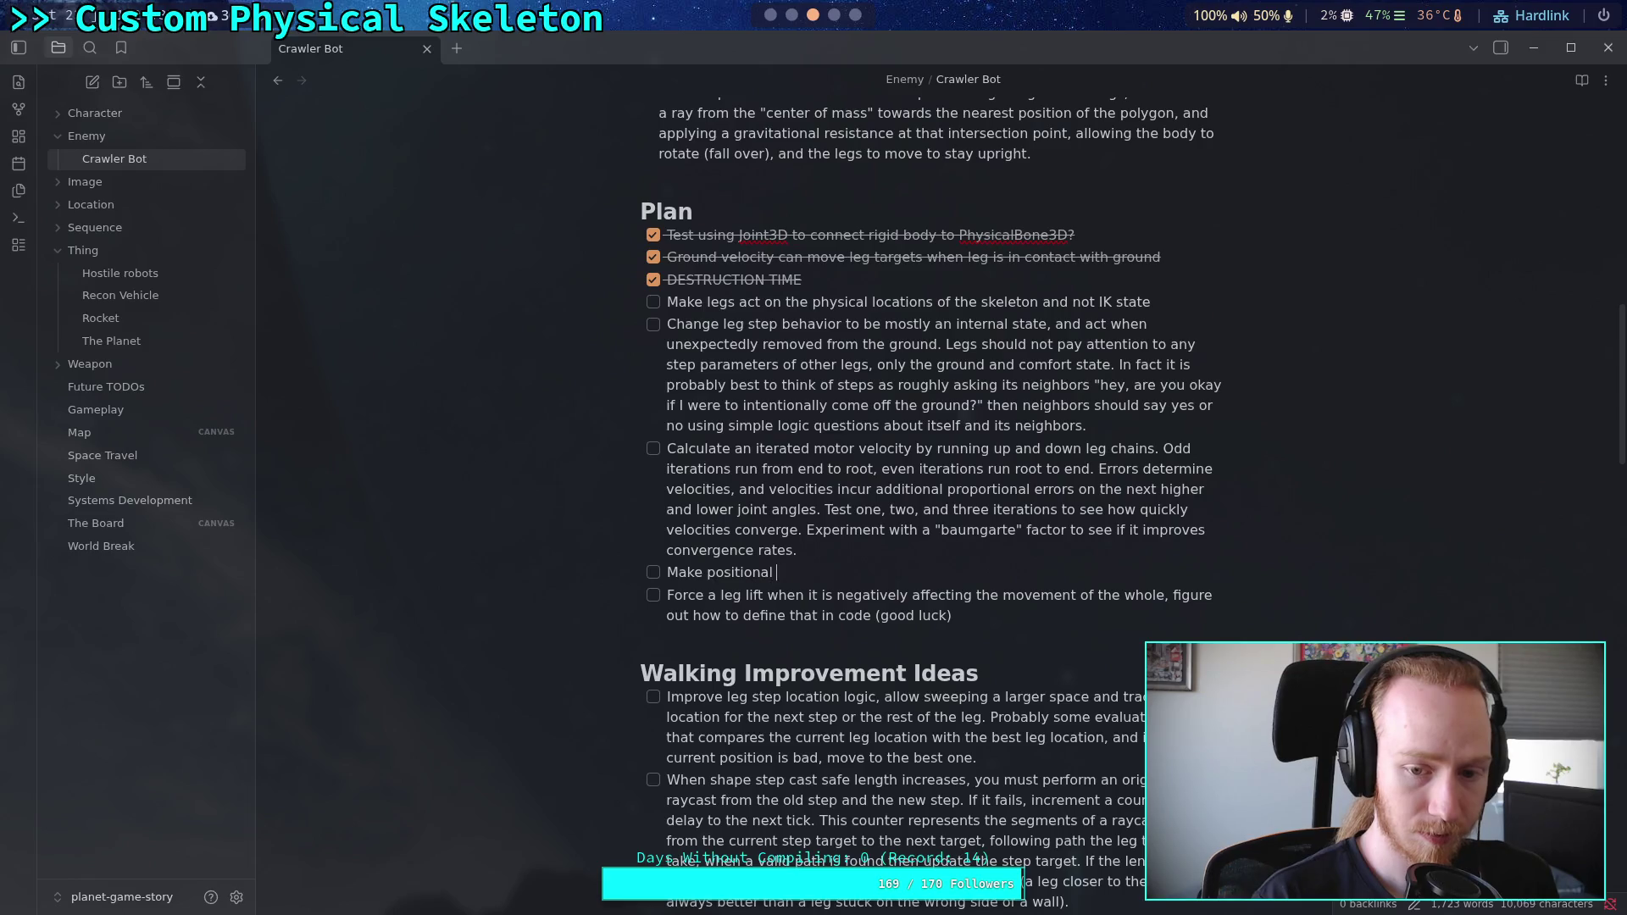
type("aints on ")
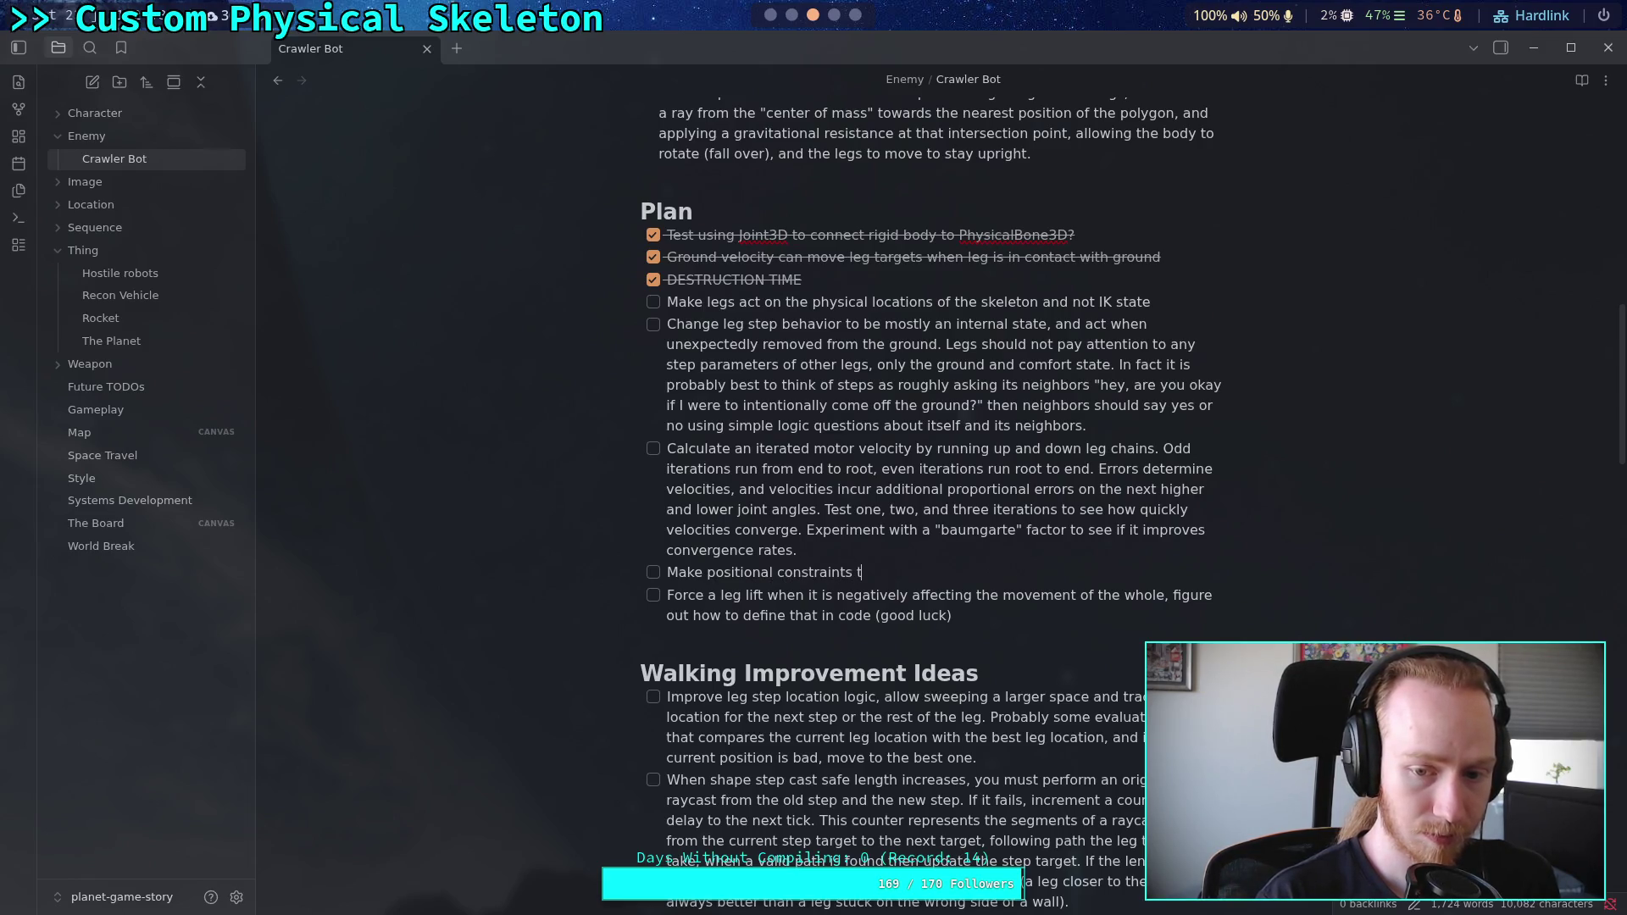
type("joints attachme")
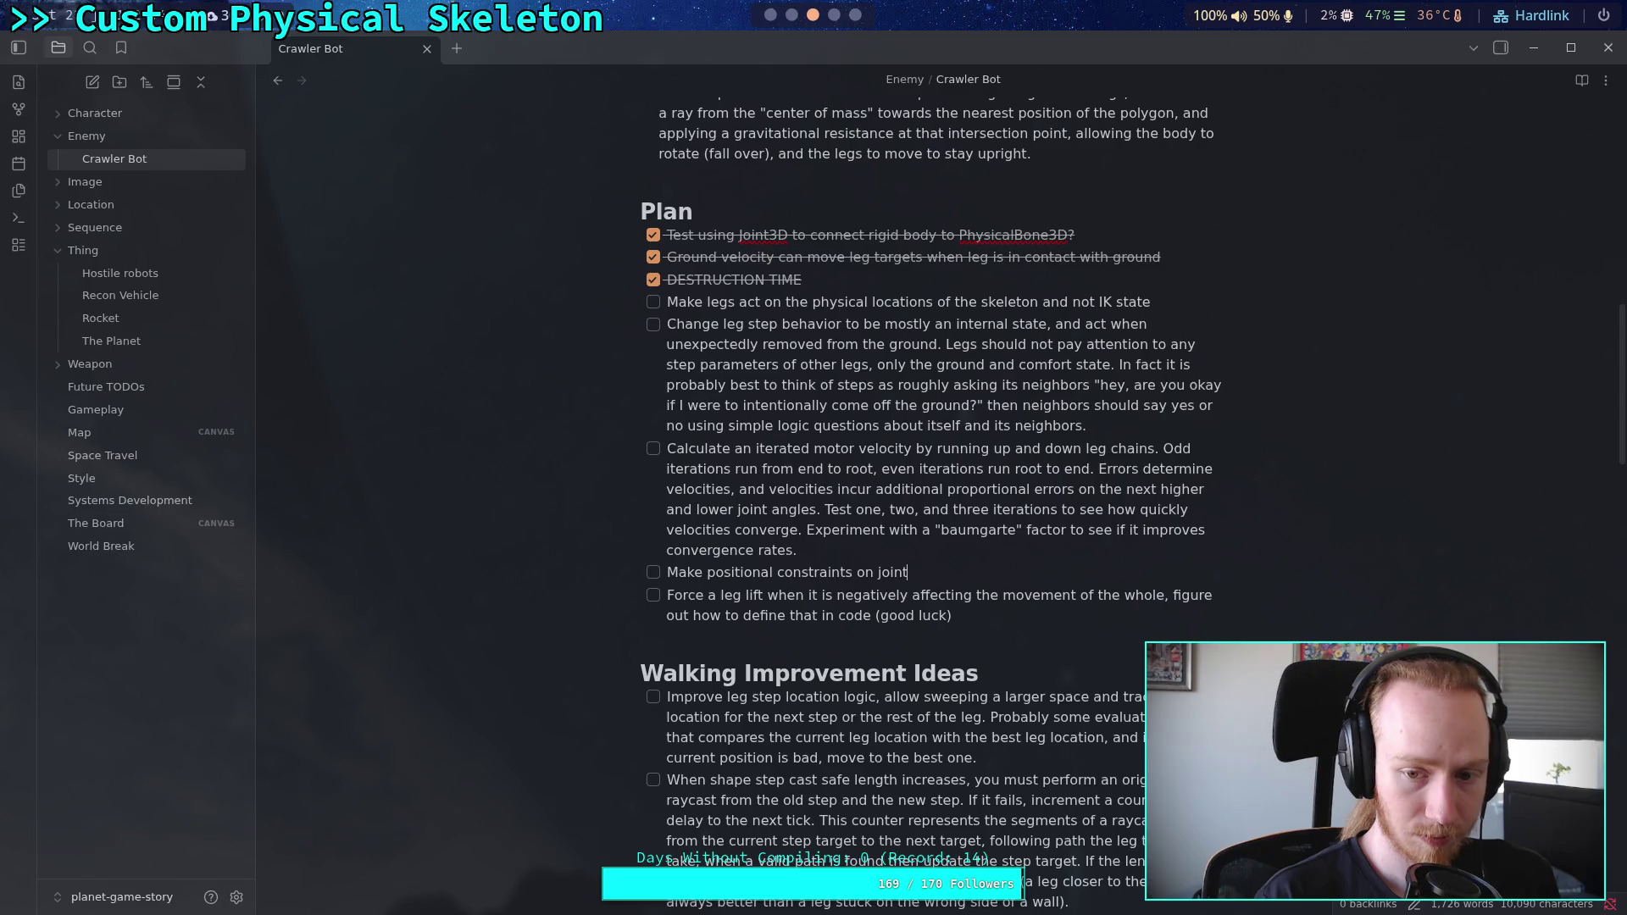
key("BackSpace")
key("BackSpace")
type("ed to the main body ")
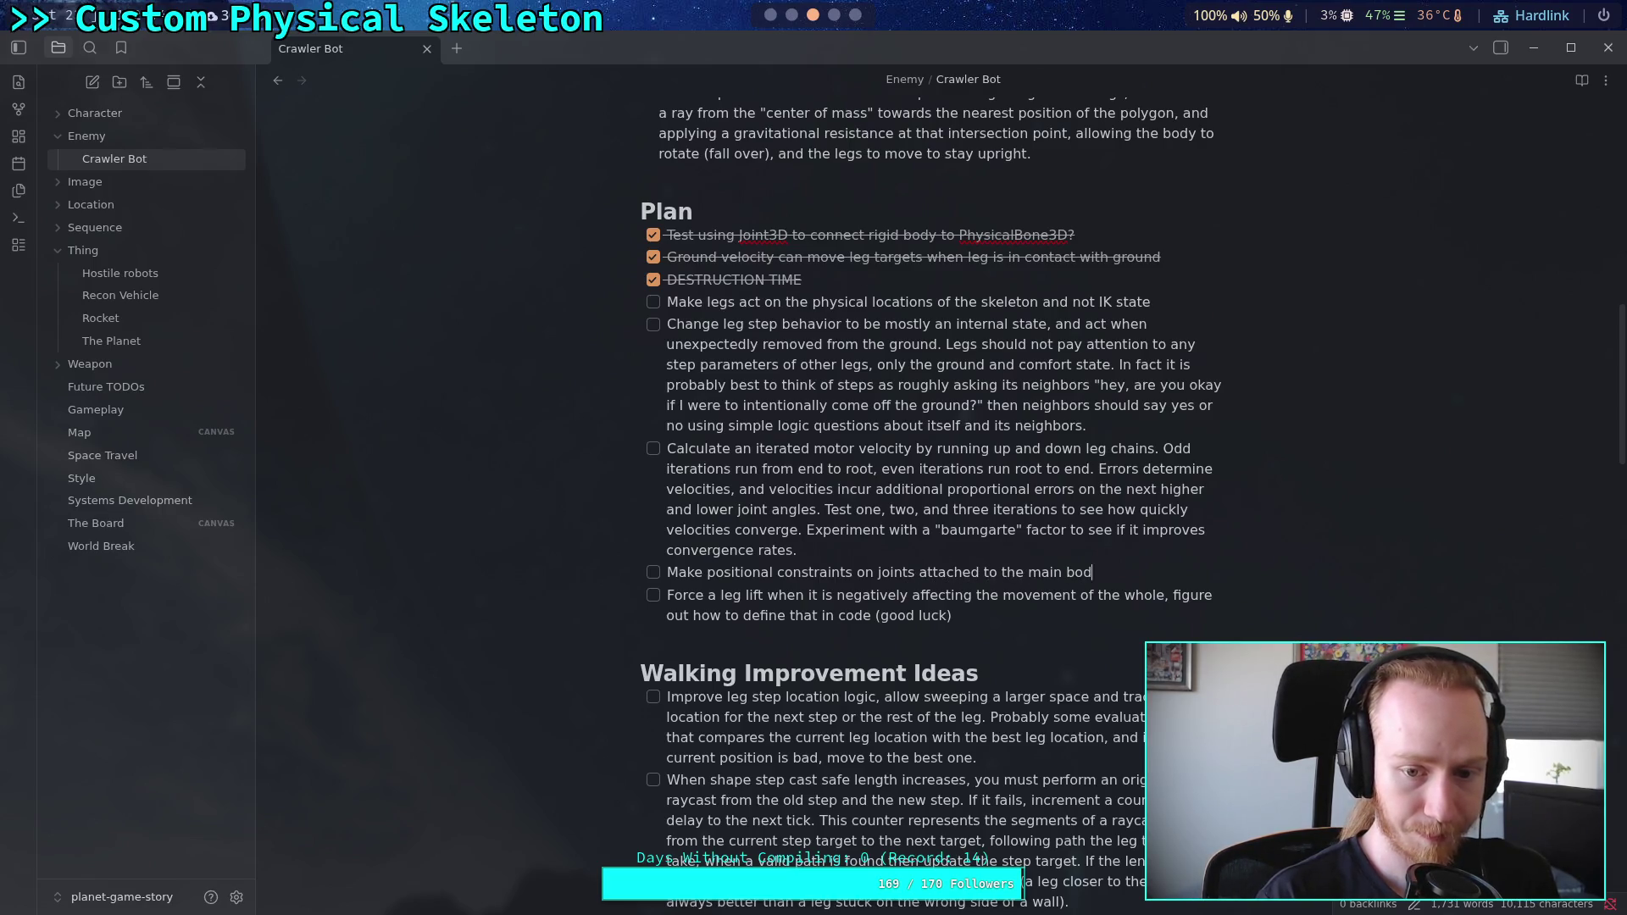
type("work properly, ")
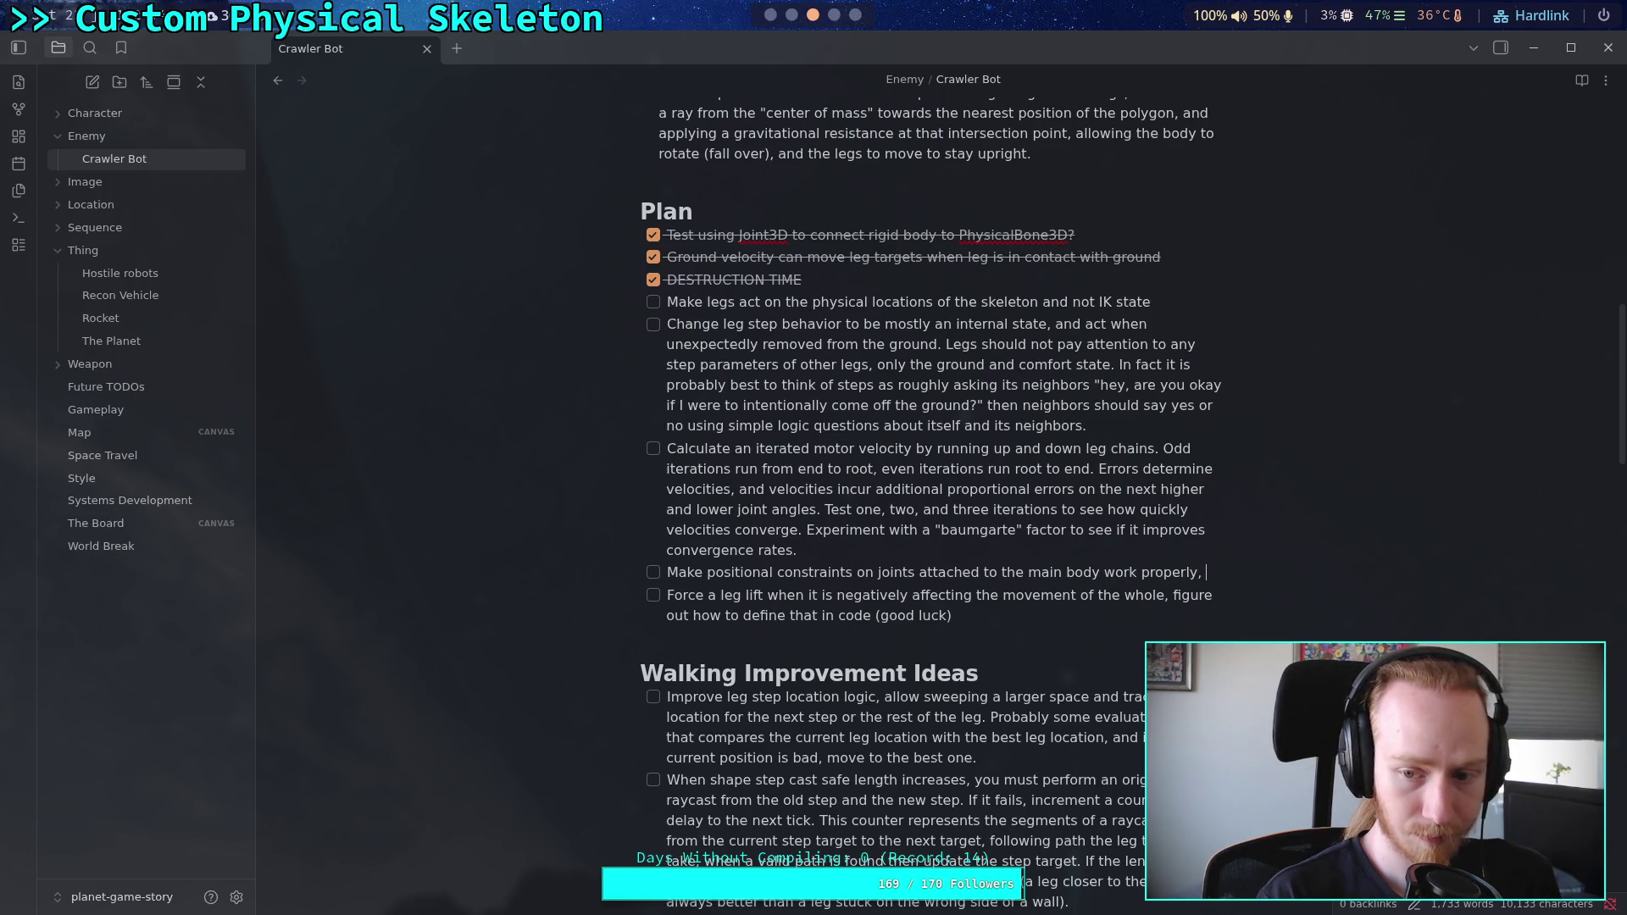
type("they should not cause legs to detach ")
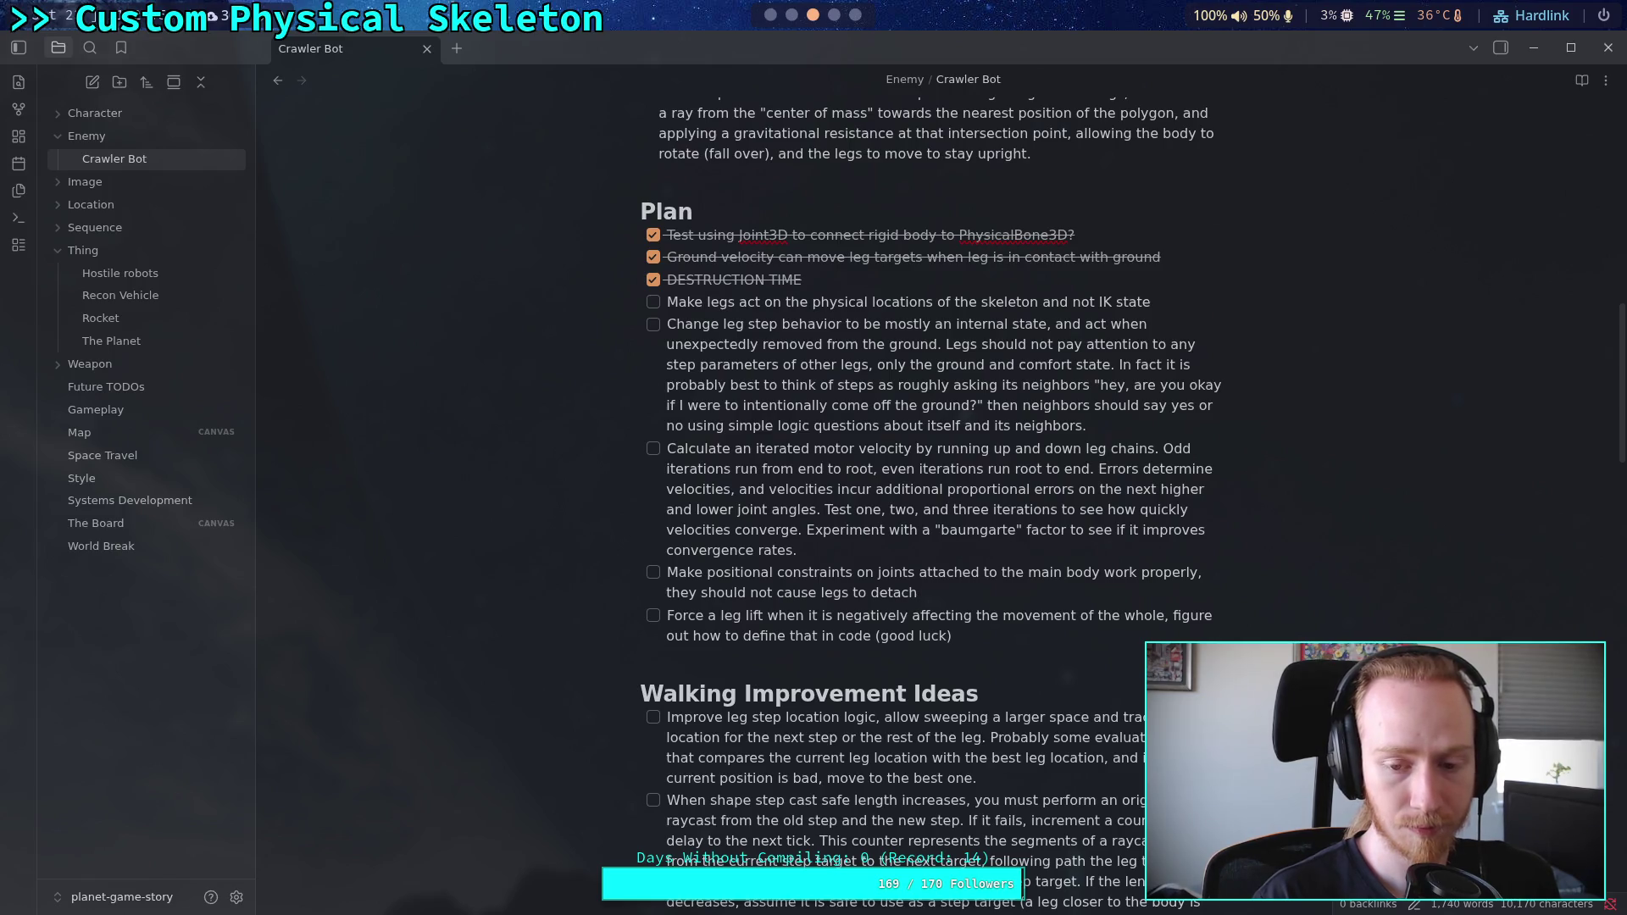
type("when")
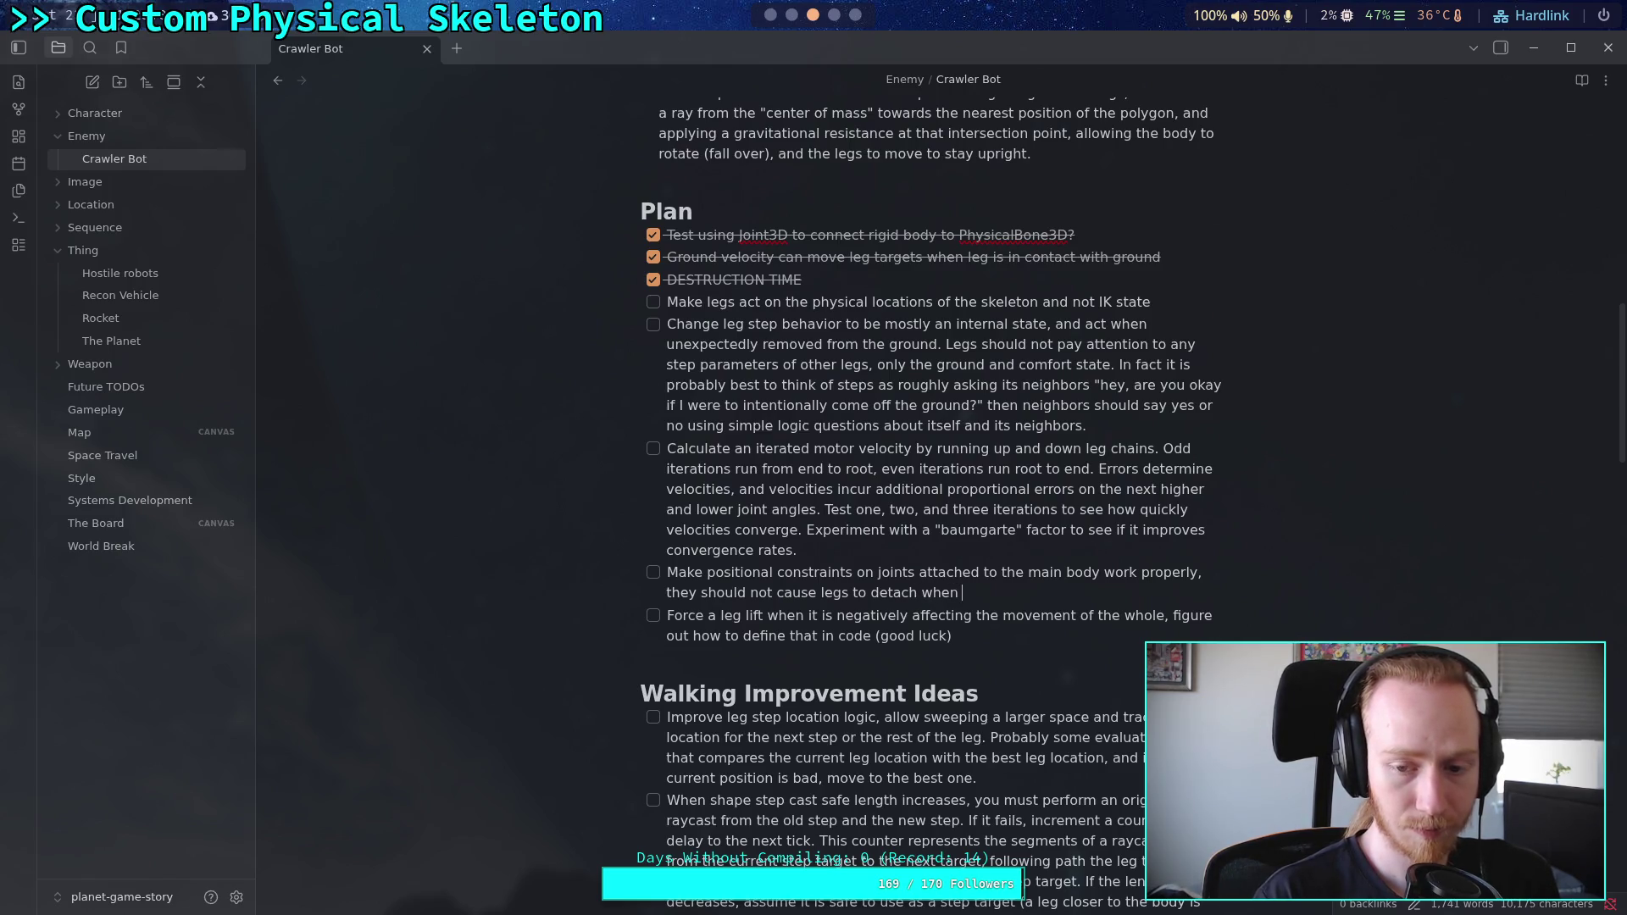
type(" offsets bed")
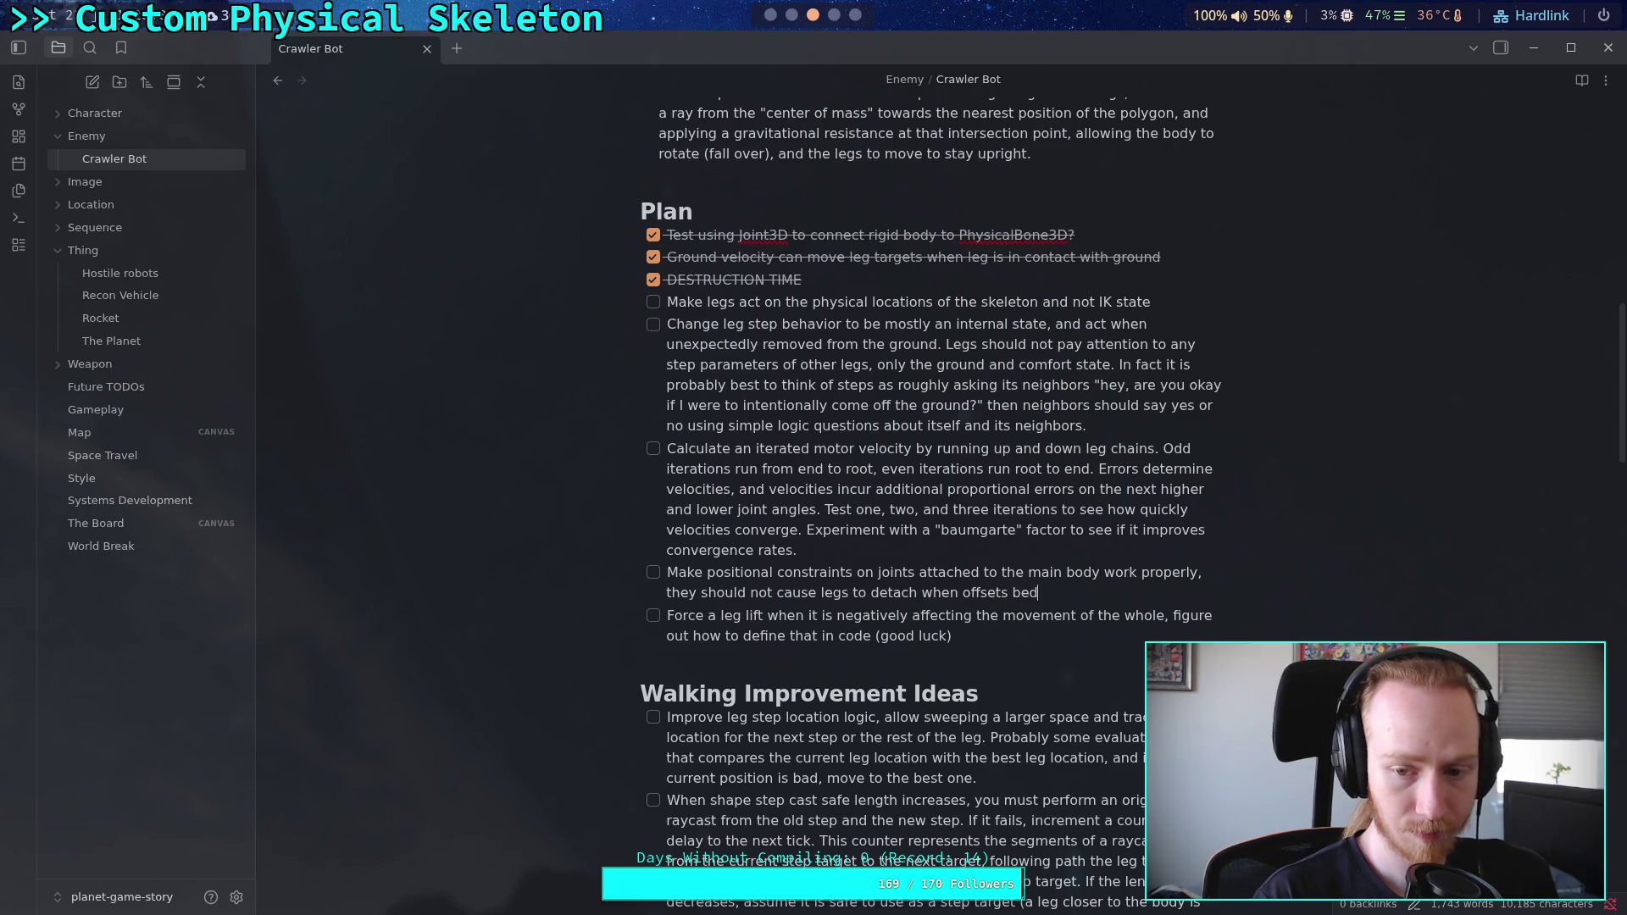
key("BackSpace")
type("come large.")
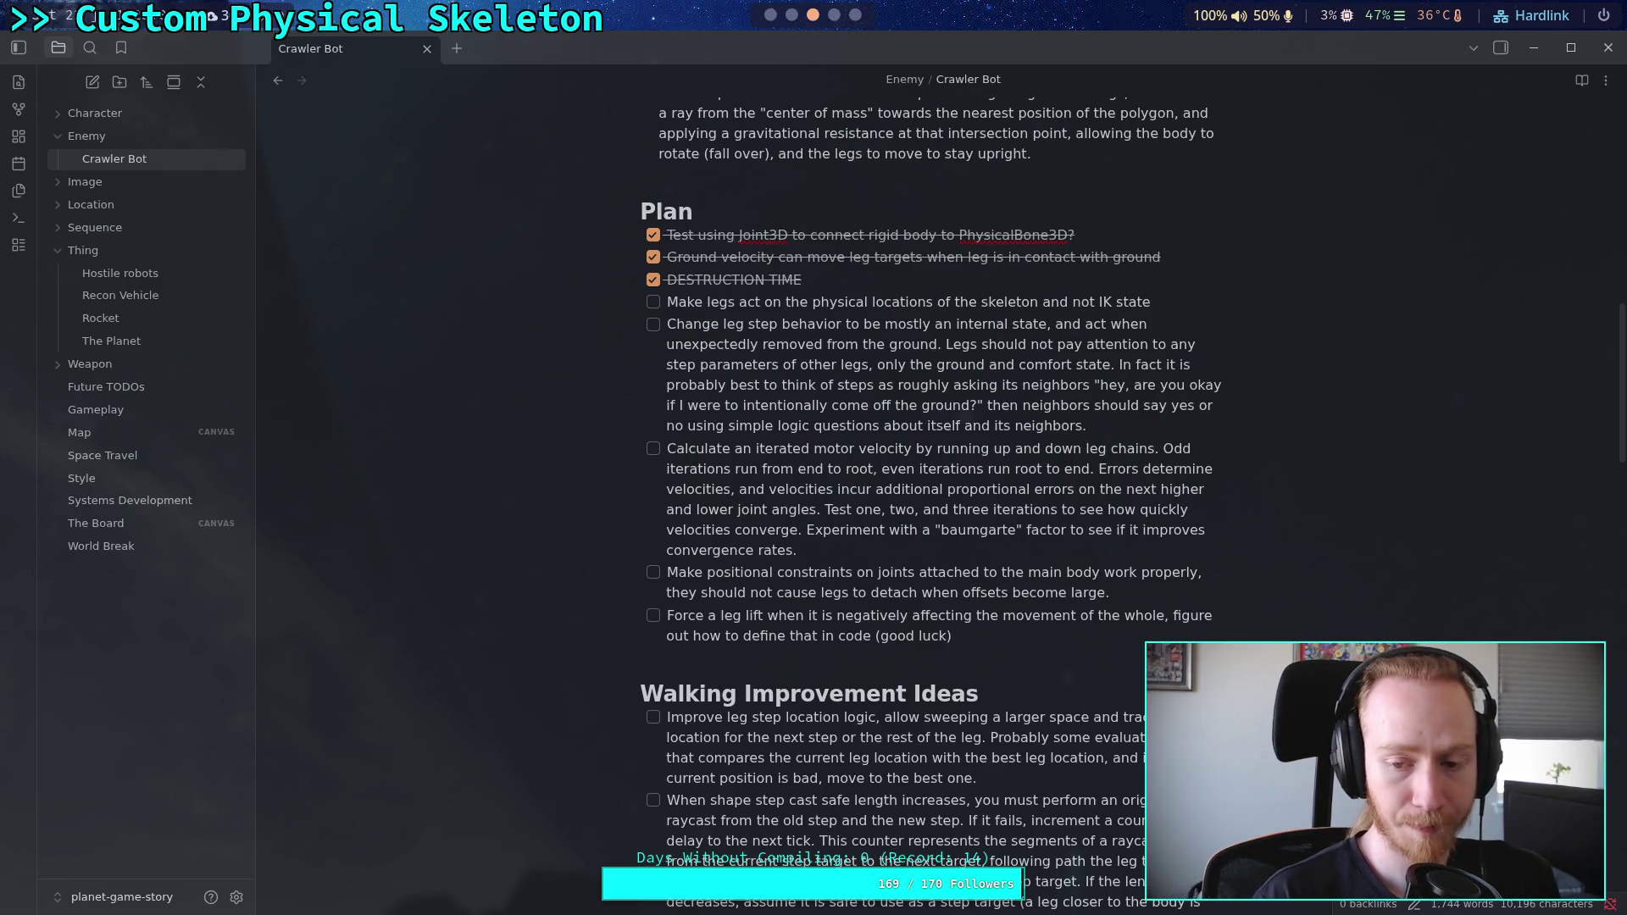
type(" May need an iterative approach or just li")
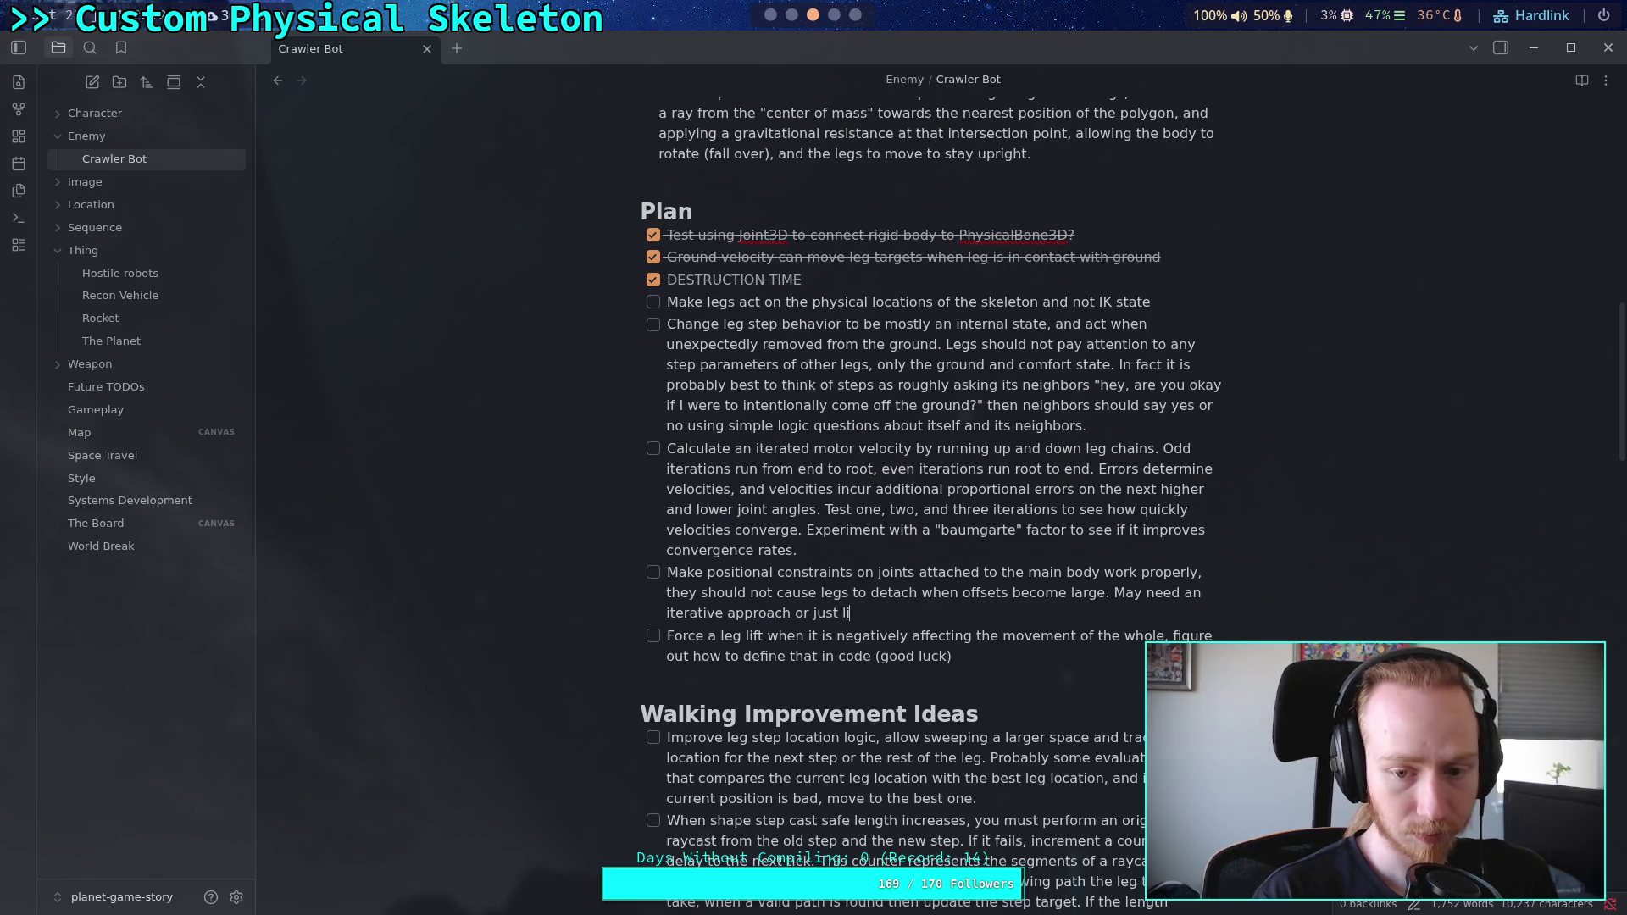
type("mit the maximum change allows")
key("BackSpace")
type("ed")
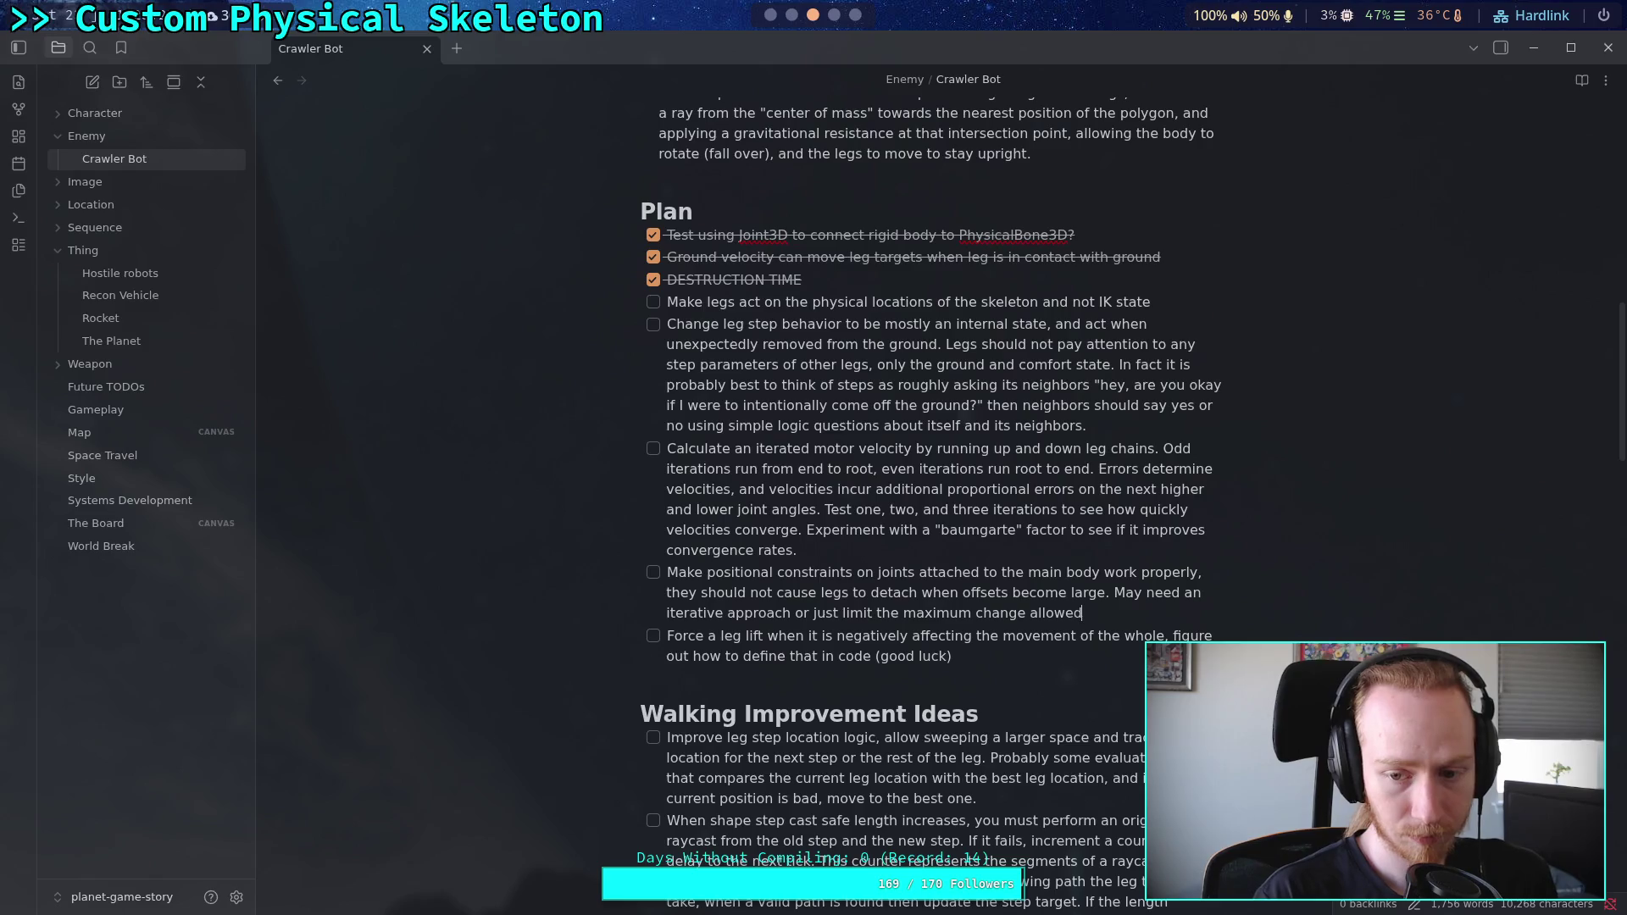
type(" ea")
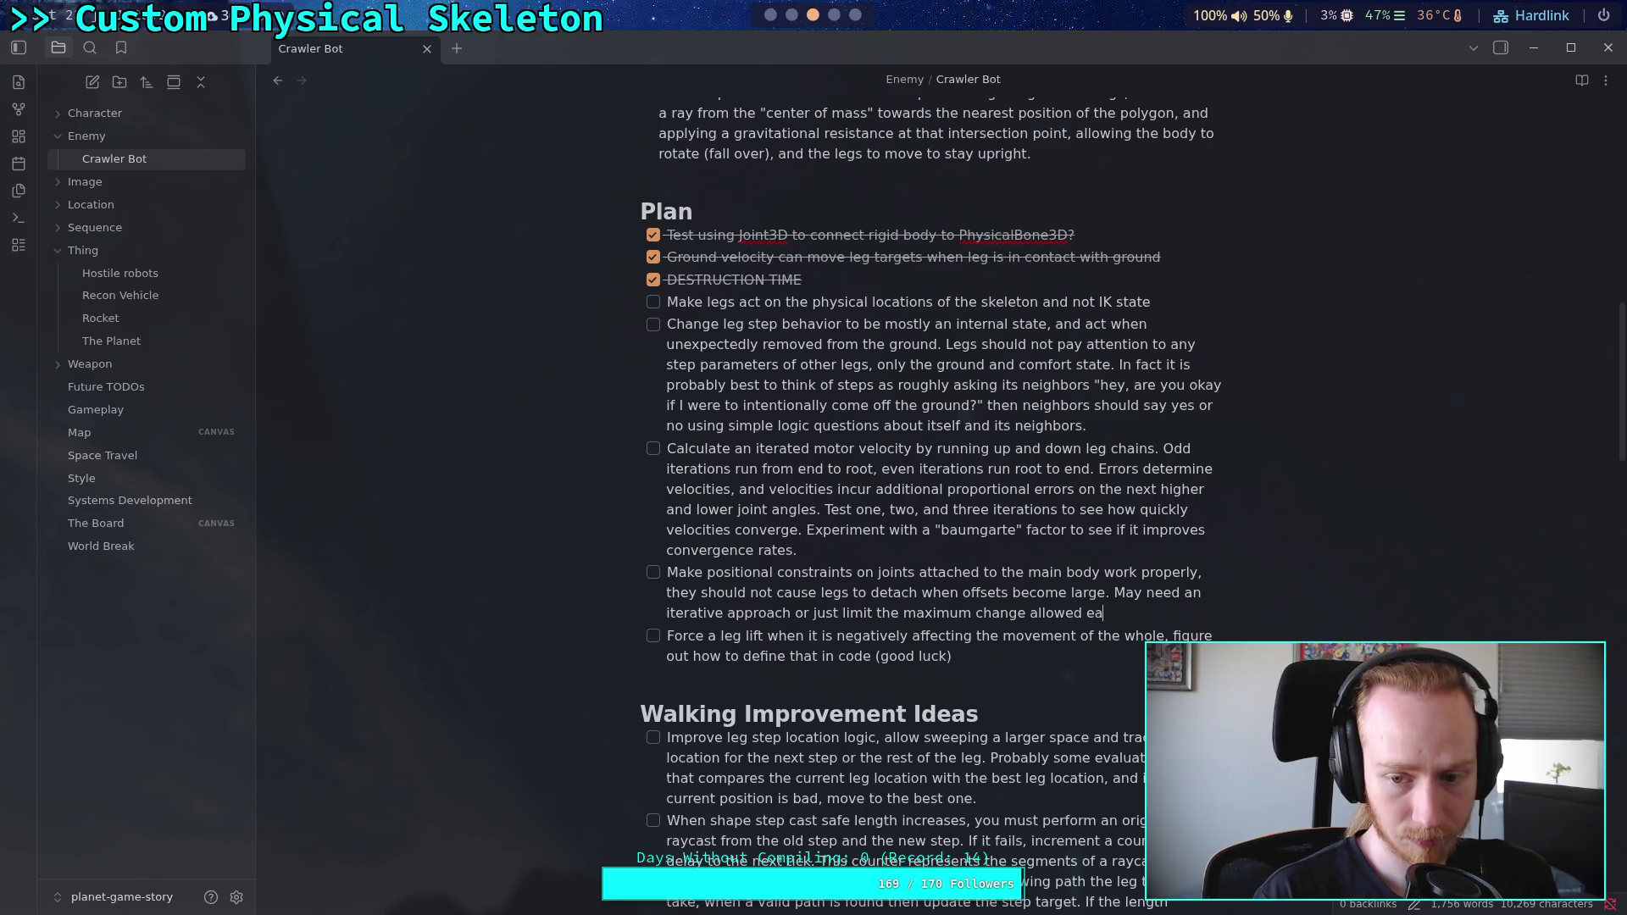
type("ch tick.")
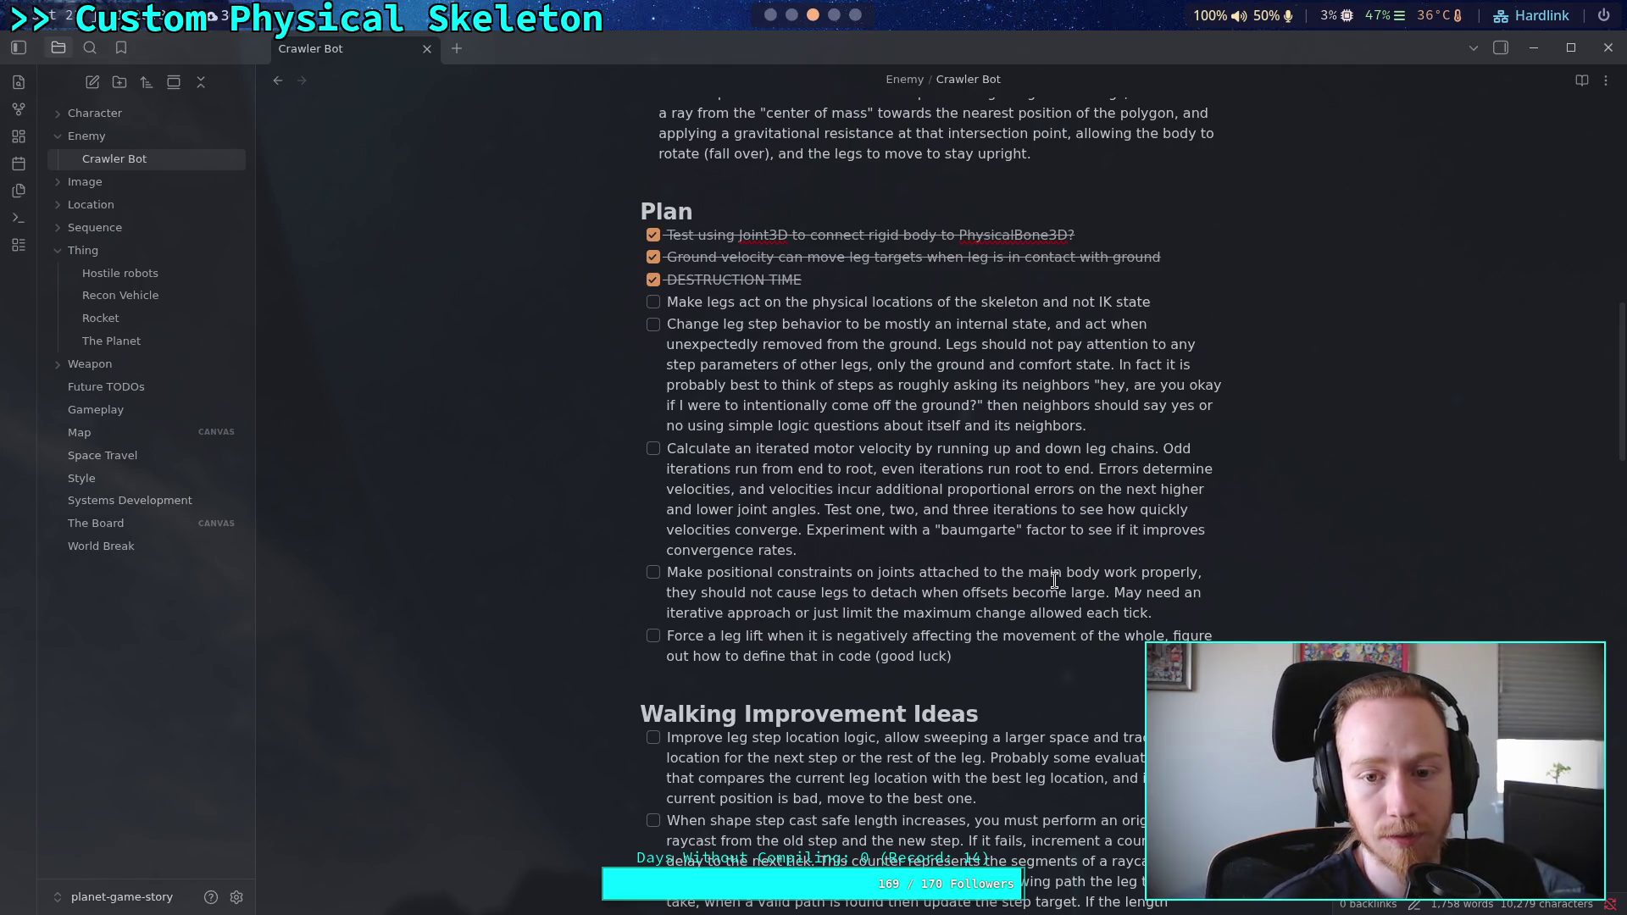
left_click(1166, 307)
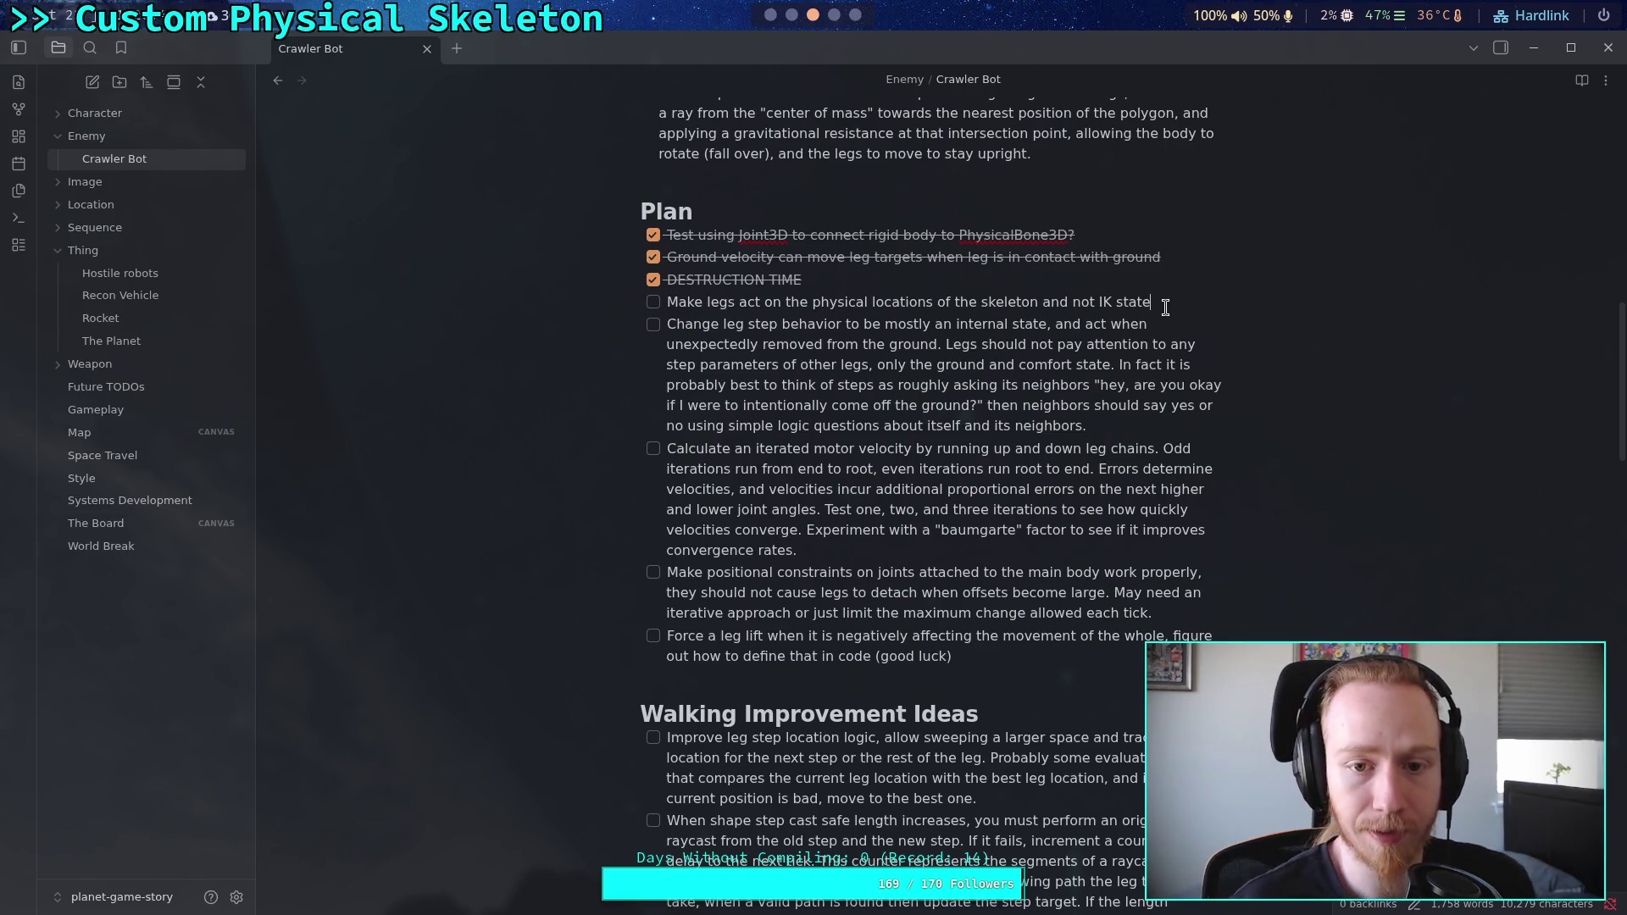
scroll(1017, 574, "down", 5)
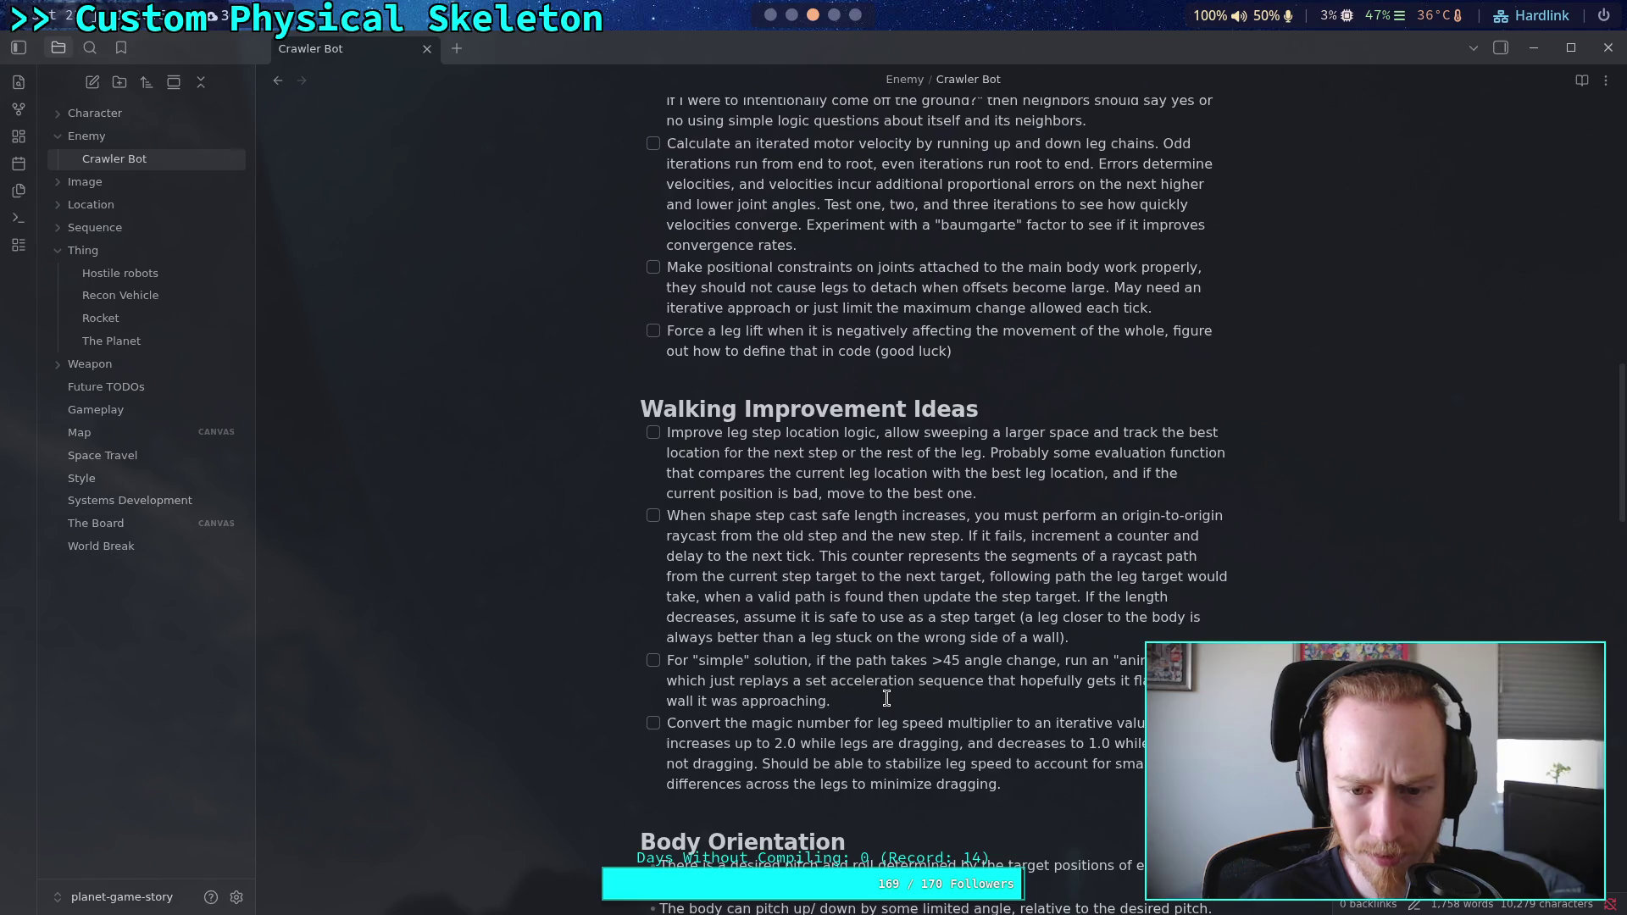
Step: Add an empty task after the positional-constraints item, then return to CrawlerCharacter.gd in Godot
left_click_drag(1045, 777, 716, 489)
left_click(798, 494)
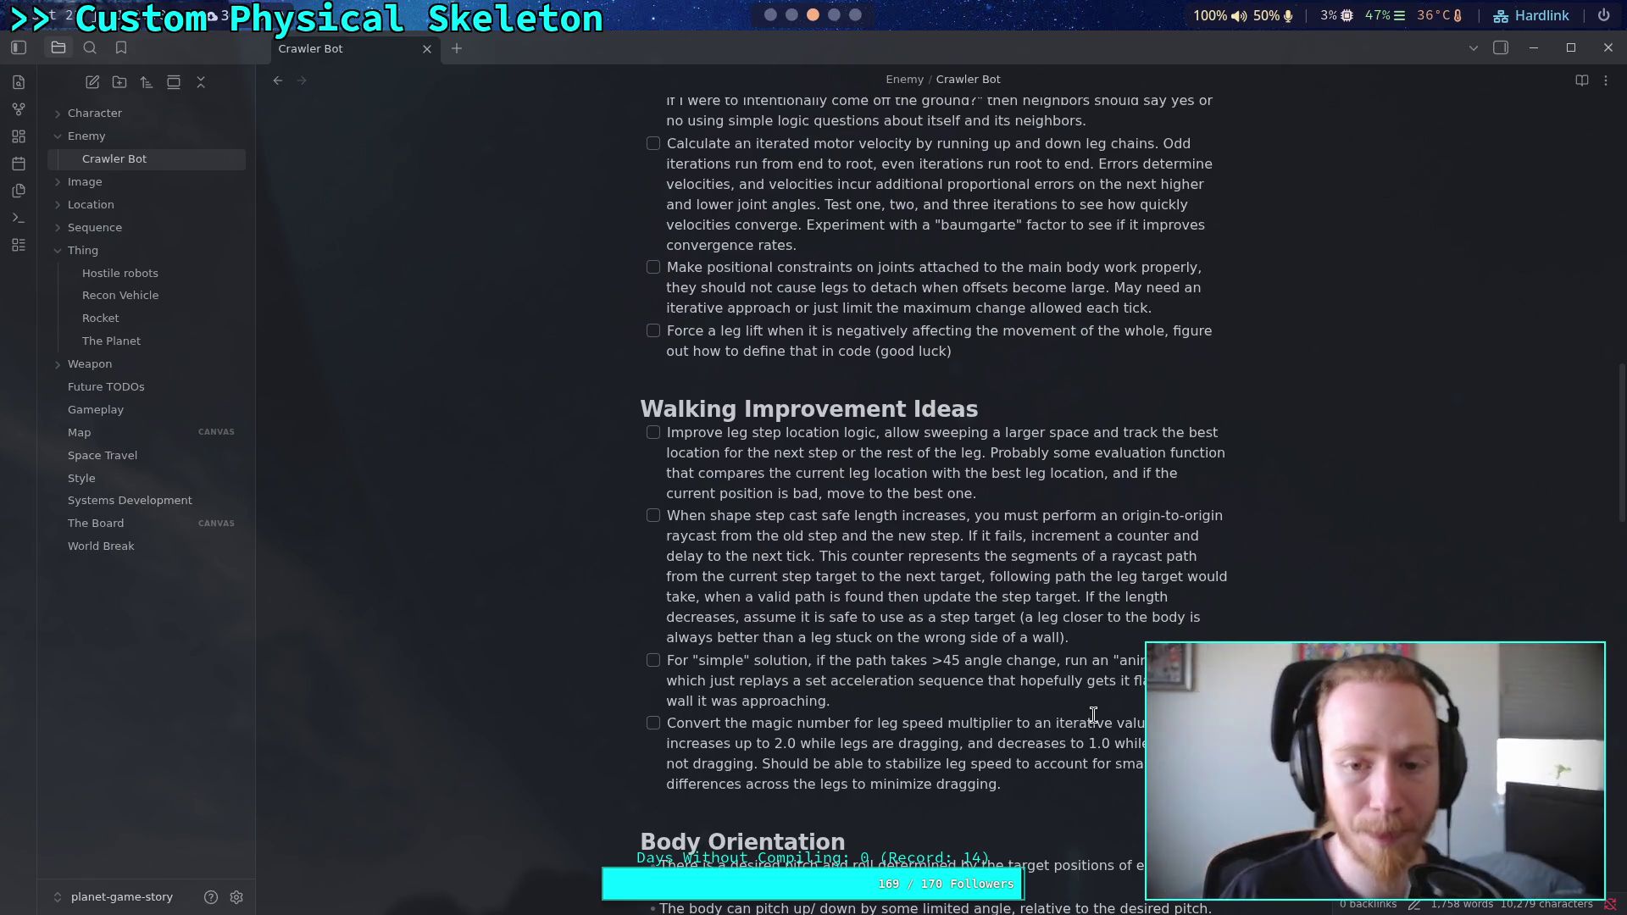
scroll(982, 653, "up", 3)
scroll(982, 654, "up", 6)
scroll(983, 636, "down", 7)
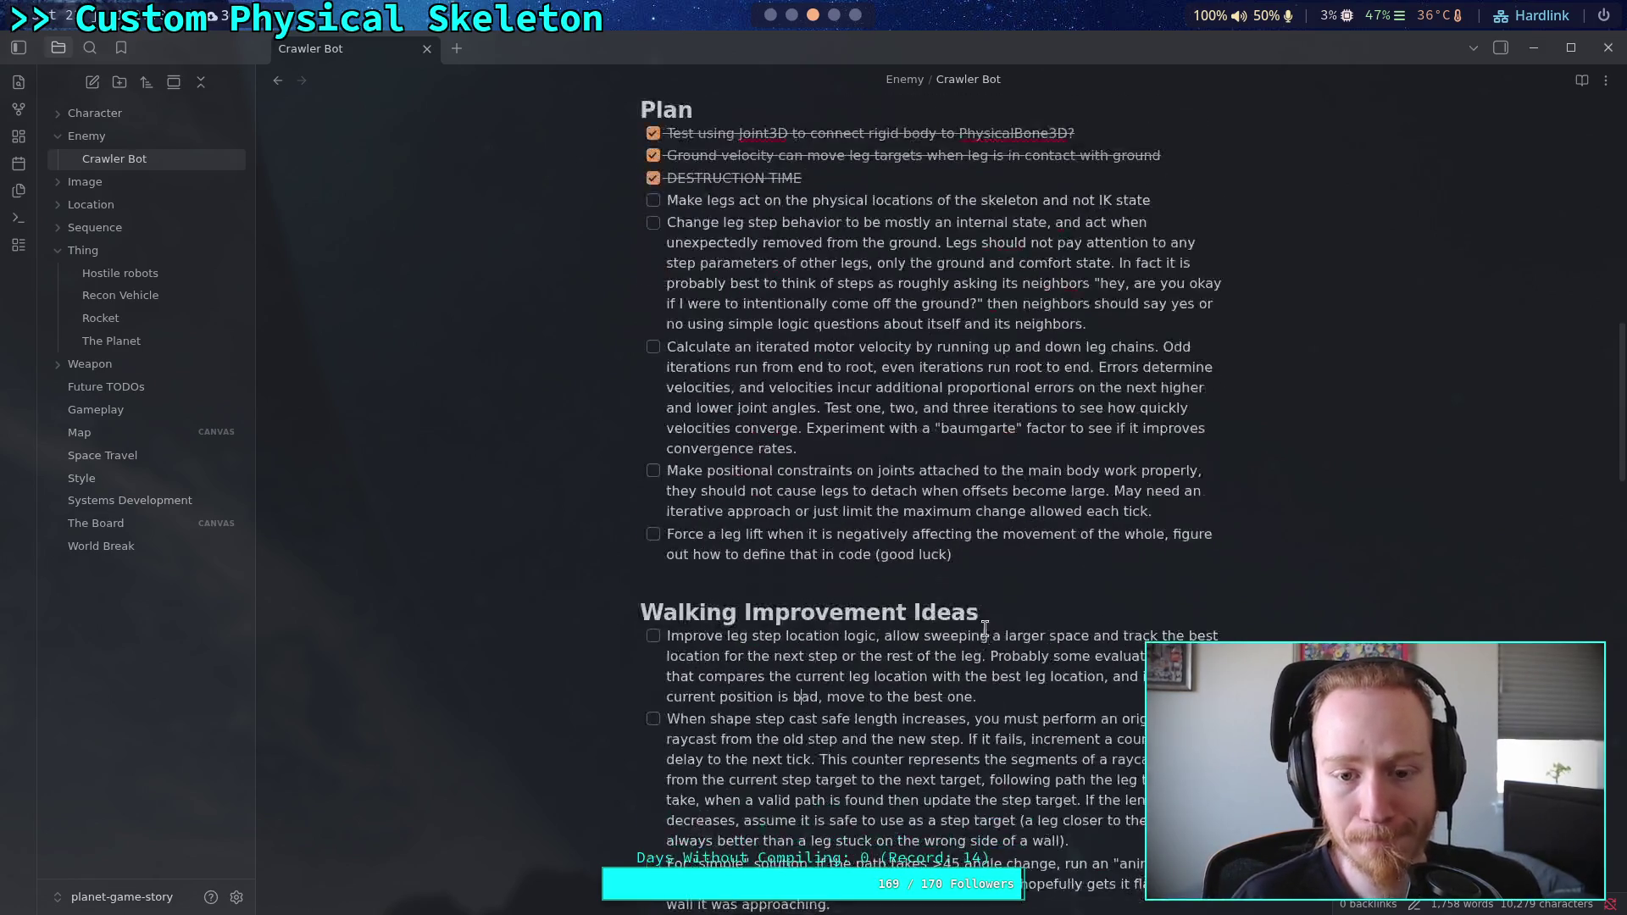
left_click(1210, 506)
key("Return")
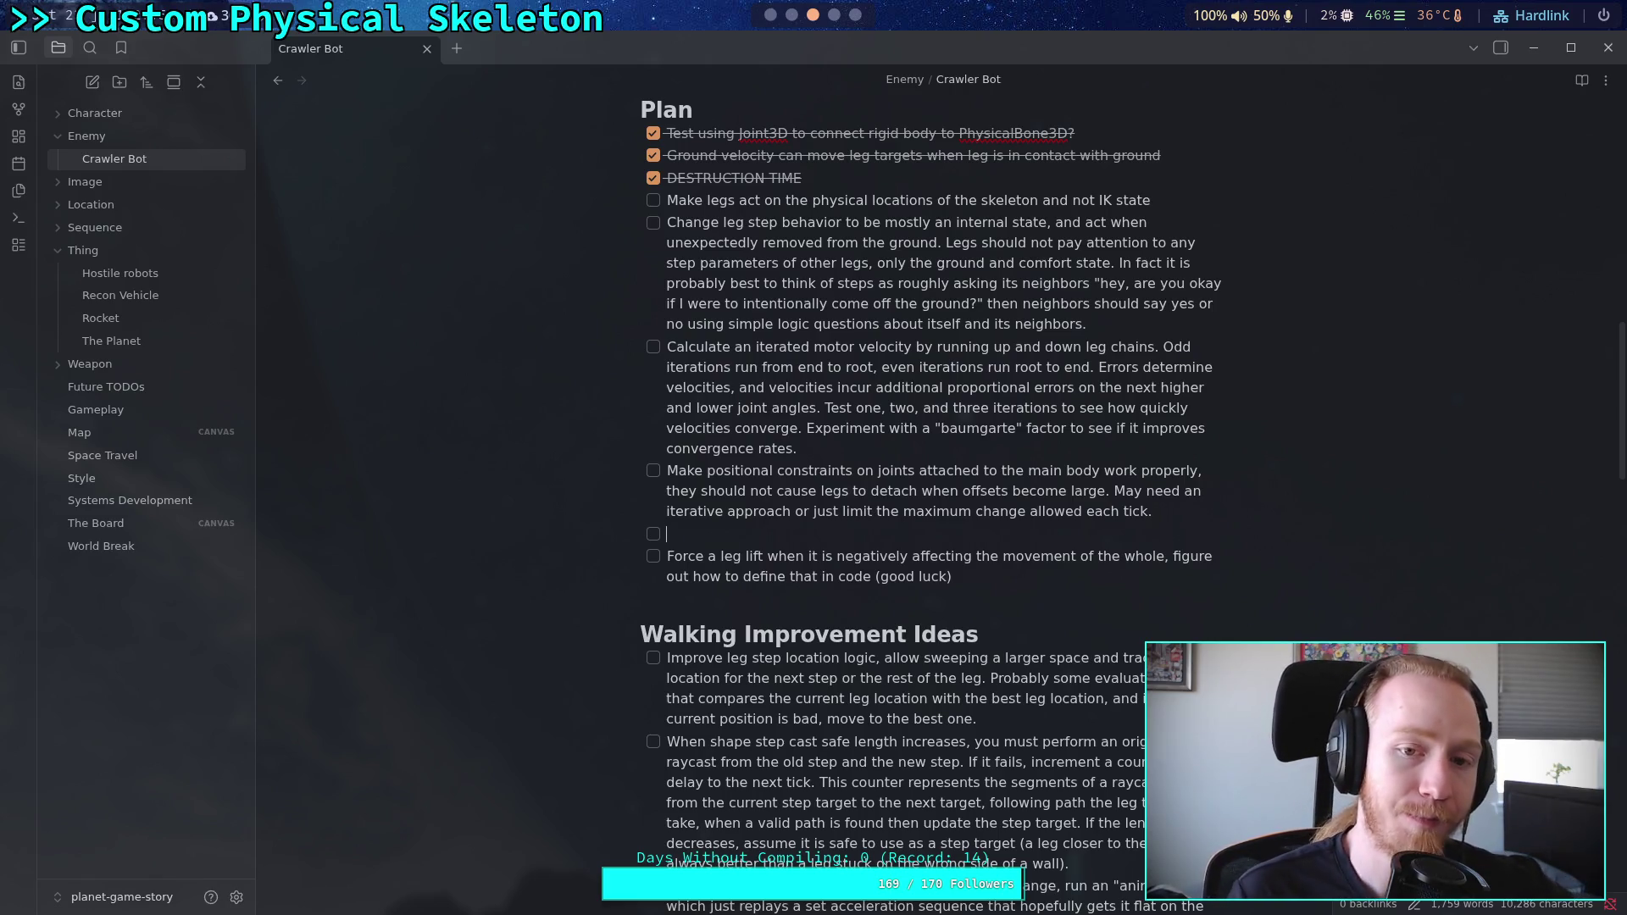
left_click(773, 24)
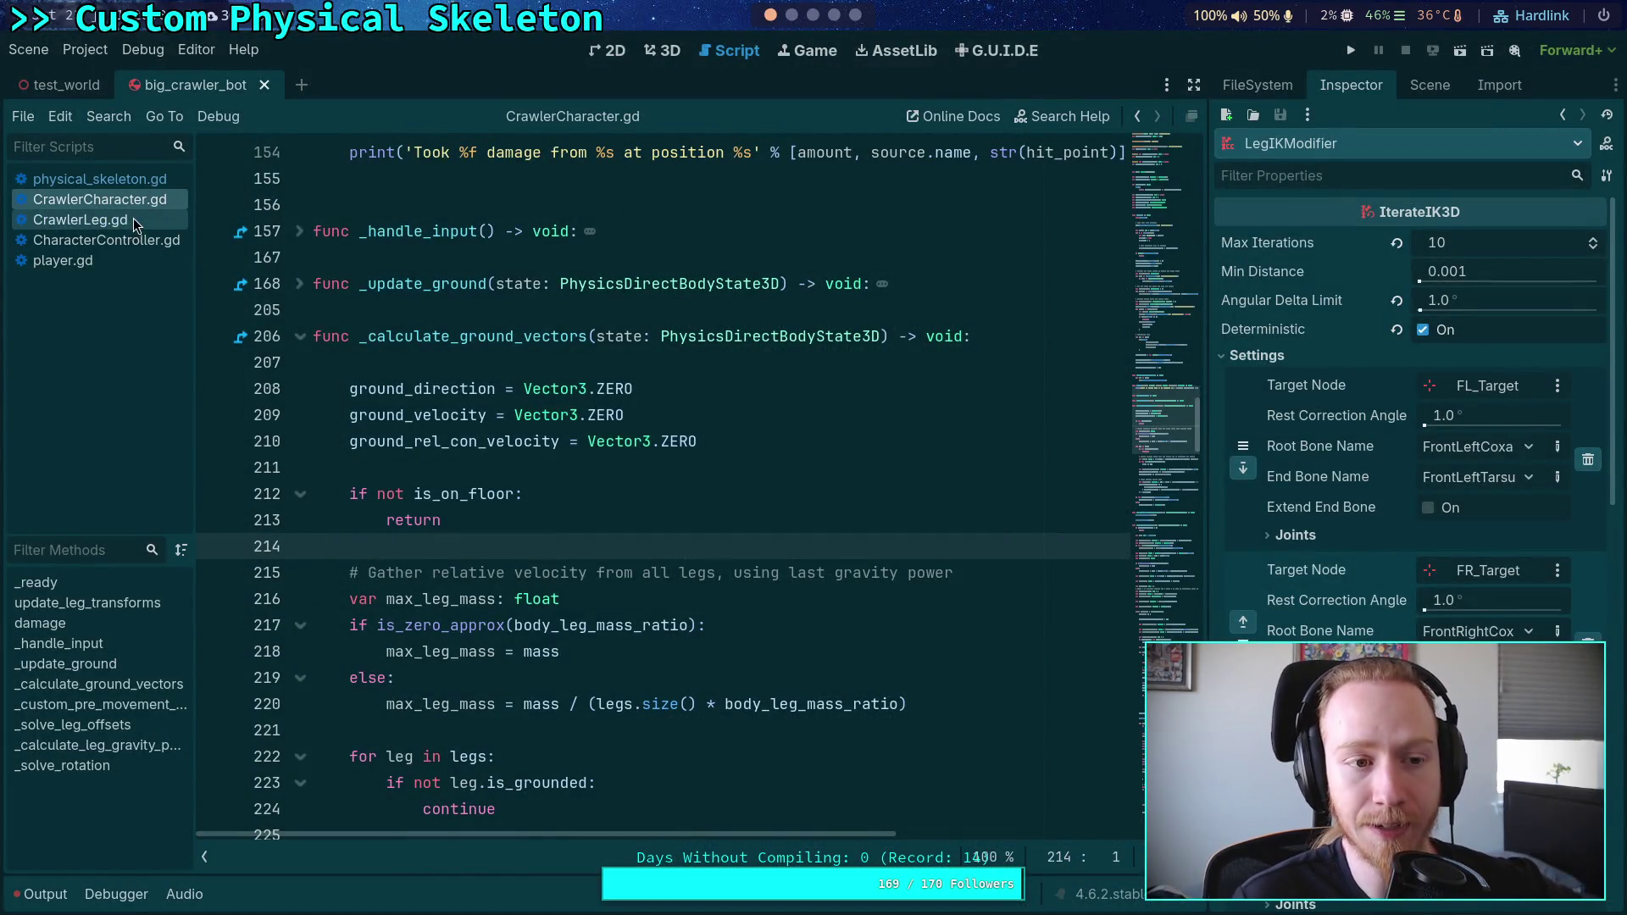
Step: Unfold the _calculate_leg_gravity_power function in CrawlerCharacter.gd
scroll(661, 483, "down", 20)
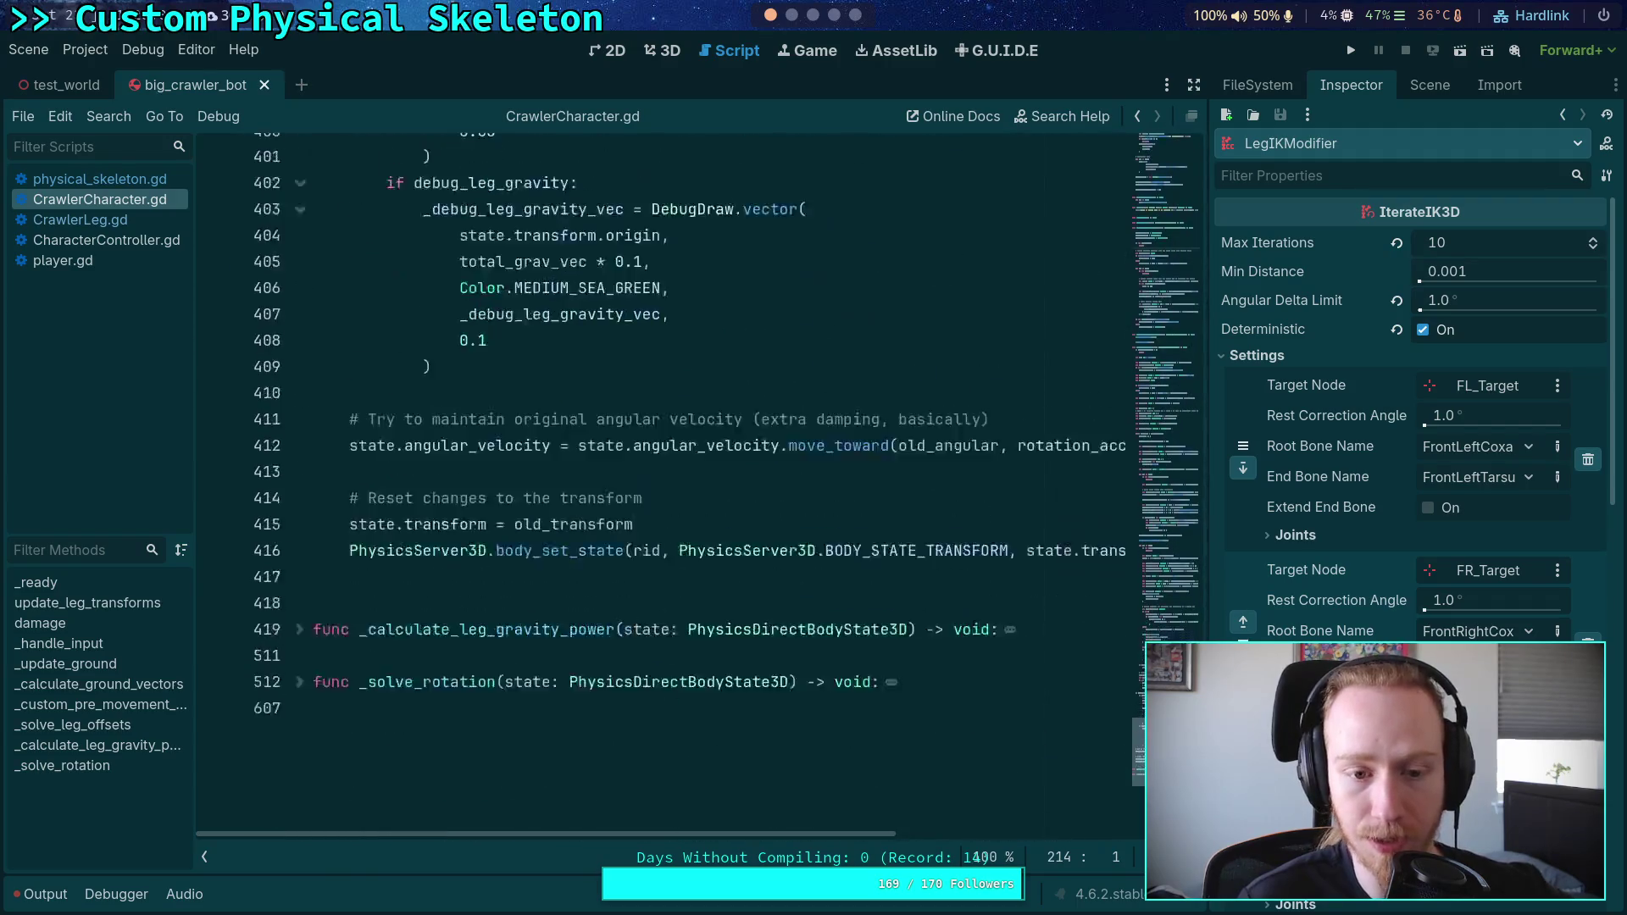
left_click(300, 480)
scroll(610, 540, "down", 5)
scroll(610, 540, "down", 12)
Step: Read through the function's gradient calculation, power loop and iteration loop
left_click(669, 610)
scroll(669, 611, "down", 2)
left_click(621, 514)
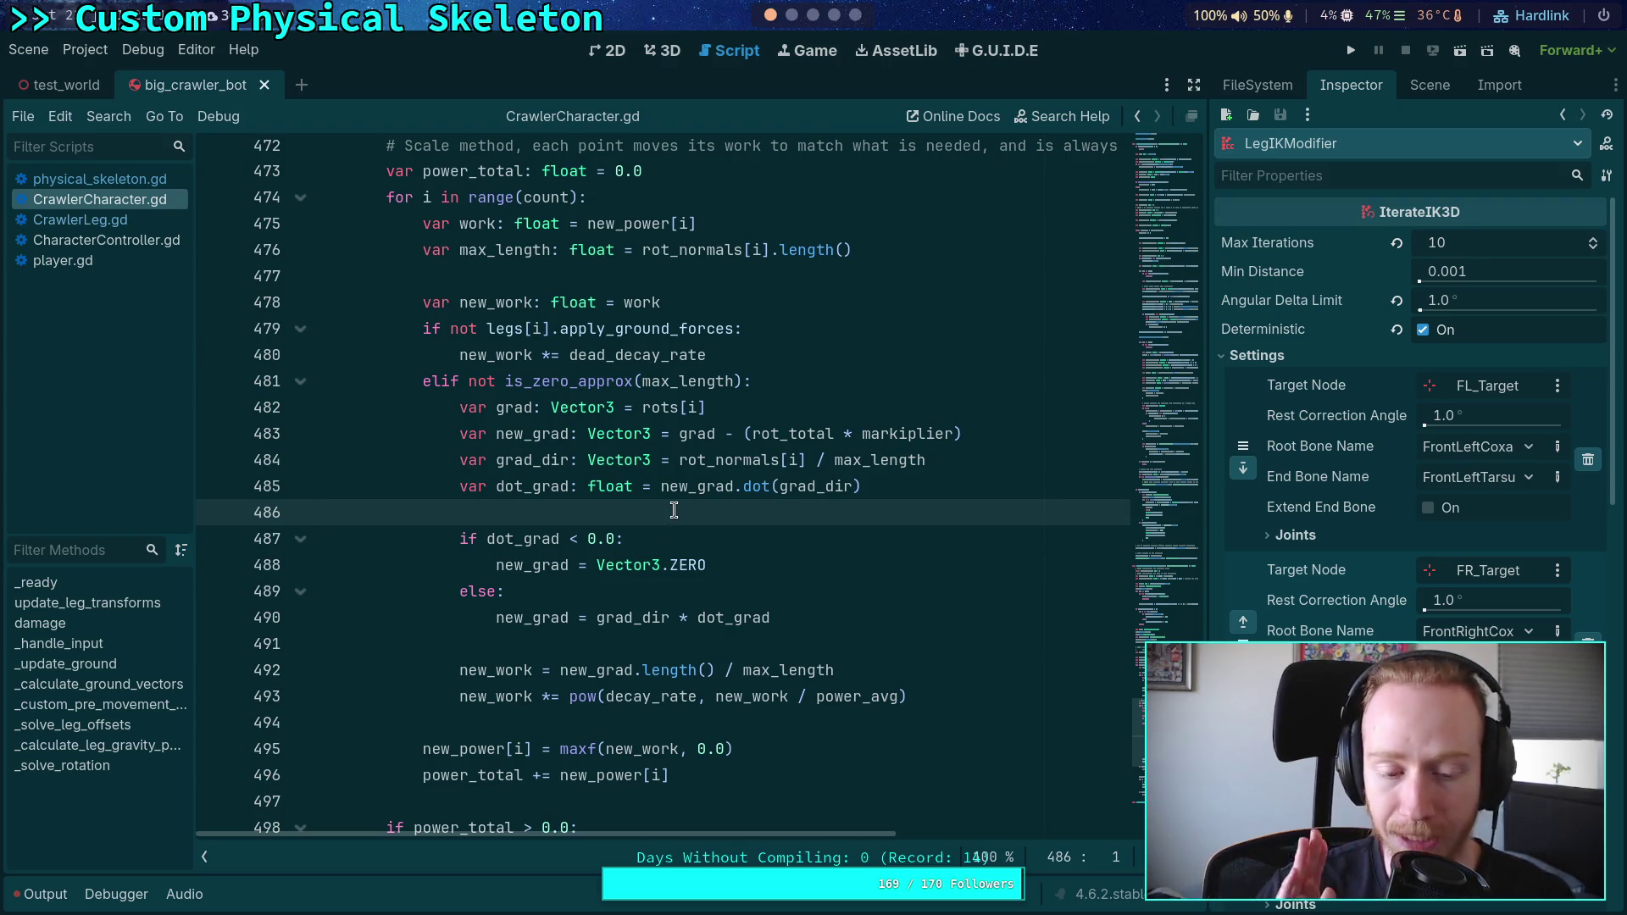
scroll(674, 509, "down", 3)
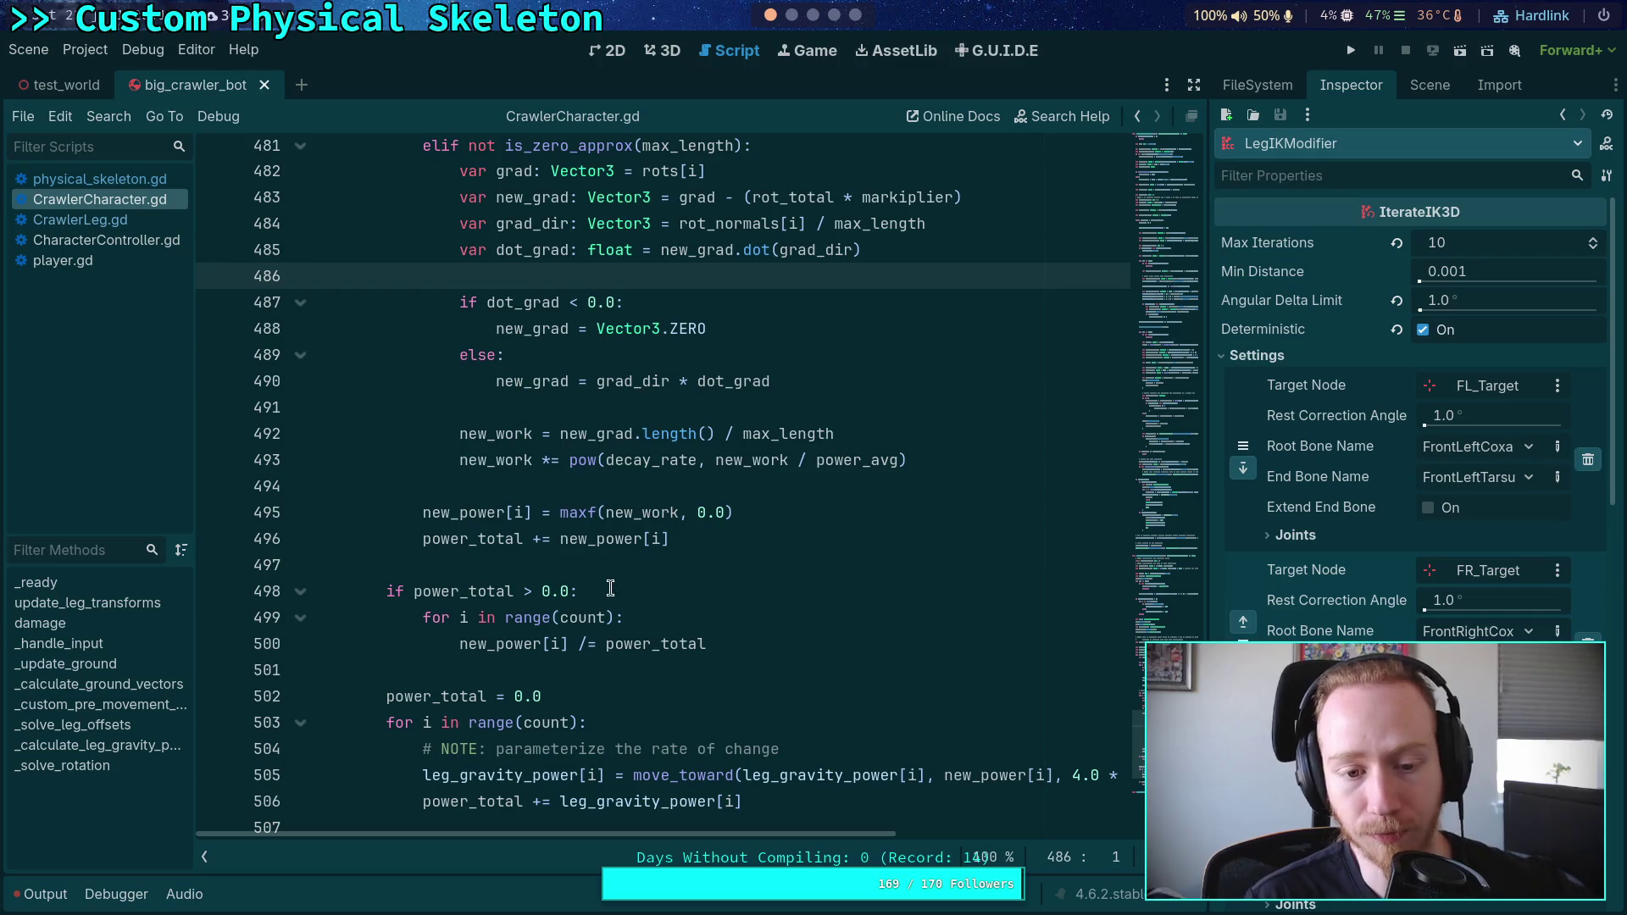
left_click(637, 566)
scroll(748, 594, "down", 5)
scroll(570, 530, "up", 14)
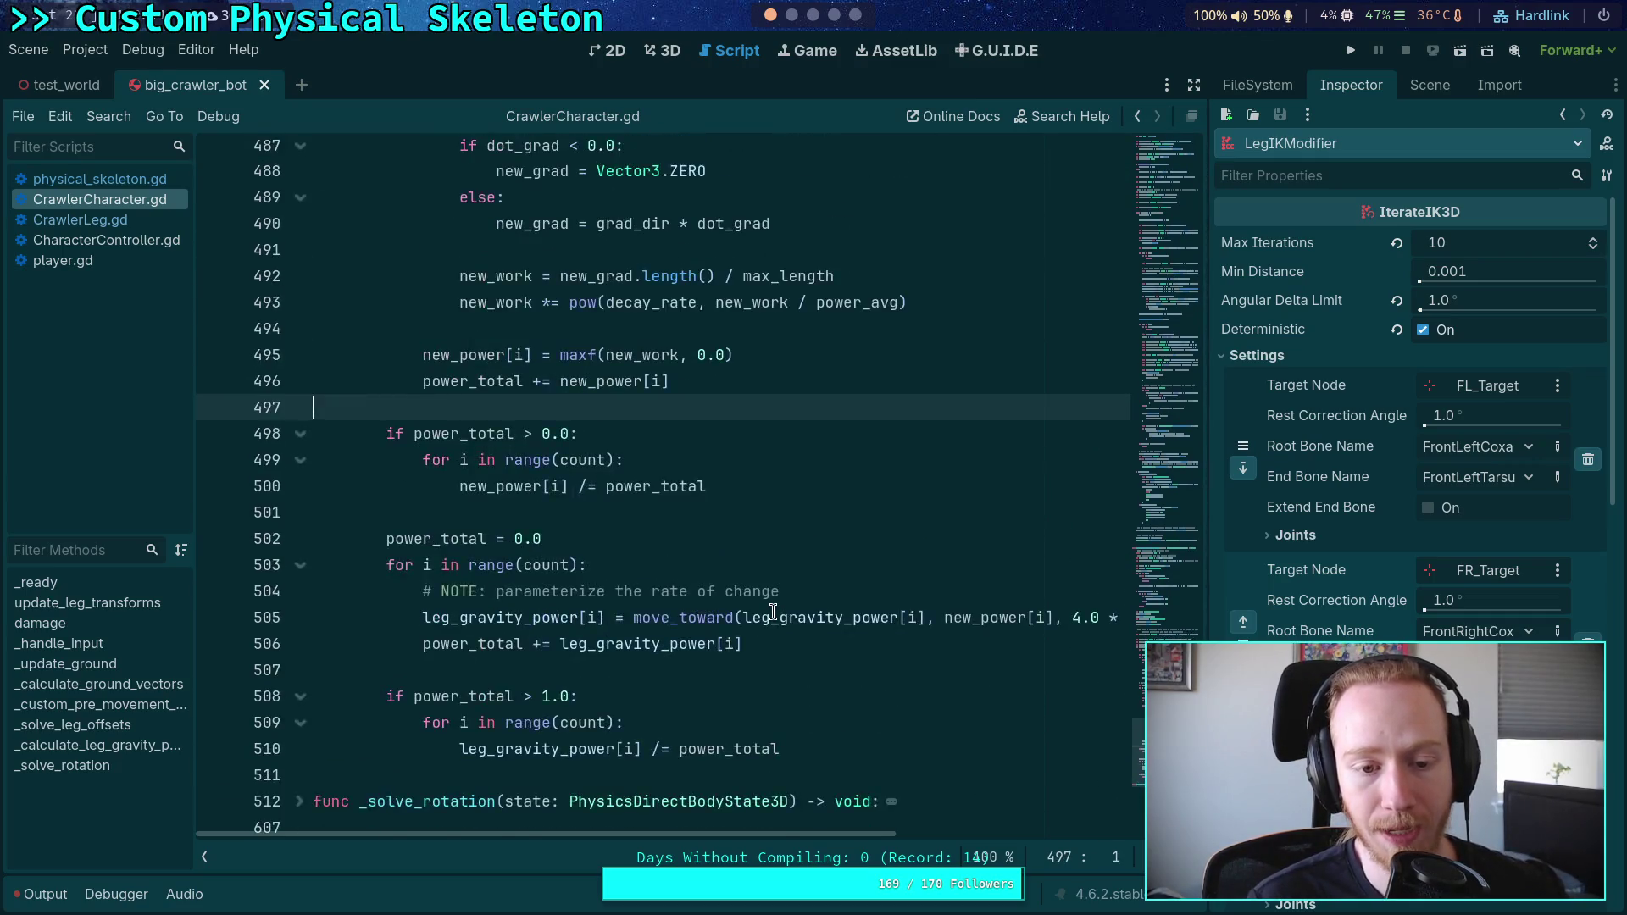
left_click(507, 590)
scroll(544, 557, "up", 10)
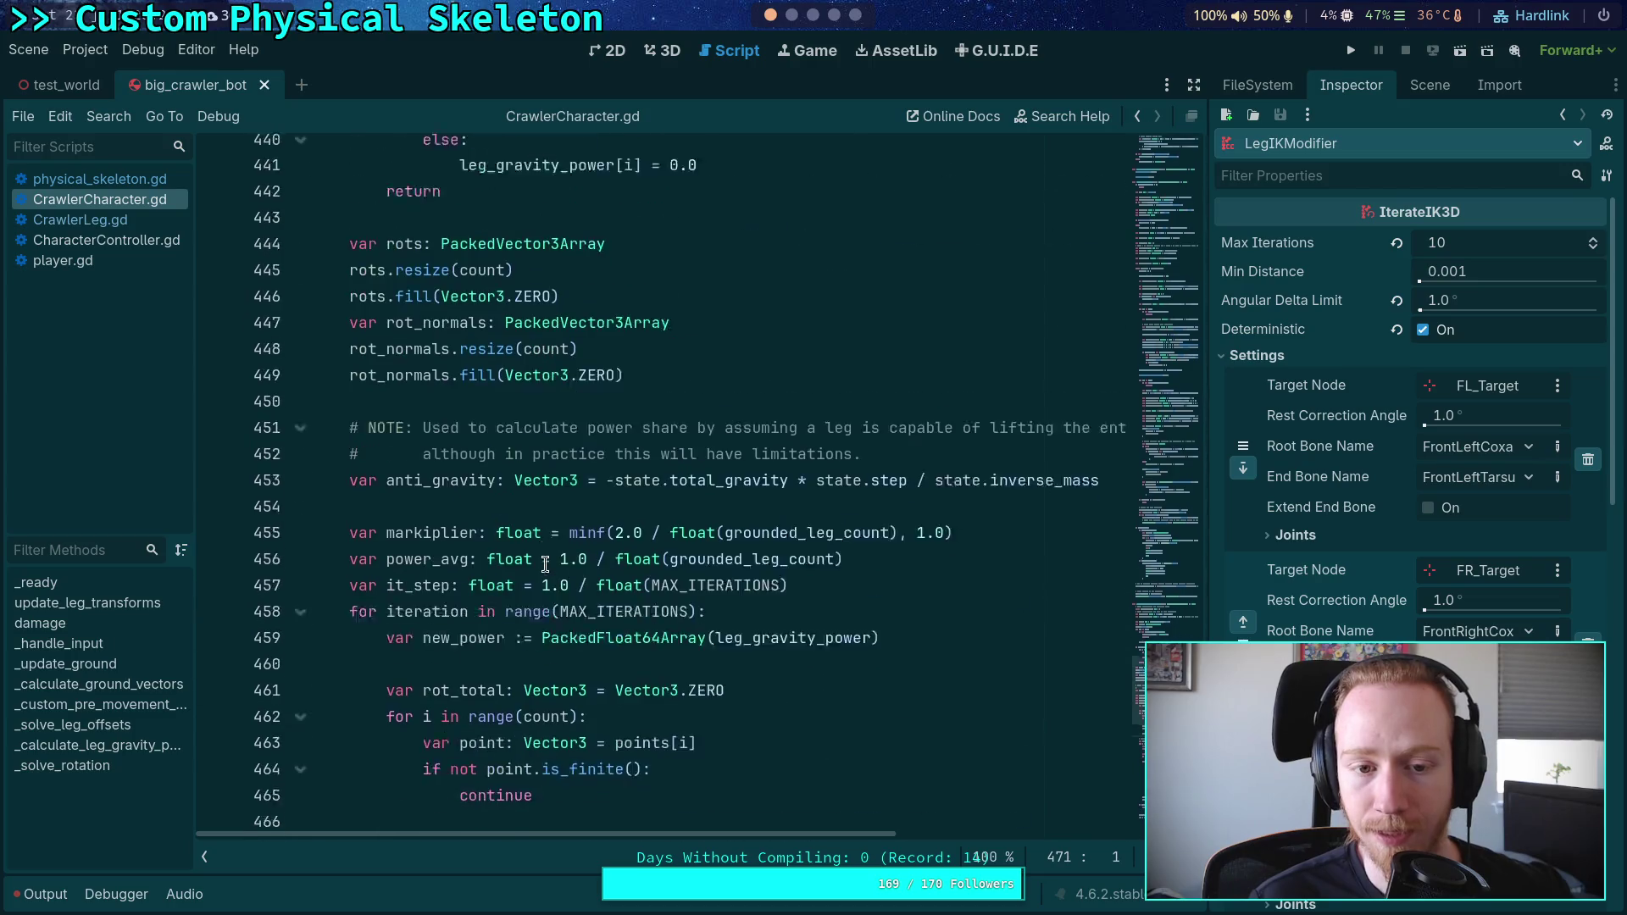
scroll(544, 557, "up", 3)
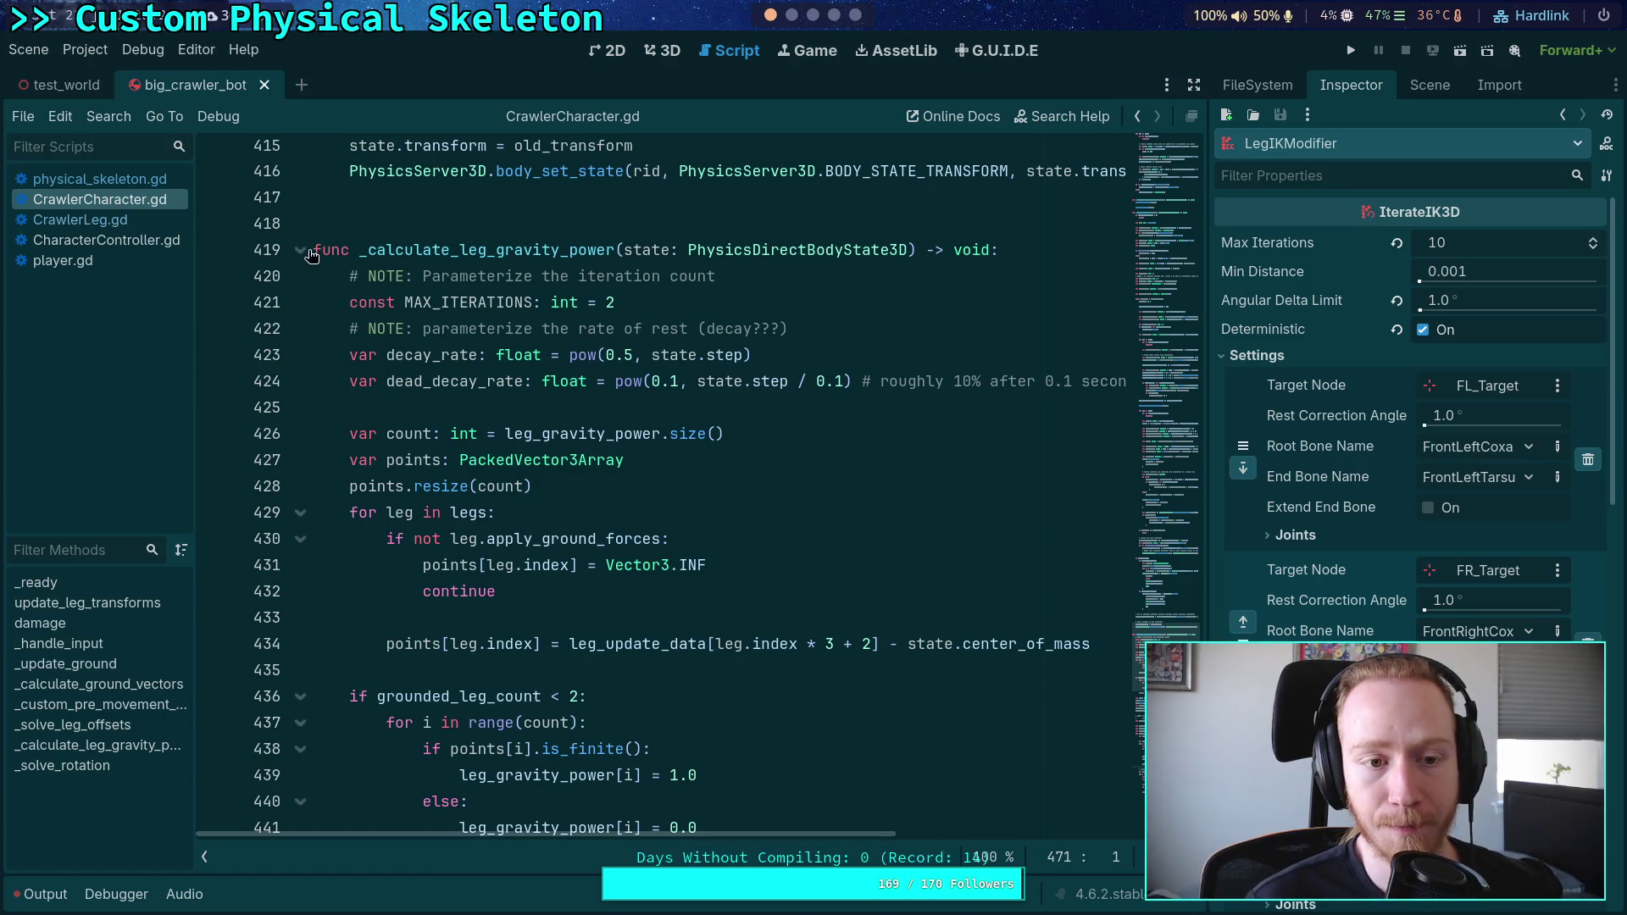
left_click_drag(318, 249, 514, 562)
left_click(560, 586)
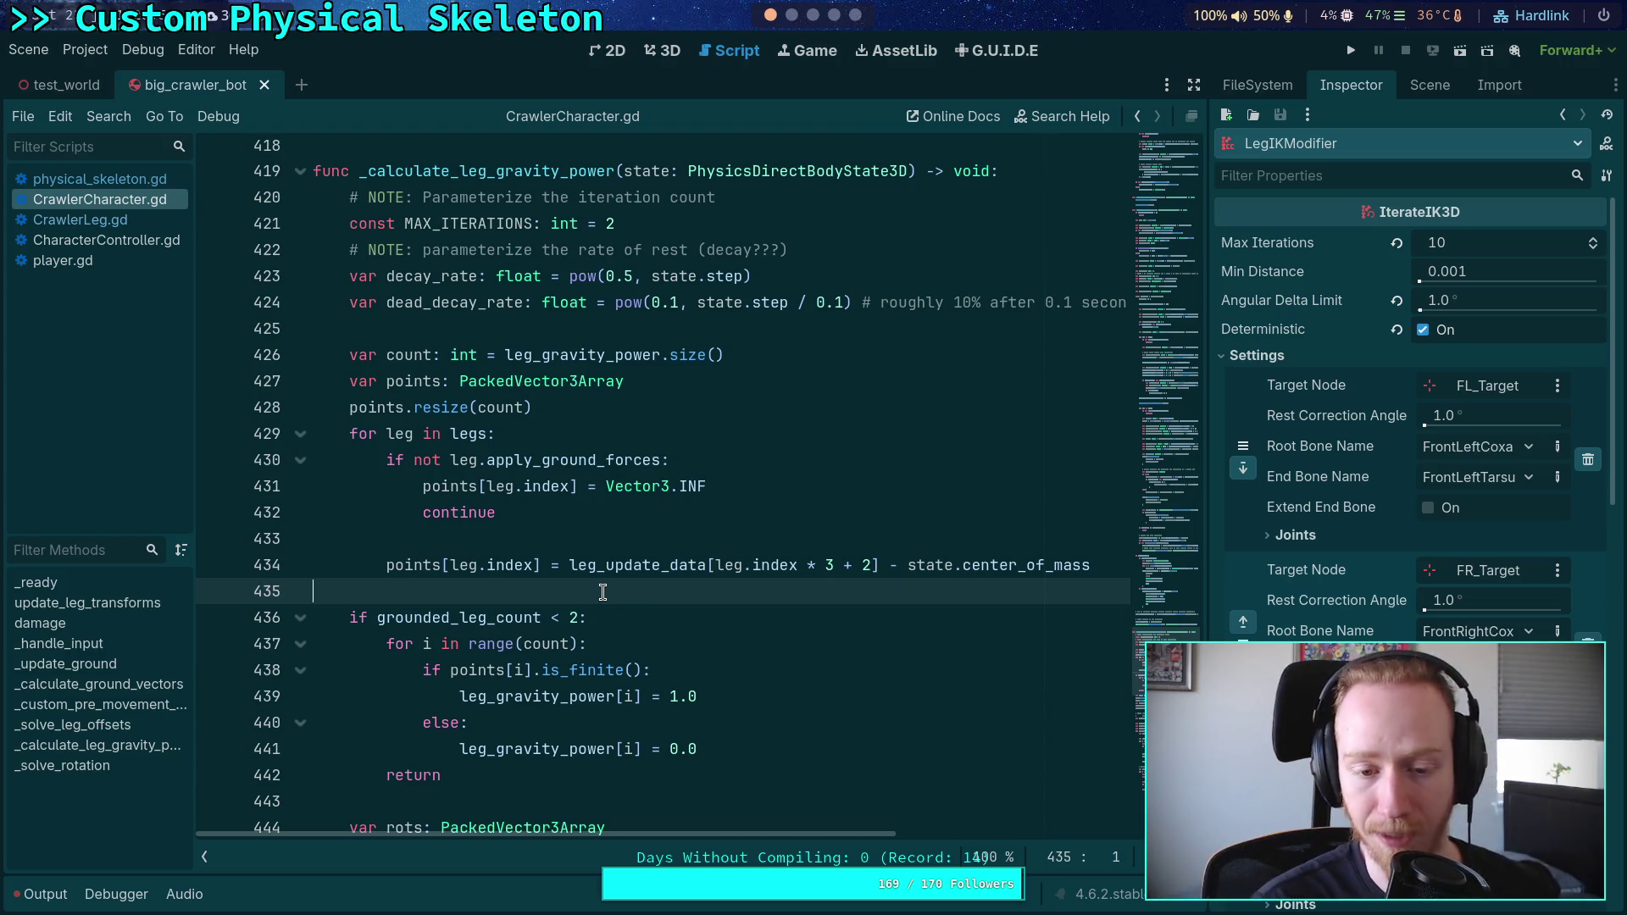
scroll(525, 598, "up", 6)
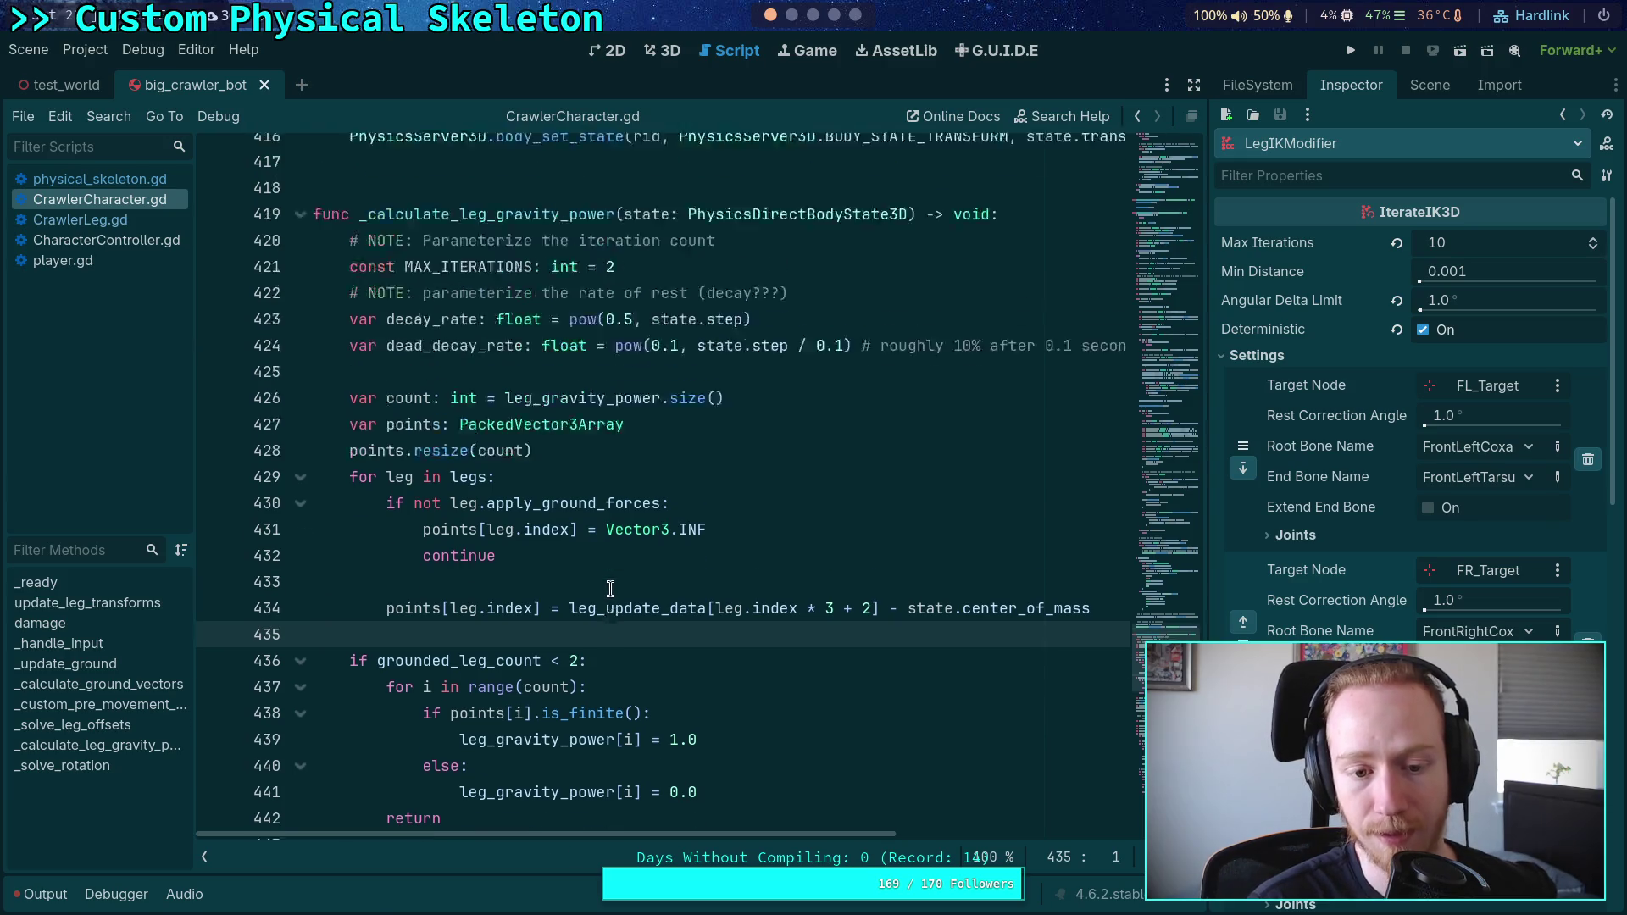
Step: Delete blank line 418 above _calculate_leg_gravity_power, then resume the note's empty Plan task
left_click(462, 606)
key("BackSpace")
scroll(458, 597, "up", 10)
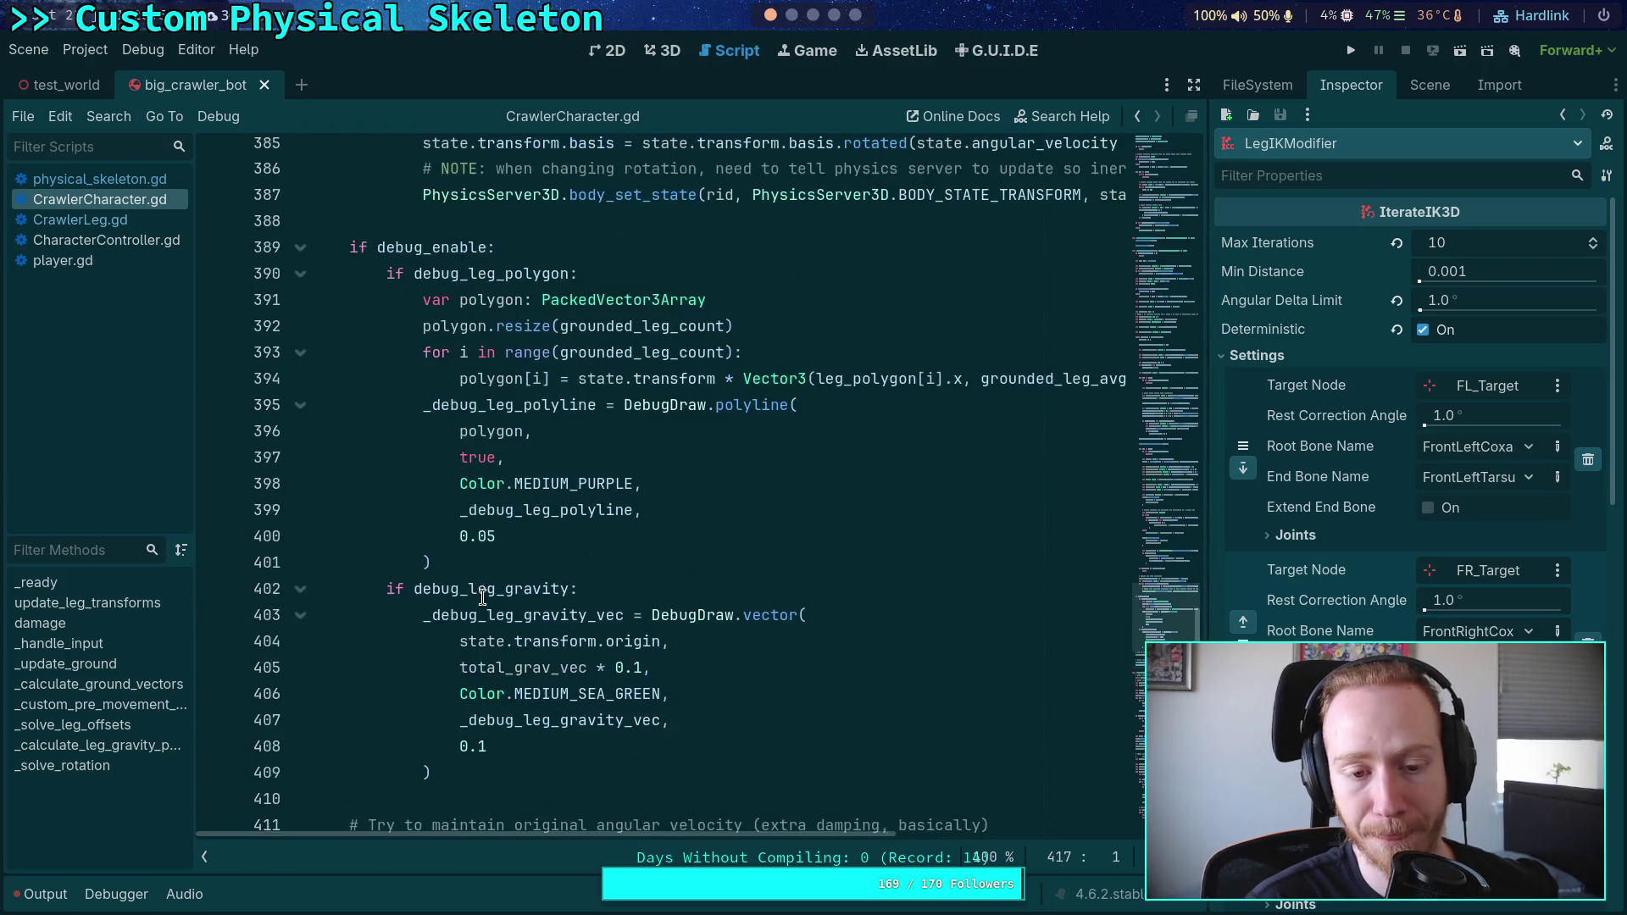
left_click(433, 617)
scroll(440, 616, "up", 4)
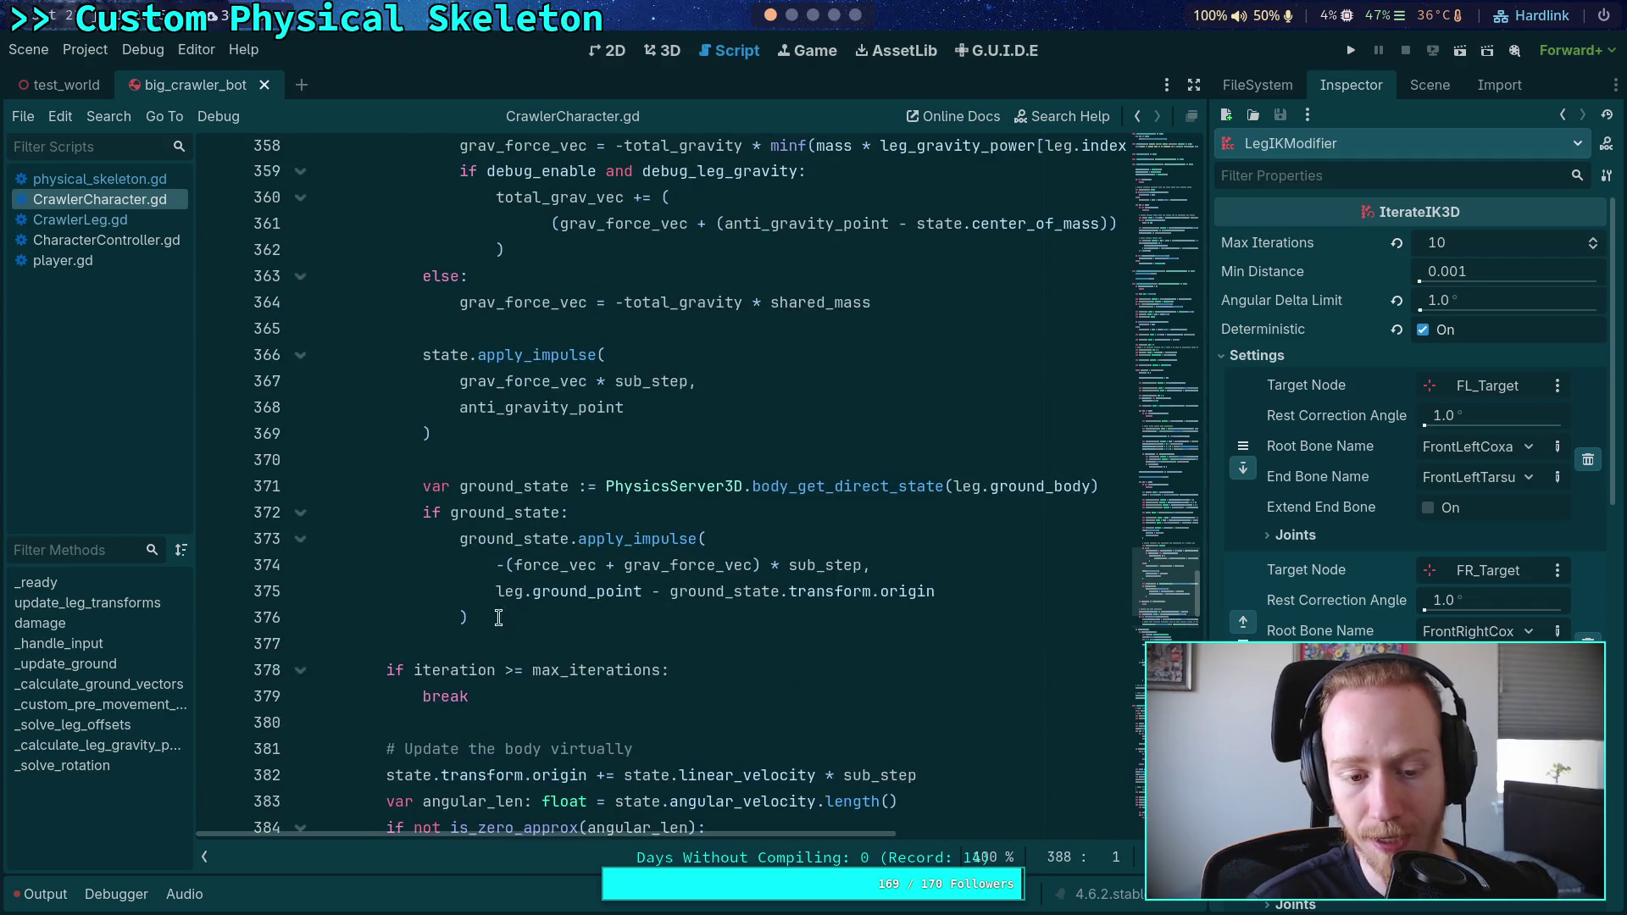
left_click(486, 712)
left_click(517, 652)
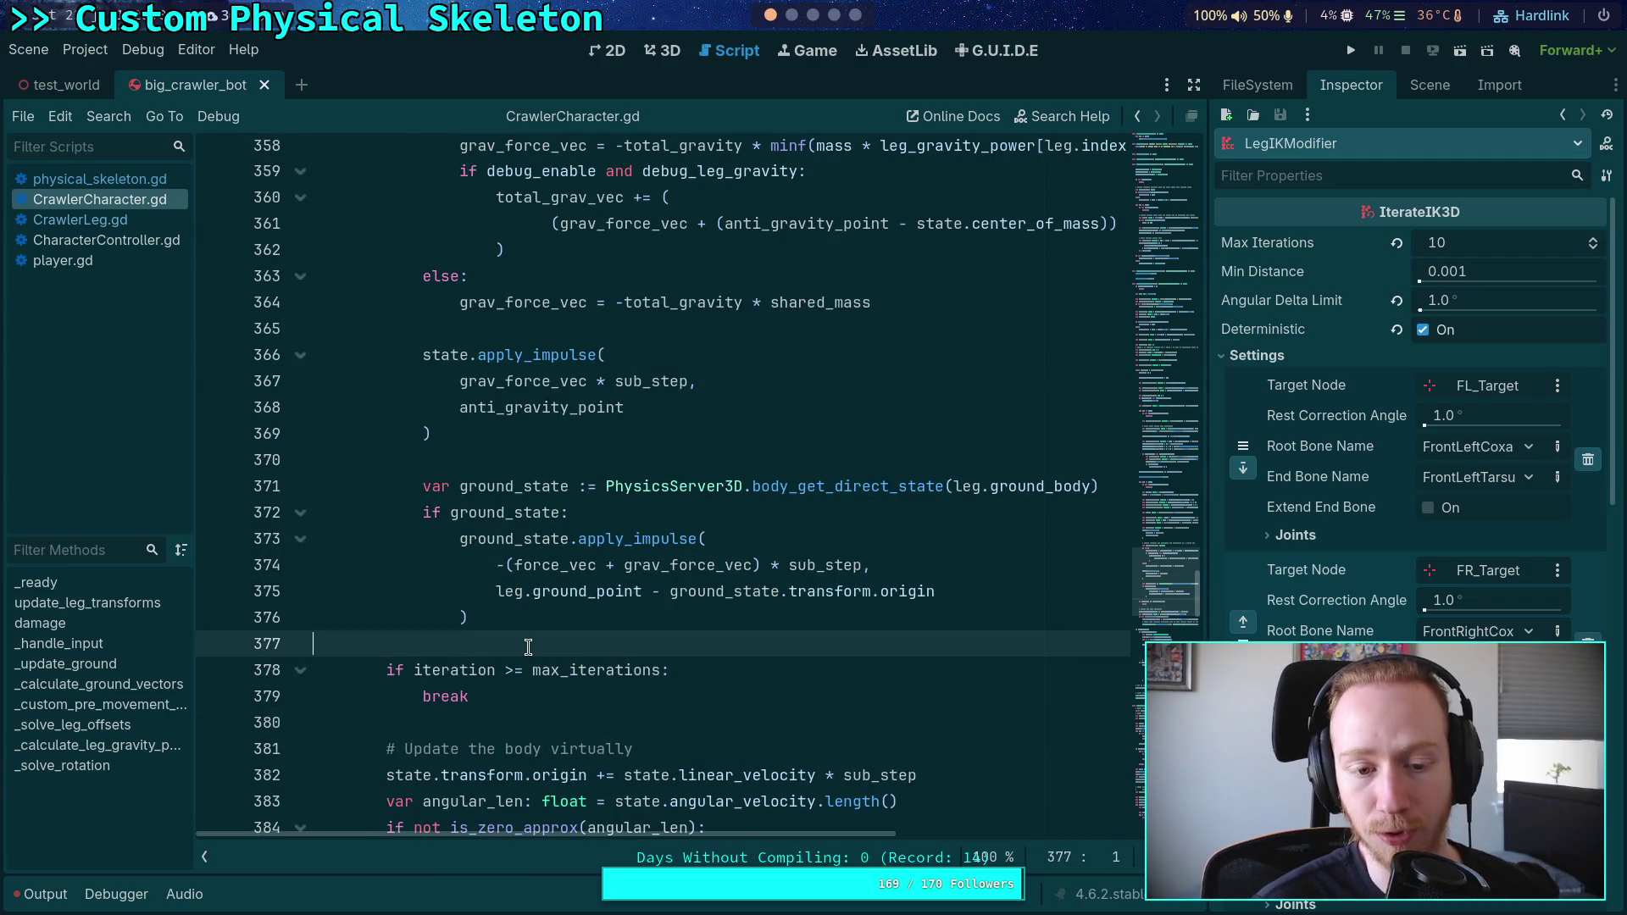
scroll(521, 649, "up", 7)
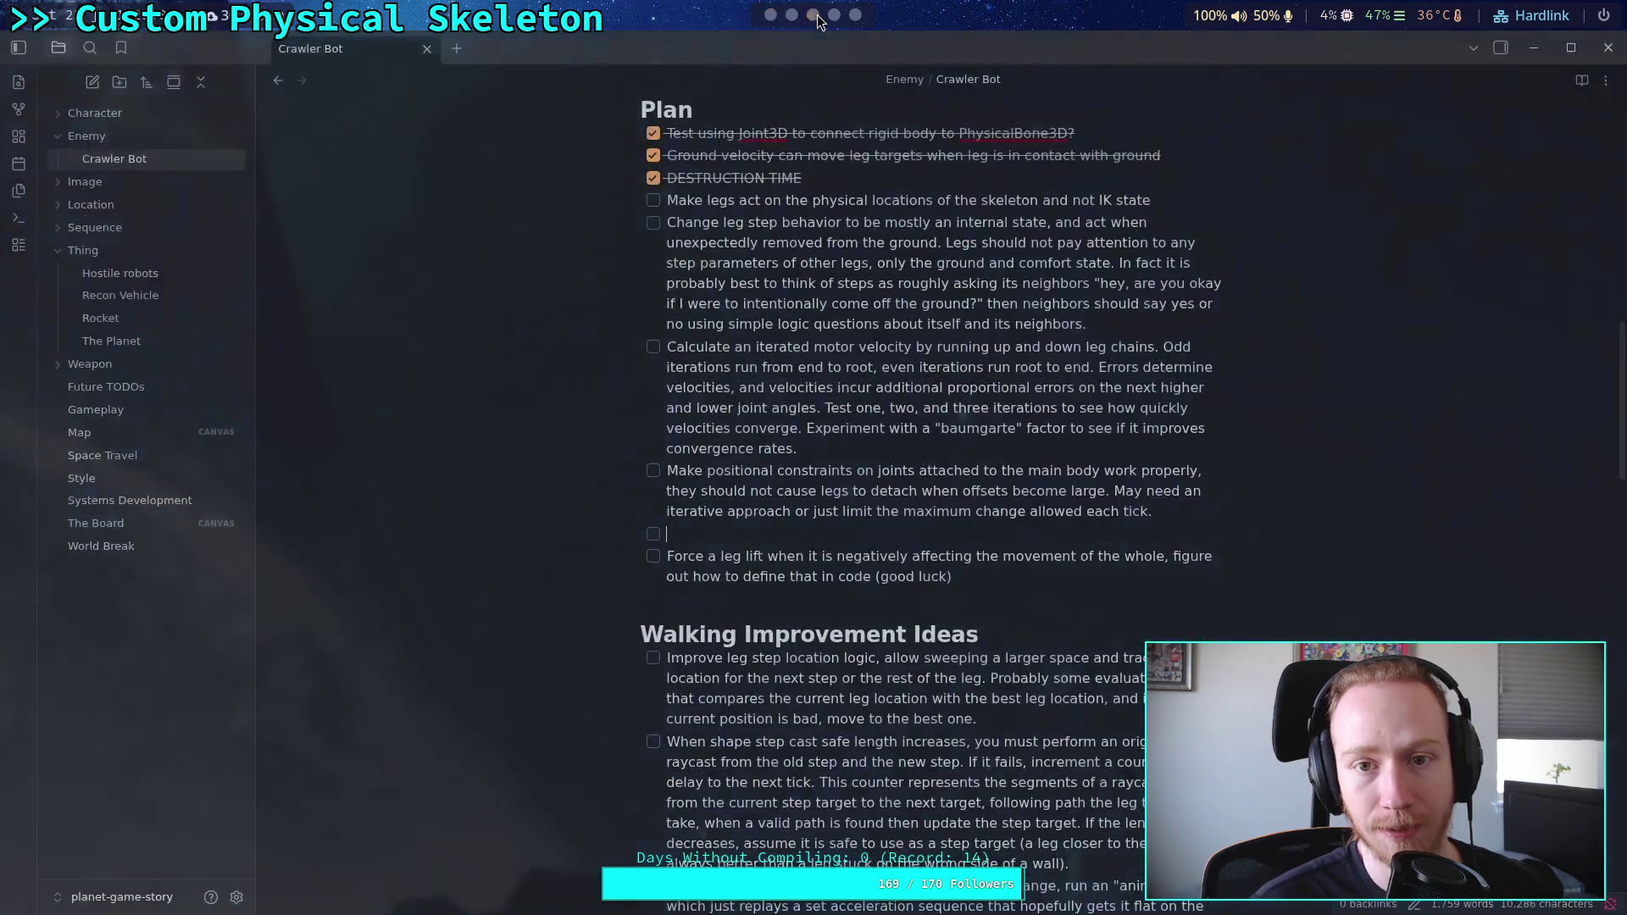
left_click(813, 15)
left_click(801, 528)
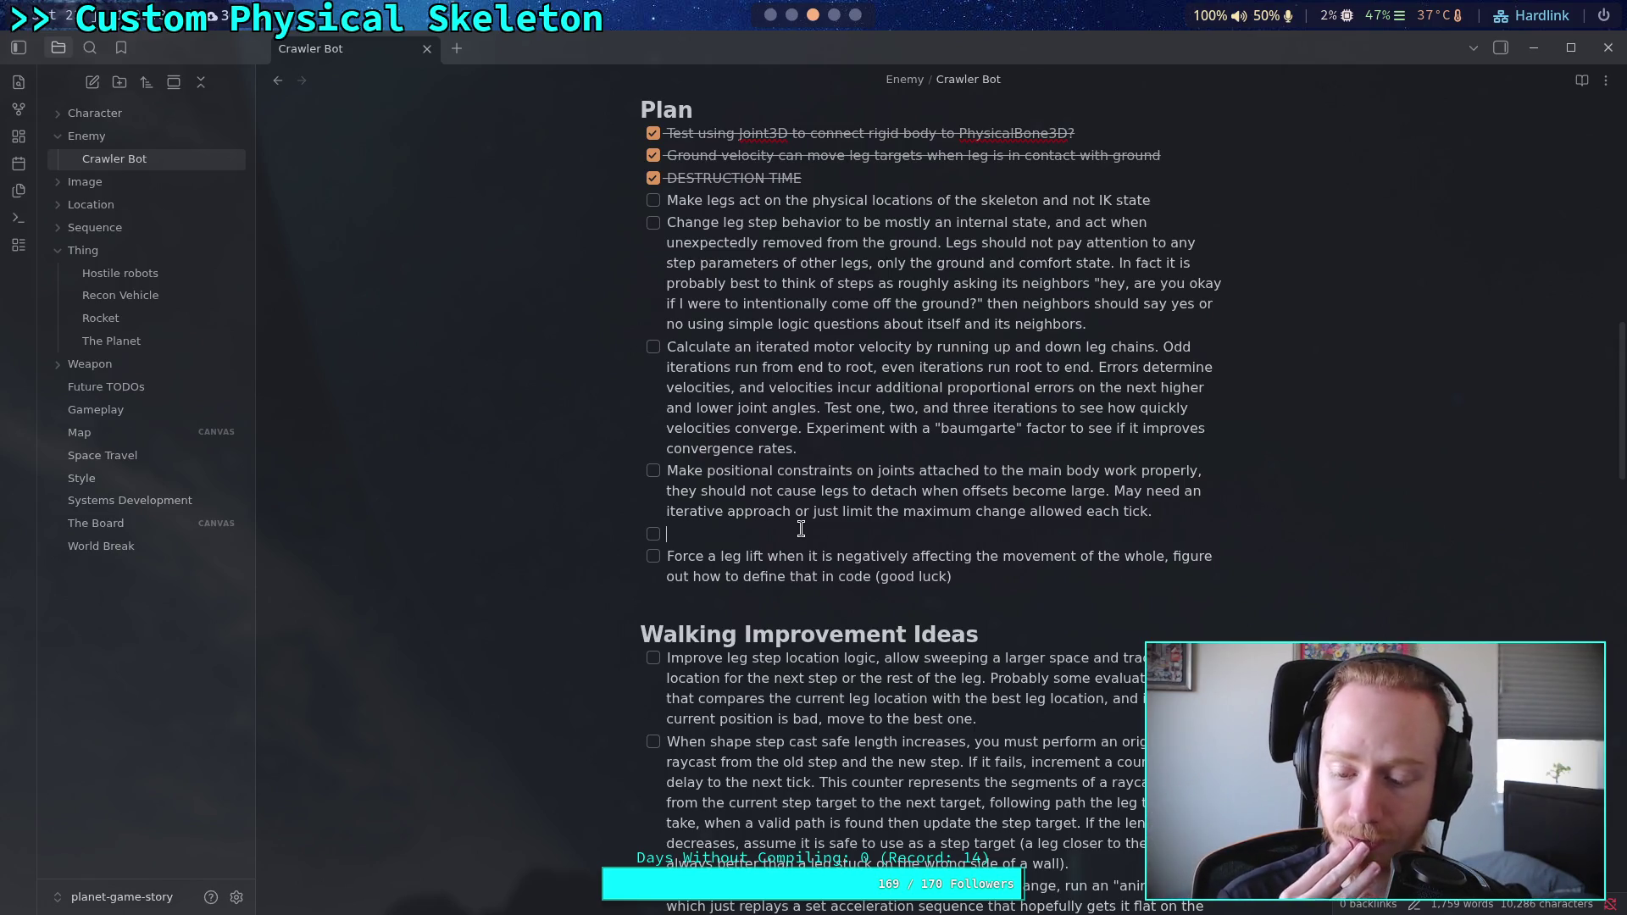
Step: Check the Jolt Physics 3D settings in Godot's Project Settings, then close them
left_click(771, 15)
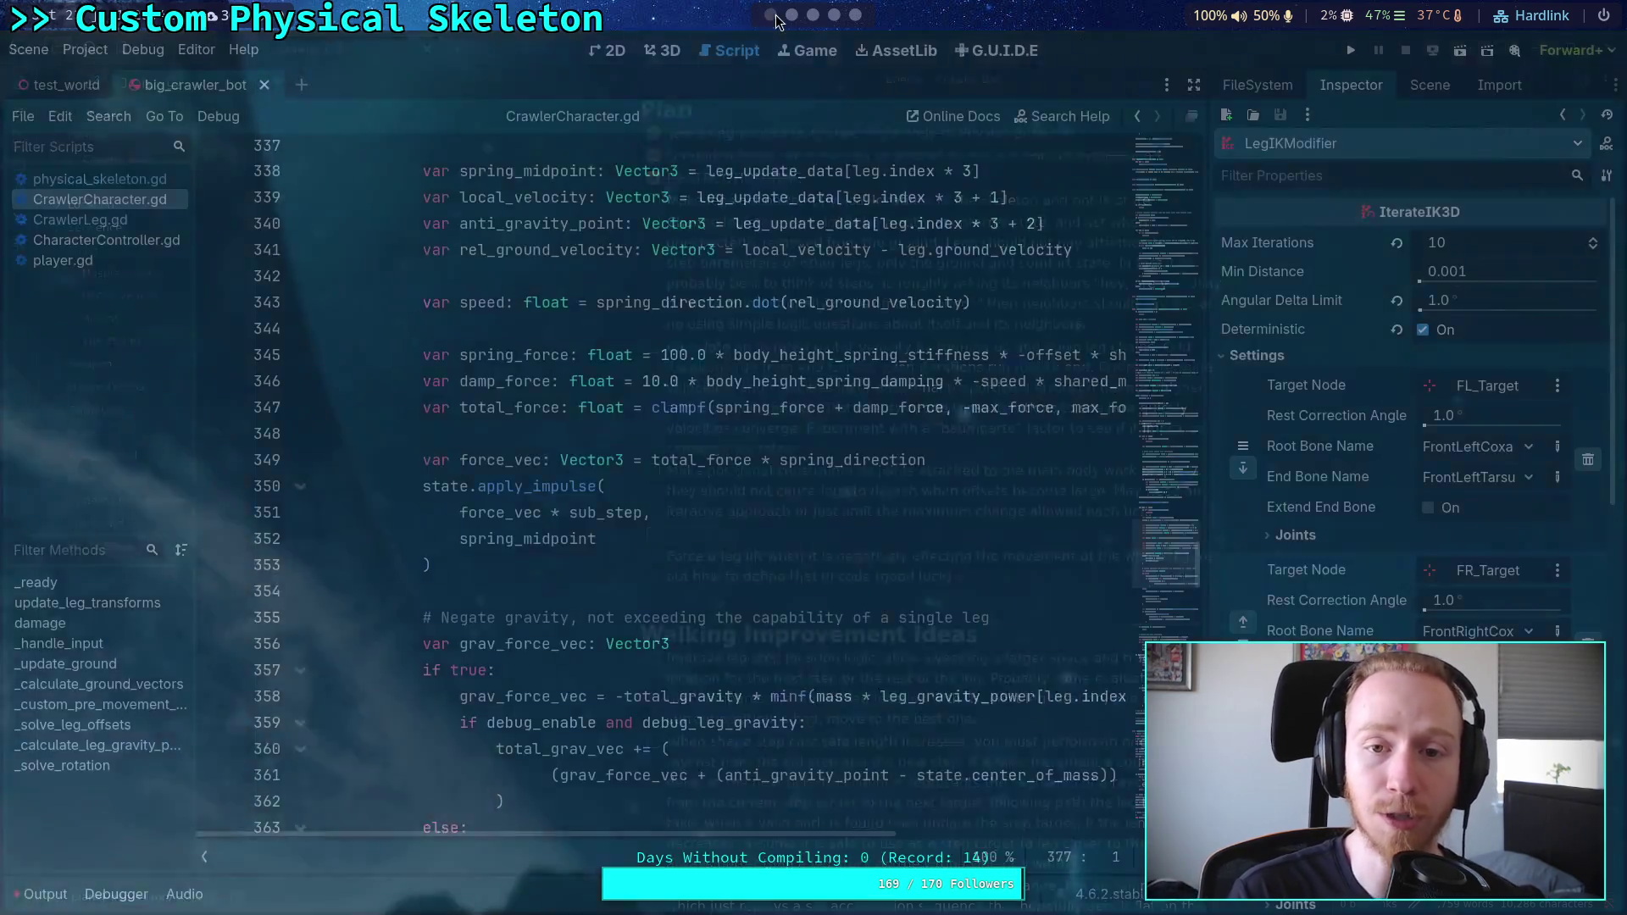
left_click(85, 49)
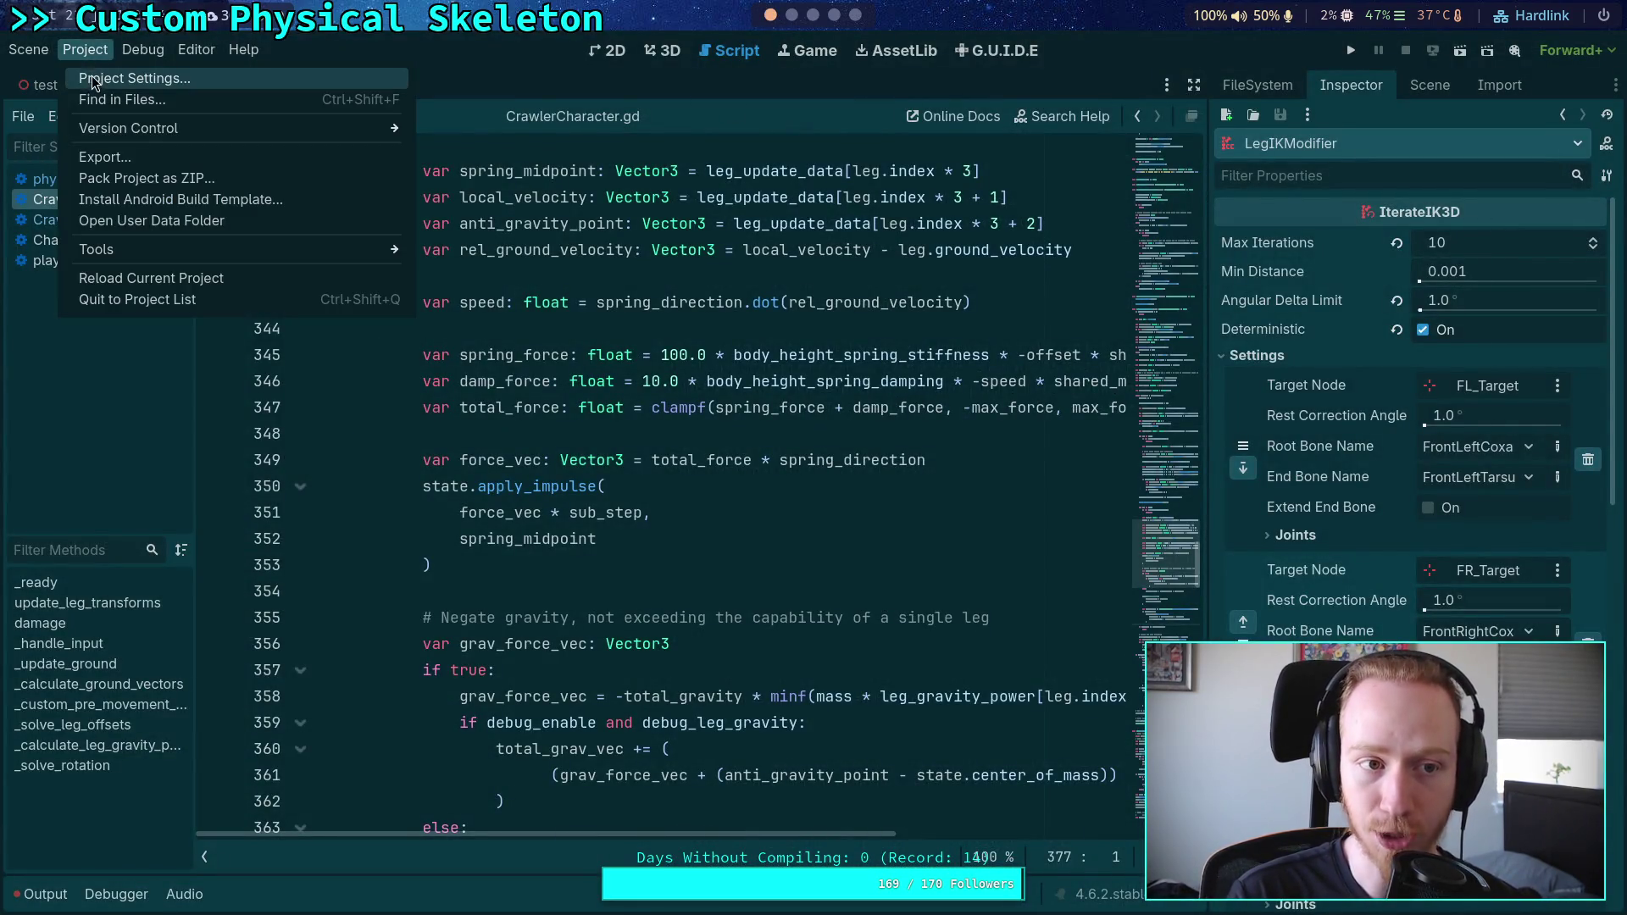
left_click(94, 69)
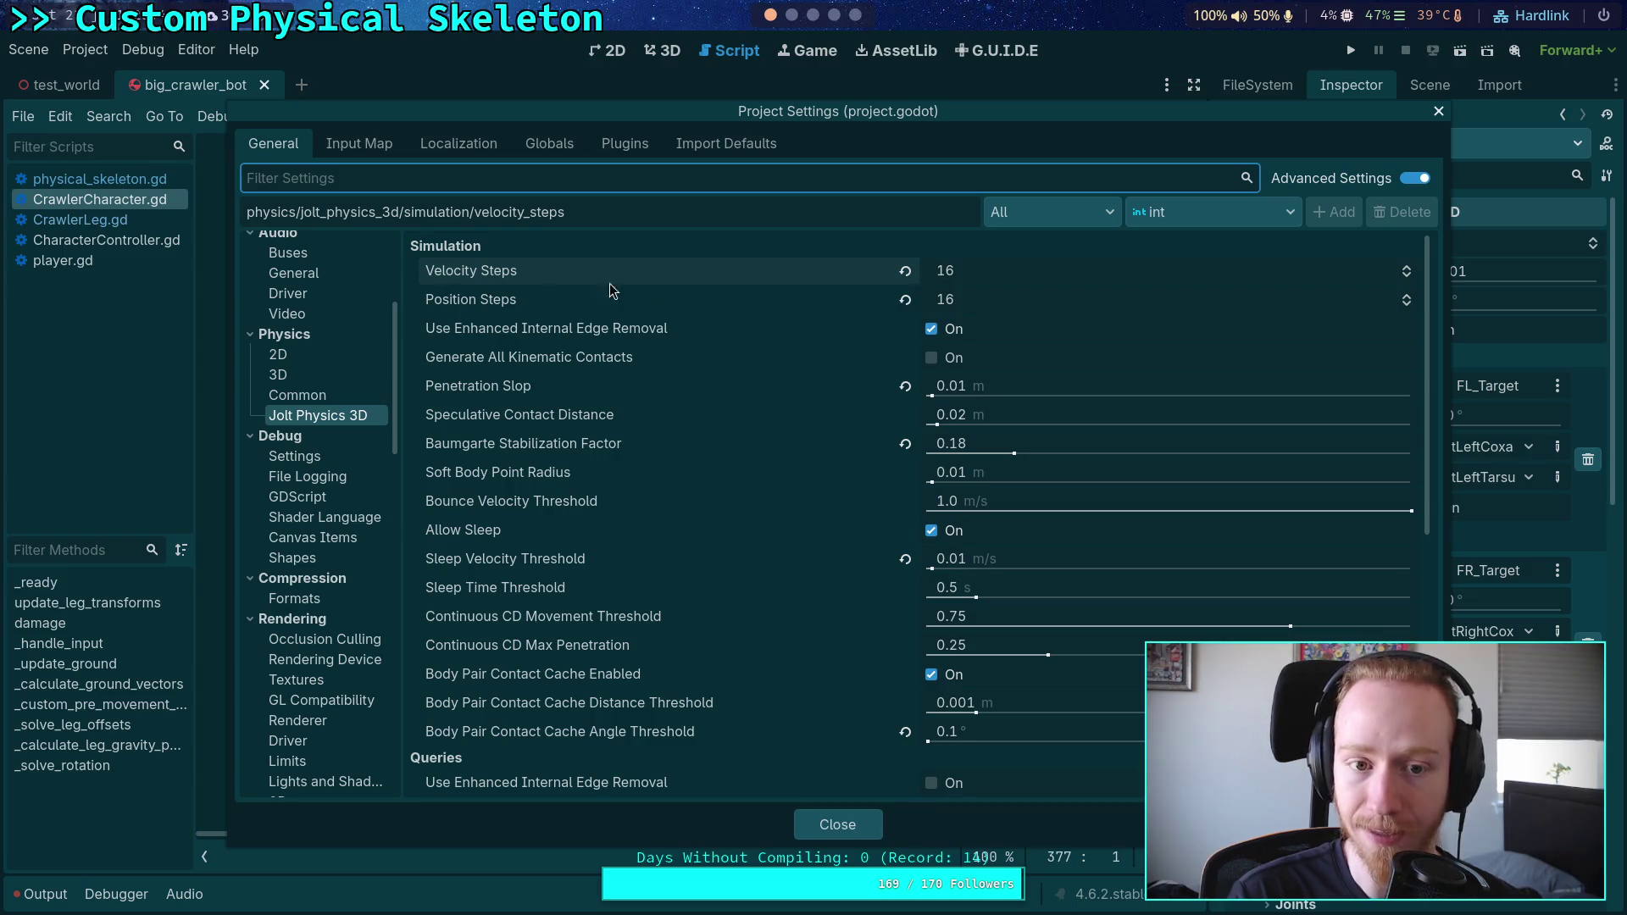
left_click(848, 822)
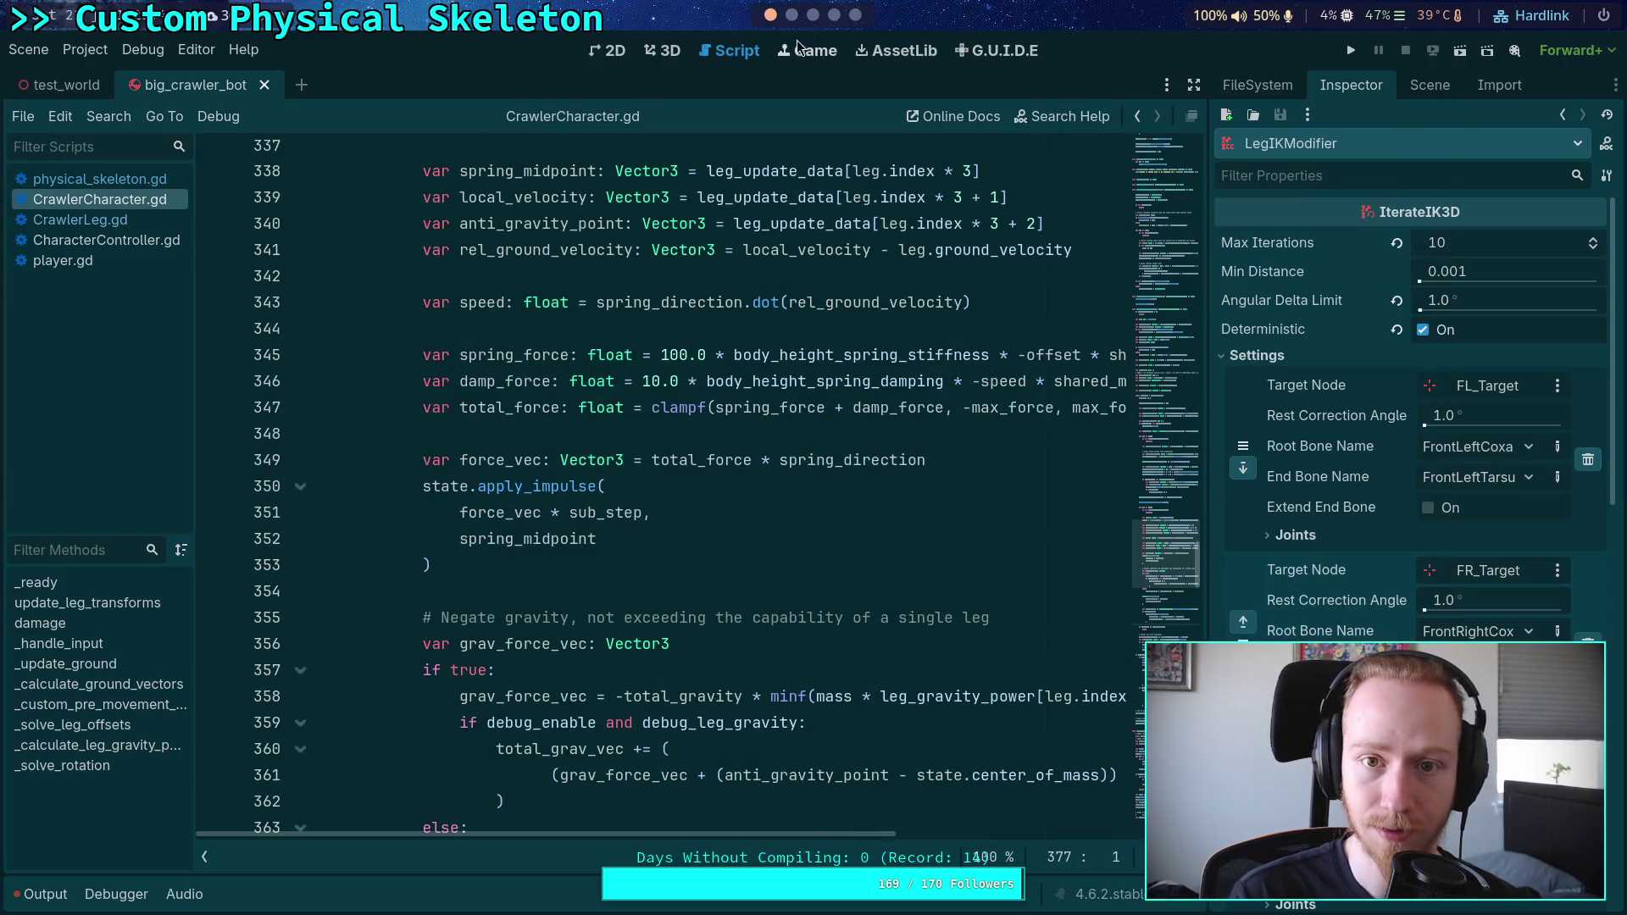
key("super+3")
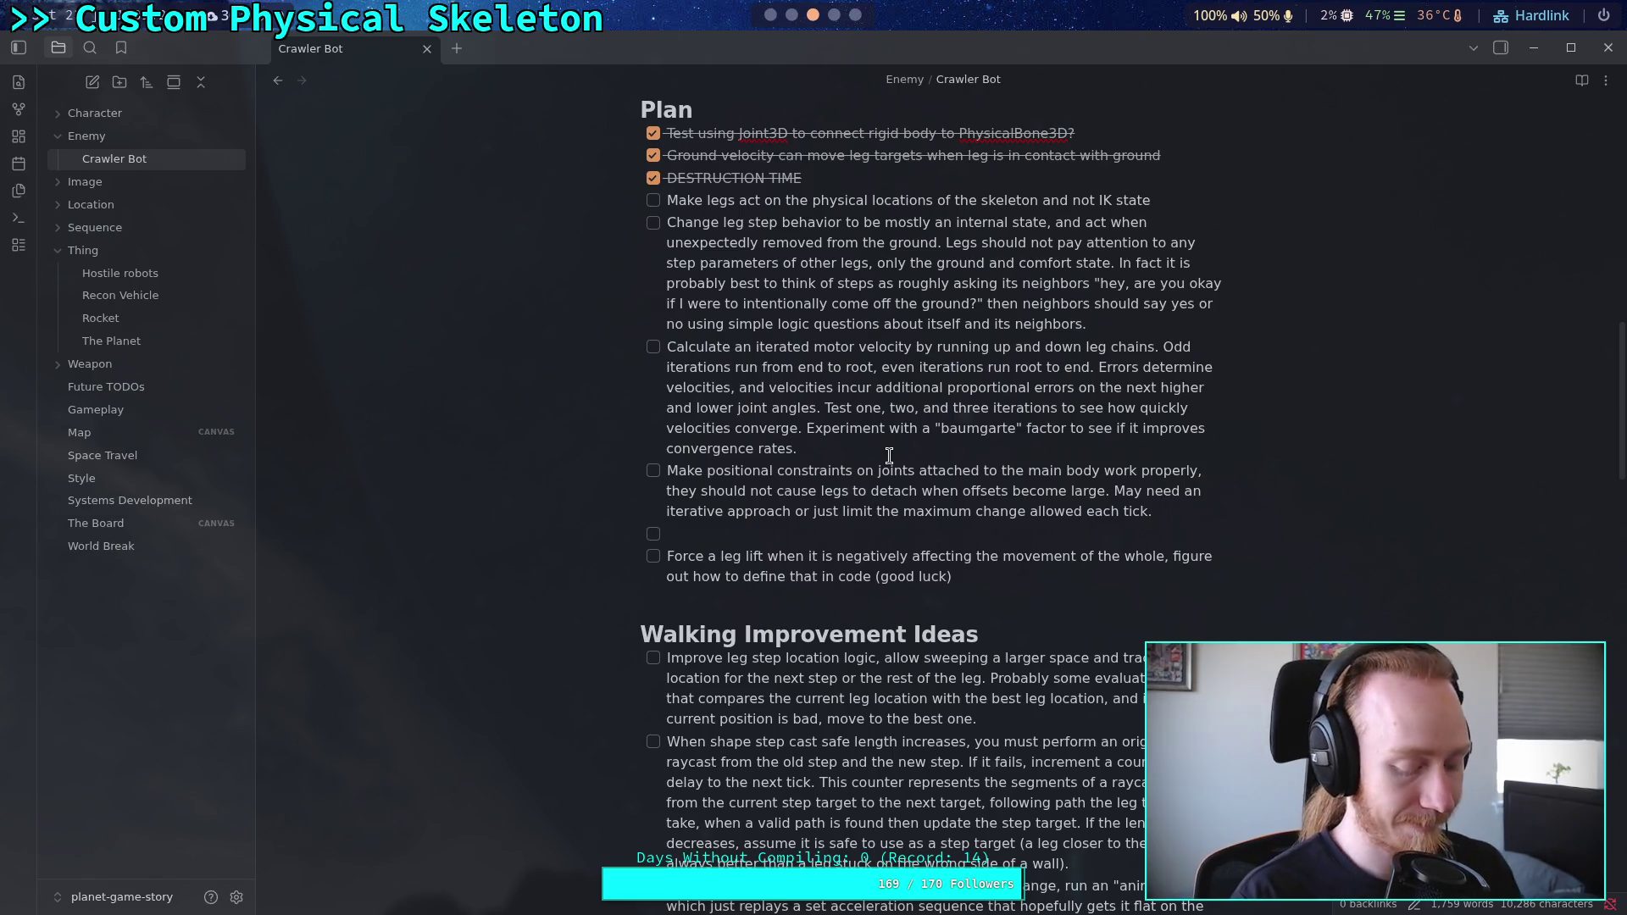
Step: Finish the Friction item: solve friction after legs update ground state, applied locally to the main body
type("Friction needs to be ")
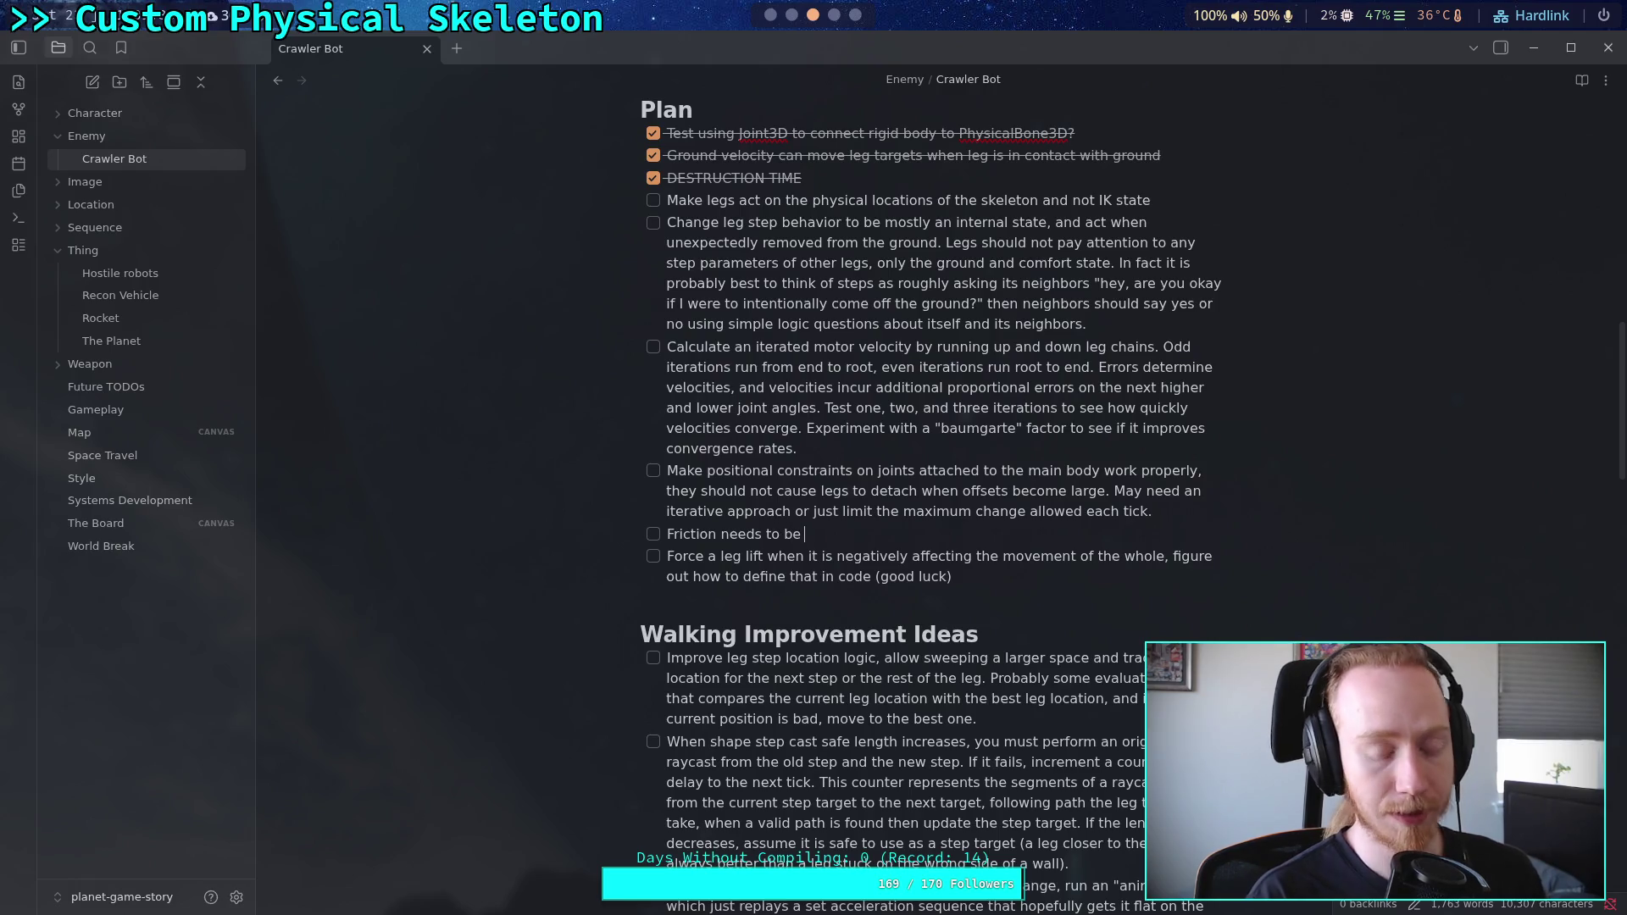
type("solved ")
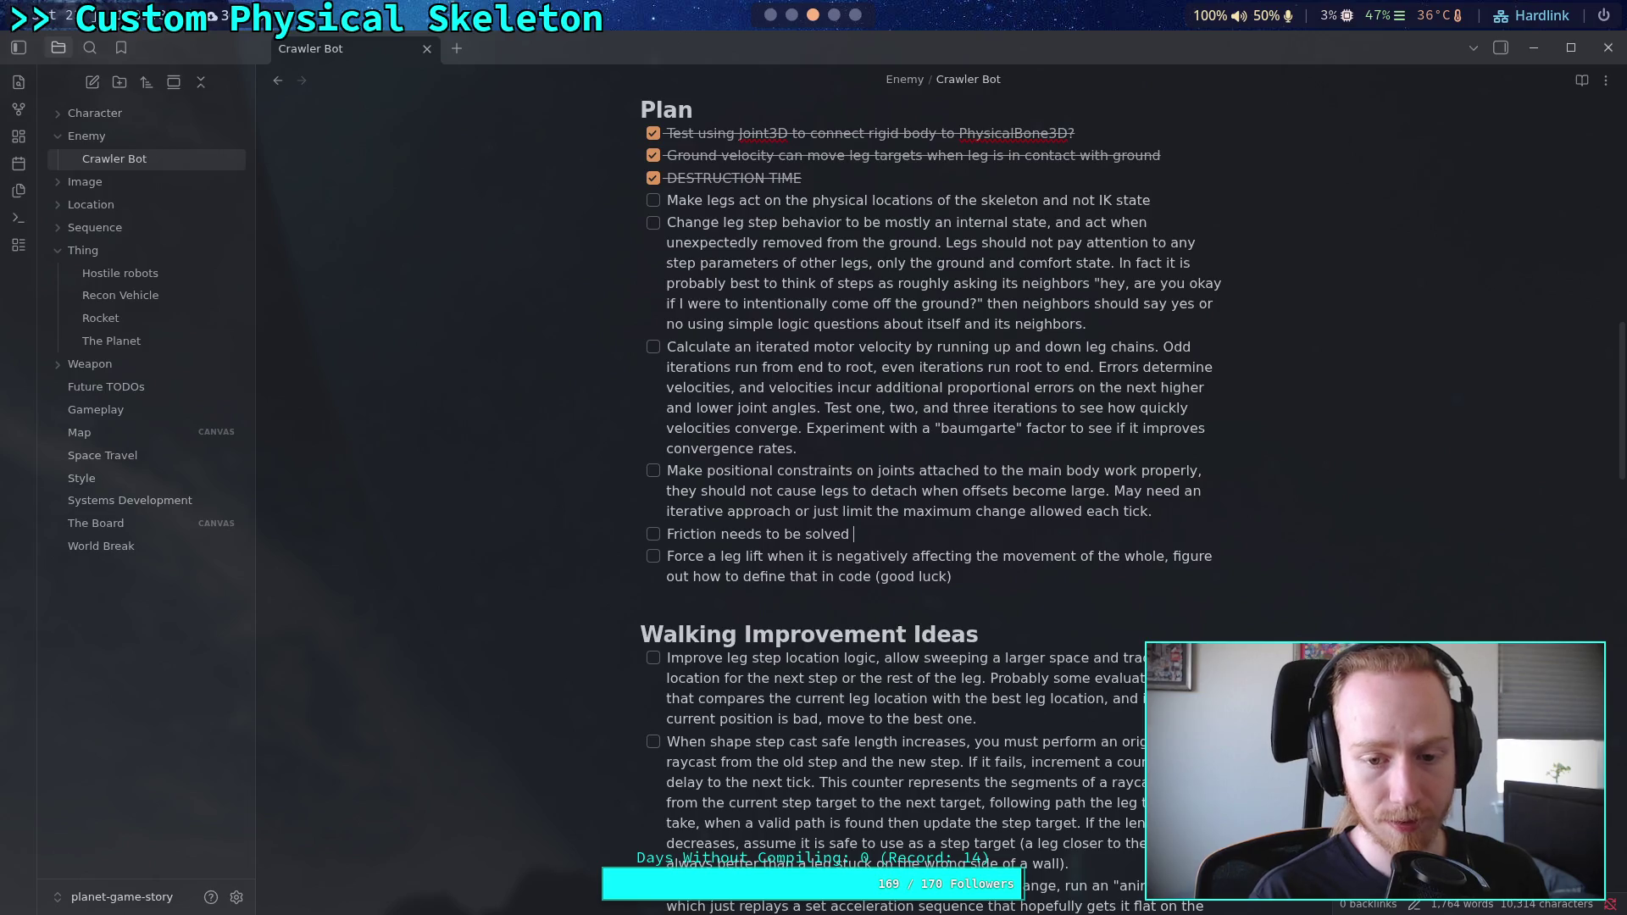
type("af")
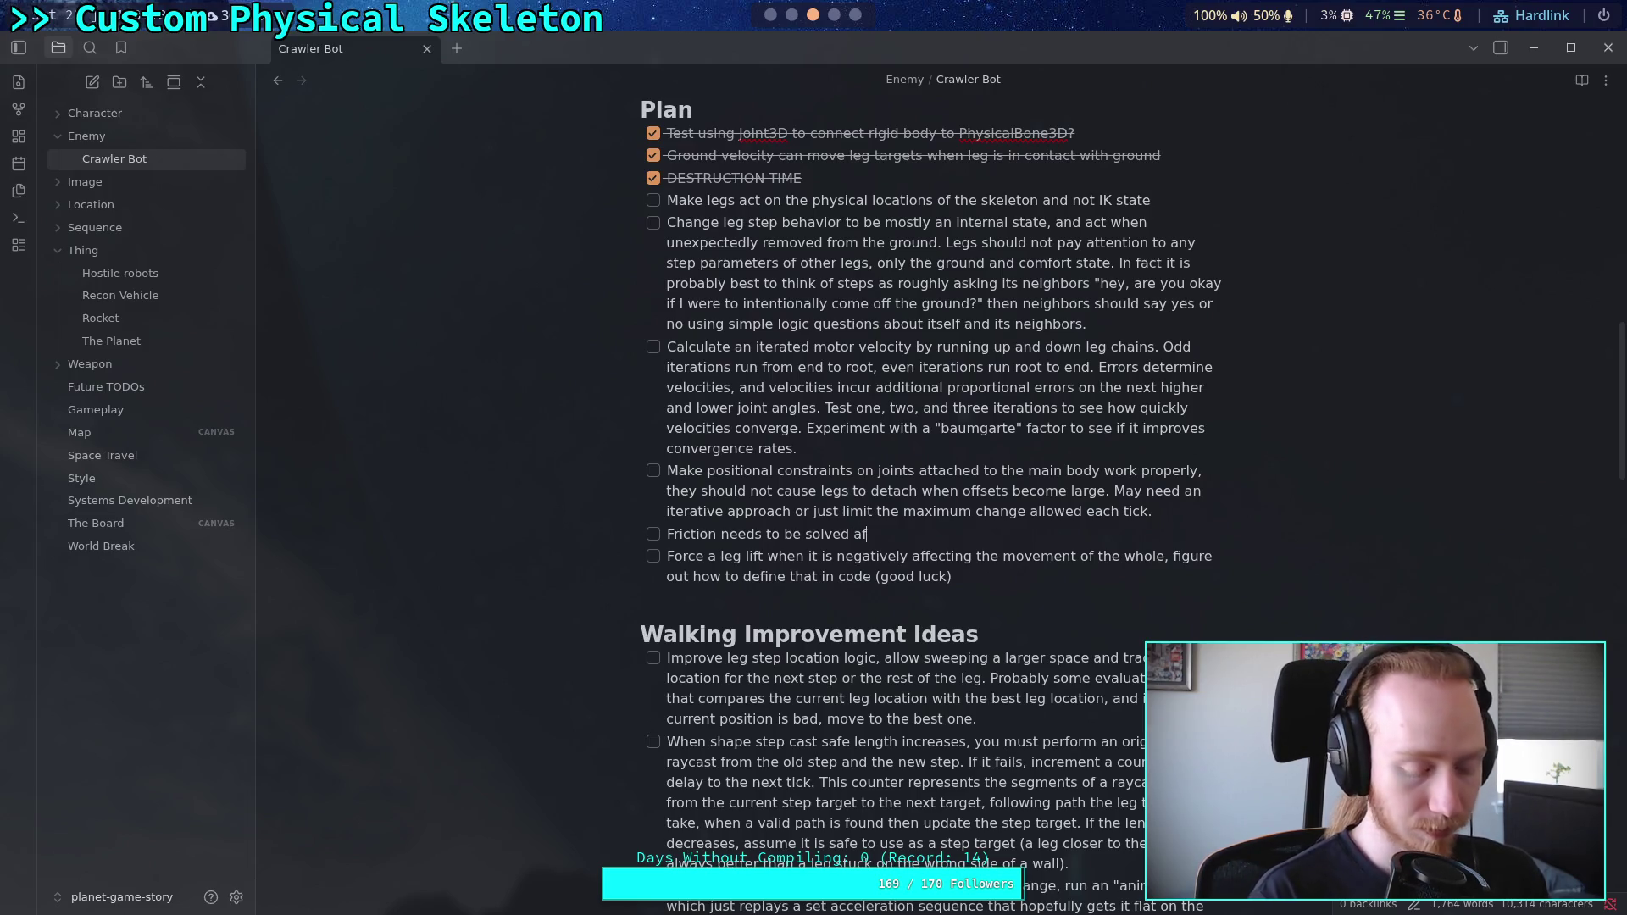
type("ter legs u")
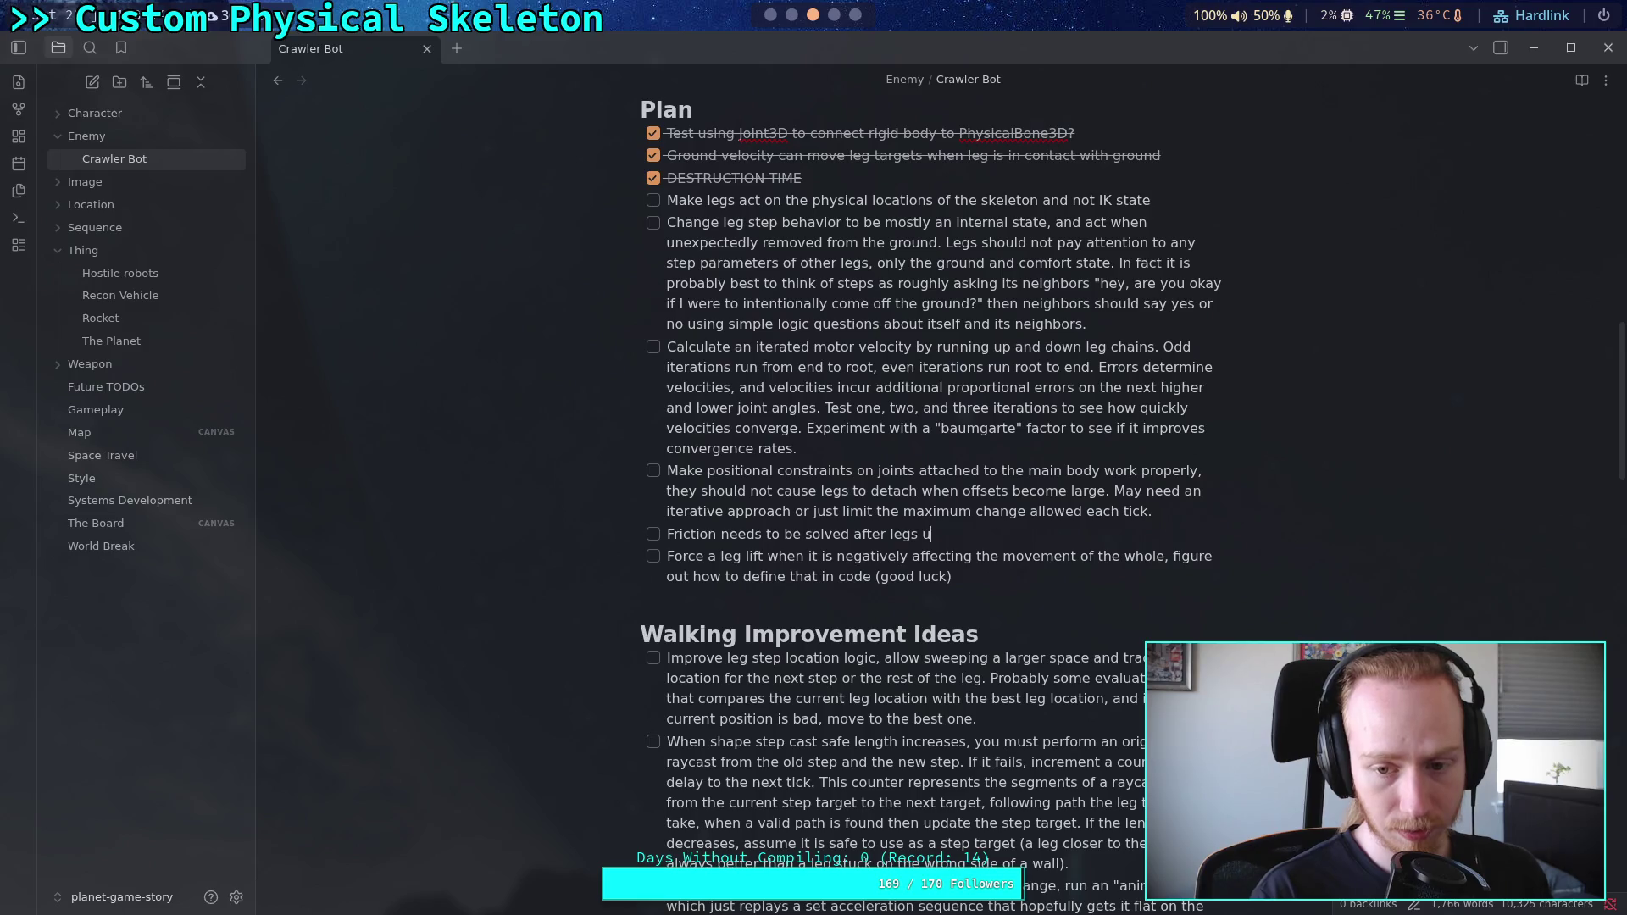
type("pdate ground state")
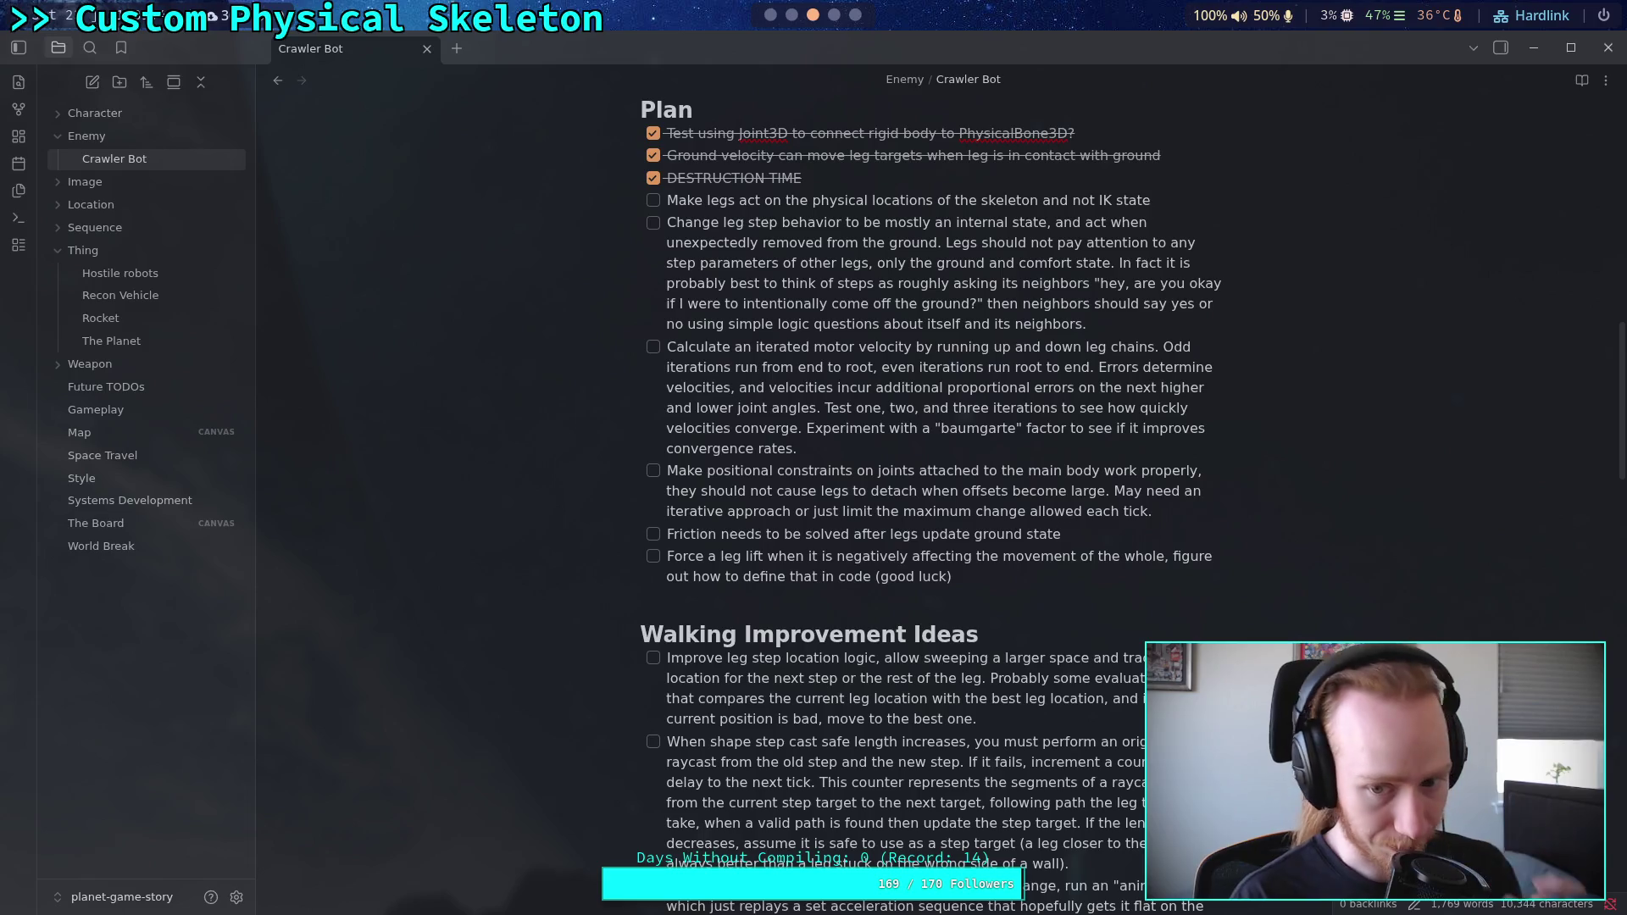
type(", and applied ")
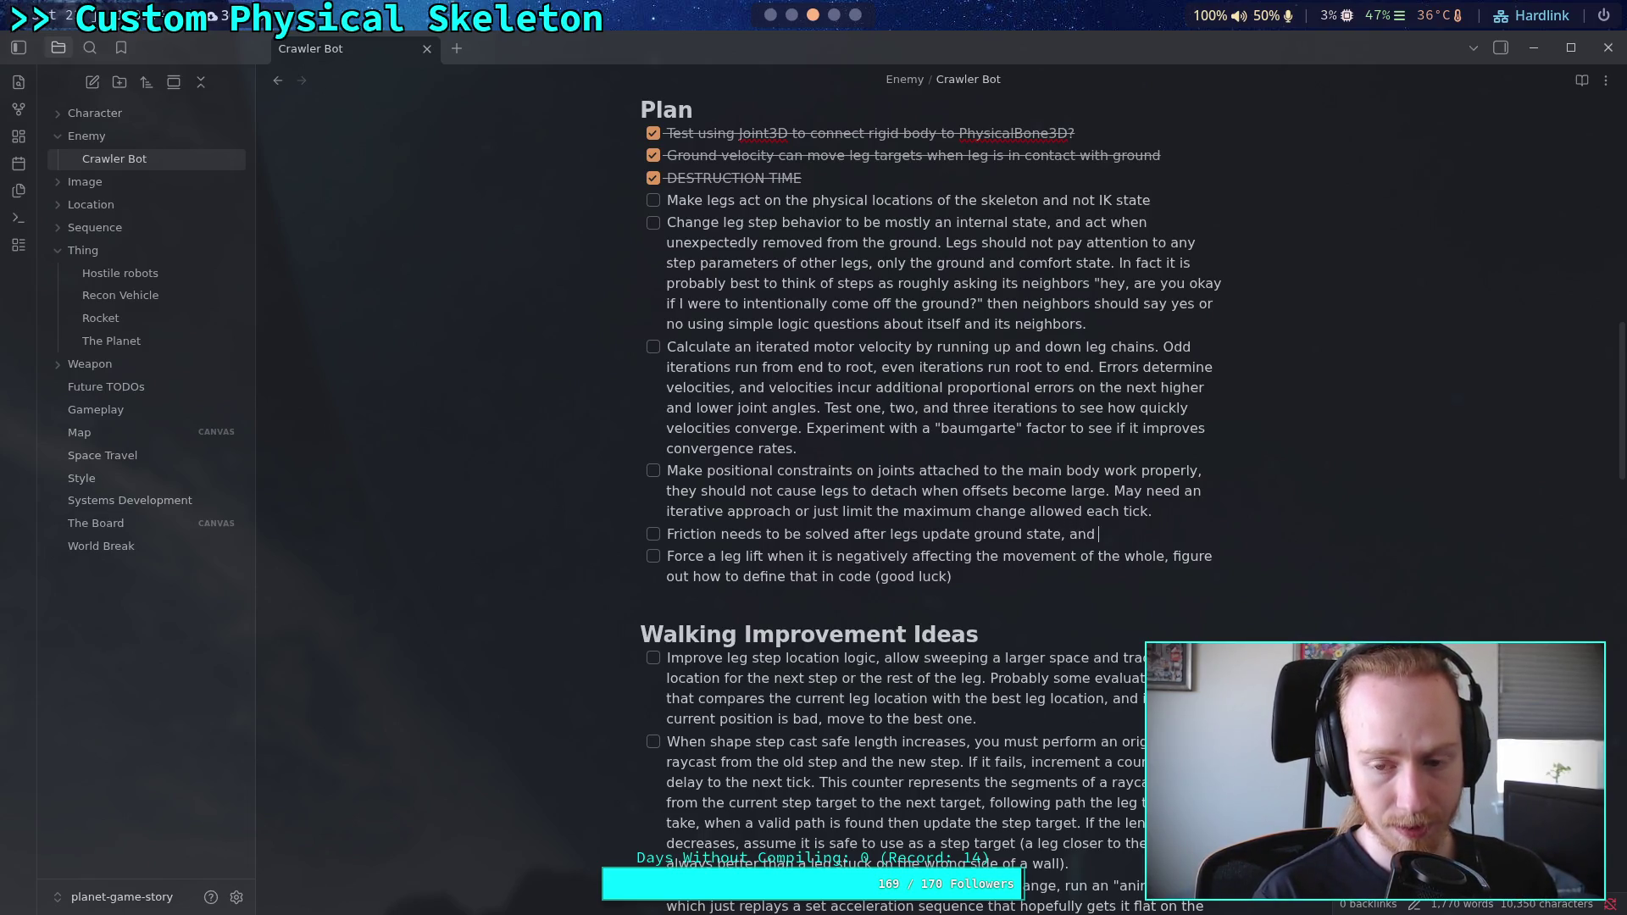
type("localy")
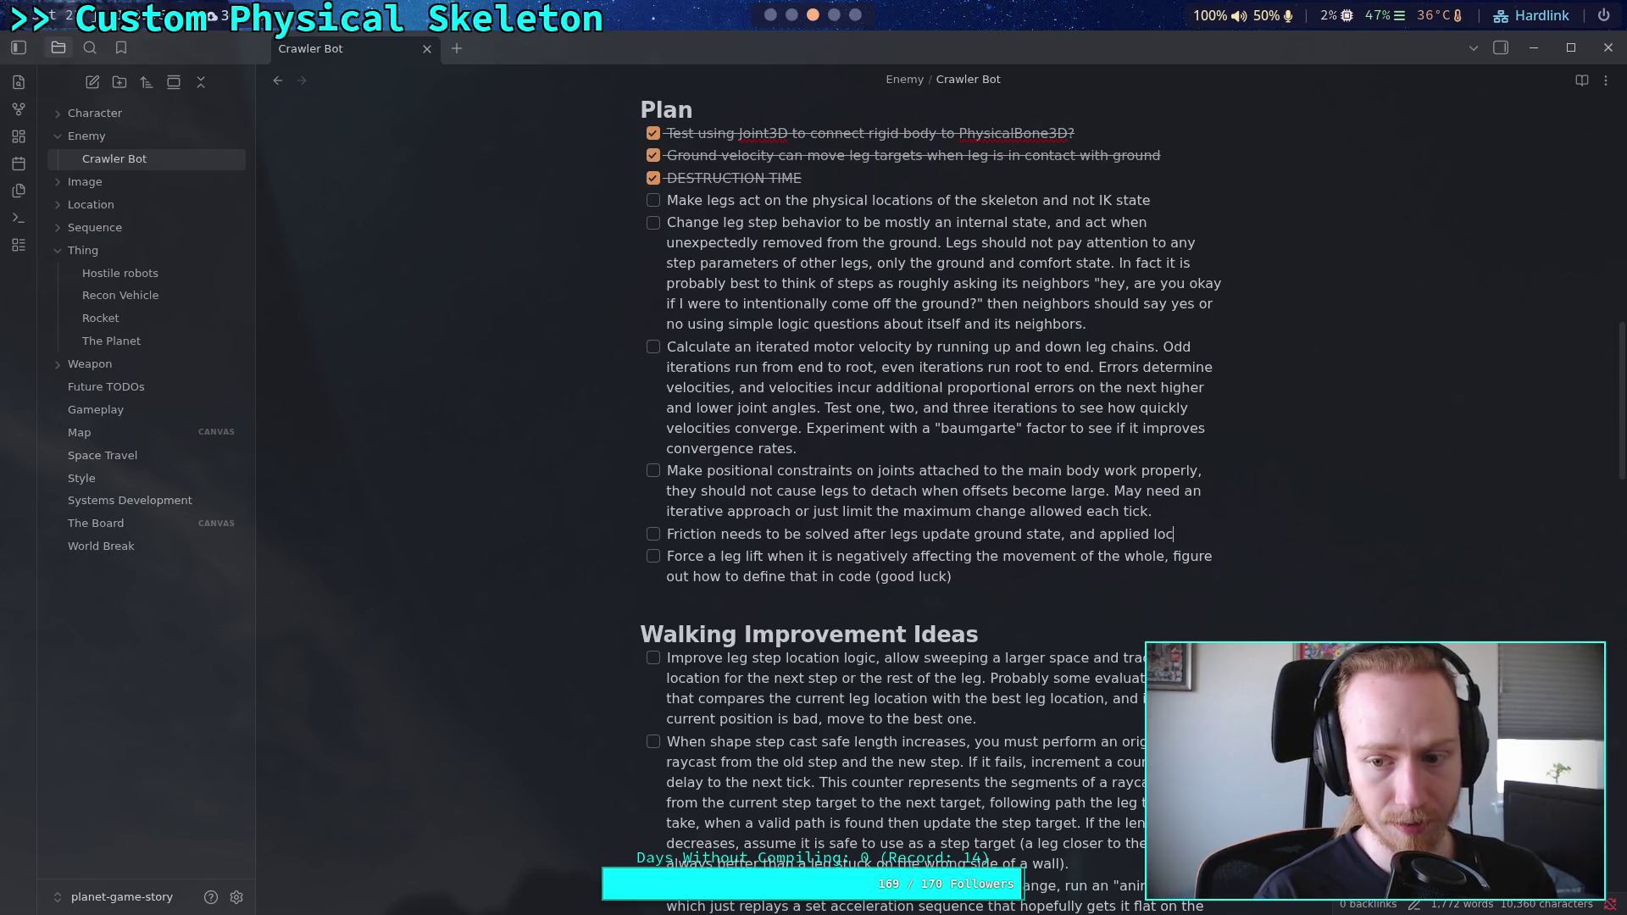
key("BackSpace")
type("ly")
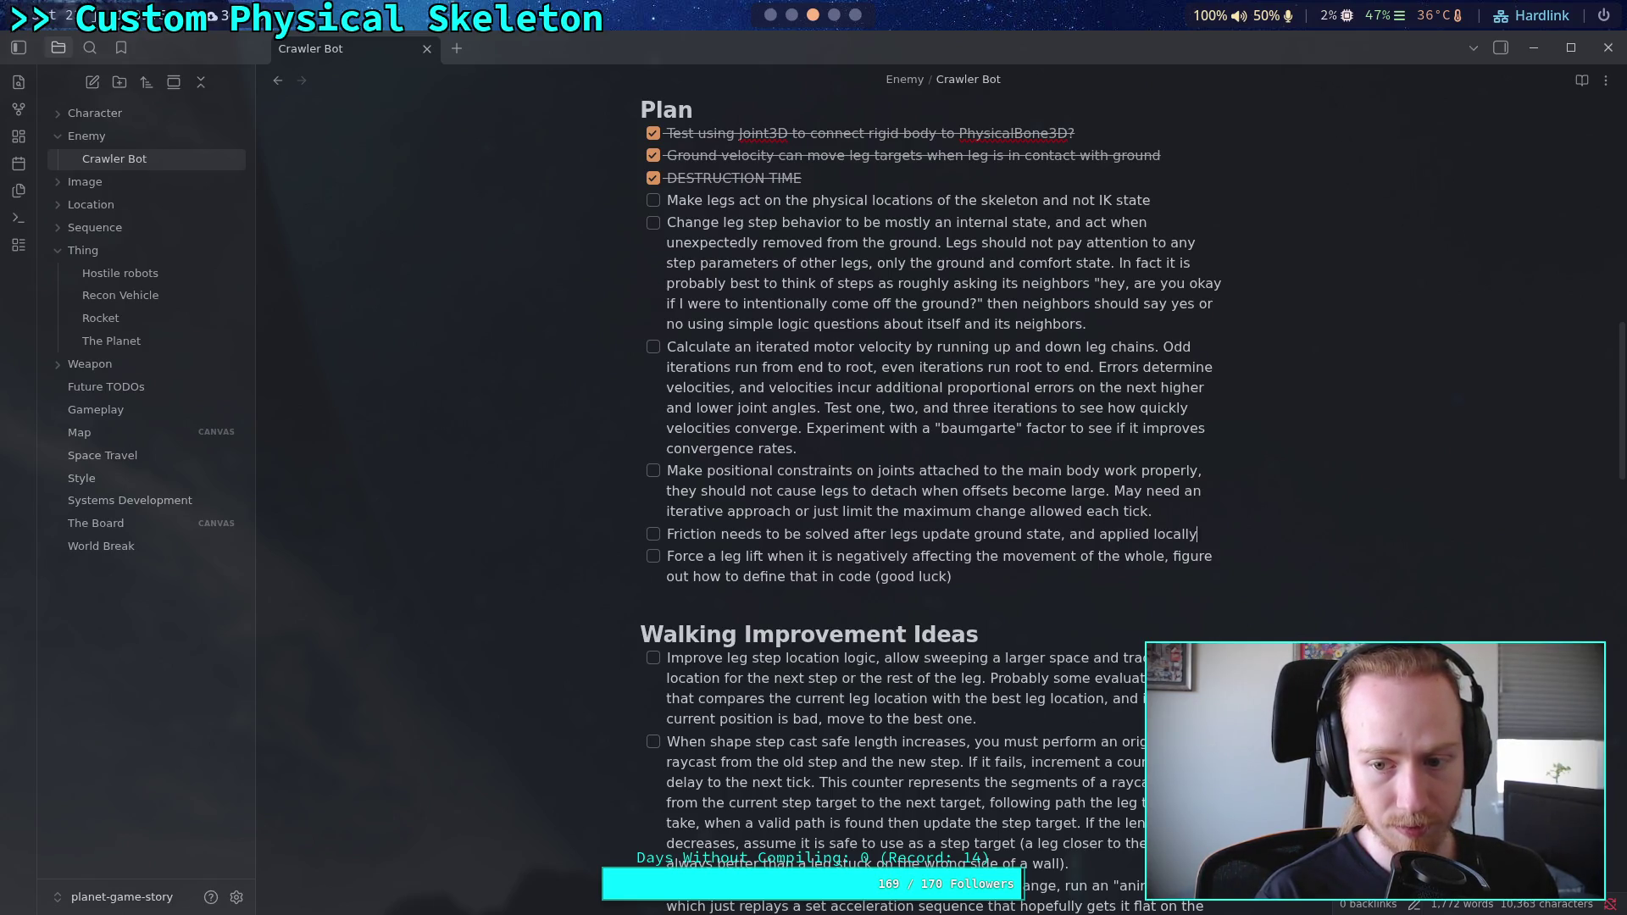
type(" to main bad")
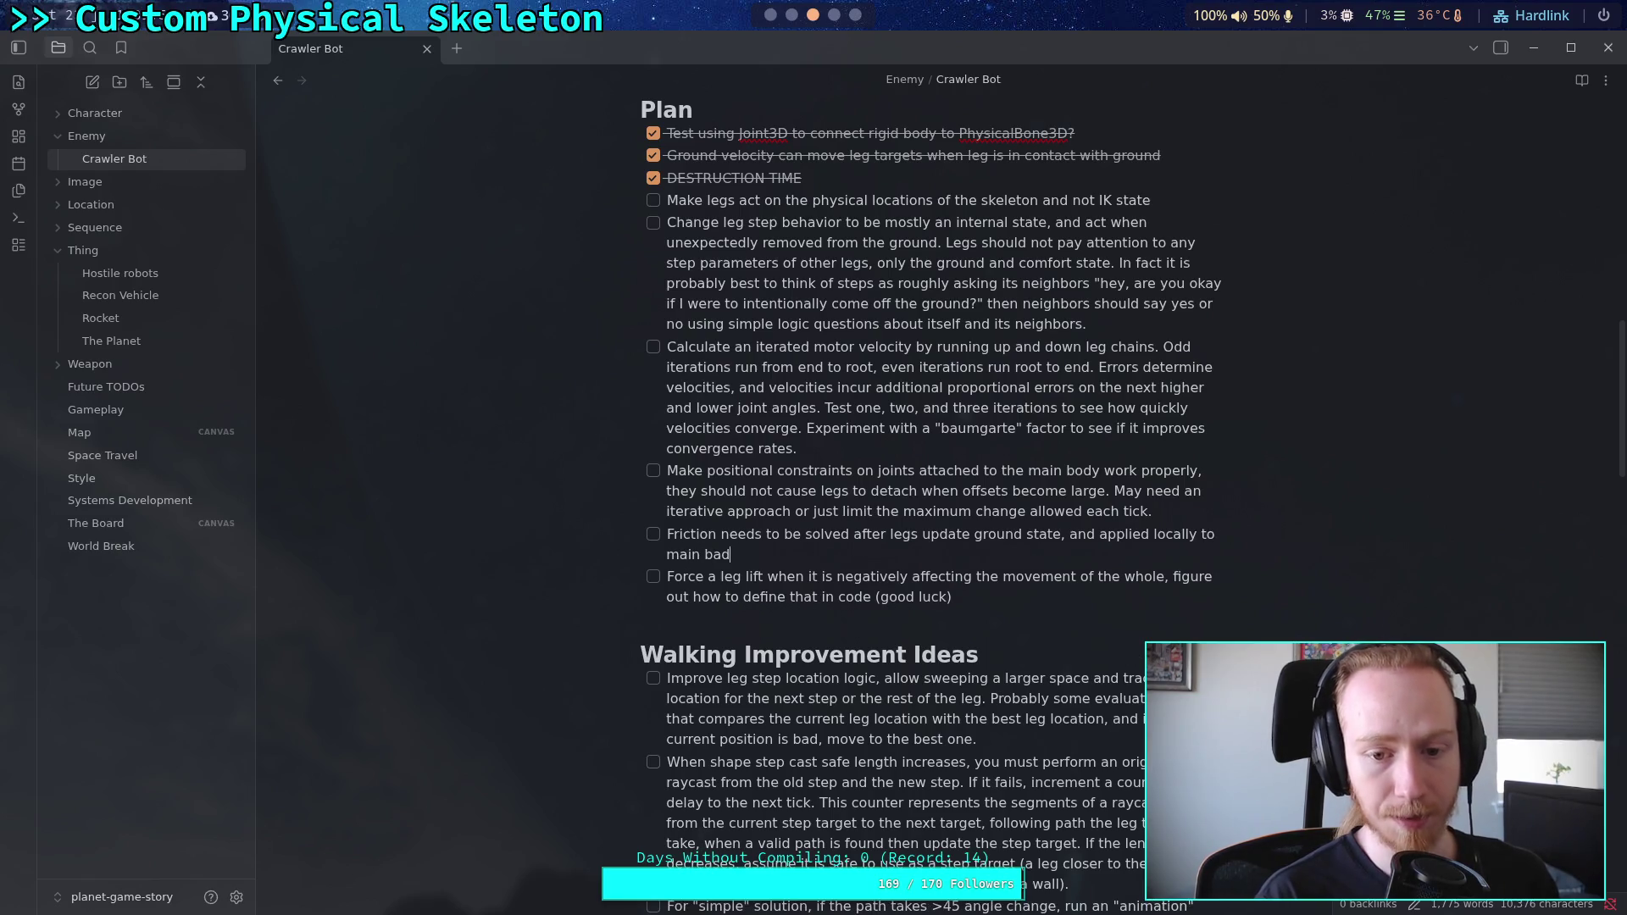
key("BackSpace")
key("BackSpace")
type("ody for rotation")
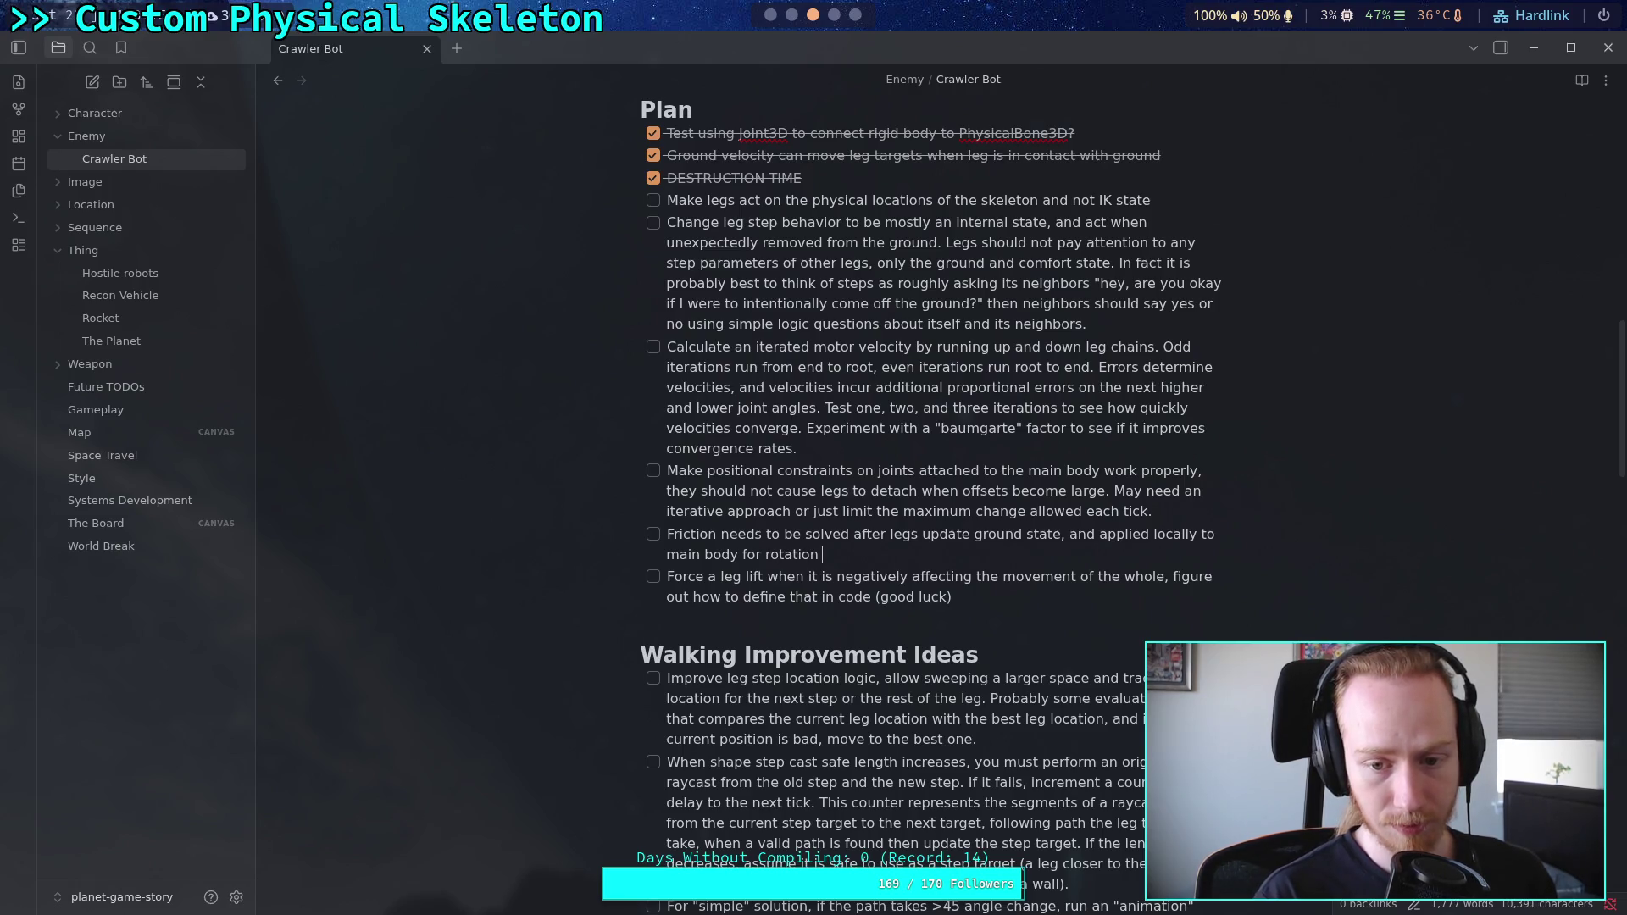
type(" and ")
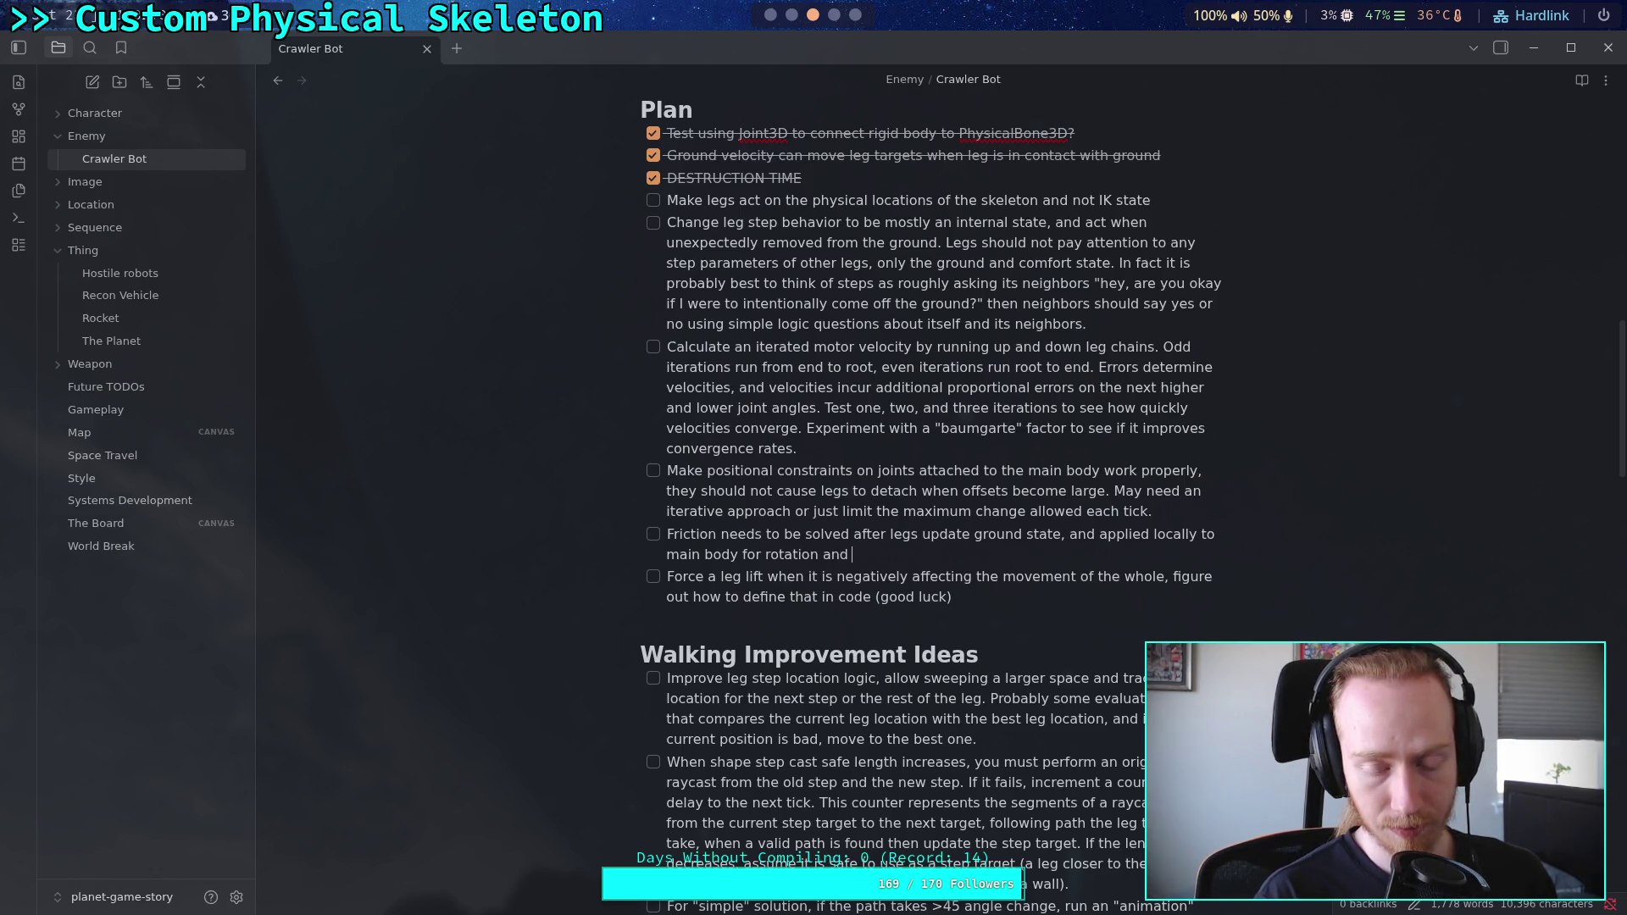
type("linear acceleration")
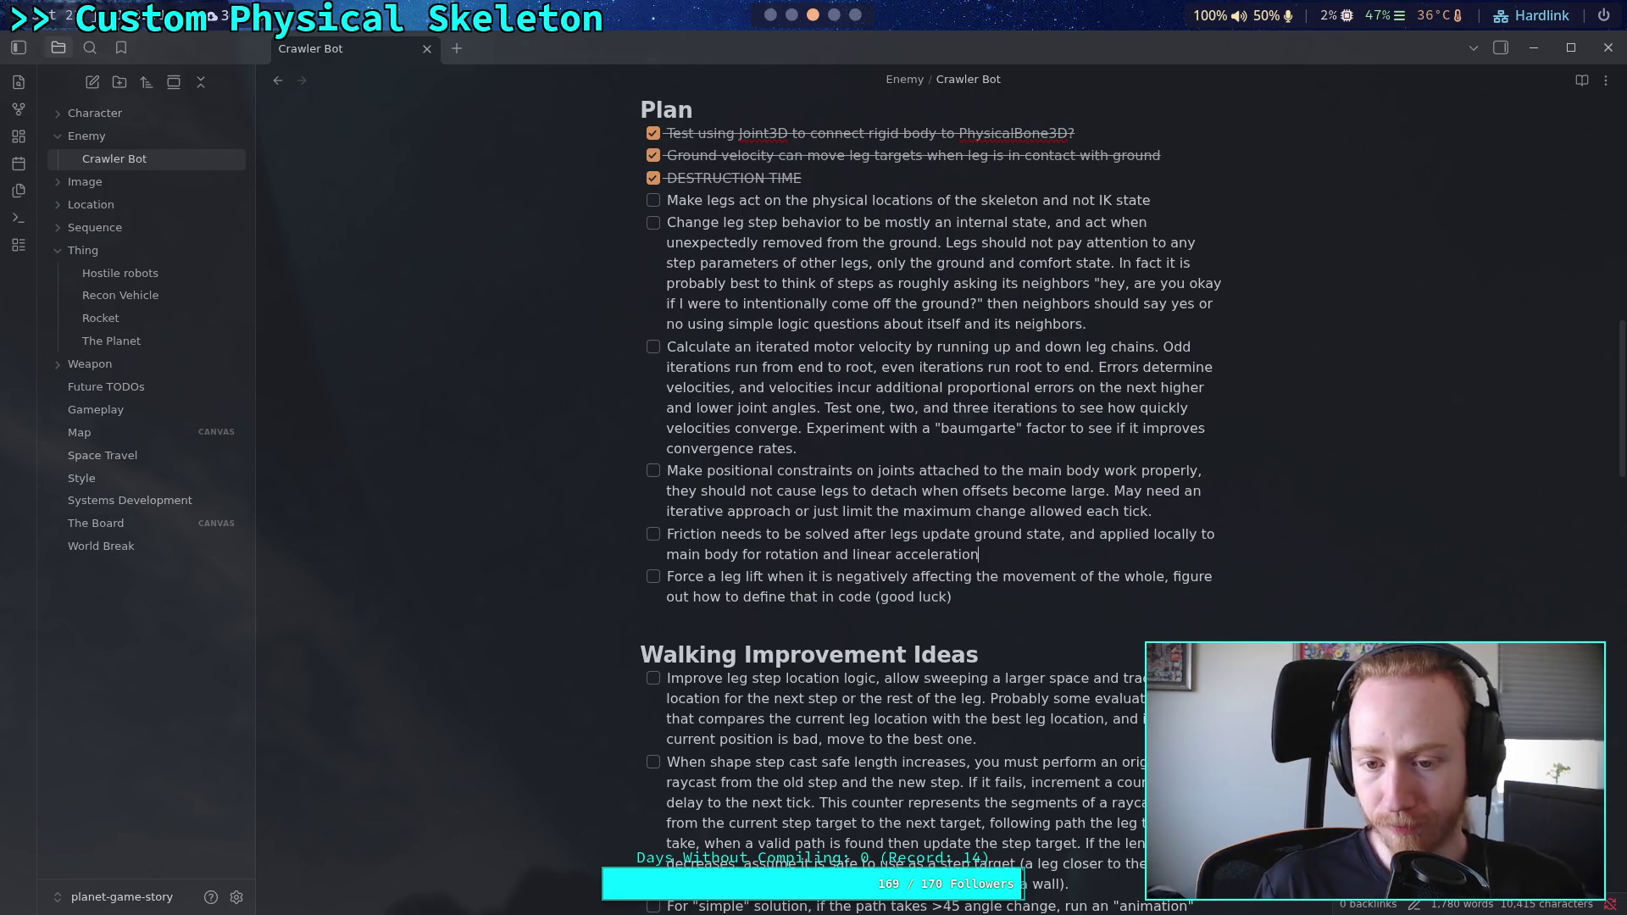
type(", rather than applying friction as a whole to the ")
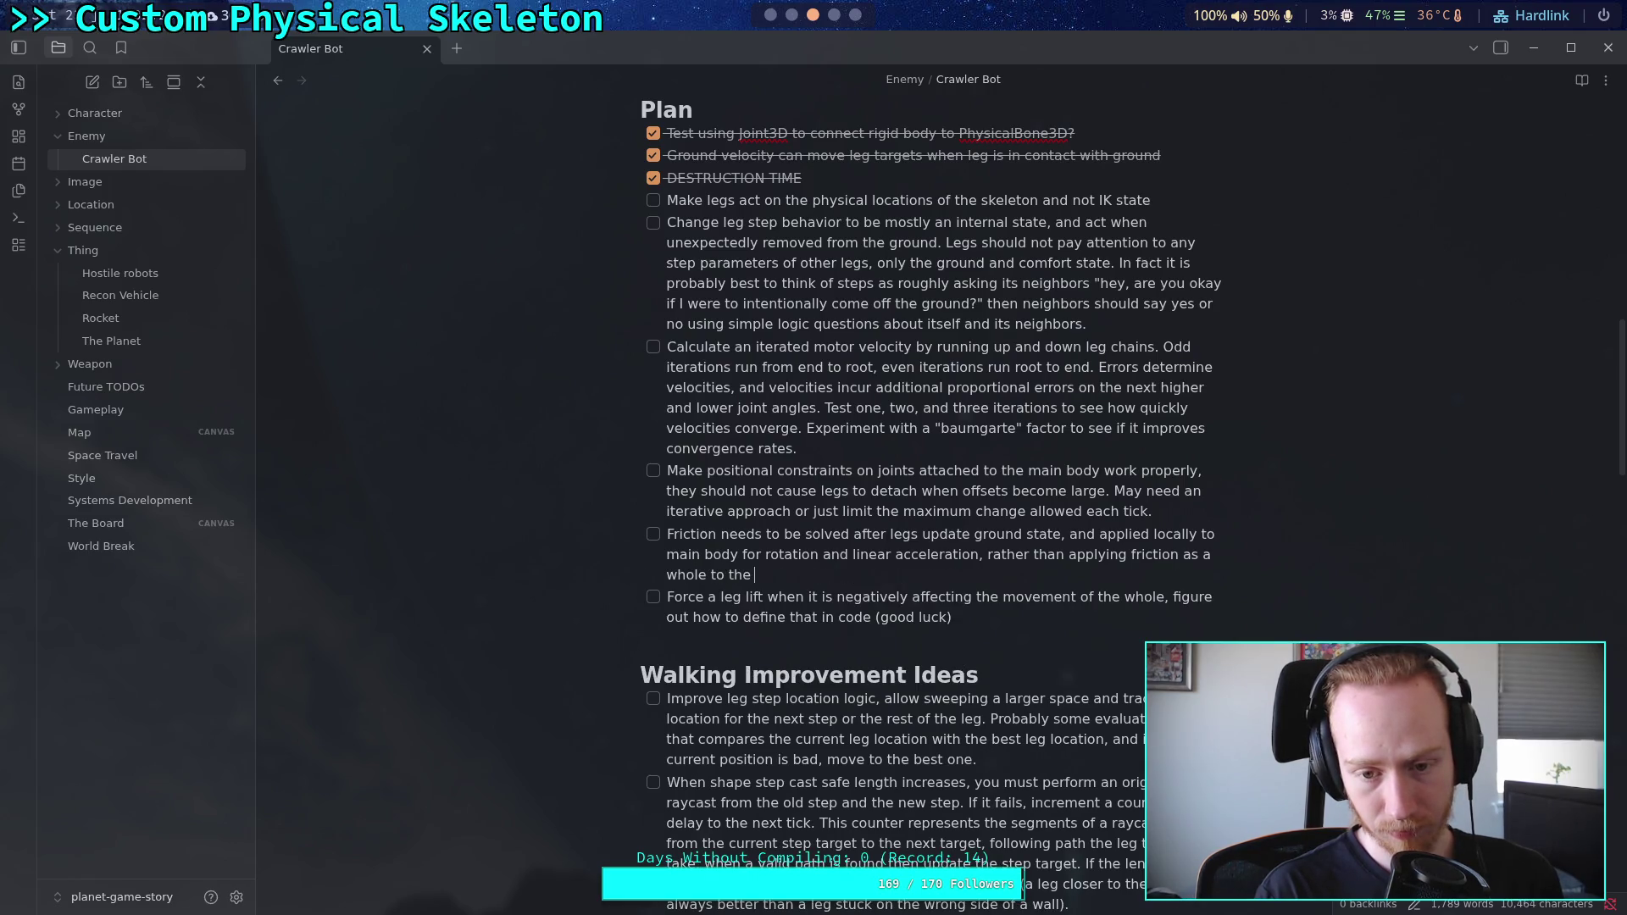
type("main body.")
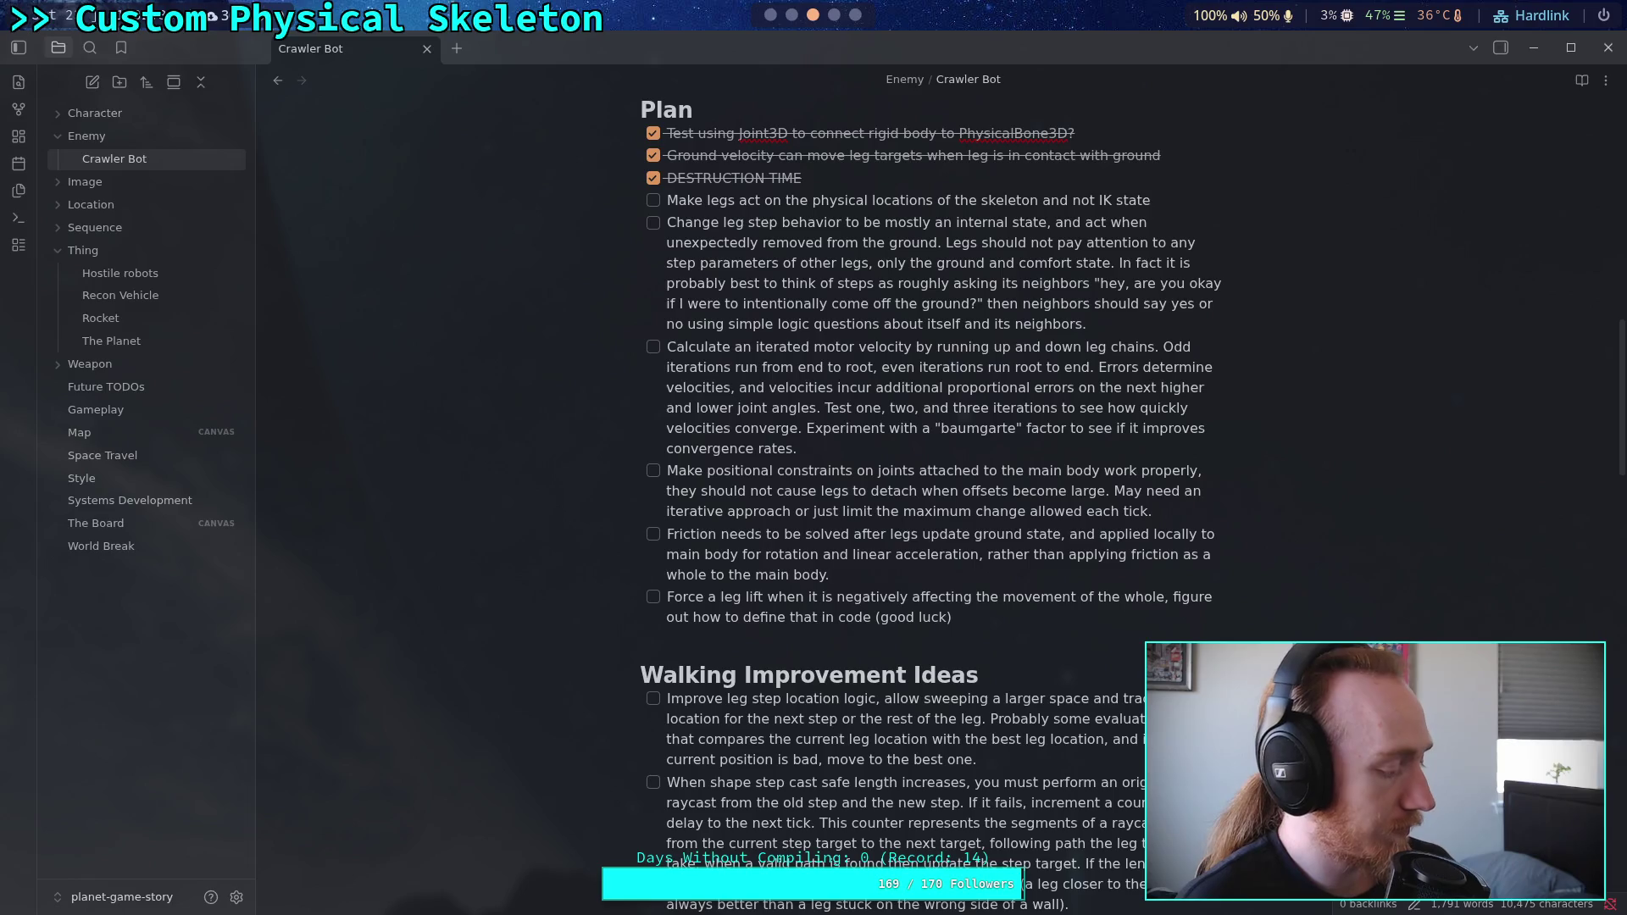
Step: Remove the stray 'Also need' text and start a new checklist item below Friction
type(" ALs")
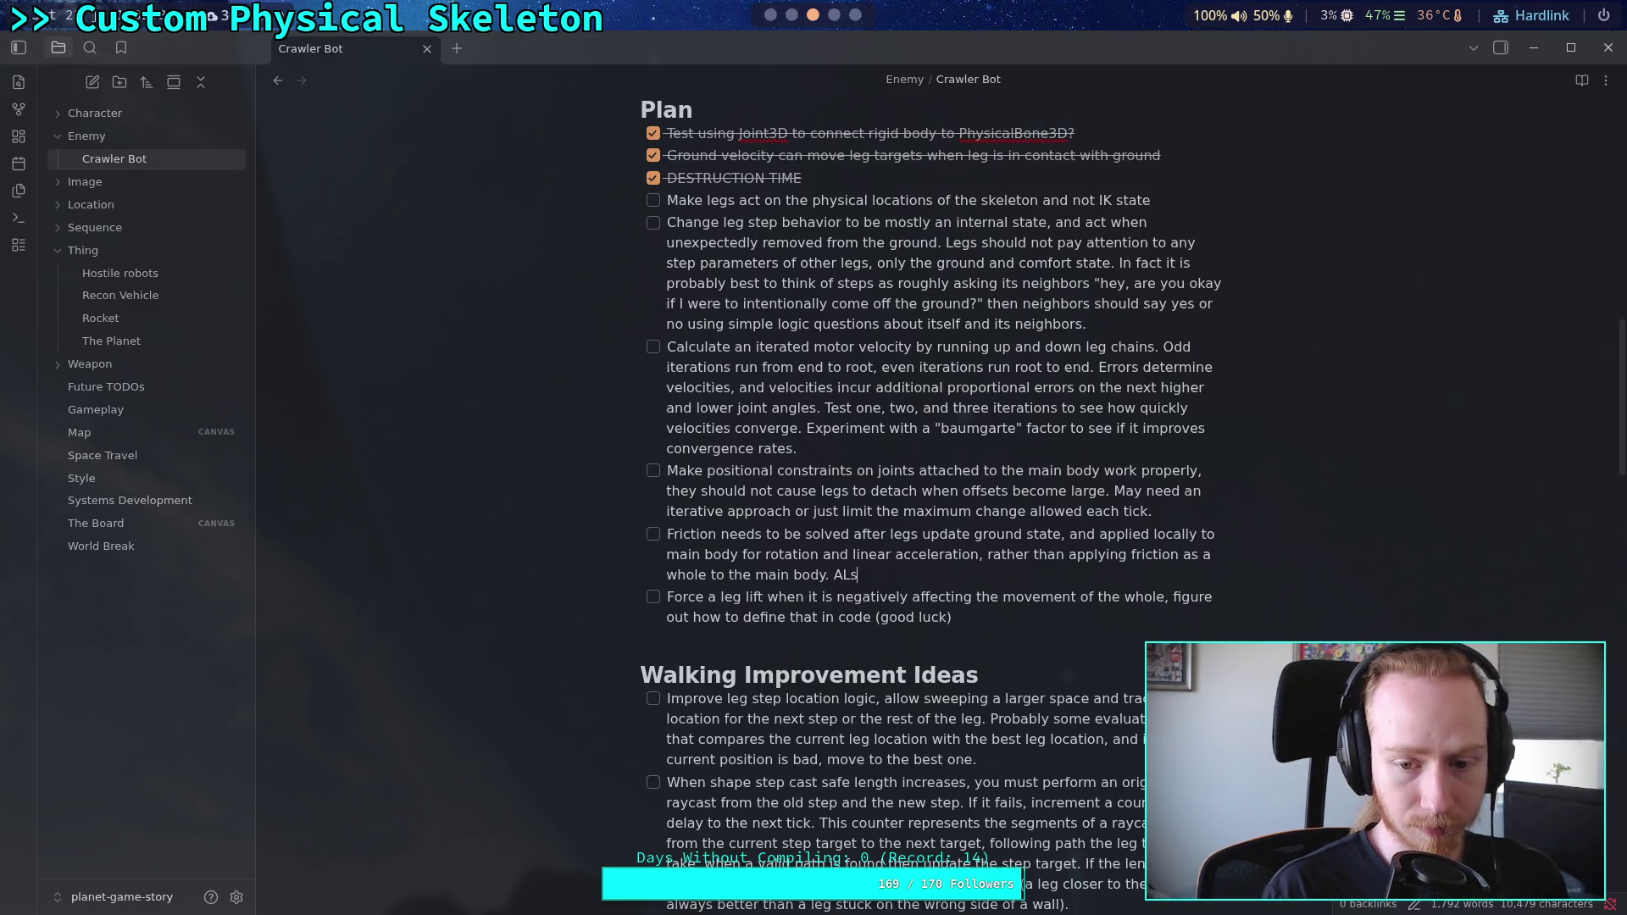
key("BackSpace")
type("lso ")
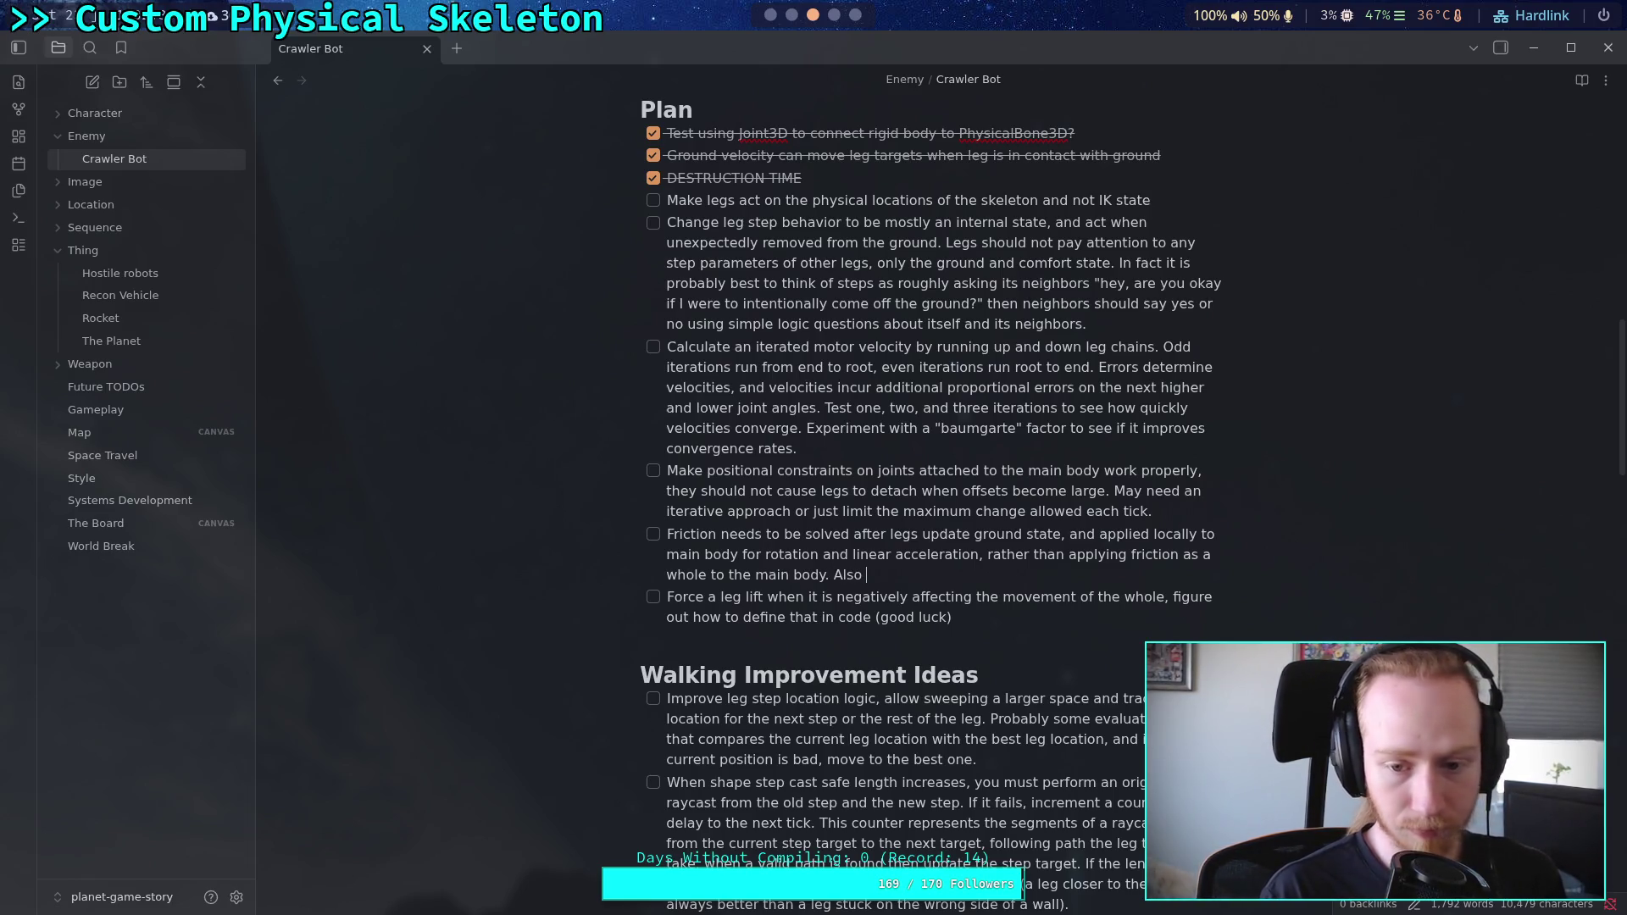
type("nood")
key("BackSpace")
key("BackSpace")
key("BackSpace")
type("eed")
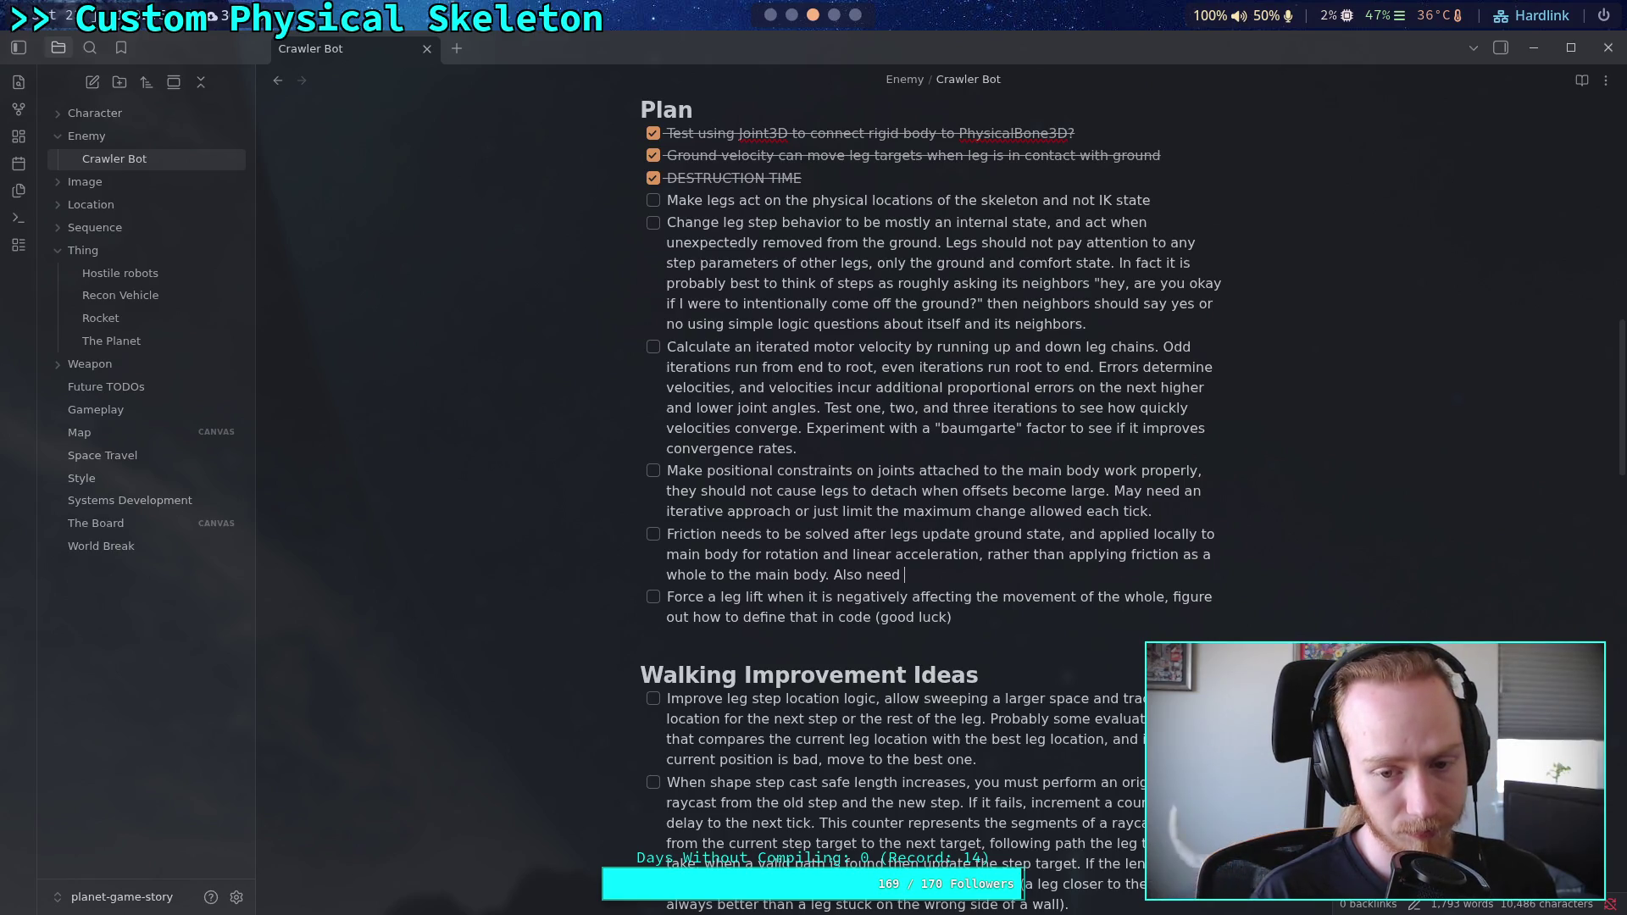
key("BackSpace")
key("BackSpace")
key("BackSpace")
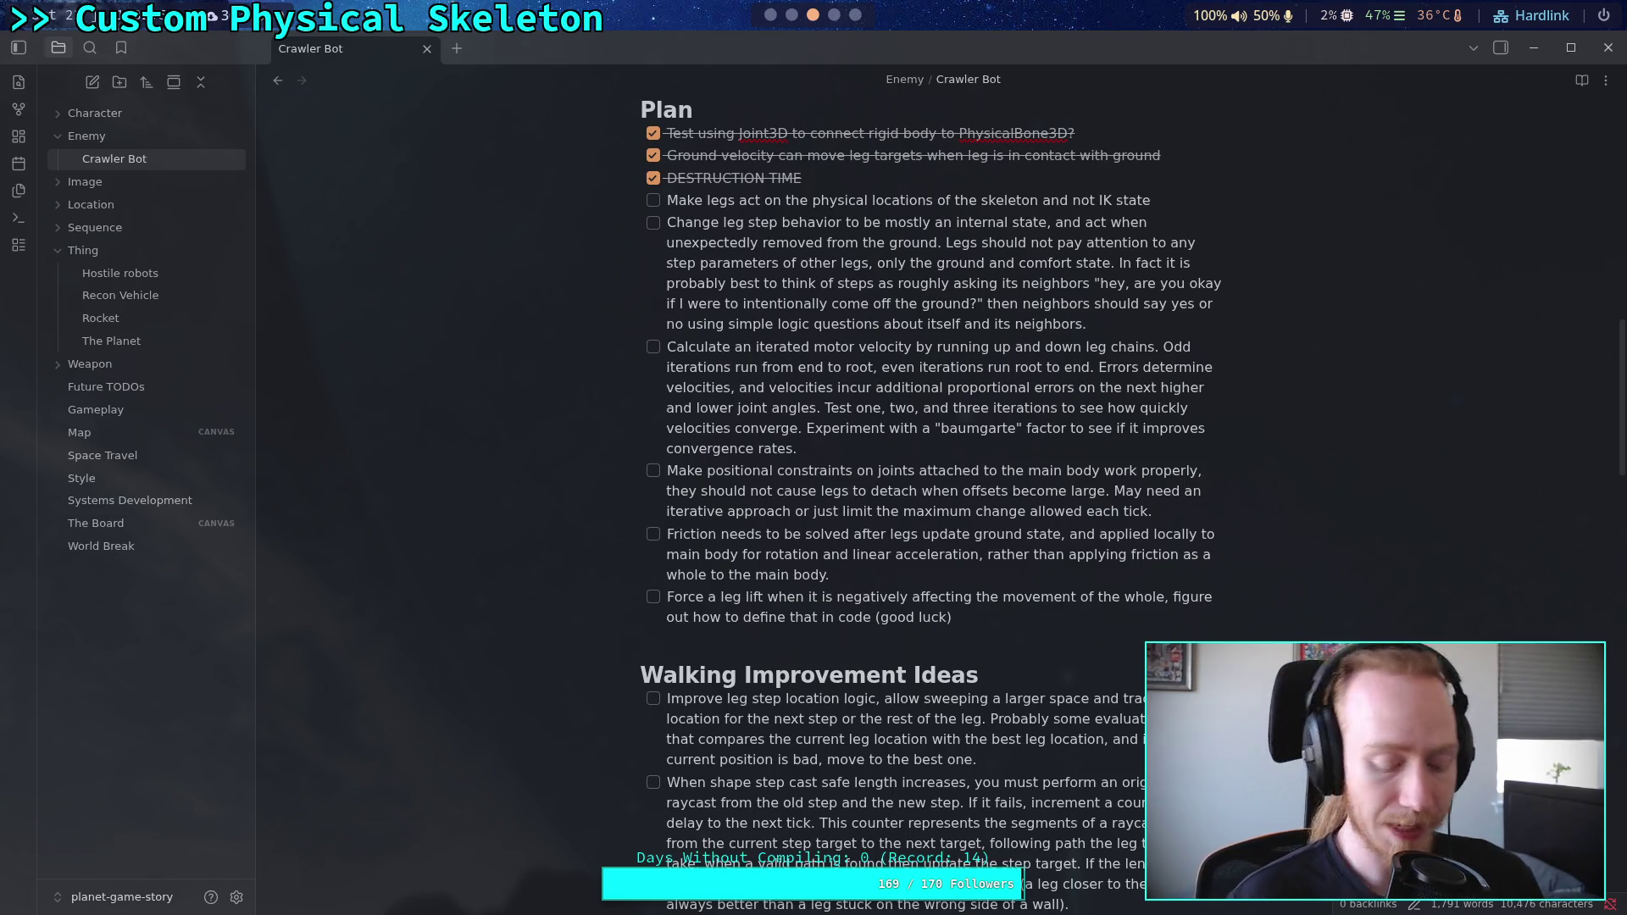
key("Return")
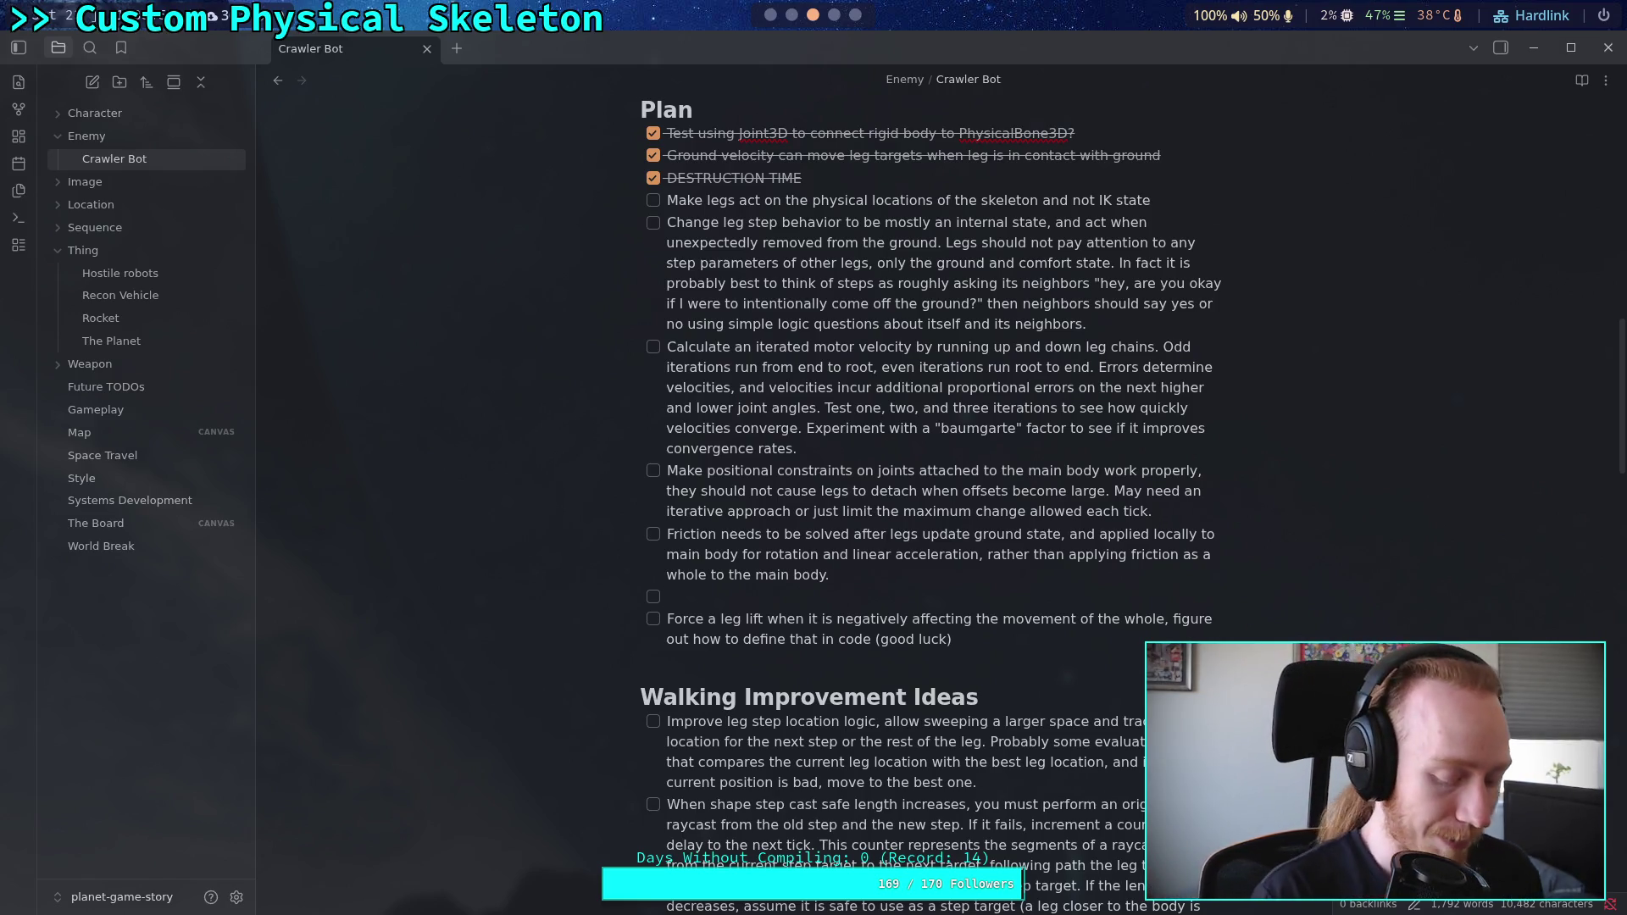
Step: Write 'Consider using SpringCast3D (and probably improve it?) for maintaining ground contact and softening impacts on the legs.'
type("Consid")
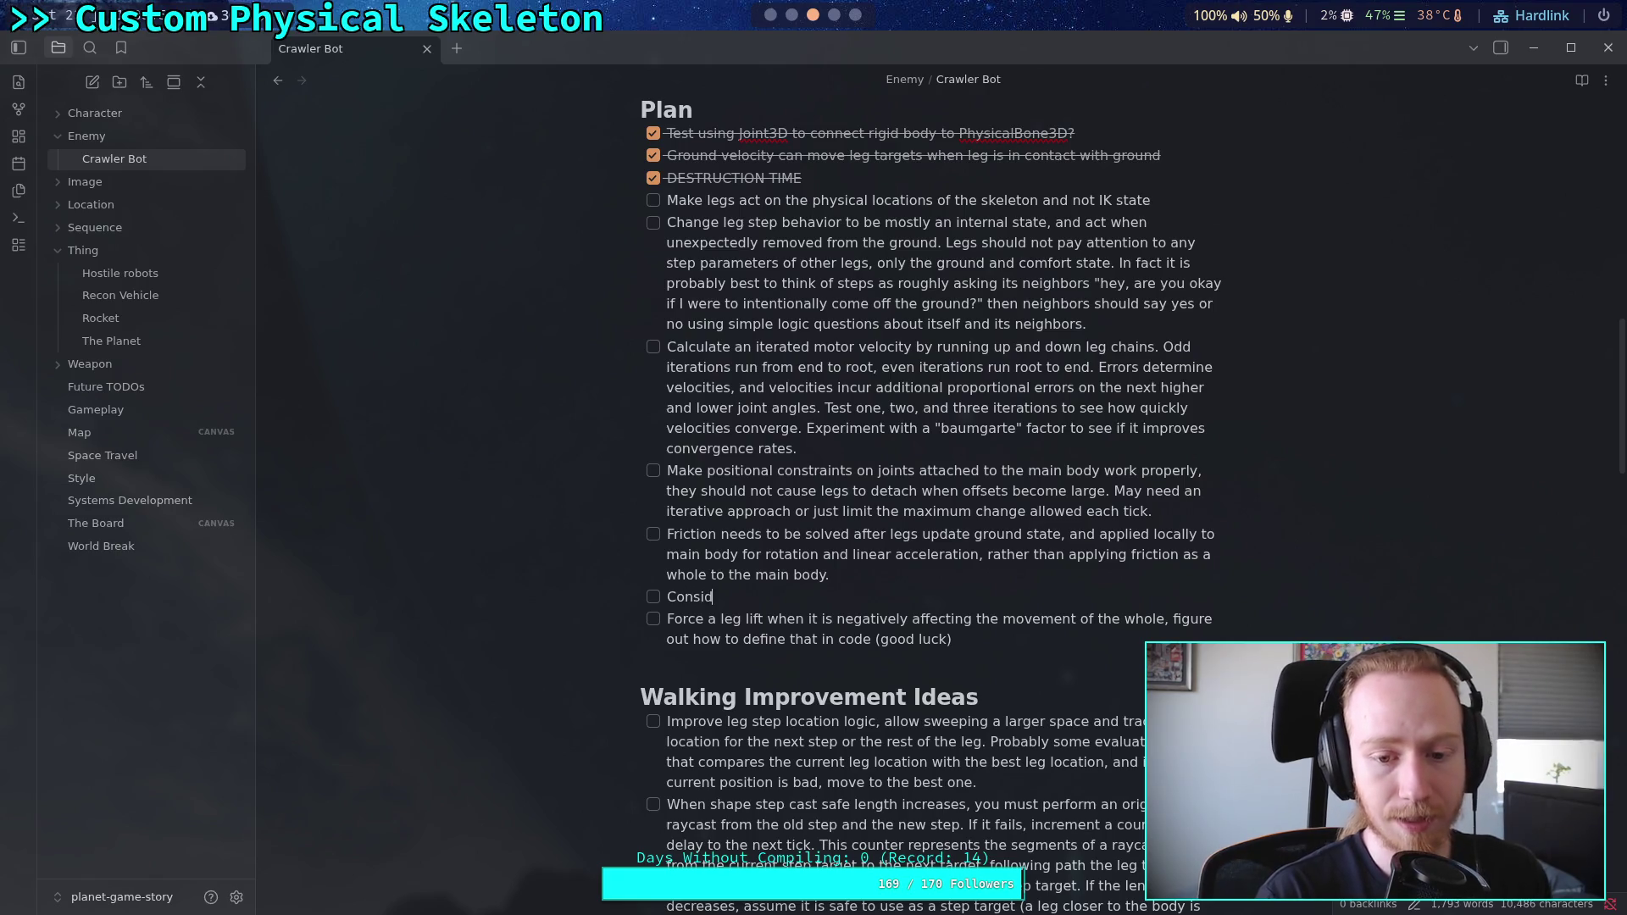
type("er using spring")
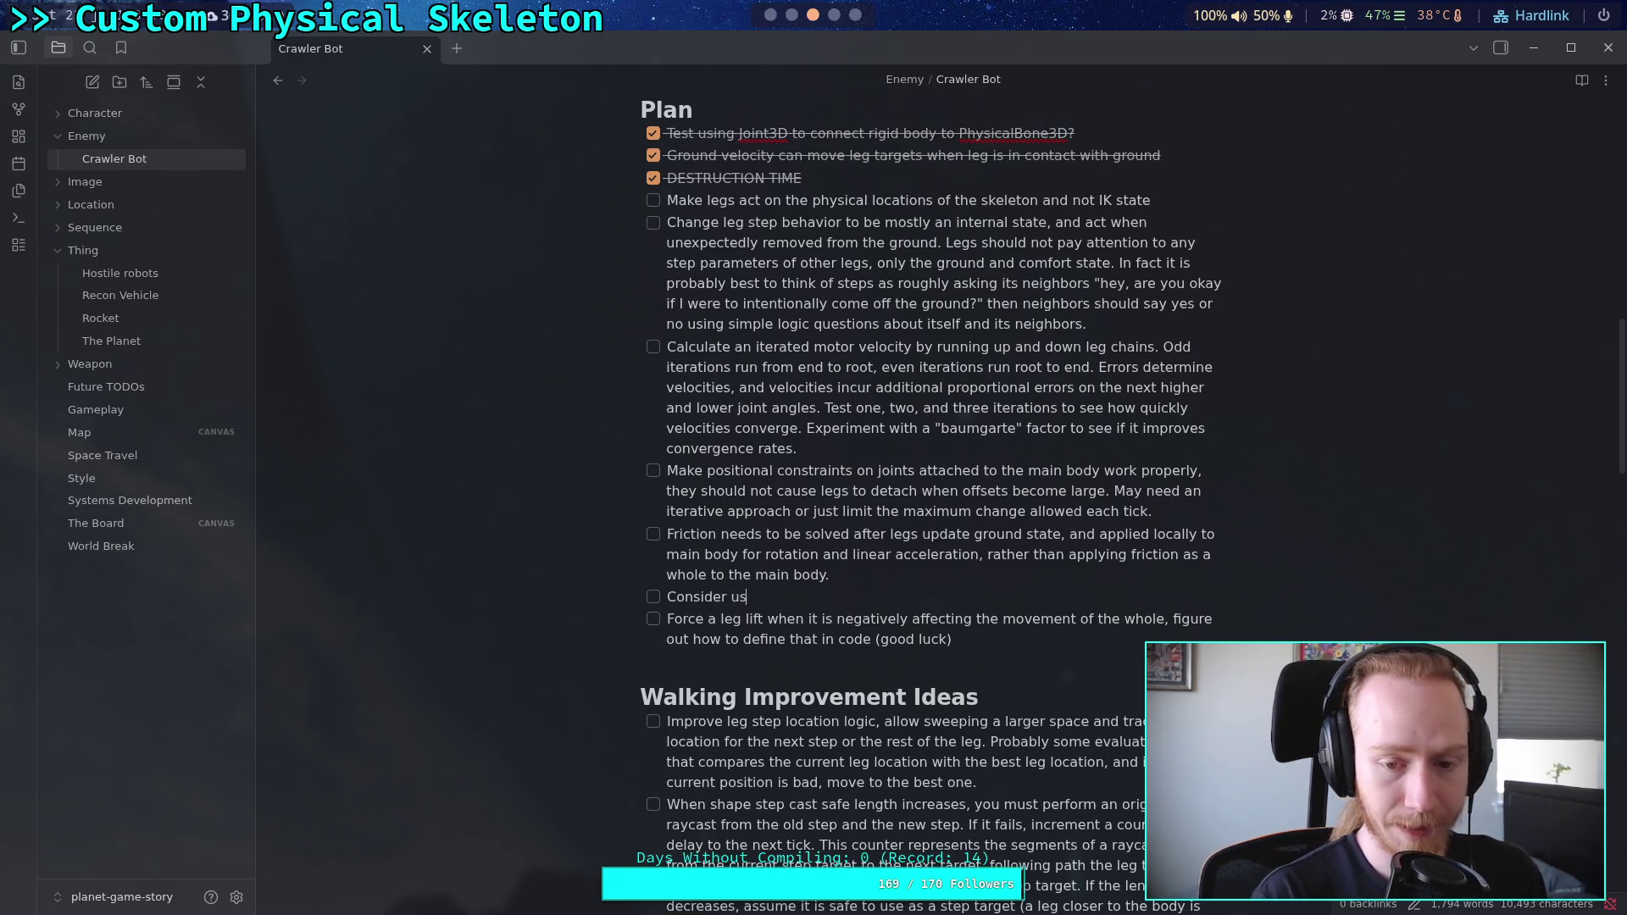
key("BackSpace")
key("BackSpace")
key("BackSpace")
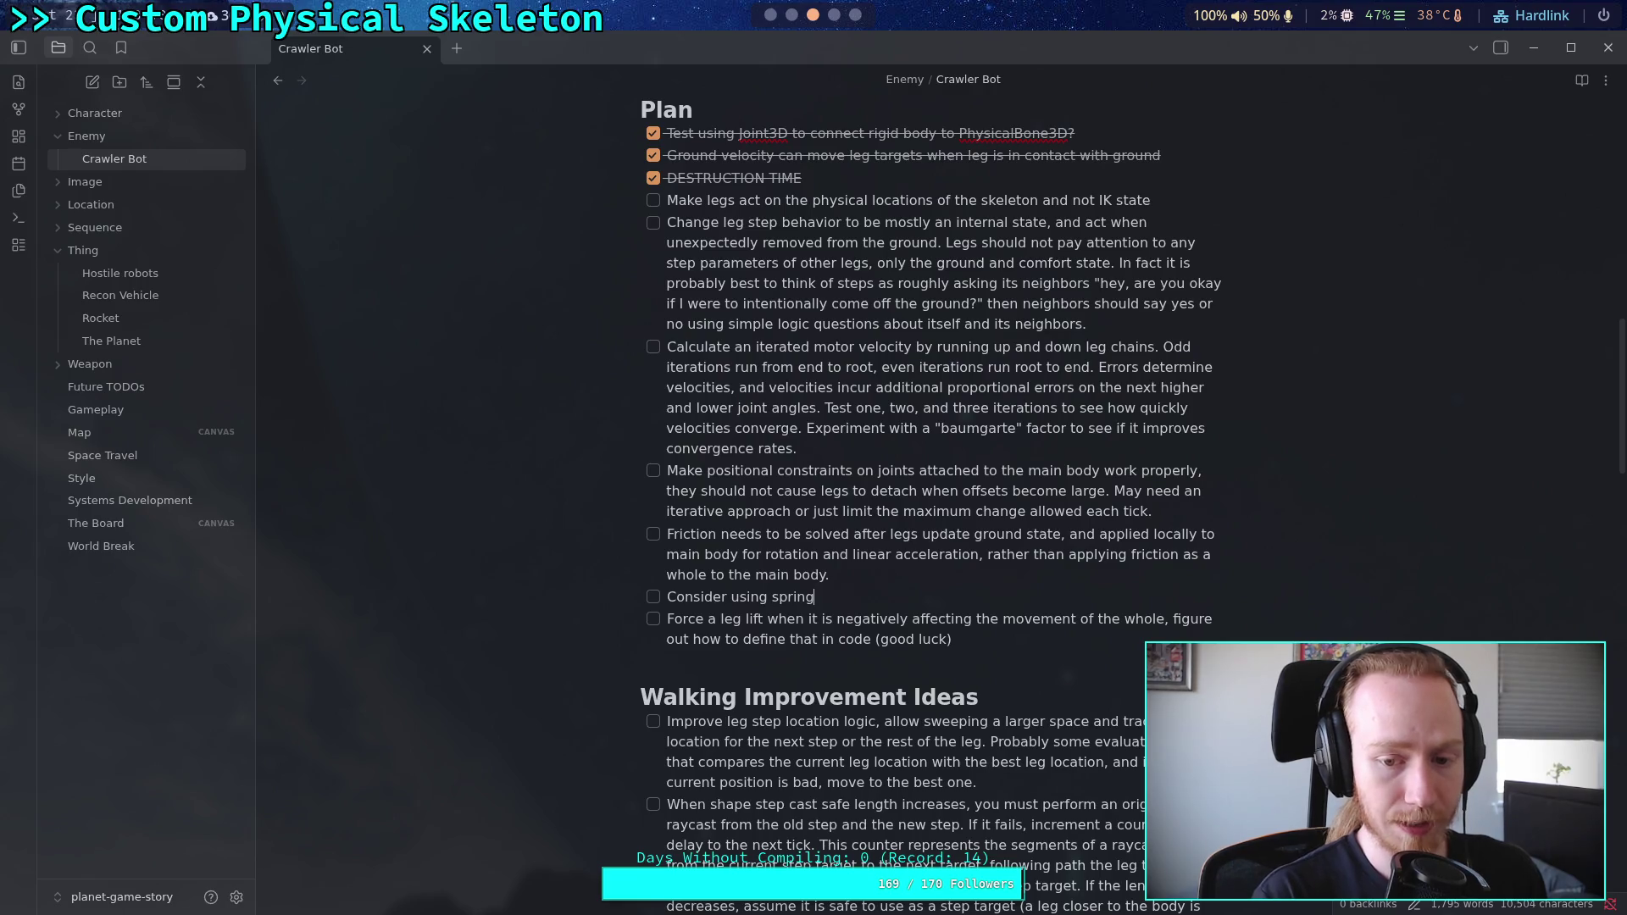
type("SpringCast3D")
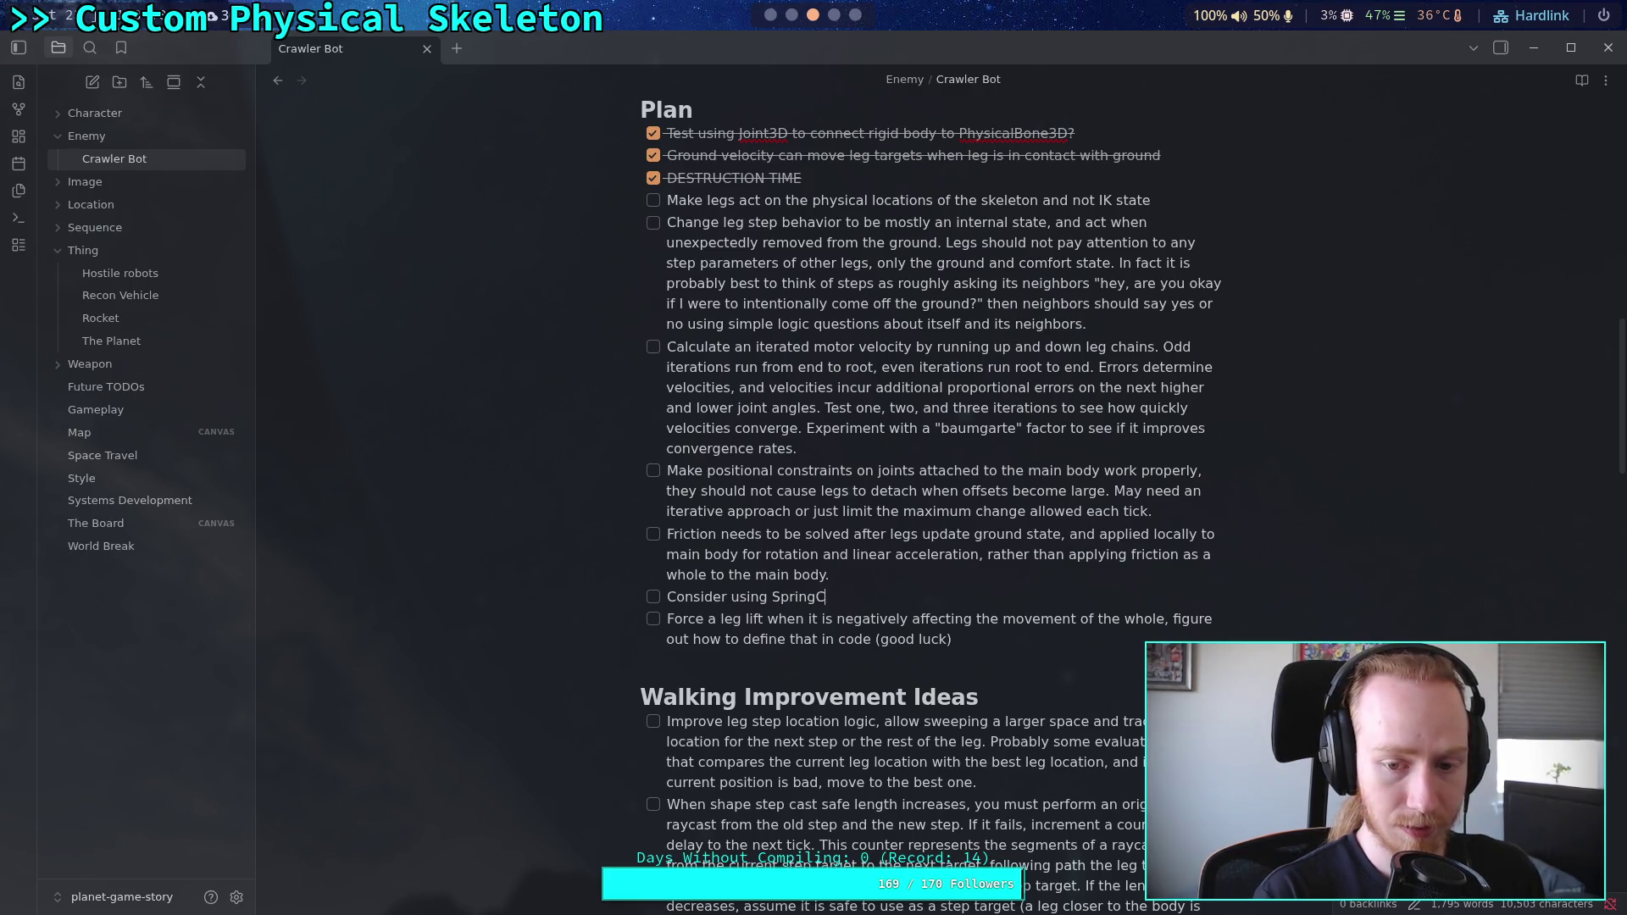
type(" (and p")
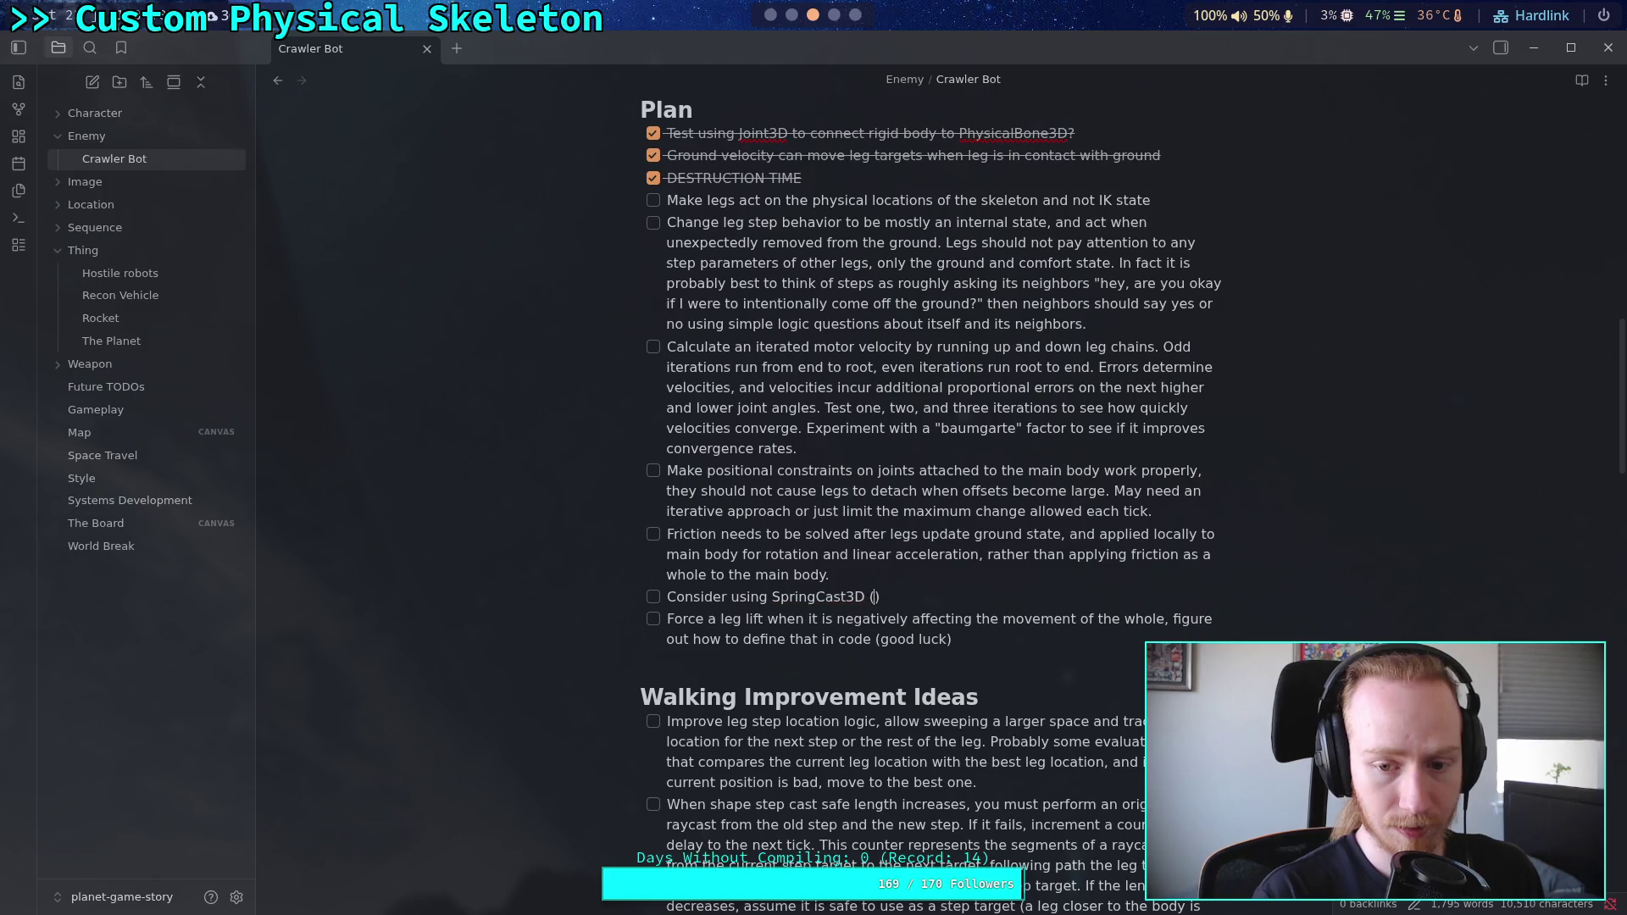
type("robably impro")
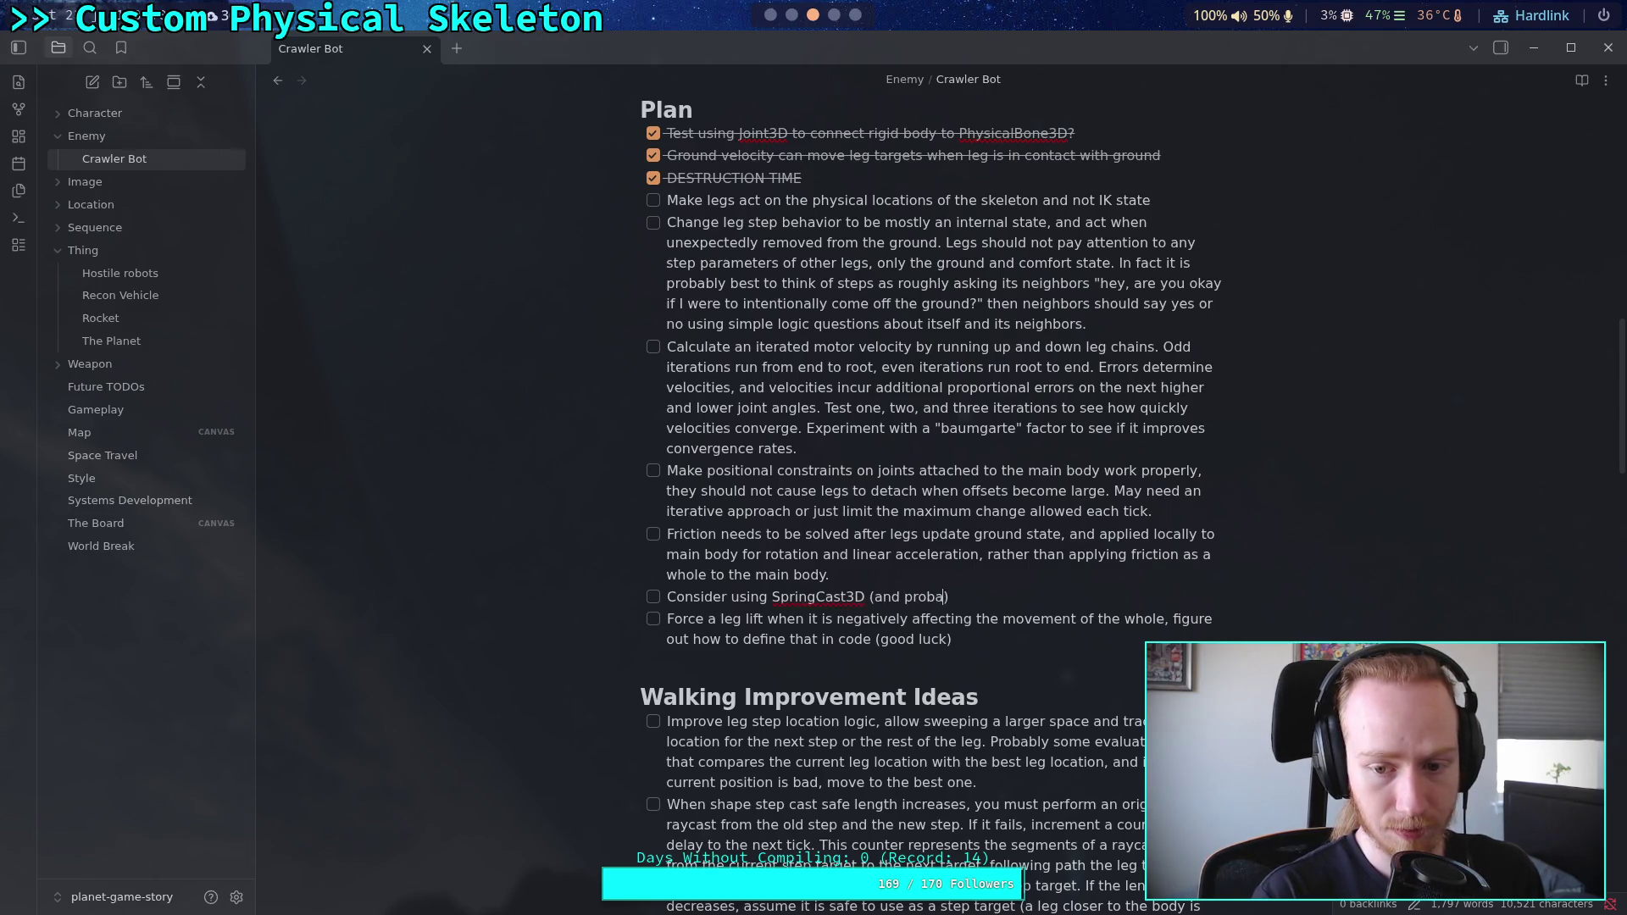
type("ve it?")
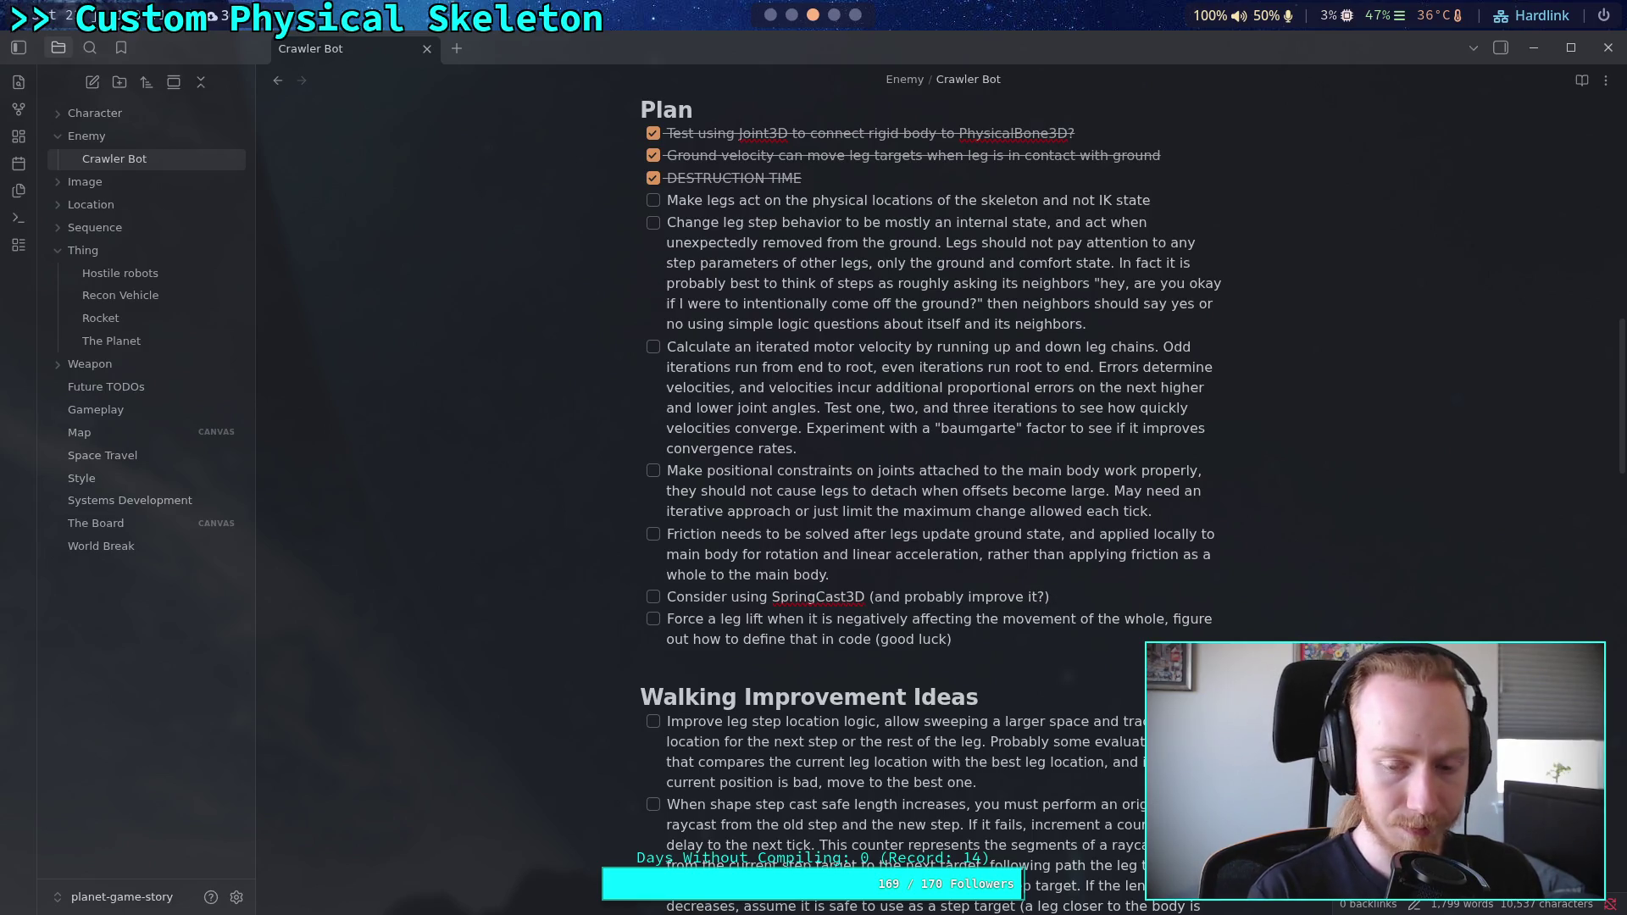
type("for ma")
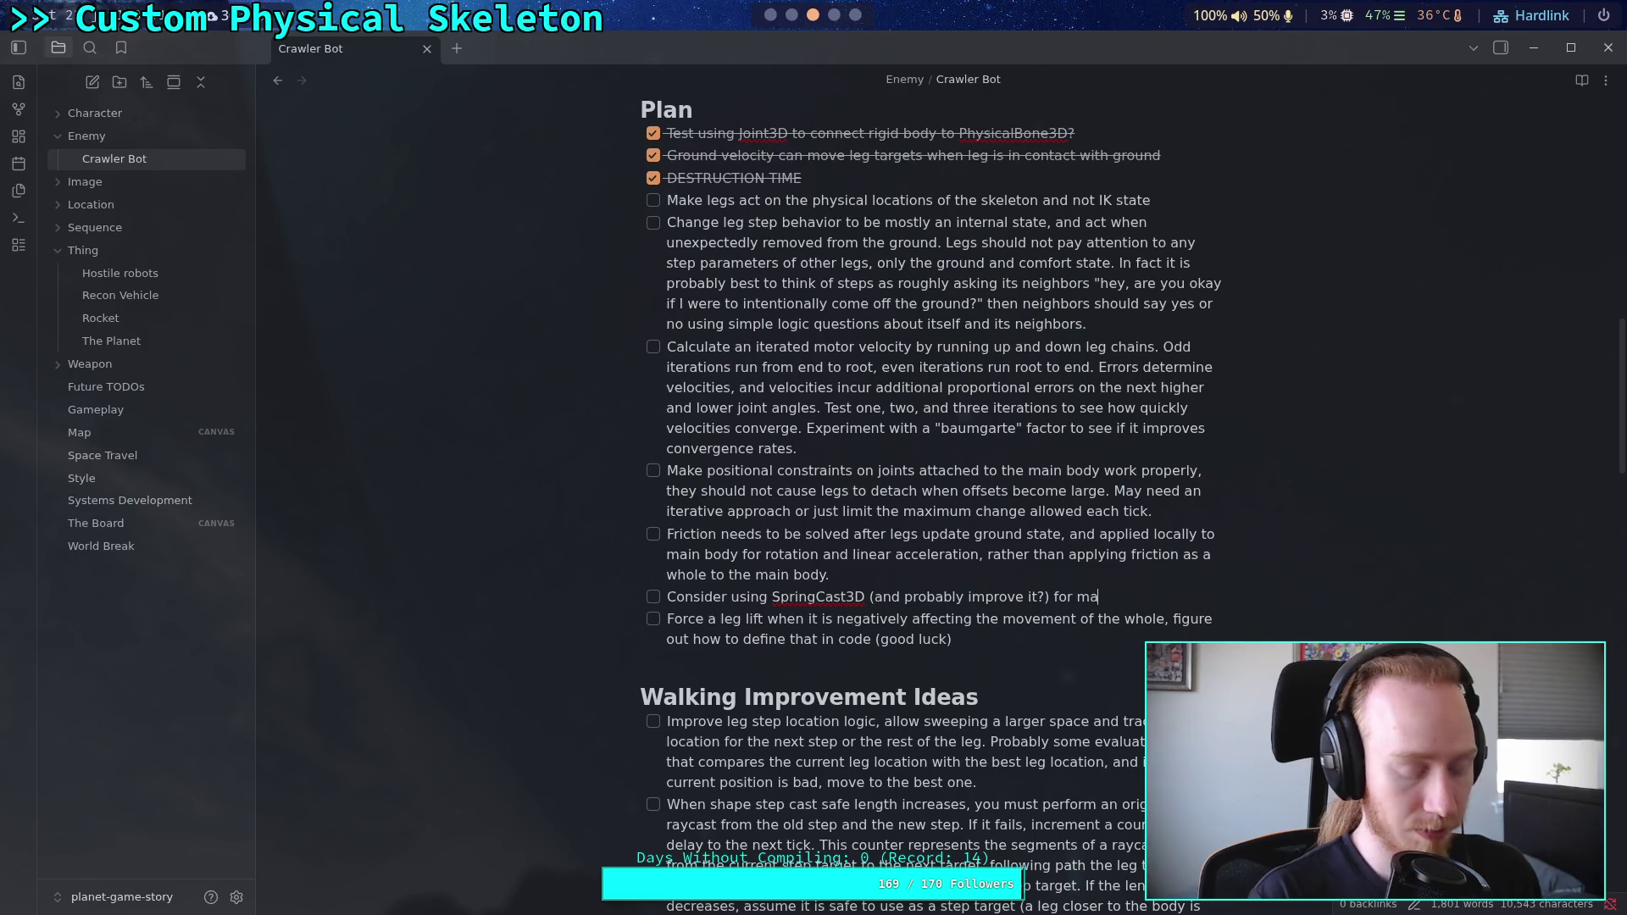
type("intain")
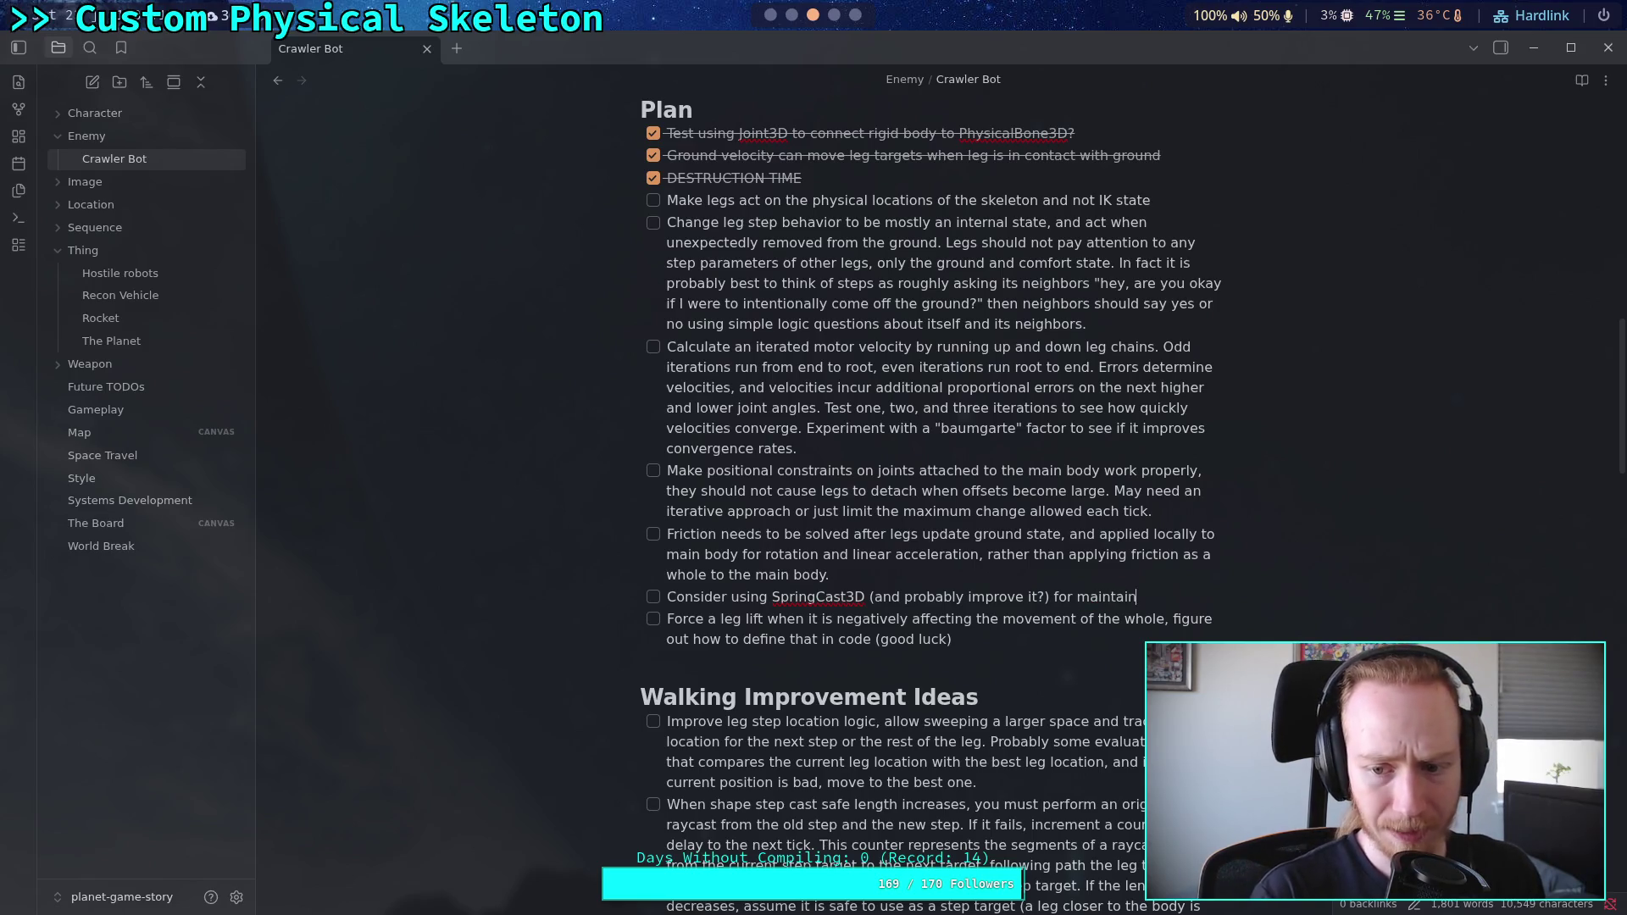
type("ing and sof")
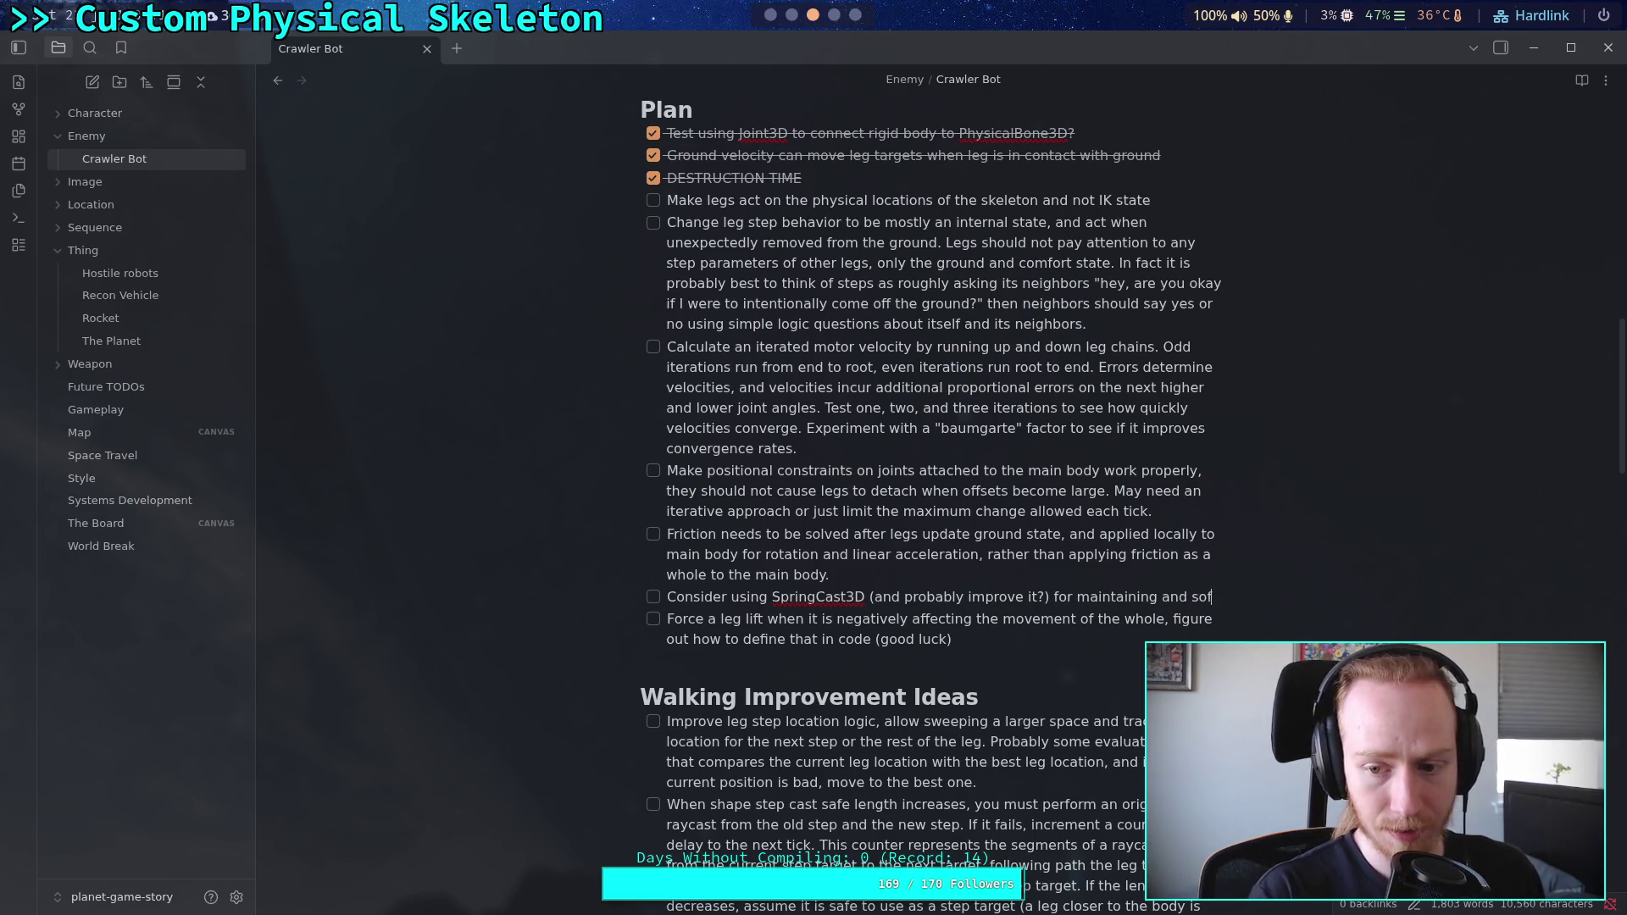
type("tening ")
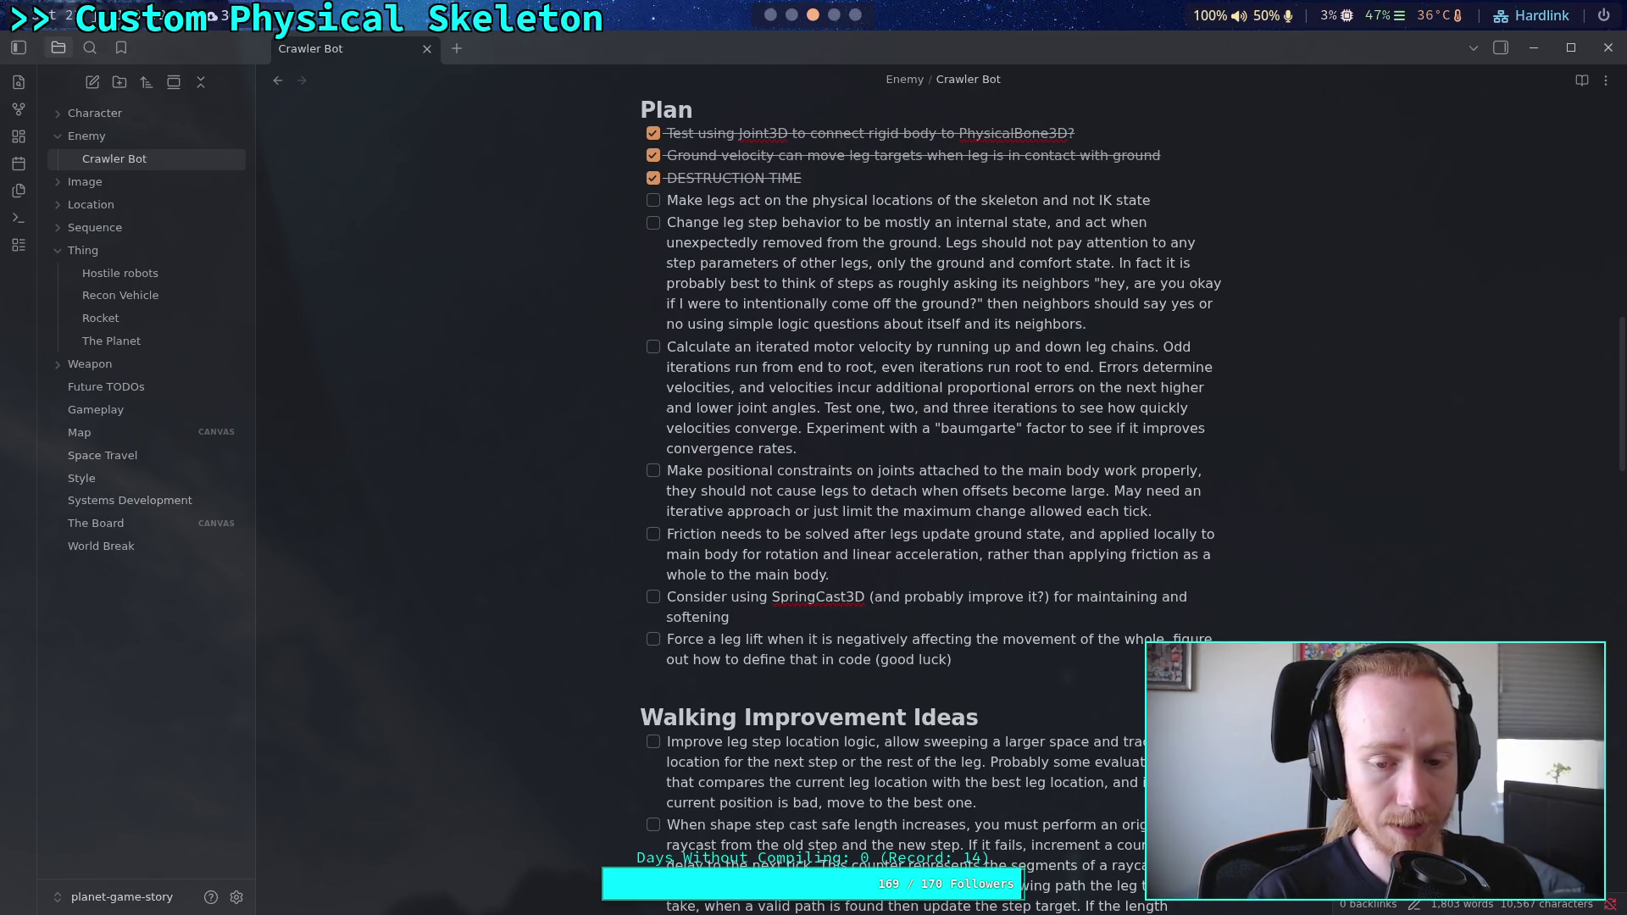
type("nte")
key("BackSpace")
key("BackSpace")
key("BackSpace")
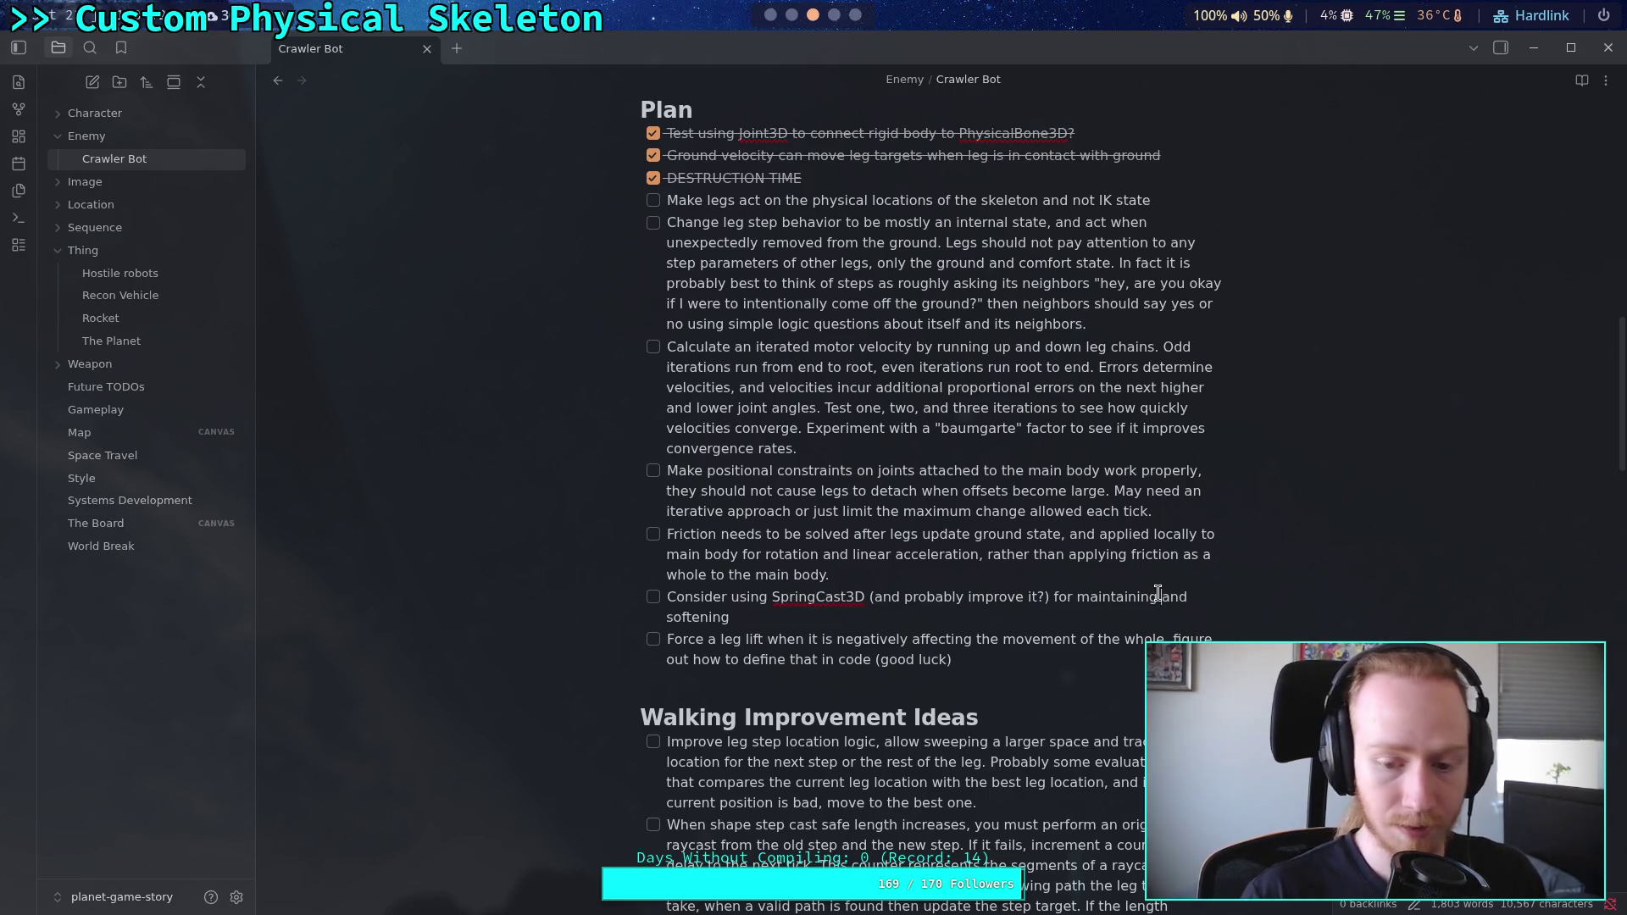
left_click(1157, 594)
type("ground ")
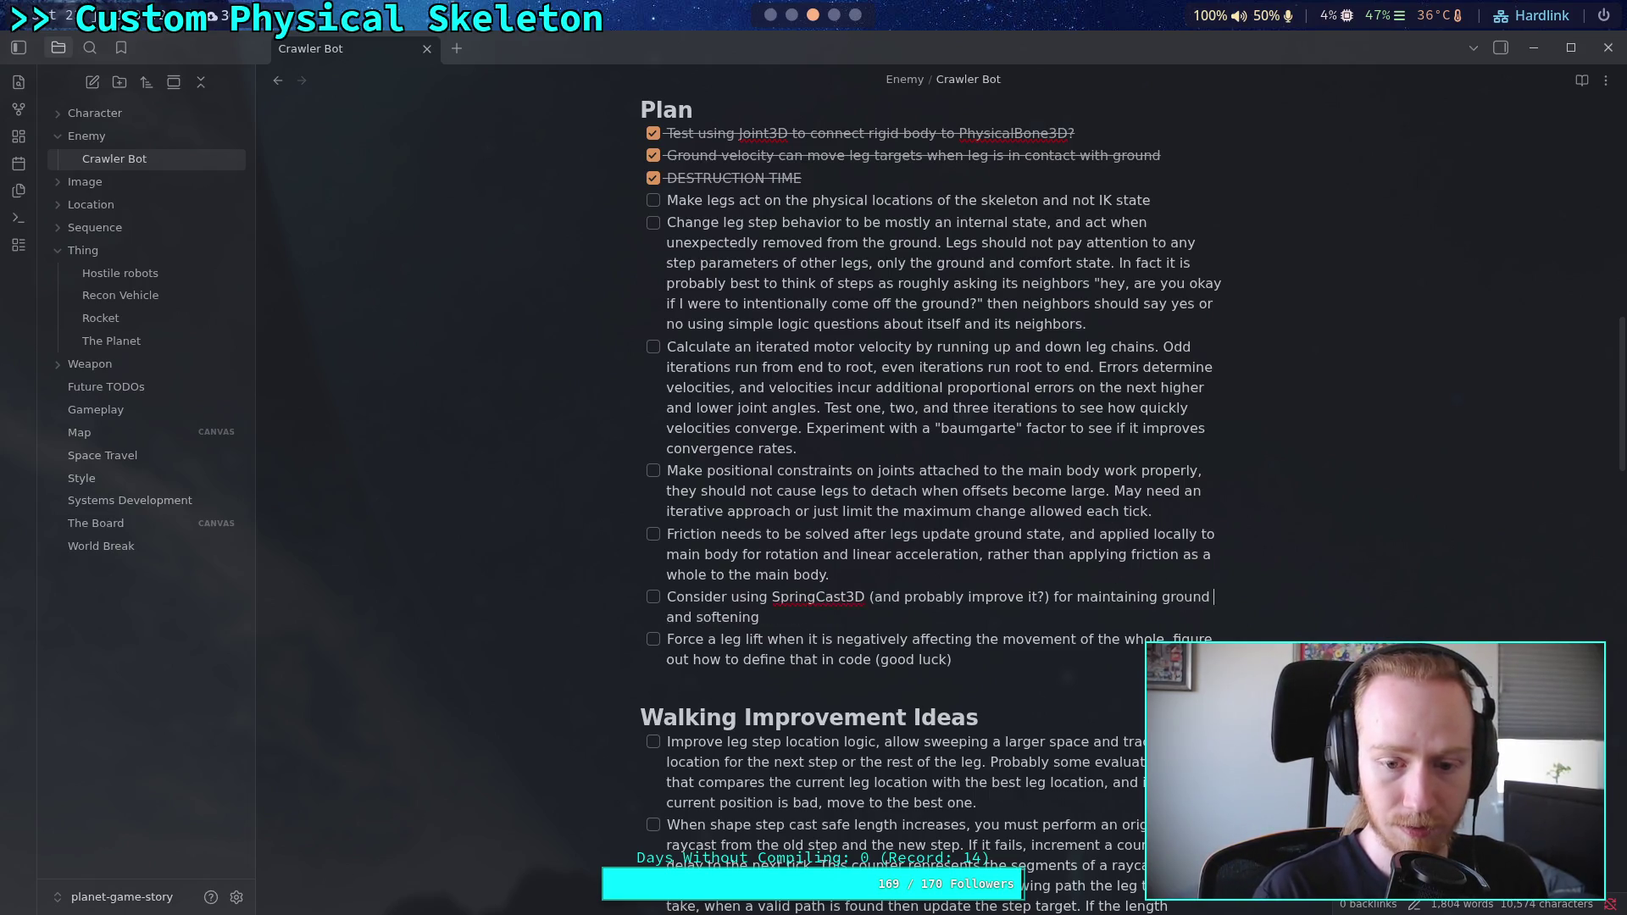
type("contact")
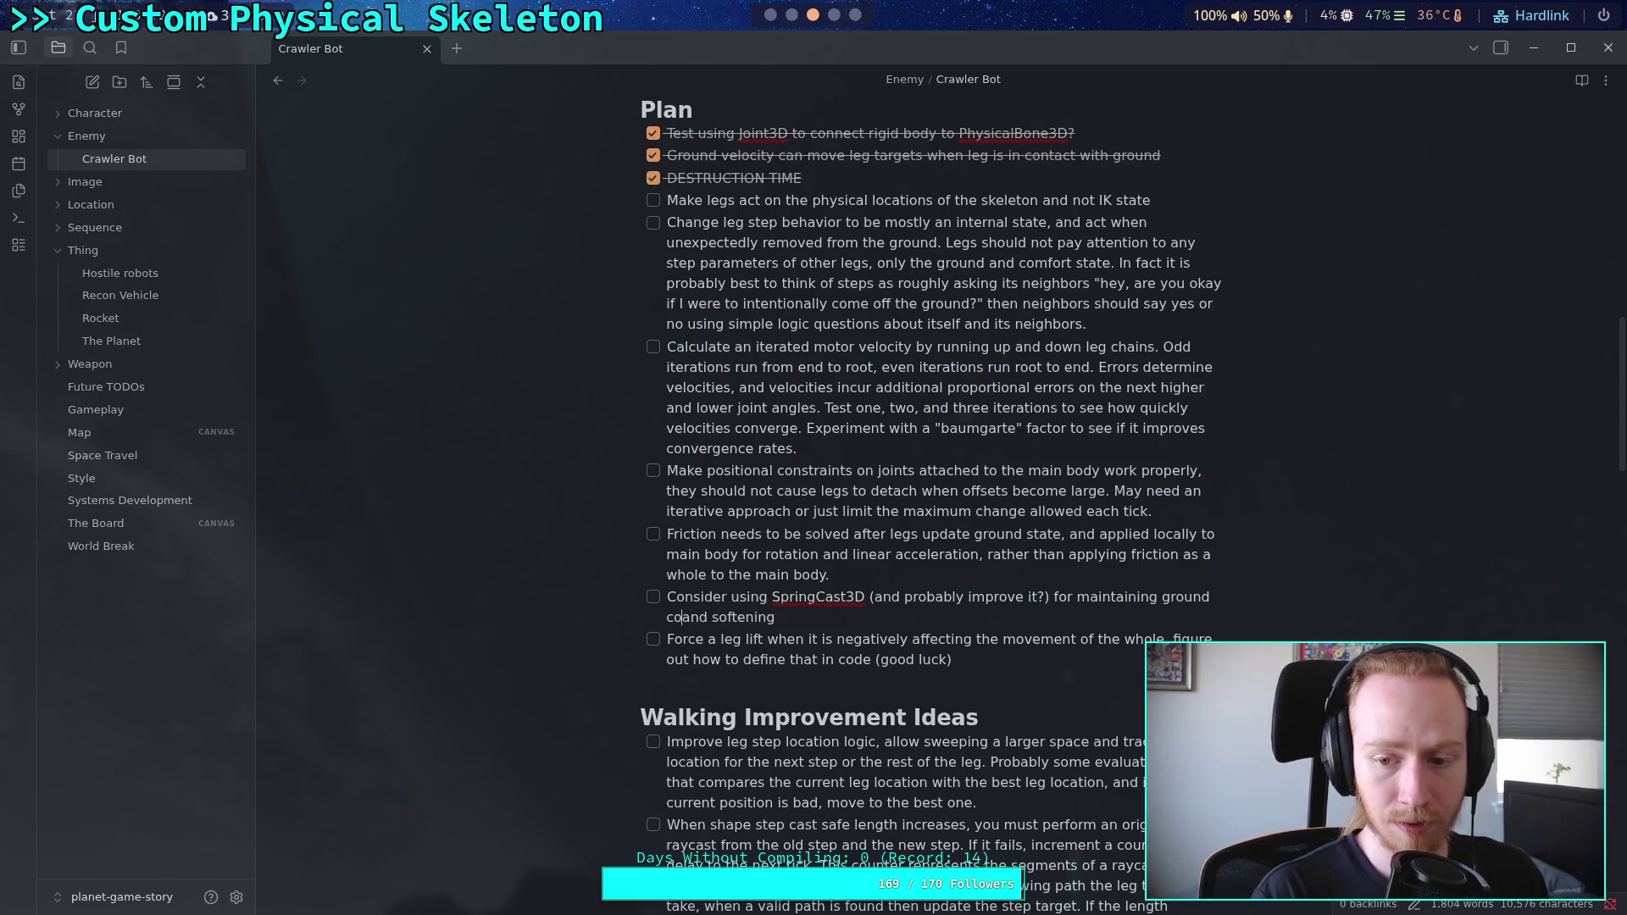
left_click(1011, 624)
type("i")
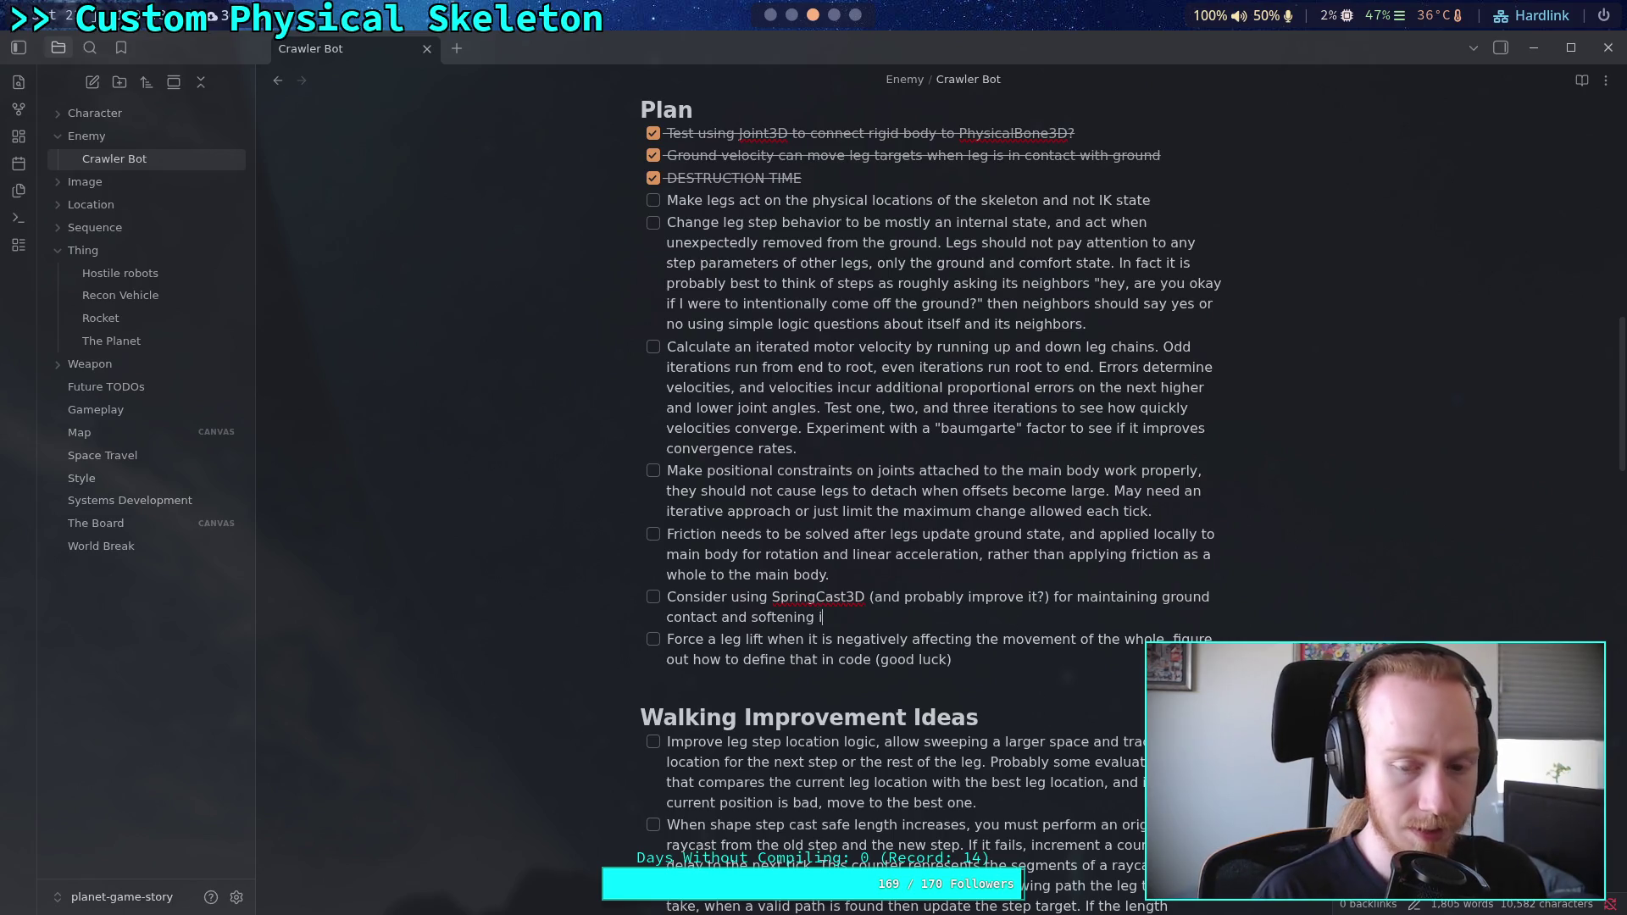
type("mpacts on the legs")
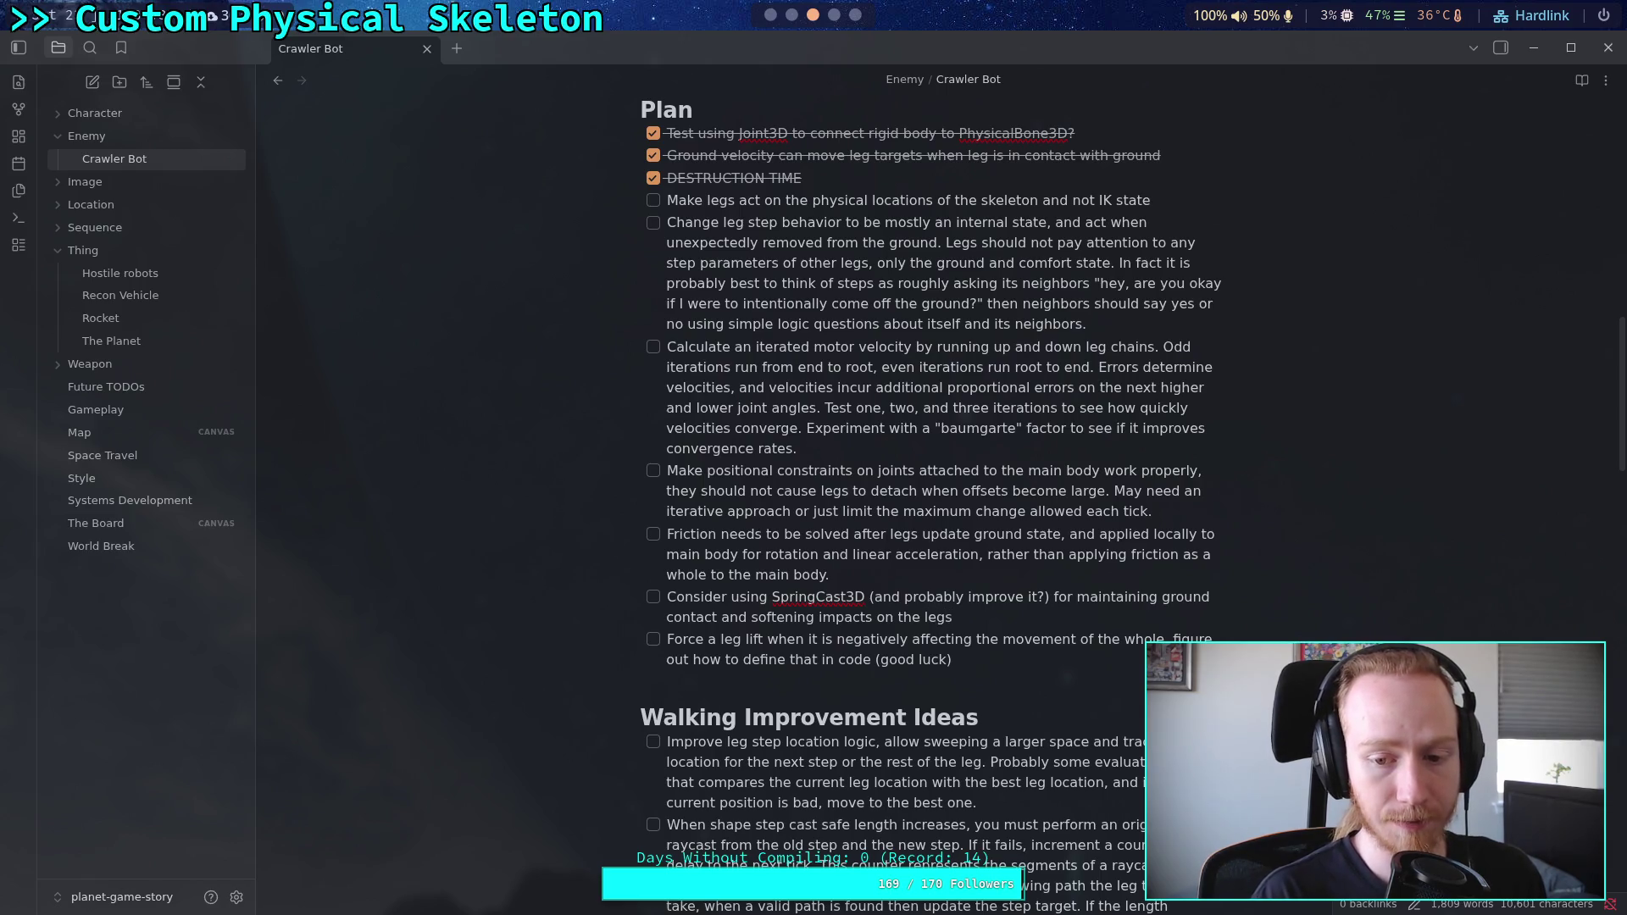
type(". Right")
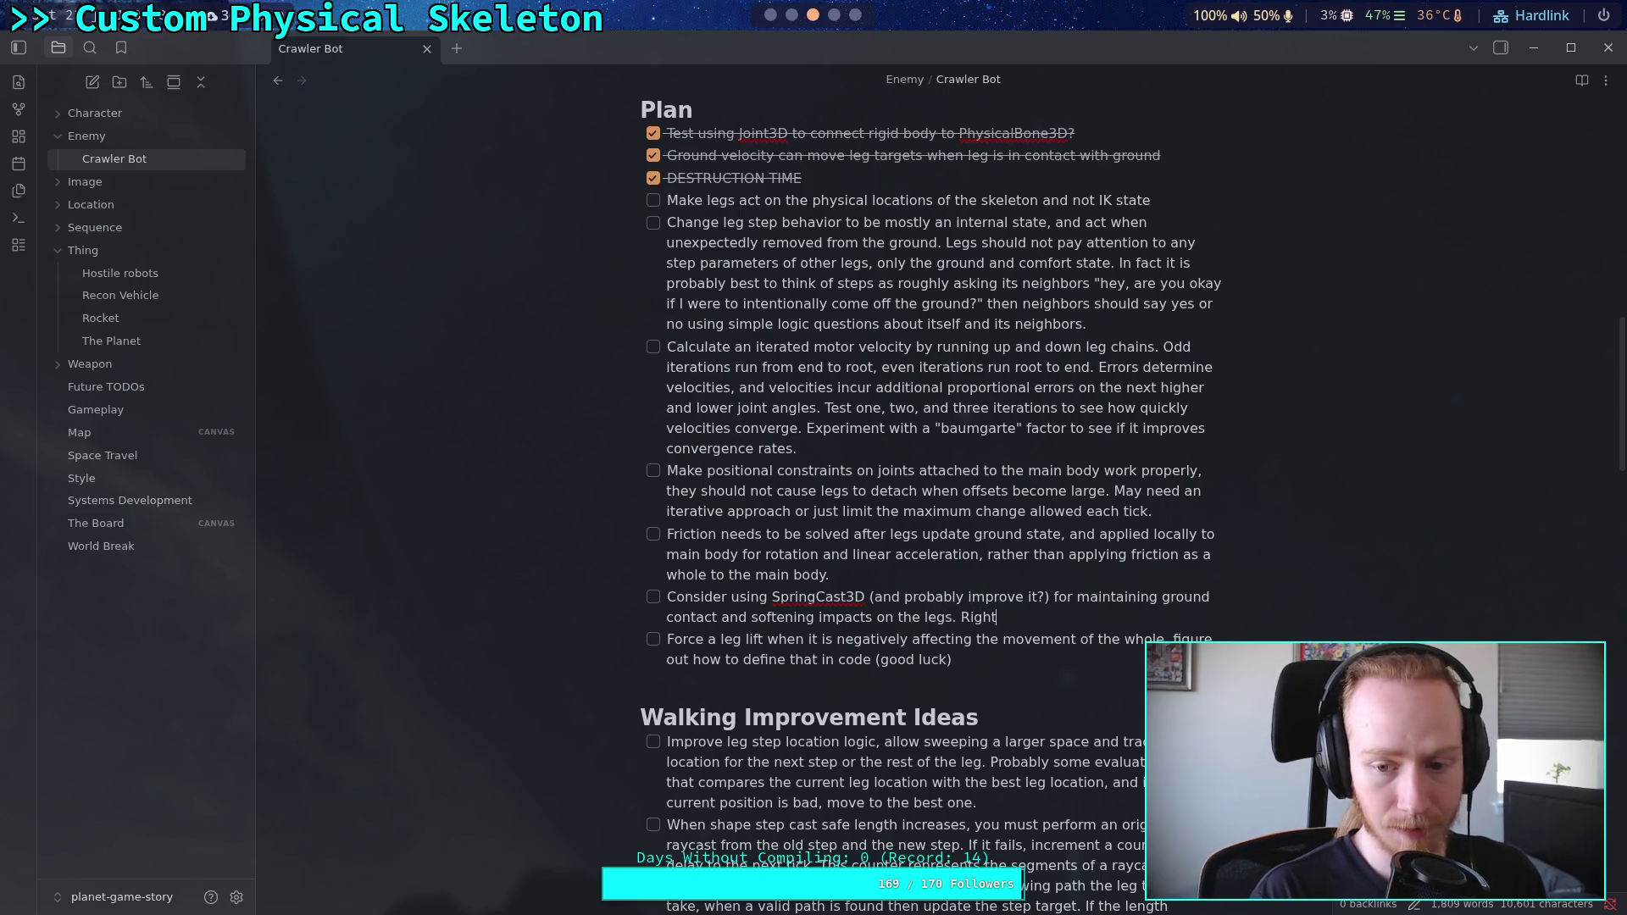
type(" now legs just")
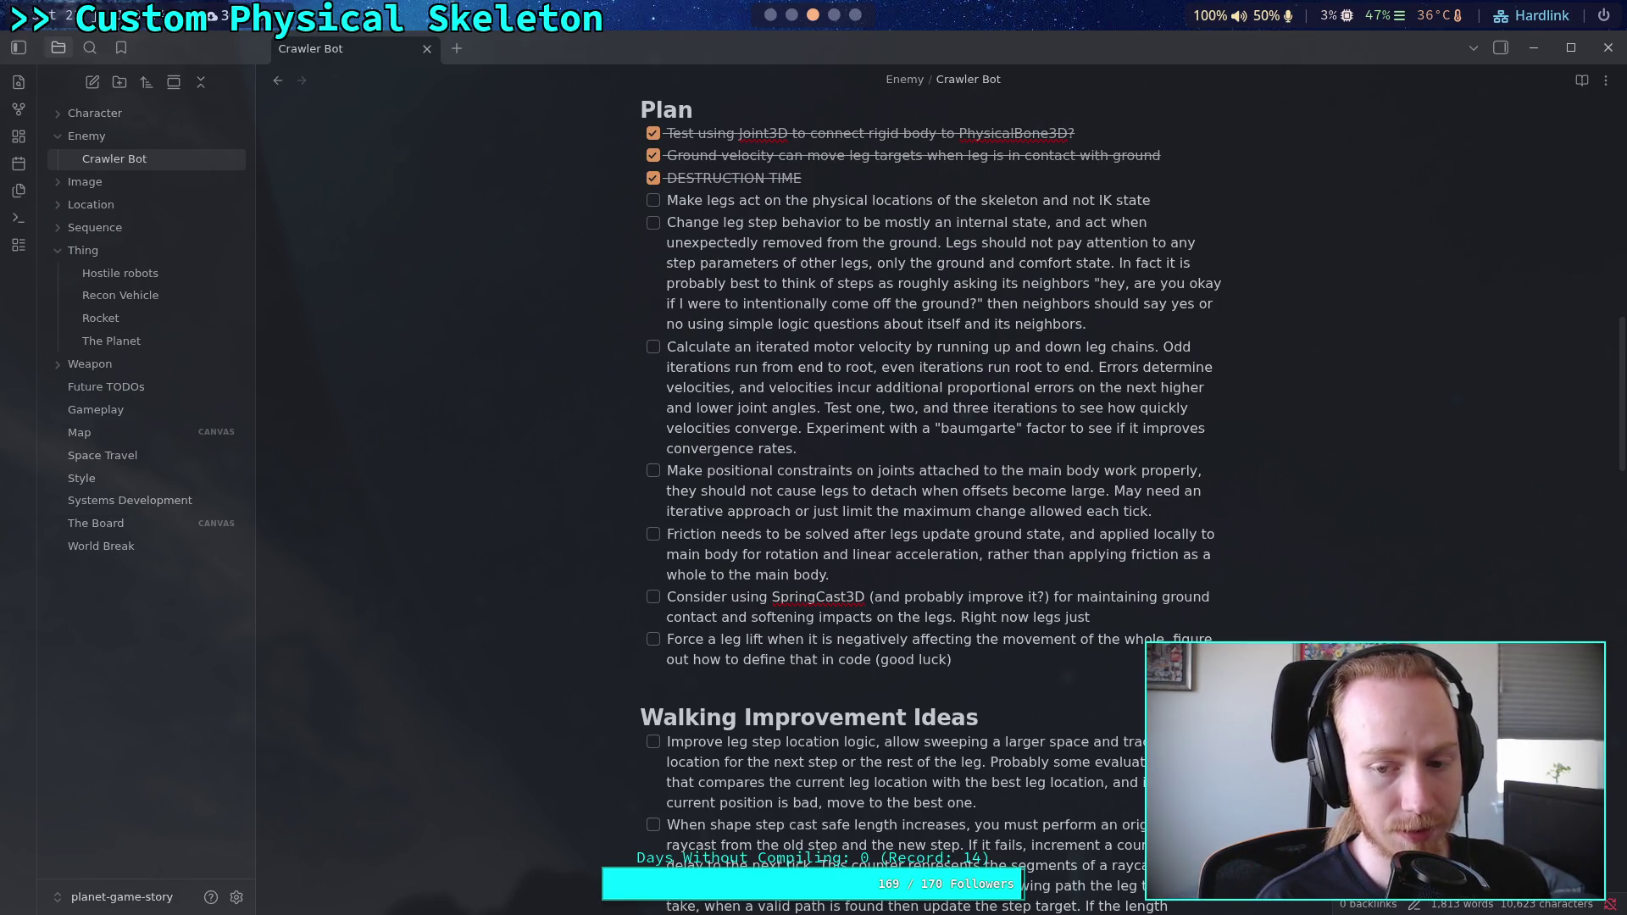
Step: Replace 'Consider using' with 'Use' at the start of the SpringCast3D item
left_click(673, 596)
left_click_drag(674, 596, 768, 597)
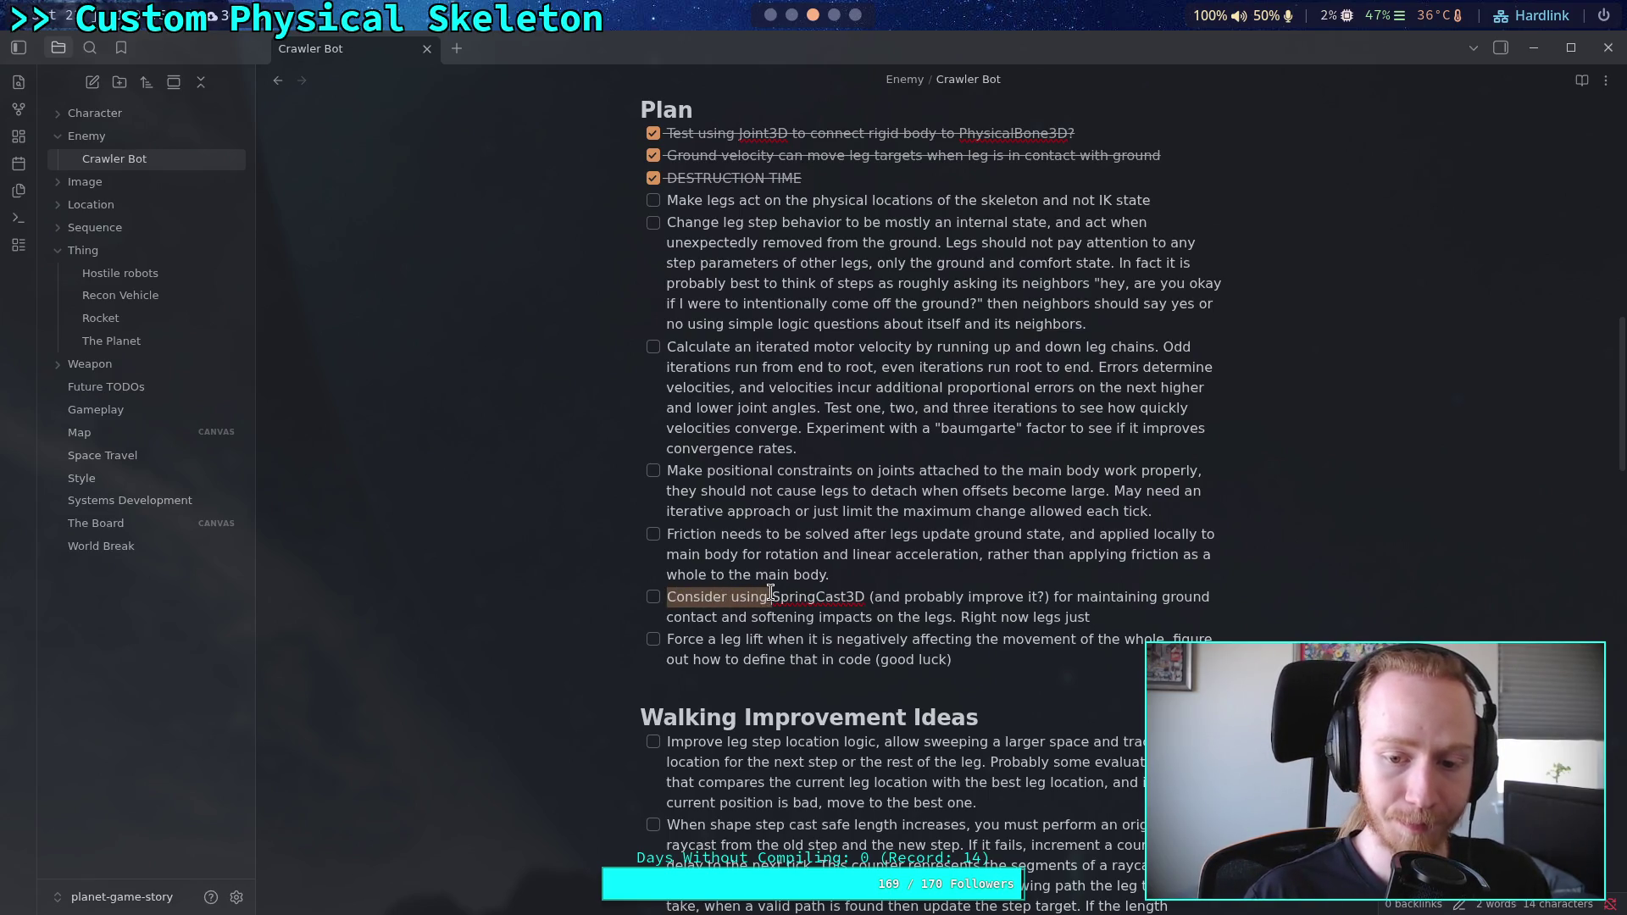
type("Use")
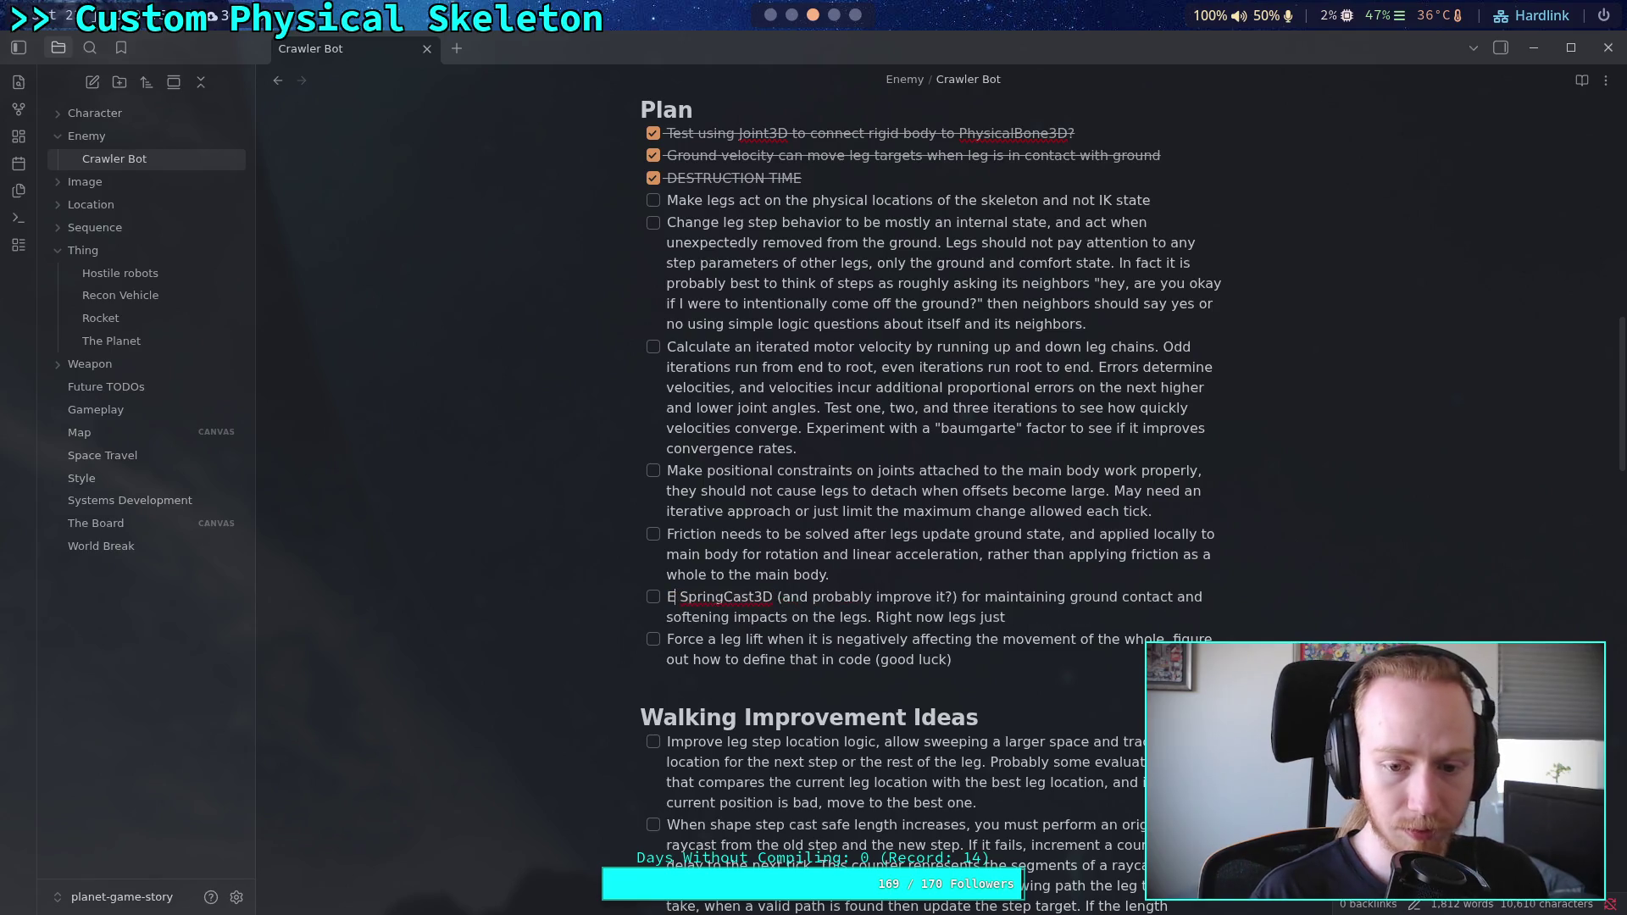
Step: Add that legs hover above the ground or rigidly collide and push the entire body off balance from IK
left_click(1042, 615)
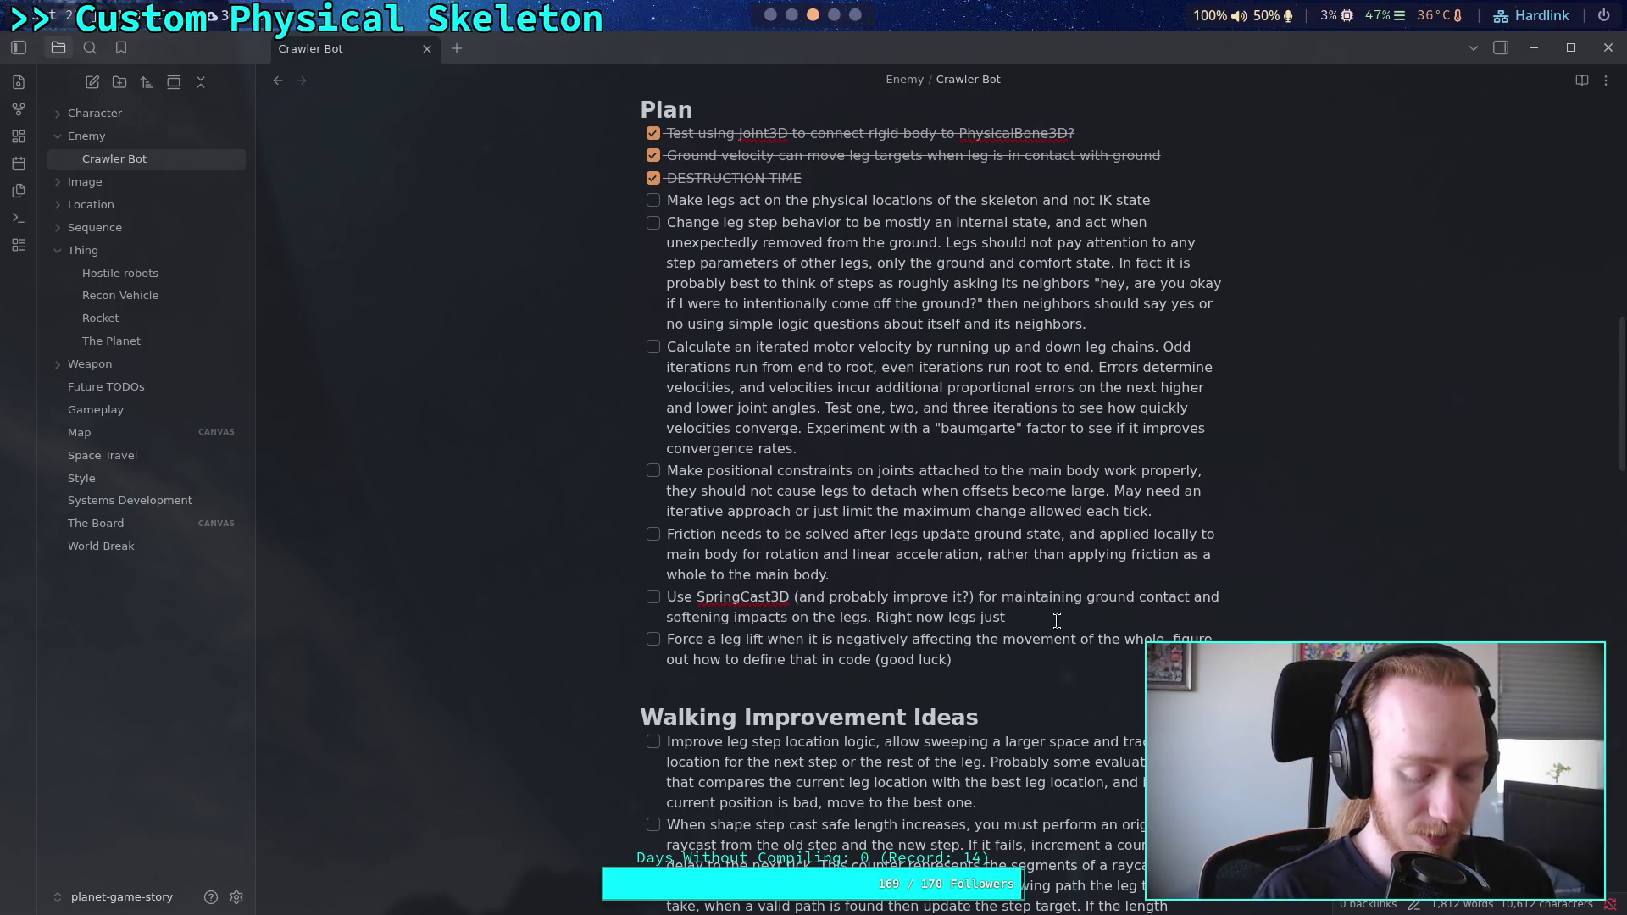
type("hover above ")
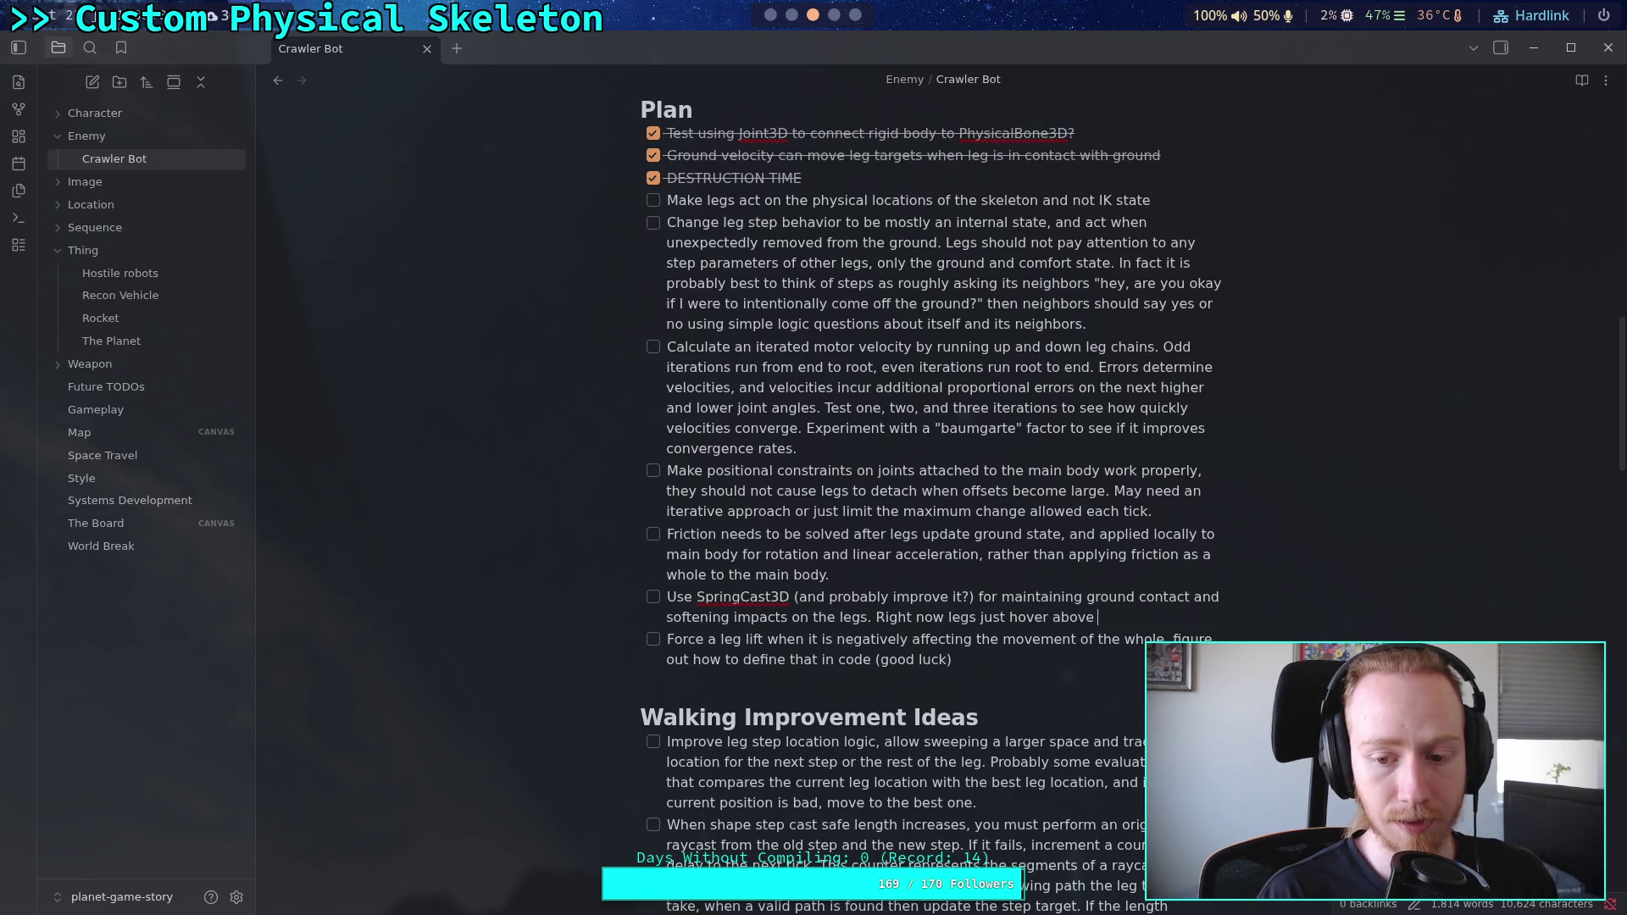
type("the ground o")
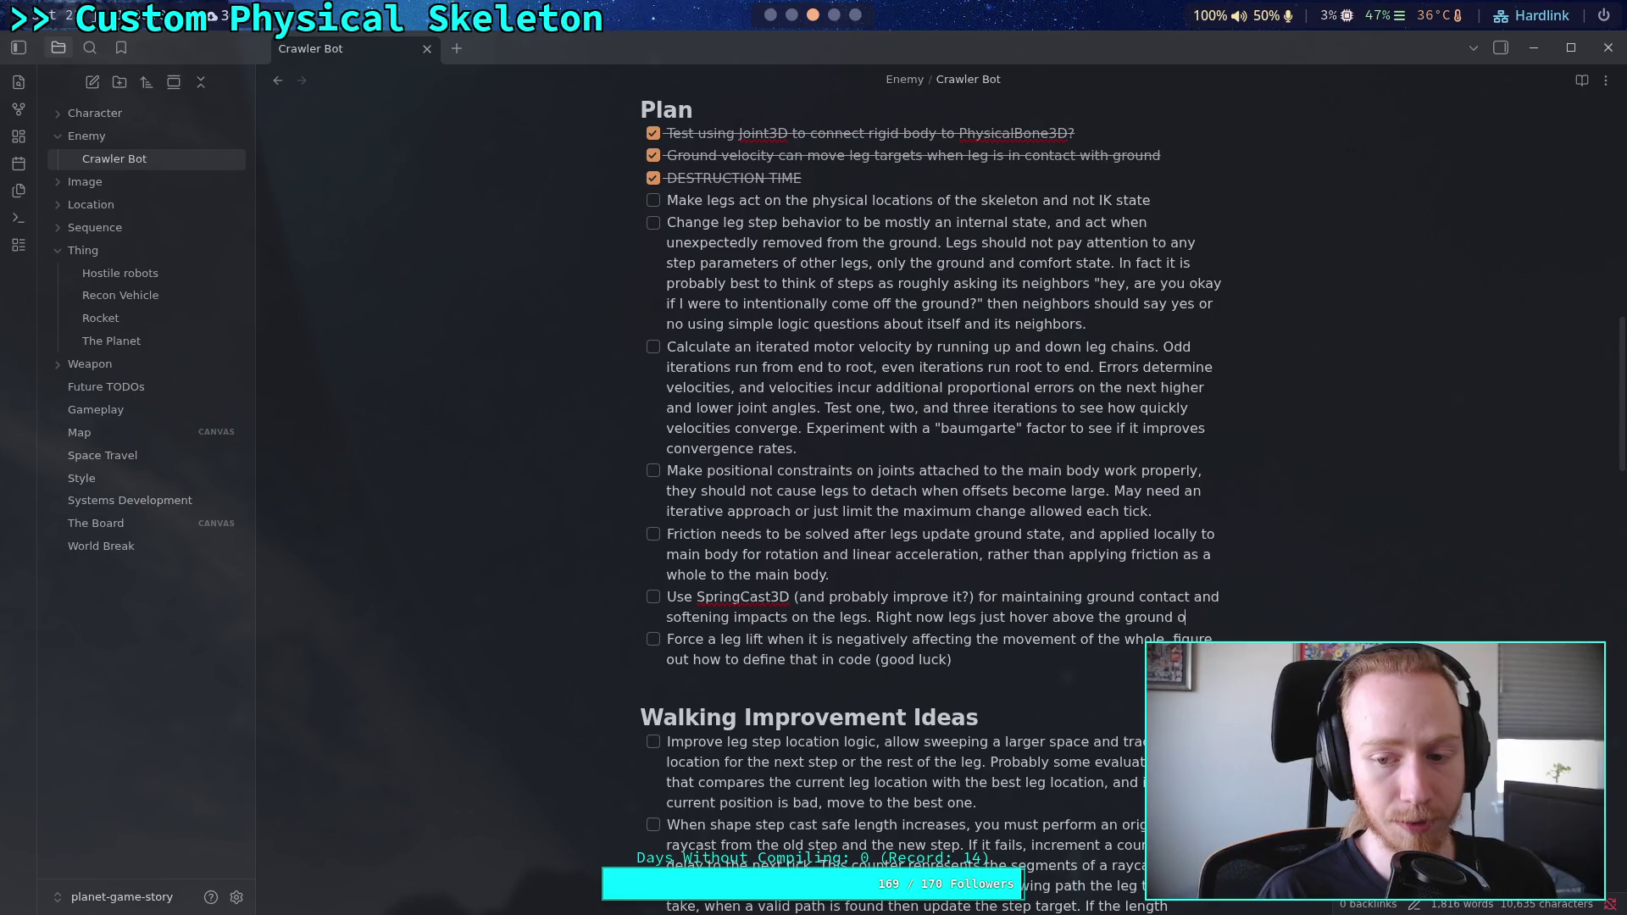
type("r rigi")
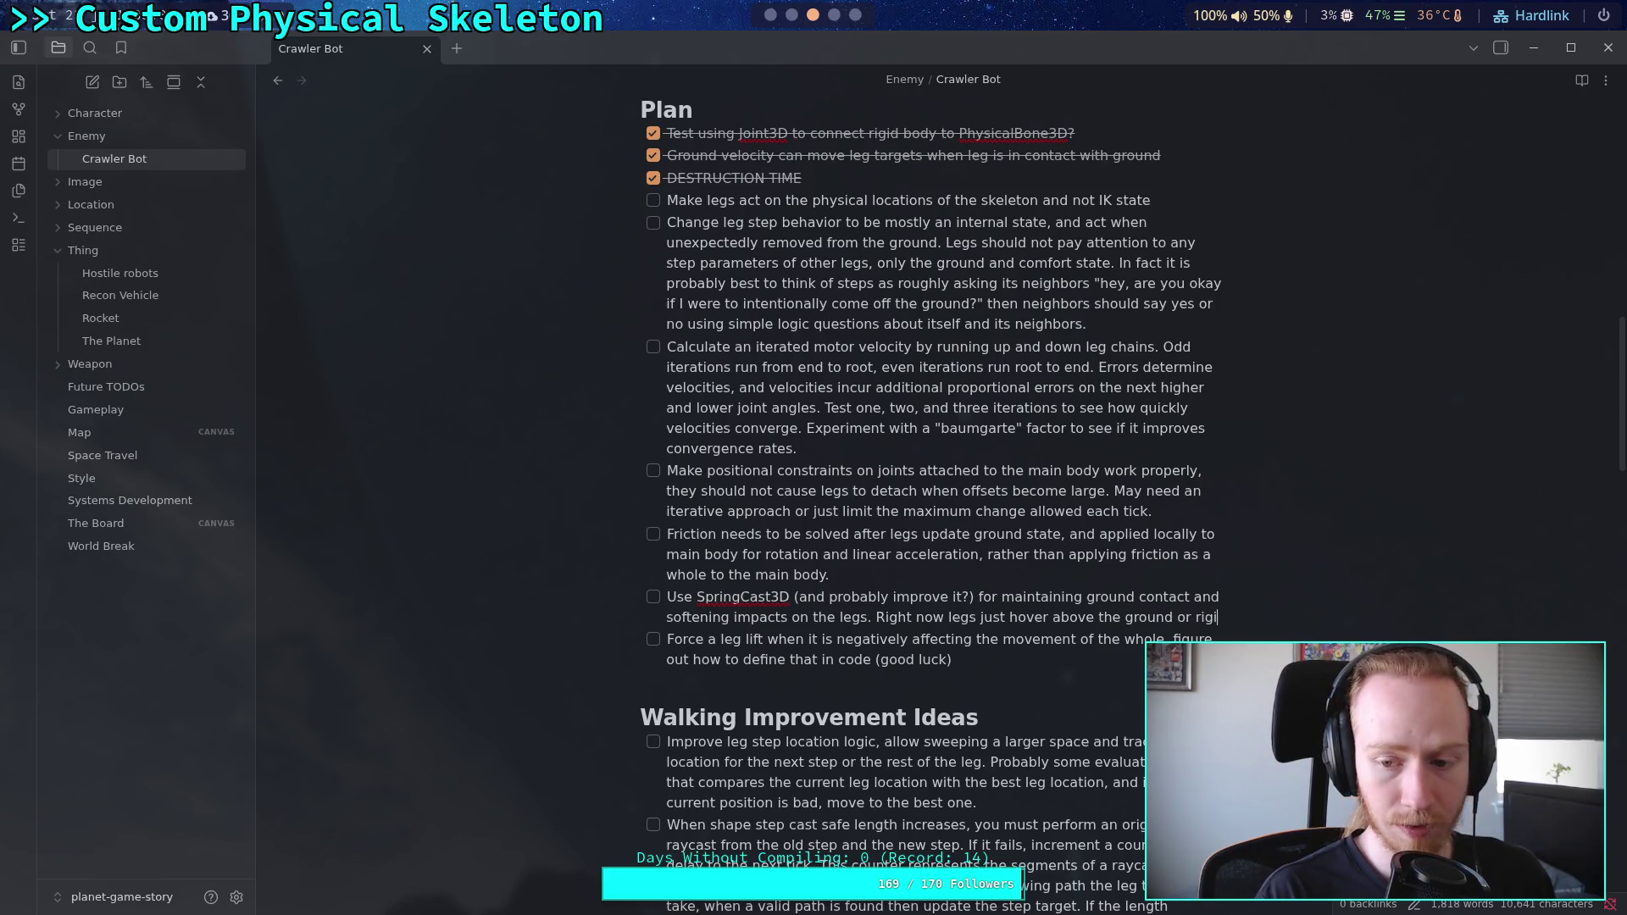
type("dly collide and push the")
key("BackSpace")
key("BackSpace")
key("BackSpace")
type("the enti")
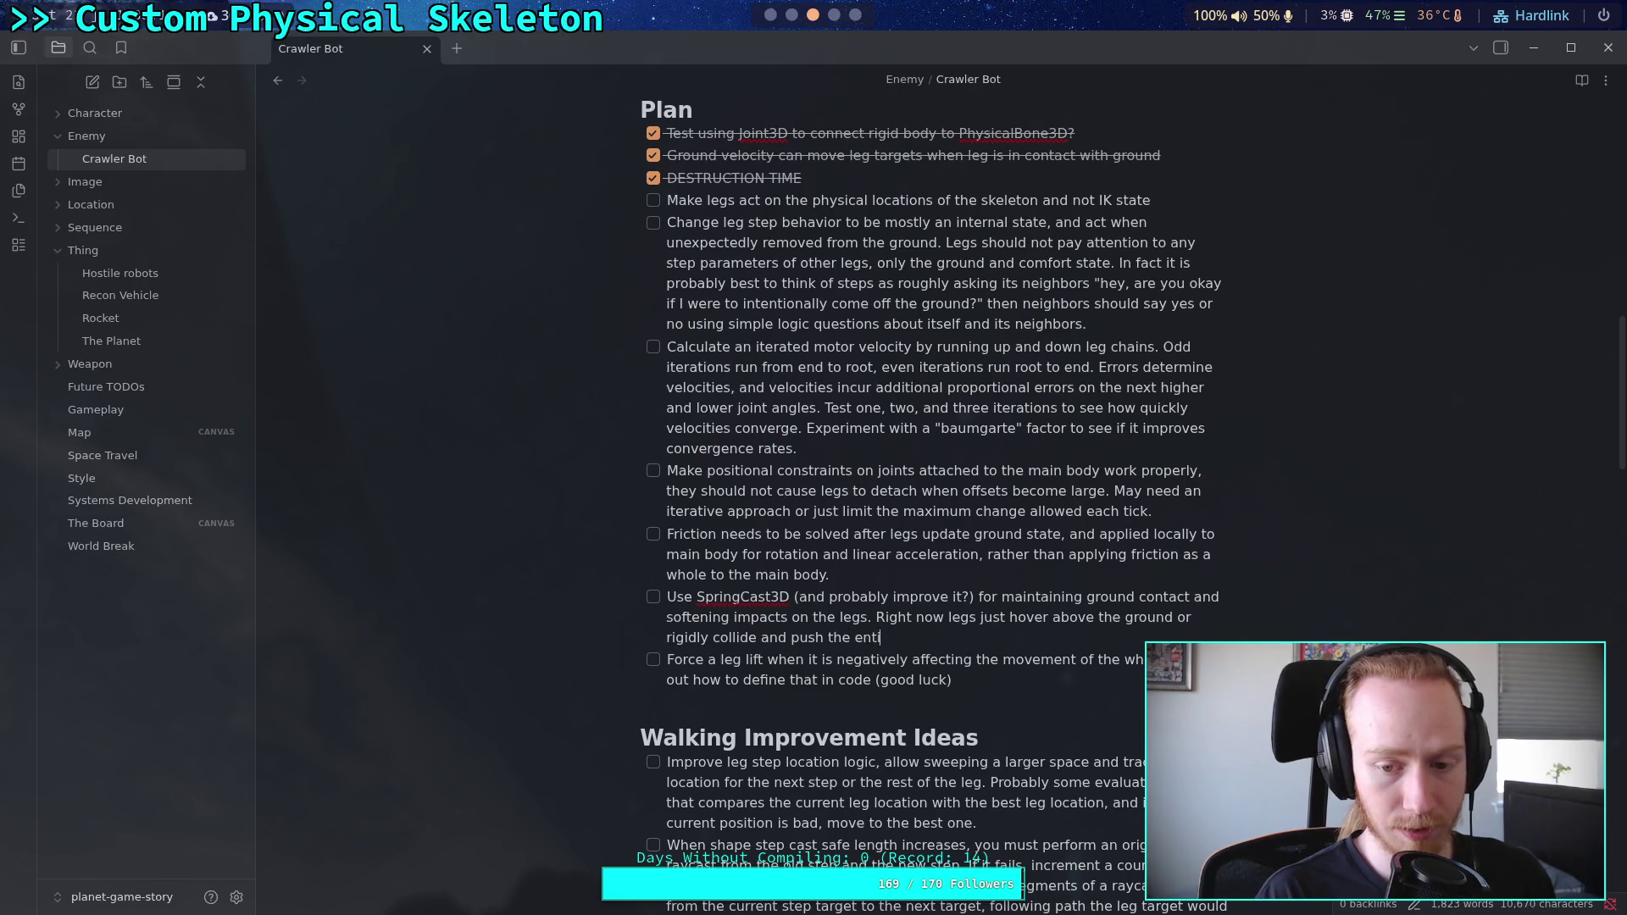
type("re body.")
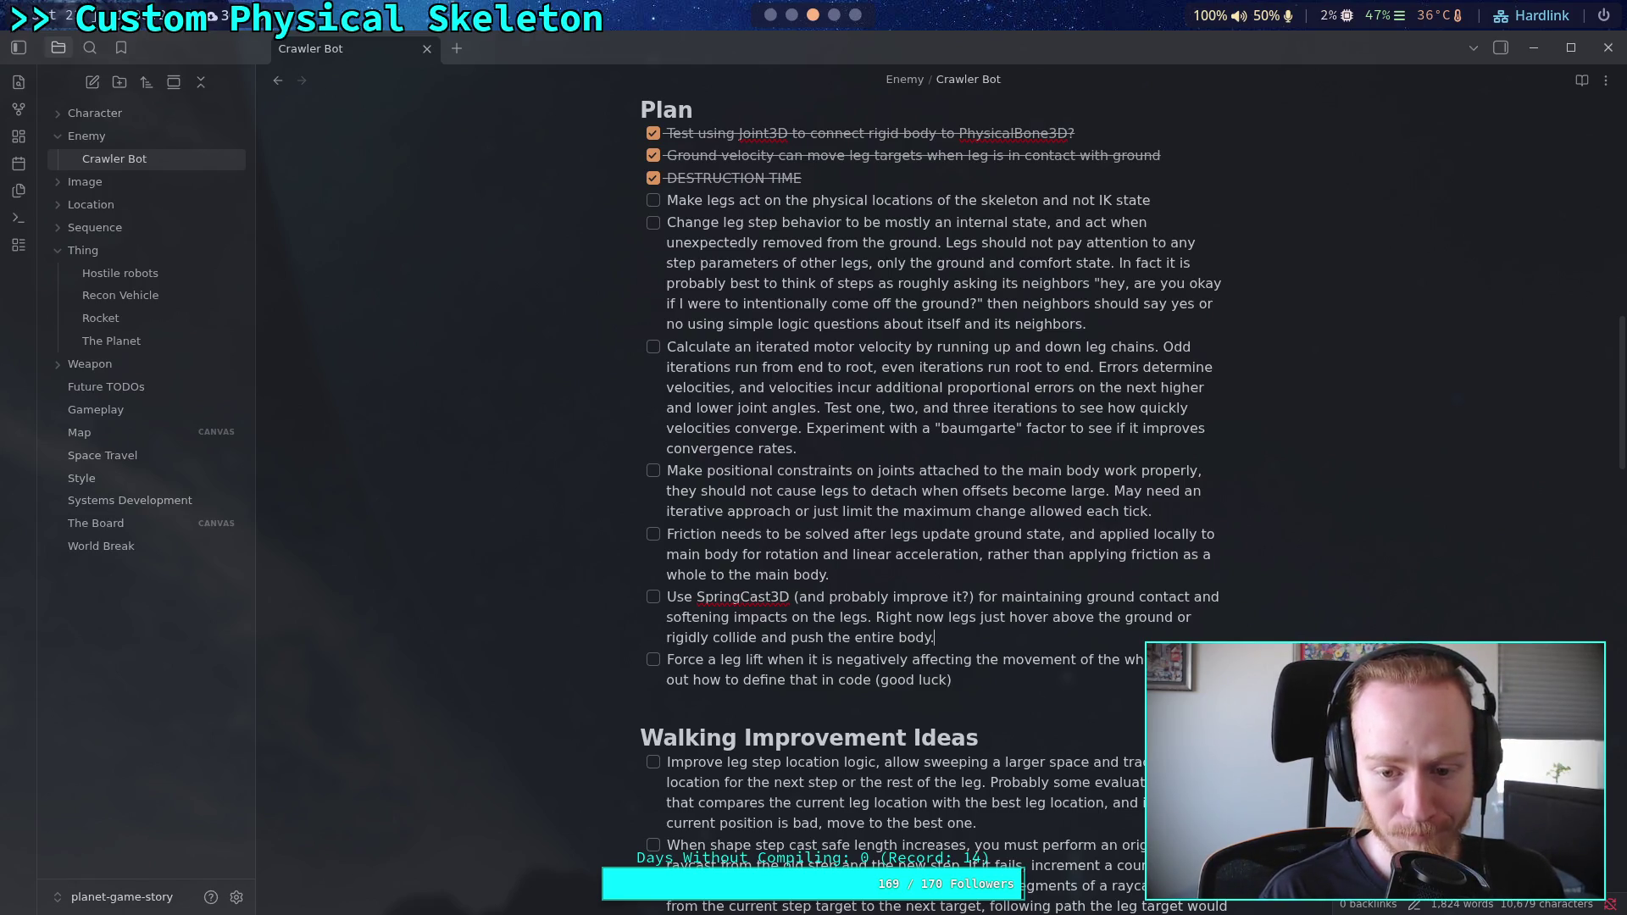
key("BackSpace")
type("off ")
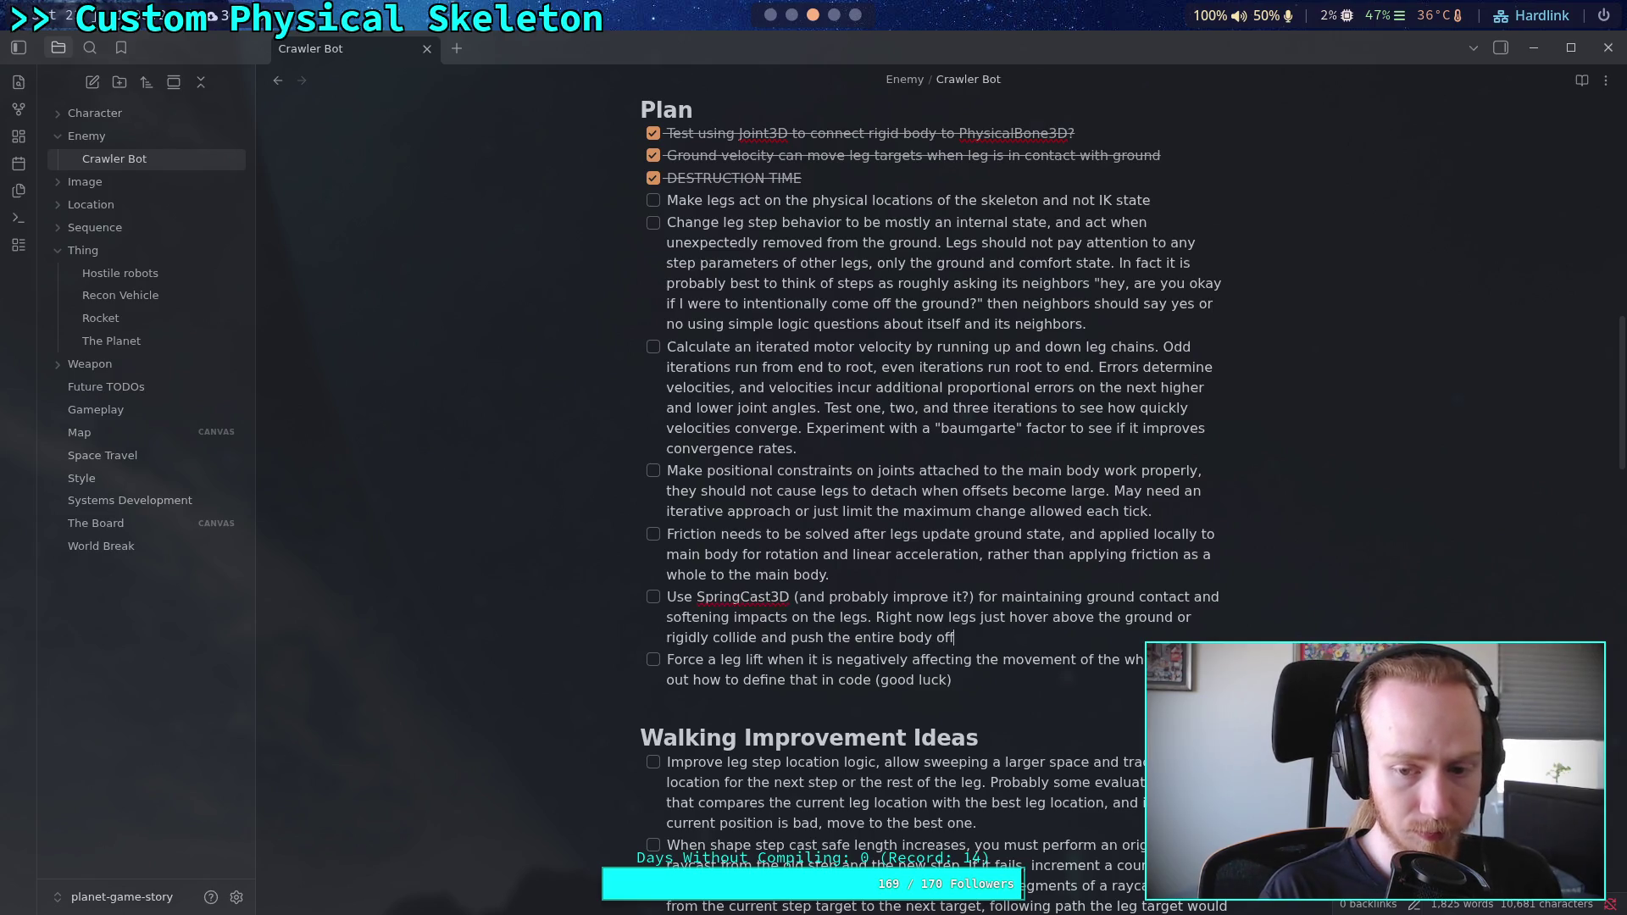
type("balance ")
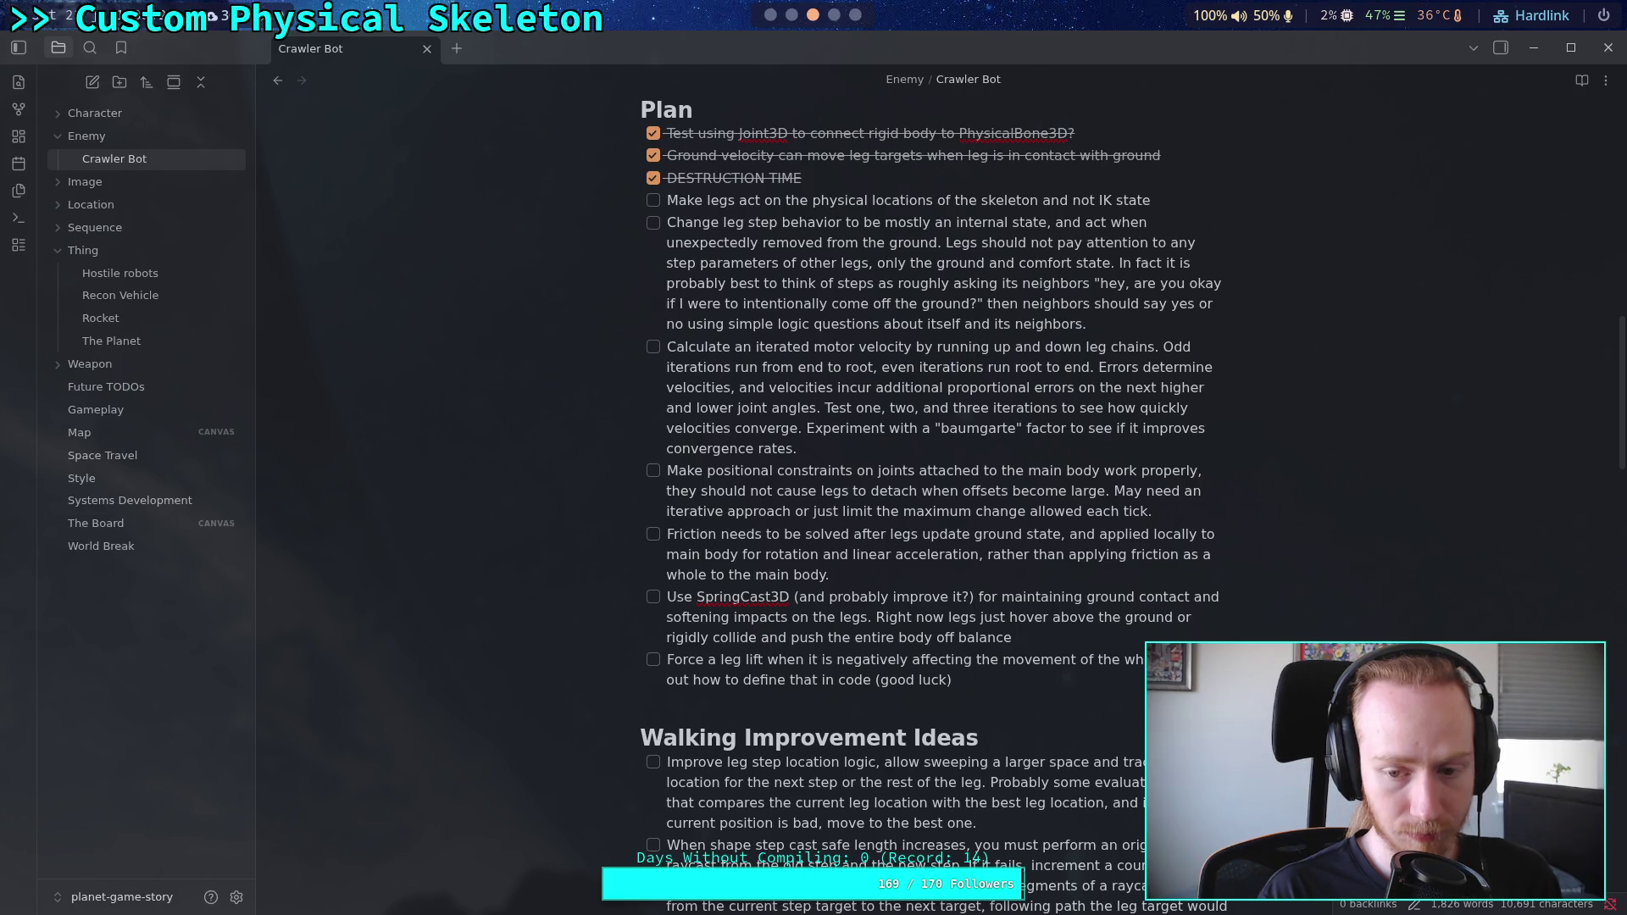
type("from IK.")
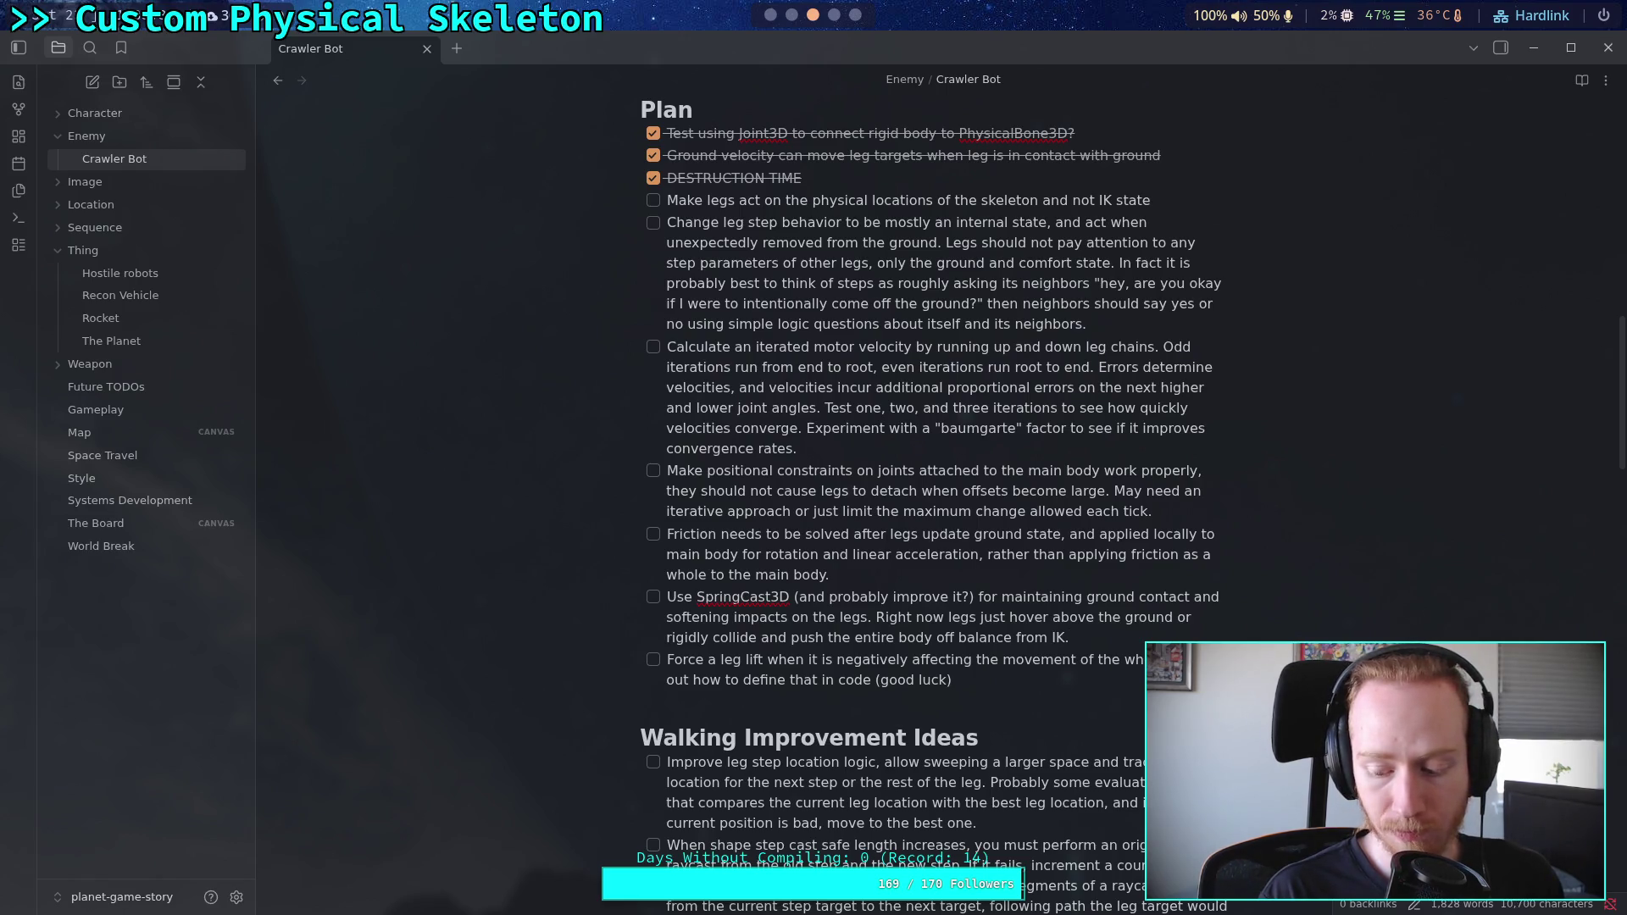
type(" This solv")
type("es tho")
Step: Explain it solves the disconnect between where leg colliders impact the ground and where IK places them
key("BackSpace")
key("BackSpace")
key("BackSpace")
type("a ")
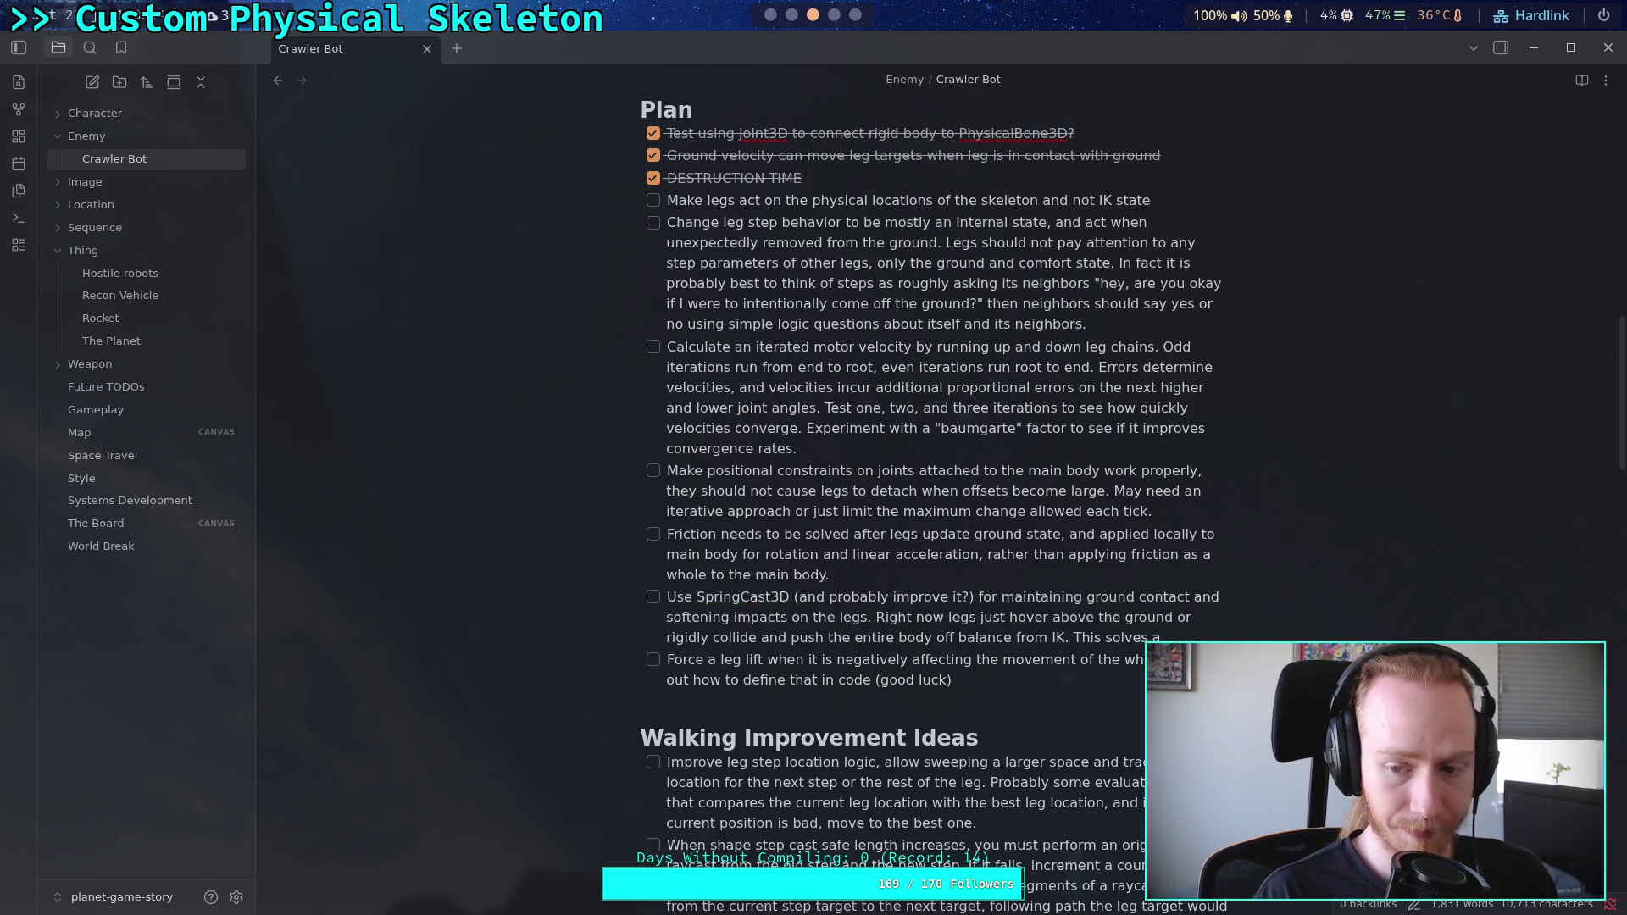
type("disconnect ")
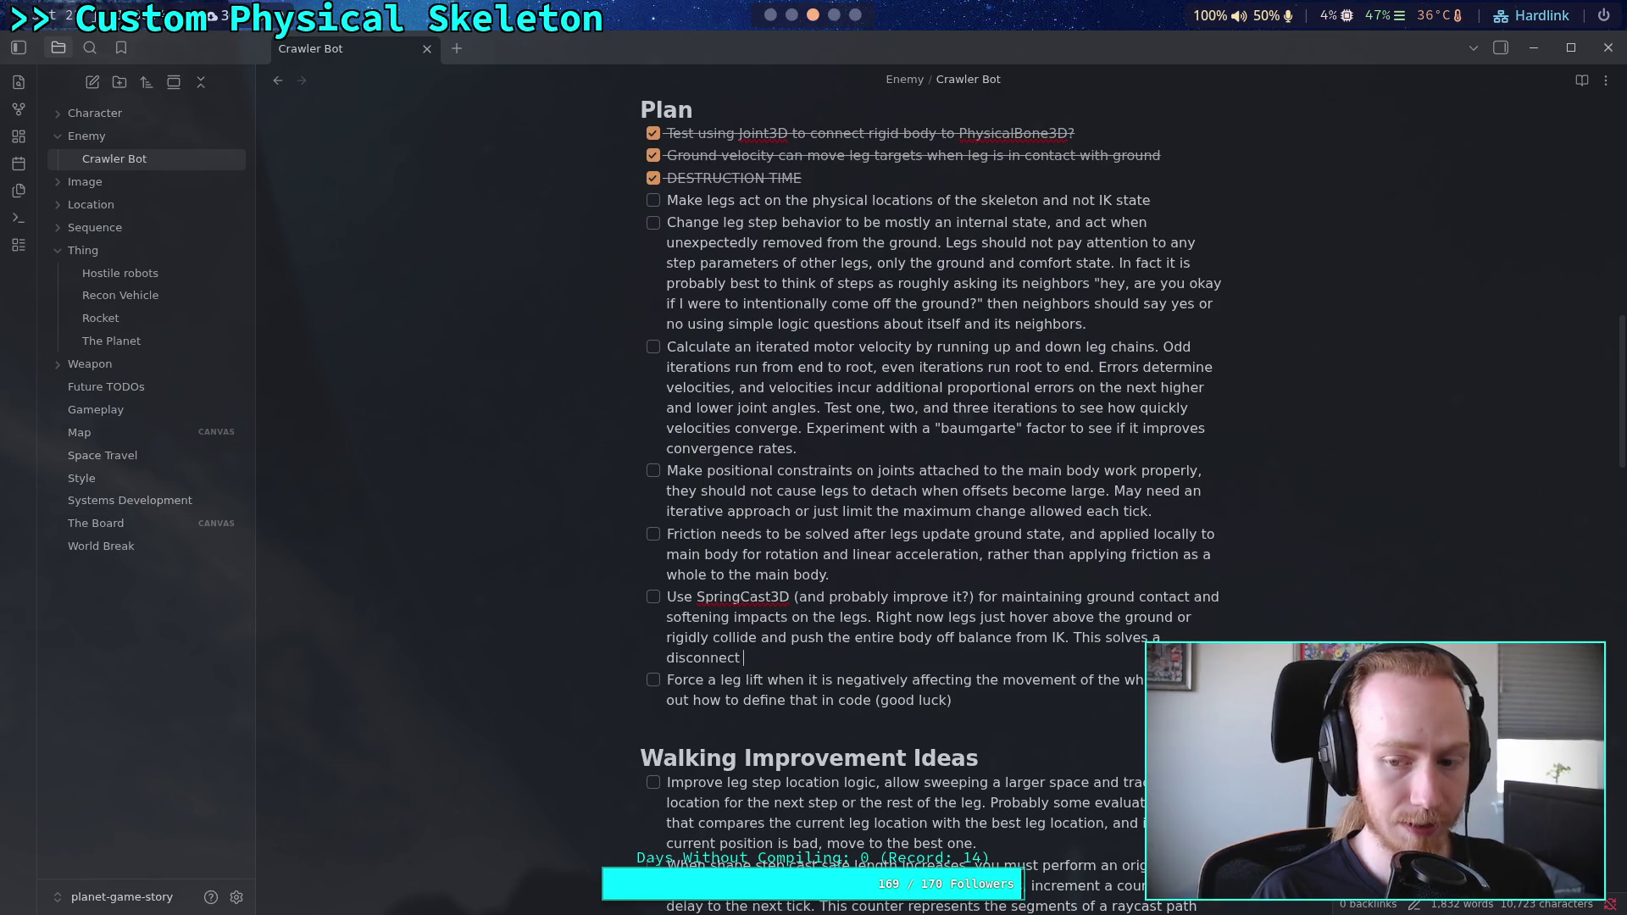
type("between ")
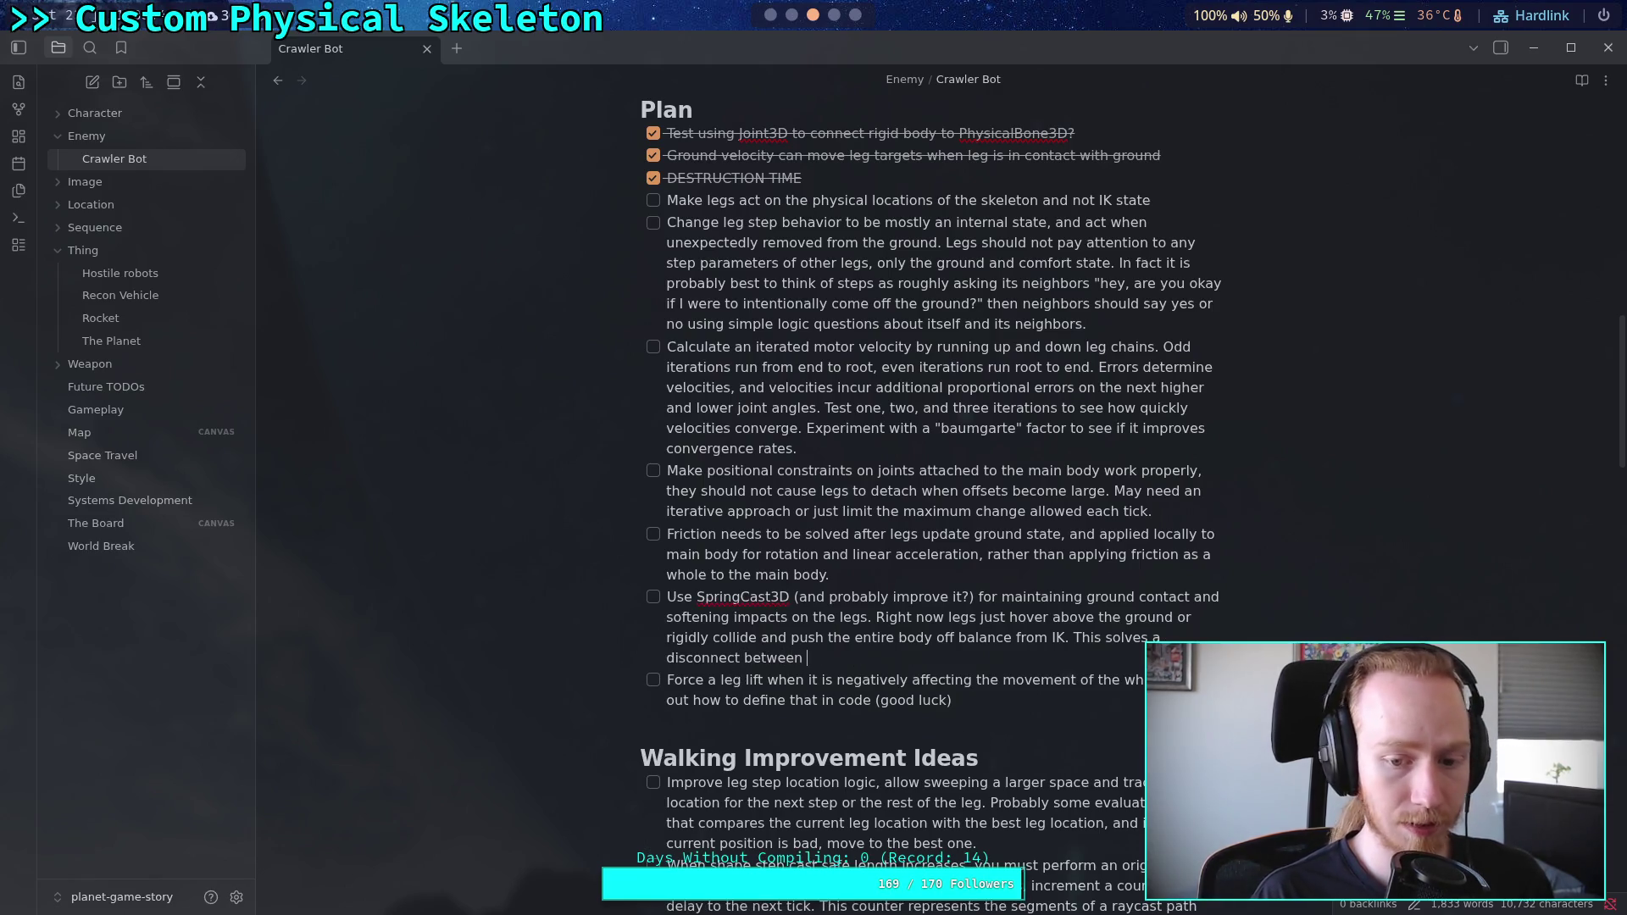
type("where ")
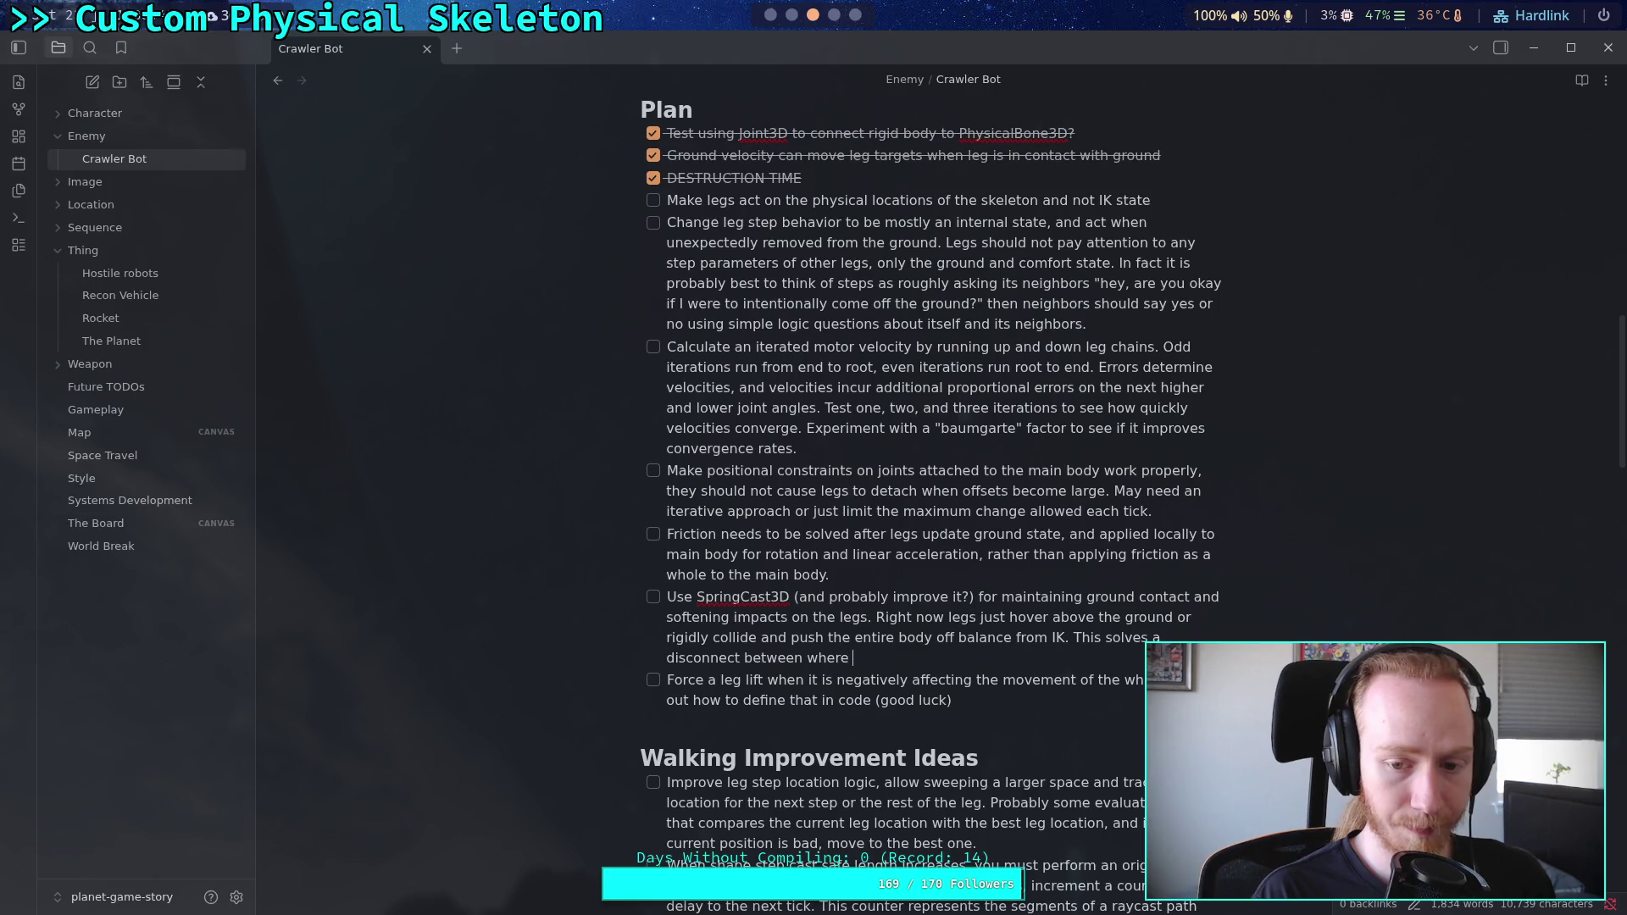
type("the co")
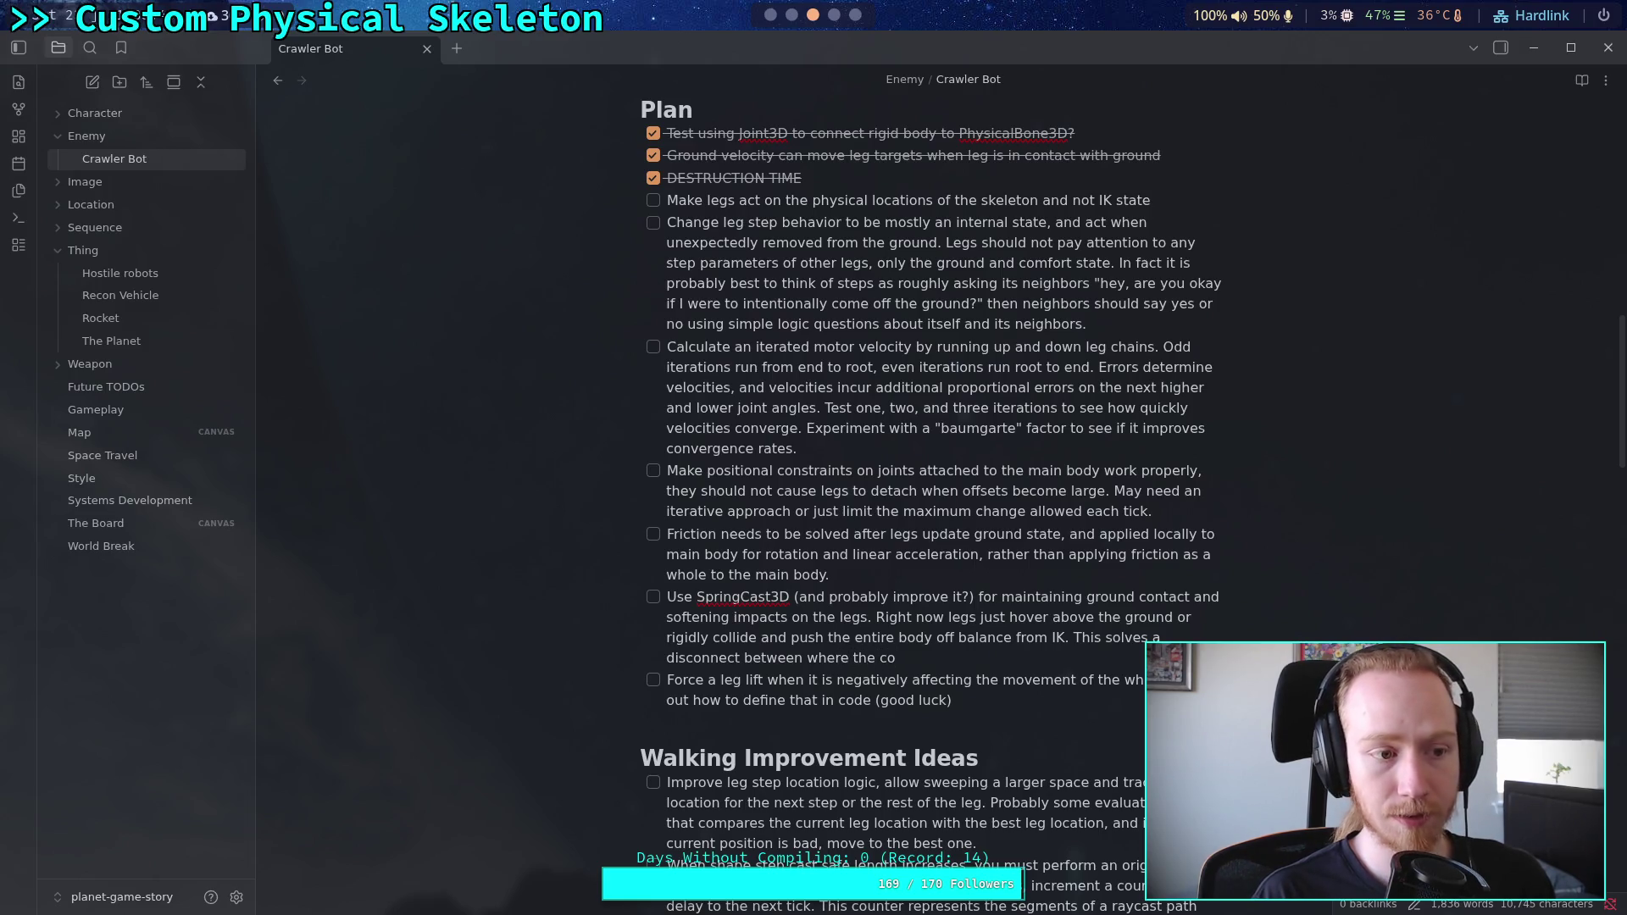
key("BackSpace")
key("BackSpace")
type("leg colliders ima")
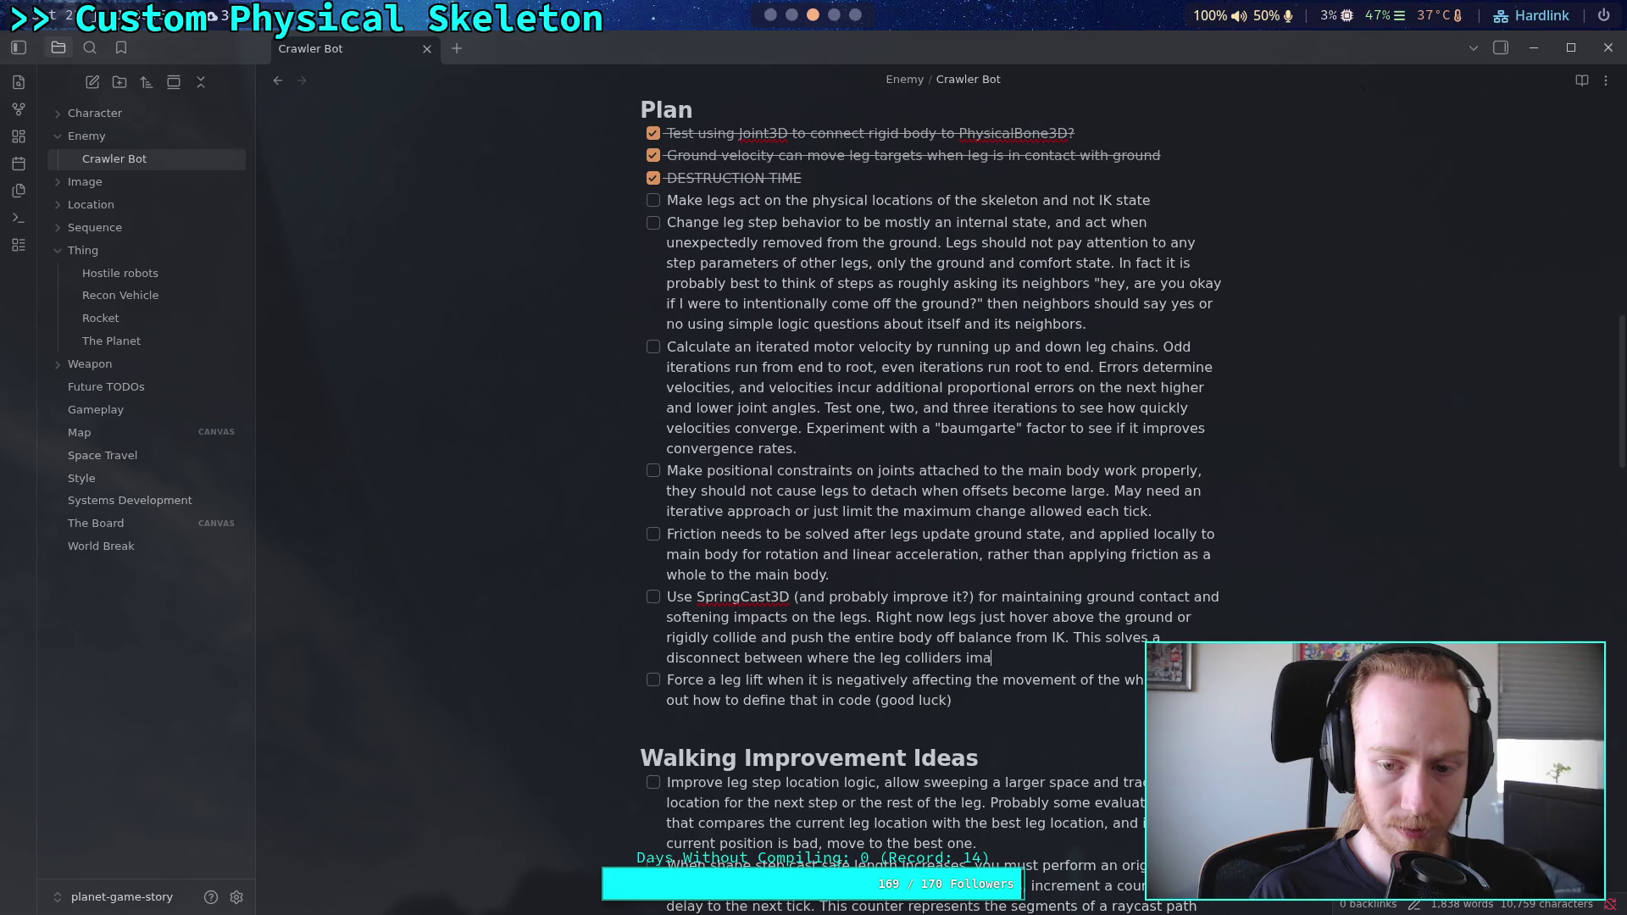
type("pact the ground and ")
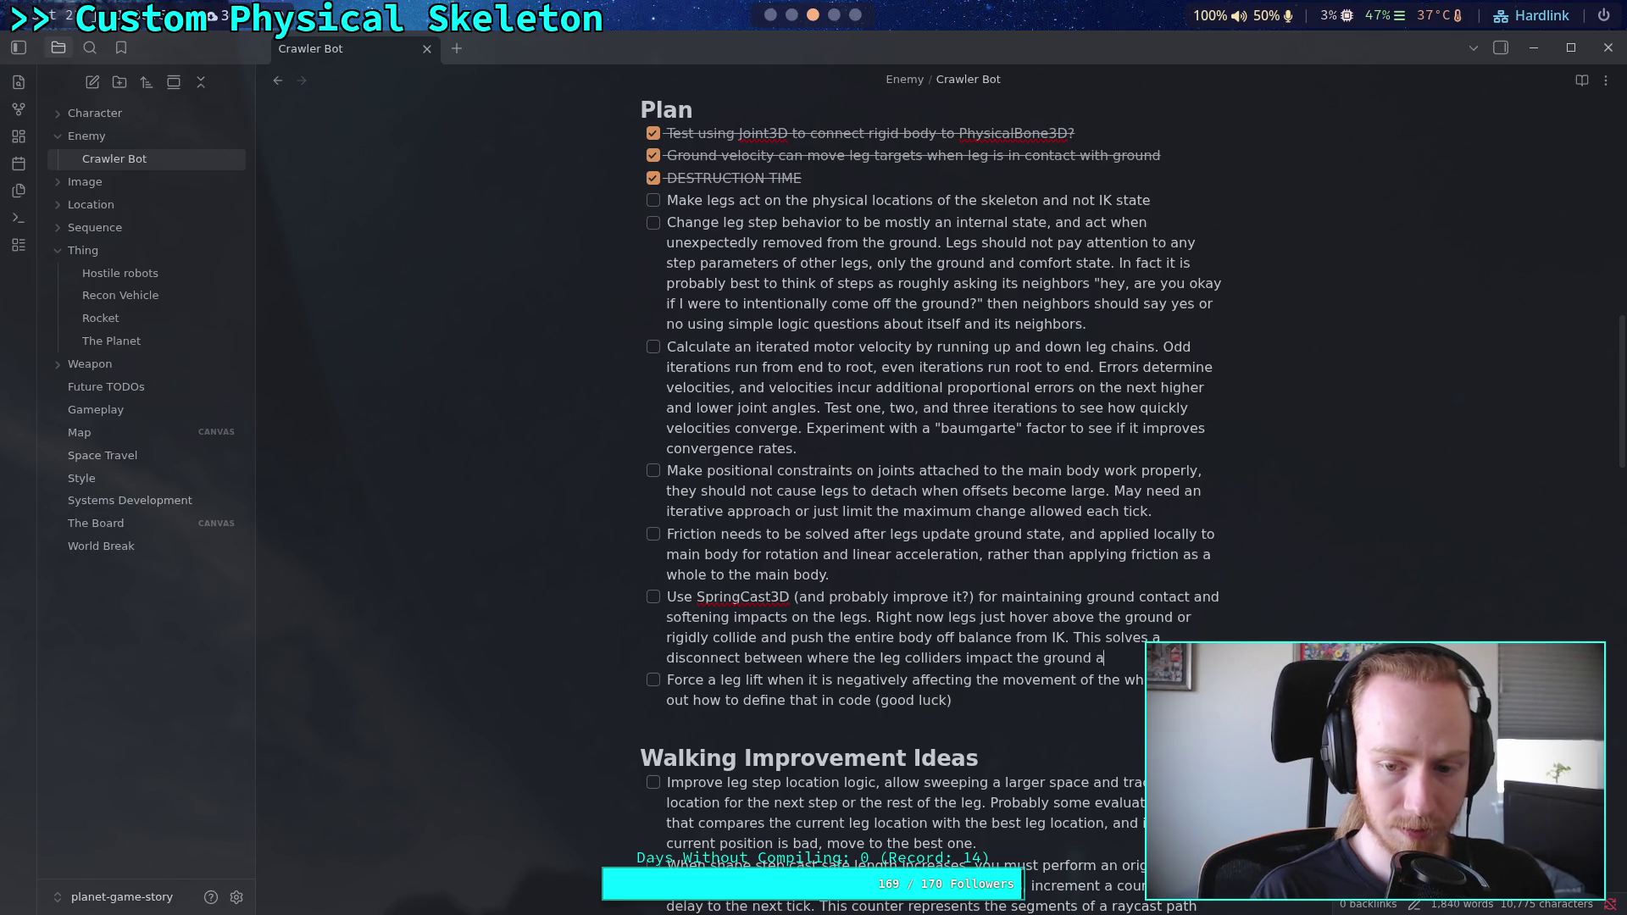
type("wher")
type("nts to ")
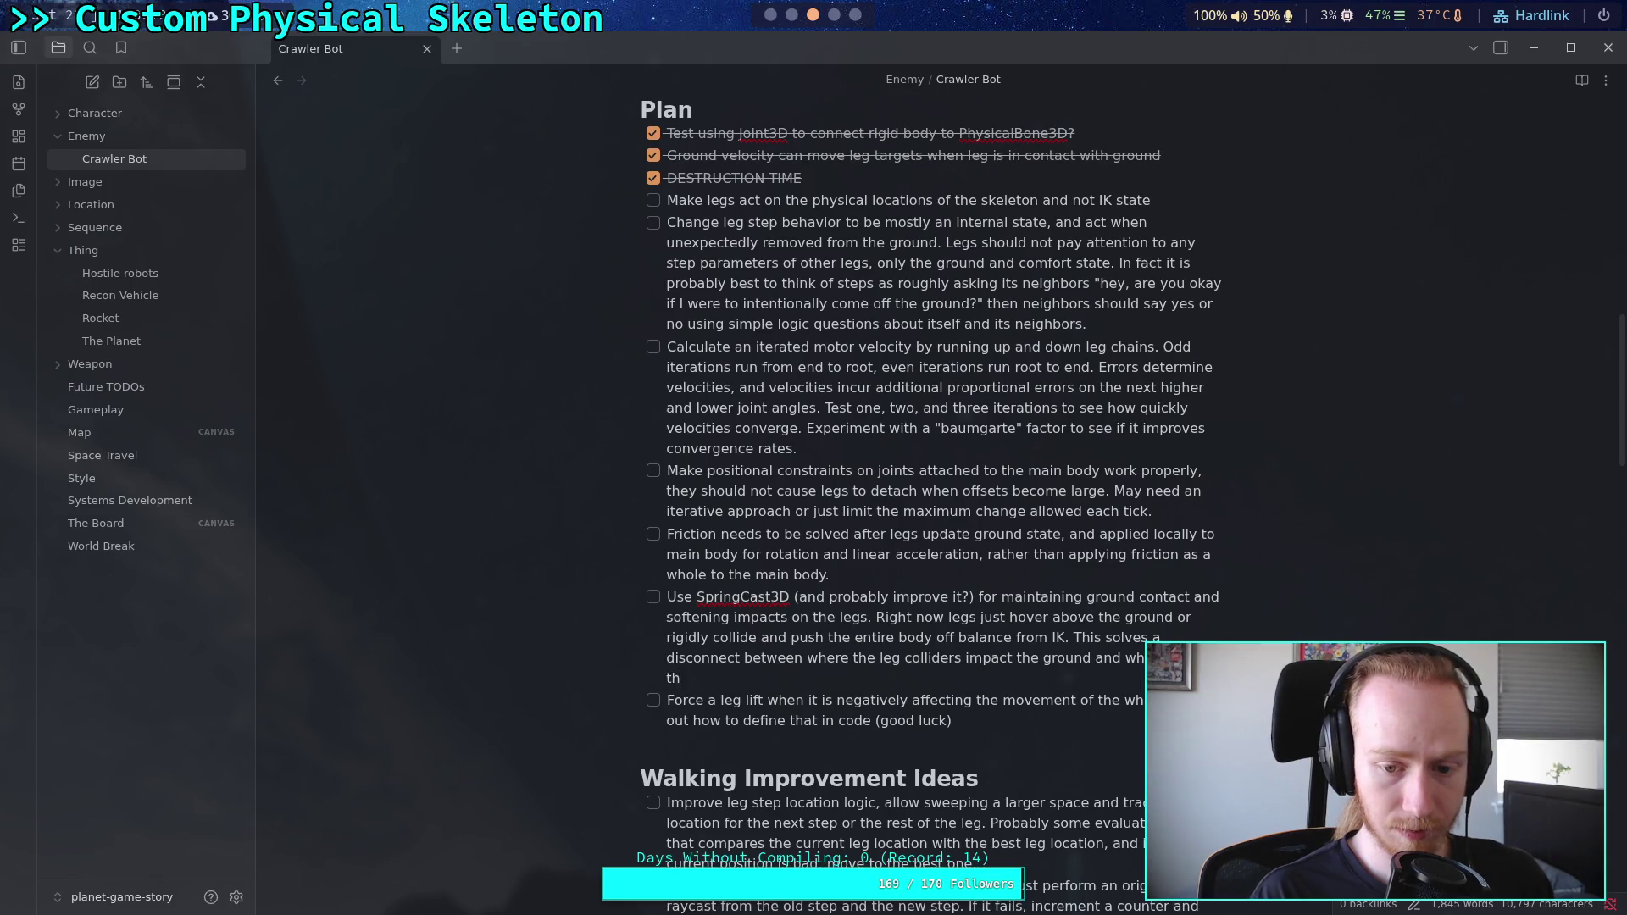
type("place them.")
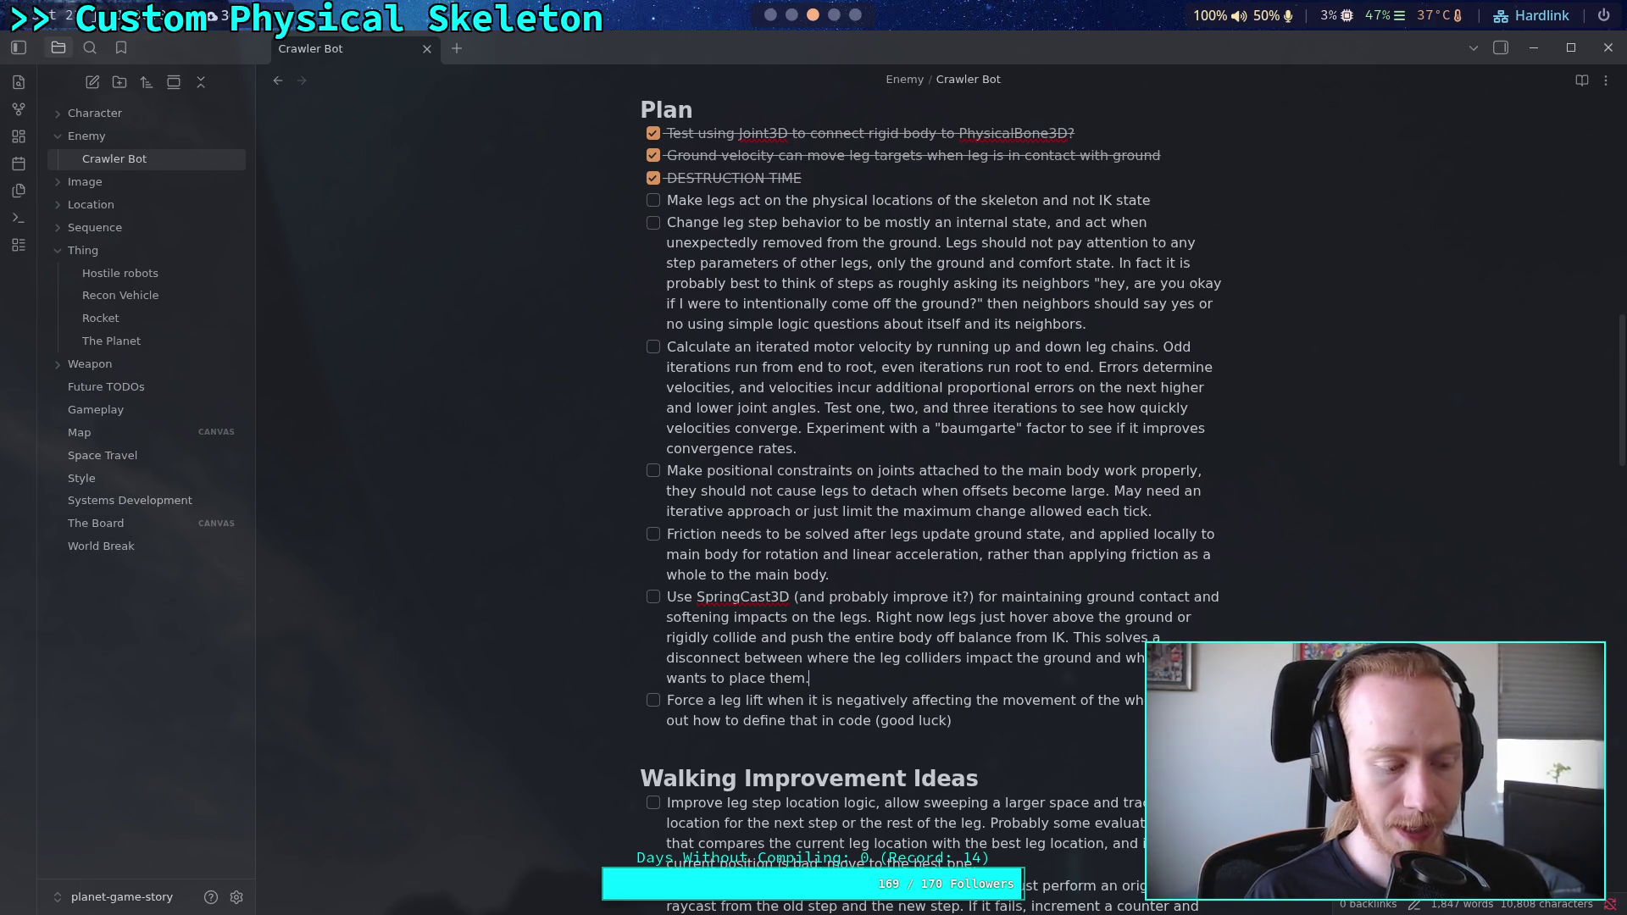
Step: Add a note to allow disabling grip when the leg needs to change footing position
type("Al")
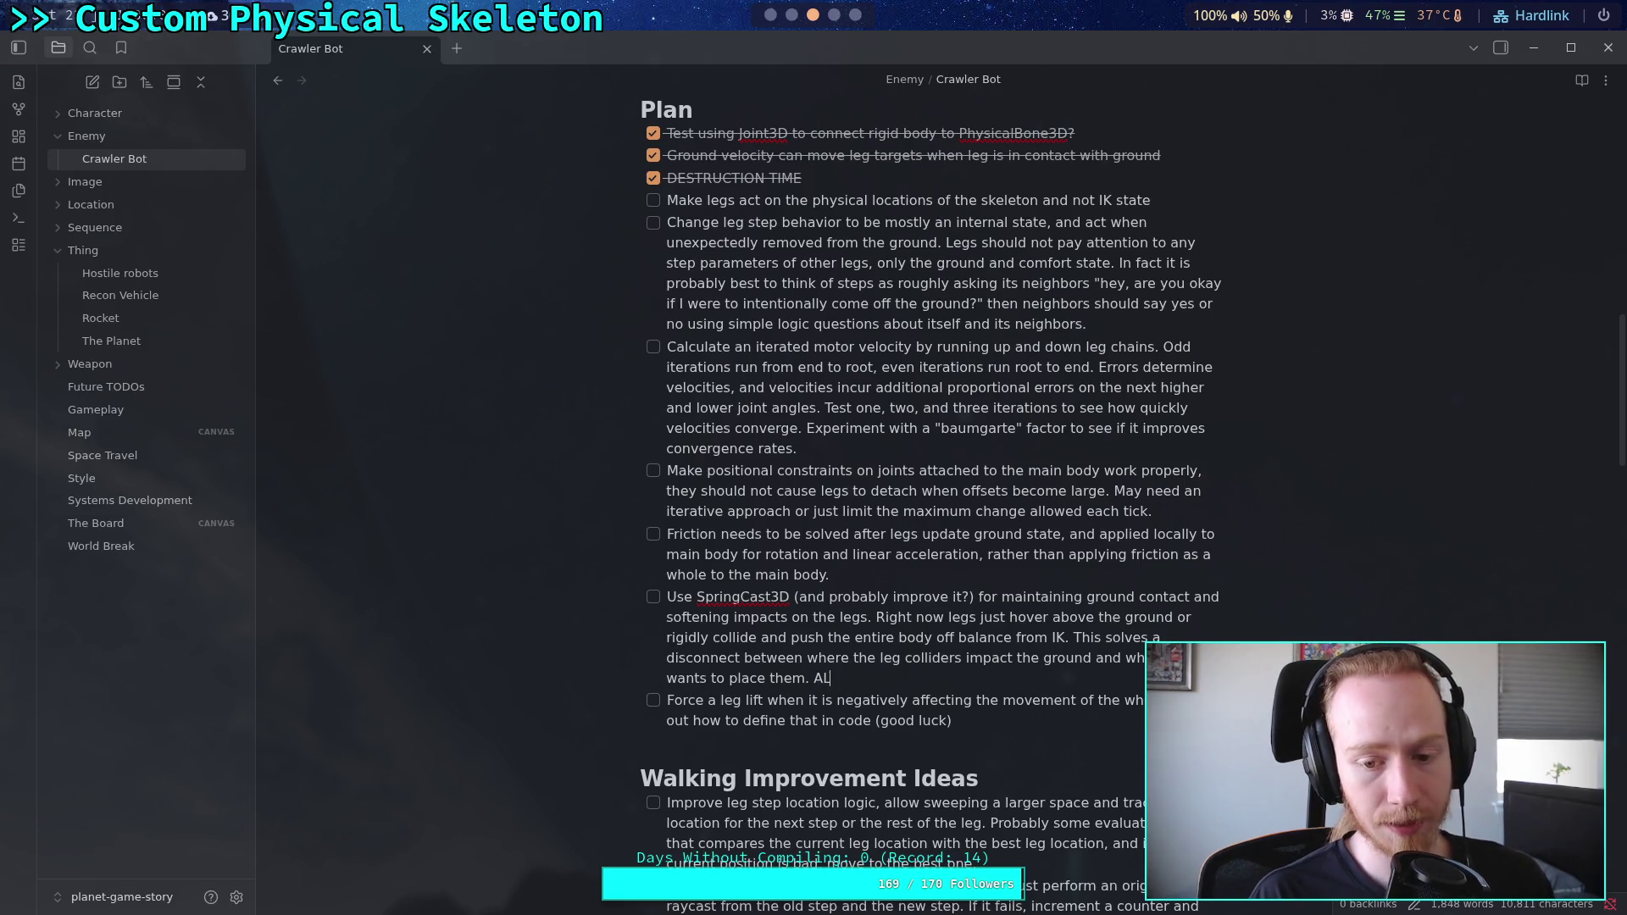
type("so")
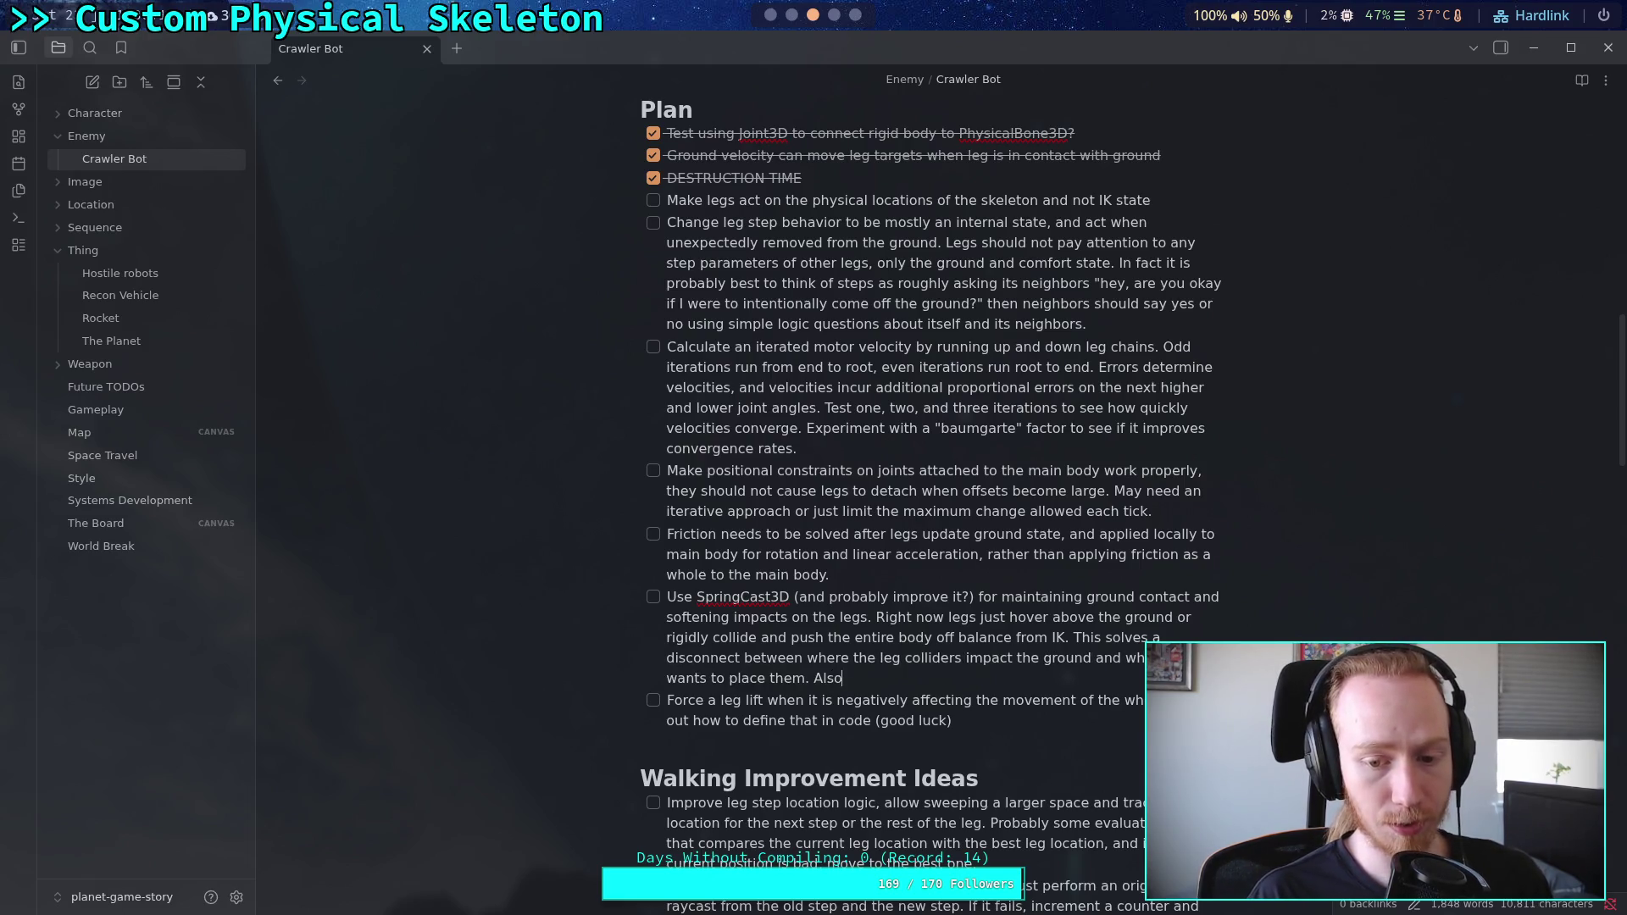
type(" allow ")
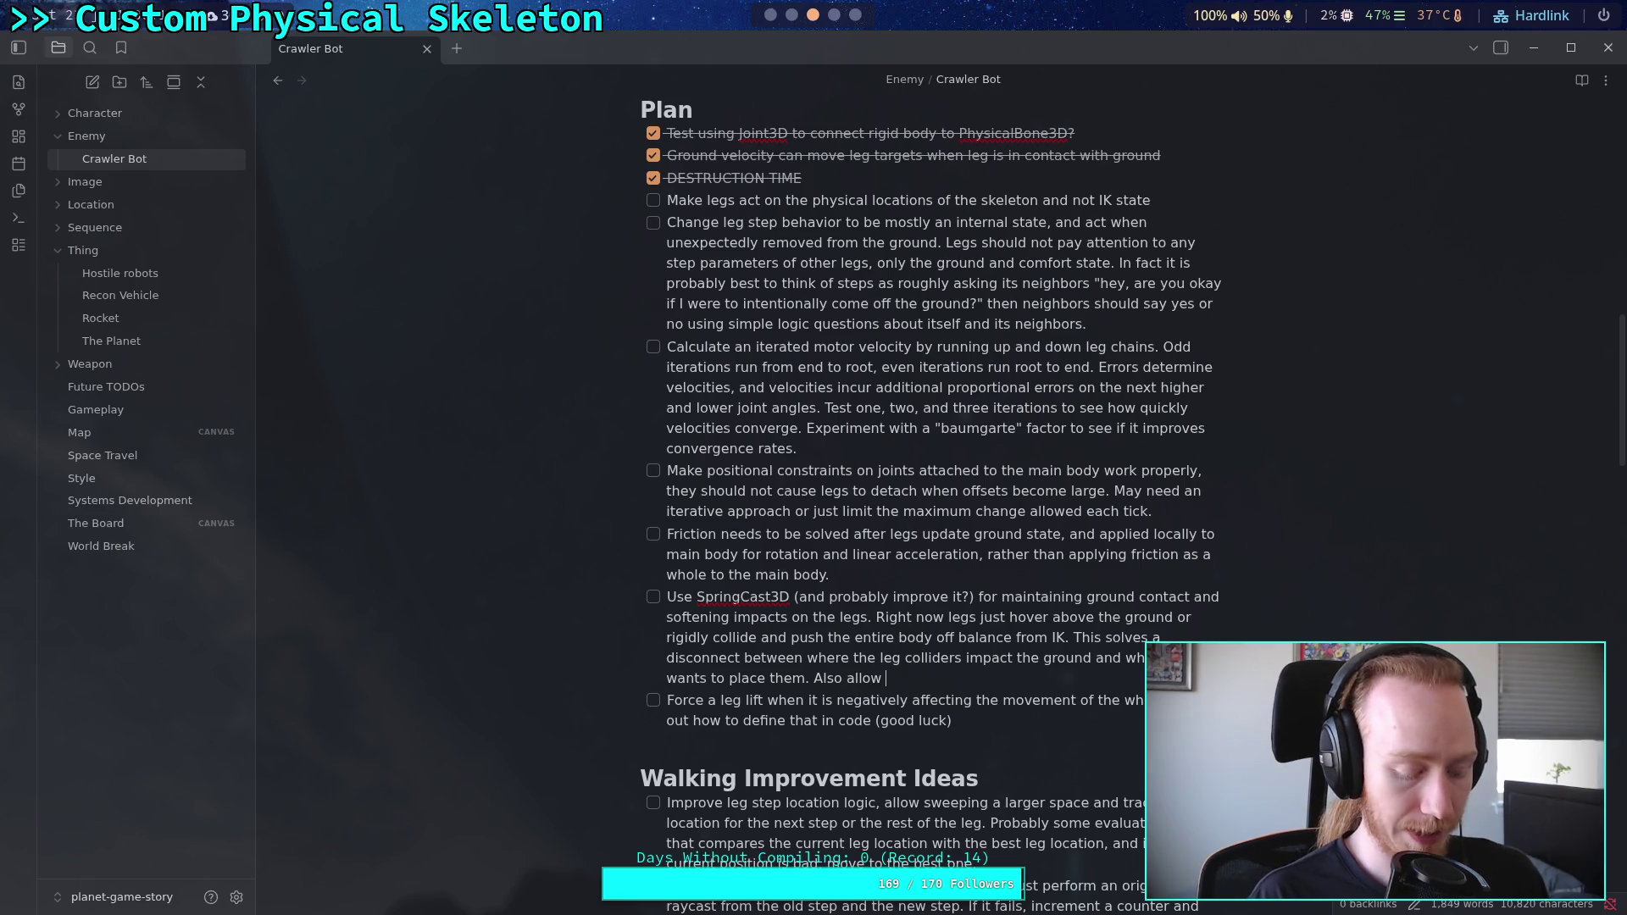
type("disabli")
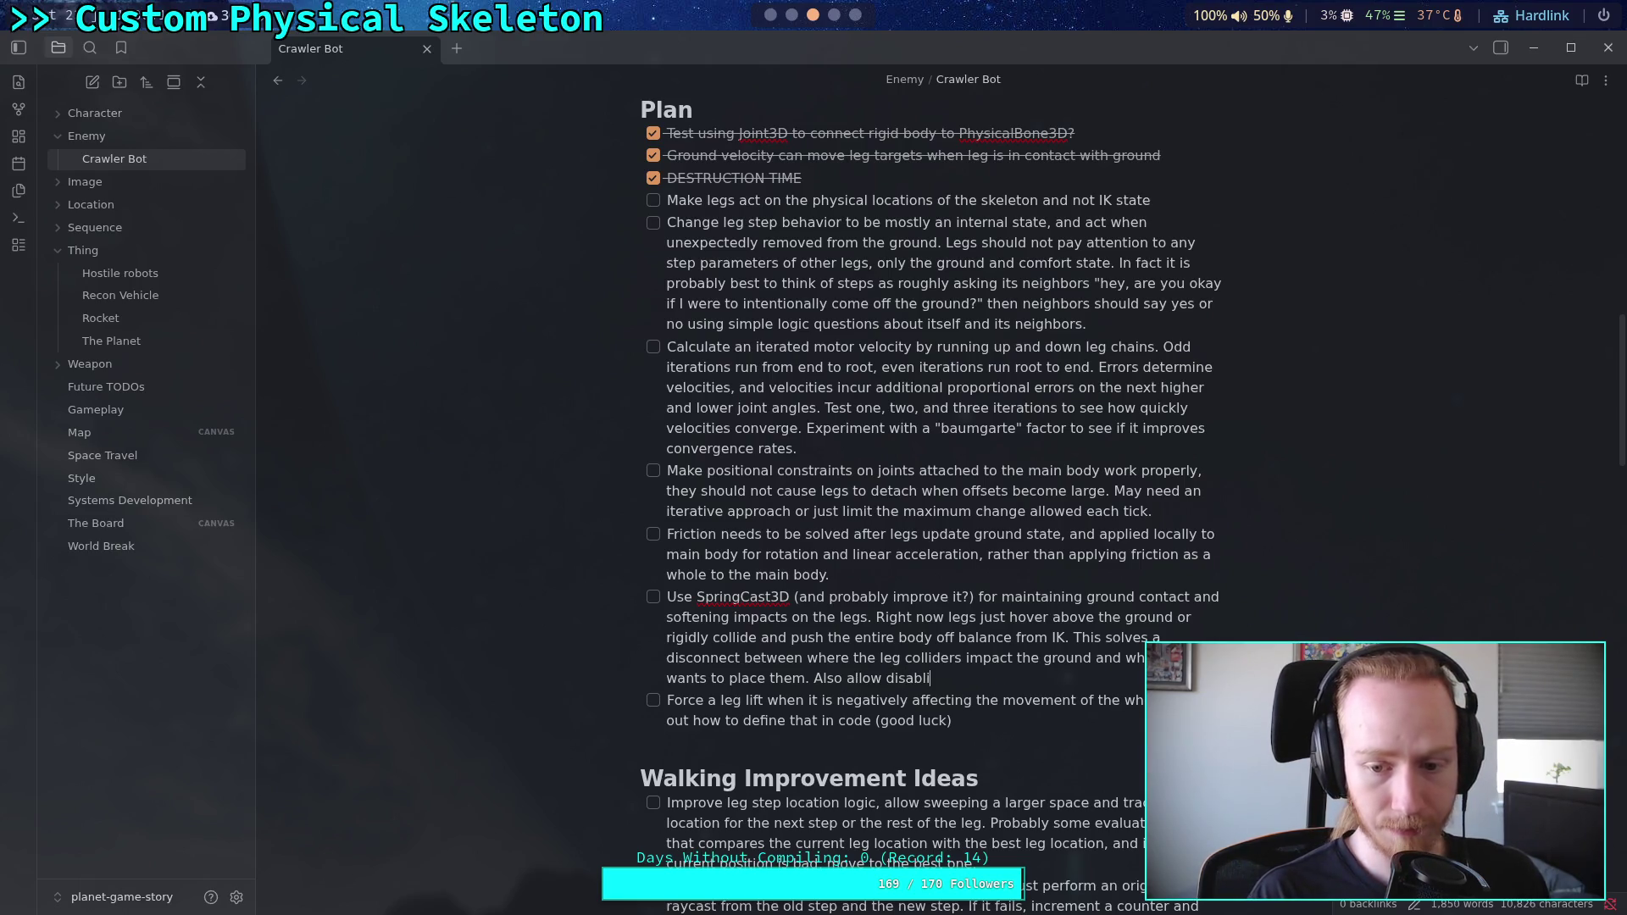
type("ng grip when")
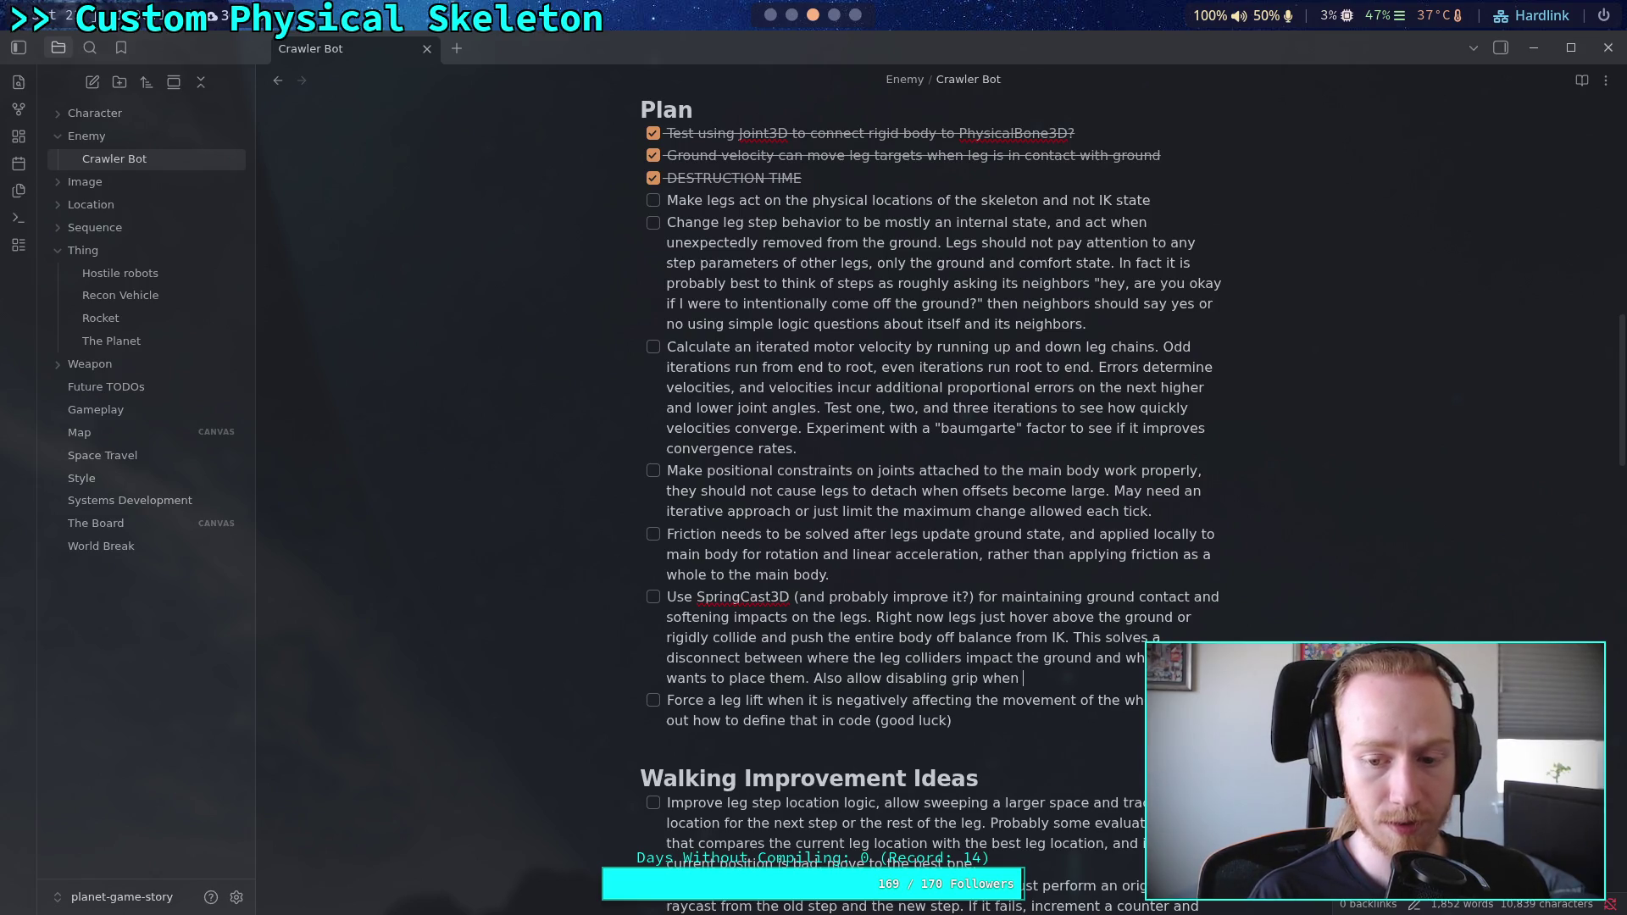
key("BackSpace")
key("BackSpace")
key("BackSpace")
type("ip when the leg needs to c f")
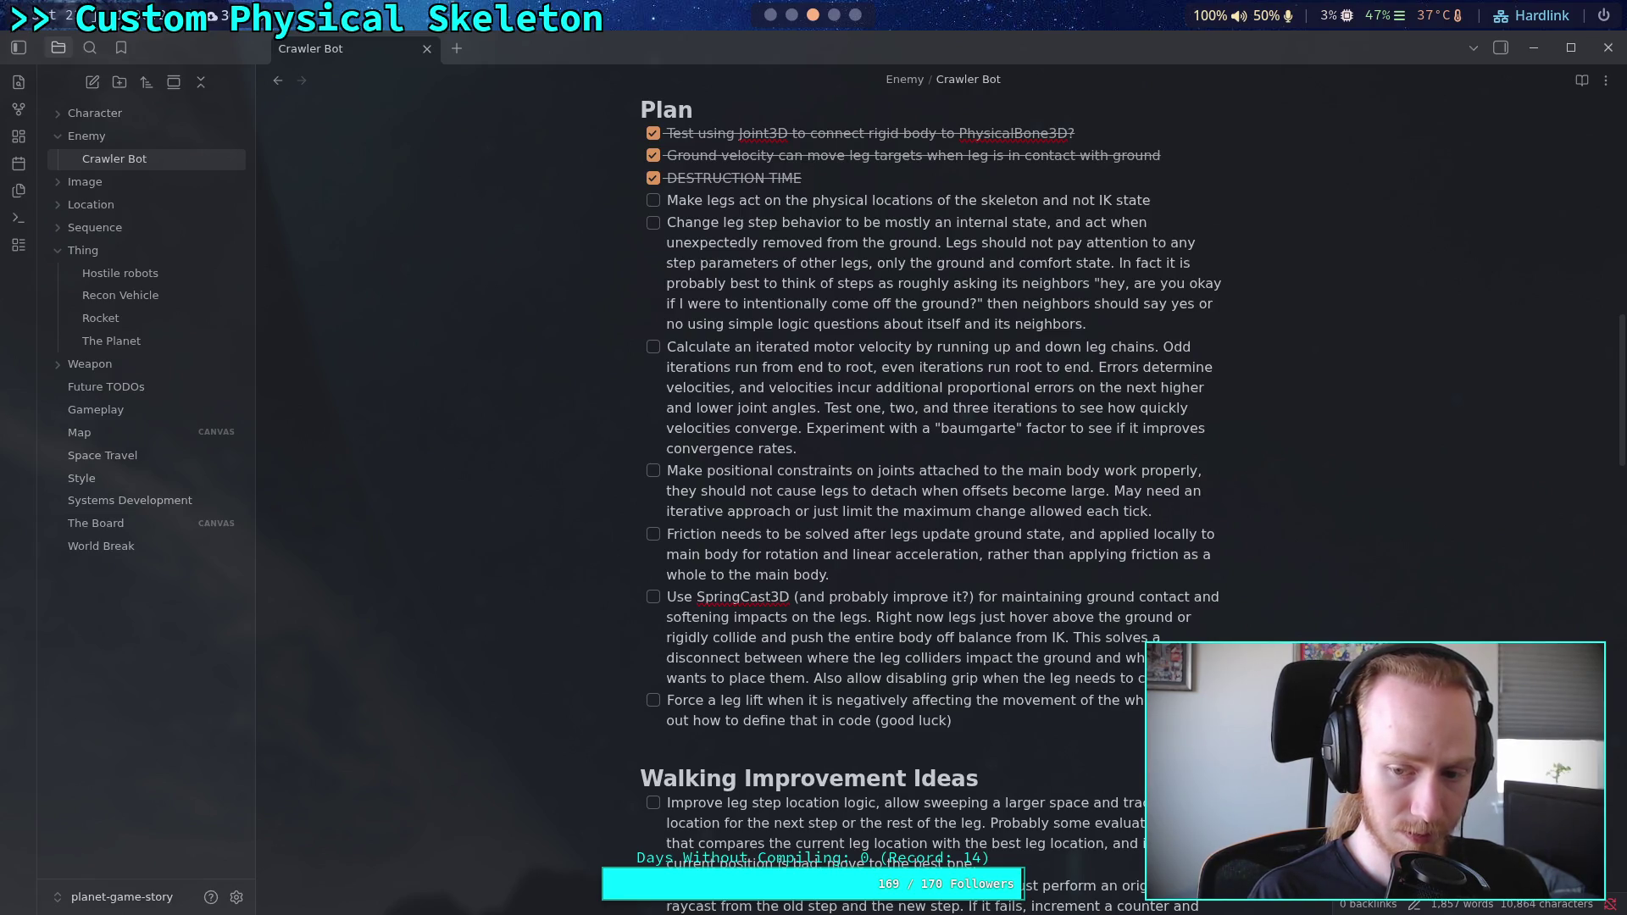
type("ooting position.")
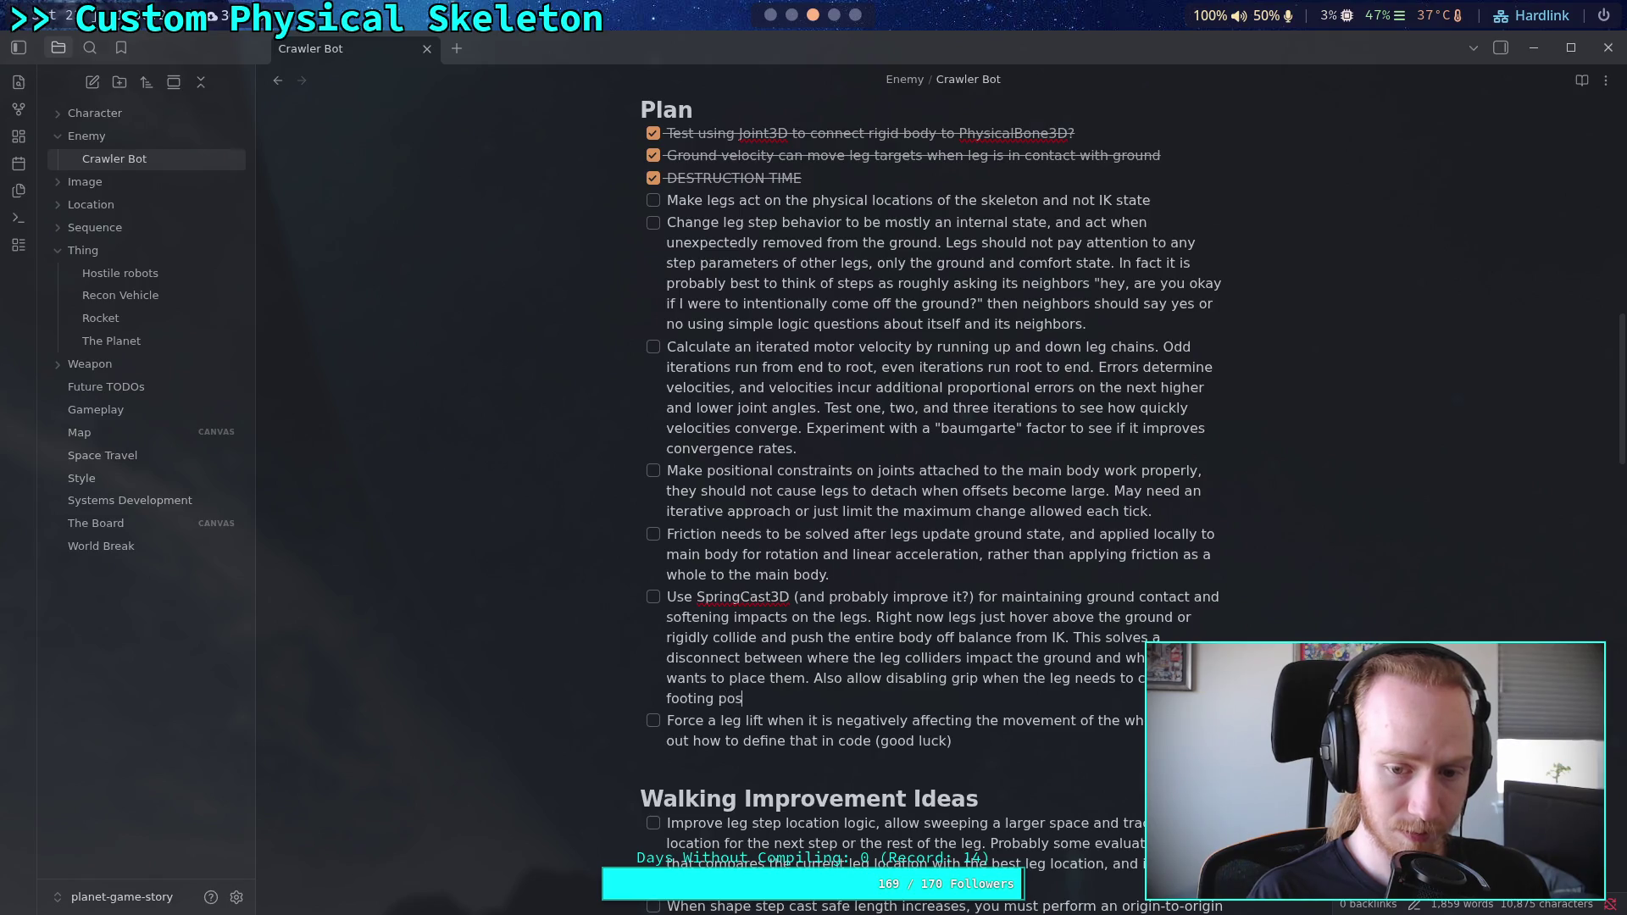